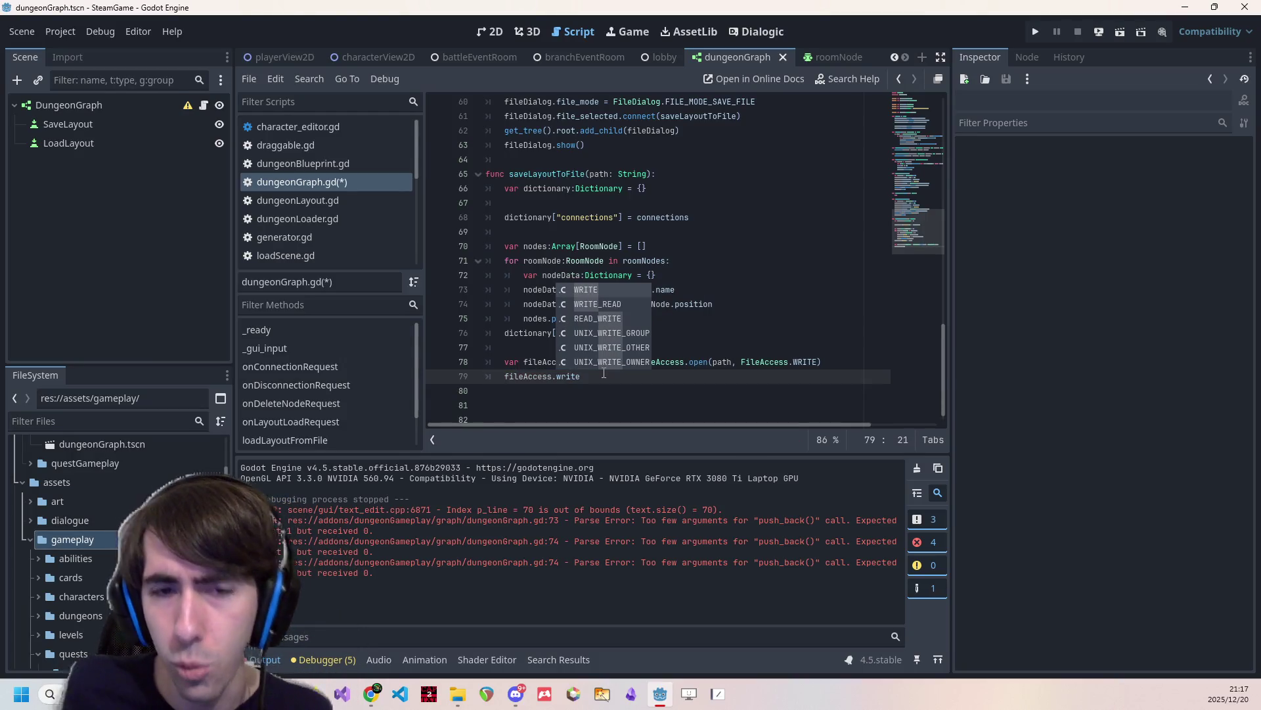
Open the FileAccess class reference from line 78 and read its description on closing files.
key(Escape)
ctrl+click(657, 360)
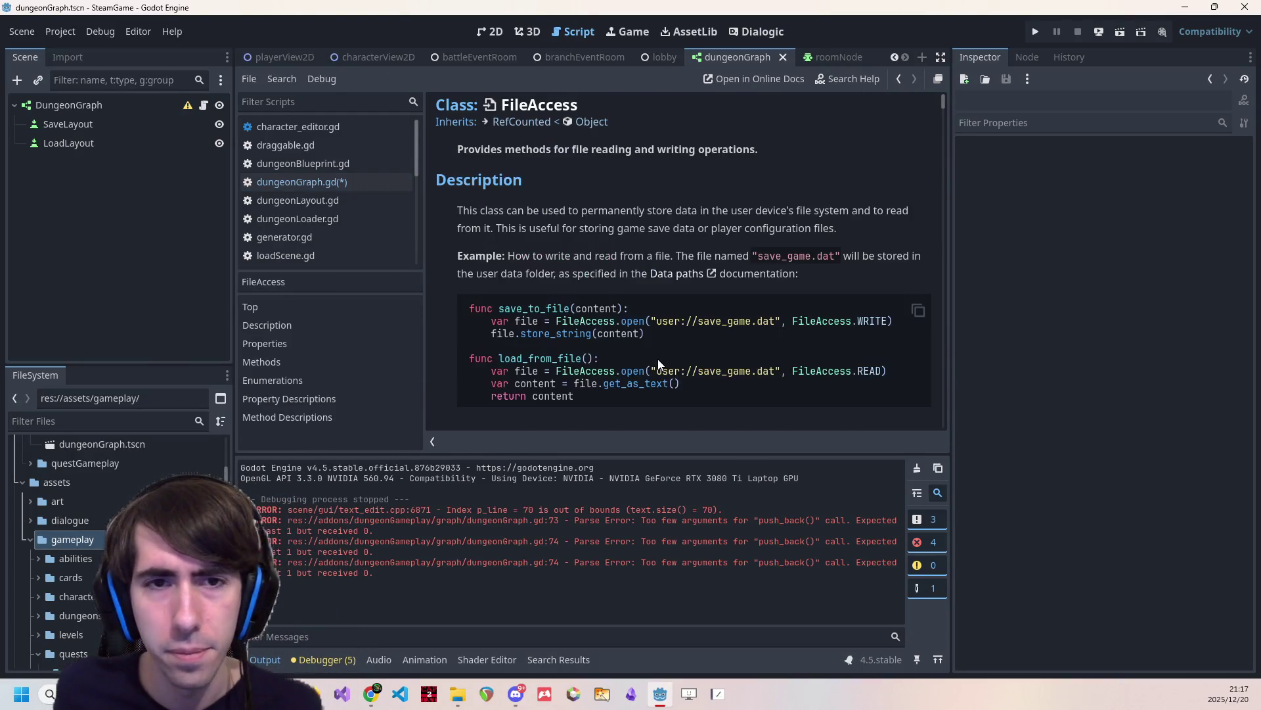
scroll(593, 259, down, 8)
scroll(585, 258, up, 3)
scroll(585, 258, up, 4)
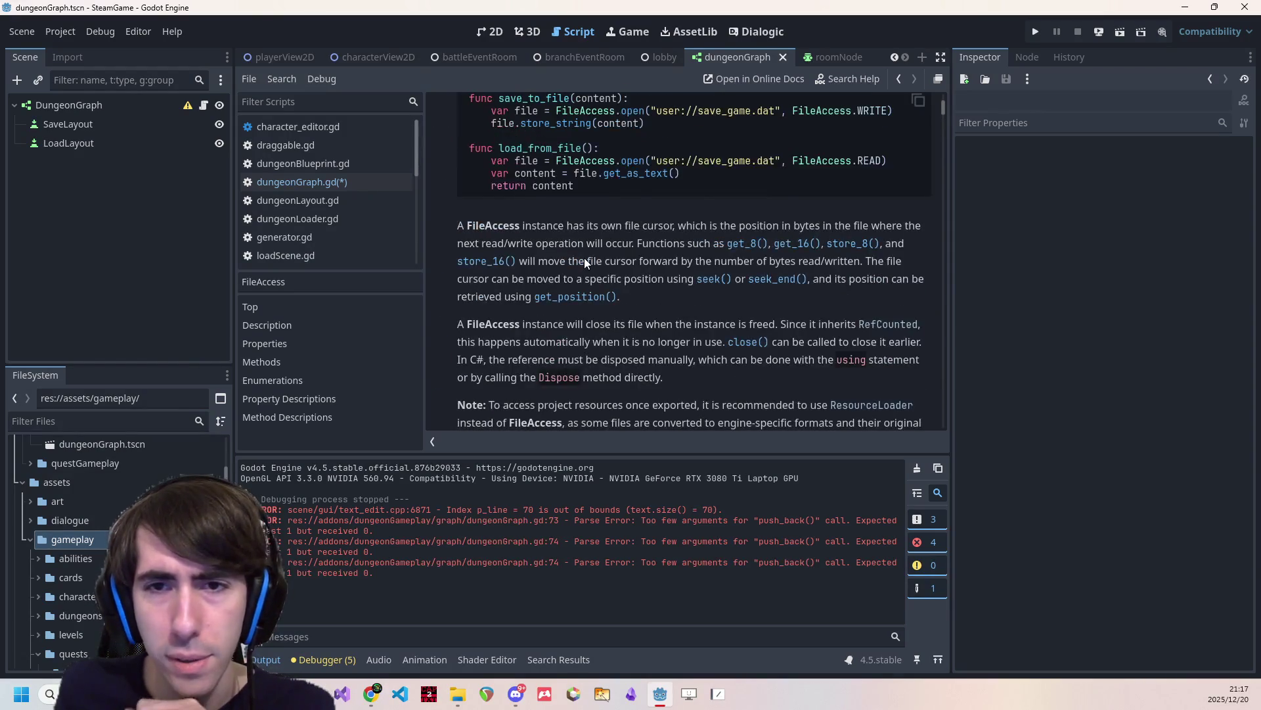
scroll(585, 257, down, 3)
drag(755, 276, 792, 275)
click(583, 242)
drag(593, 241, 626, 241)
click(665, 234)
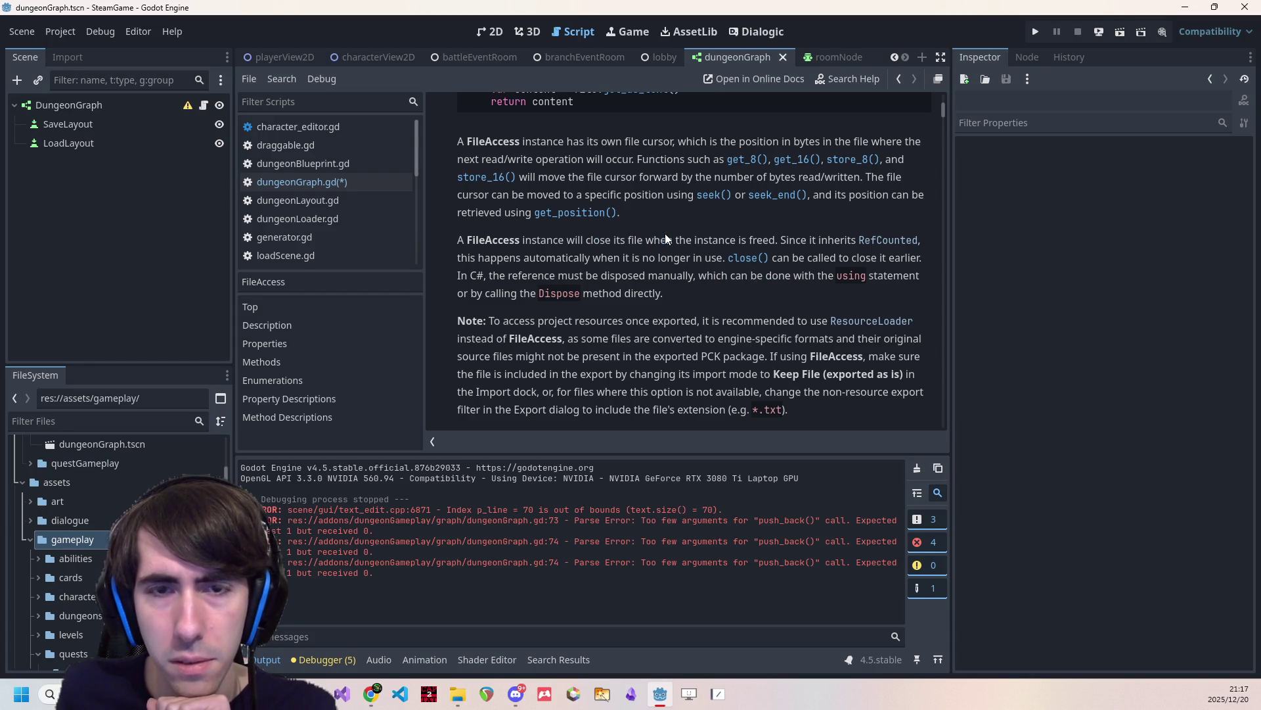
Scroll down through the FileAccess methods to its enumerations.
scroll(700, 271, down, 10)
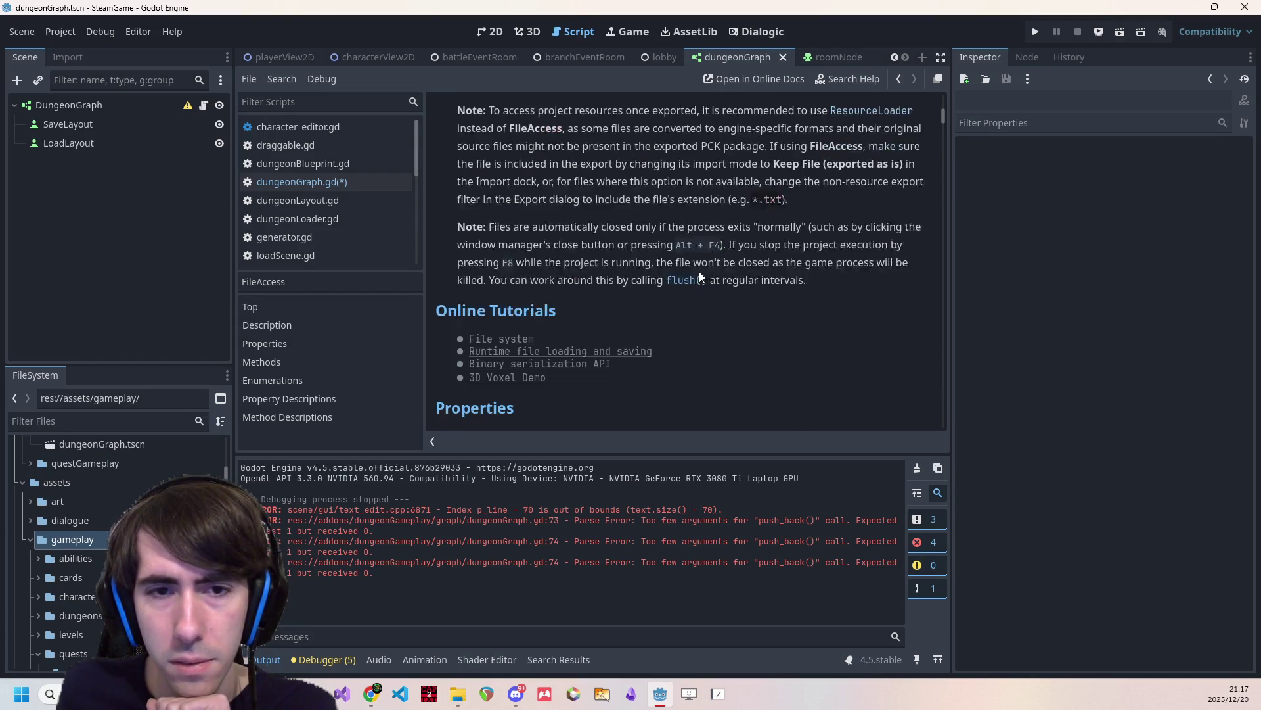
scroll(690, 253, down, 3)
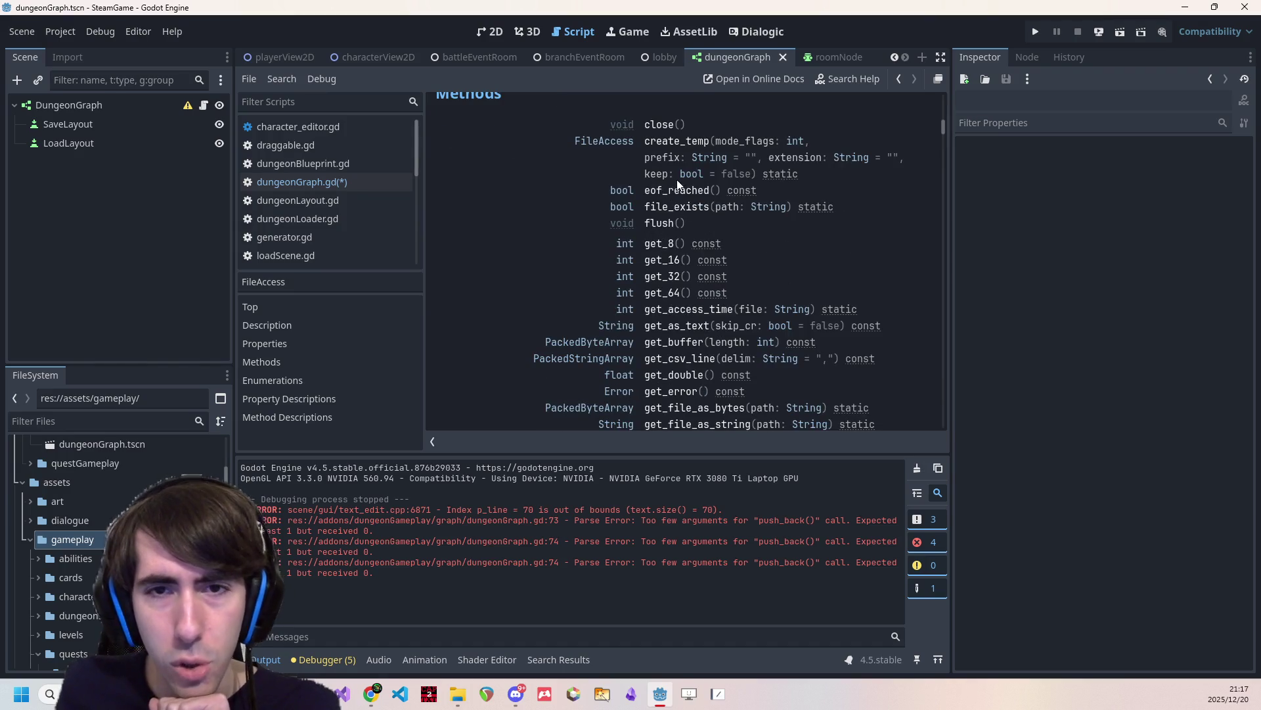
scroll(677, 191, down, 2)
scroll(683, 194, down, 8)
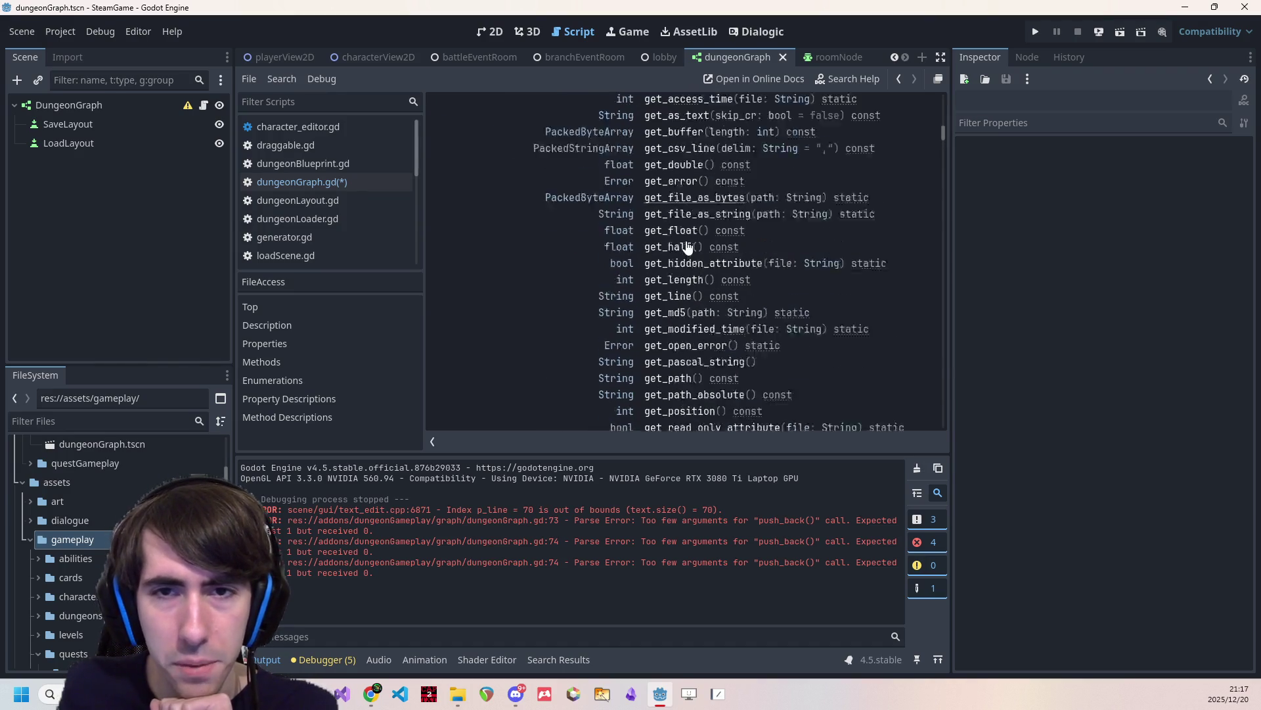
scroll(686, 246, up, 2)
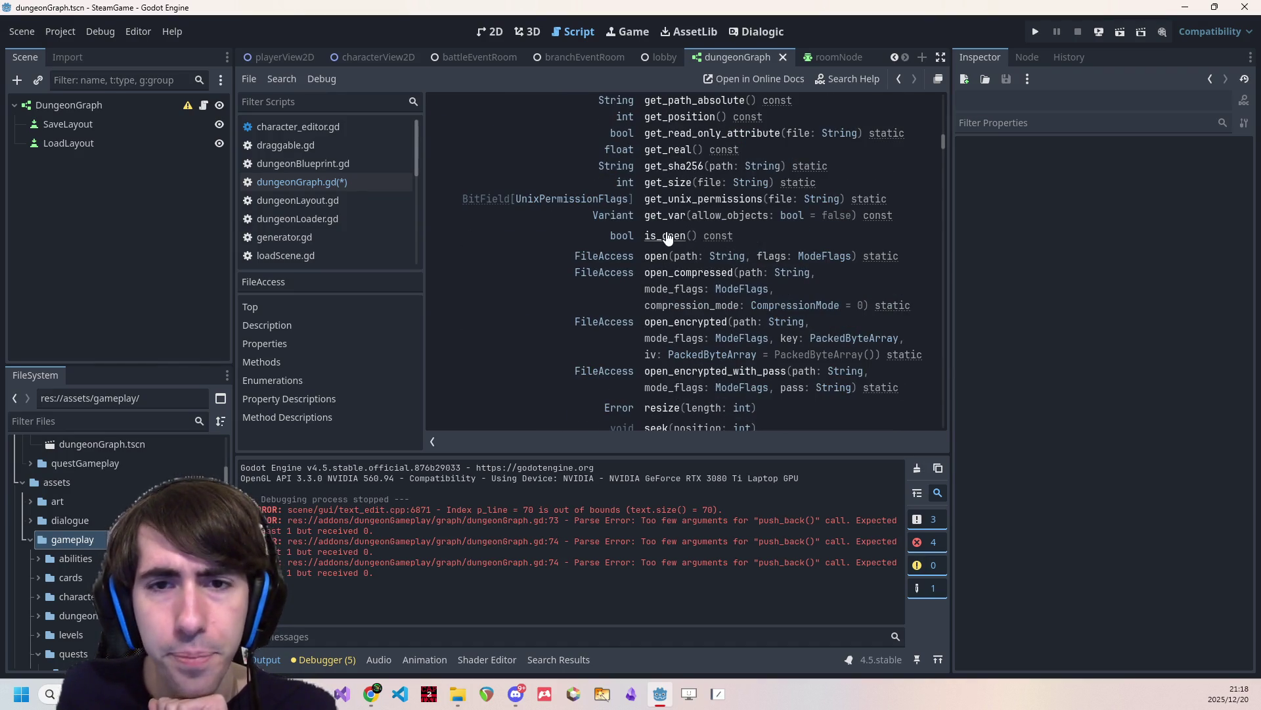
scroll(667, 238, down, 4)
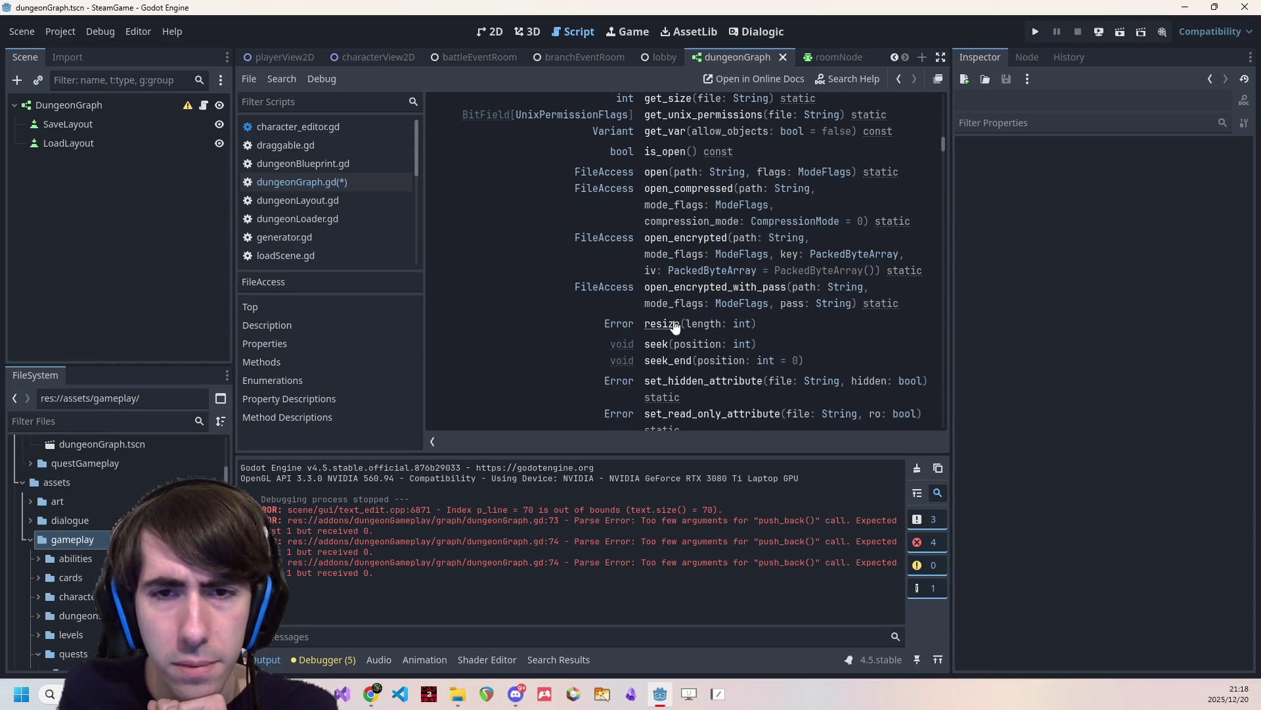
scroll(670, 305, down, 4)
scroll(670, 306, down, 4)
scroll(670, 305, down, 4)
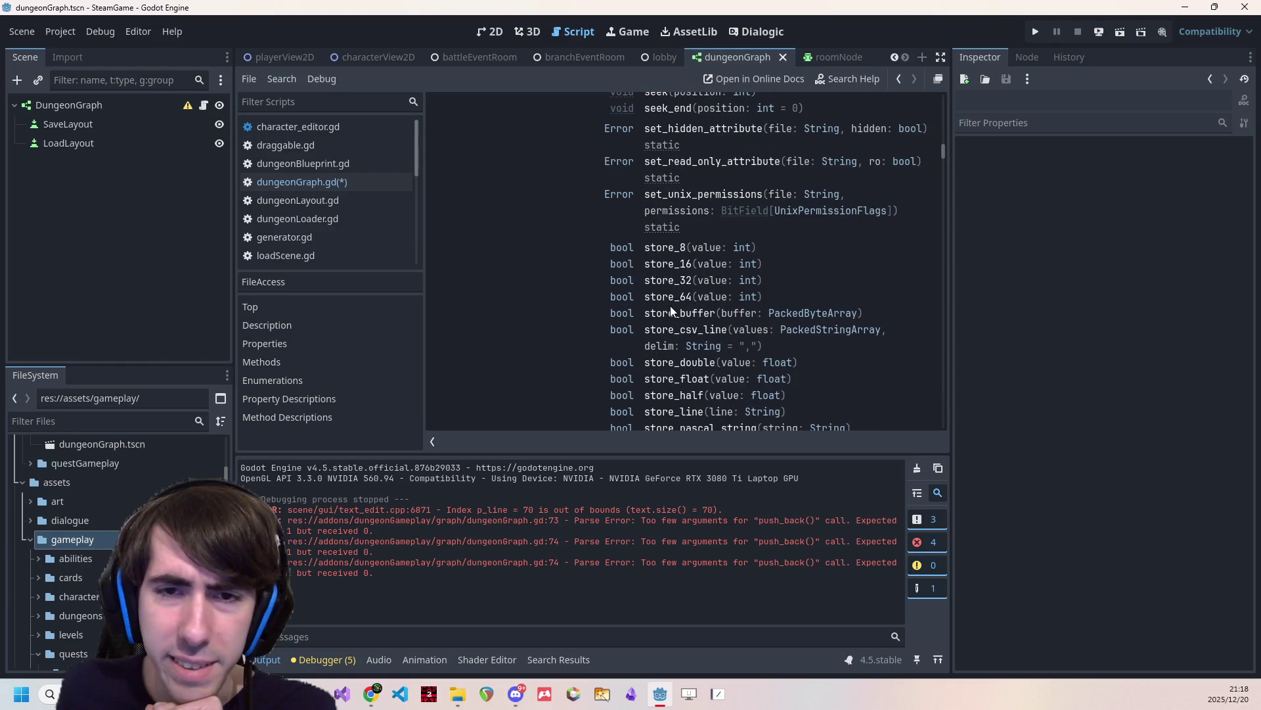
scroll(670, 305, down, 2)
scroll(641, 274, down, 20)
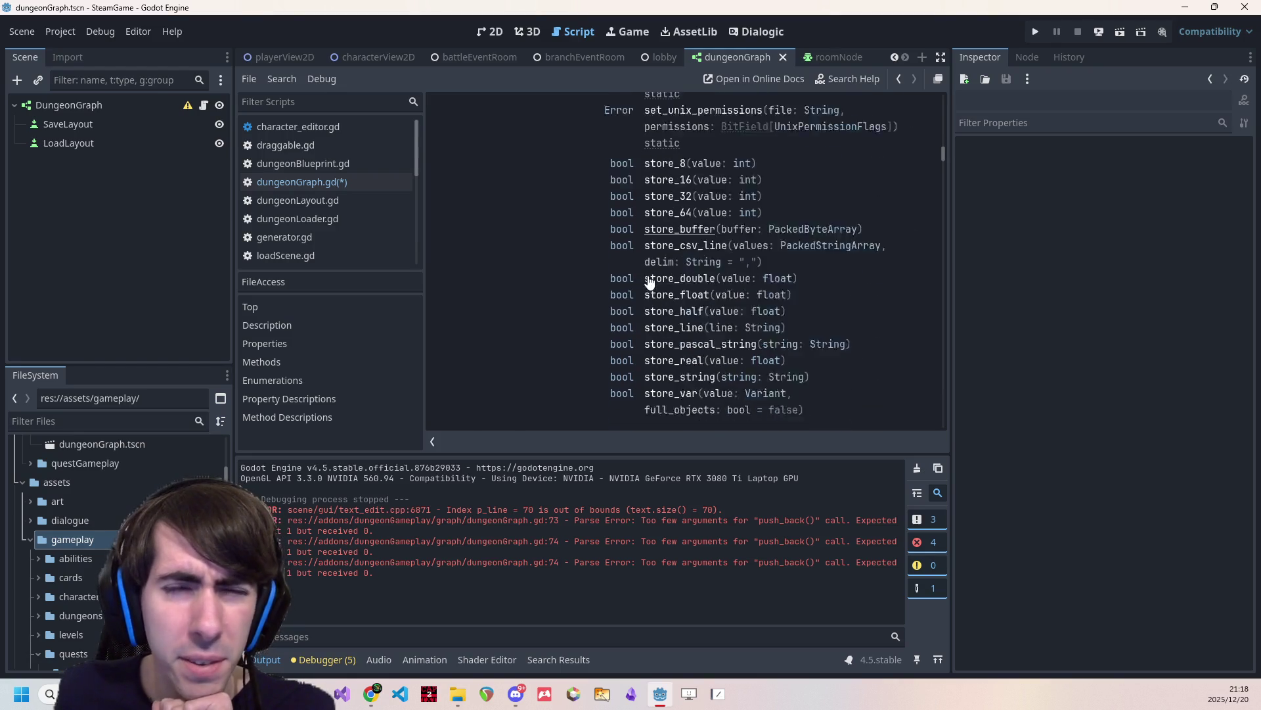
scroll(638, 274, down, 20)
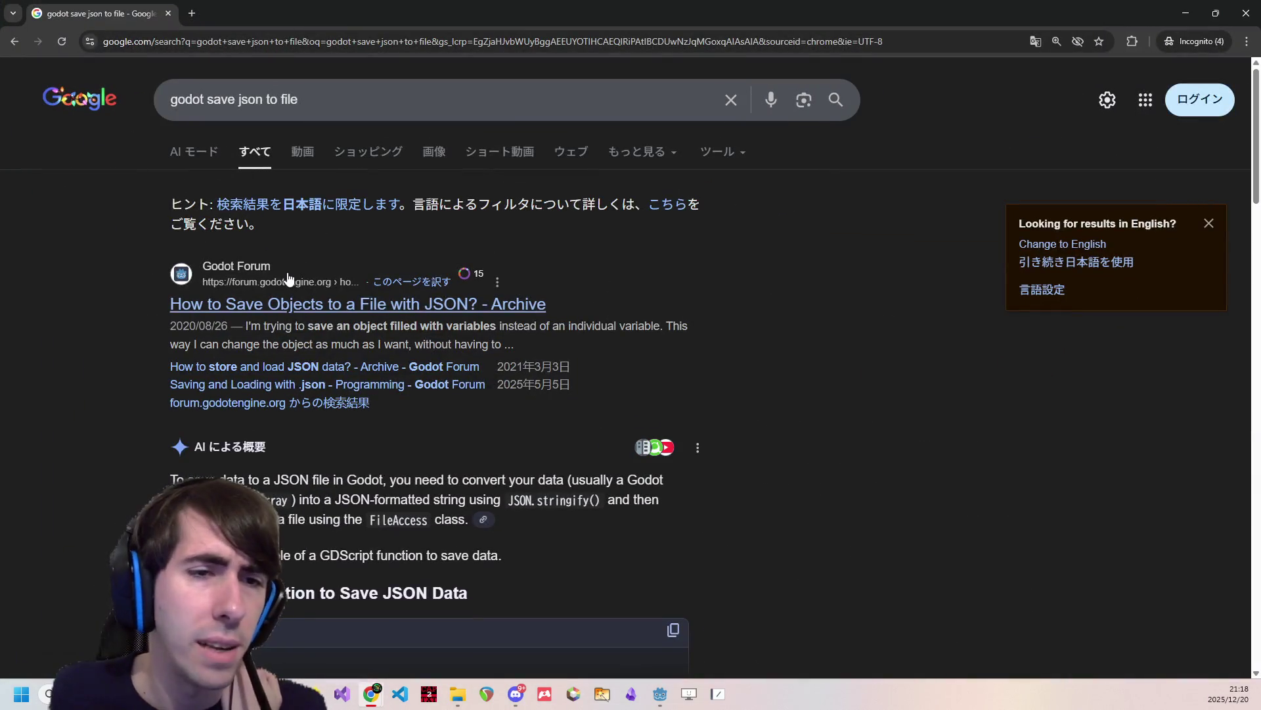
Open the Godot Forum result in a background tab and expand the full GDScript example.
middle_click(293, 301)
scroll(363, 439, down, 5)
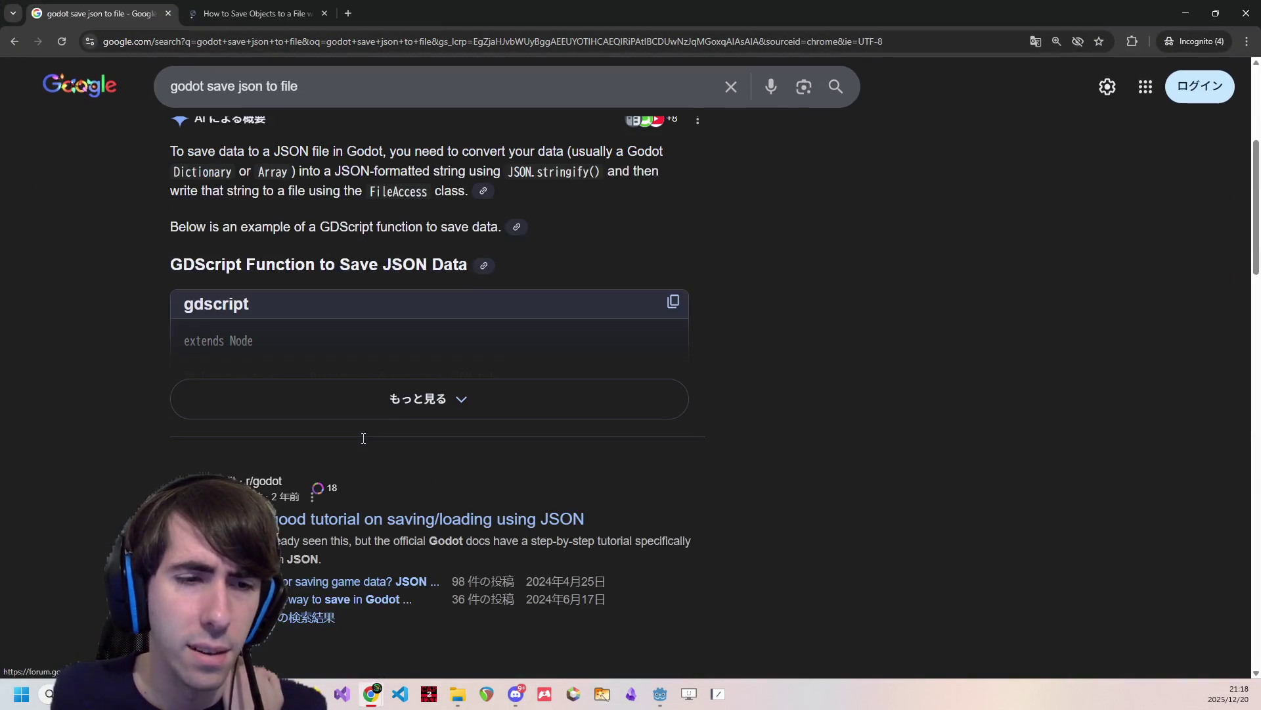
click(373, 382)
scroll(377, 407, down, 7)
scroll(377, 408, up, 7)
scroll(381, 420, down, 2)
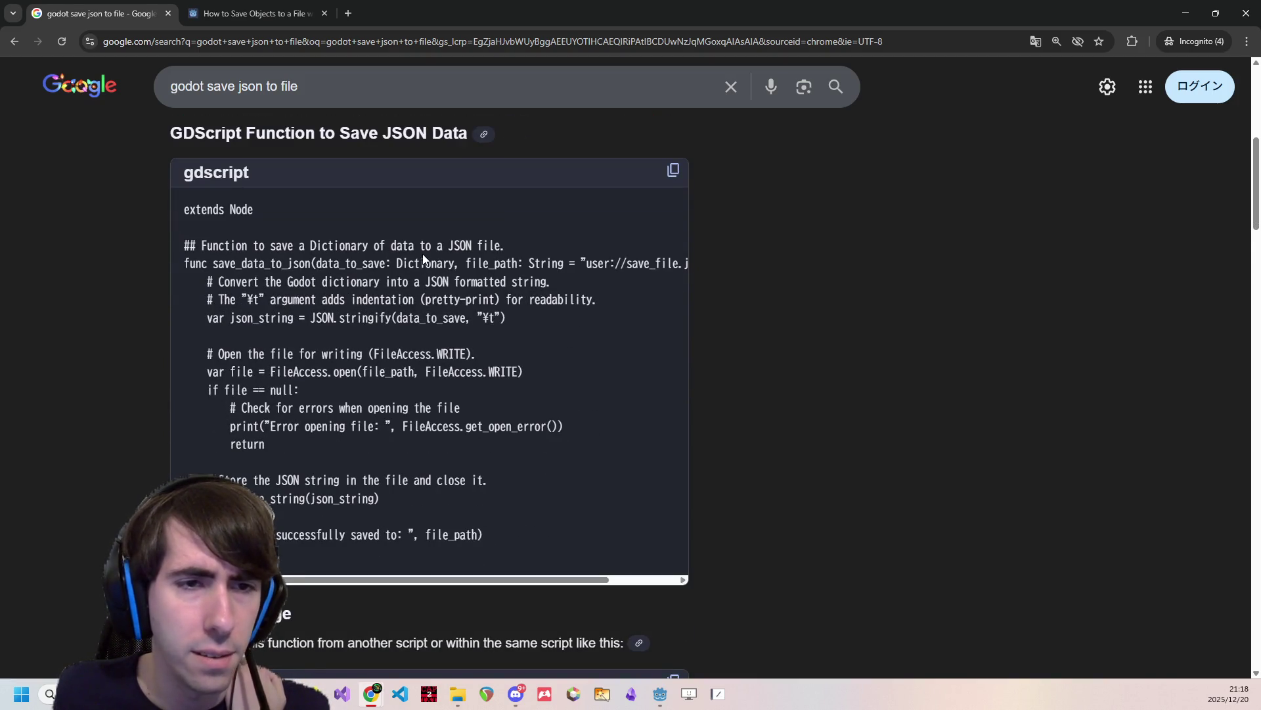
Read the save_data_to_json example, highlighting the indentation comment and file-opening lines.
drag(321, 300, 609, 308)
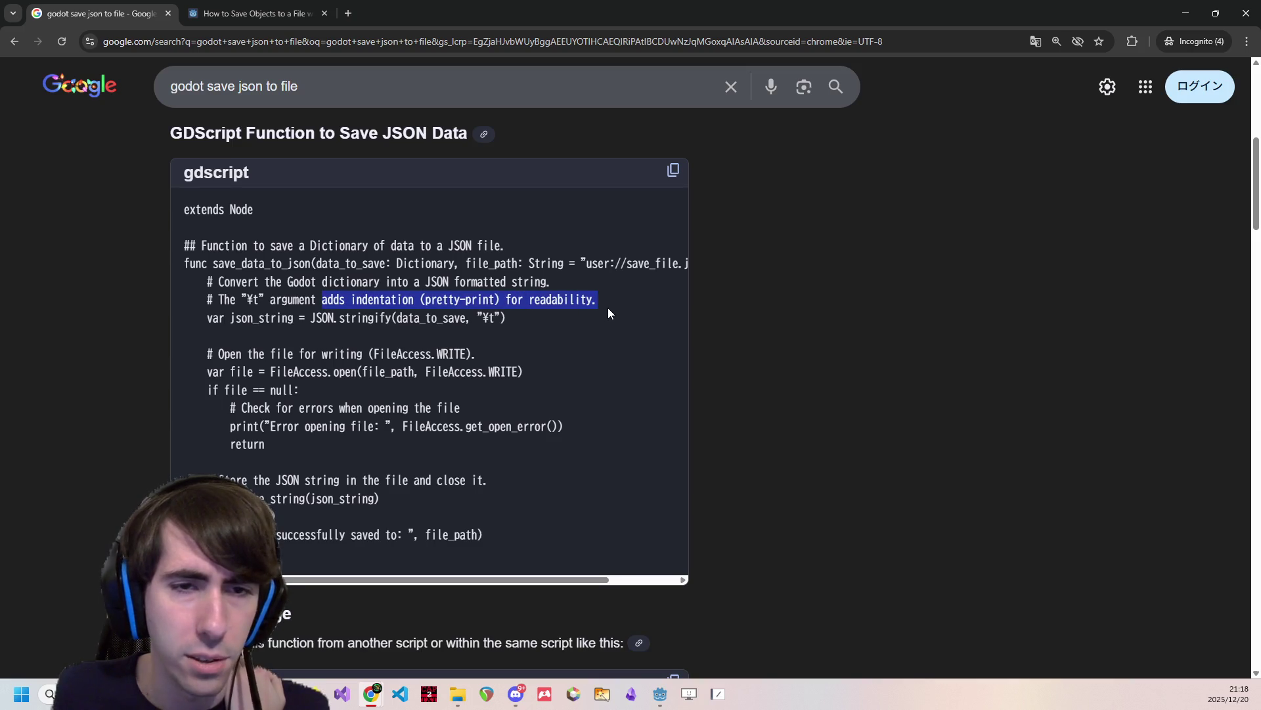
click(609, 308)
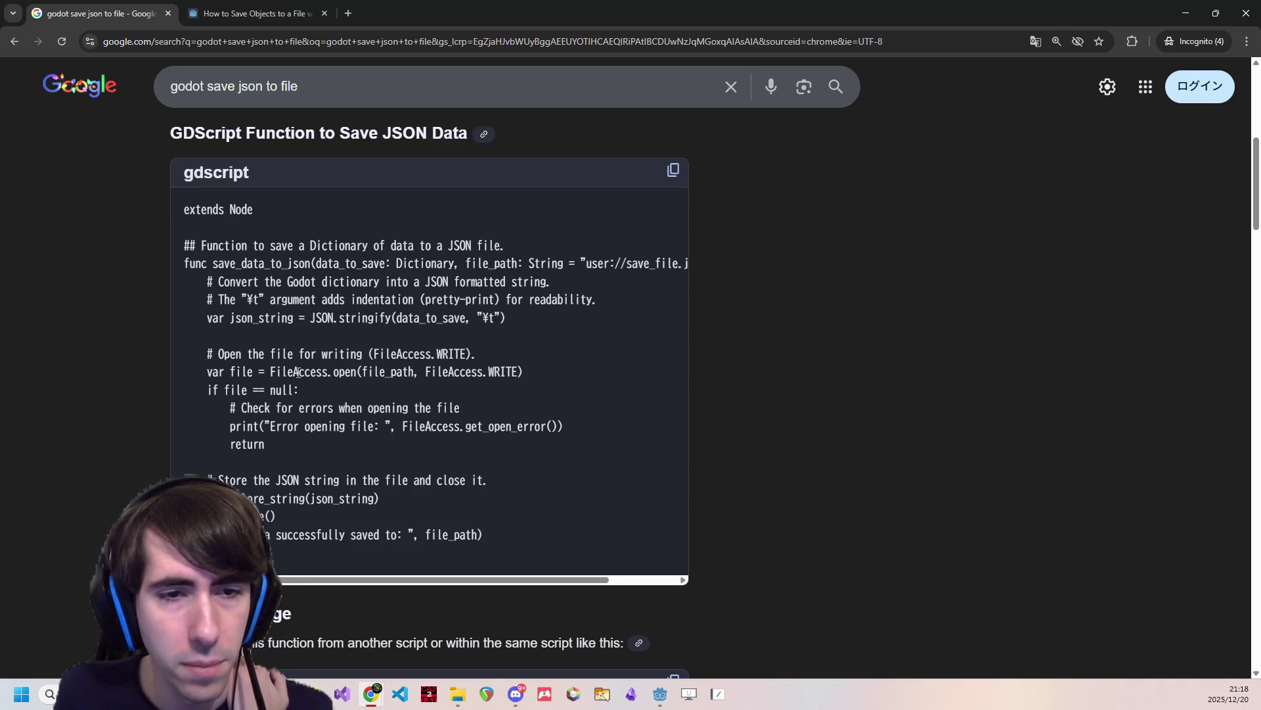
drag(297, 373, 519, 384)
mouse_move(227, 372)
mouse_down()
mouse_move(407, 463)
mouse_move(270, 390)
mouse_up()
click(385, 454)
click(282, 395)
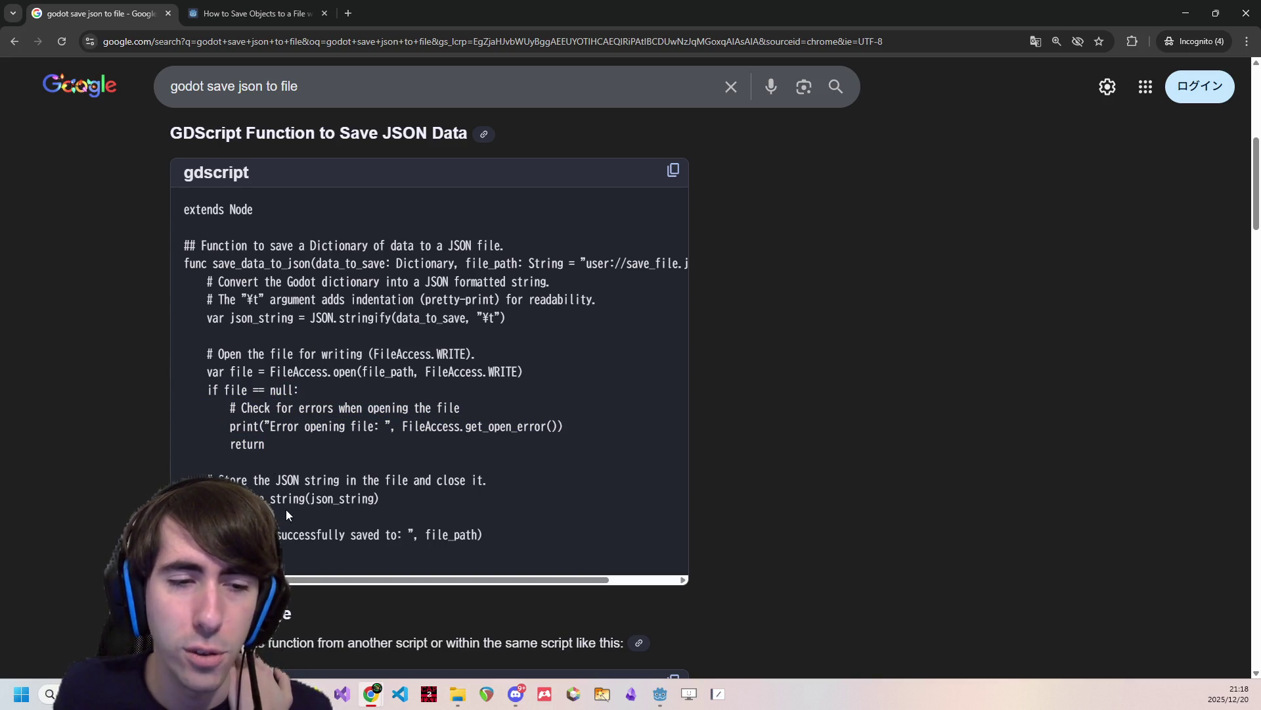
key(alt+Tab)
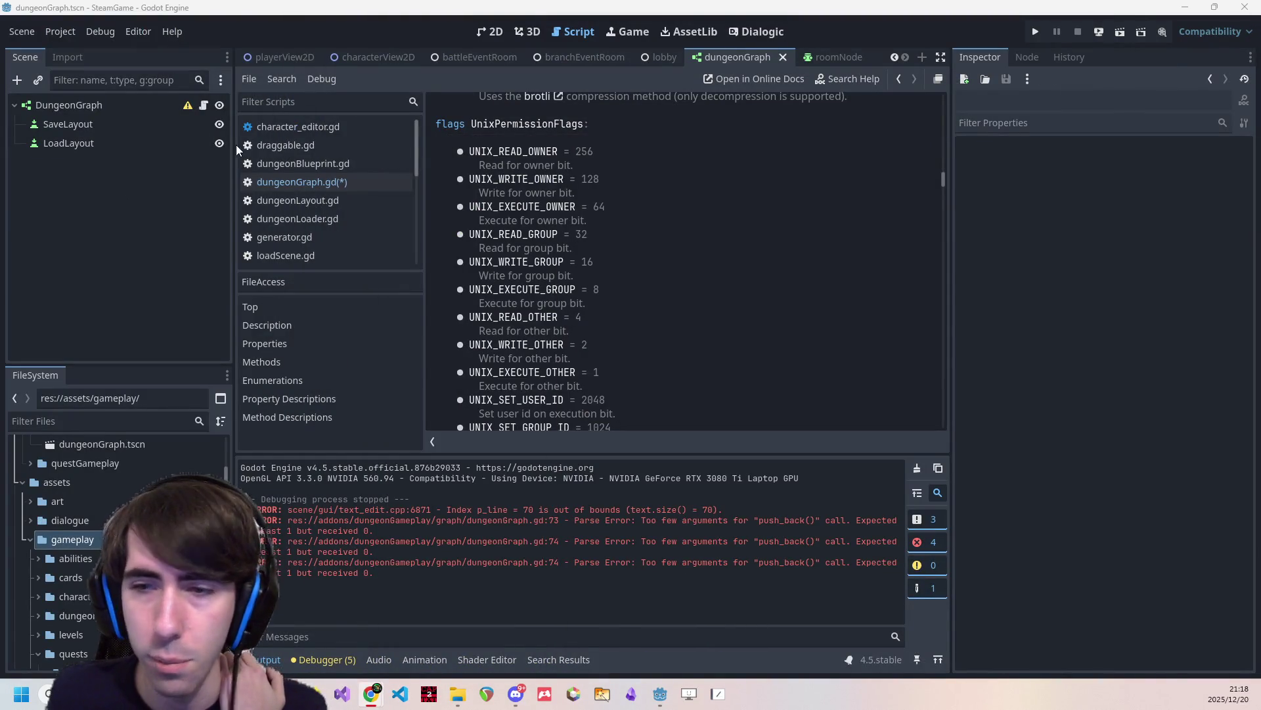
Back in dungeonGraph.gd, add fileAccess.close() on a new line after the write call.
key(alt+Left)
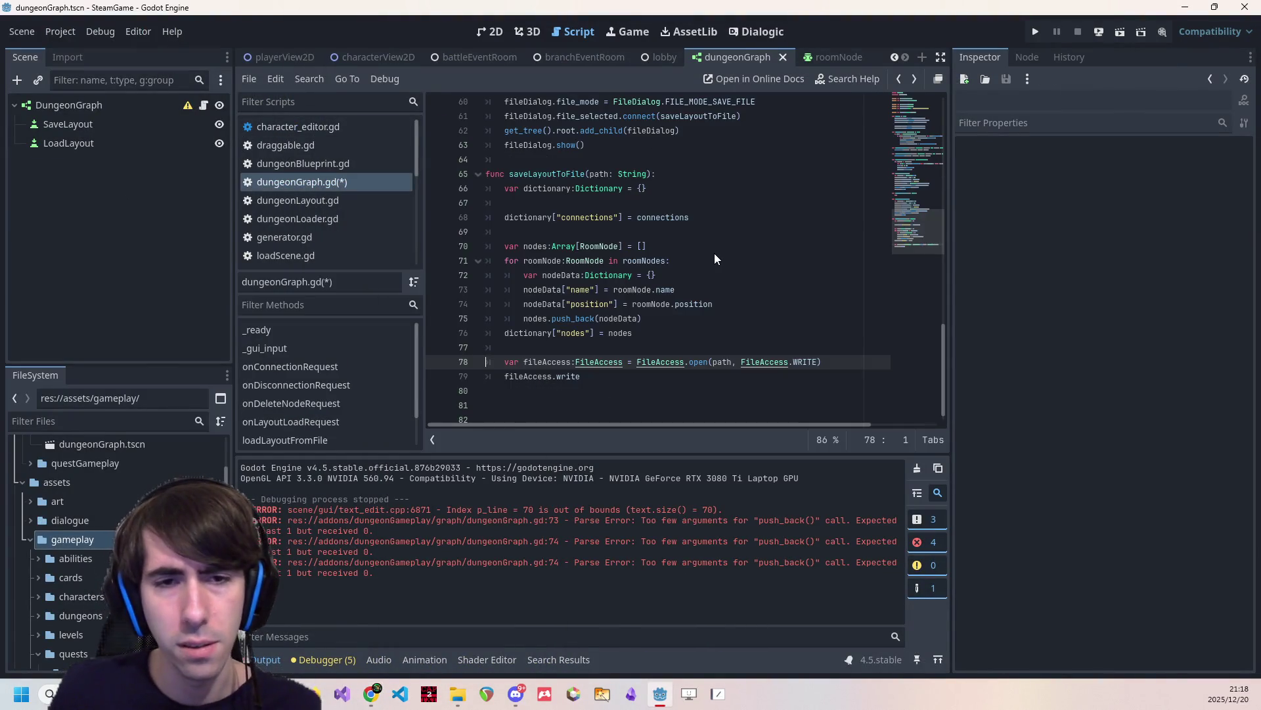
key(Down)
key(Down)
key(Tab)
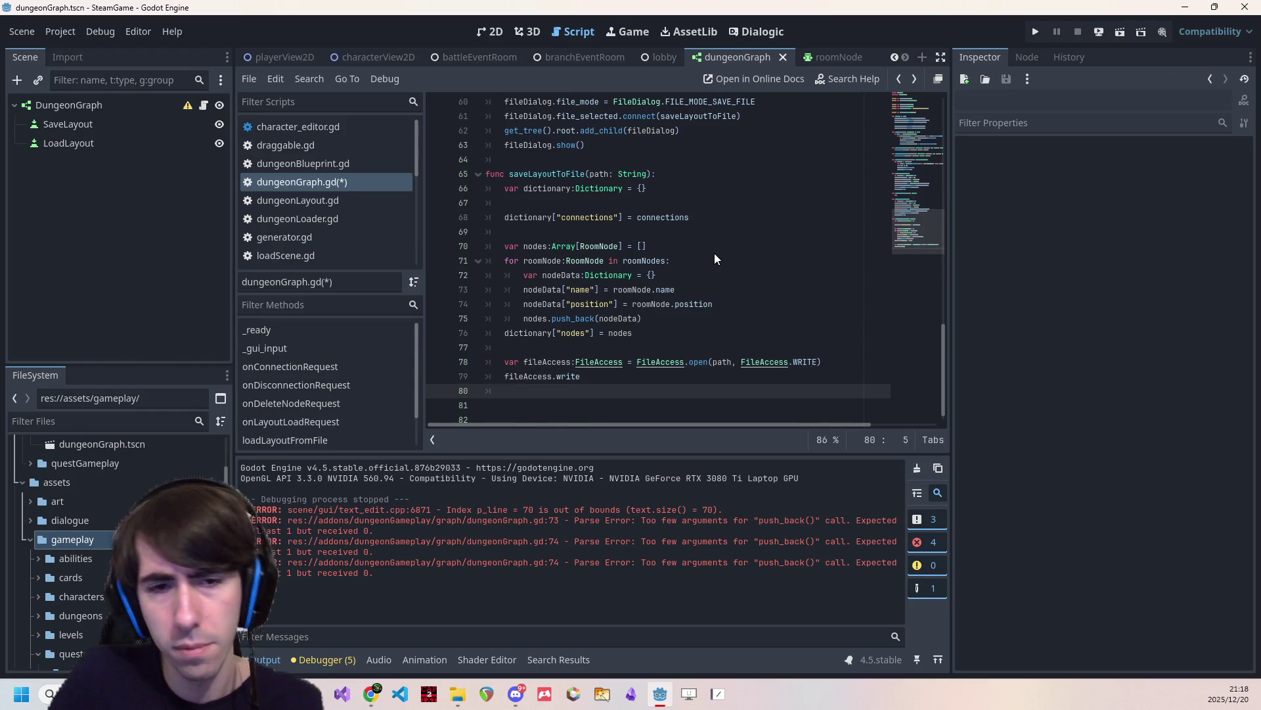
key(Return)
text(fileAccess)
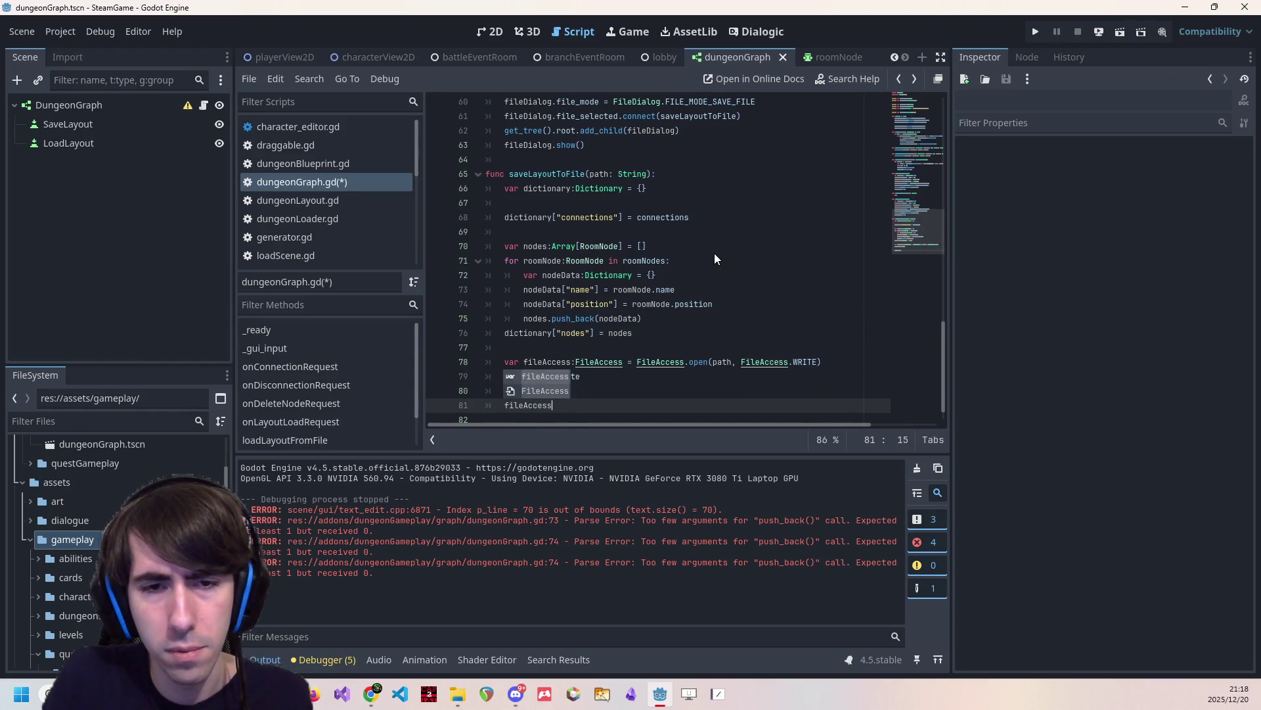
text(.close())
key(Up)
key(Up)
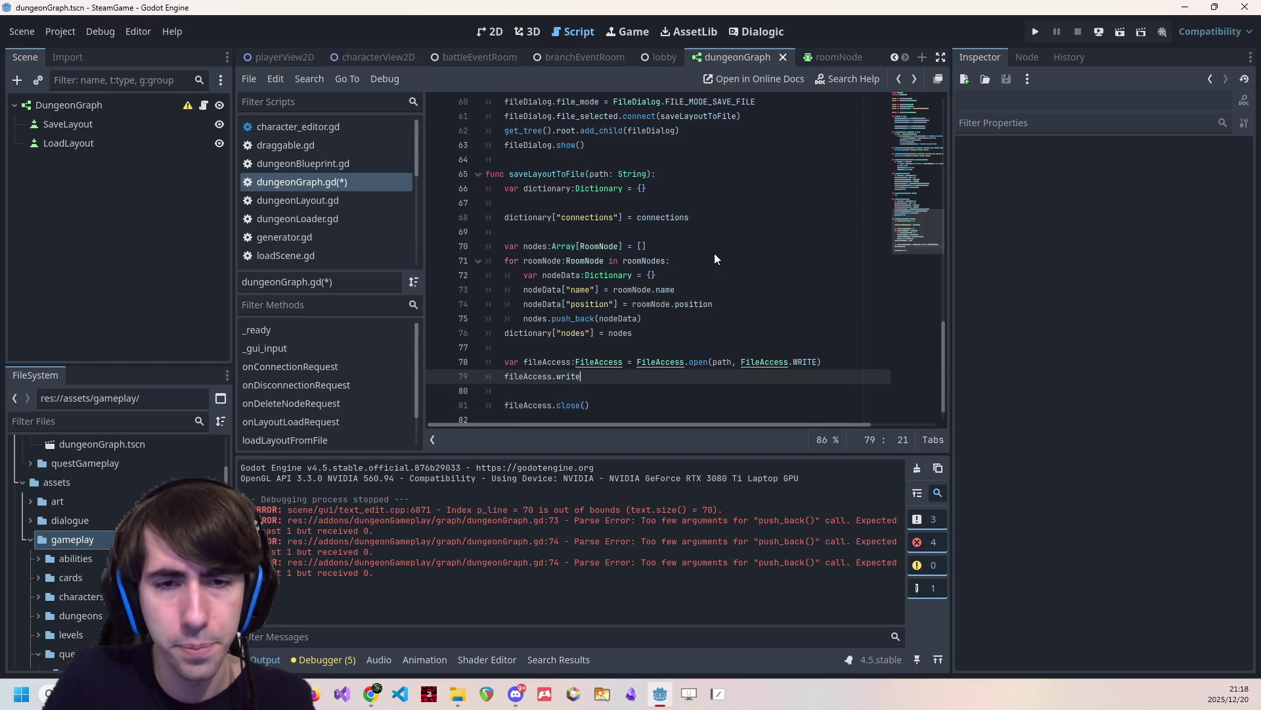
Replace fileAccess.write on line 79 with store_string via autocomplete.
key(ctrl+BackSpace)
text(store)
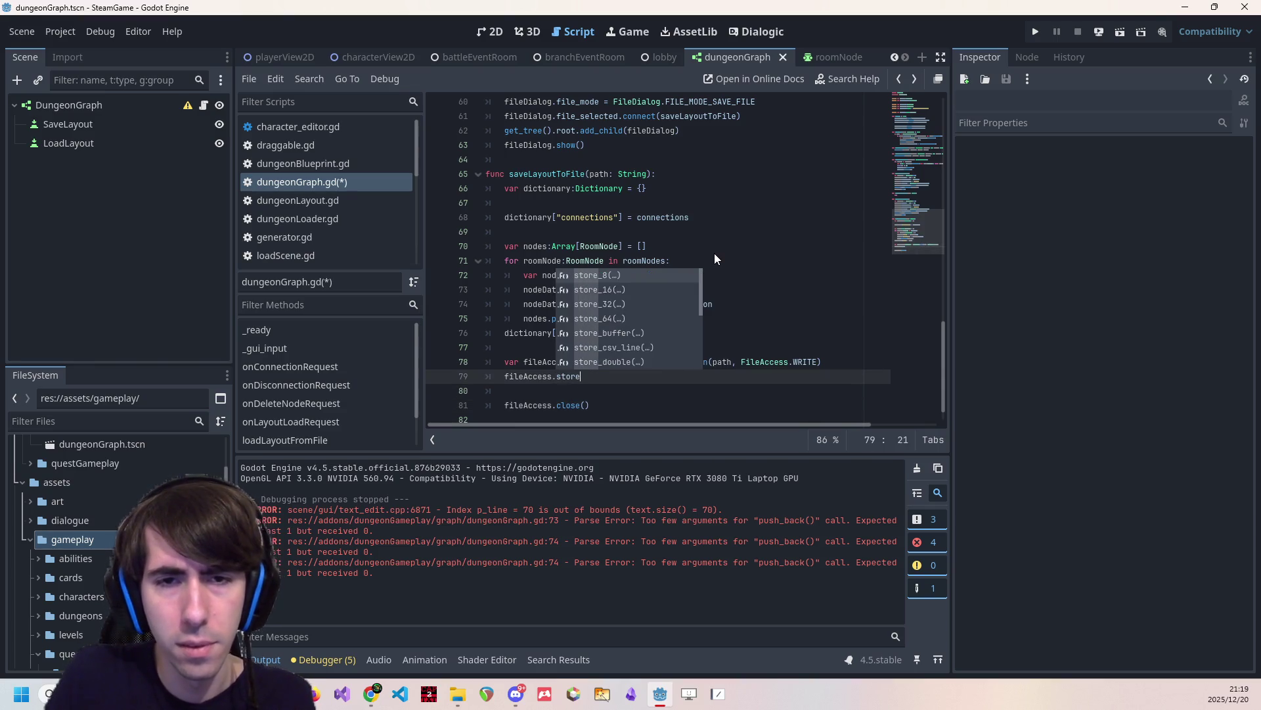
text(_str)
key(Return)
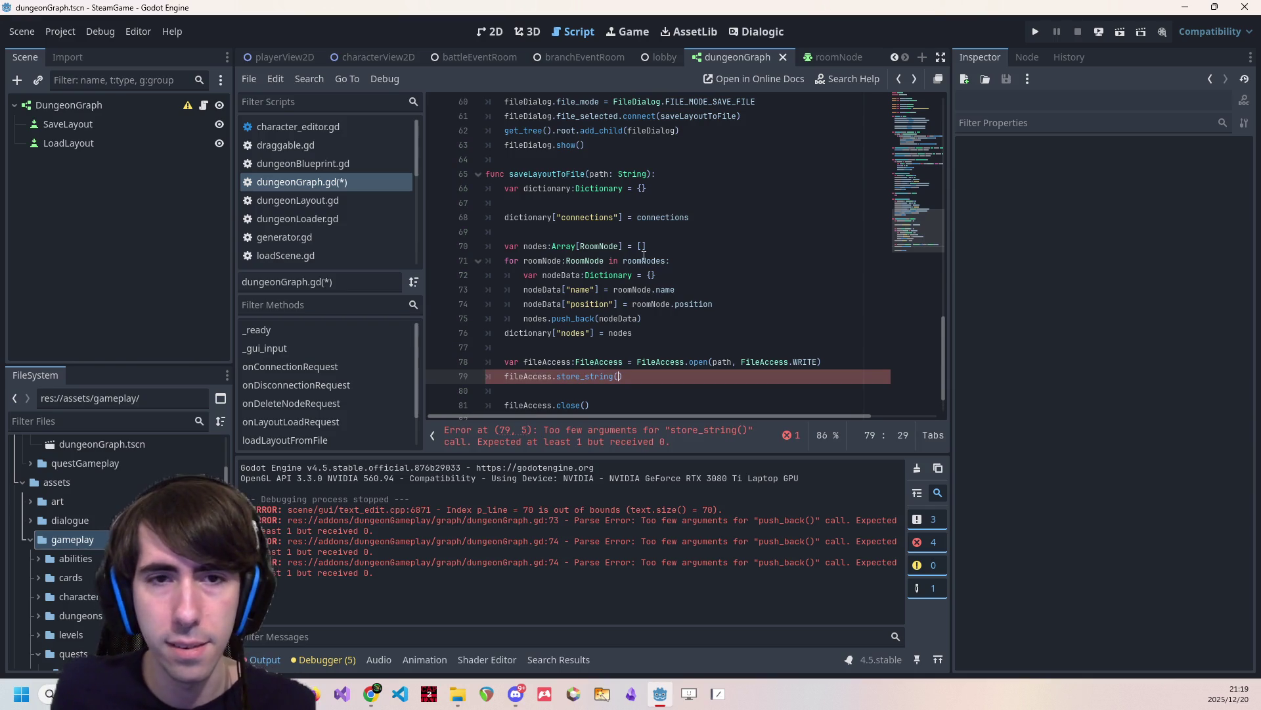
double_click(523, 218)
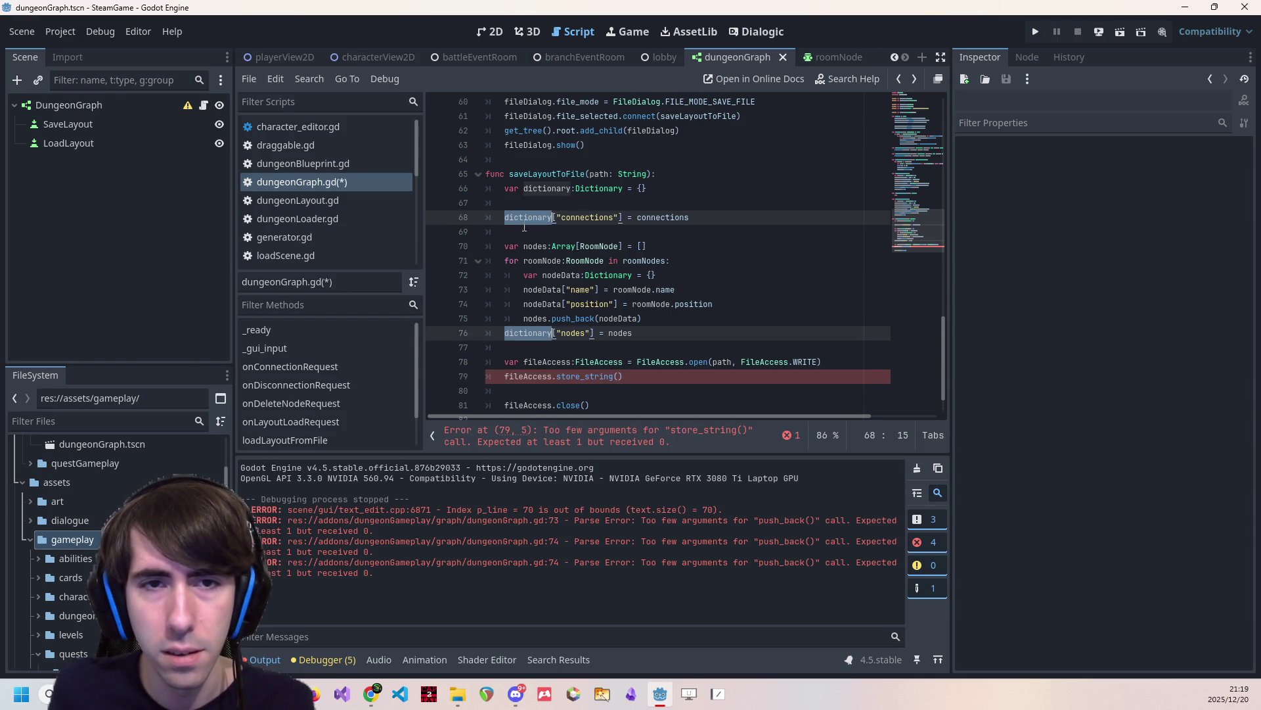
Rename every occurrence of the dictionary variable to graphData.
double_click(547, 188)
key(ctrl+d)
key(ctrl+d)
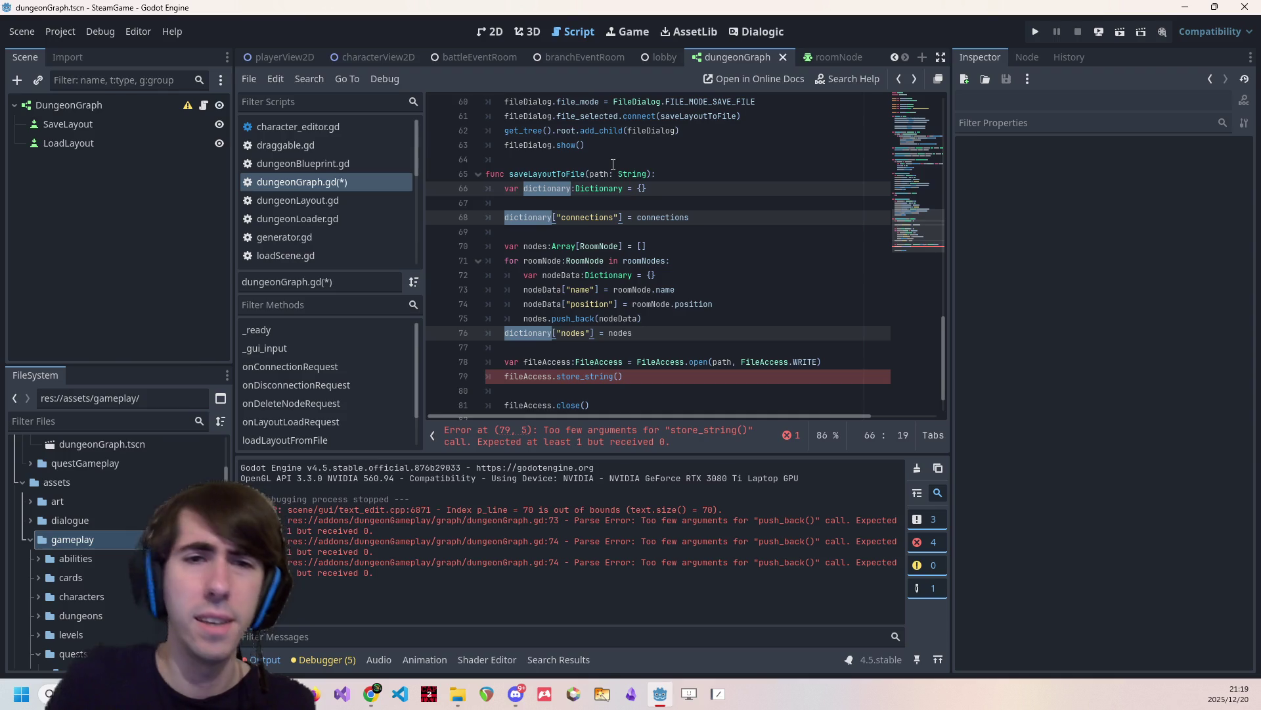
text(graphData)
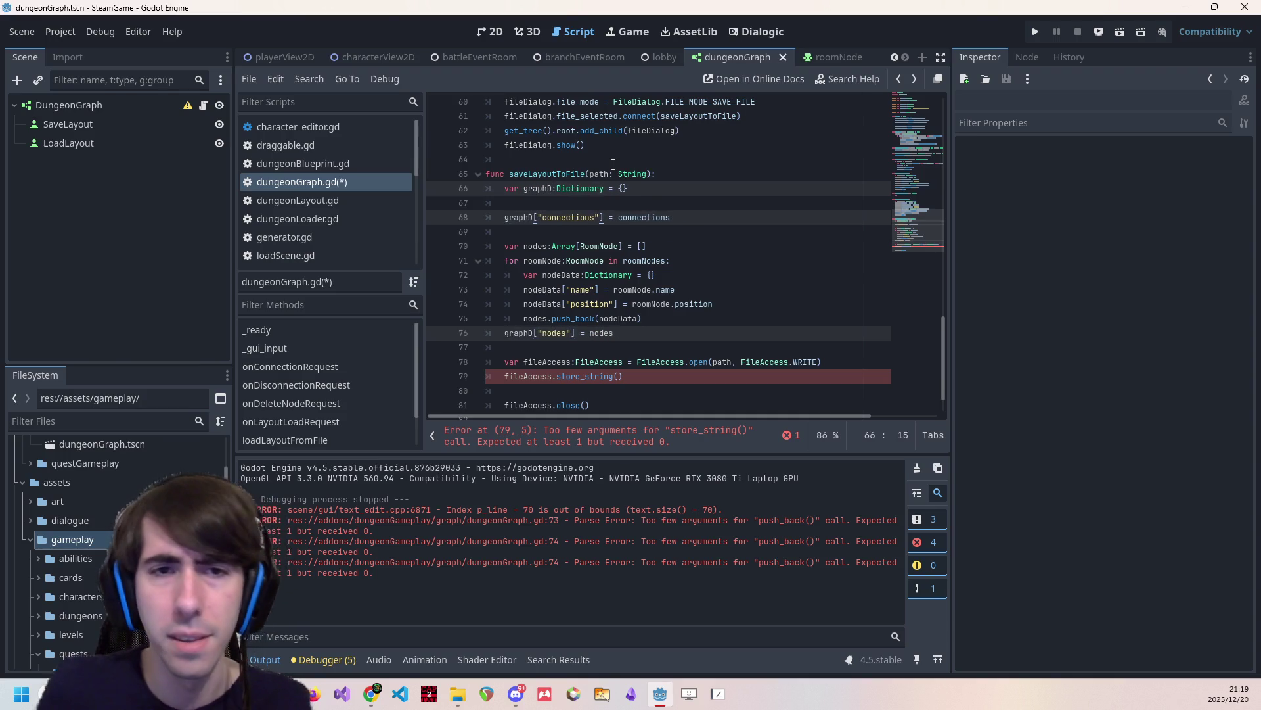
key(Escape)
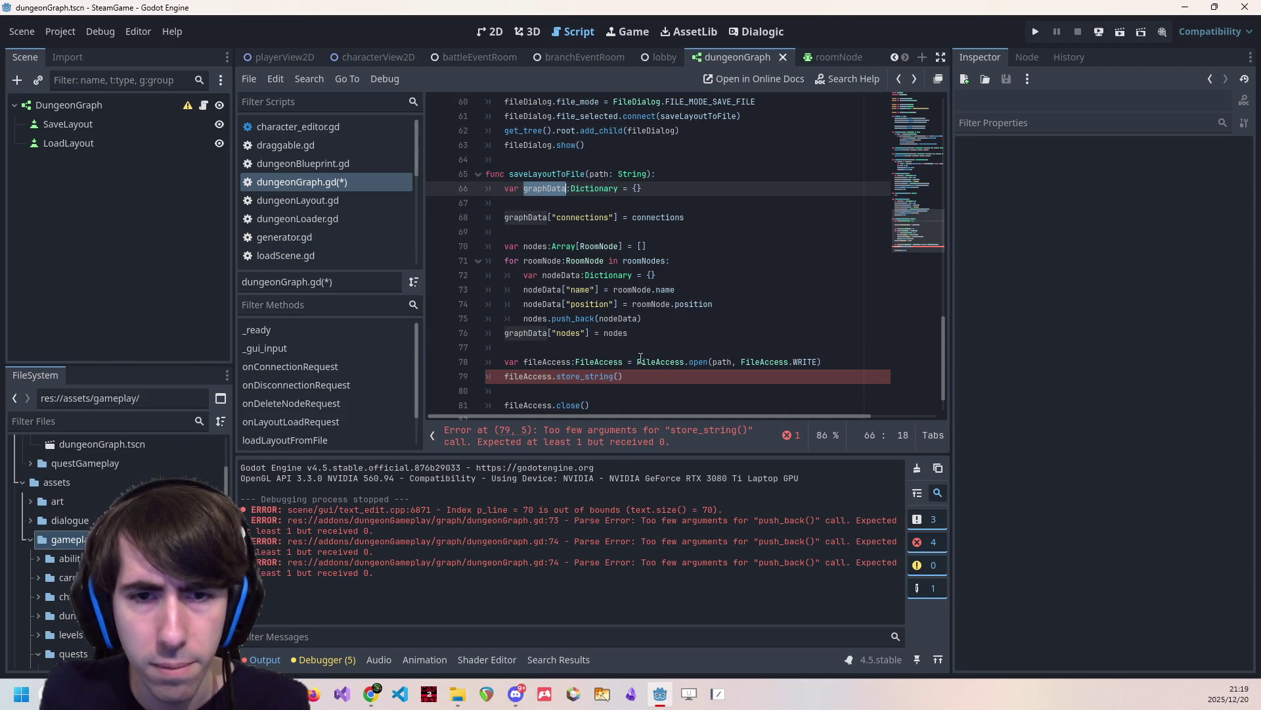
Make line 79 call store_string(JSON.stringify(graphData)) and save the script.
click(621, 375)
text(graphData.st)
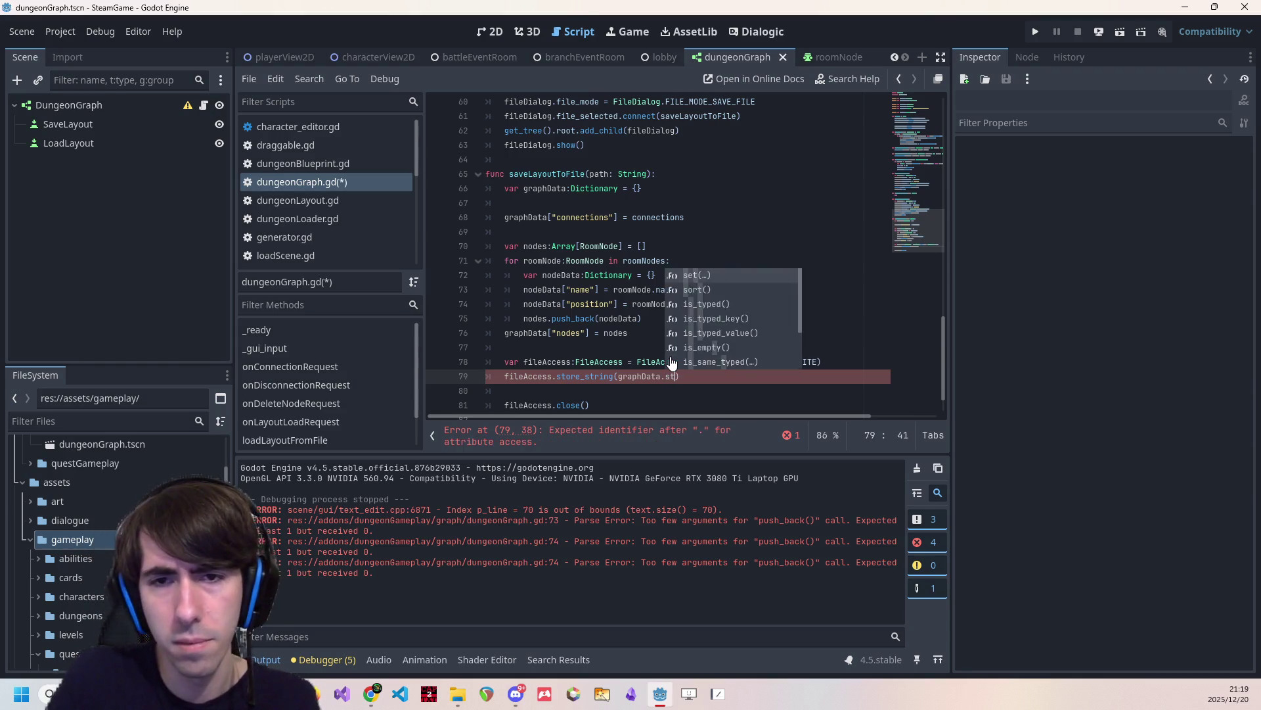
key(BackSpace)
text(.)
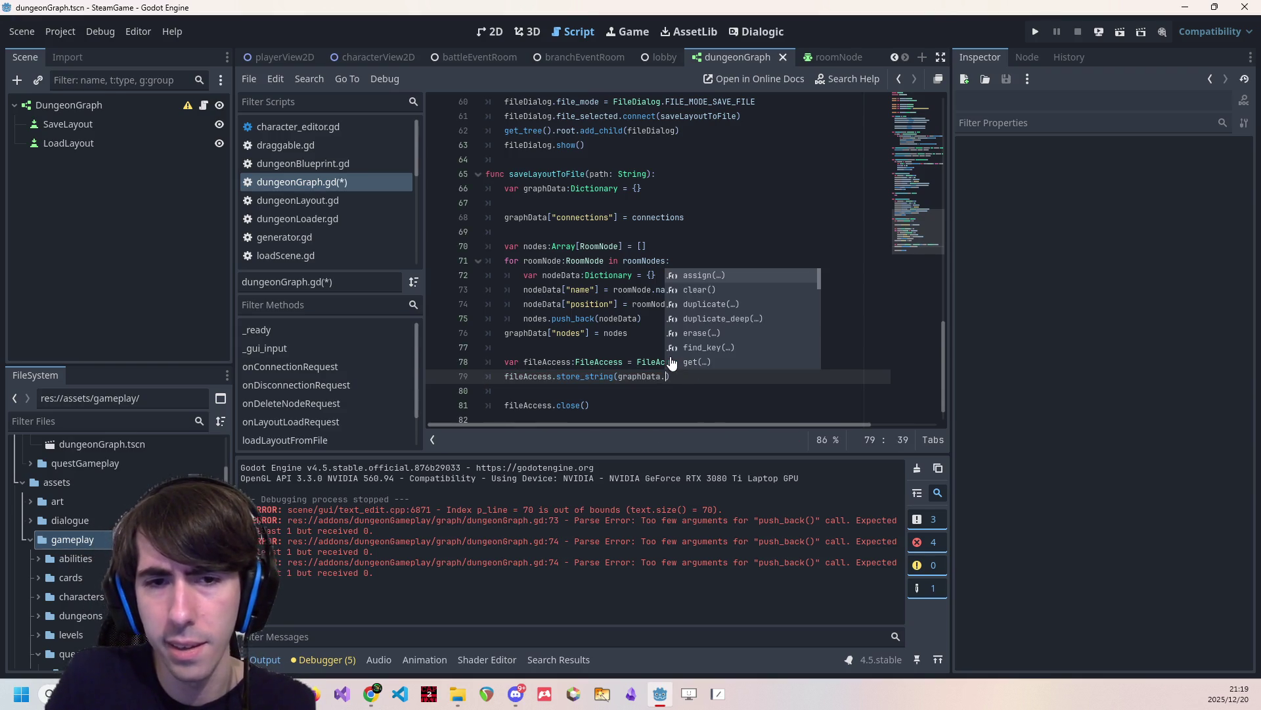
key(BackSpace)
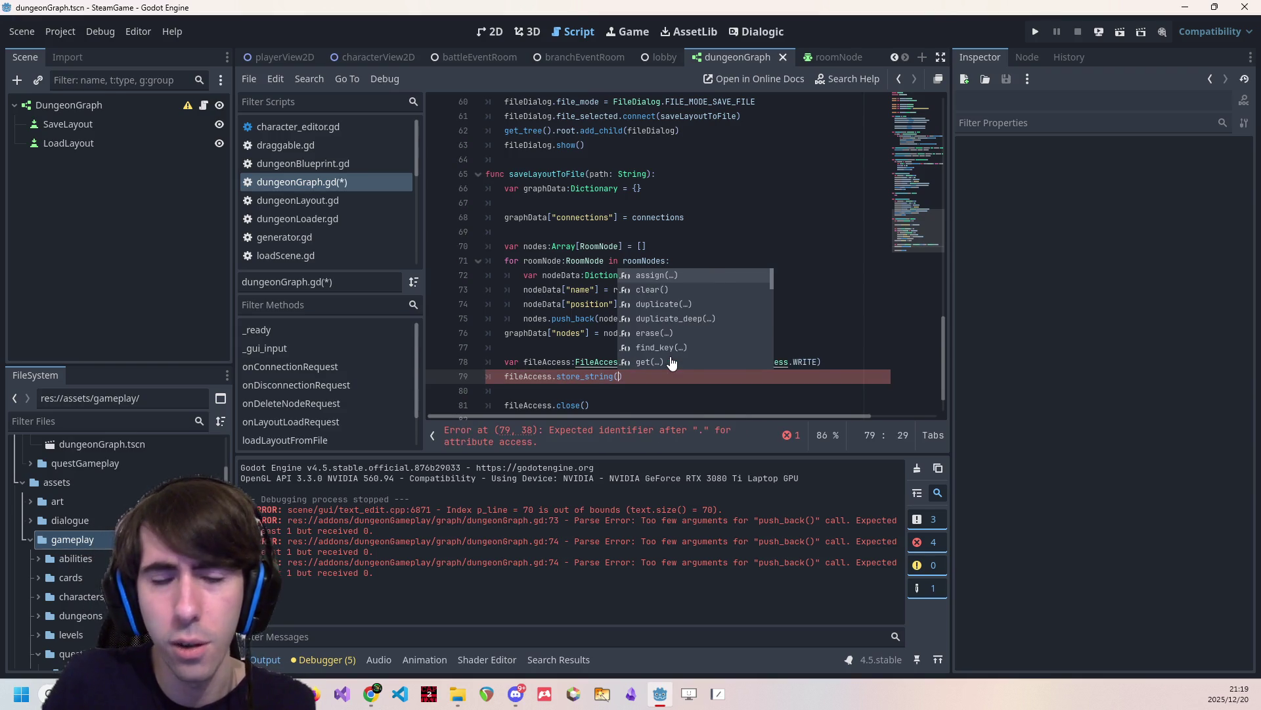
key(ctrl+Left)
text(JSON.)
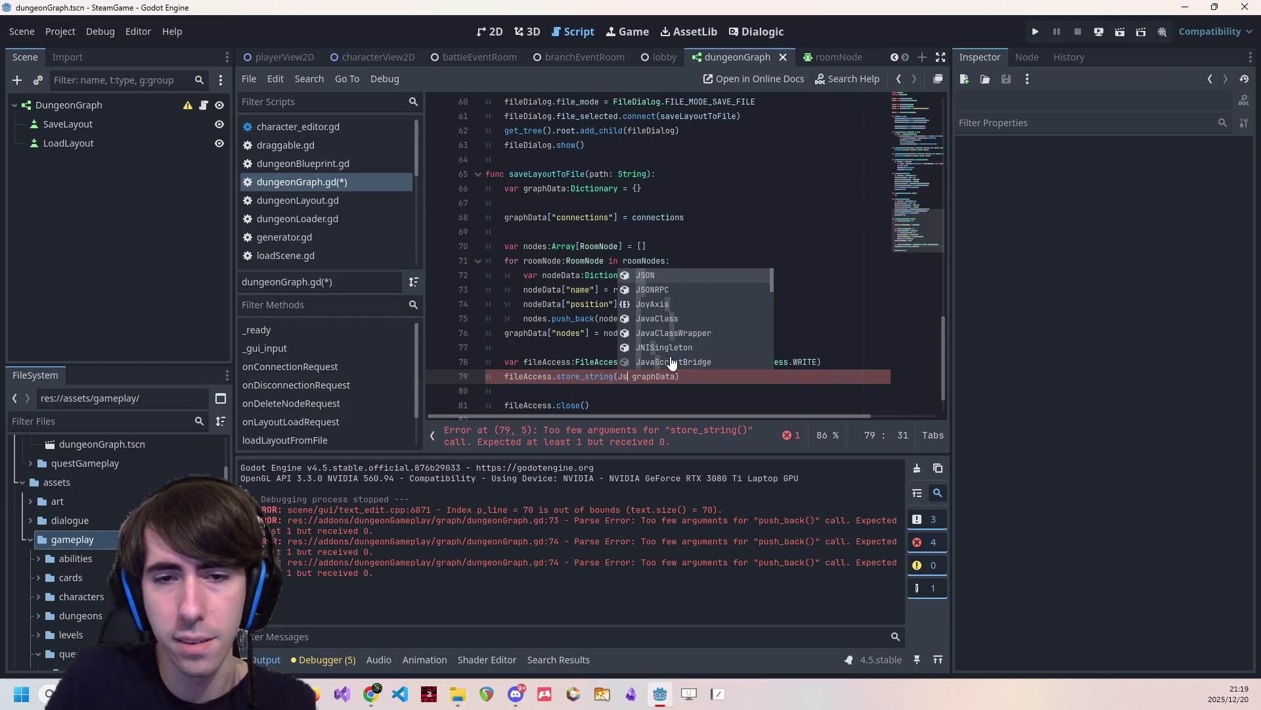
text(strin)
key(Return)
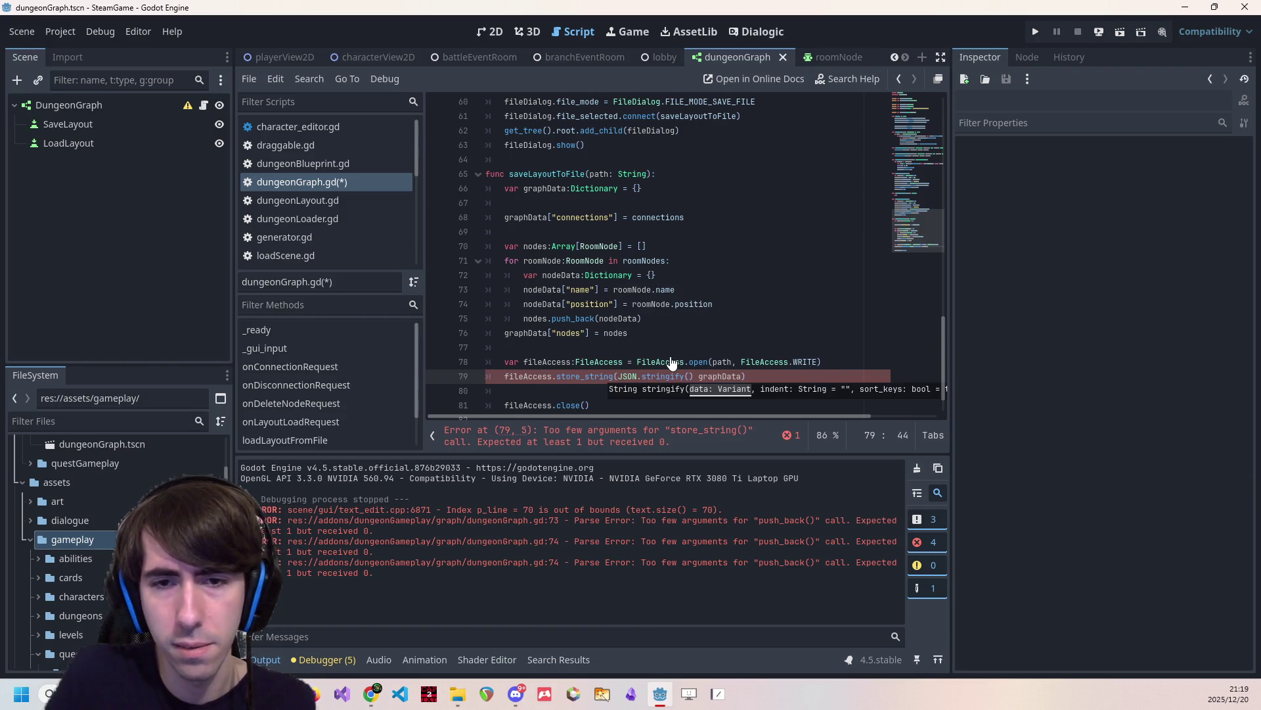
text())
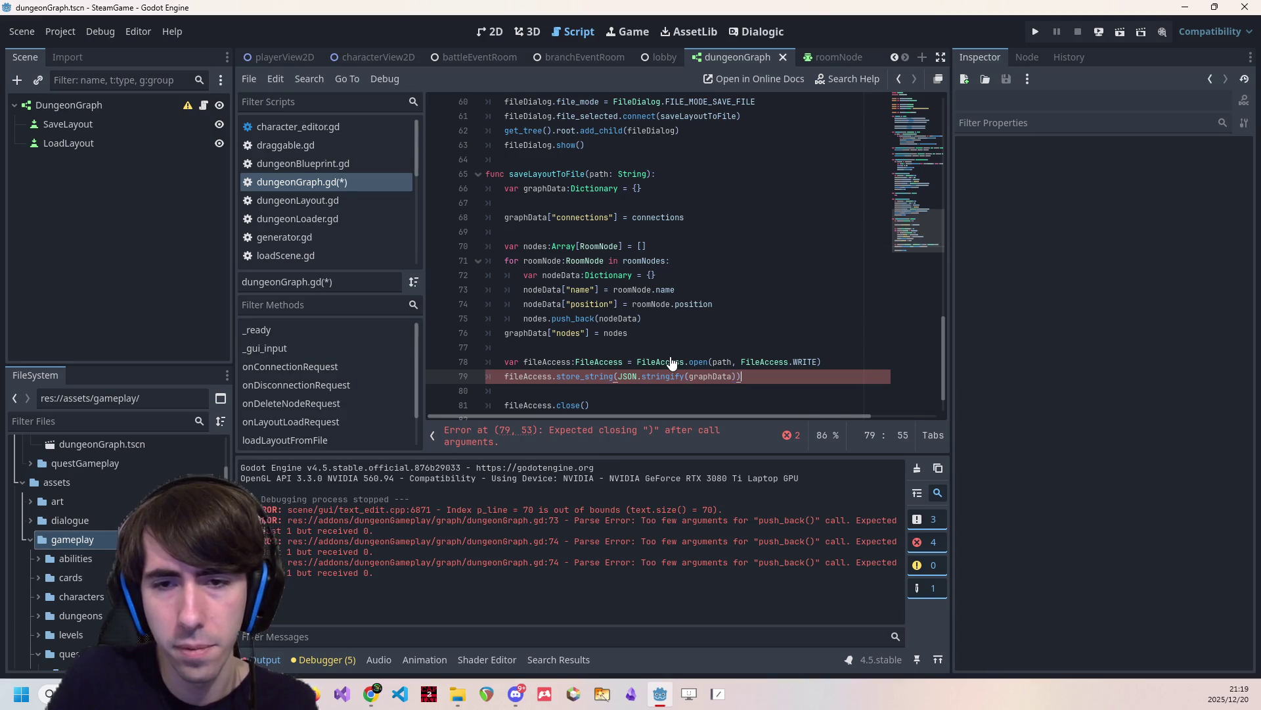
key(ctrl+s)
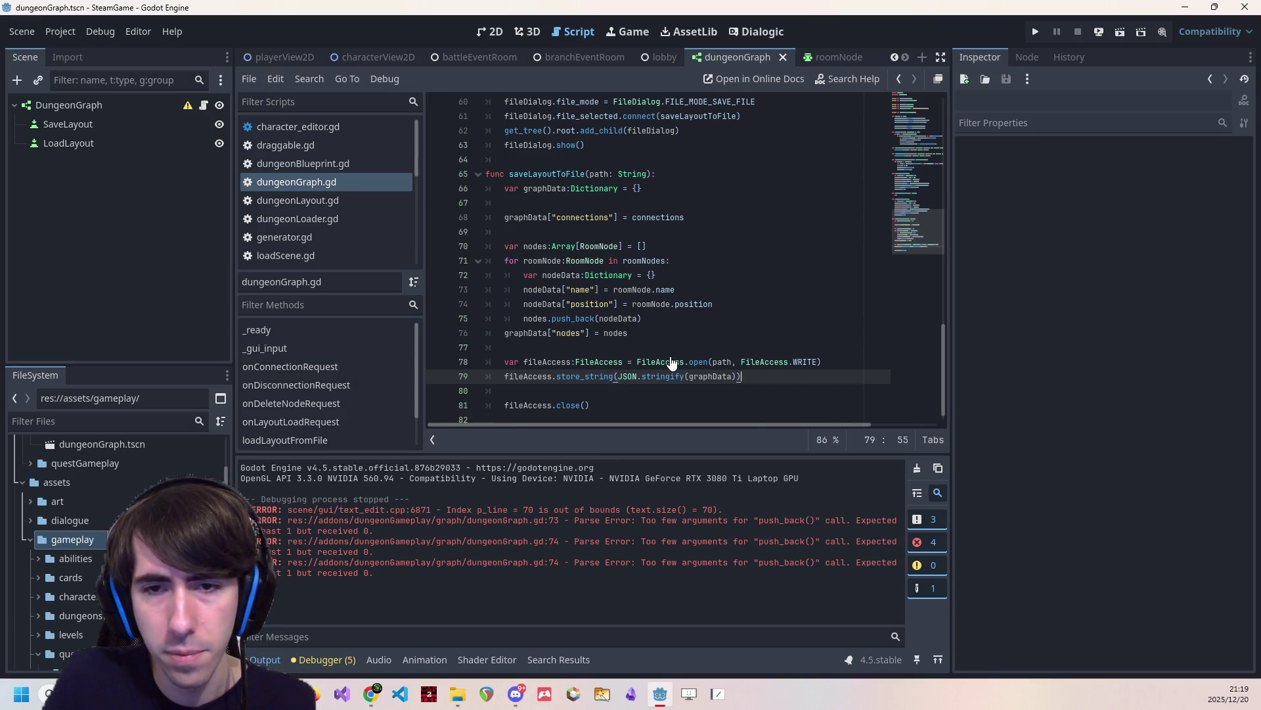
Delete the blank line above fileAccess.close().
scroll(672, 363, down, 1)
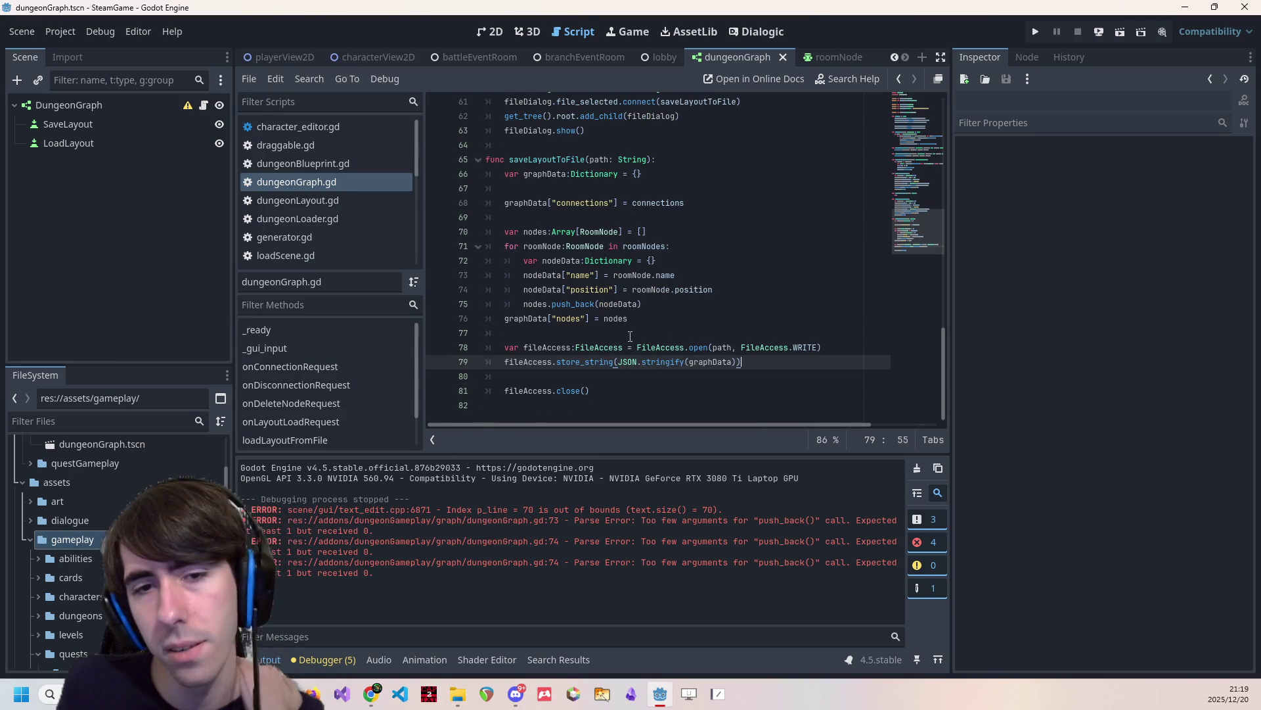
click(856, 345)
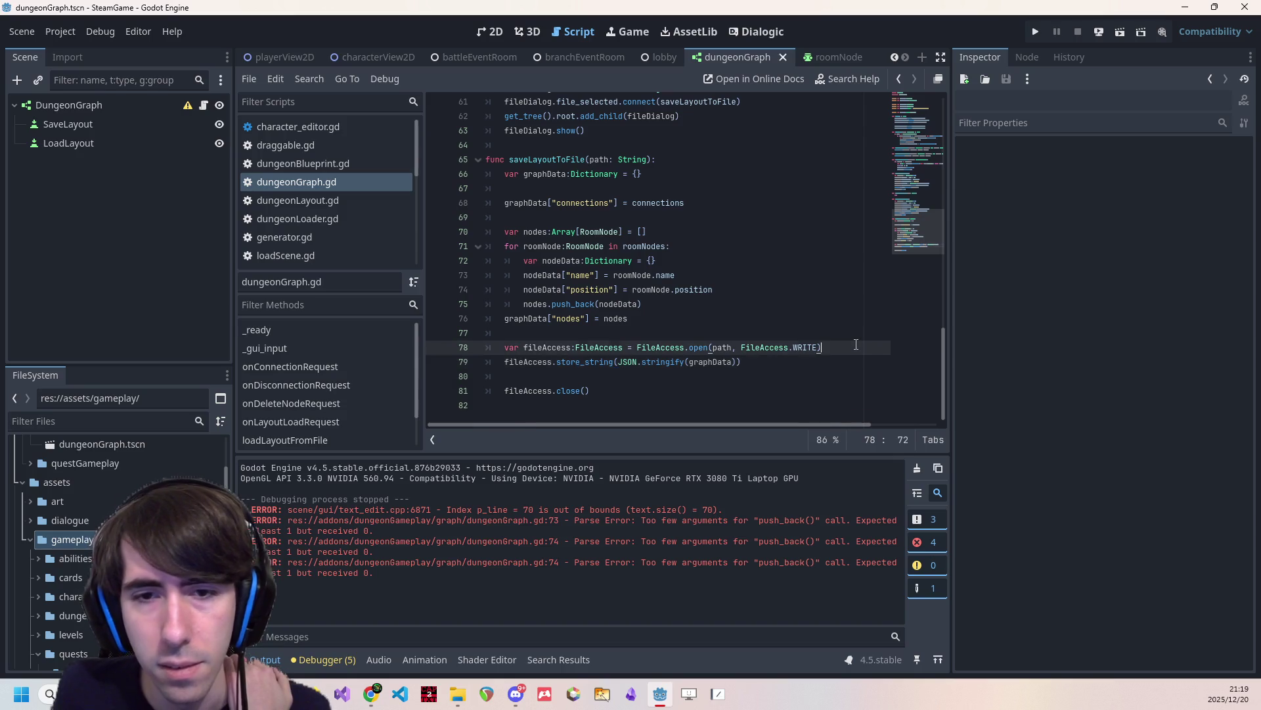
double_click(540, 347)
click(605, 364)
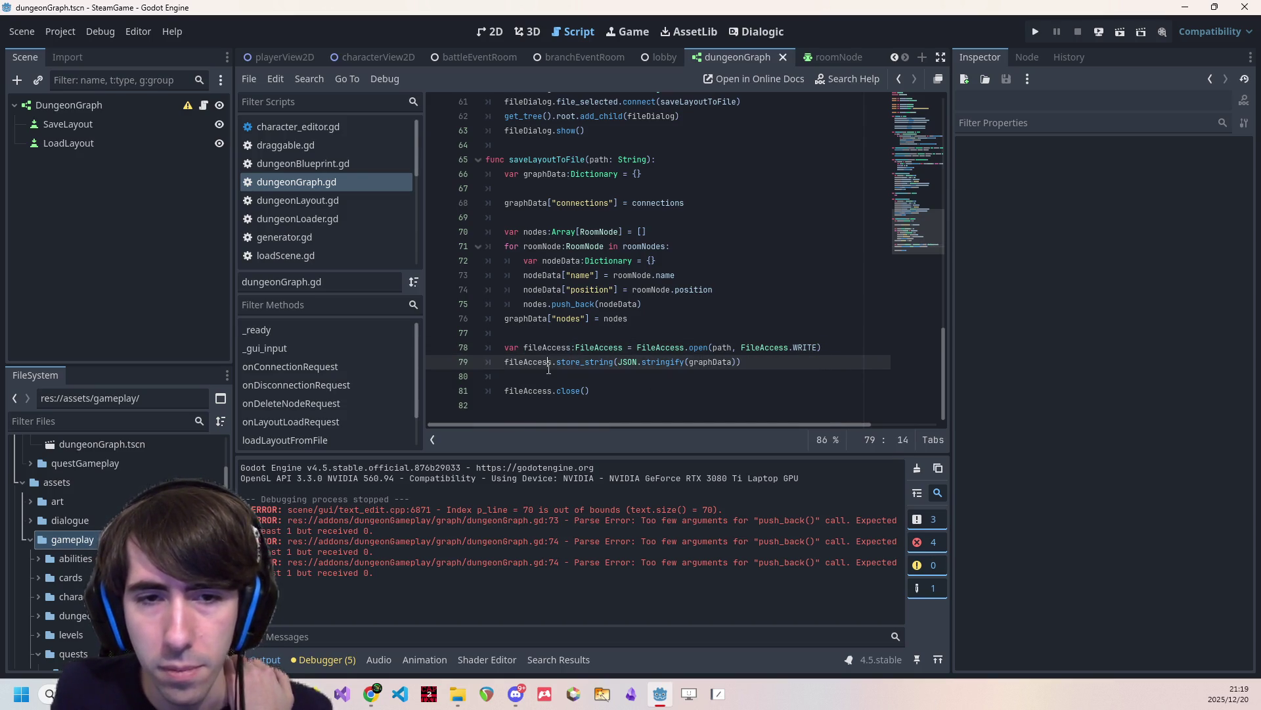
key(Down)
key(BackSpace)
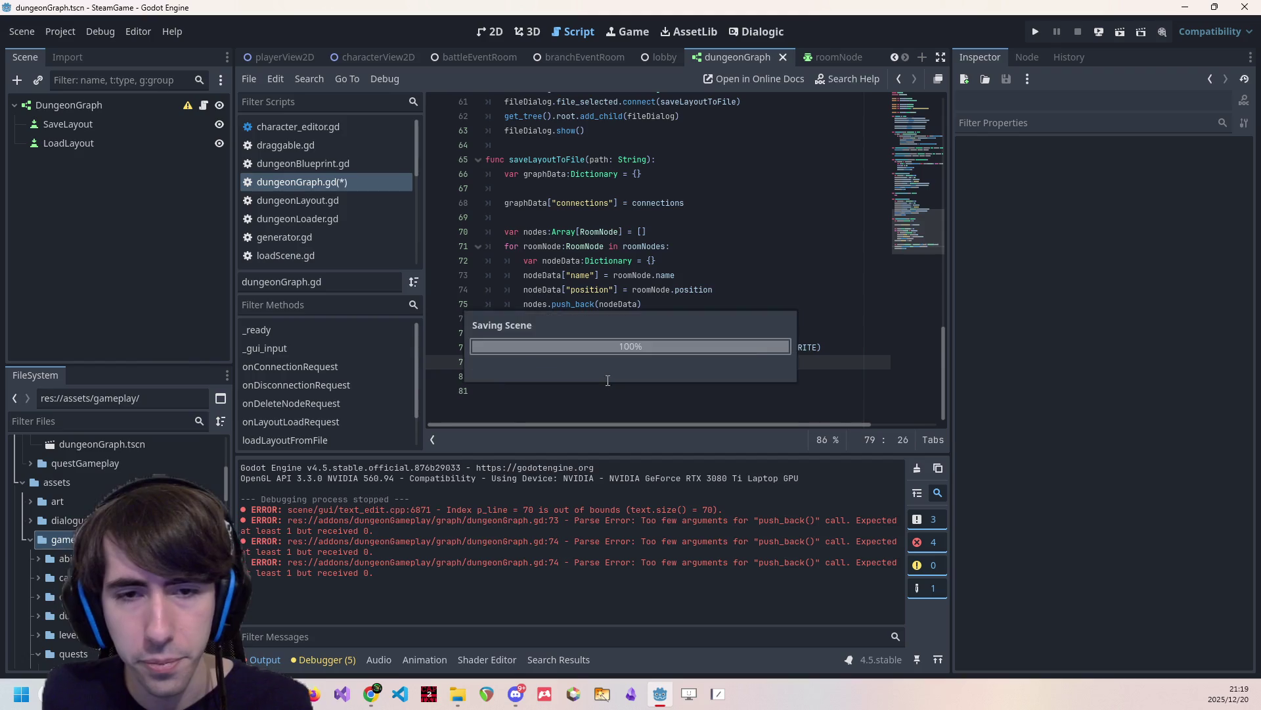
Run the dungeon graph scene and bring the SteamGame debug window forward.
click(1120, 32)
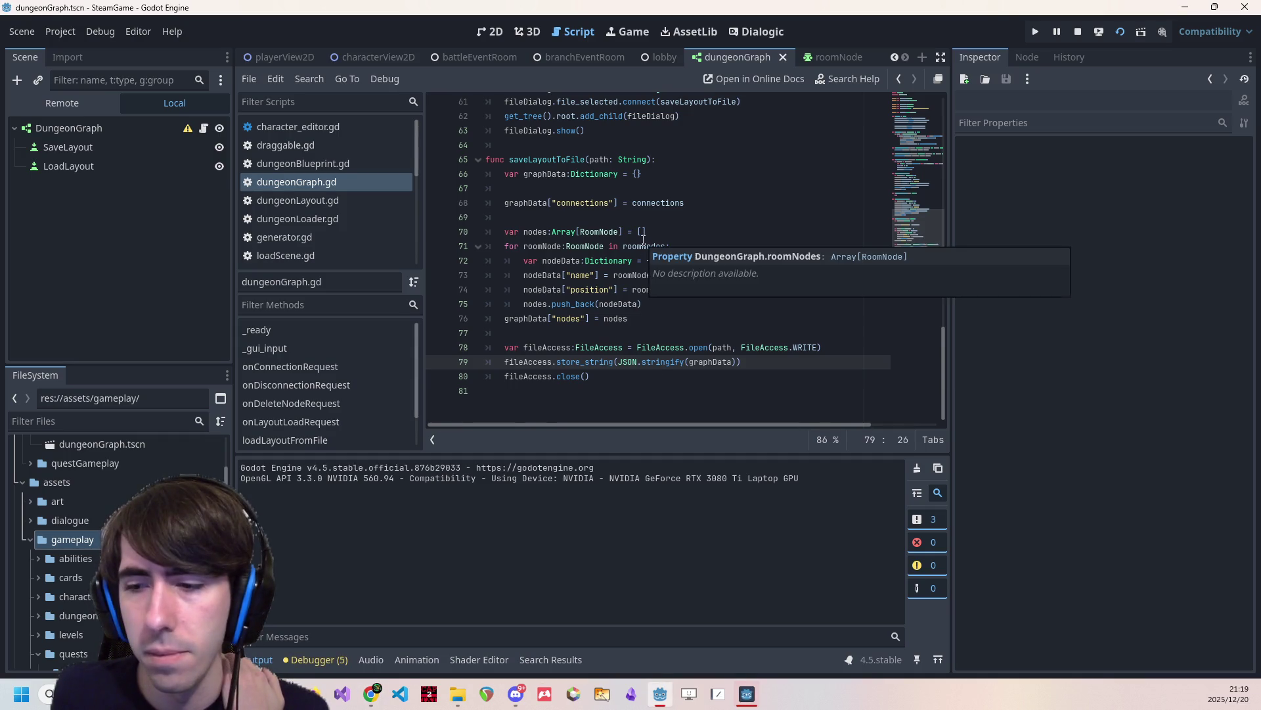
click(747, 694)
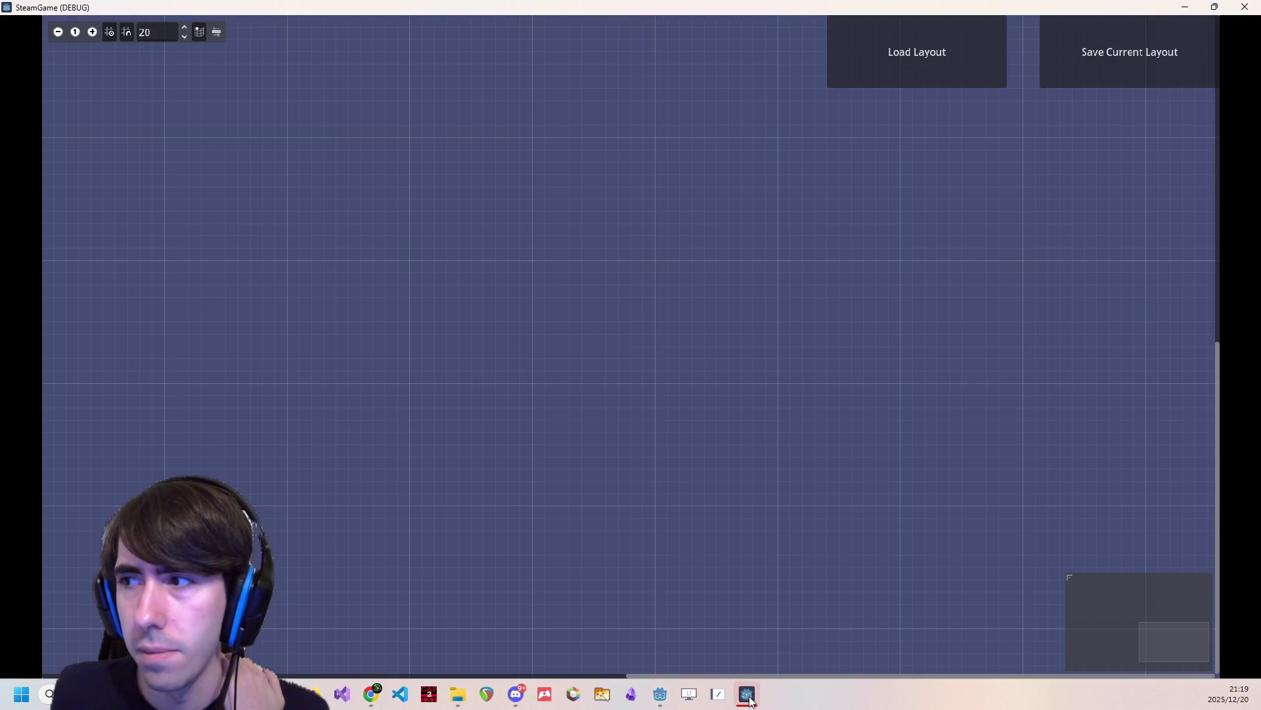
Save the current layout into quests/mistyHerbFields, renaming quest1.json to quest1Layout.json.
click(1070, 65)
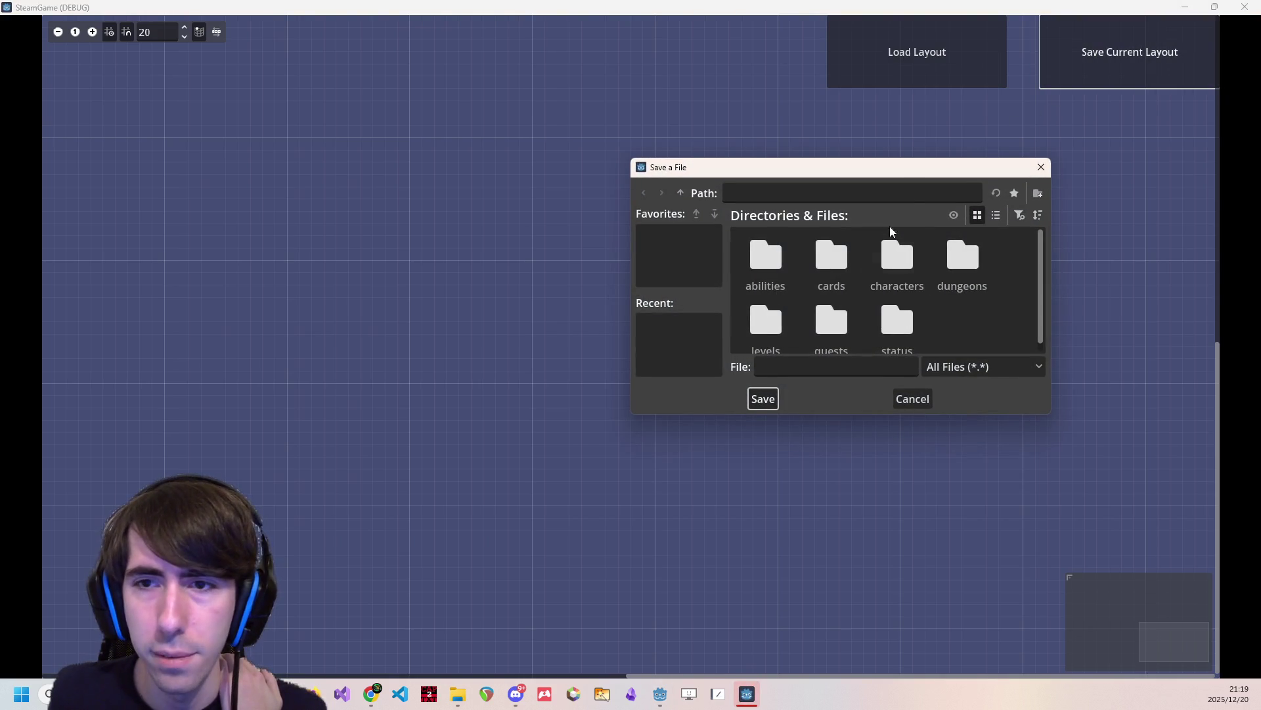
drag(899, 169, 567, 130)
mouse_move(717, 377)
mouse_down()
mouse_move(922, 519)
mouse_move(927, 465)
mouse_up()
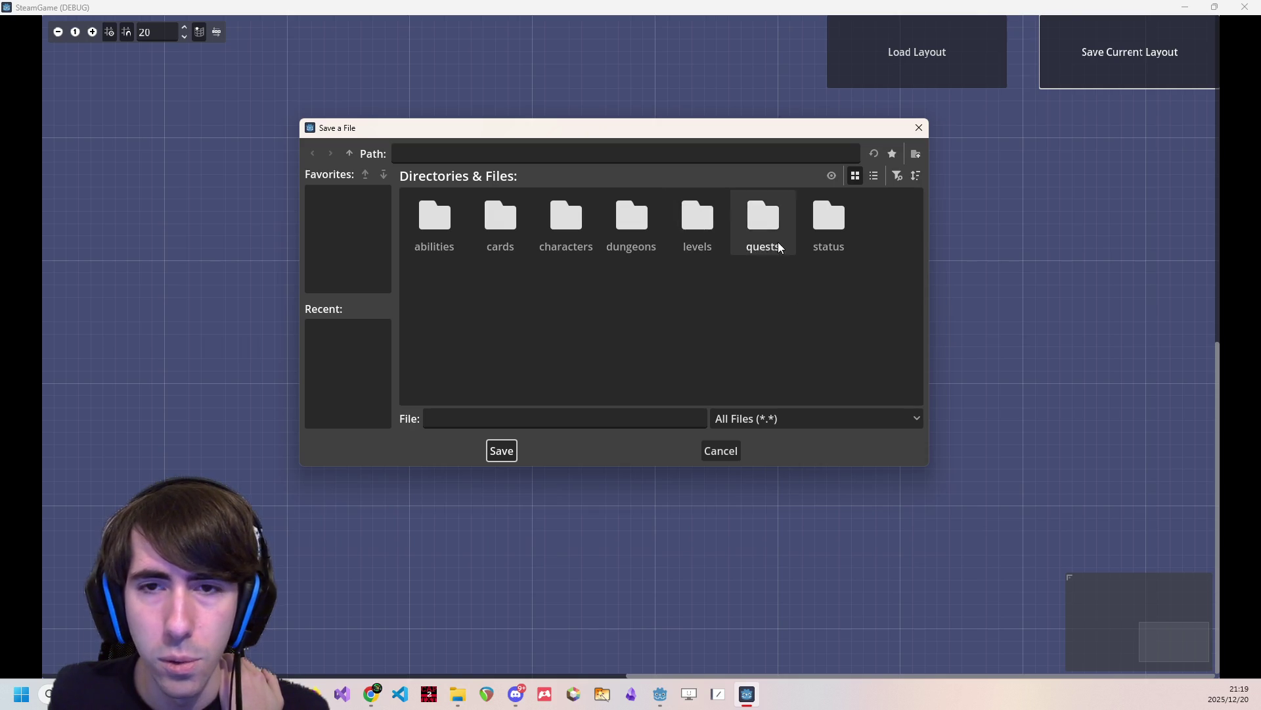
double_click(766, 226)
double_click(436, 223)
click(436, 224)
click(537, 279)
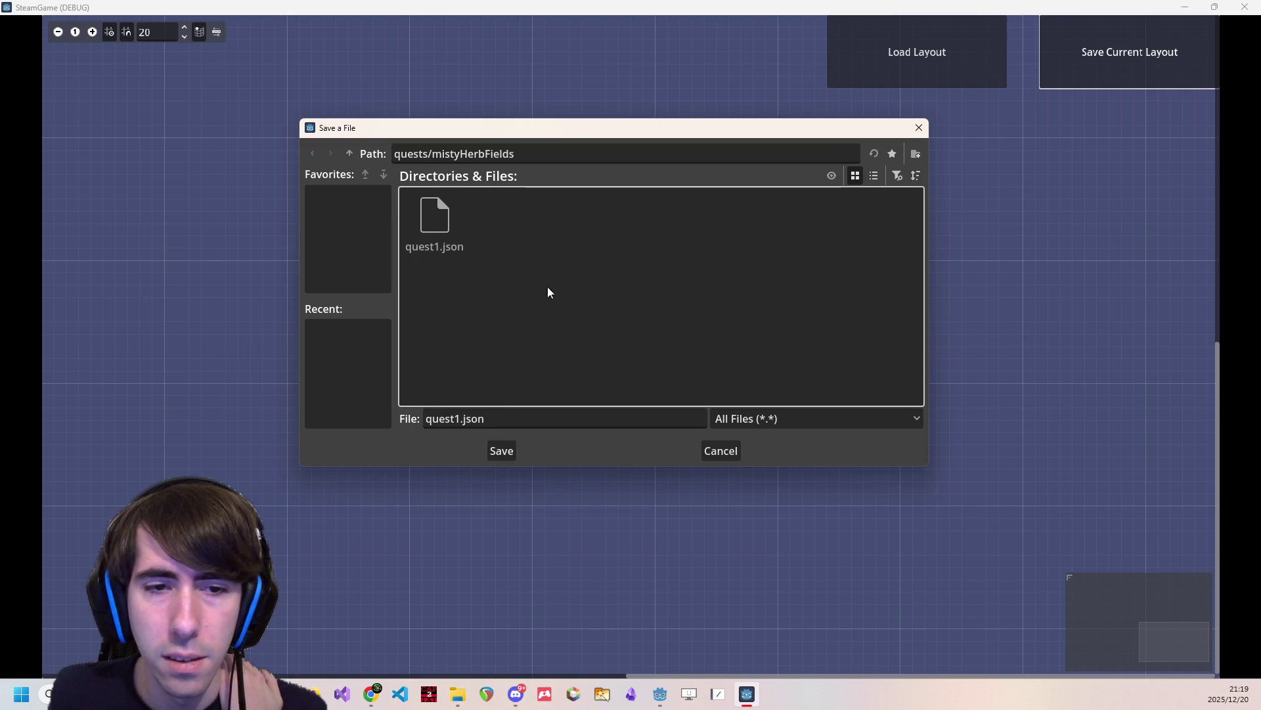
click(460, 418)
text(Layout)
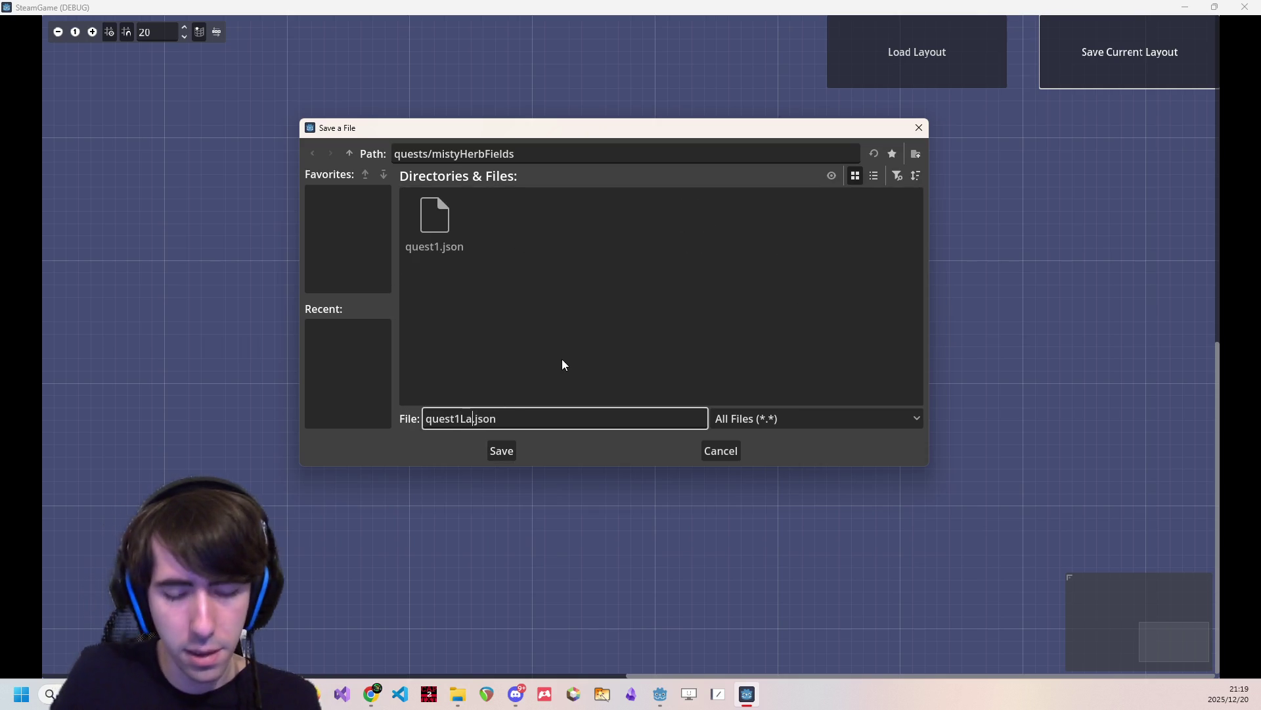
click(500, 452)
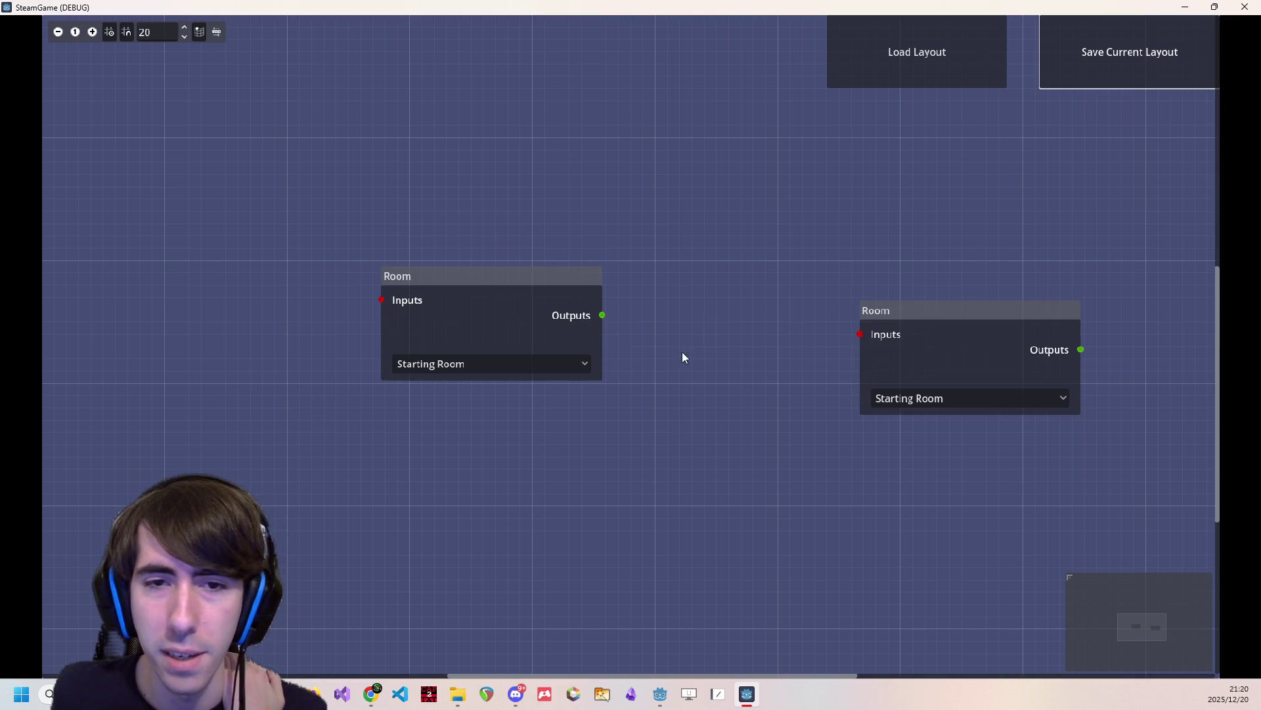
Add Room nodes, delete the overlapping one, and link the four rooms together.
drag(600, 315, 689, 498)
drag(900, 511, 865, 335)
click(525, 484)
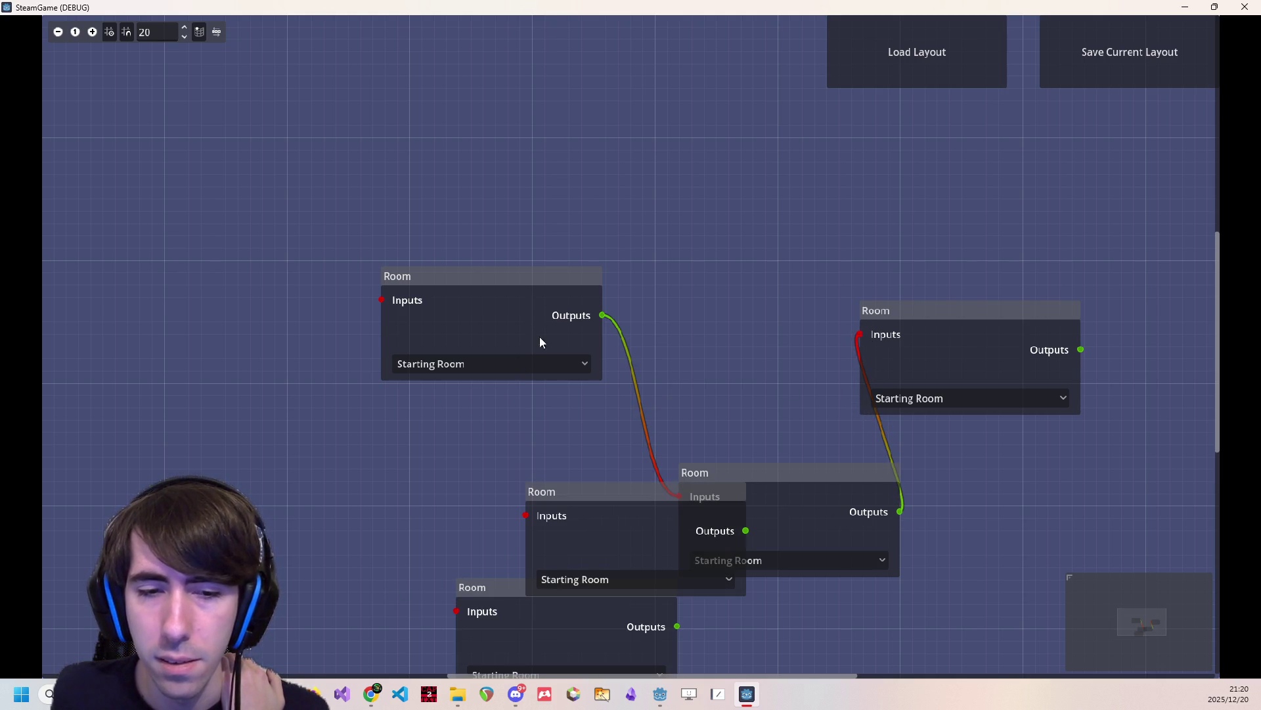
click(570, 498)
key(Delete)
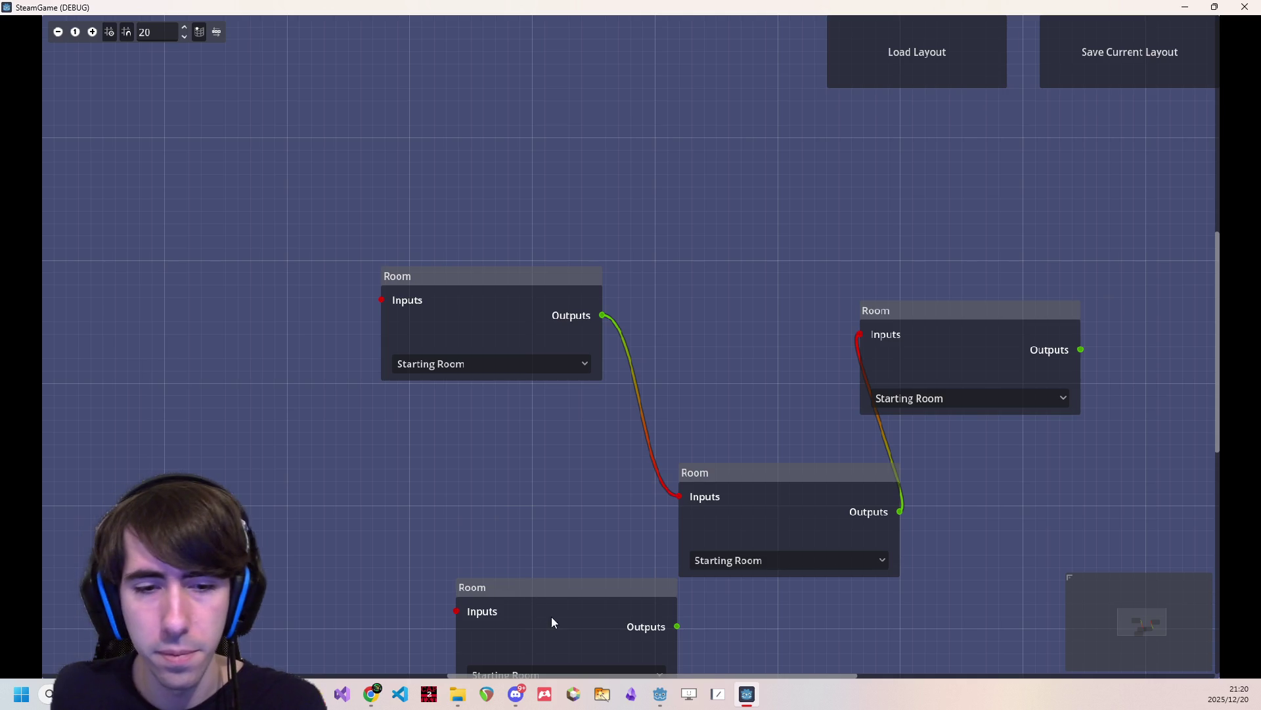
drag(523, 593, 474, 526)
drag(681, 507, 682, 494)
click(757, 269)
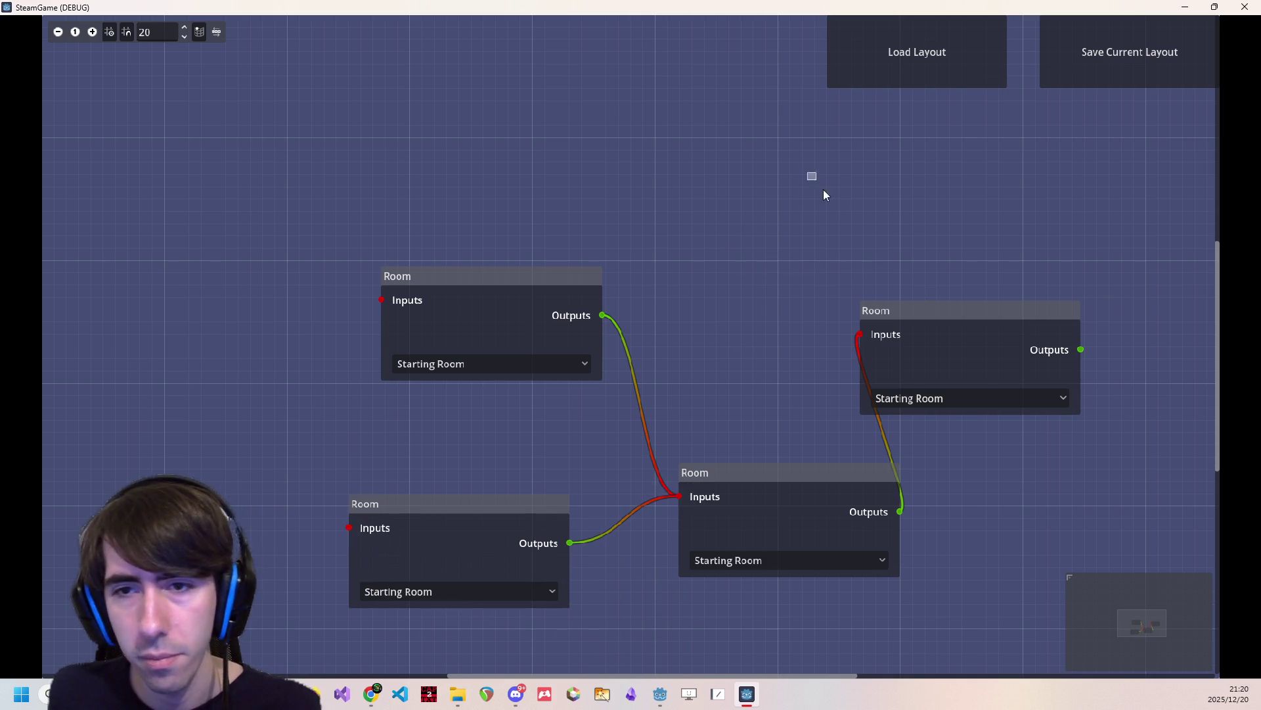
Save the layout over quest1Layout.json, confirm the overwrite, and close the game window.
click(1051, 72)
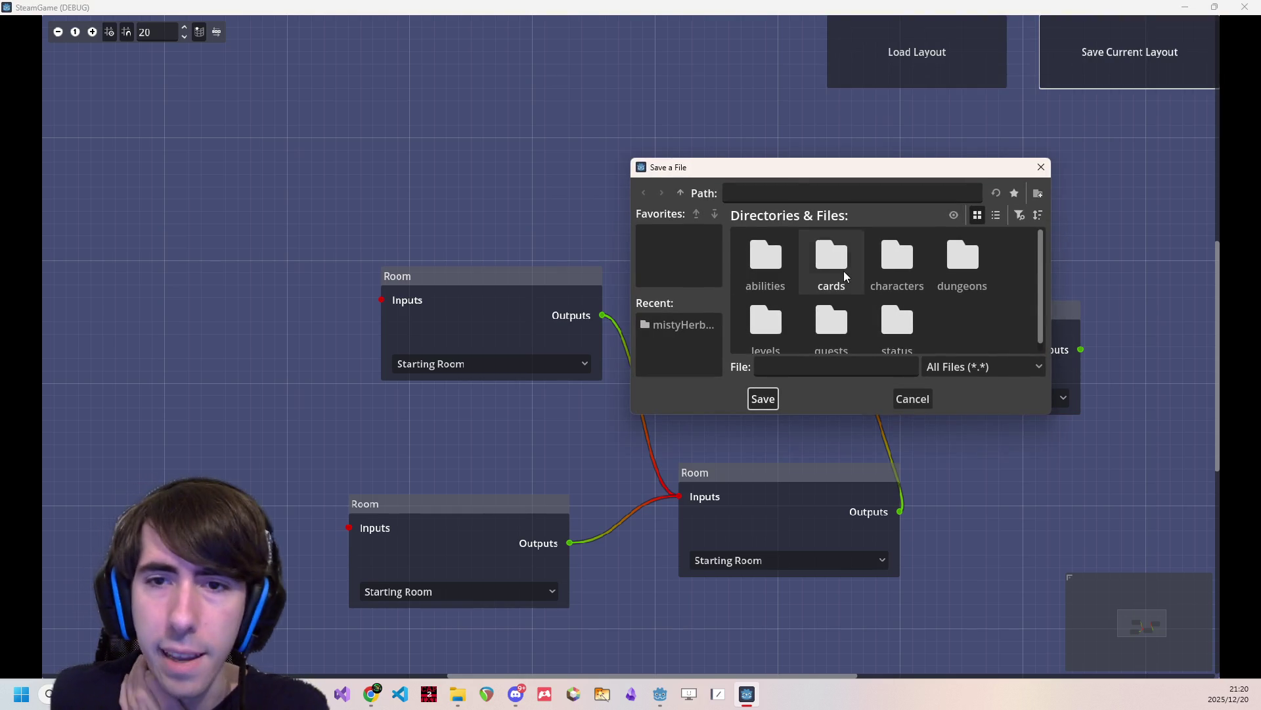
double_click(831, 316)
double_click(762, 260)
click(838, 283)
click(763, 399)
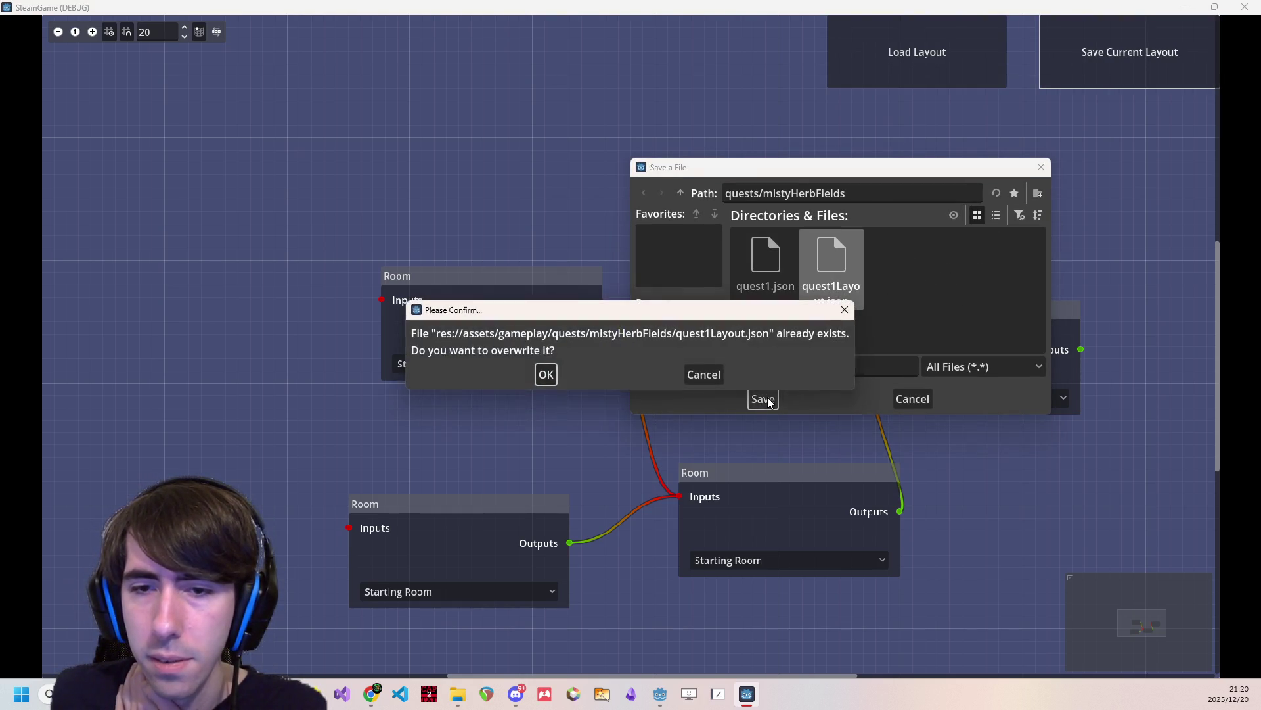
click(546, 374)
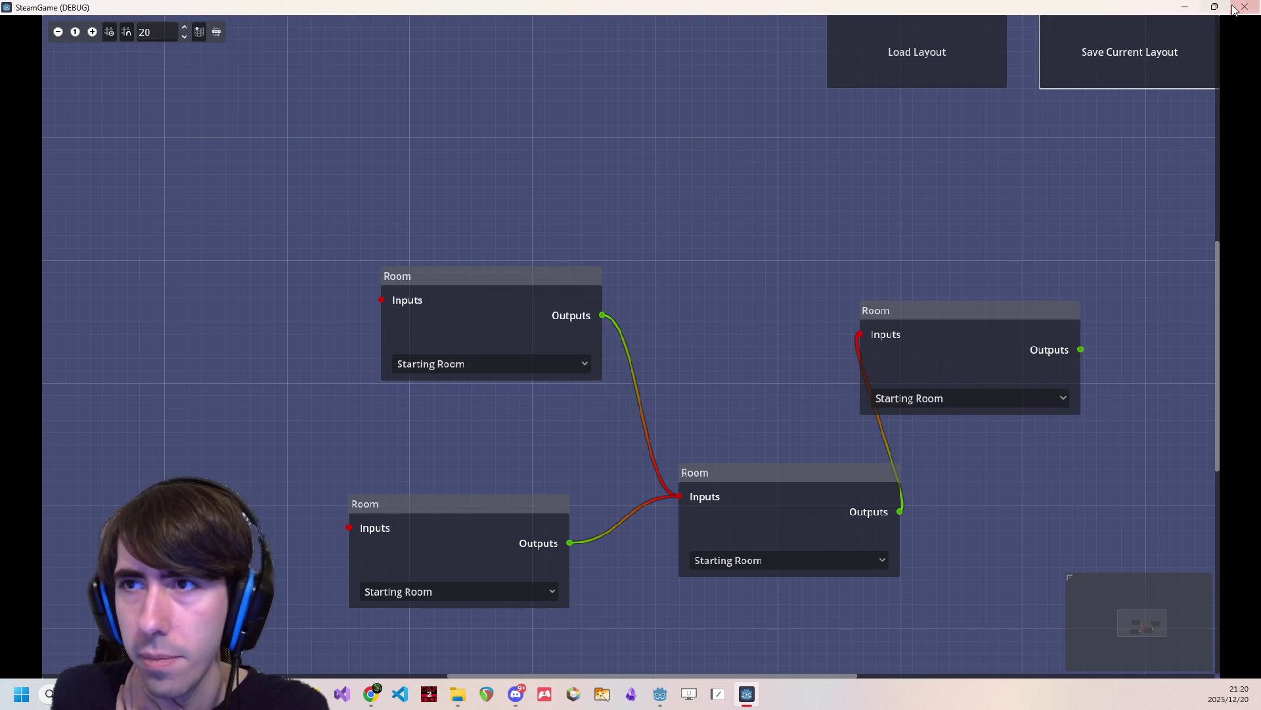
click(1245, 7)
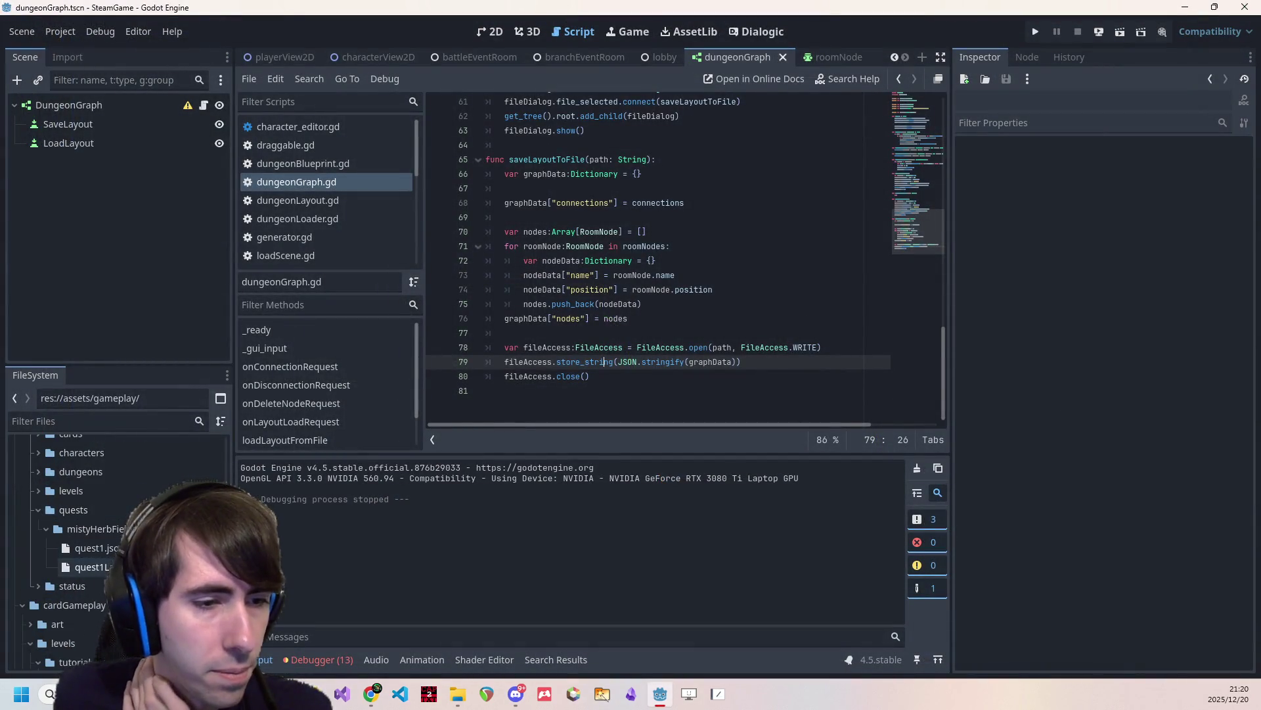
Inspect the saved quest1Layout.json, then jump from the debugger errors to the push_back type error.
double_click(89, 566)
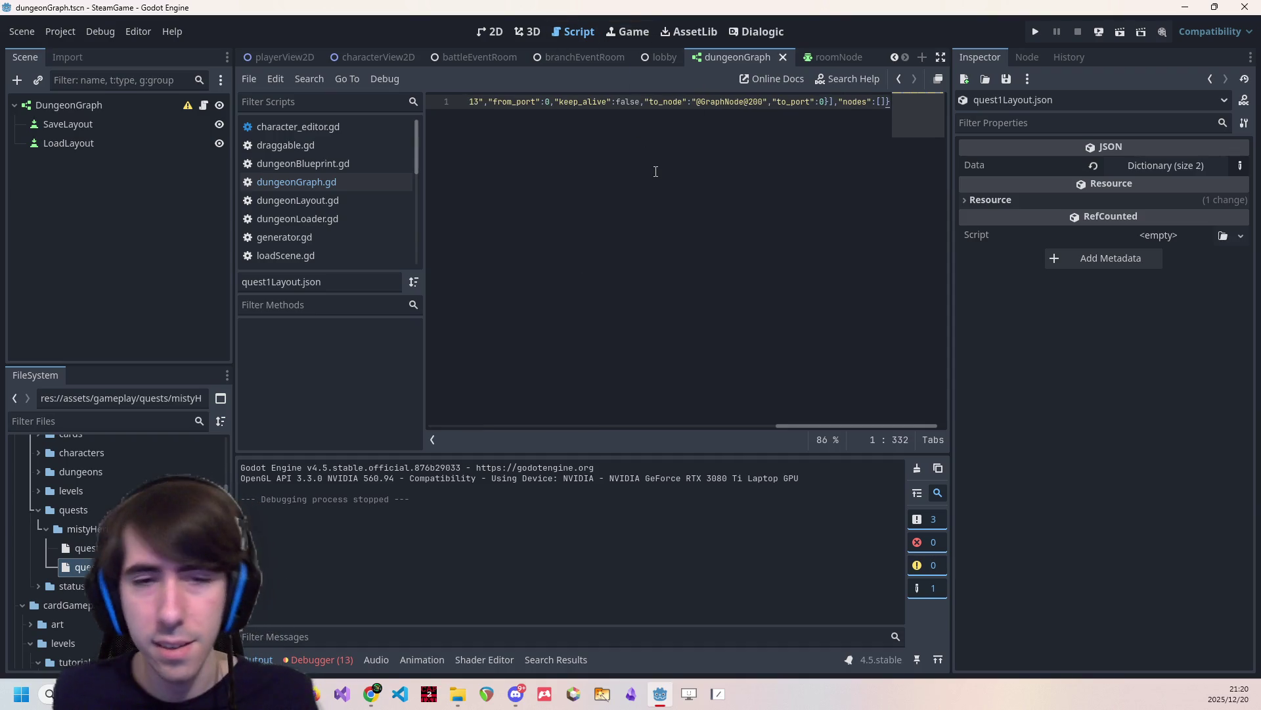
key(ctrl+w)
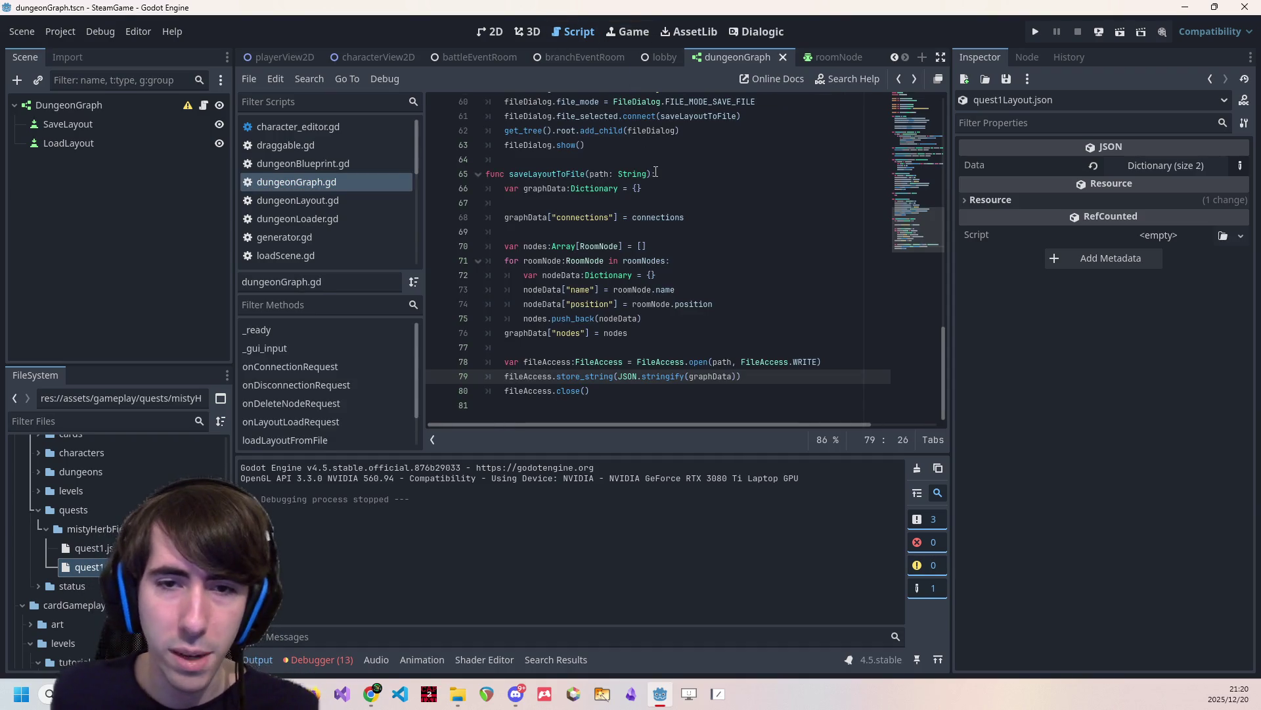
click(325, 659)
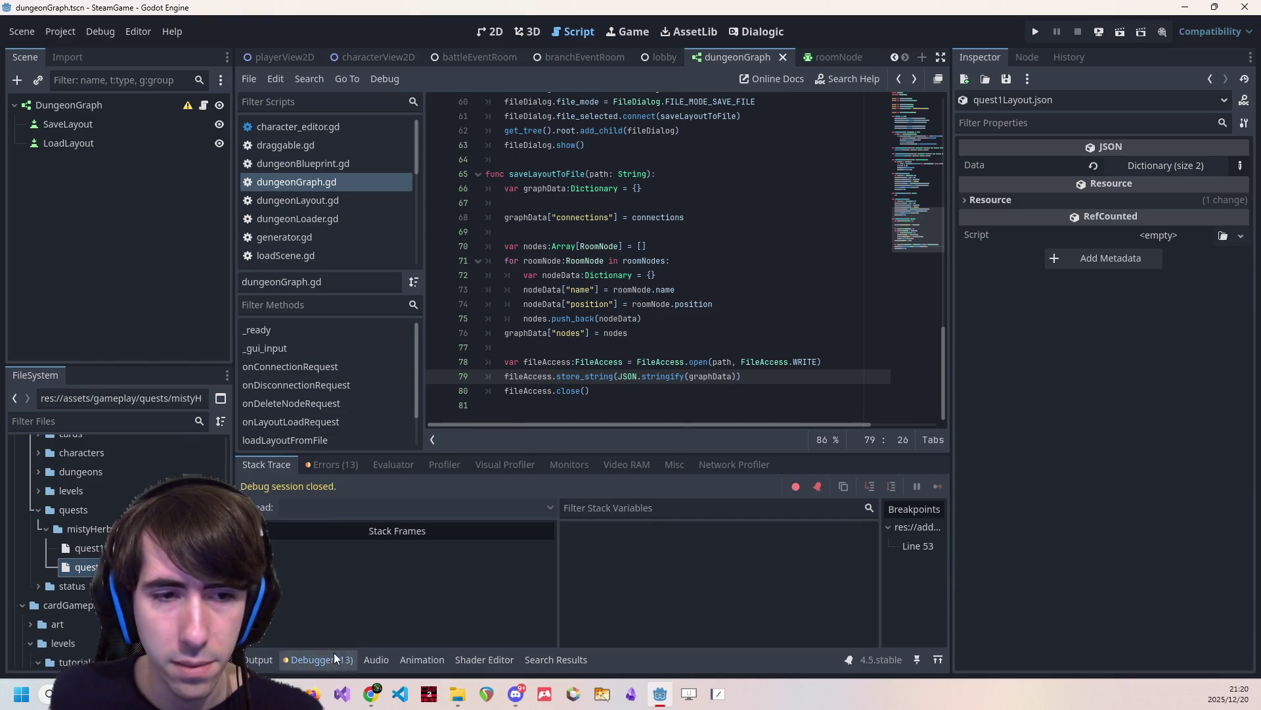
click(329, 464)
scroll(541, 603, down, 3)
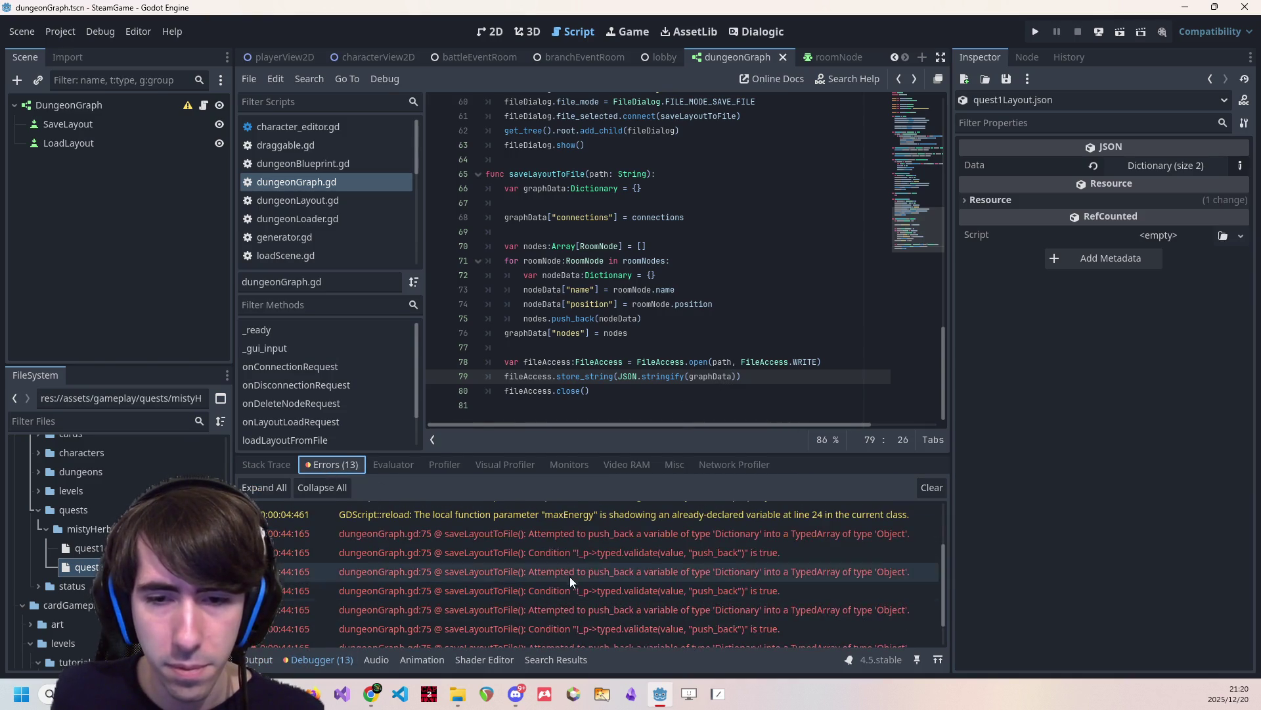
click(602, 534)
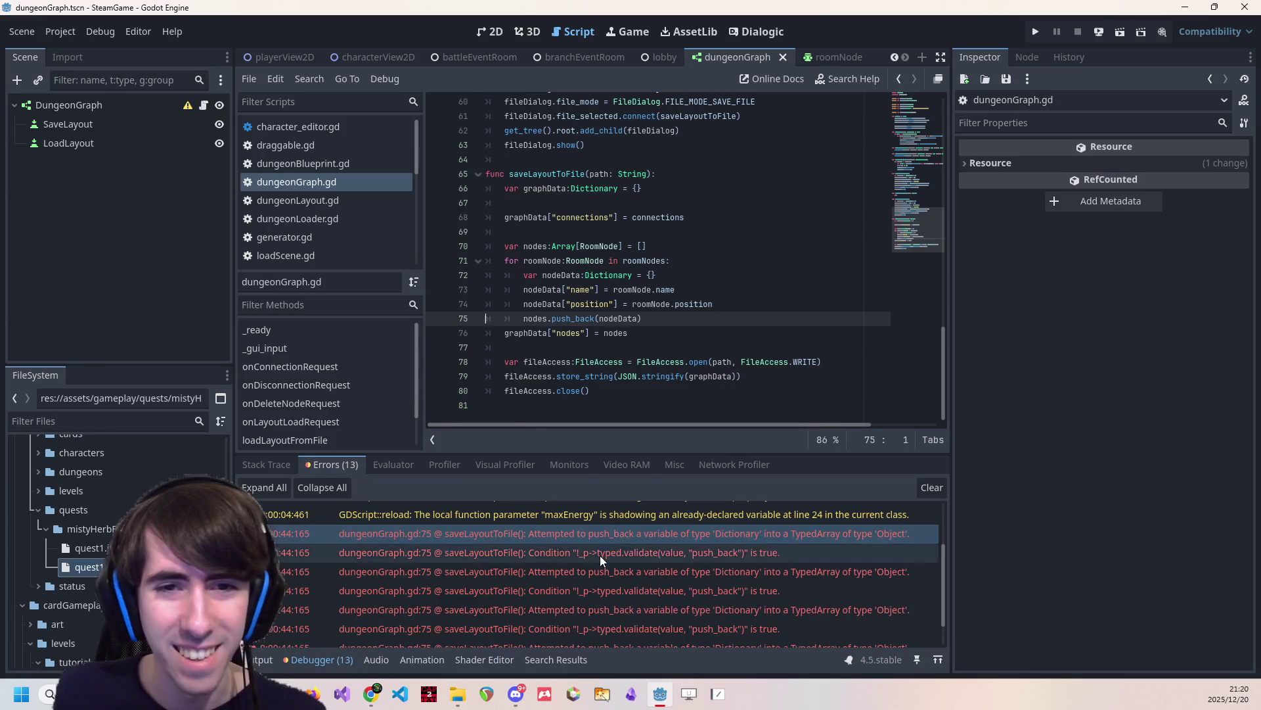
mouse_move(599, 535)
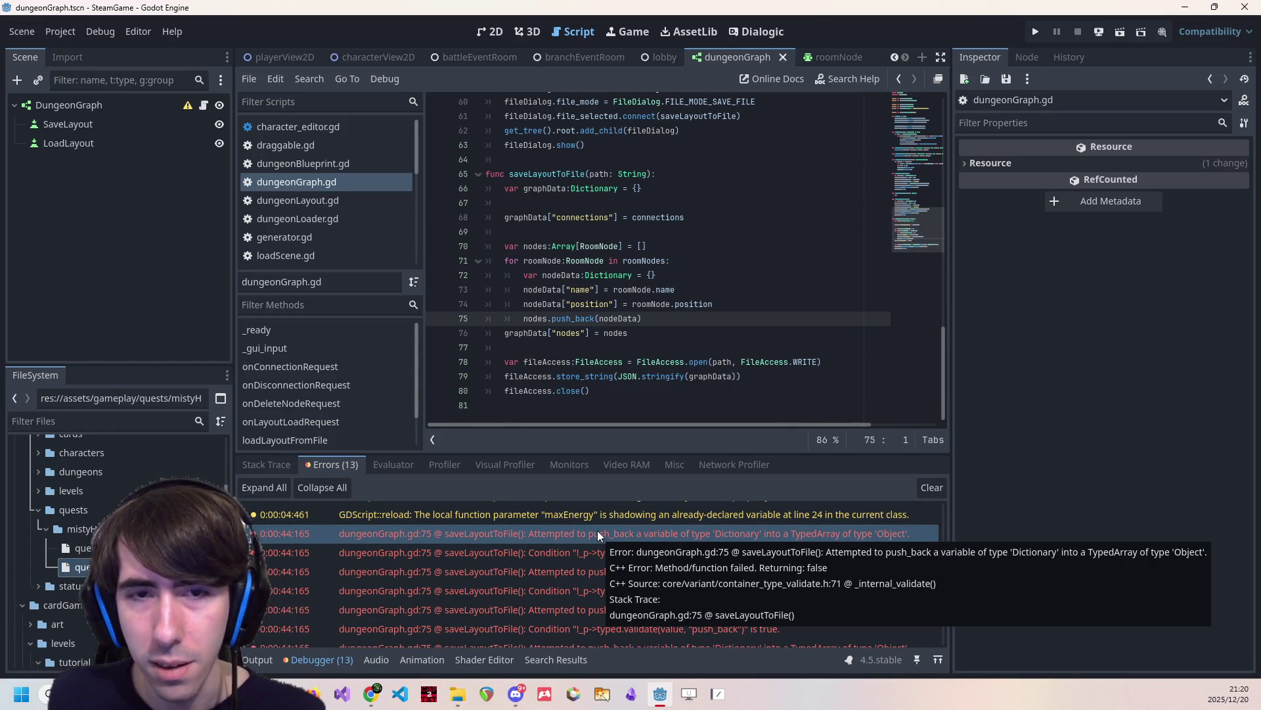
Change the nodes array on line 70 from RoomNode to Array[Dictionary].
double_click(591, 246)
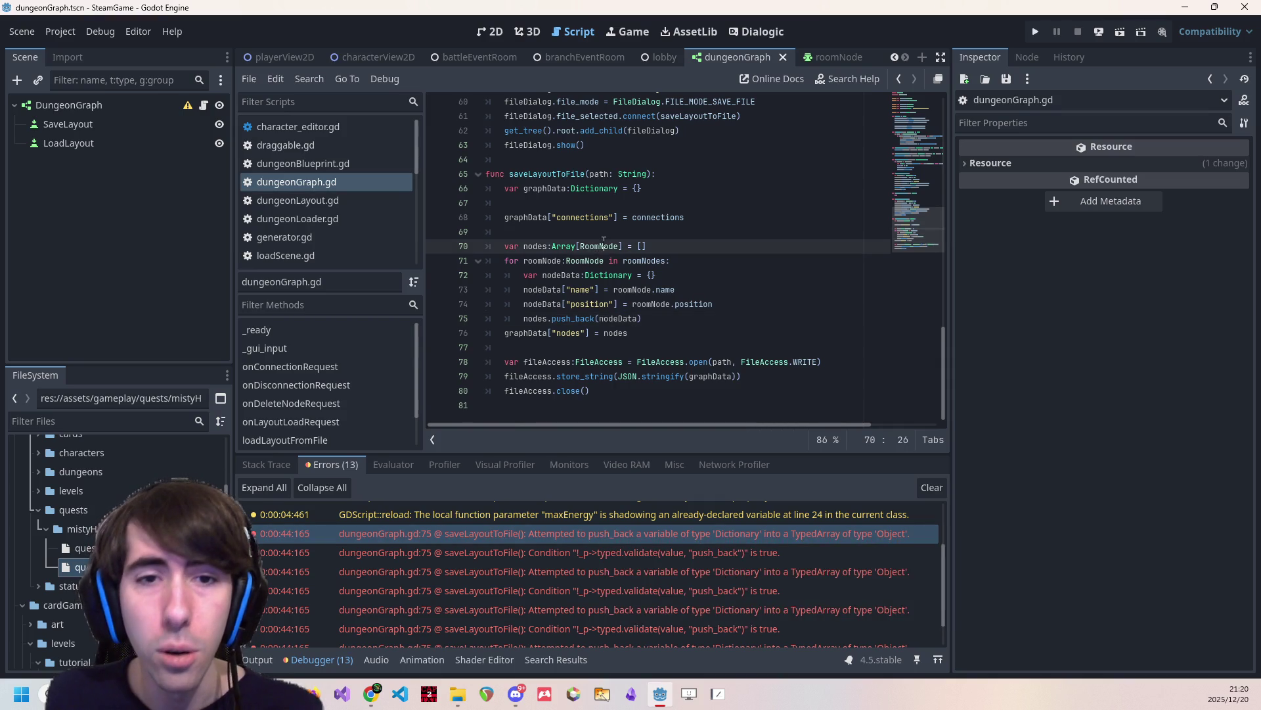
key(BackSpace)
key(BackSpace)
double_click(535, 246)
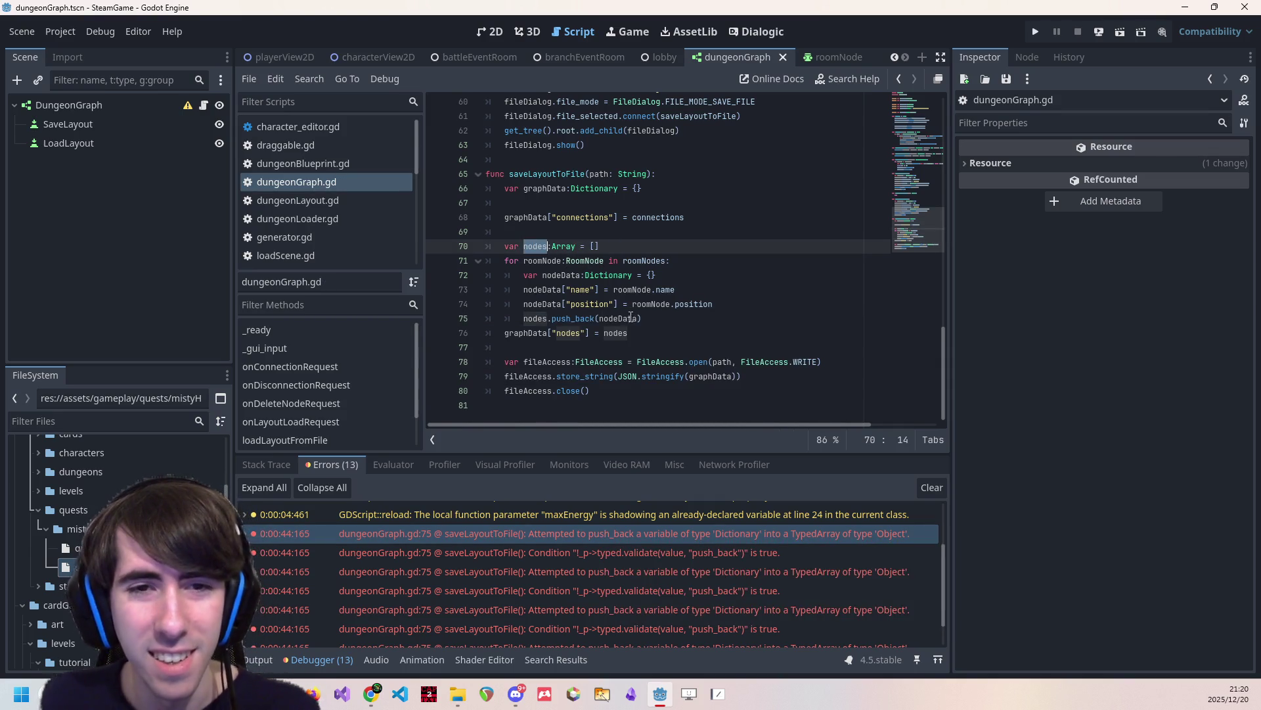
click(575, 246)
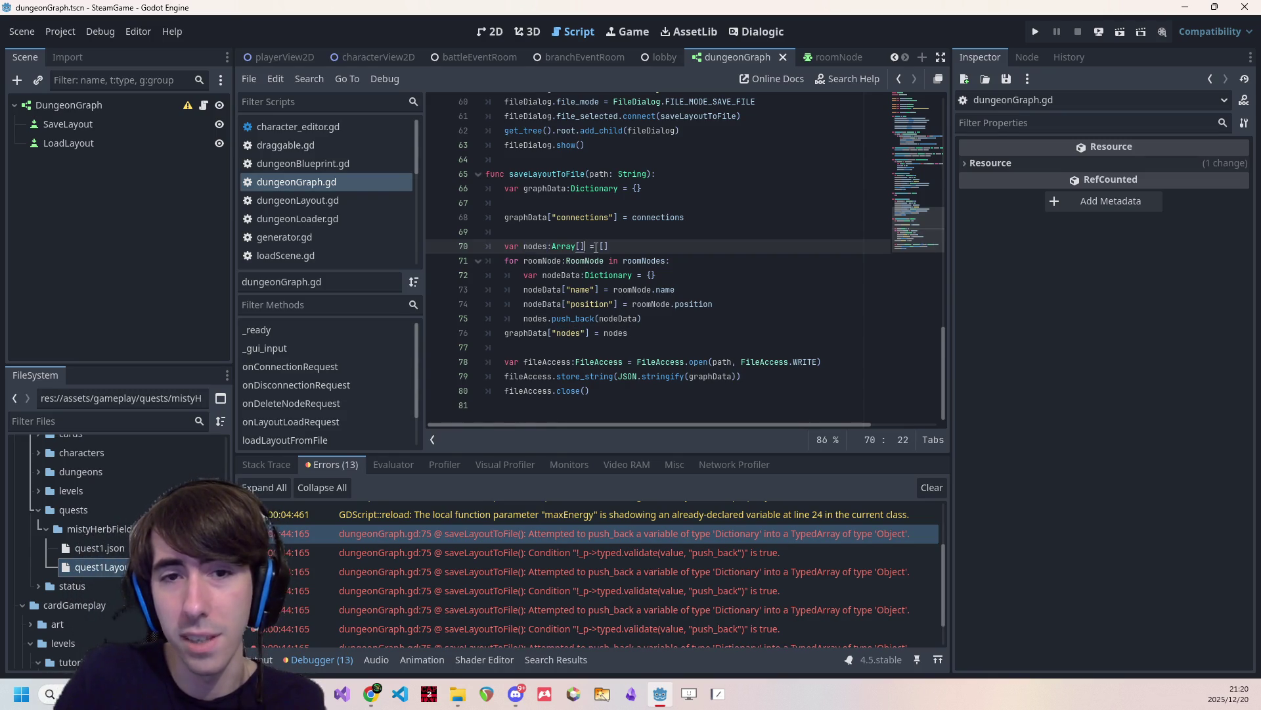
text(iict)
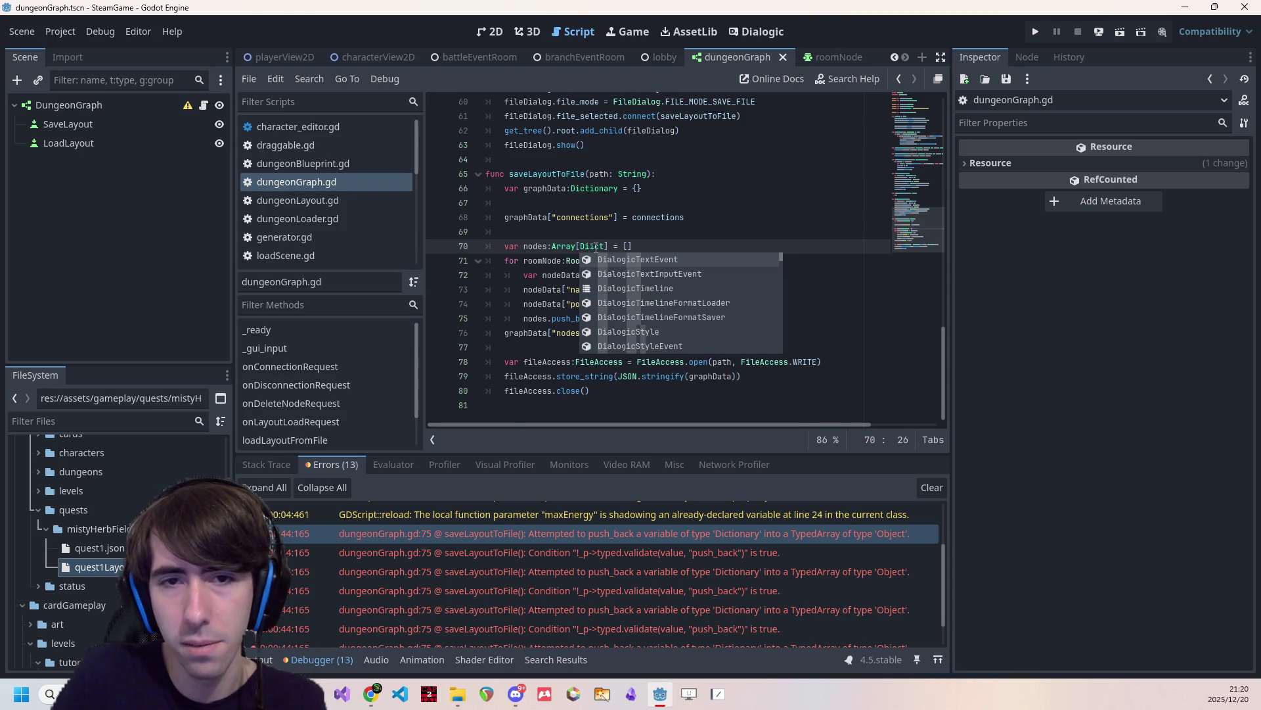
key(BackSpace)
key(BackSpace)
key(BackSpace)
text(ct)
key(Return)
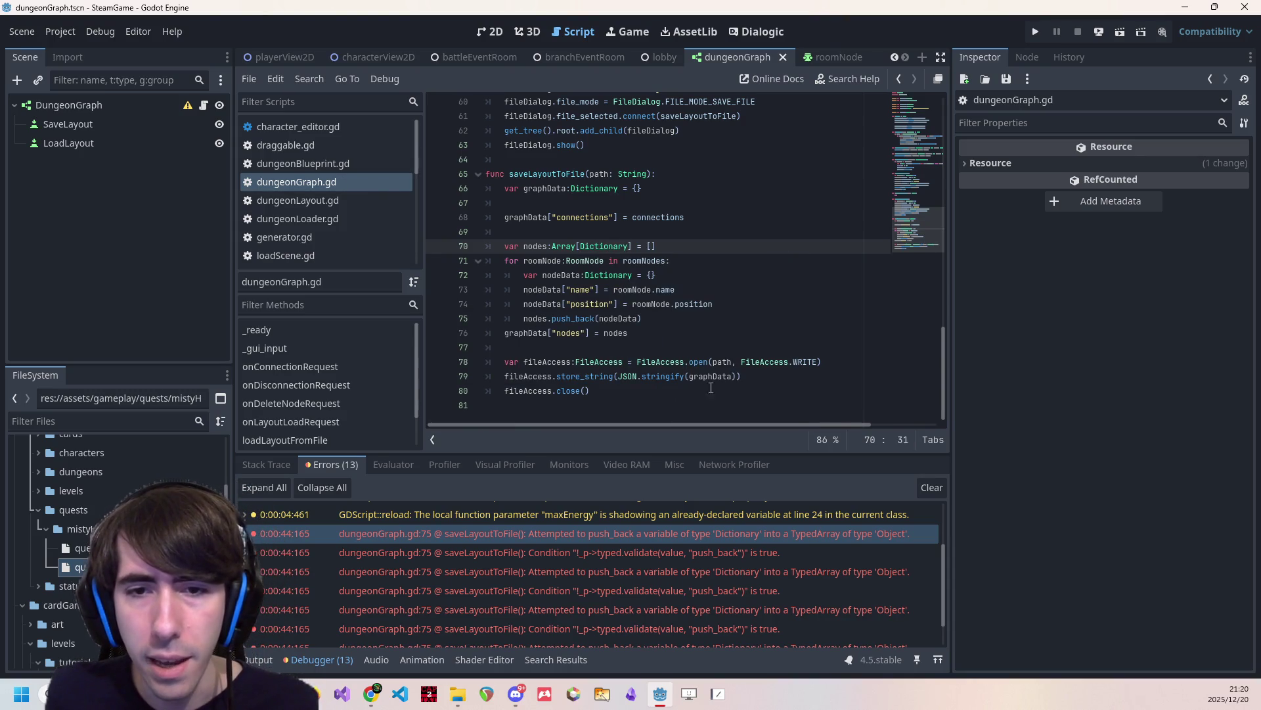
Add a "\t" indent argument to JSON.stringify, save, and run the scene.
click(733, 377)
text(, "\t)
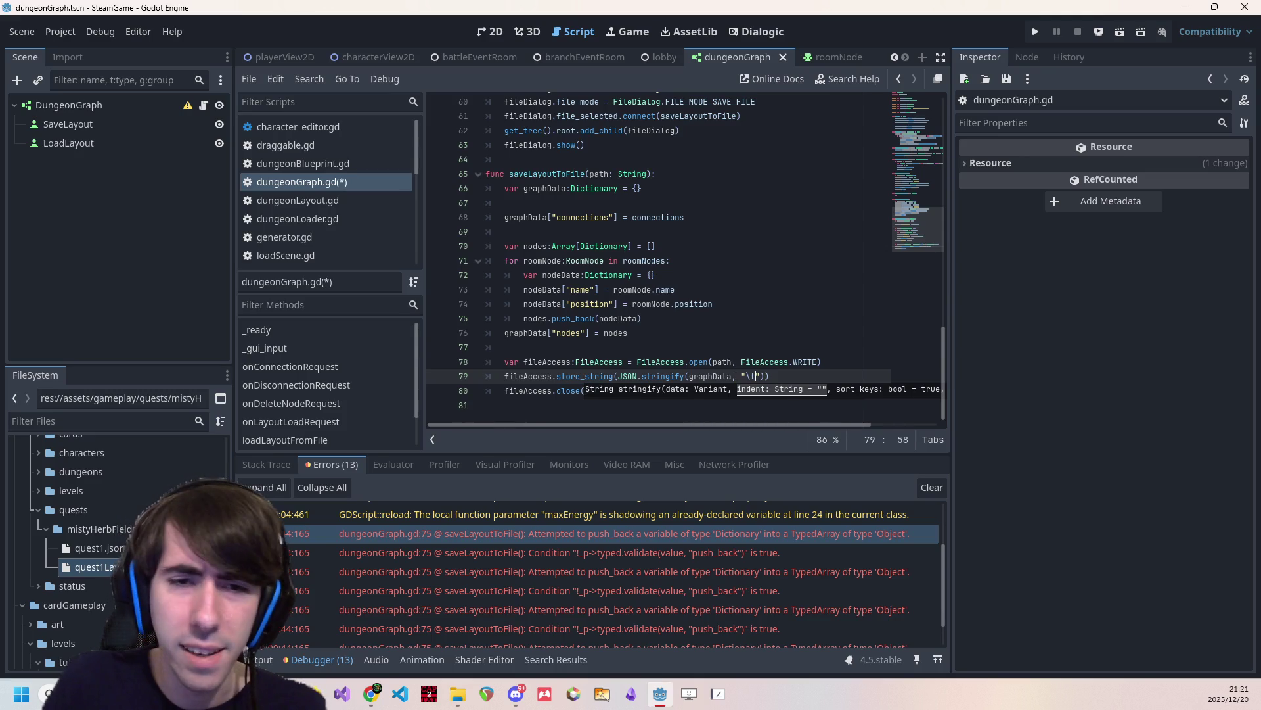
key(ctrl+s)
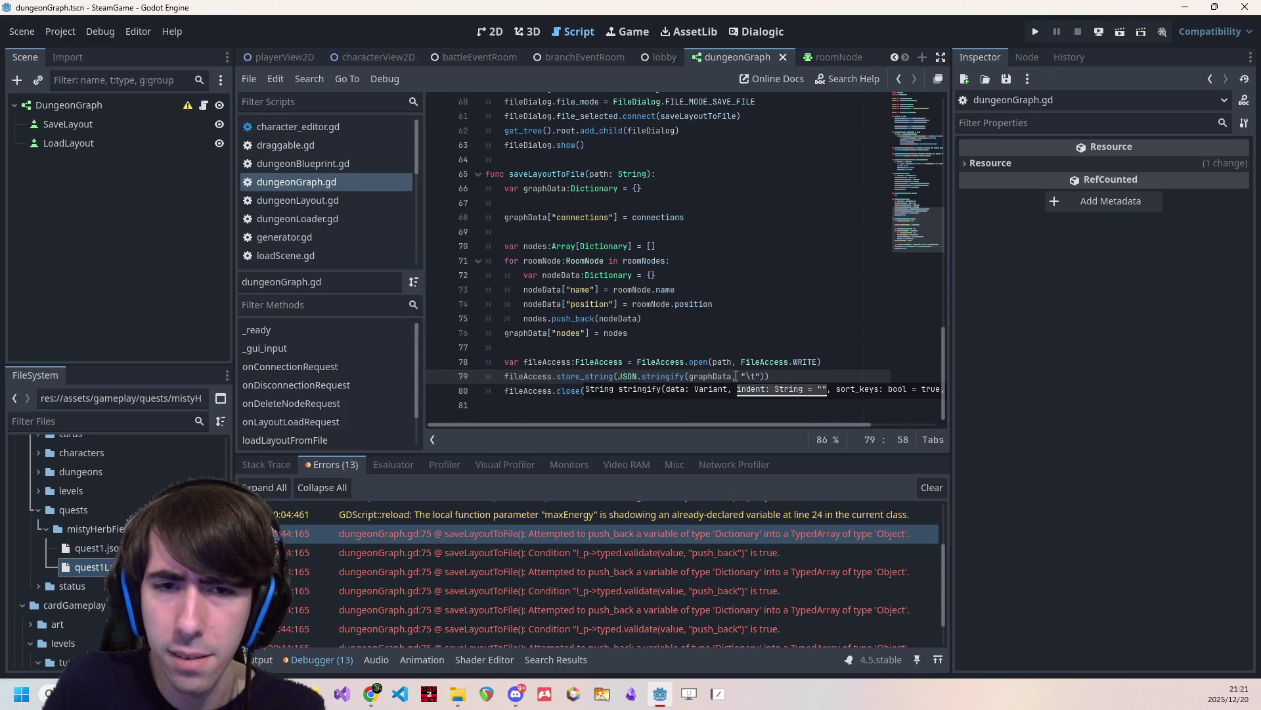
click(1122, 33)
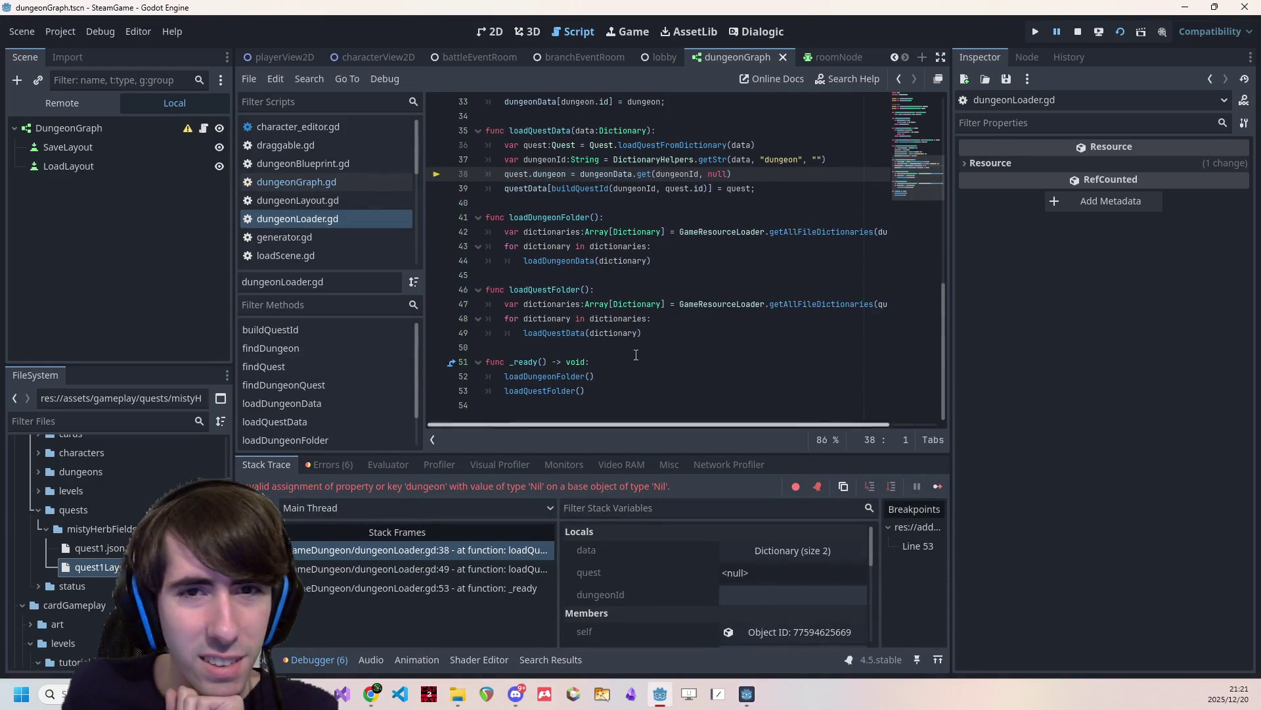
Stop the debug session, rerun the scene, and open quest1.json from the FileSystem dock.
scroll(668, 295, up, 3)
scroll(668, 295, down, 1)
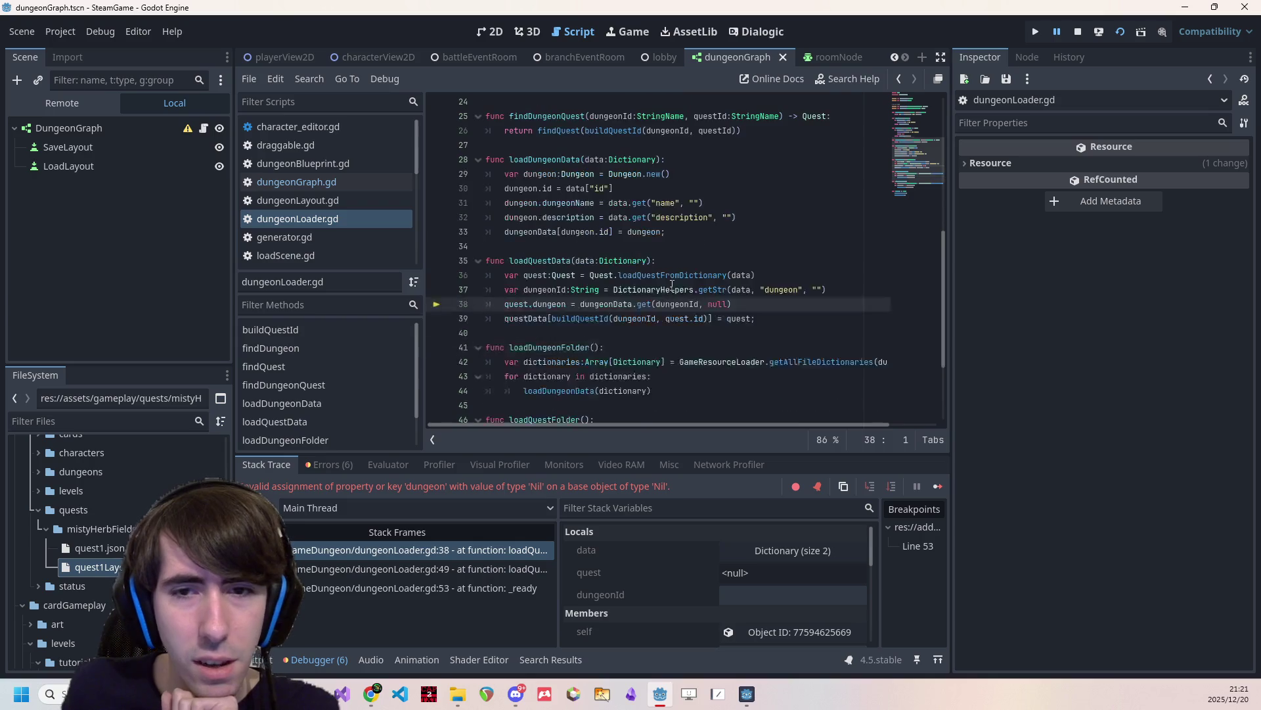
click(1077, 32)
click(739, 217)
scroll(437, 235, up, 2)
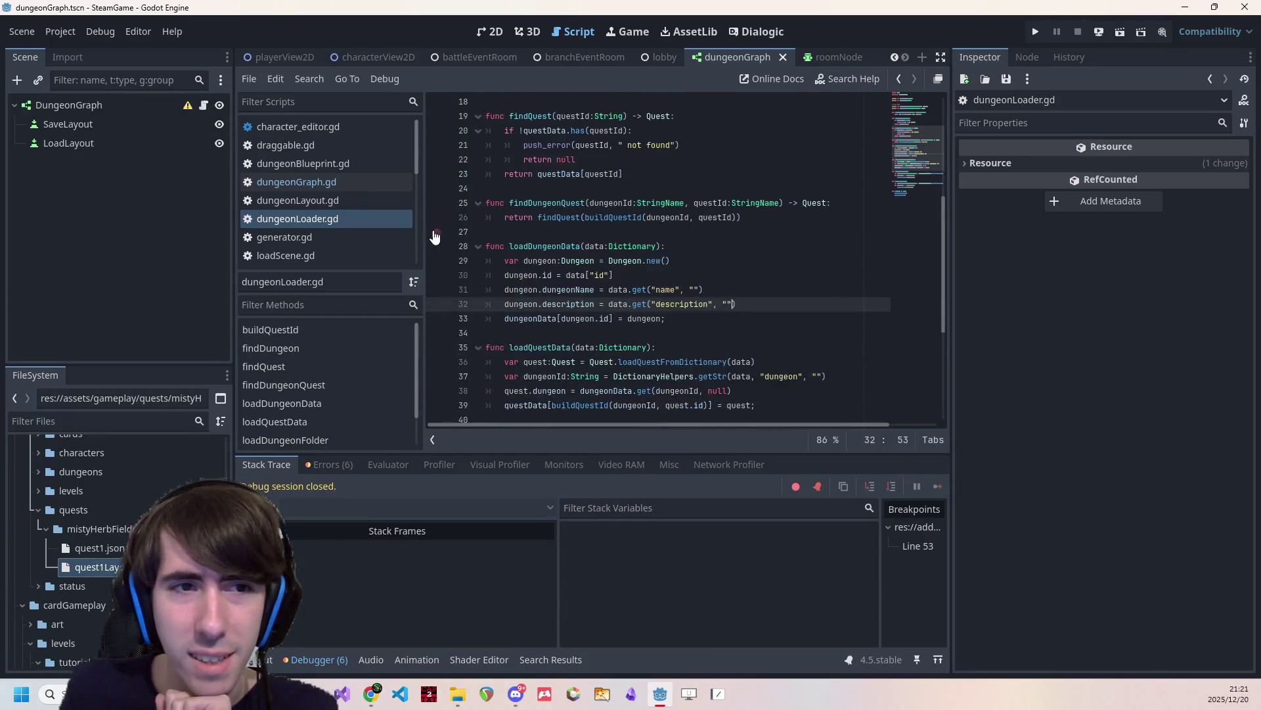
click(1119, 33)
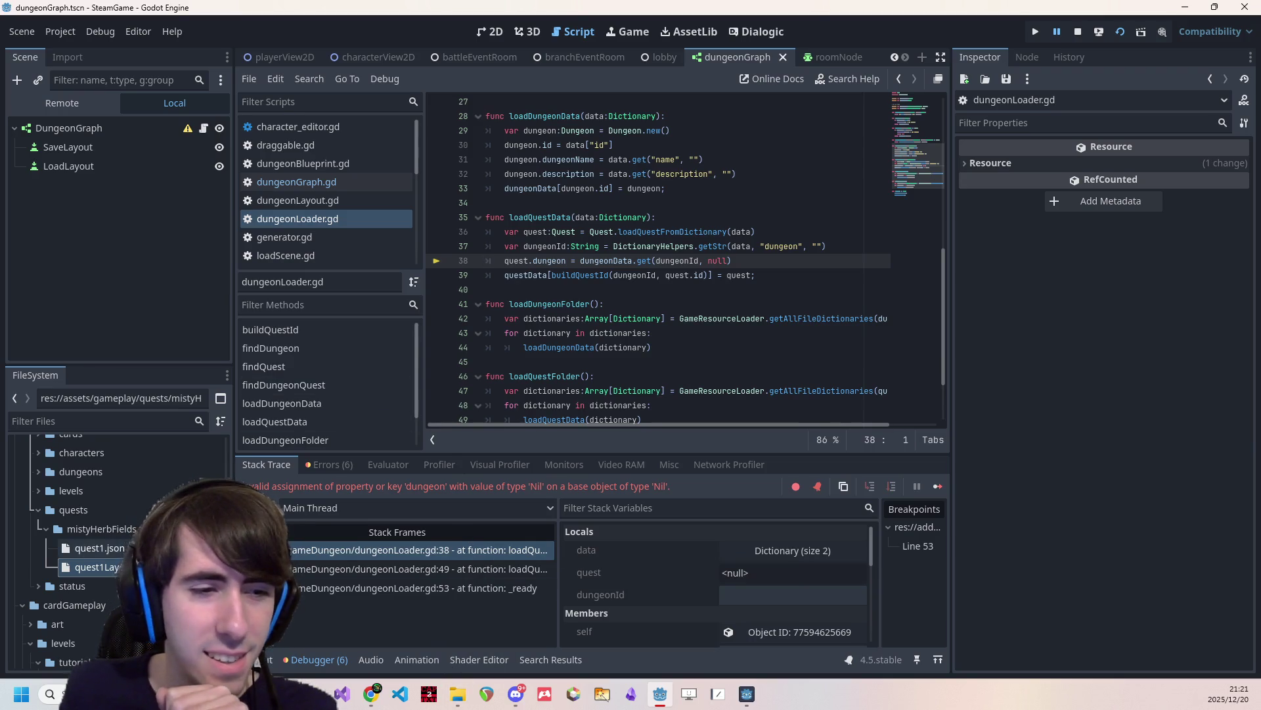
double_click(99, 548)
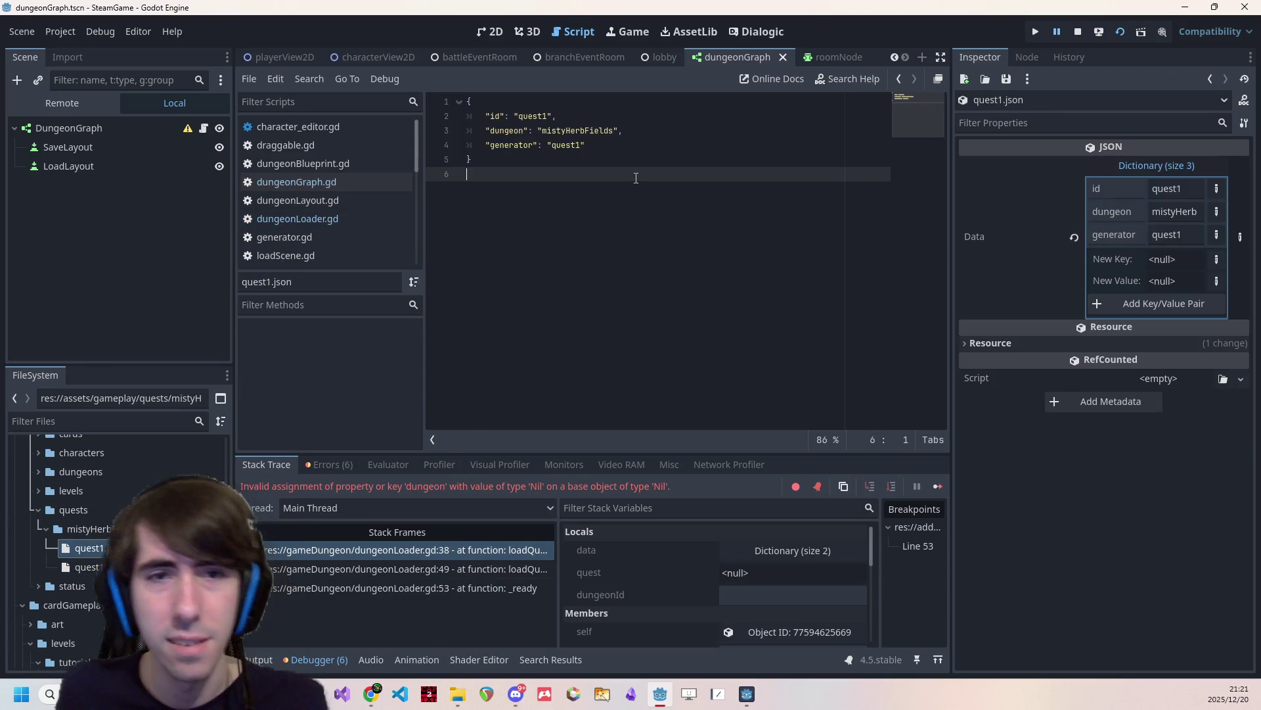
Check the debugger stack frames at lines 49 and 53 and select the loadQuestFolder header.
key(ctrl+a)
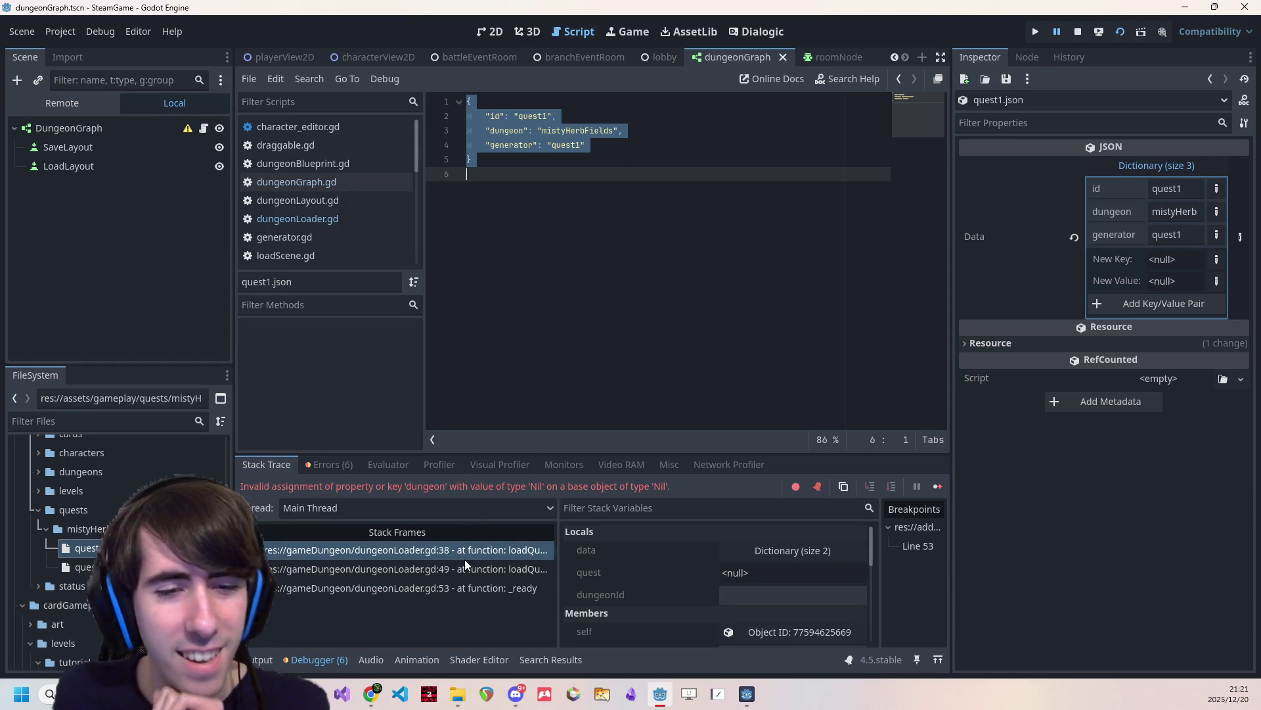
click(466, 556)
scroll(582, 329, up, 4)
scroll(581, 329, down, 4)
click(429, 569)
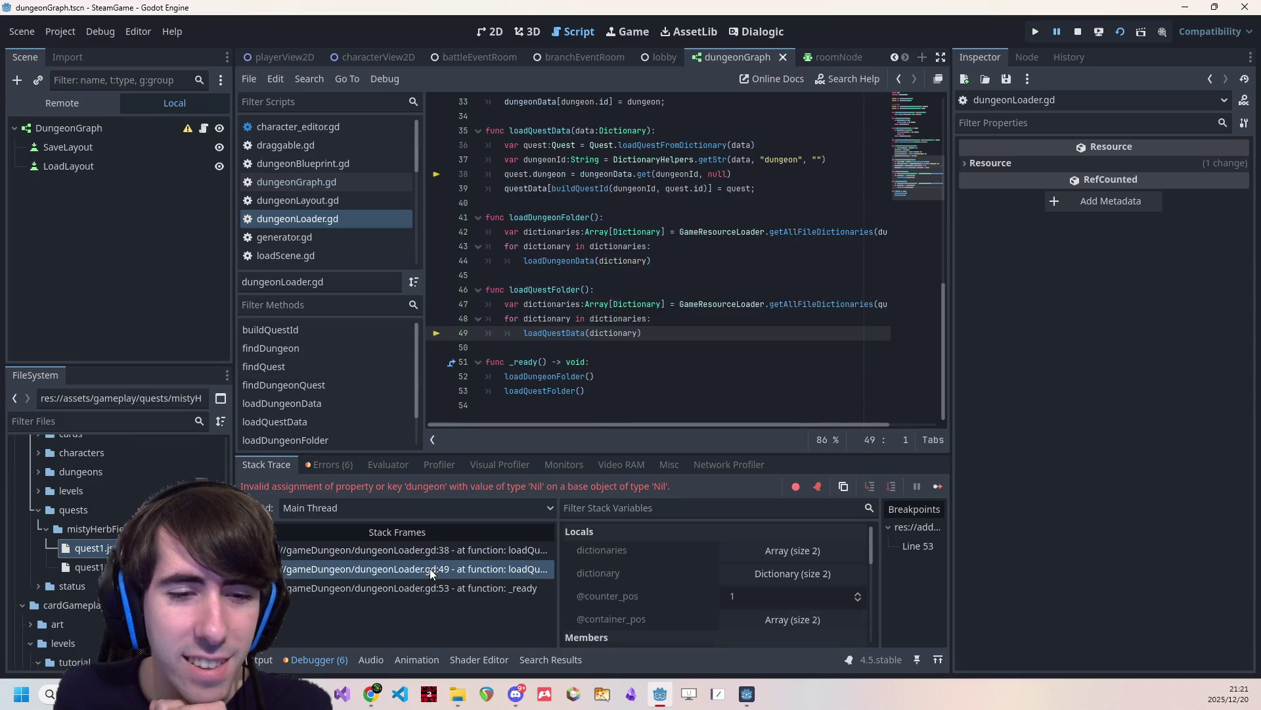
click(441, 581)
triple_click(545, 290)
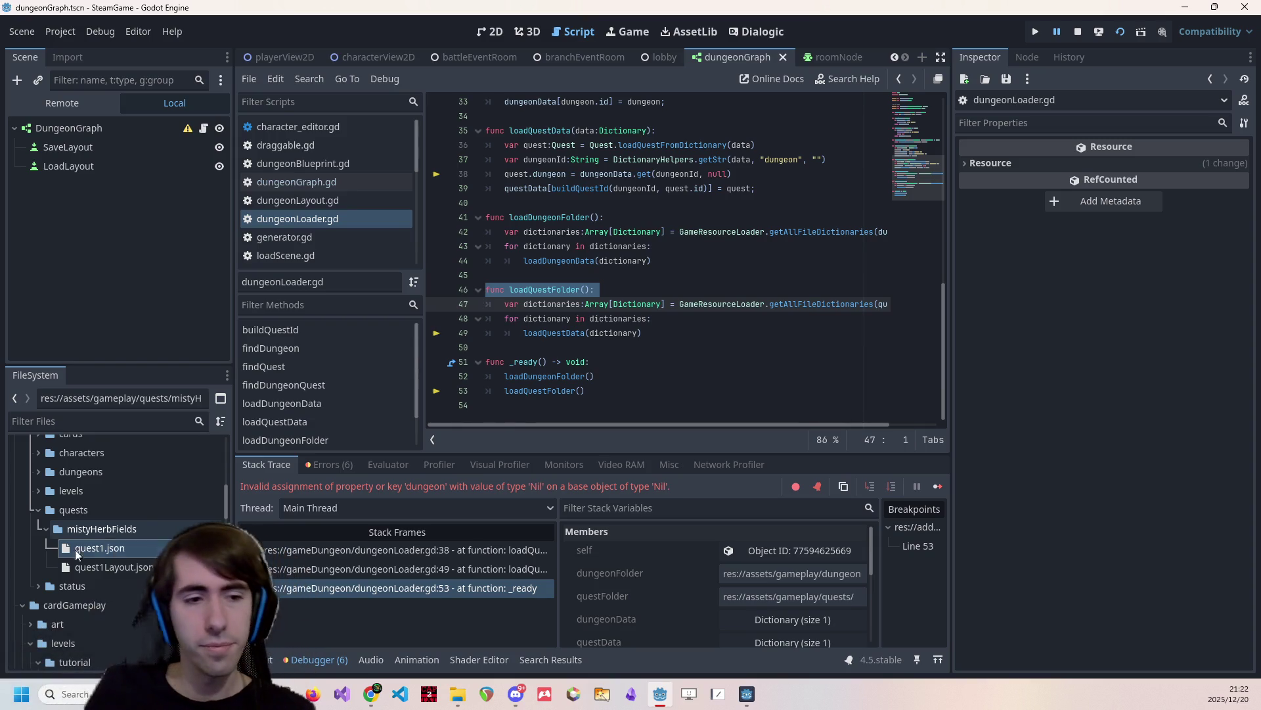
Reopen quest1.json, browse the mistyHerbFields files, and collapse the quests folder.
double_click(106, 542)
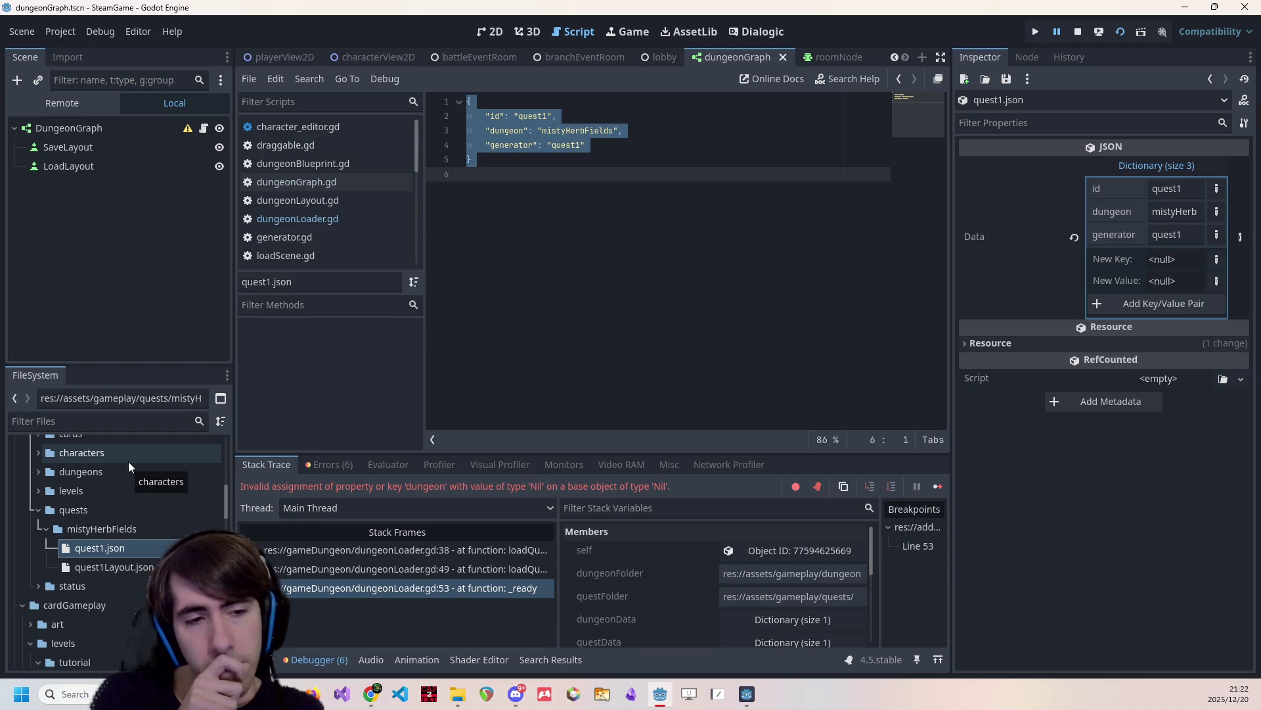
click(140, 567)
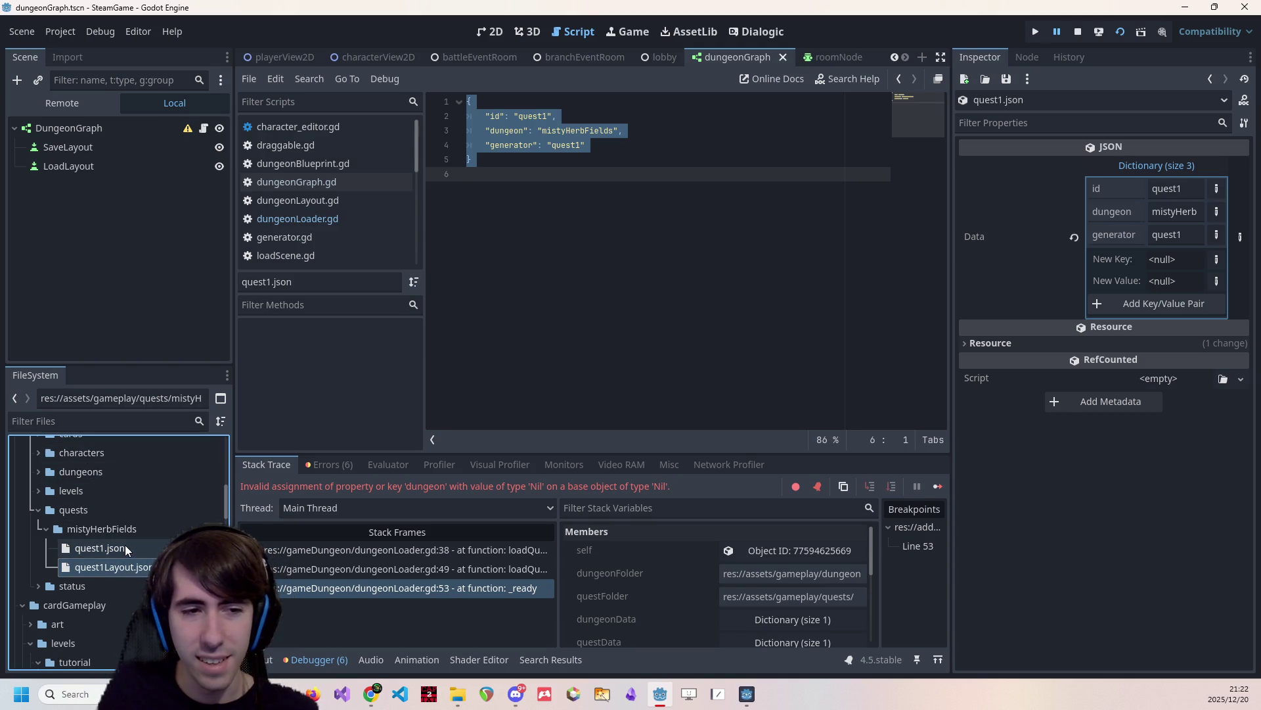
scroll(128, 501, up, 1)
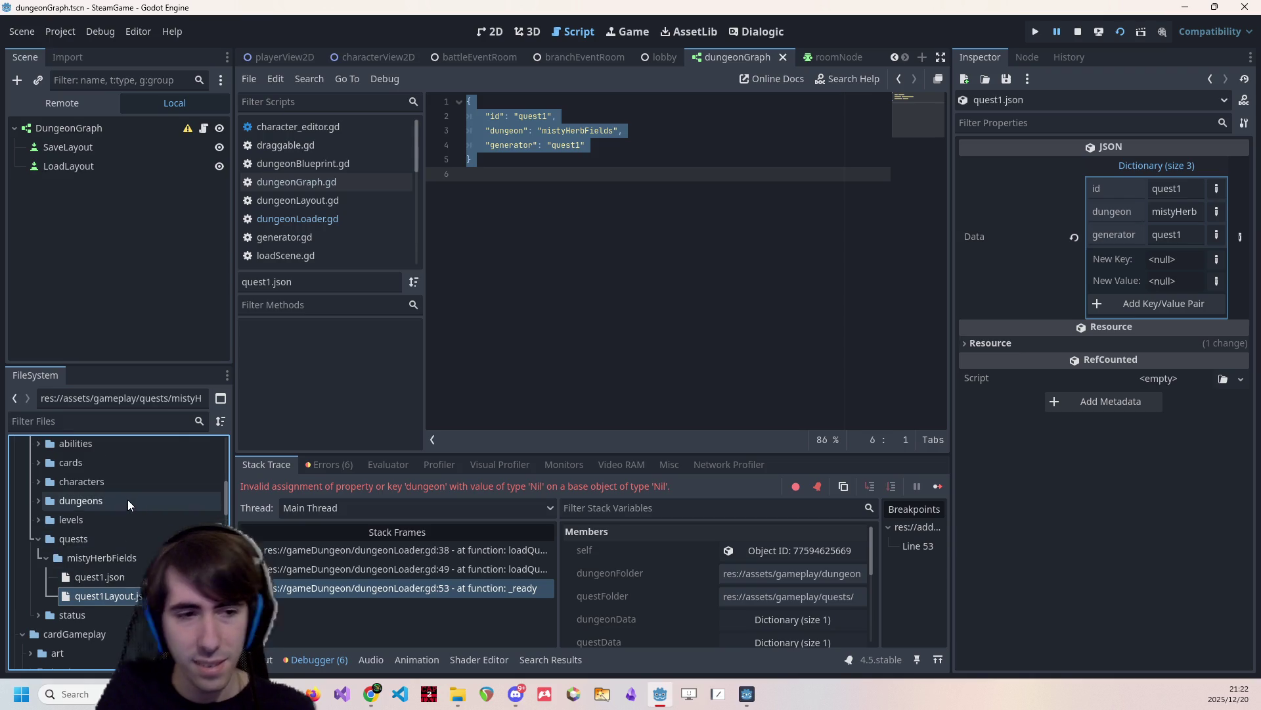
click(112, 579)
click(99, 558)
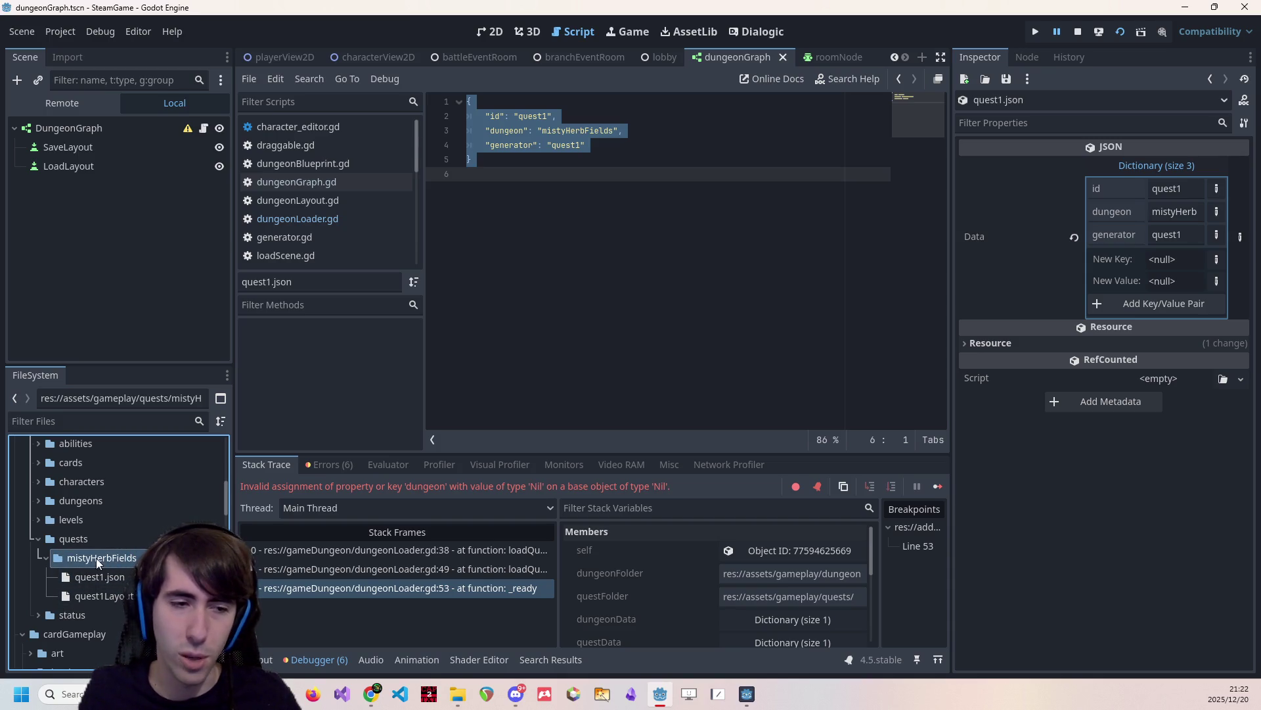
scroll(116, 557, up, 4)
scroll(127, 548, down, 4)
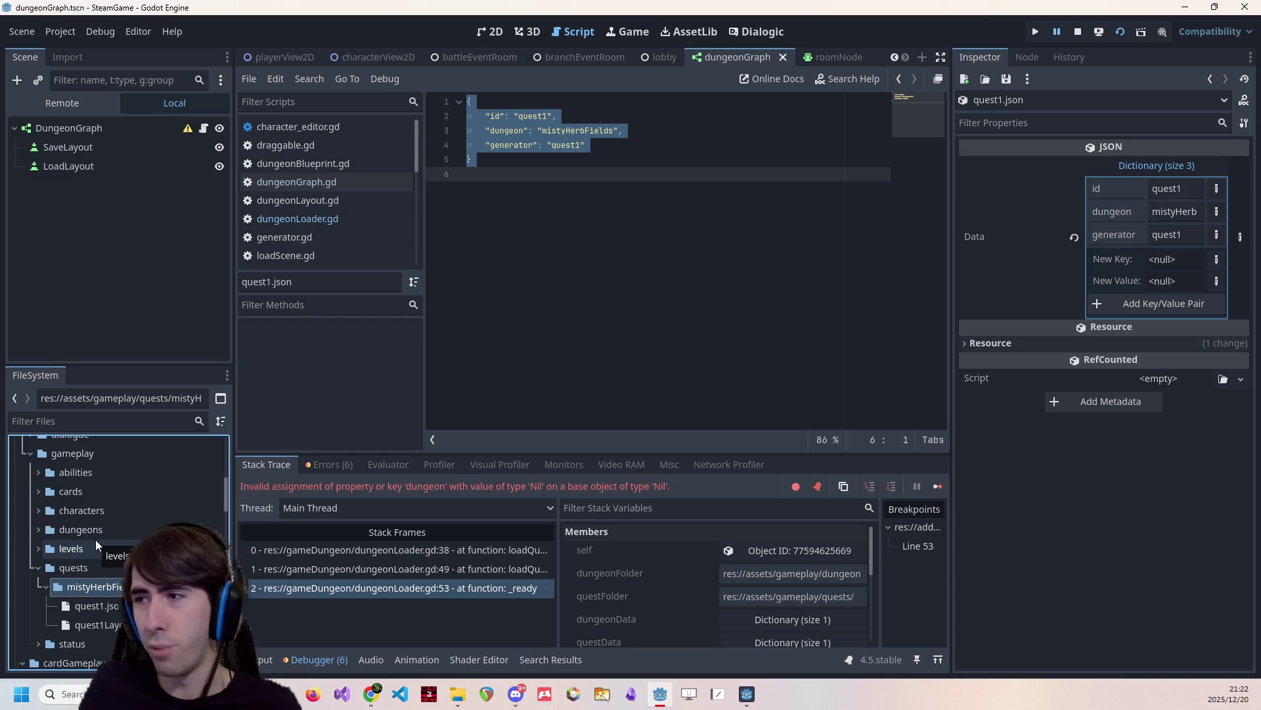
scroll(96, 540, up, 1)
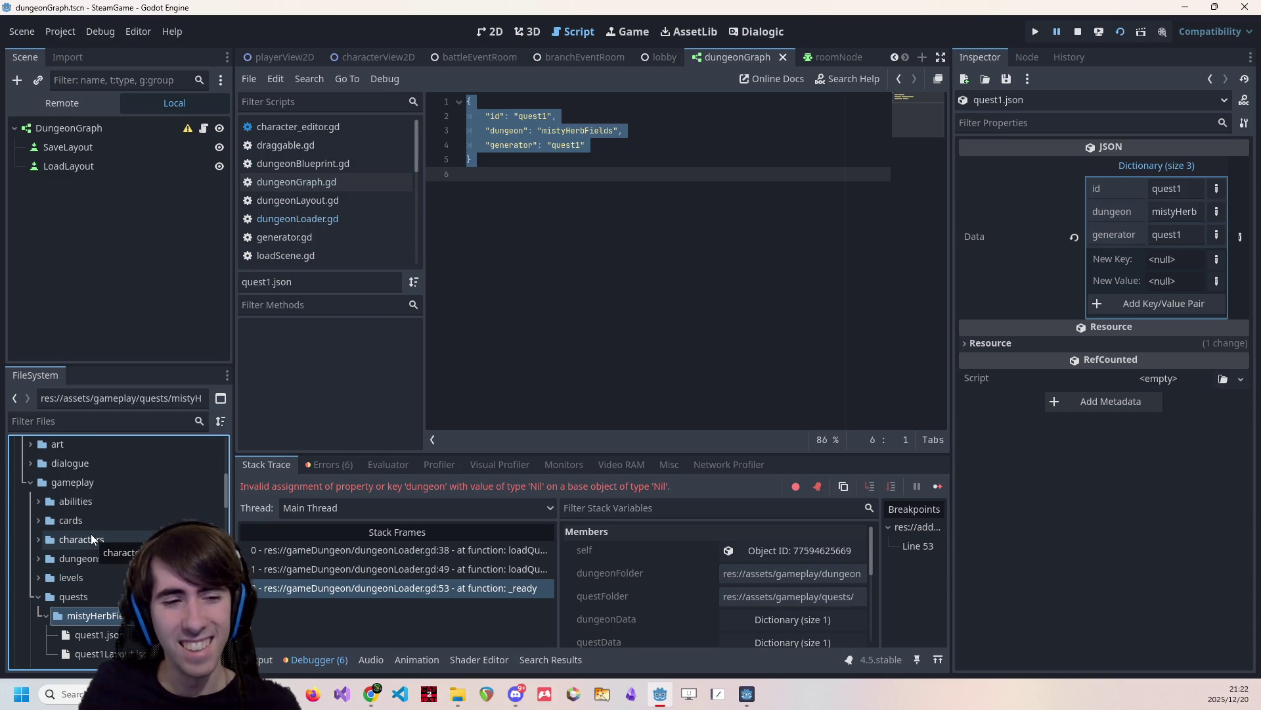
scroll(67, 541, down, 3)
double_click(67, 541)
scroll(67, 541, up, 3)
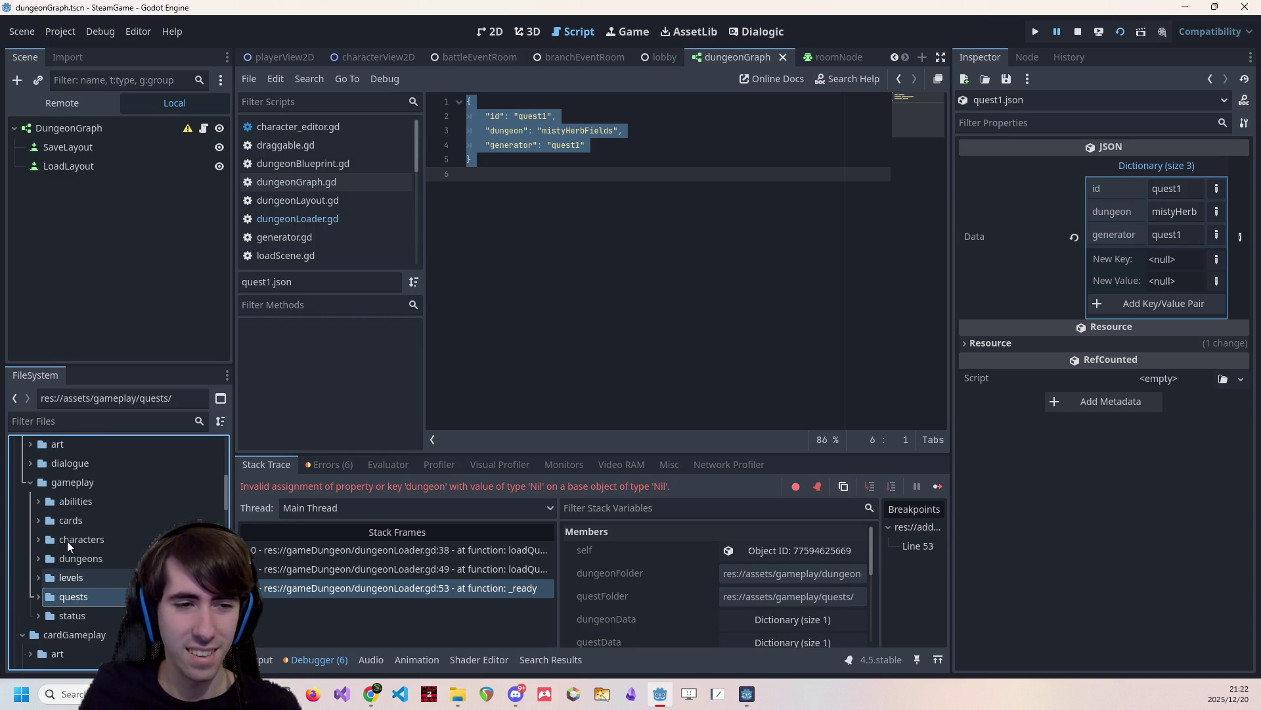
right_click(58, 483)
Create a new folder named 'layouts'.
mouse_move(108, 398)
click(251, 399)
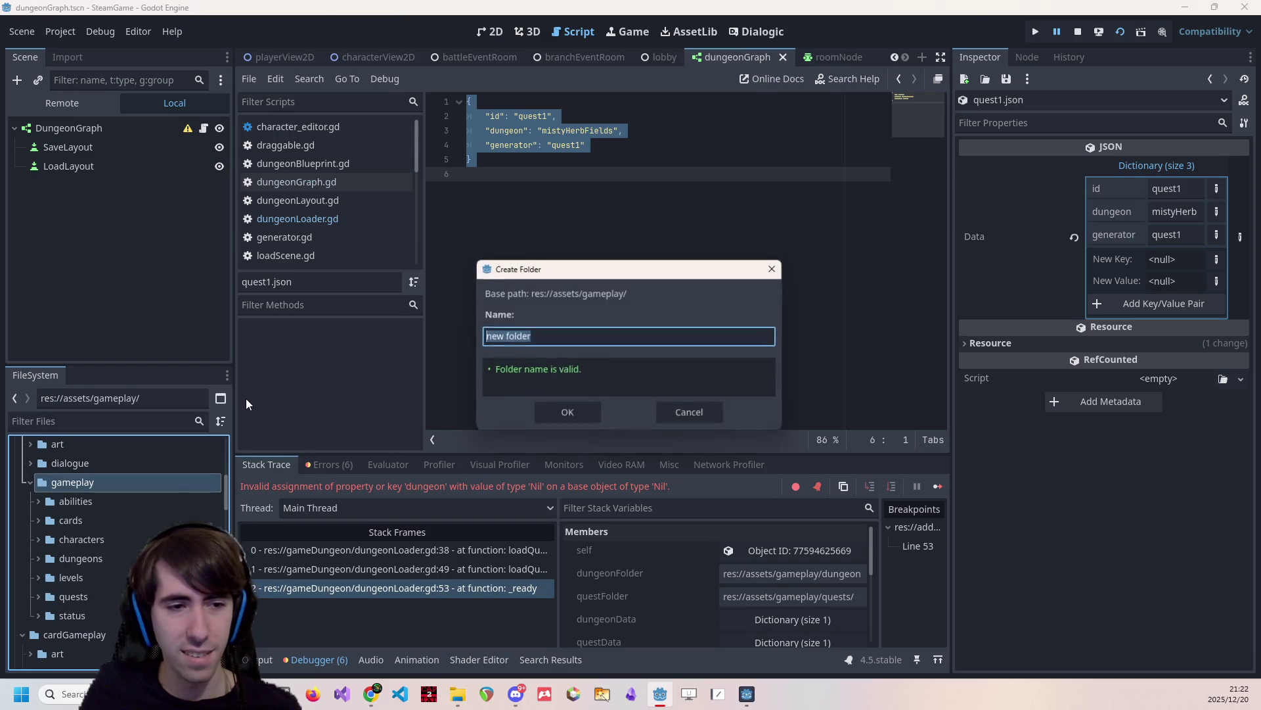
text(layours)
key(BackSpace)
key(BackSpace)
text(ts)
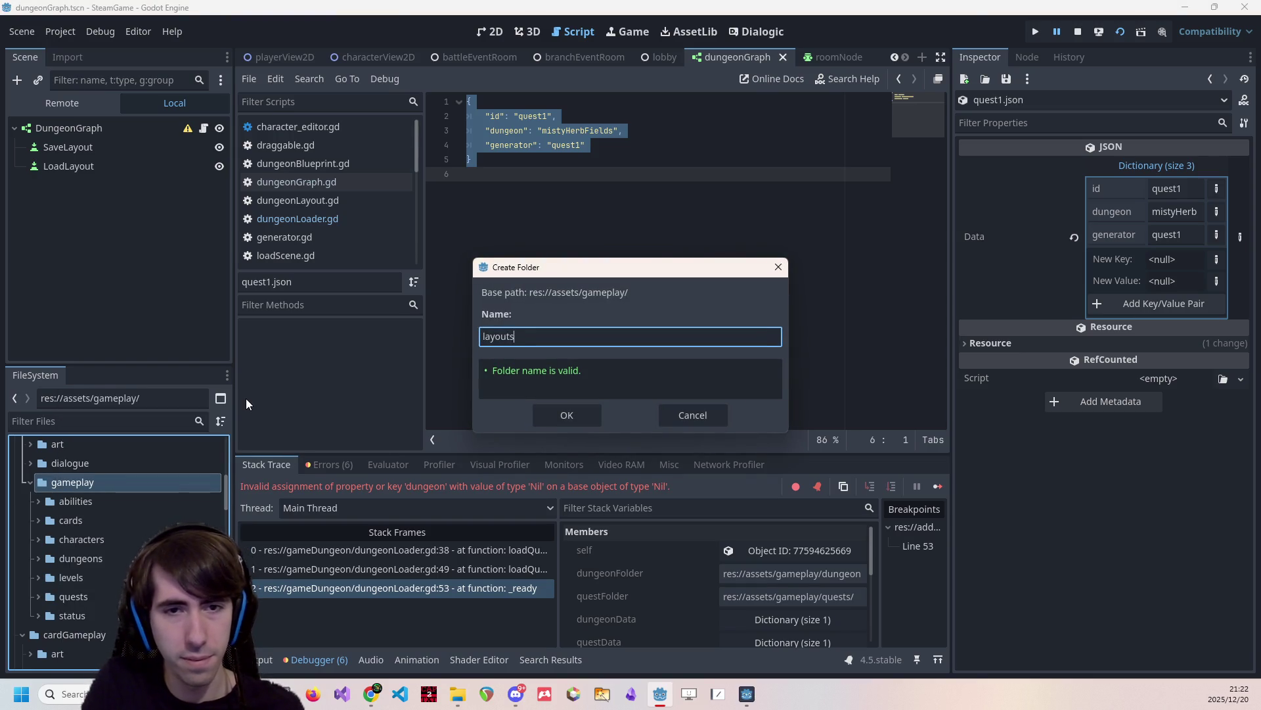
key(Return)
Rename the 'layouts' folder to 'dungeonLayouts'.
double_click(72, 615)
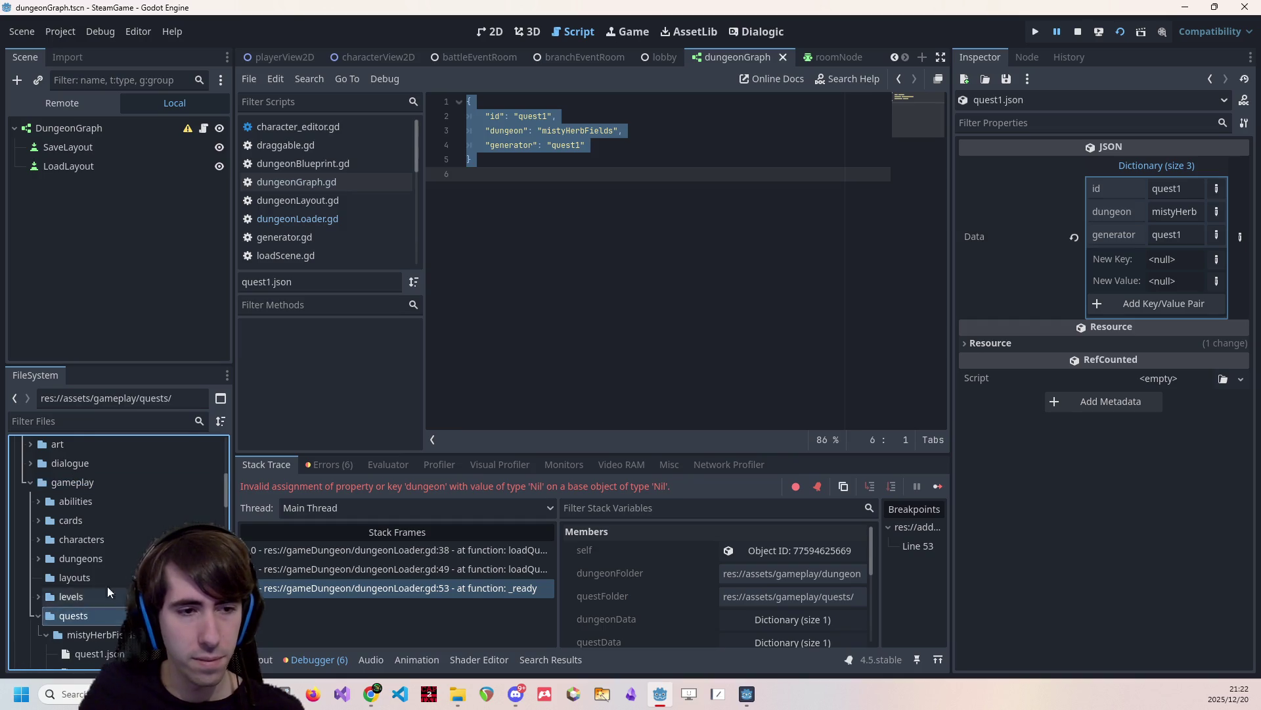
double_click(117, 574)
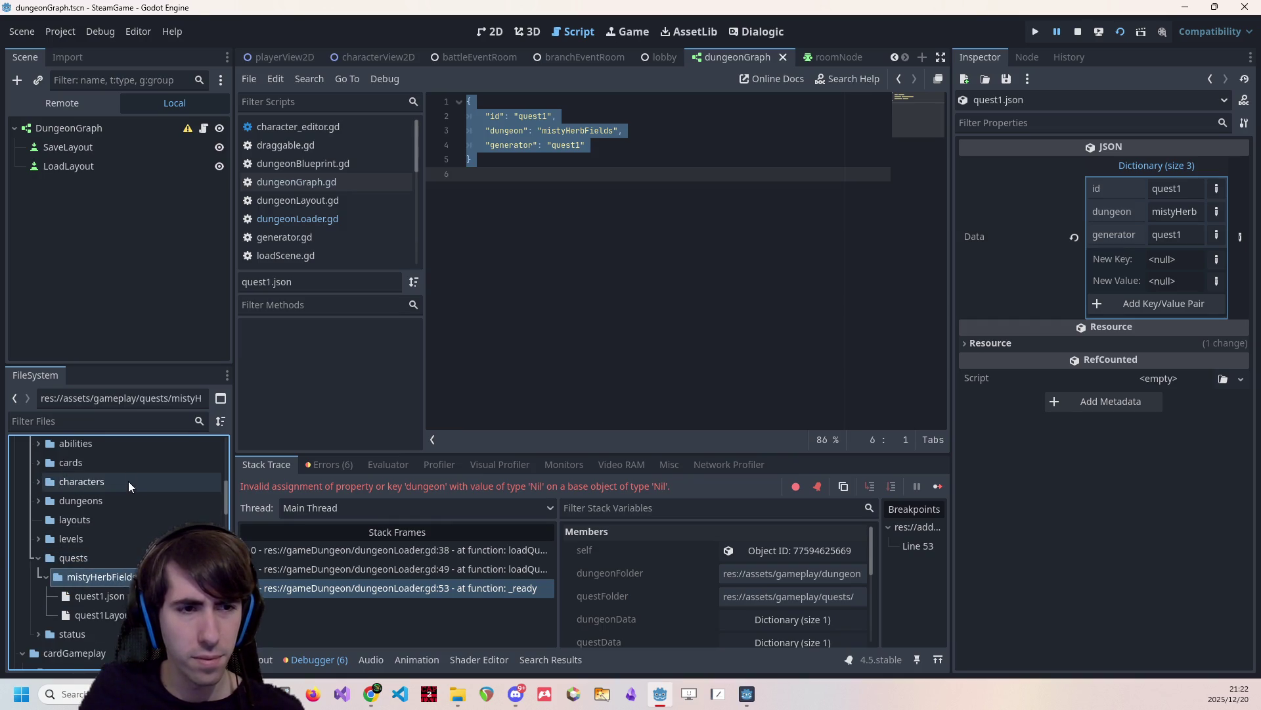
click(105, 517)
click(99, 576)
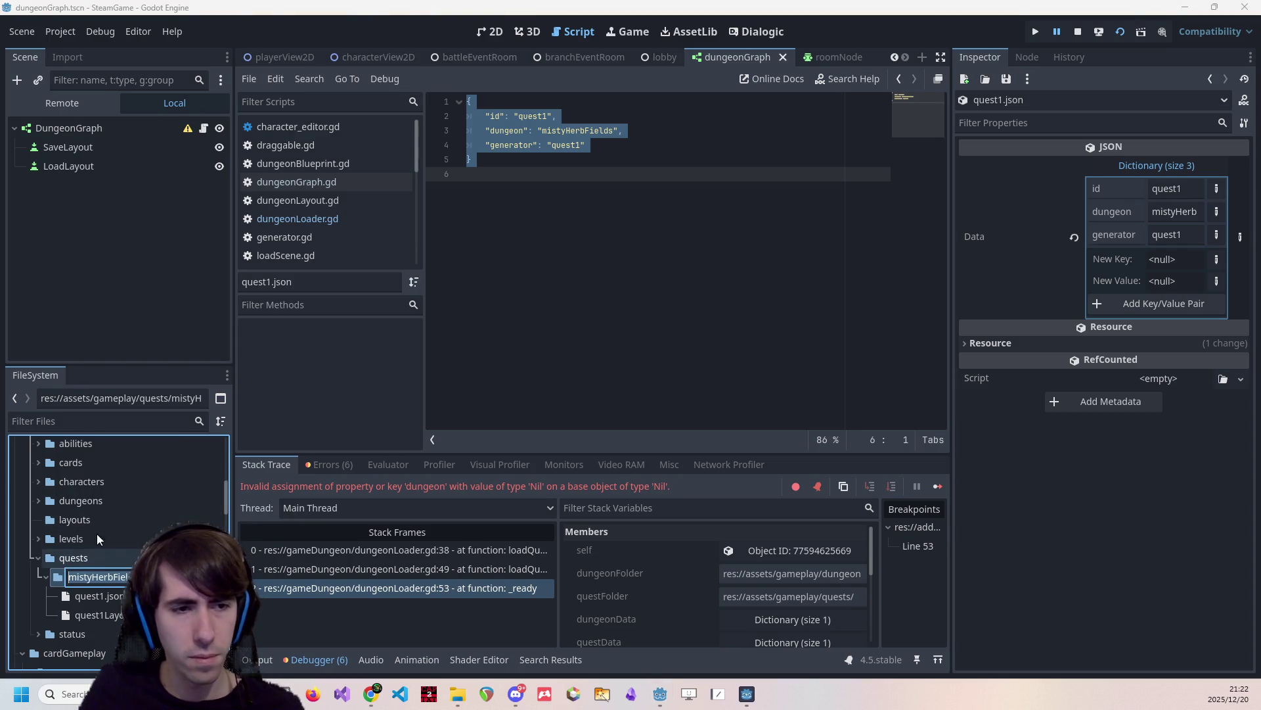
right_click(90, 516)
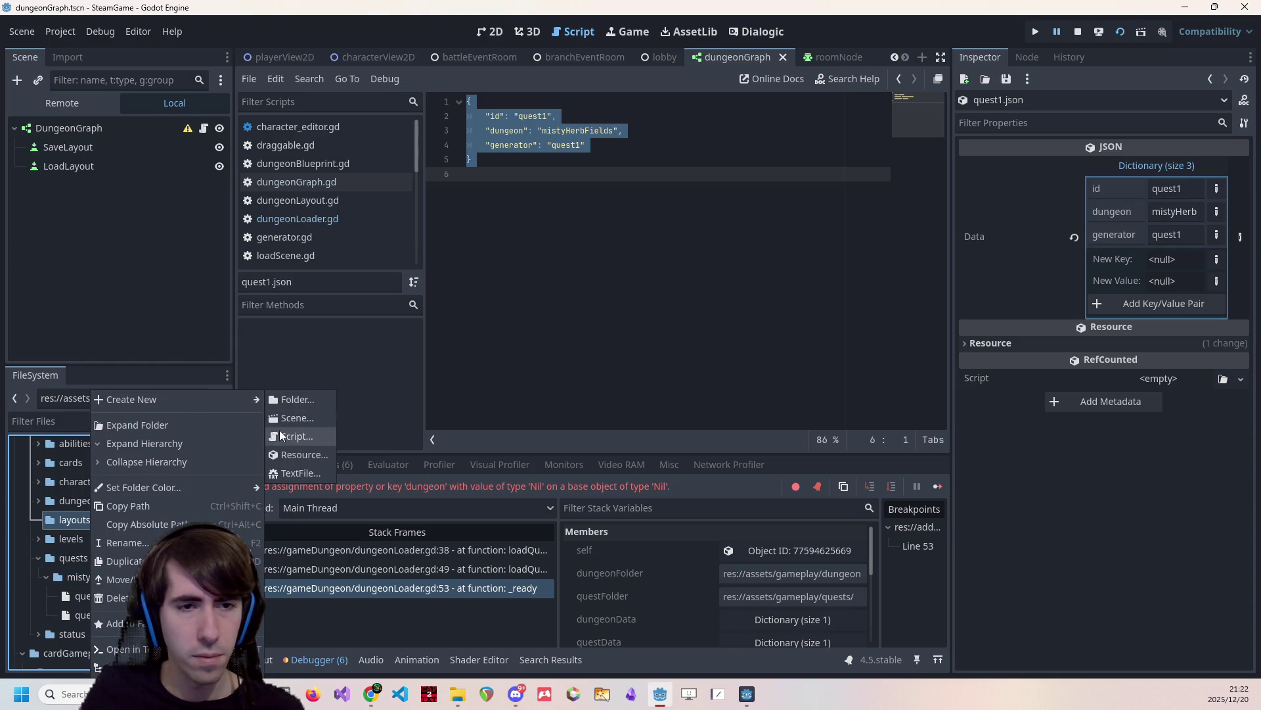
click(125, 543)
text(dungeonLayouts)
key(Return)
Create a mistyHerbFields folder inside dungeonLayouts and open its quest1Layout.json.
right_click(185, 498)
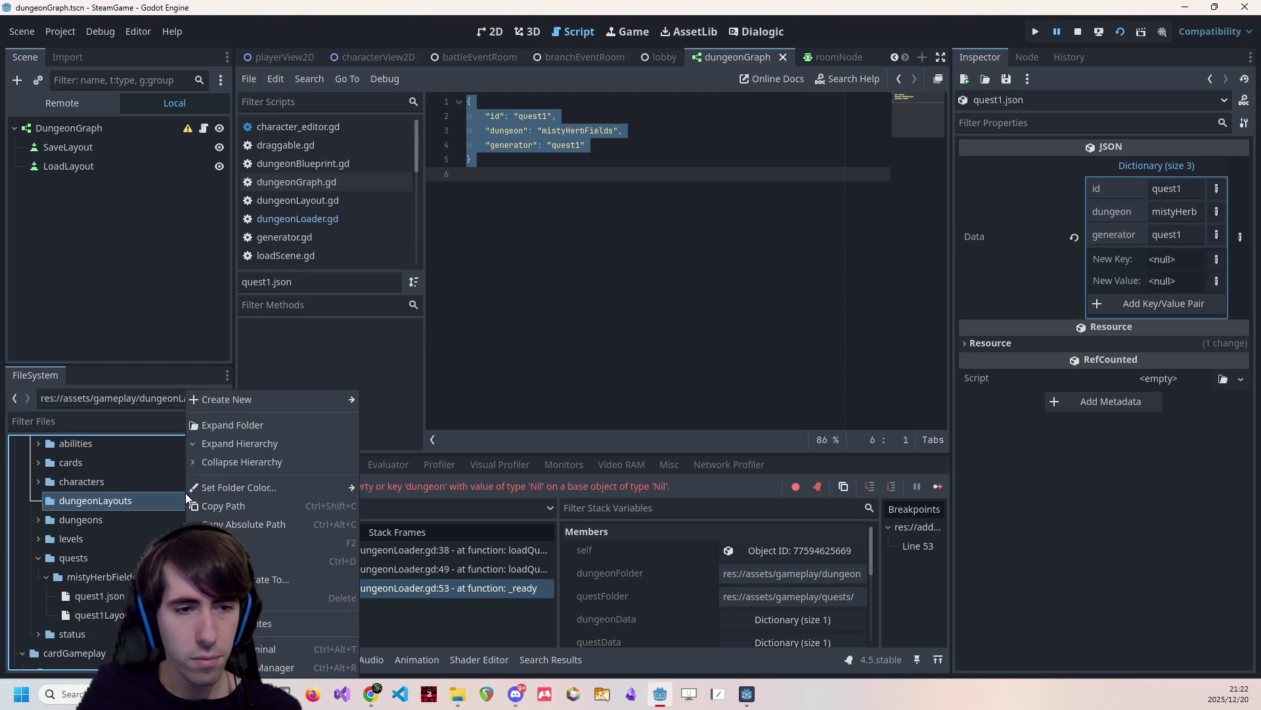
mouse_move(328, 400)
click(408, 398)
text(mistyHerbFields)
key(Return)
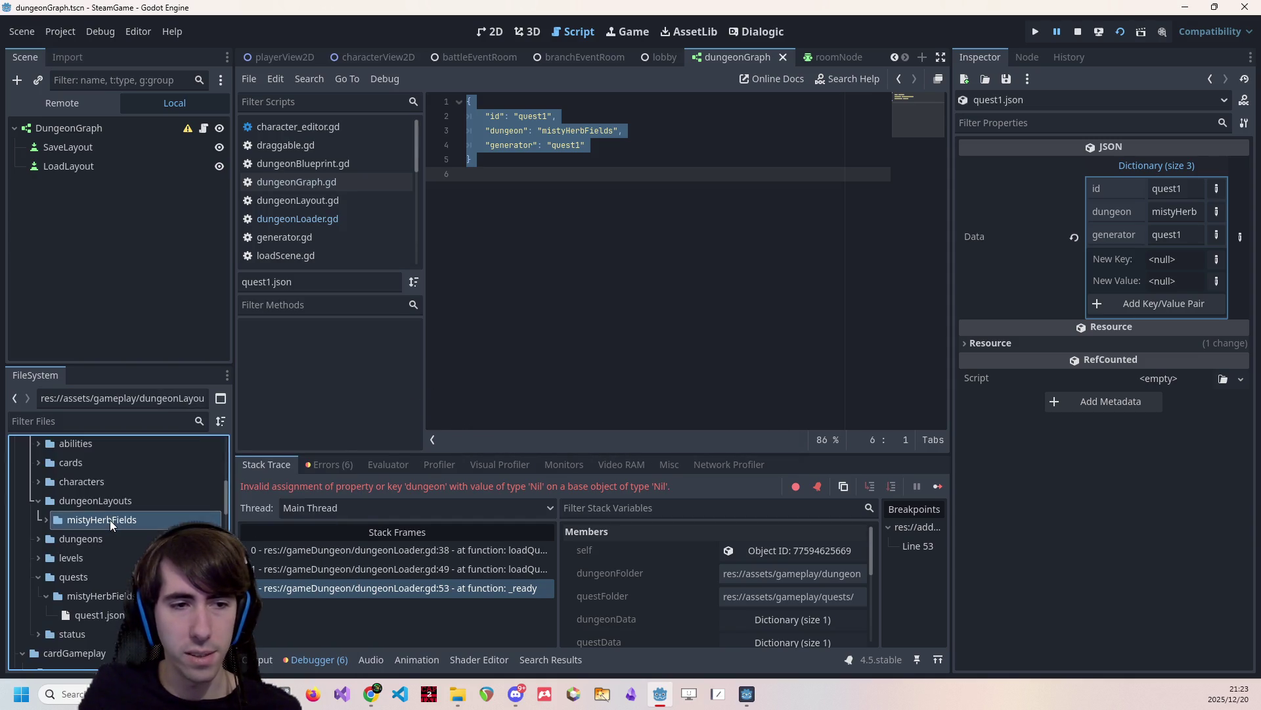
click(134, 538)
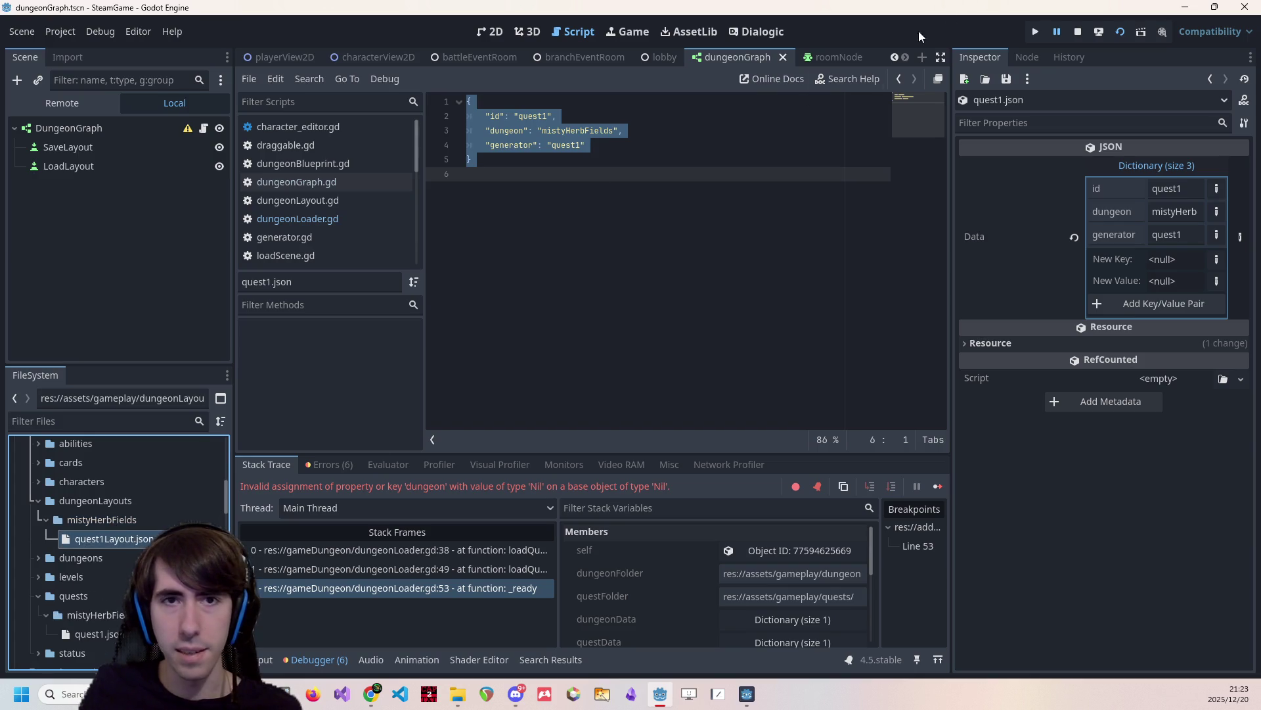
double_click(118, 539)
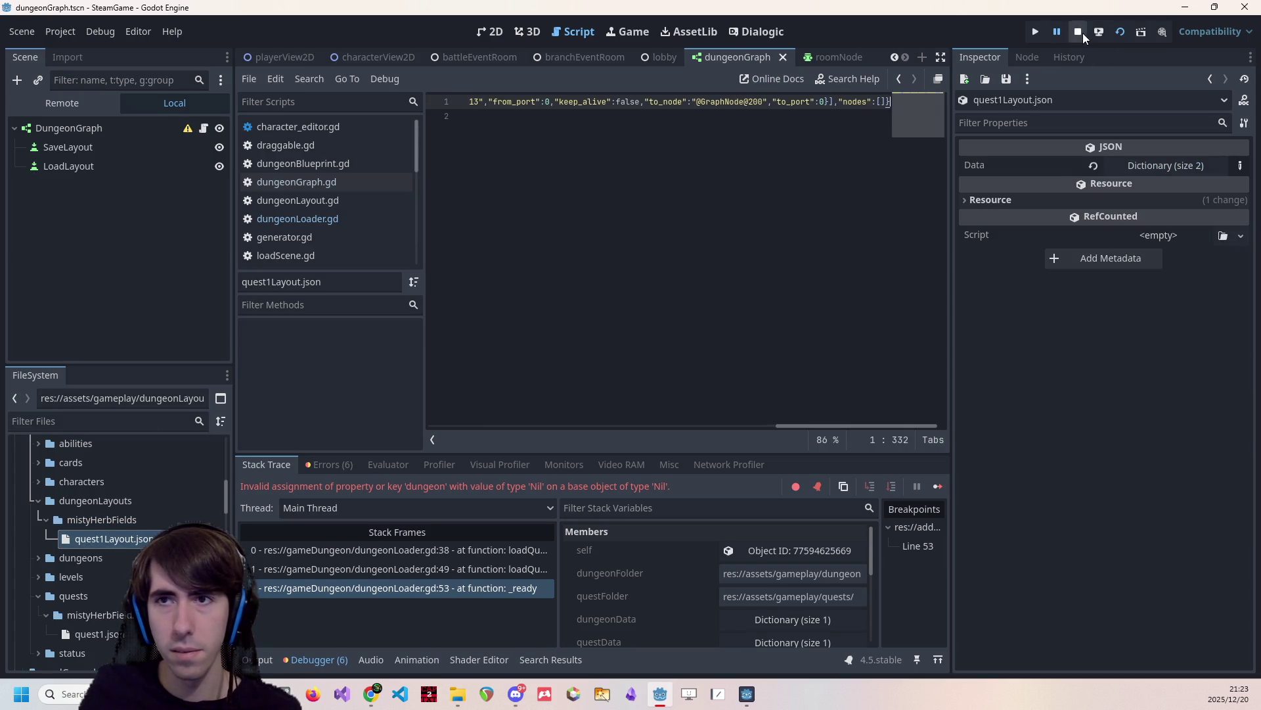
Restart the running game and bring its window to the front.
click(1120, 32)
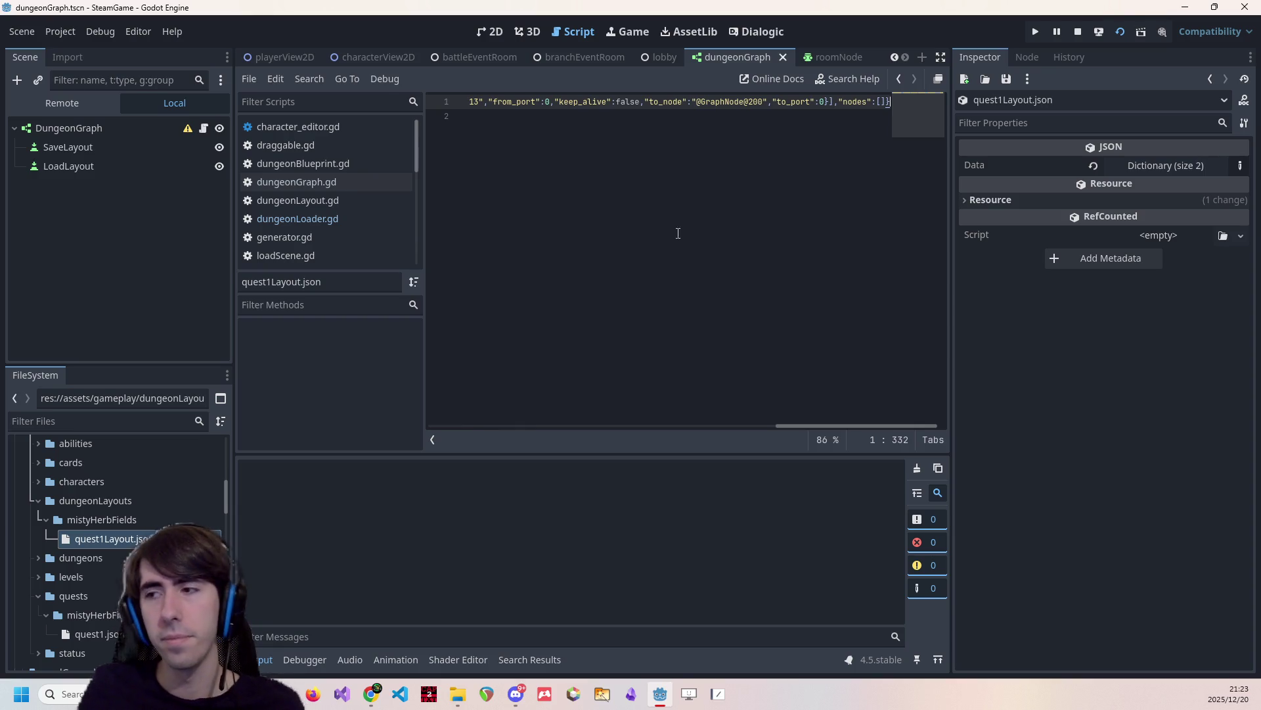
double_click(902, 103)
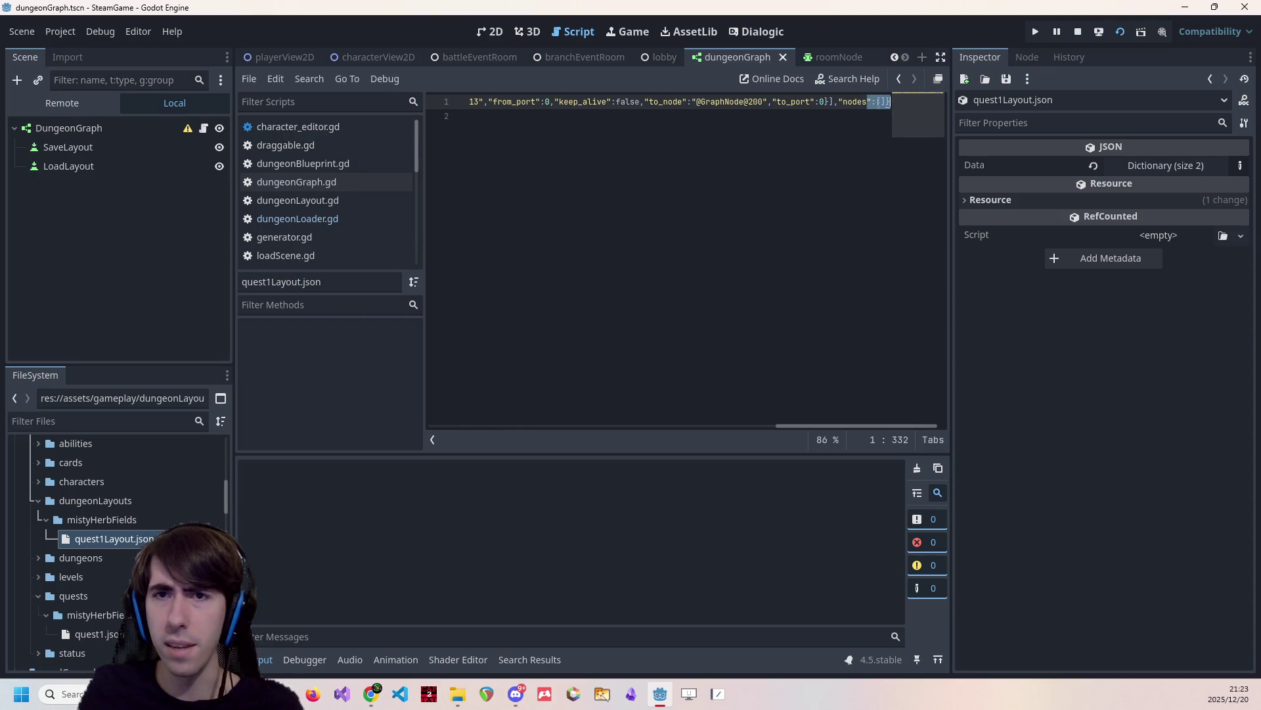
click(882, 102)
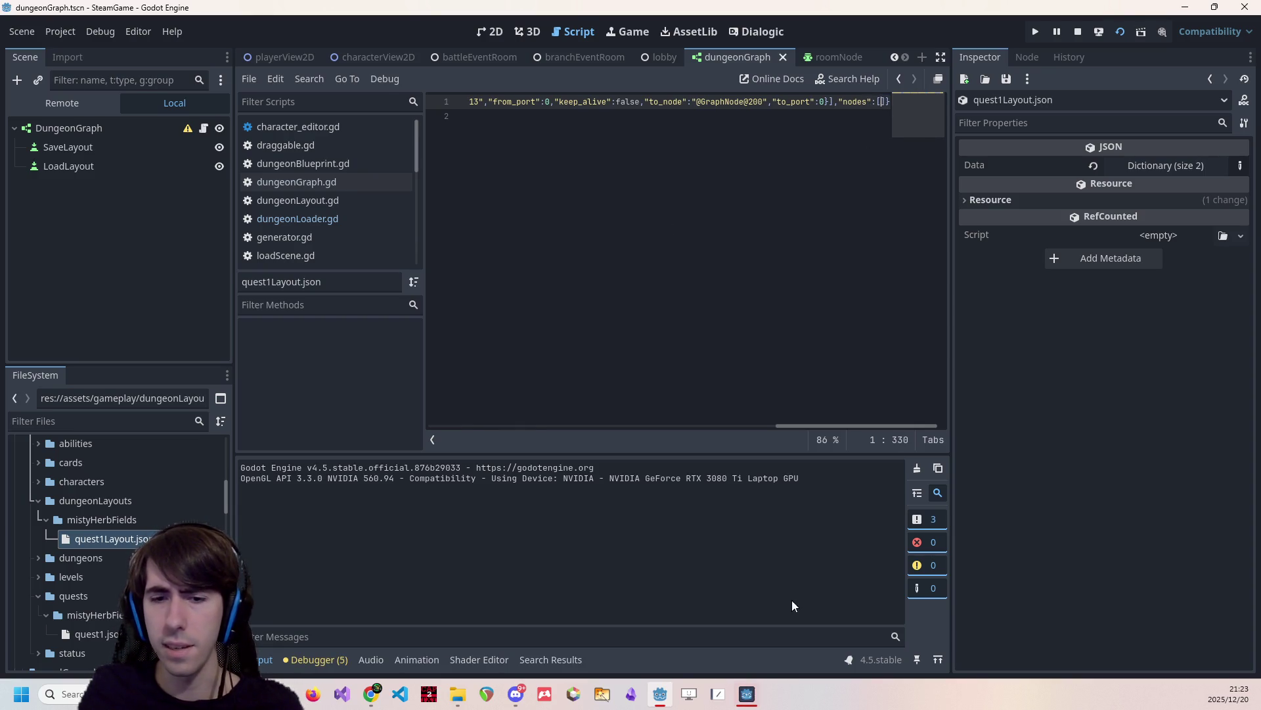
click(749, 692)
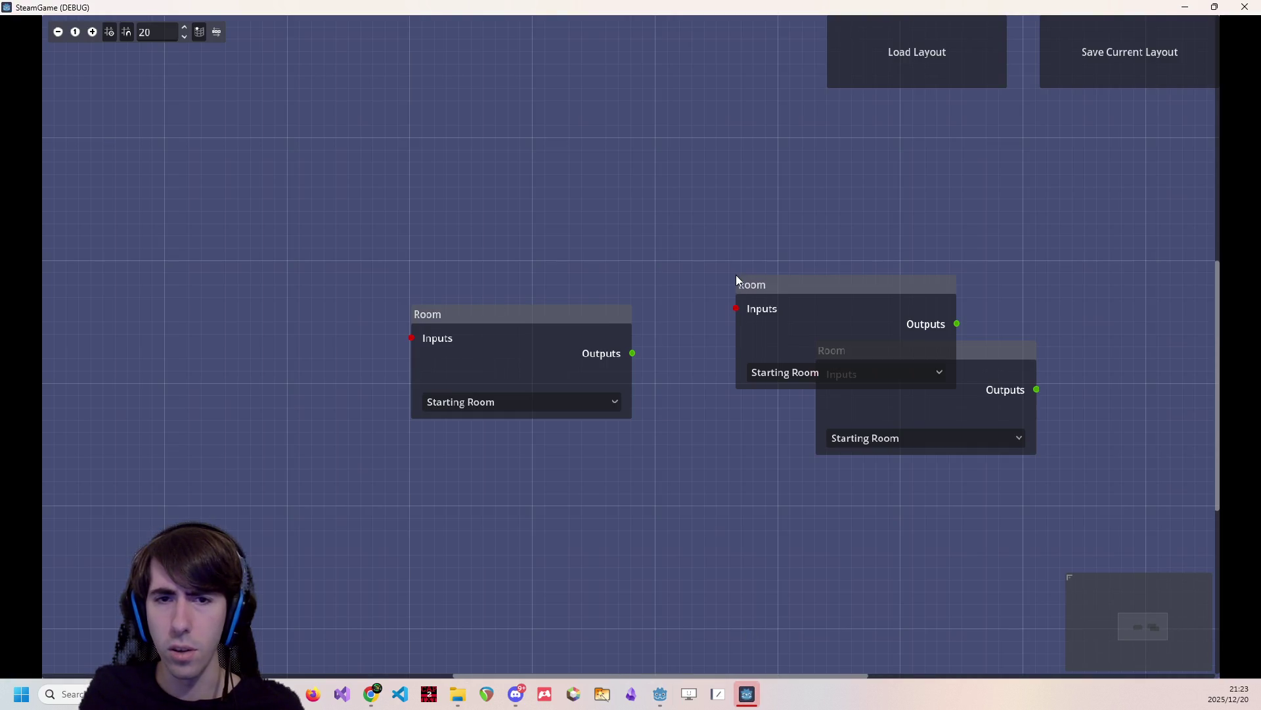
Save the current layout over dungeonLayouts/mistyHerbFields/quest1Layout.json, then close the game.
click(1068, 61)
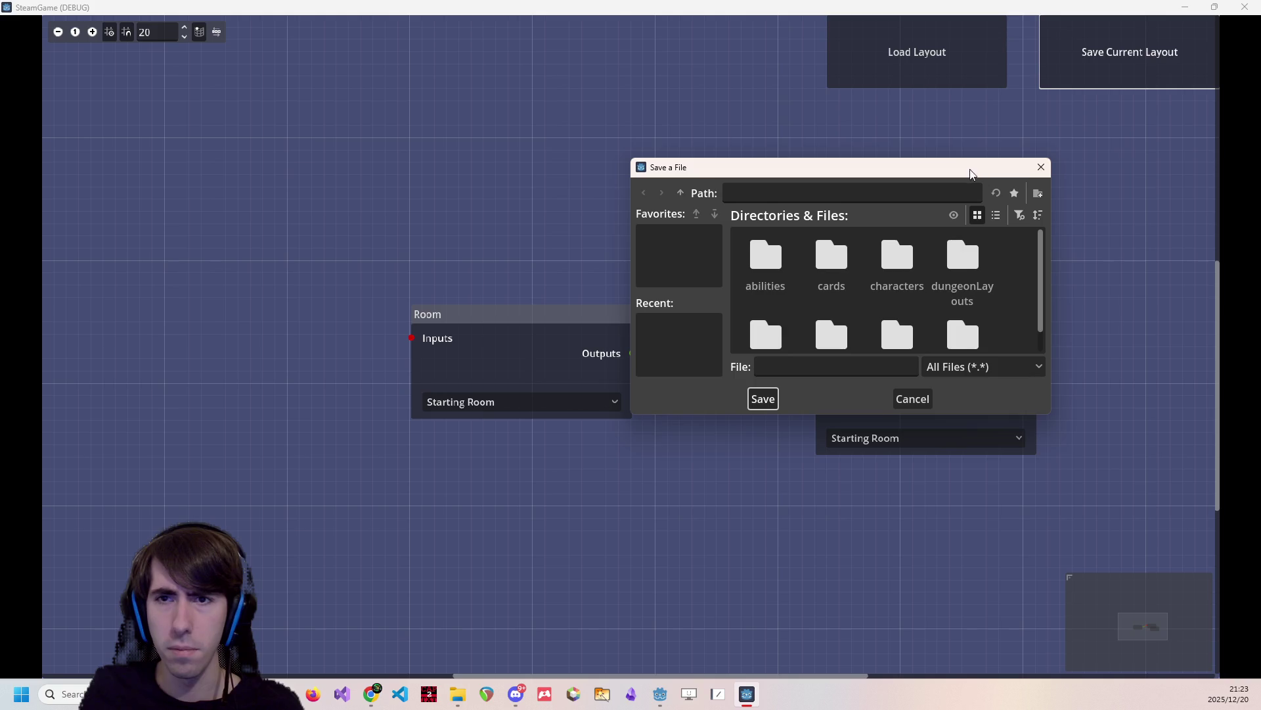
drag(974, 173, 886, 146)
scroll(904, 274, down, 1)
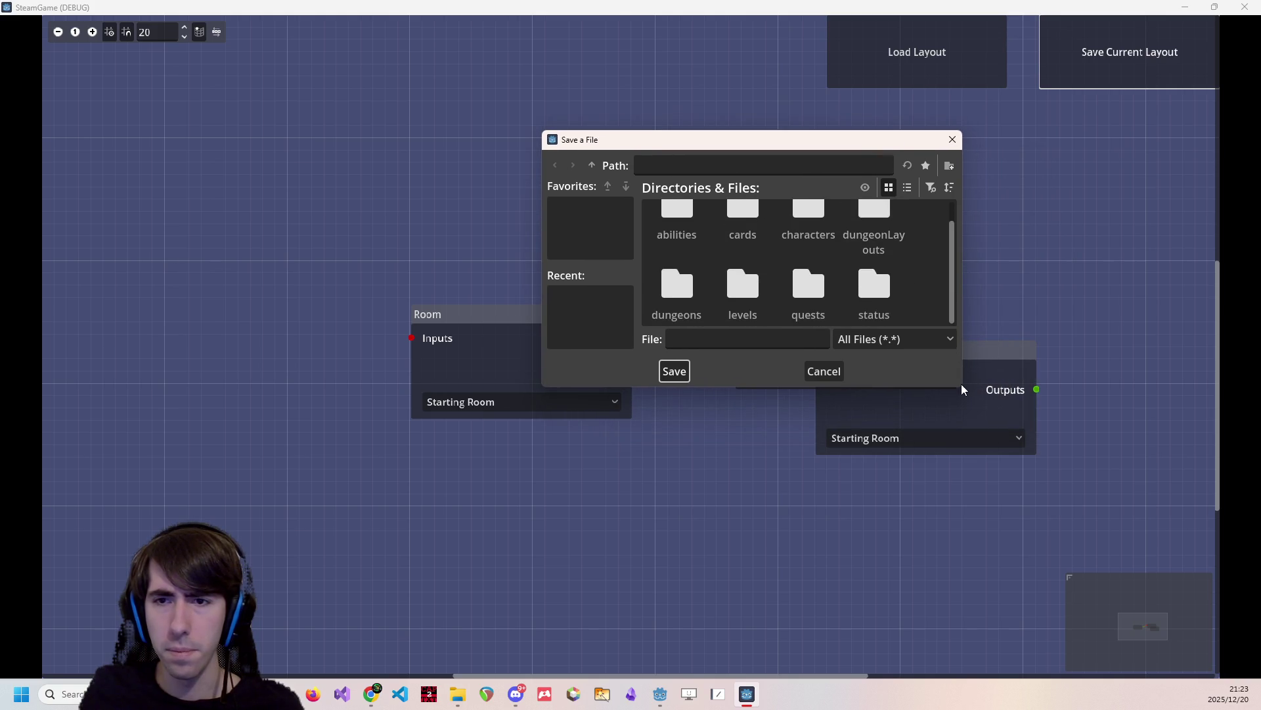
drag(963, 390, 1098, 513)
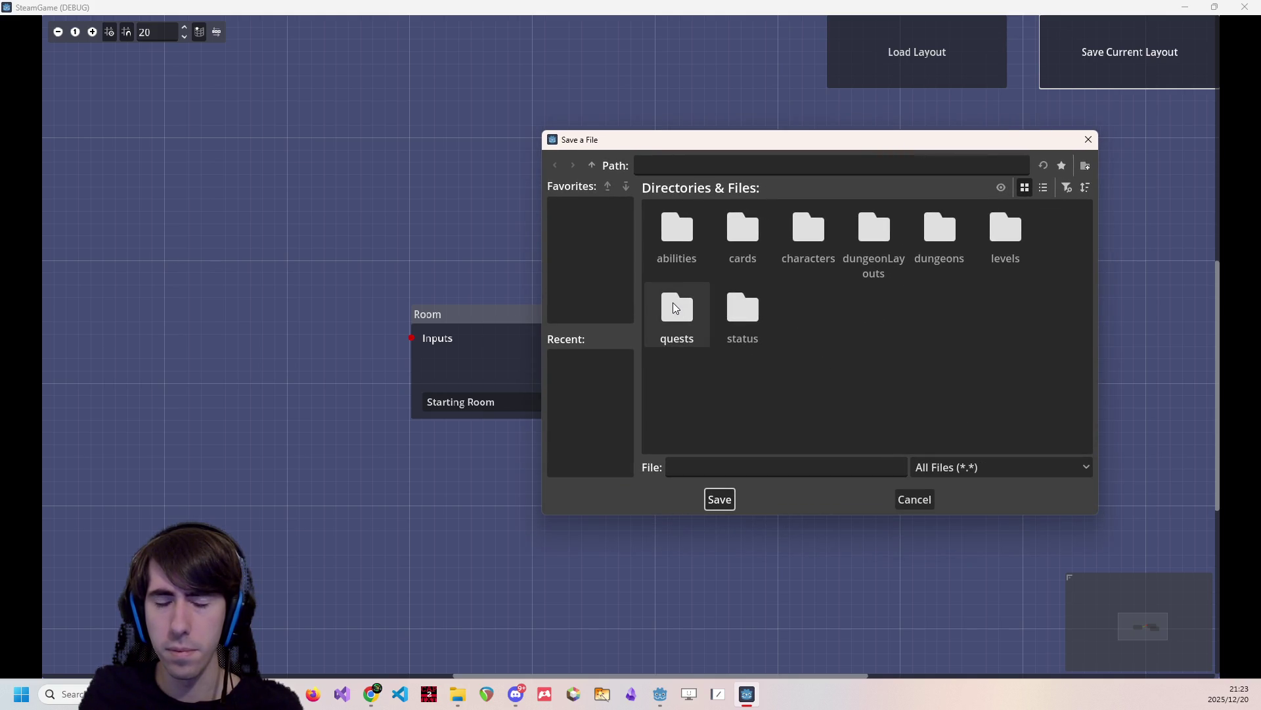
double_click(877, 263)
double_click(677, 253)
click(677, 253)
click(718, 499)
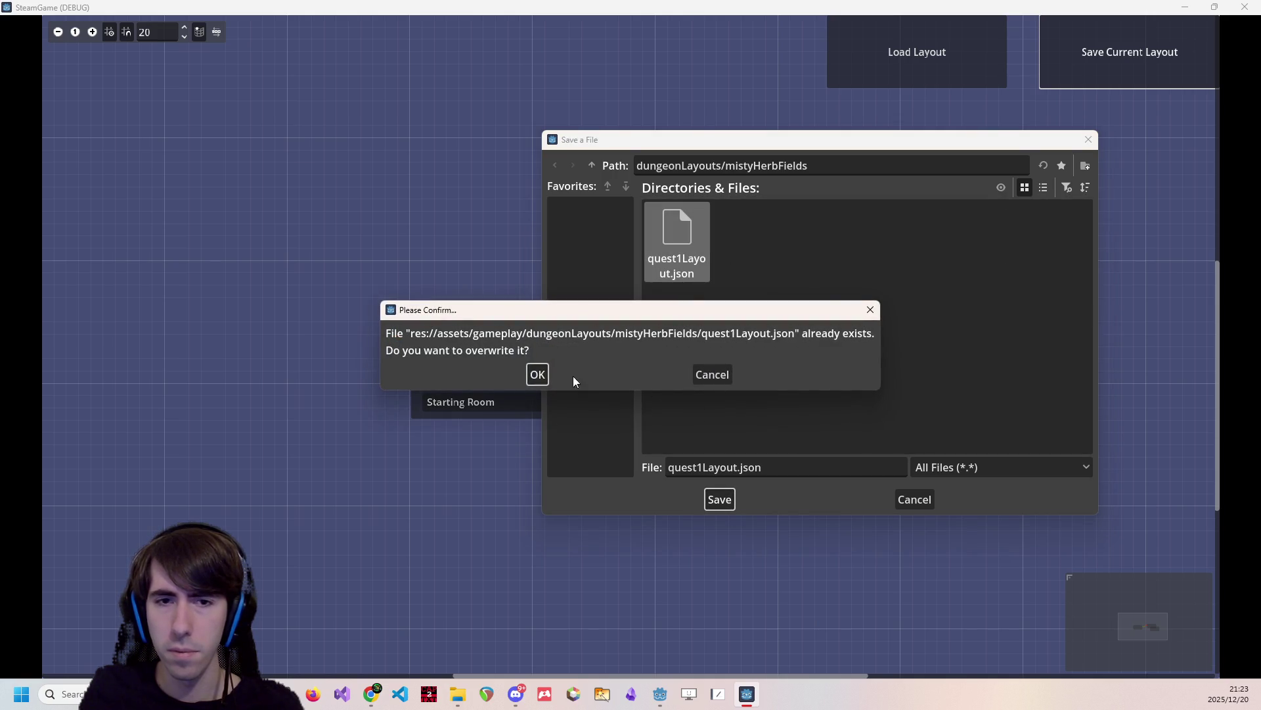
click(537, 374)
click(1247, 7)
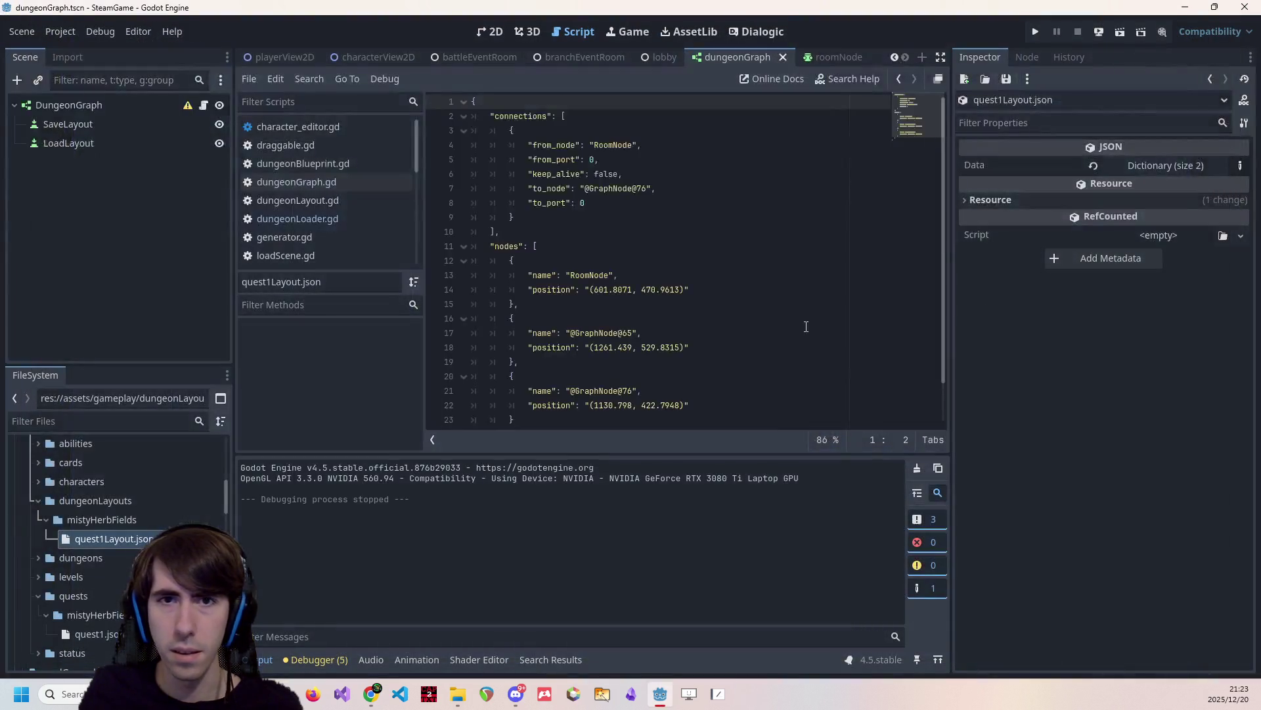
click(677, 246)
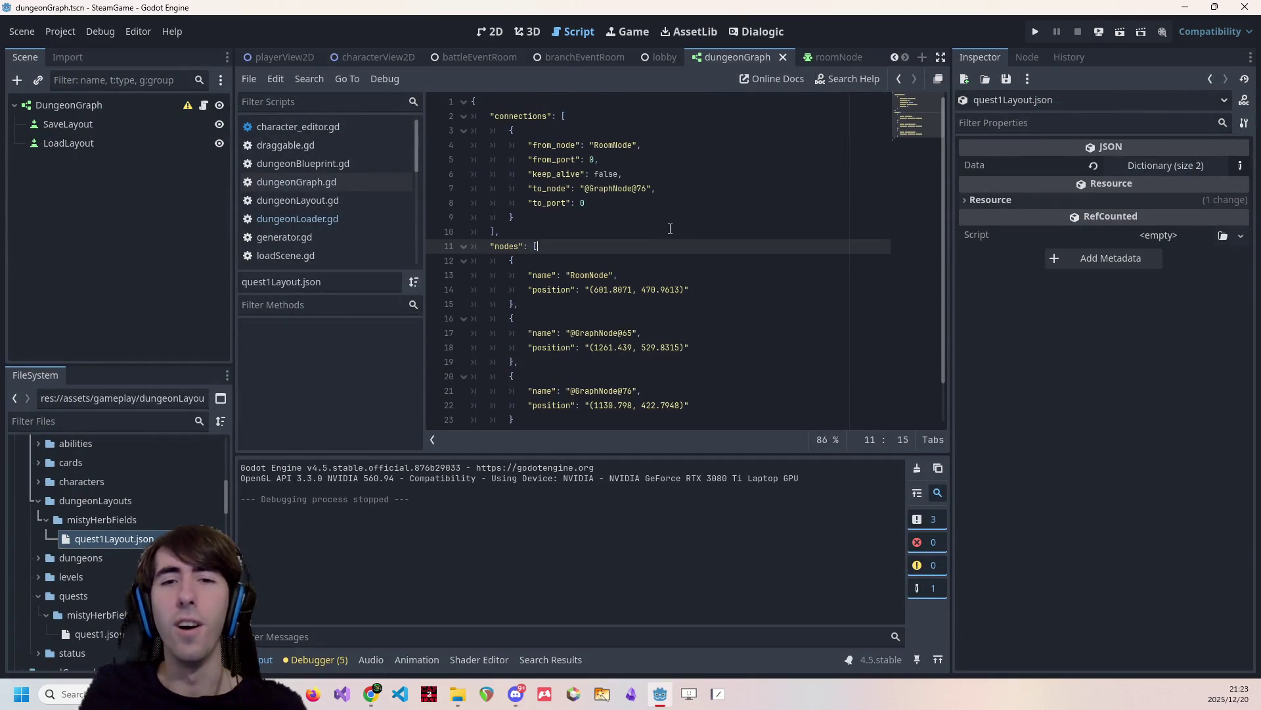
drag(721, 290, 402, 280)
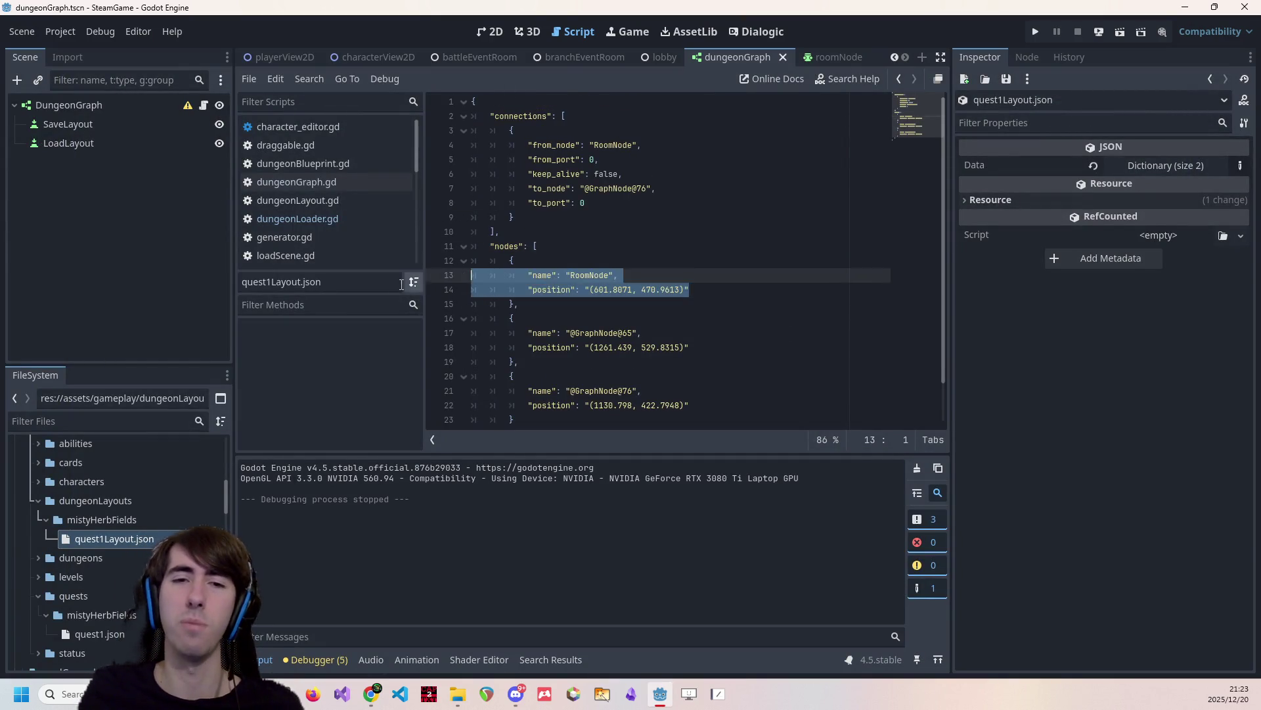
double_click(606, 390)
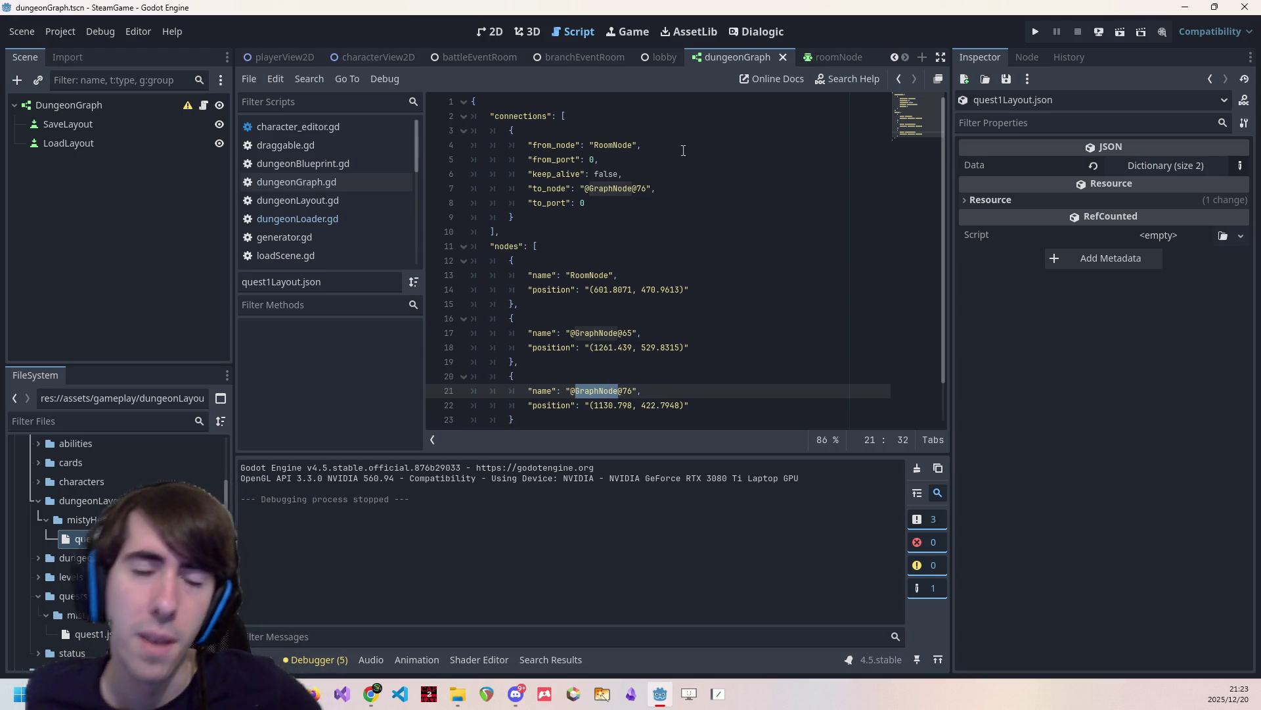
mouse_move(586, 203)
mouse_down()
mouse_move(473, 130)
mouse_move(454, 175)
mouse_move(438, 146)
mouse_up()
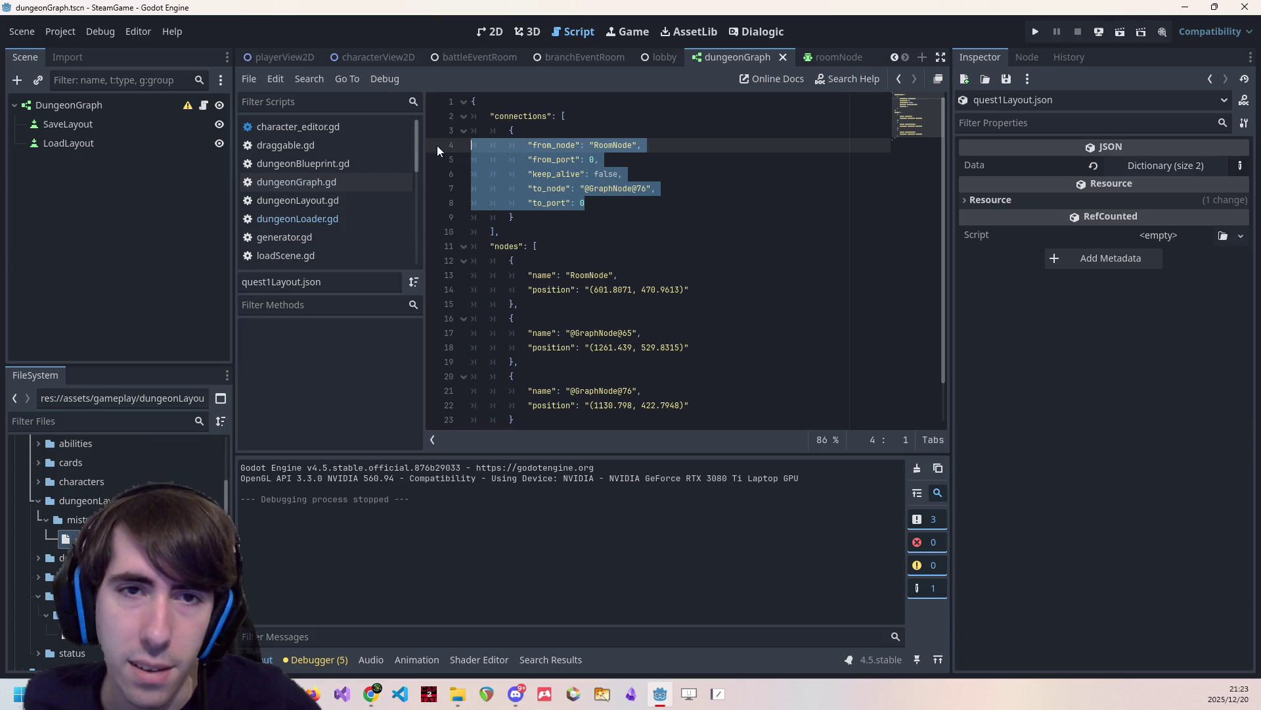
click(643, 217)
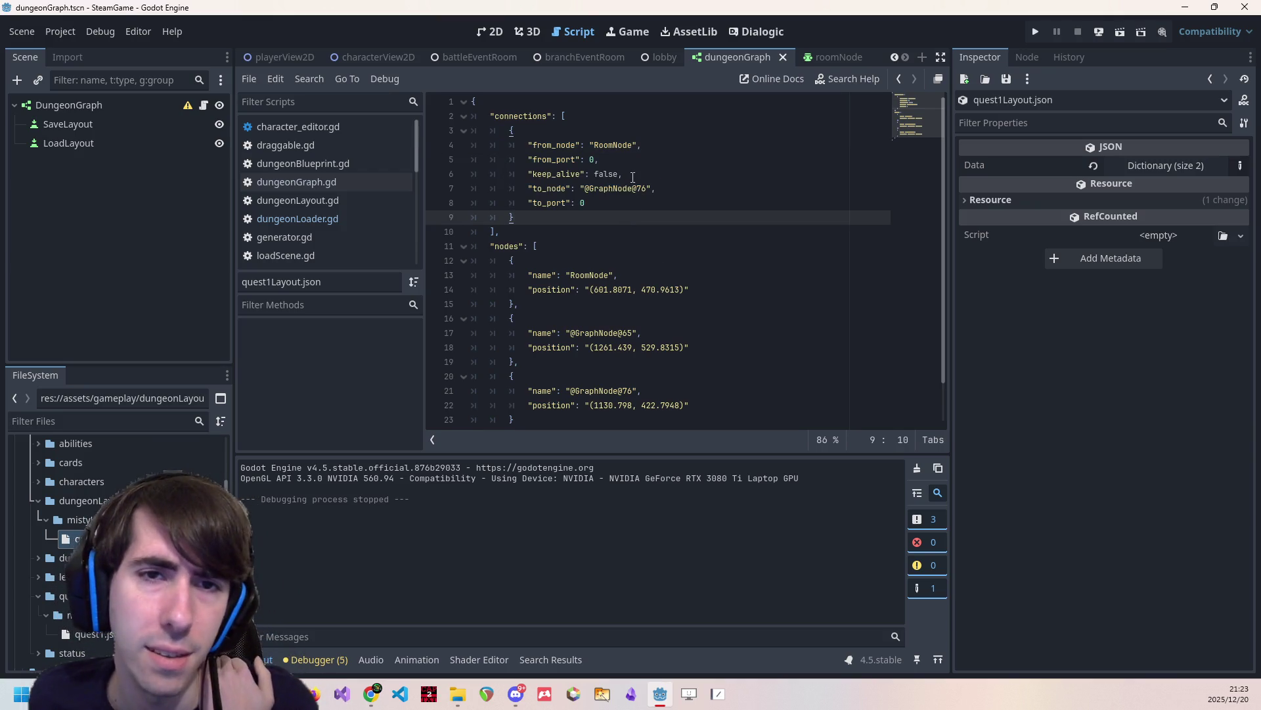
drag(611, 160, 445, 172)
drag(636, 178, 426, 179)
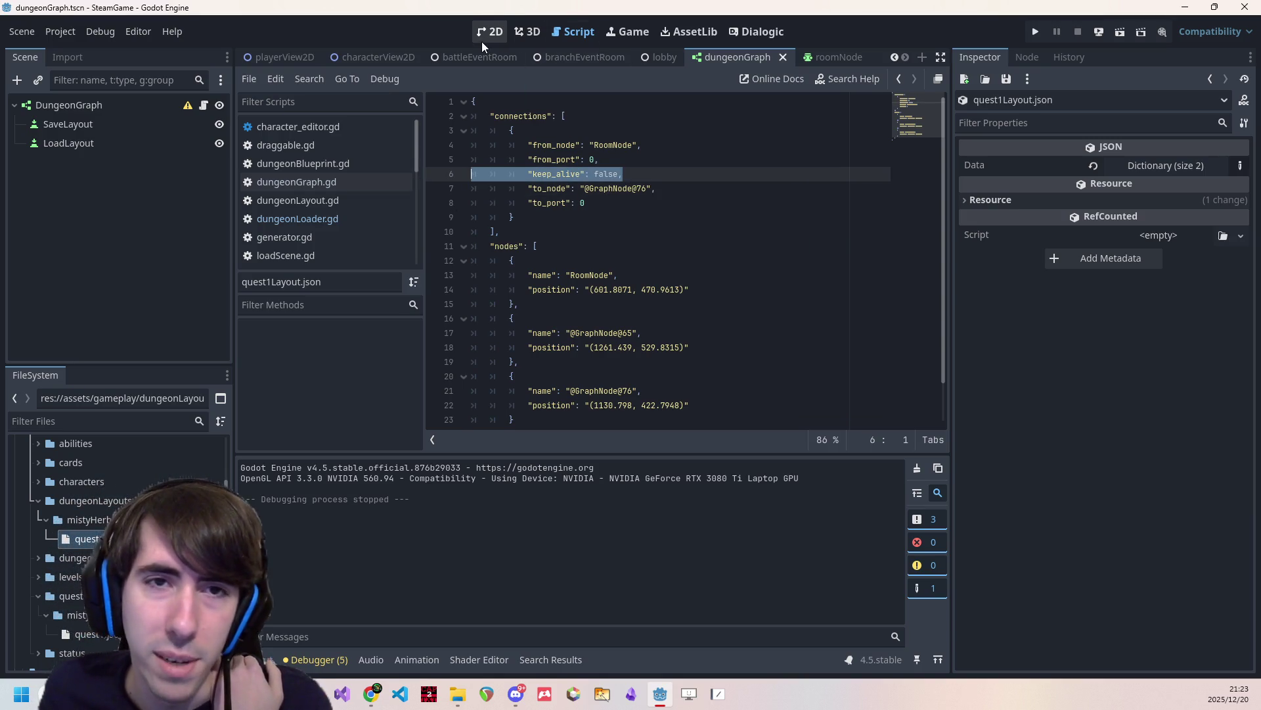
scroll(754, 240, down, 1)
scroll(754, 239, up, 1)
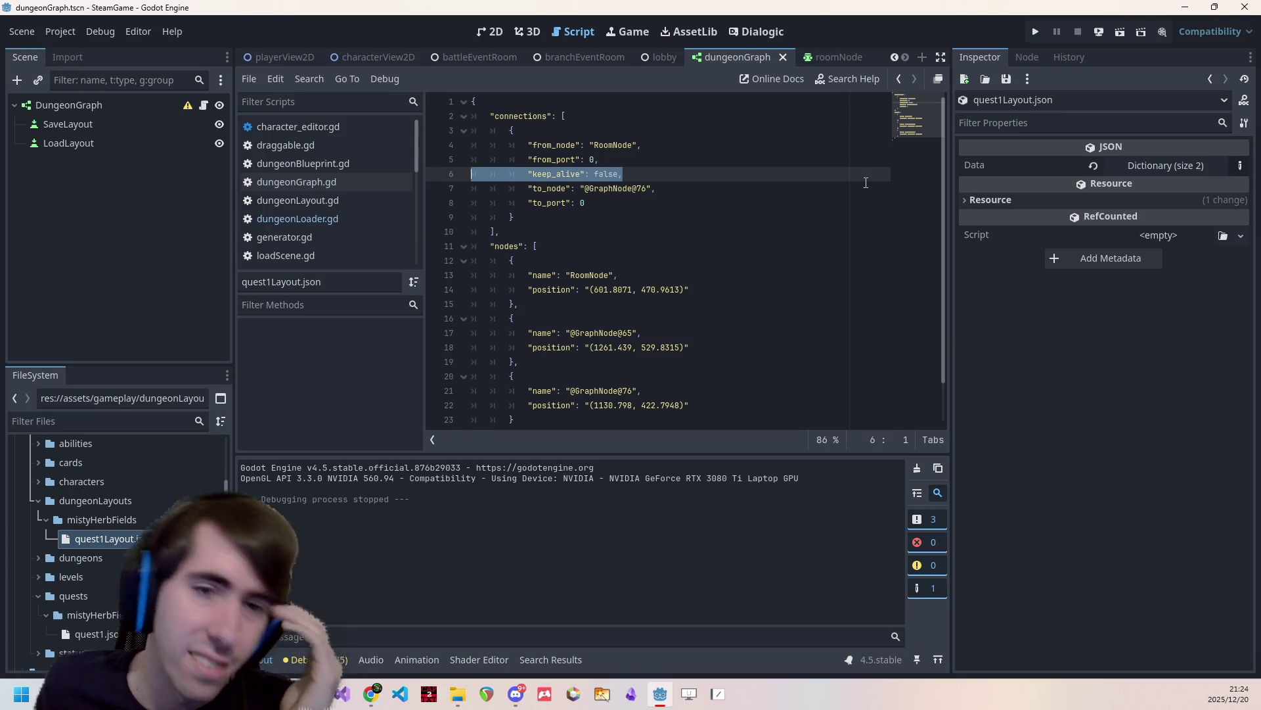
scroll(543, 253, down, 1)
scroll(542, 257, up, 1)
scroll(611, 309, down, 1)
scroll(678, 367, up, 1)
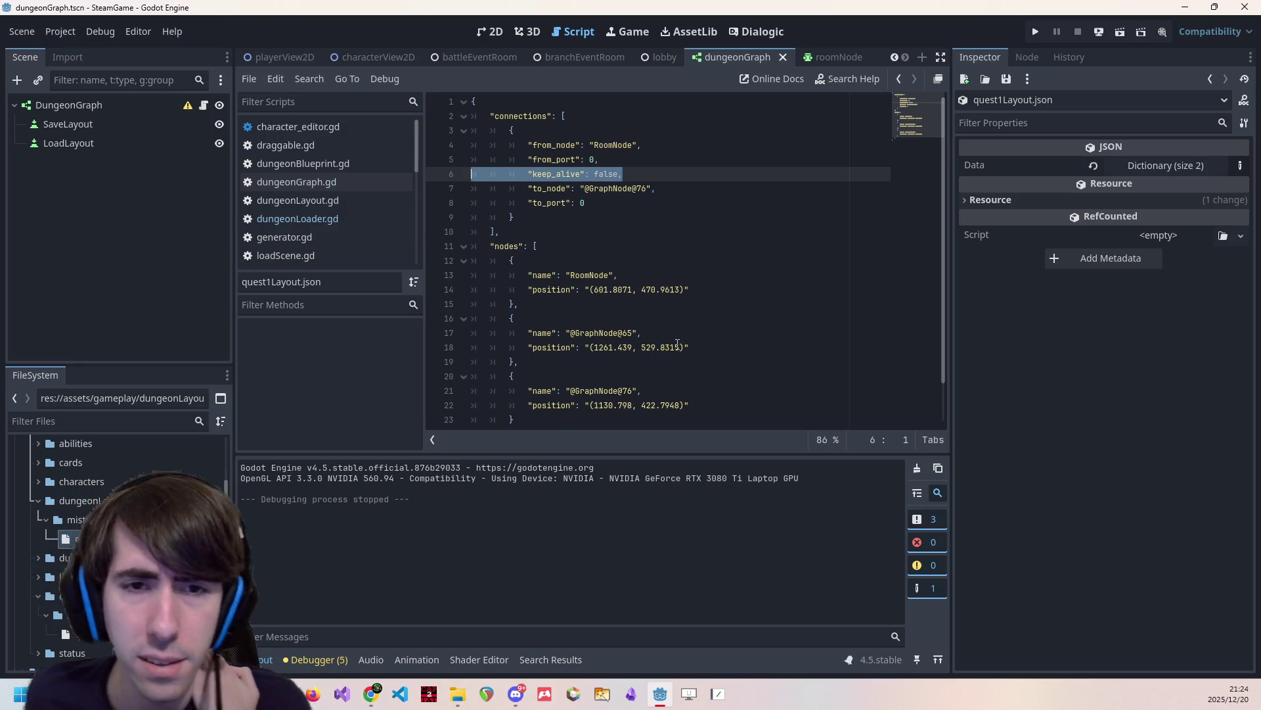
drag(594, 289, 731, 283)
click(733, 287)
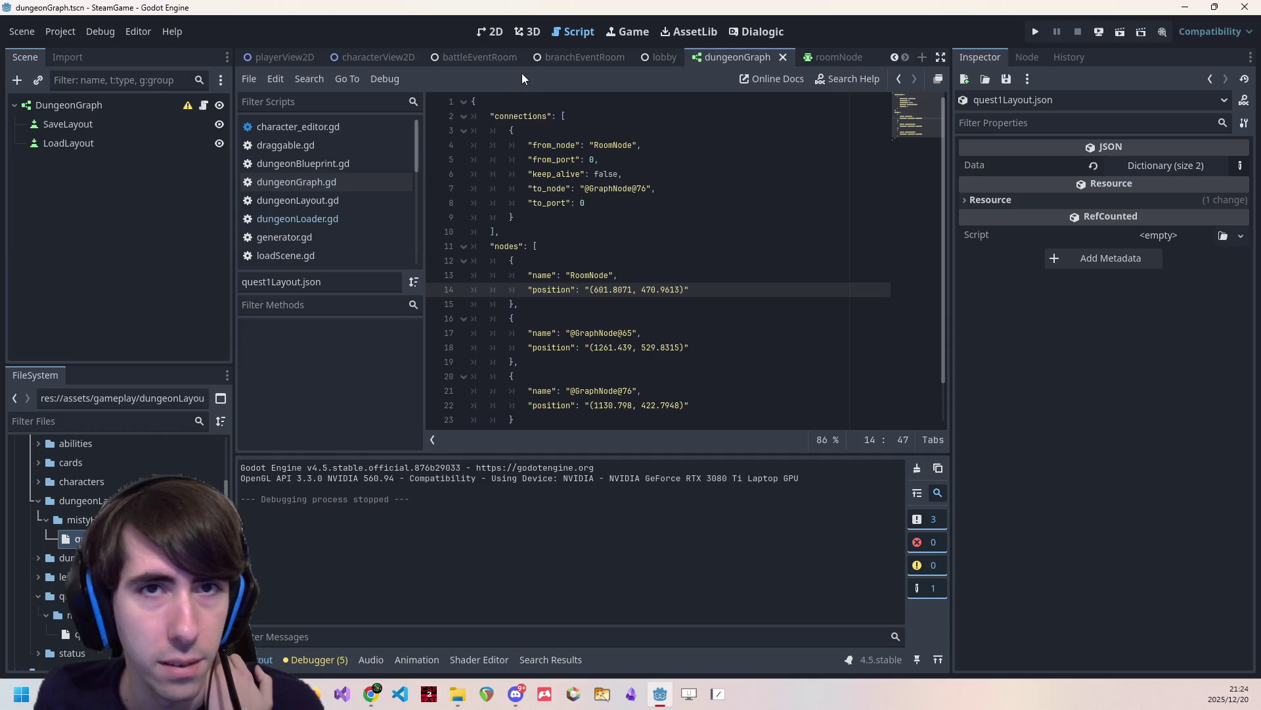
click(324, 220)
Review the loadQuestFolder function in dungeonLoader.gd.
scroll(627, 304, up, 3)
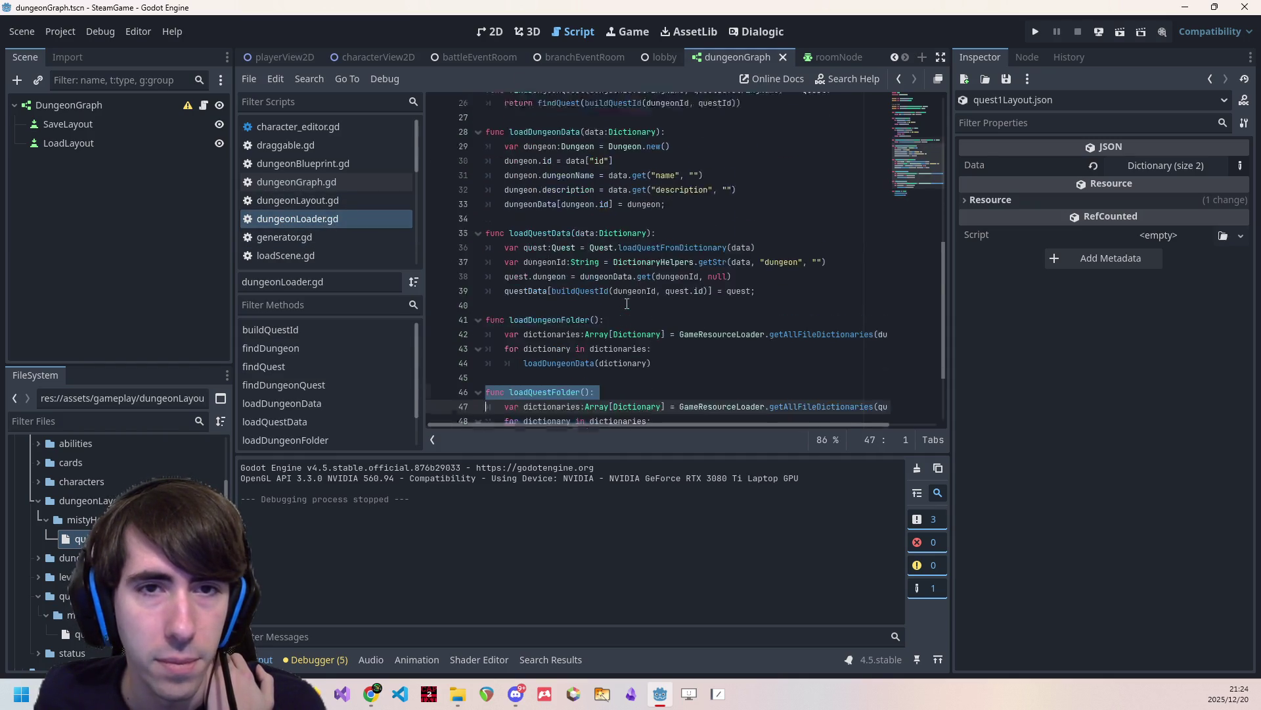
scroll(627, 304, down, 2)
scroll(612, 335, up, 3)
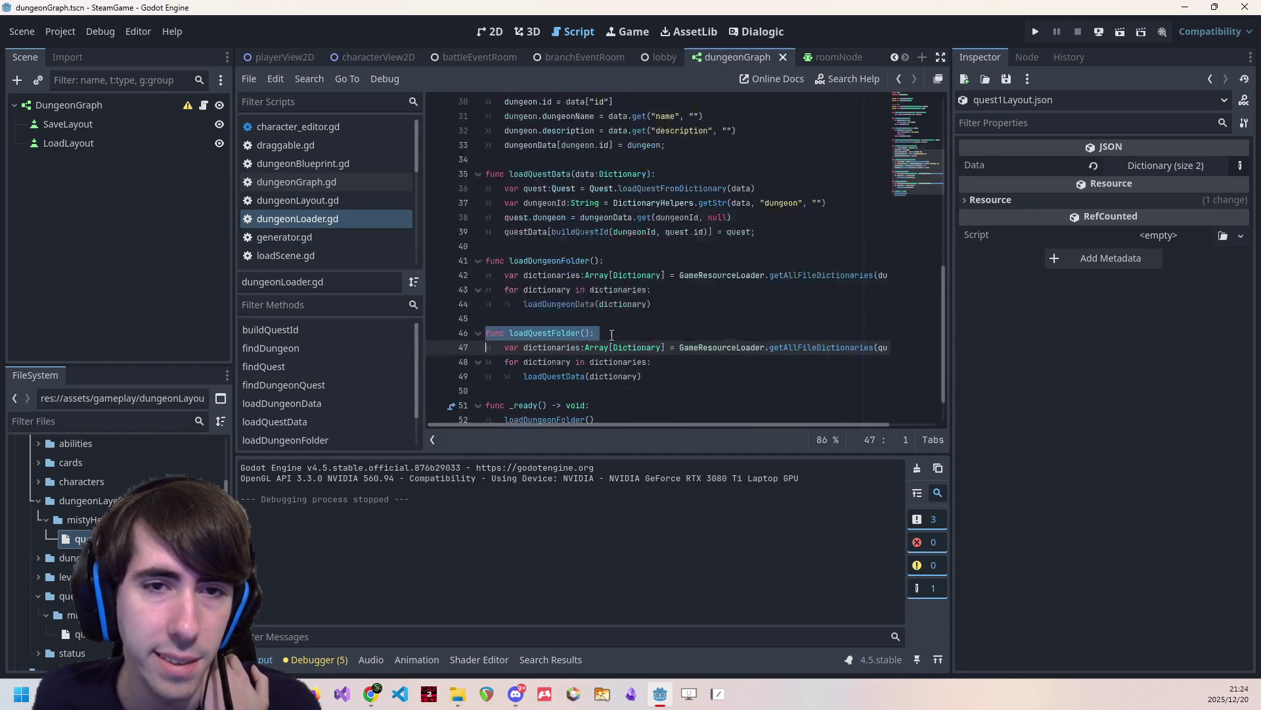
scroll(605, 309, down, 2)
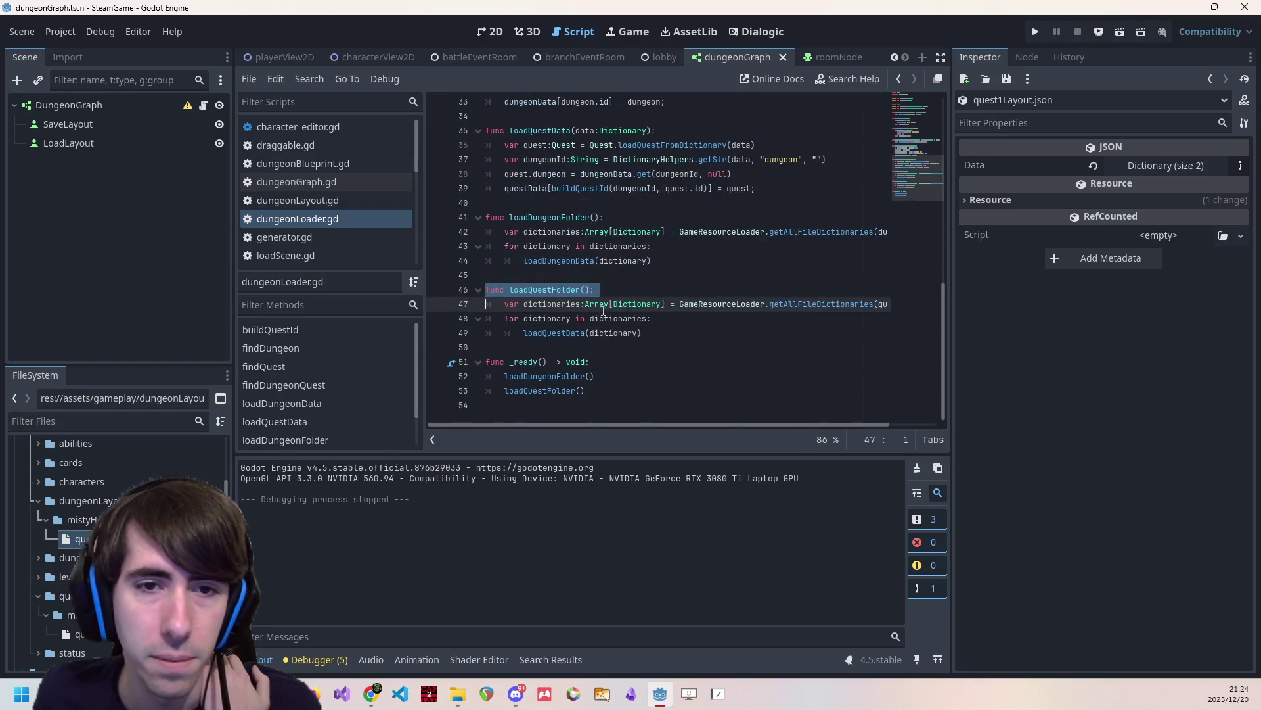
double_click(536, 288)
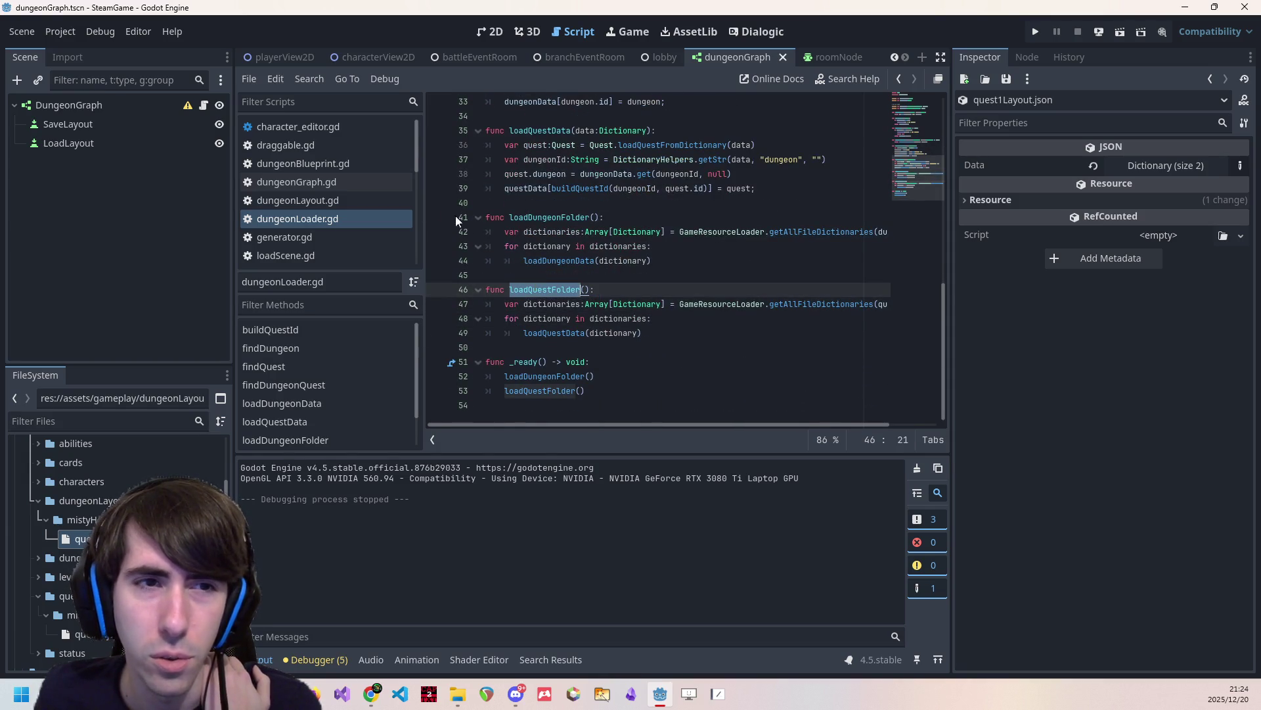
scroll(345, 174, down, 3)
scroll(352, 220, down, 2)
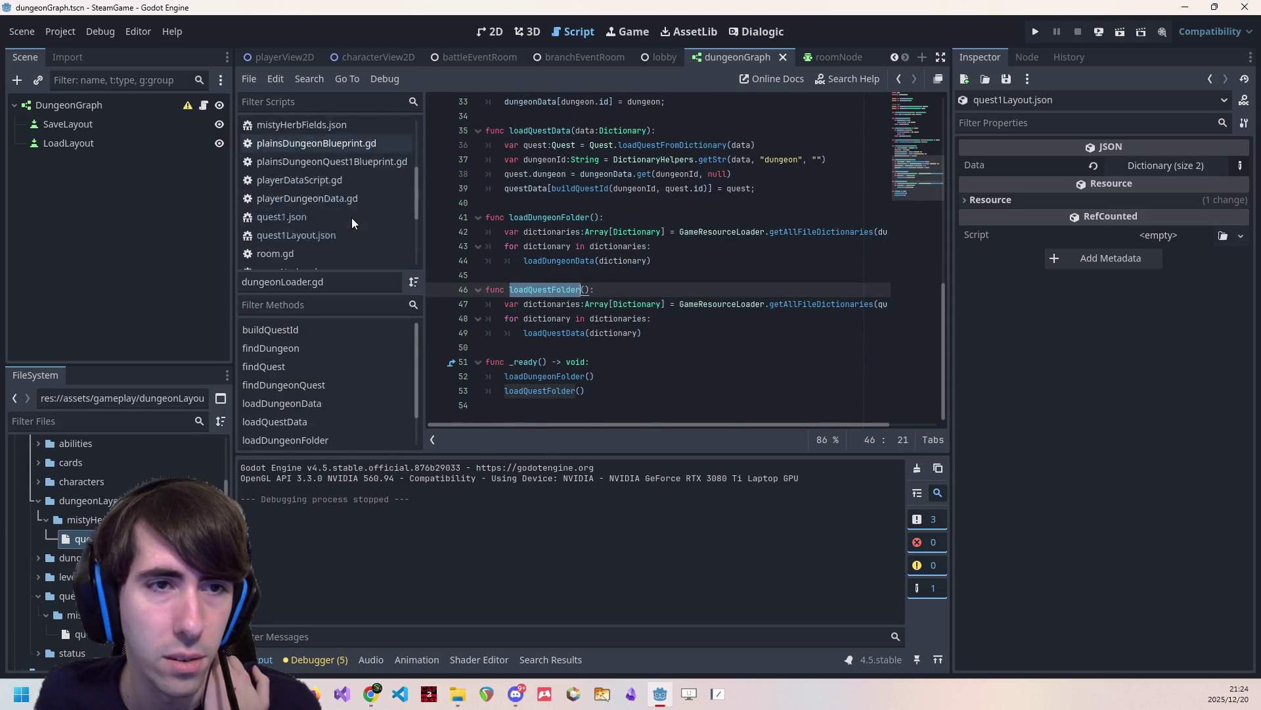
Glance at quest1Layout.json, return to dungeonLoader.gd, then bring up dungeonGraph.gd.
click(348, 201)
scroll(348, 201, down, 2)
scroll(349, 190, up, 5)
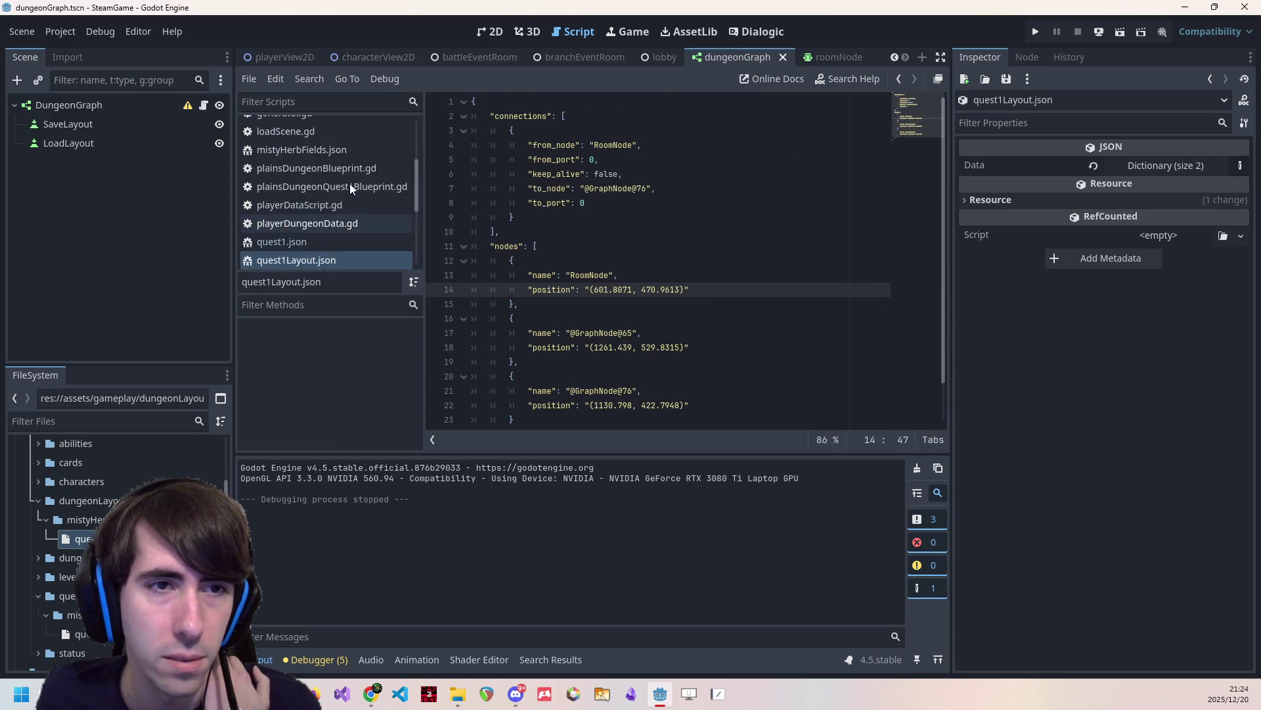
click(340, 217)
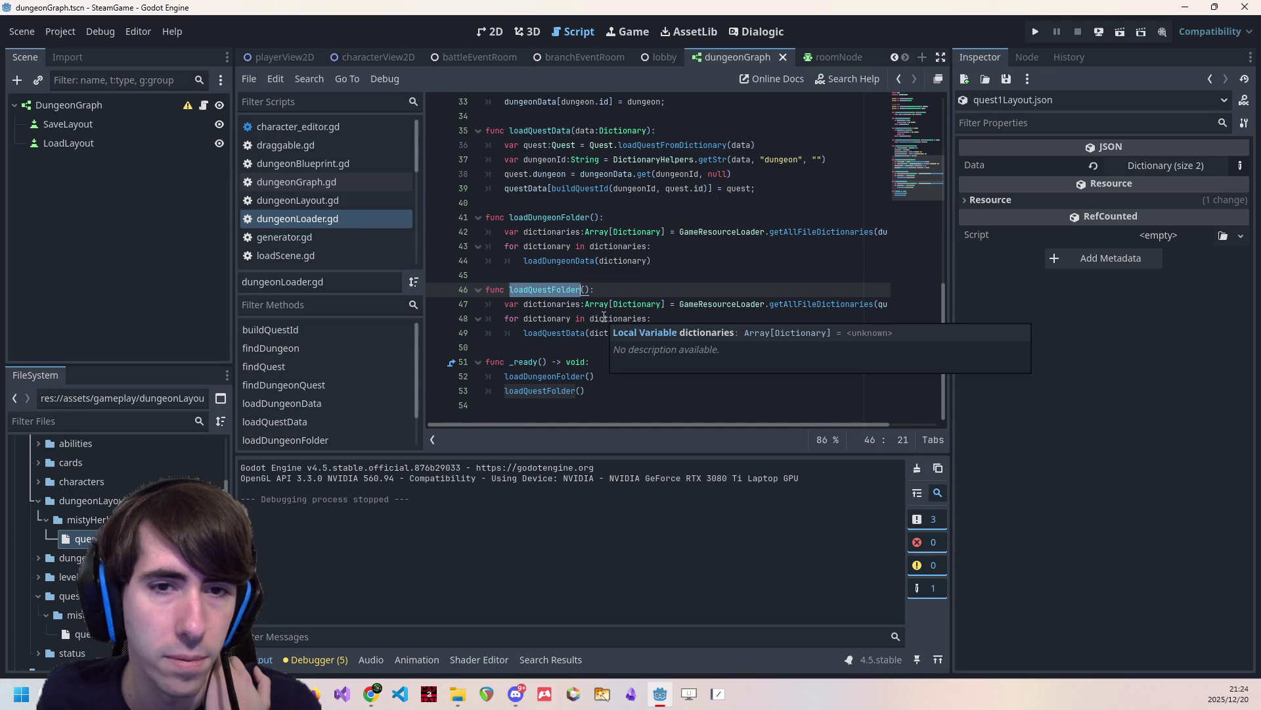
click(204, 106)
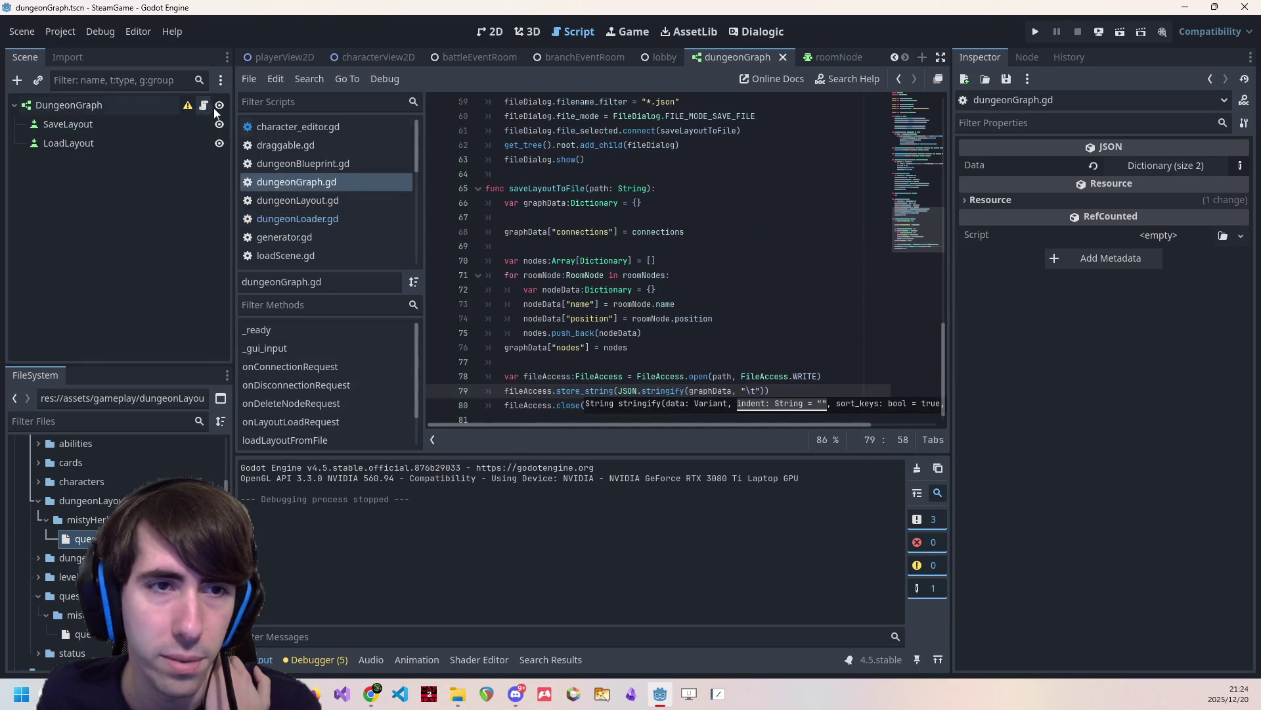
Replace pass in loadLayoutFromFile with the pasted FileAccess lines and fix indentation.
click(745, 319)
scroll(701, 328, down, 1)
scroll(595, 164, up, 6)
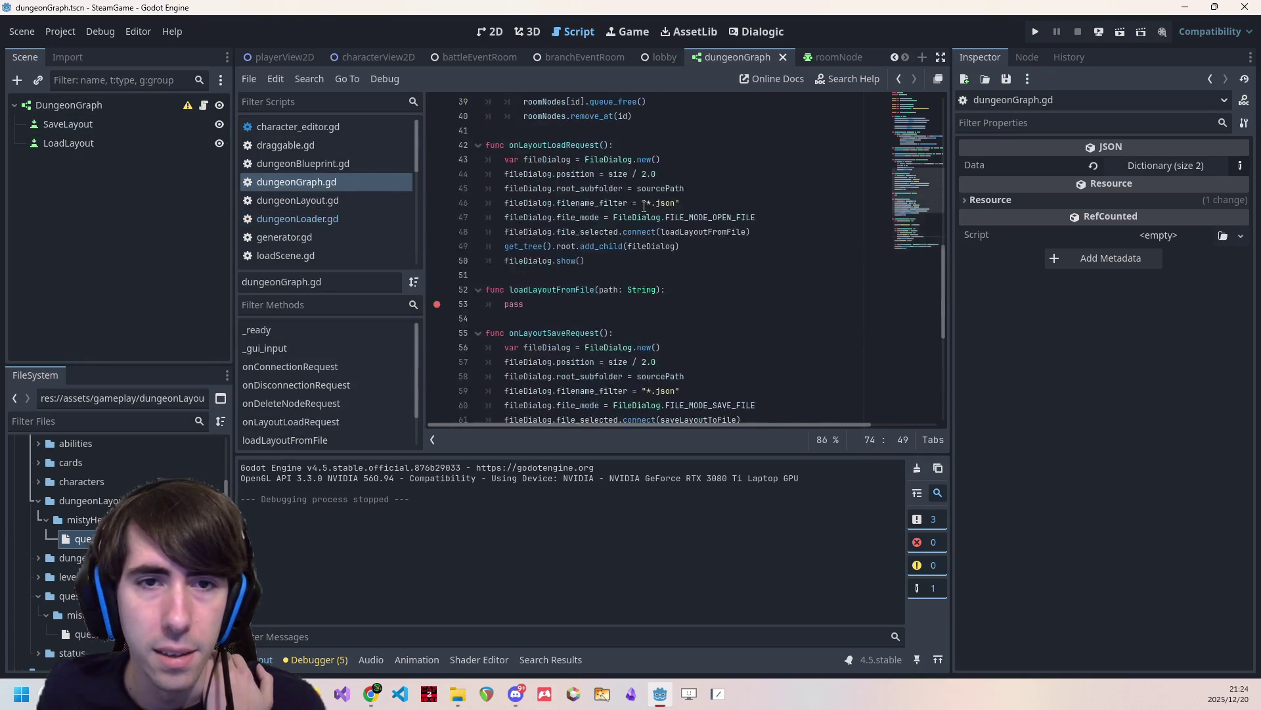
double_click(572, 256)
scroll(572, 254, down, 6)
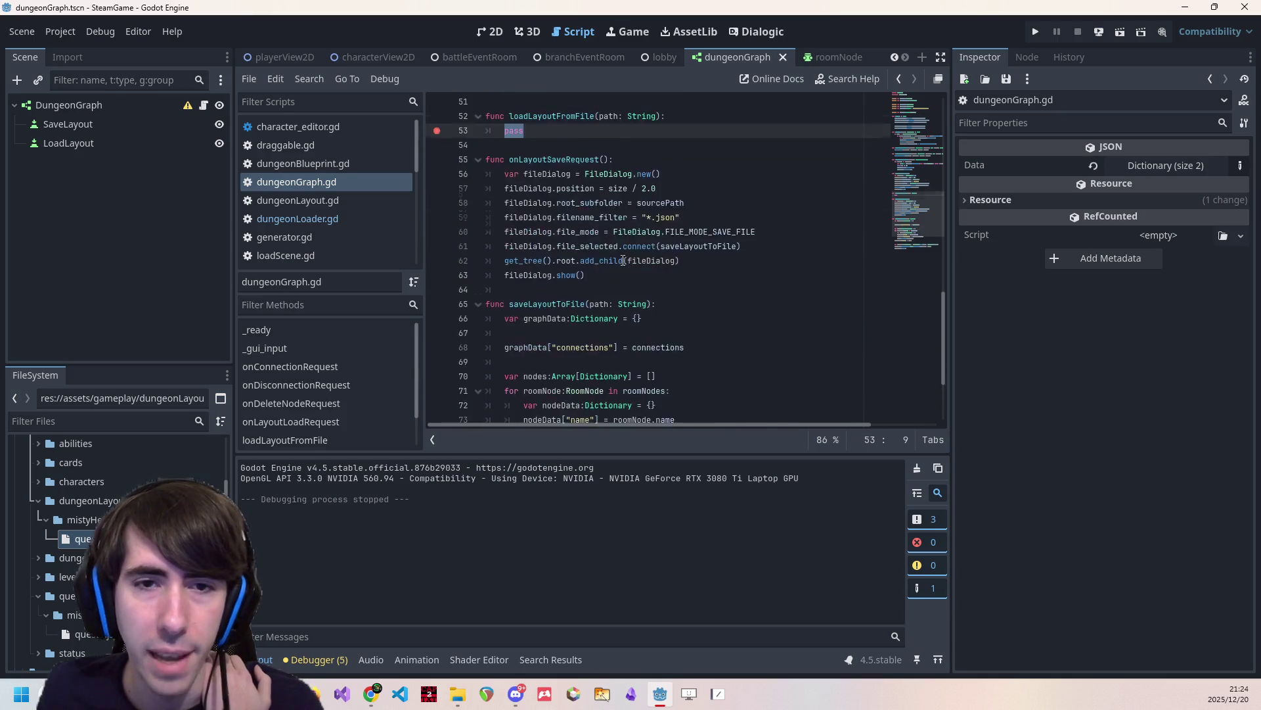
mouse_move(594, 403)
mouse_down()
mouse_move(503, 318)
mouse_move(502, 361)
mouse_up()
key(ctrl+c)
scroll(503, 243, up, 7)
double_click(514, 305)
key(ctrl+v)
click(522, 306)
key(BackSpace)
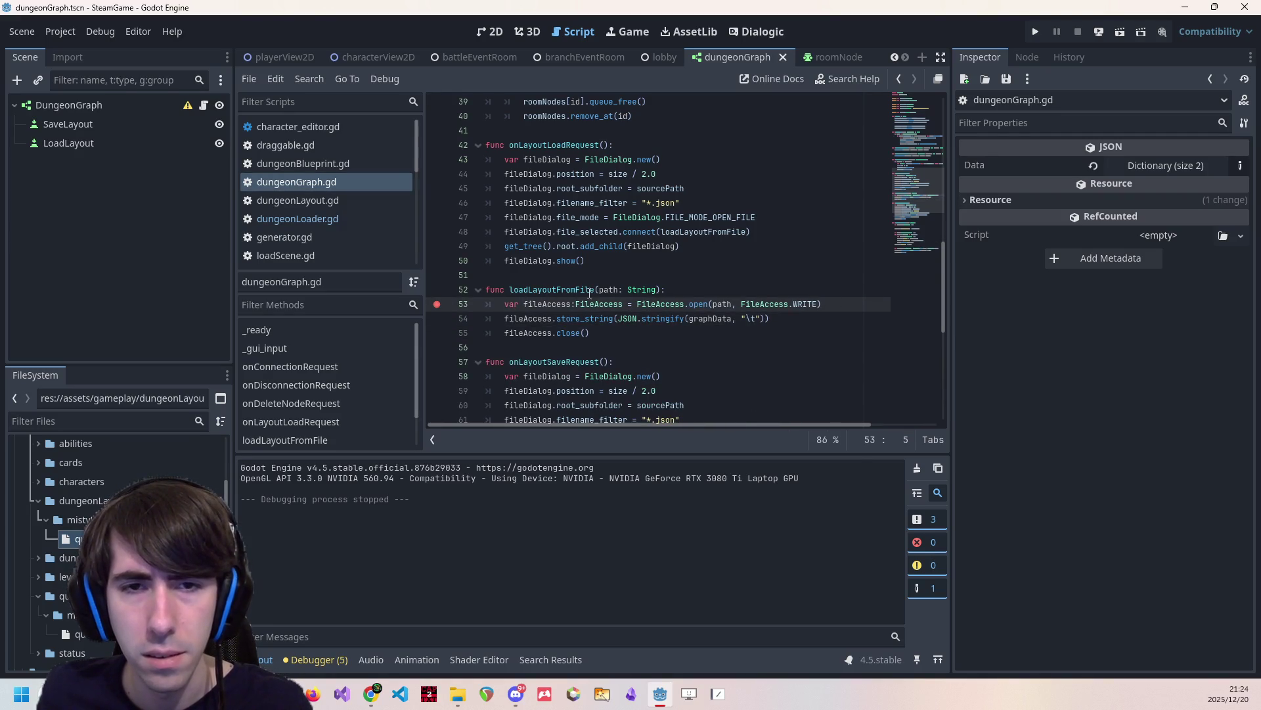
Change the FileAccess open mode from WRITE to READ and save the script.
double_click(608, 289)
double_click(807, 304)
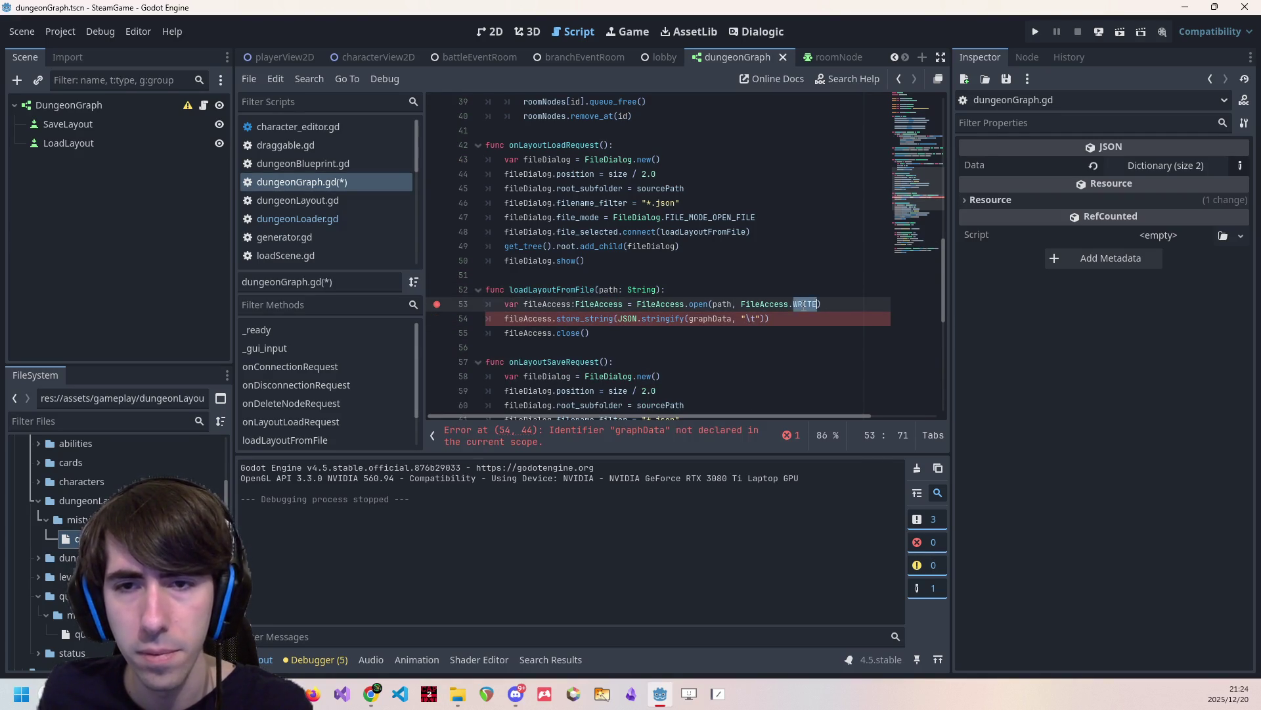
text(READ)
key(ctrl+s)
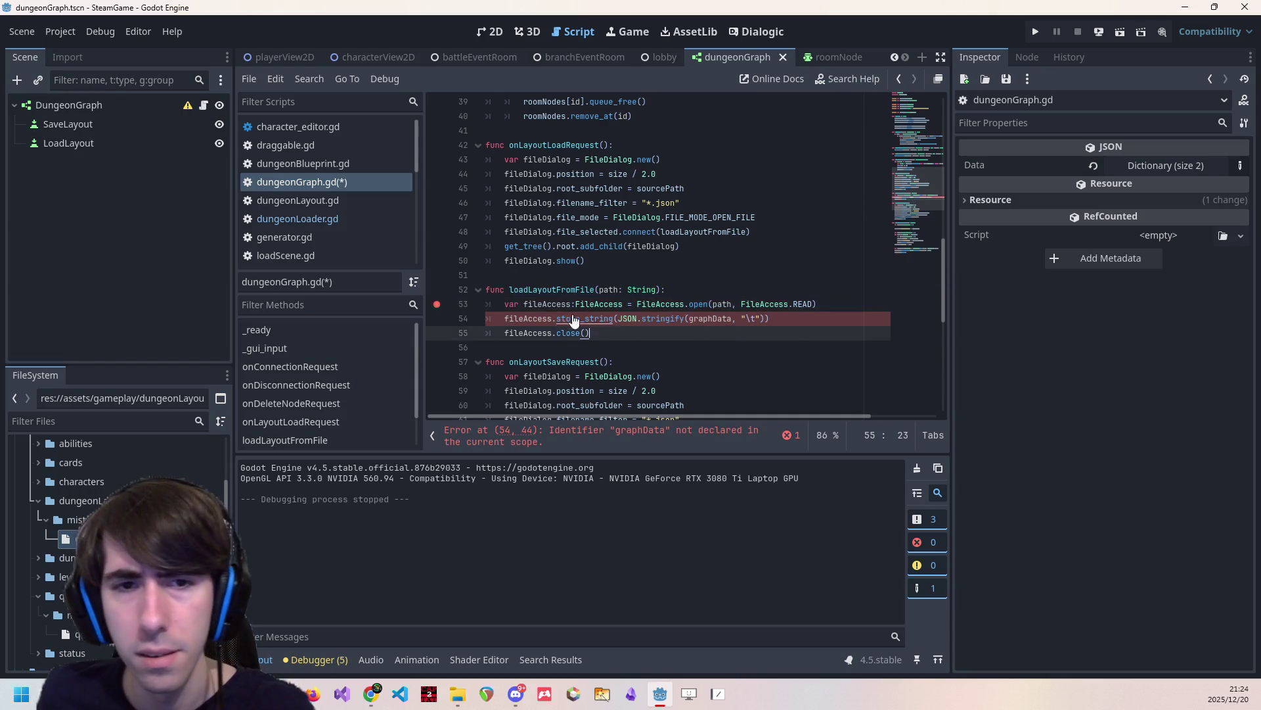
Add a fileAccess.to_string() line below the open call.
double_click(547, 304)
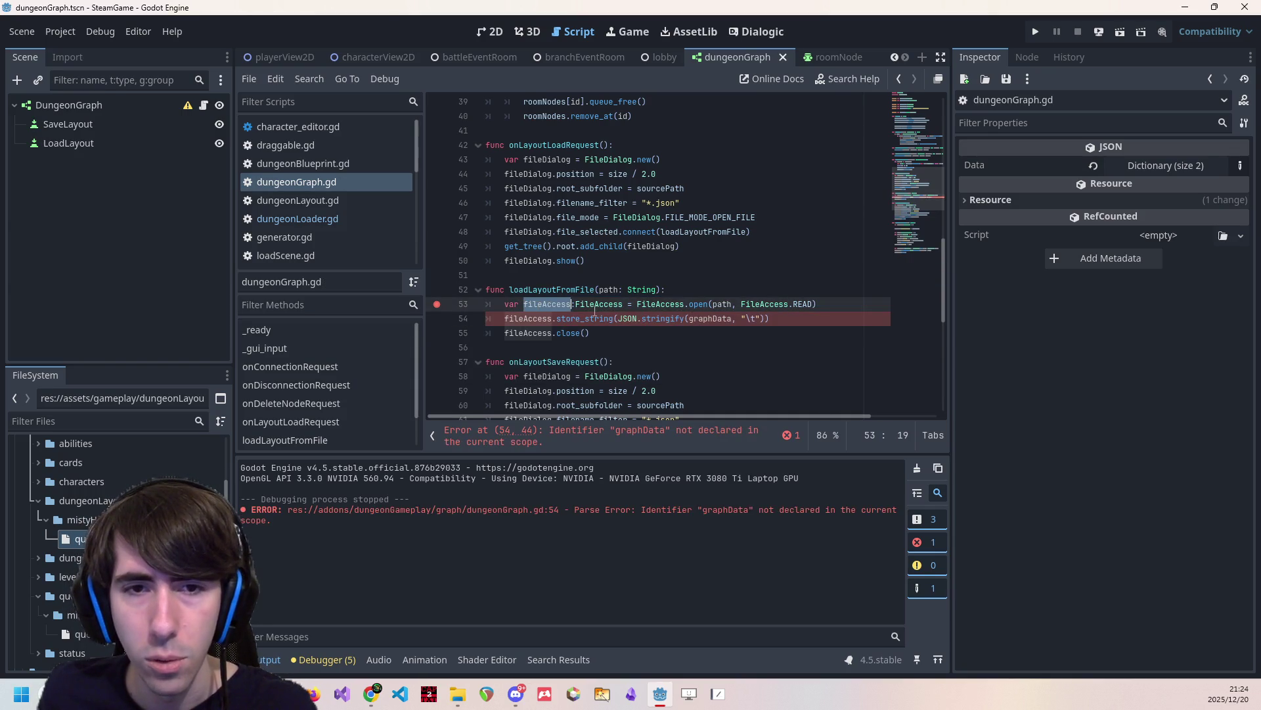
key(ctrl+c)
key(End)
key(Return)
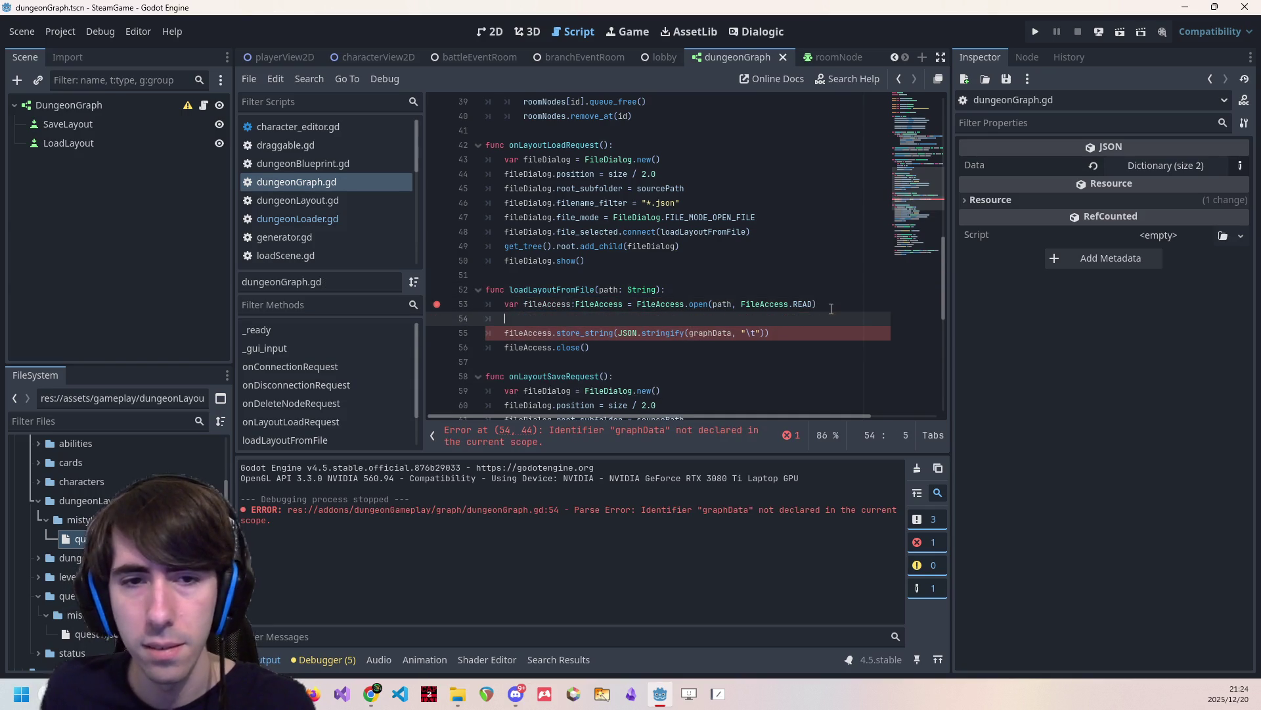
key(ctrl+v)
text(.string)
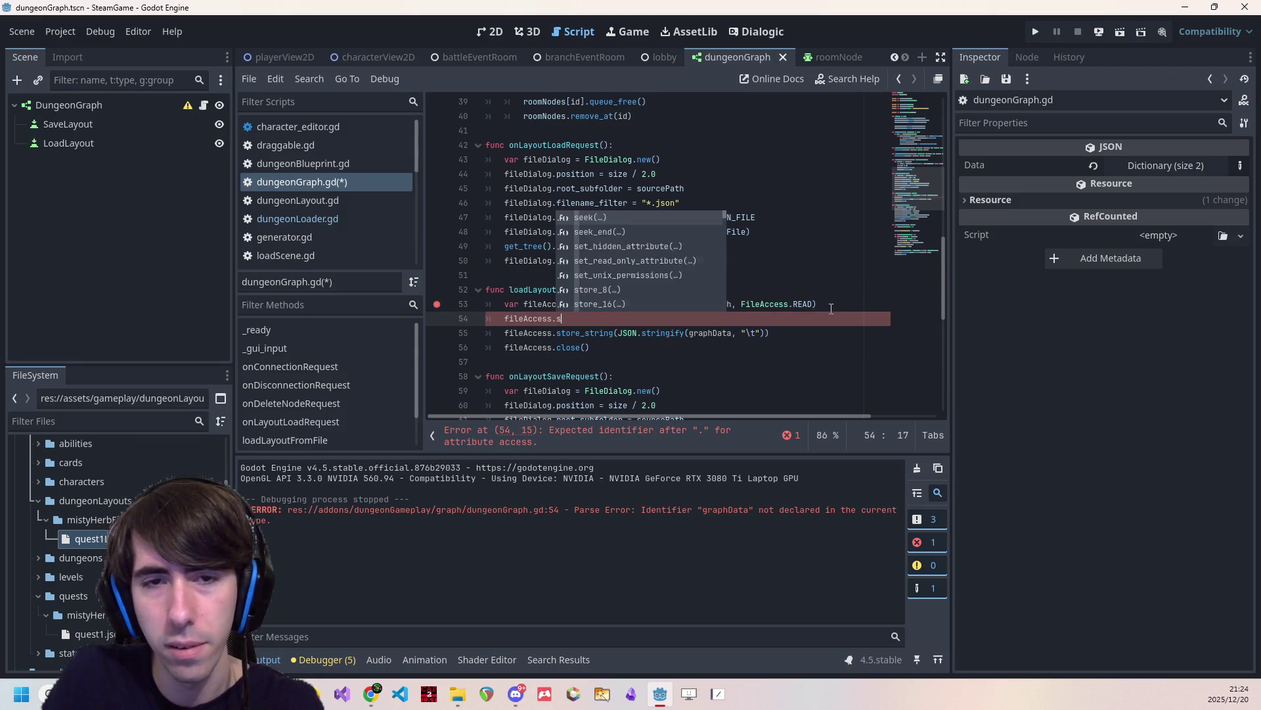
key(Down)
key(Down)
key(Down)
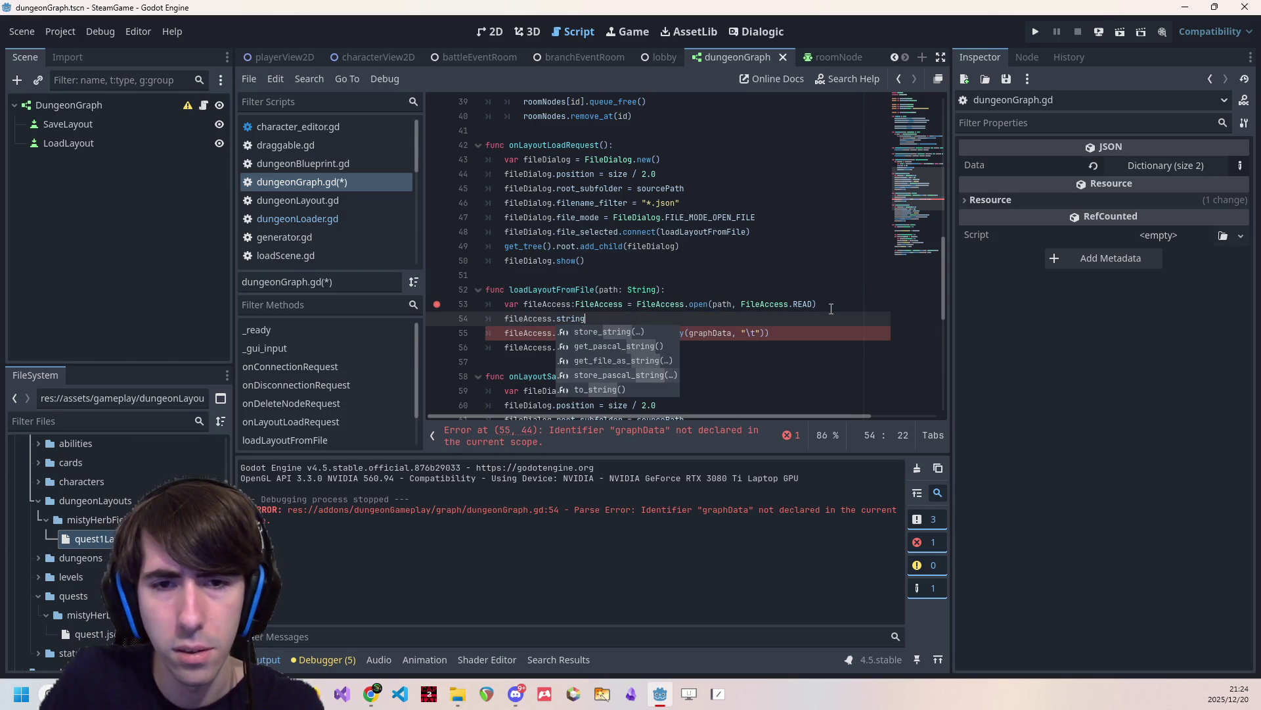
key(Return)
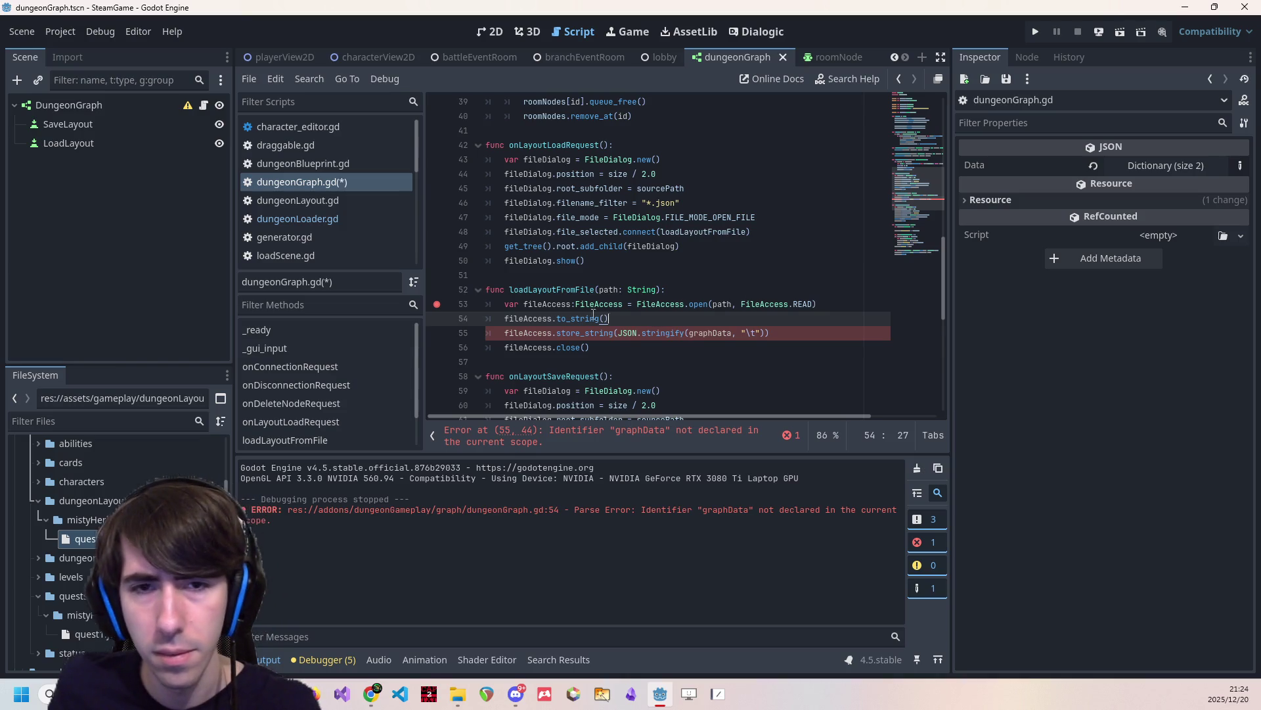
Search all project files for FileAccess.open and pick the gameResourceLoader line 39 match.
drag(637, 304, 707, 306)
key(ctrl+shift+f)
key(Return)
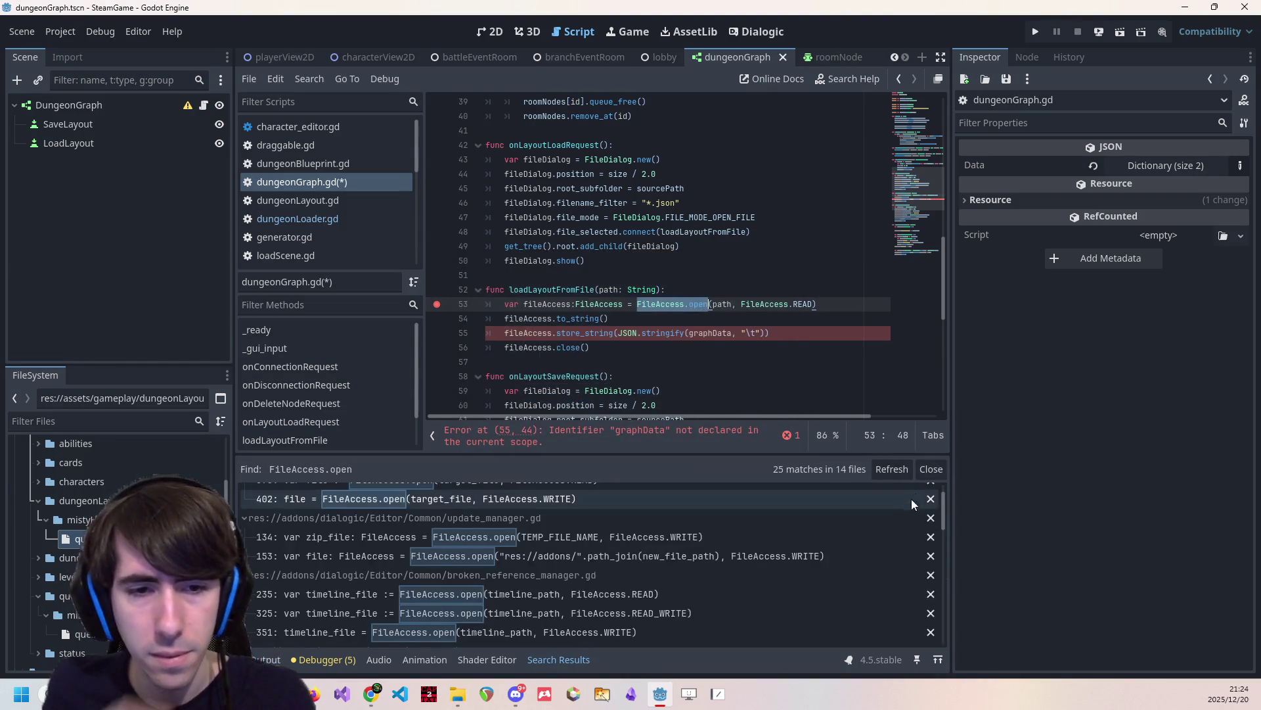
scroll(624, 521, down, 10)
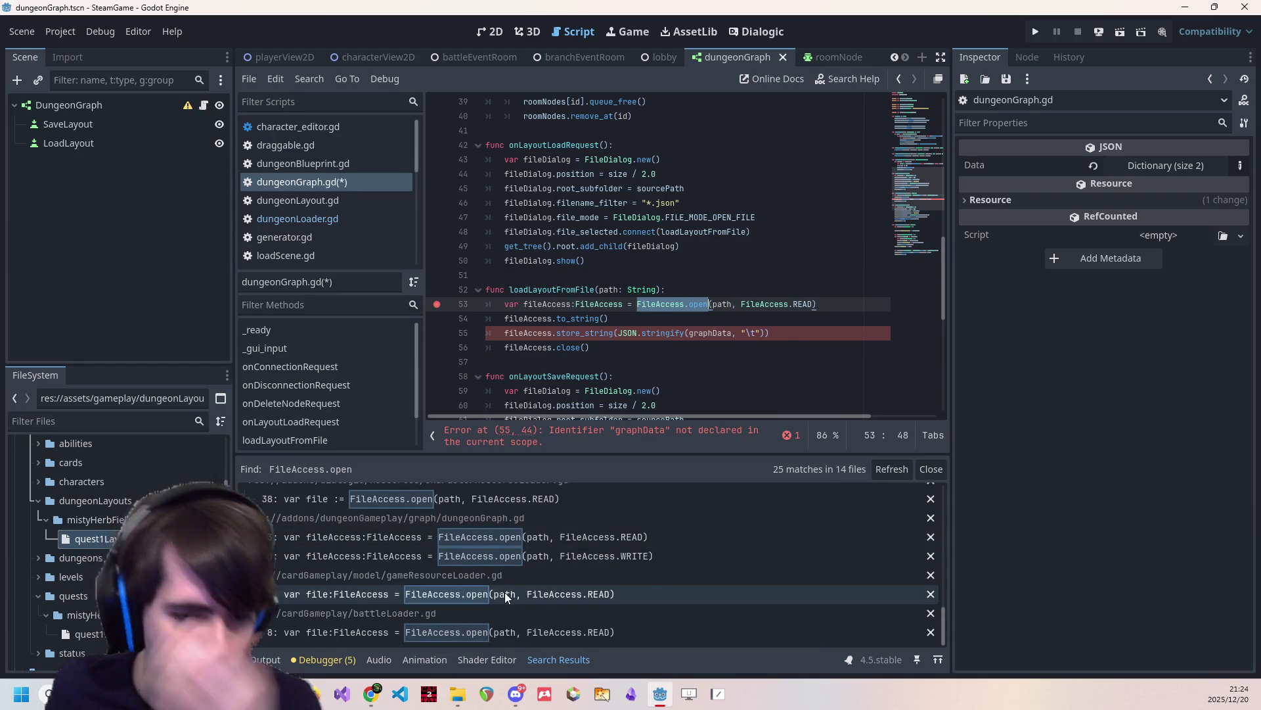
click(498, 602)
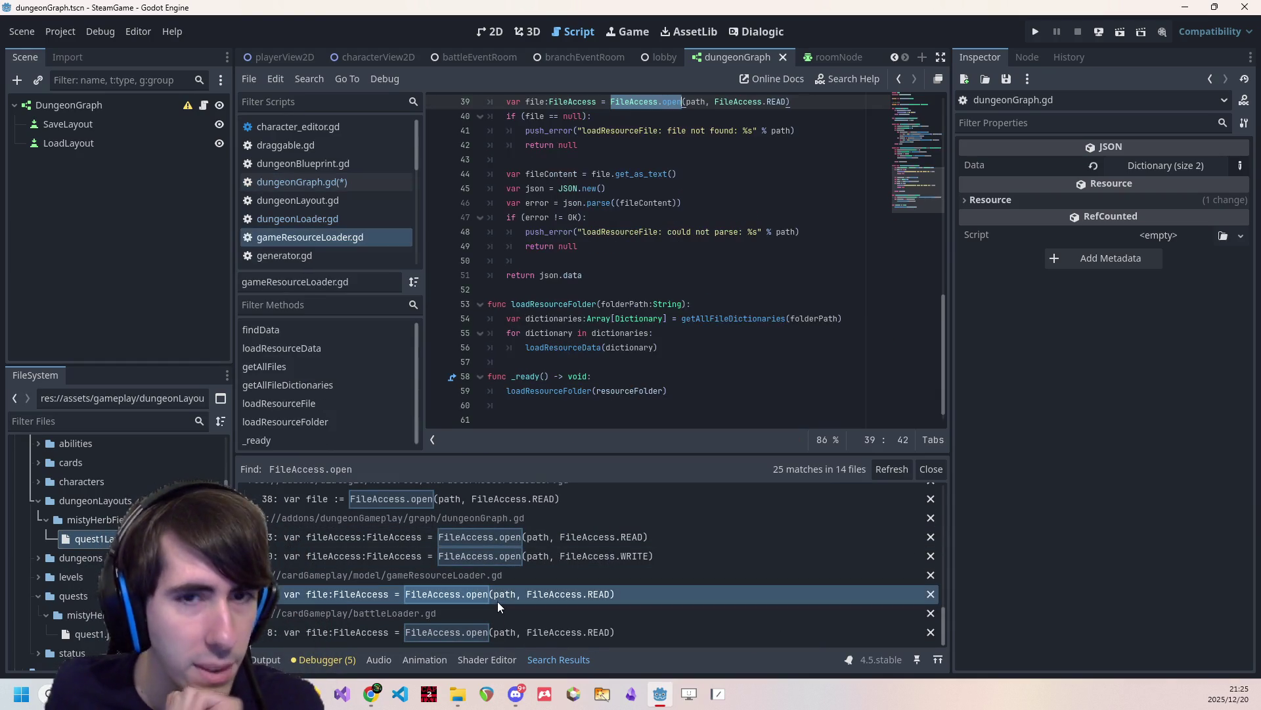
Examine the file-opening, reading and JSON-parsing lines of loadResourceFile.
click(538, 188)
double_click(538, 188)
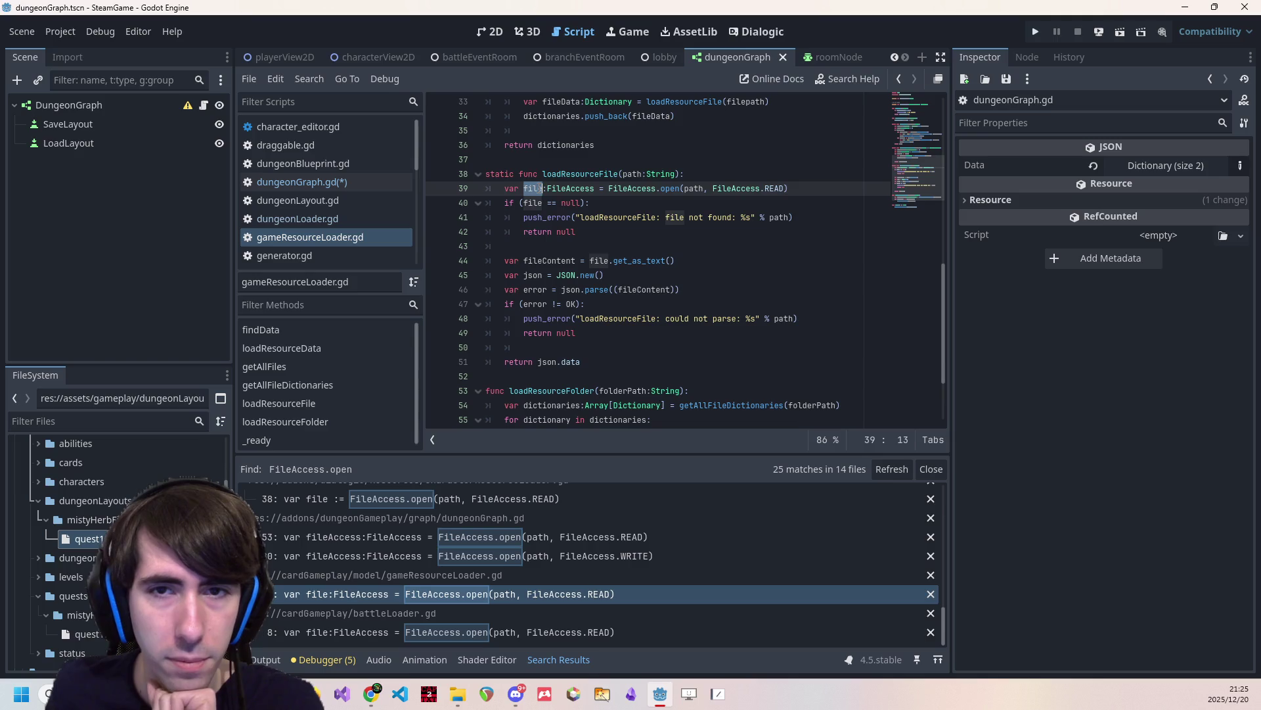
mouse_move(676, 261)
mouse_down()
mouse_move(489, 261)
mouse_move(460, 210)
mouse_move(422, 189)
mouse_up()
click(641, 282)
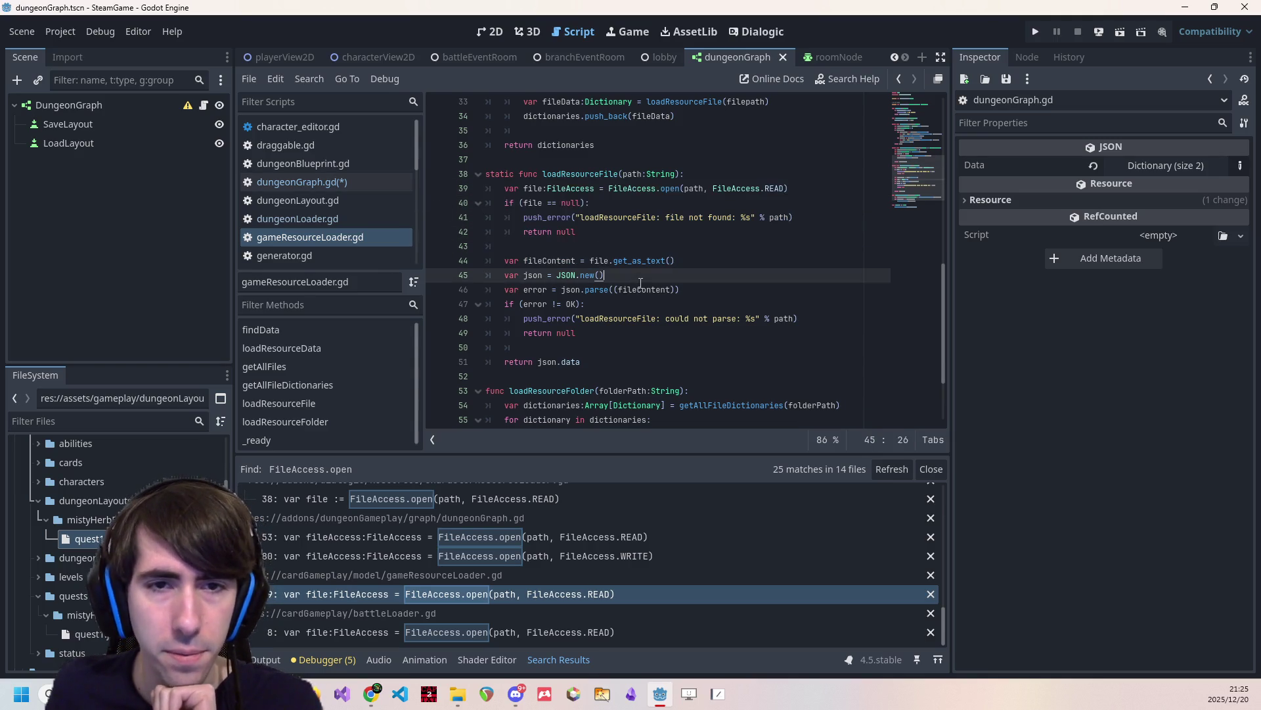
drag(677, 290, 420, 197)
click(617, 338)
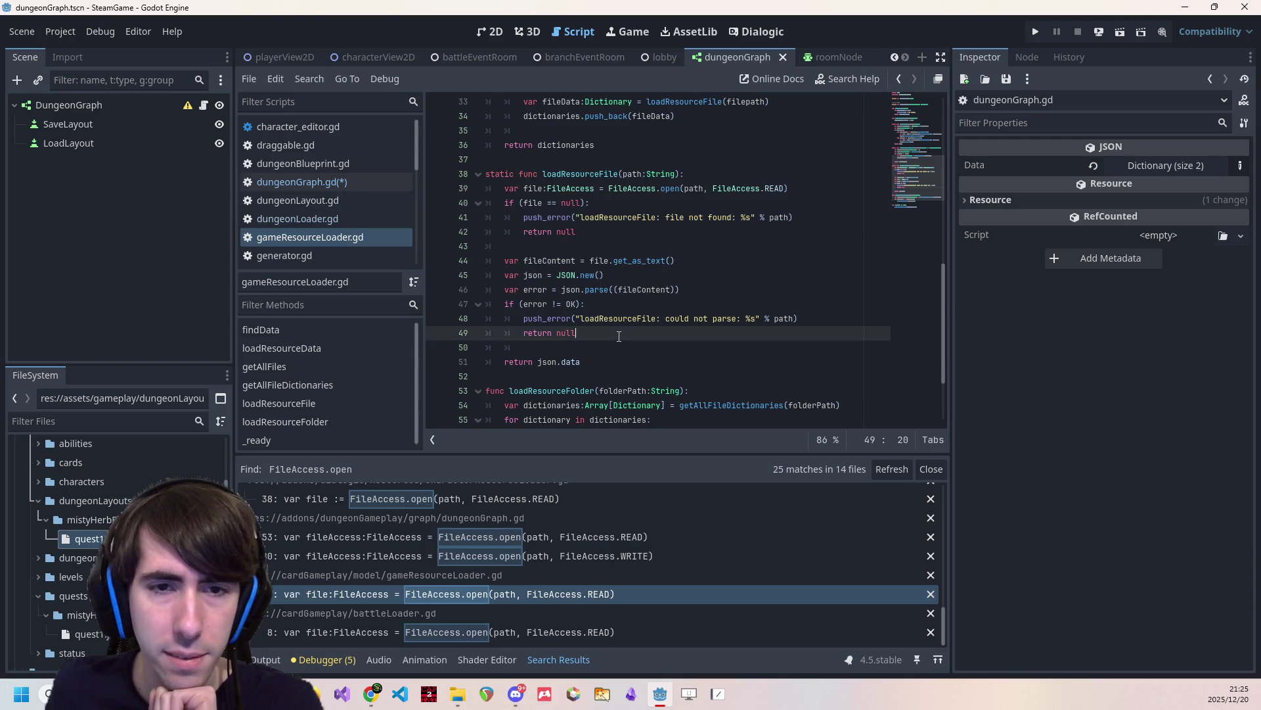
Note the loadResourceFile function name and the GameResourceLoader class name.
double_click(590, 173)
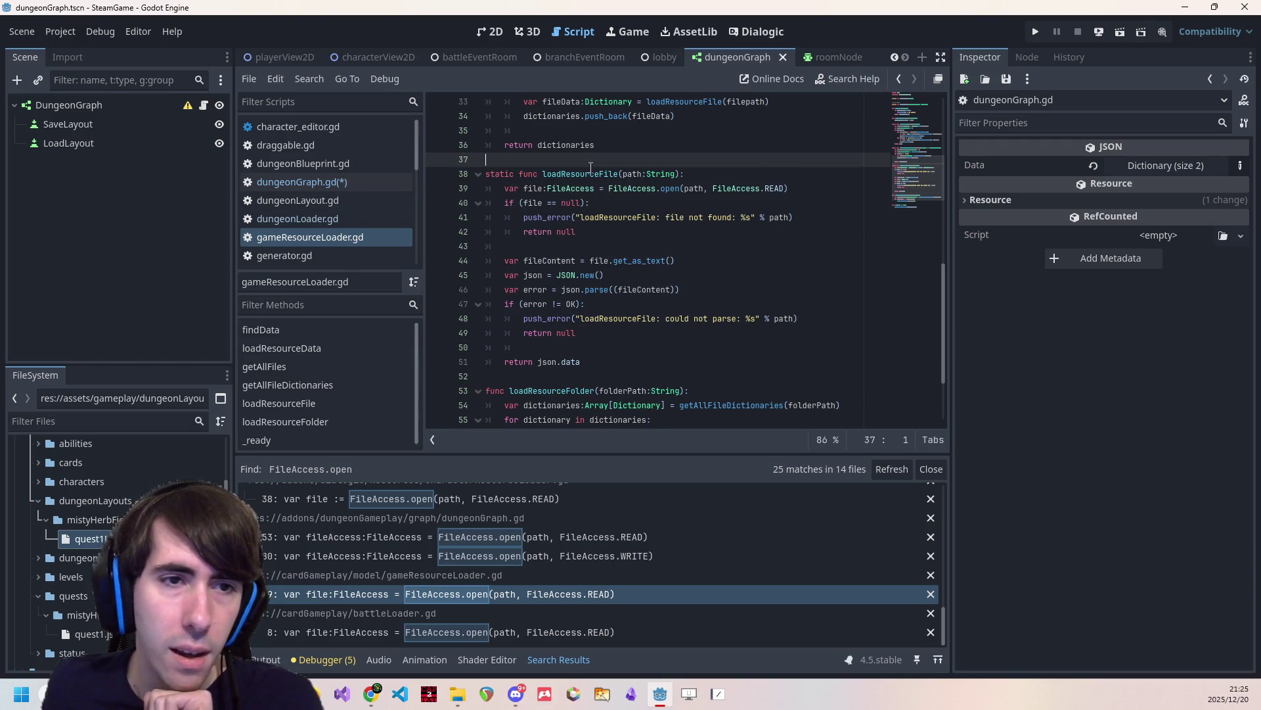
scroll(590, 174, up, 10)
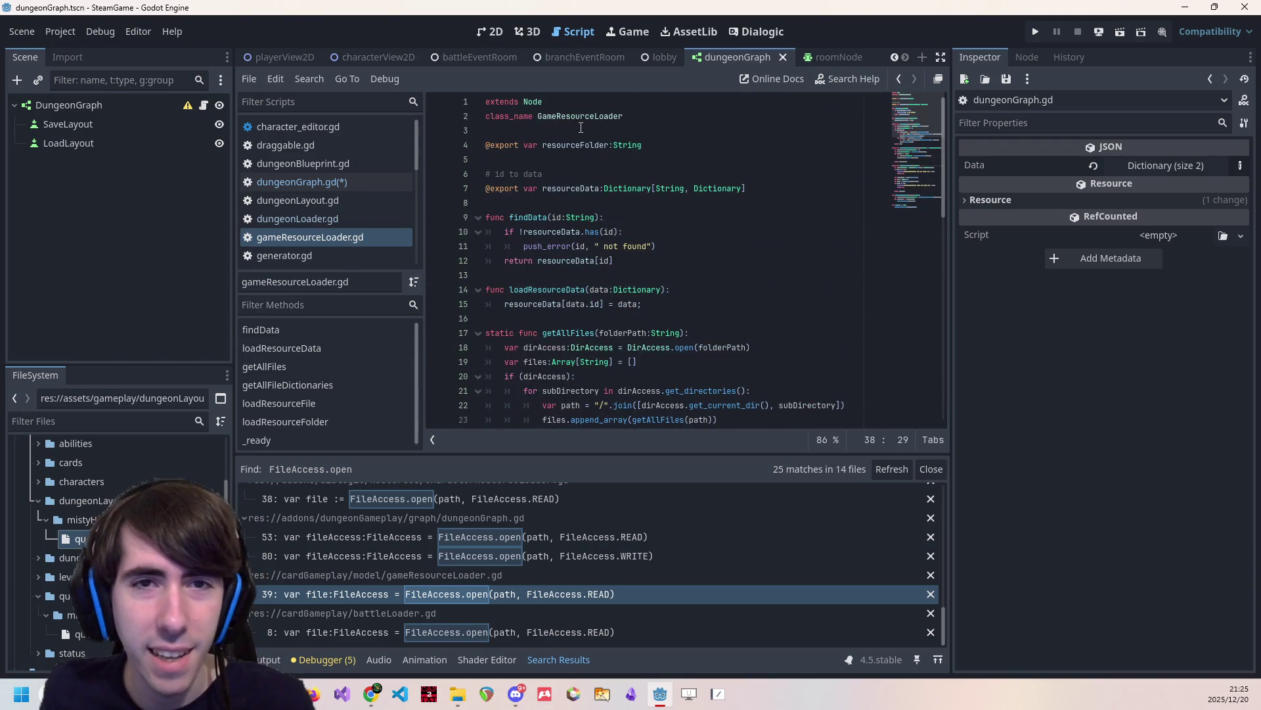
double_click(581, 116)
scroll(626, 248, down, 11)
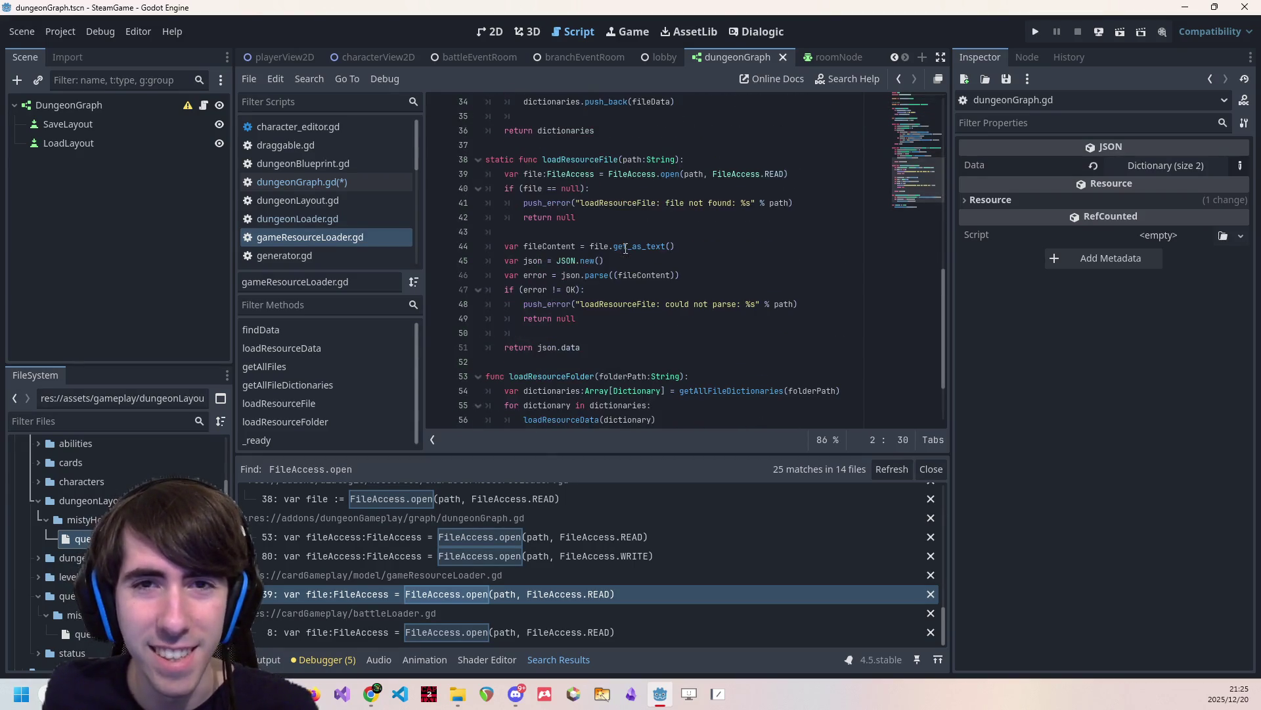
click(638, 233)
key(ctrl+Home)
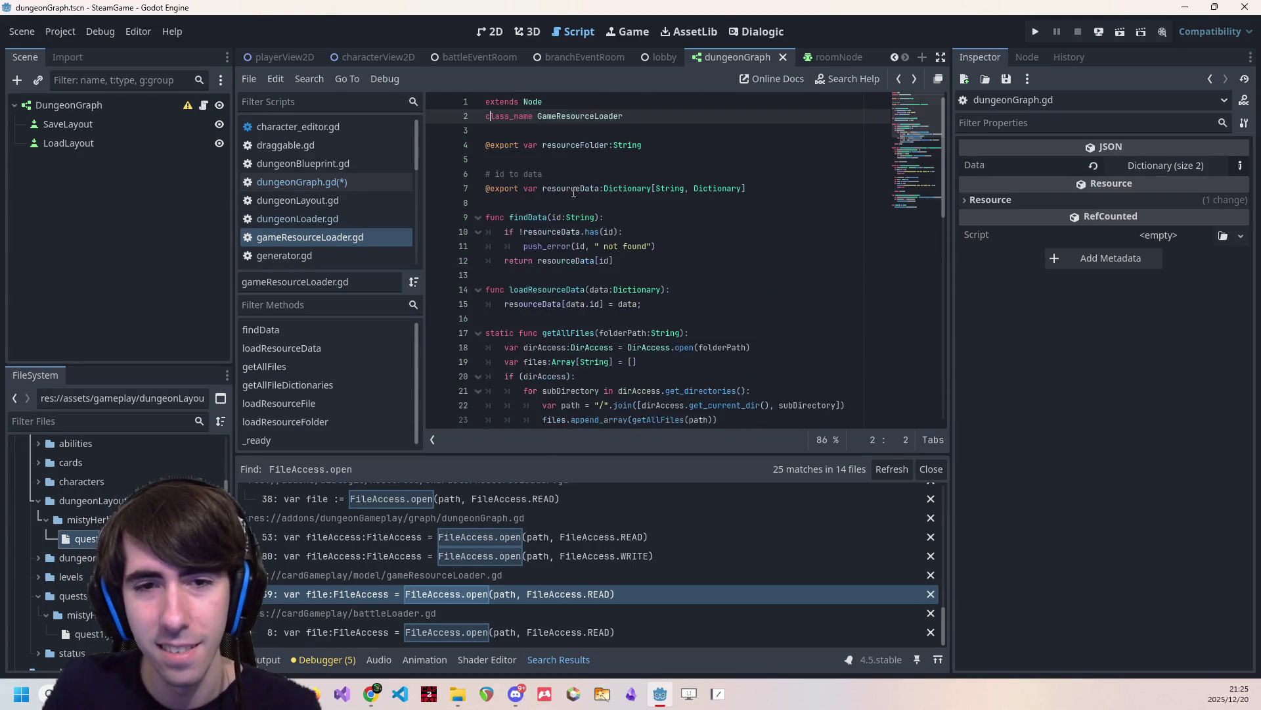
key(ctrl+z)
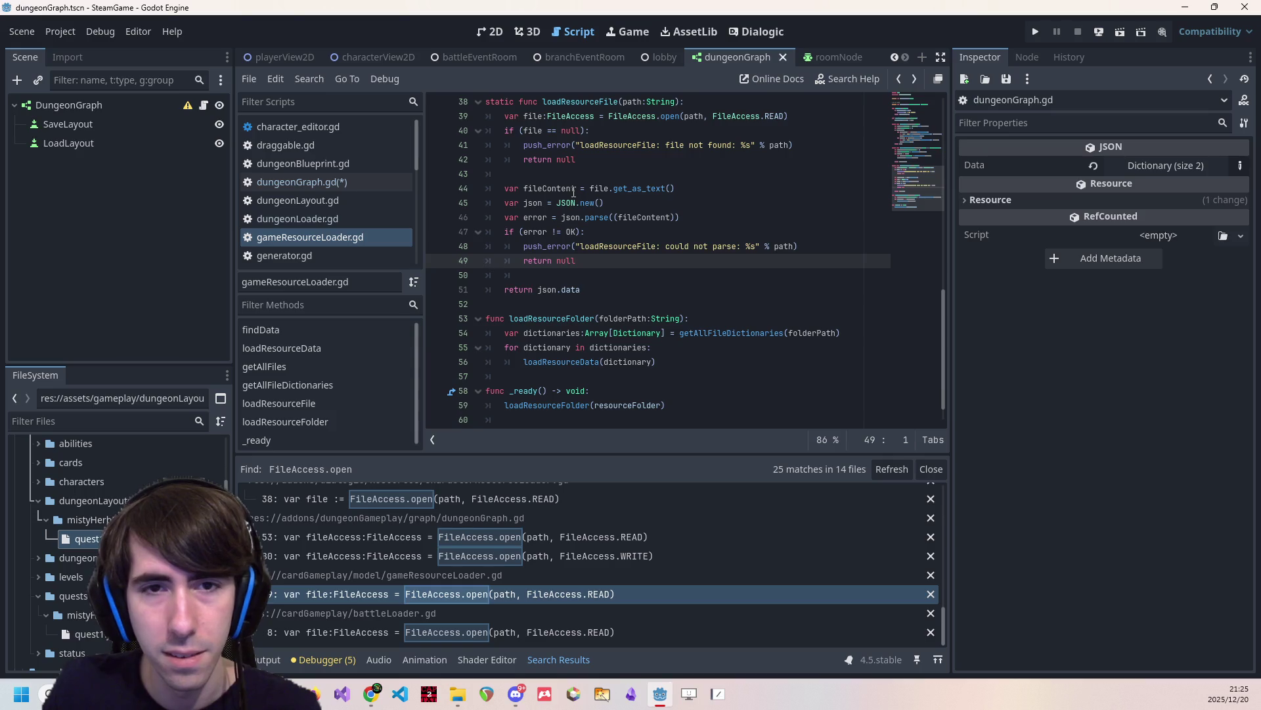
click(382, 180)
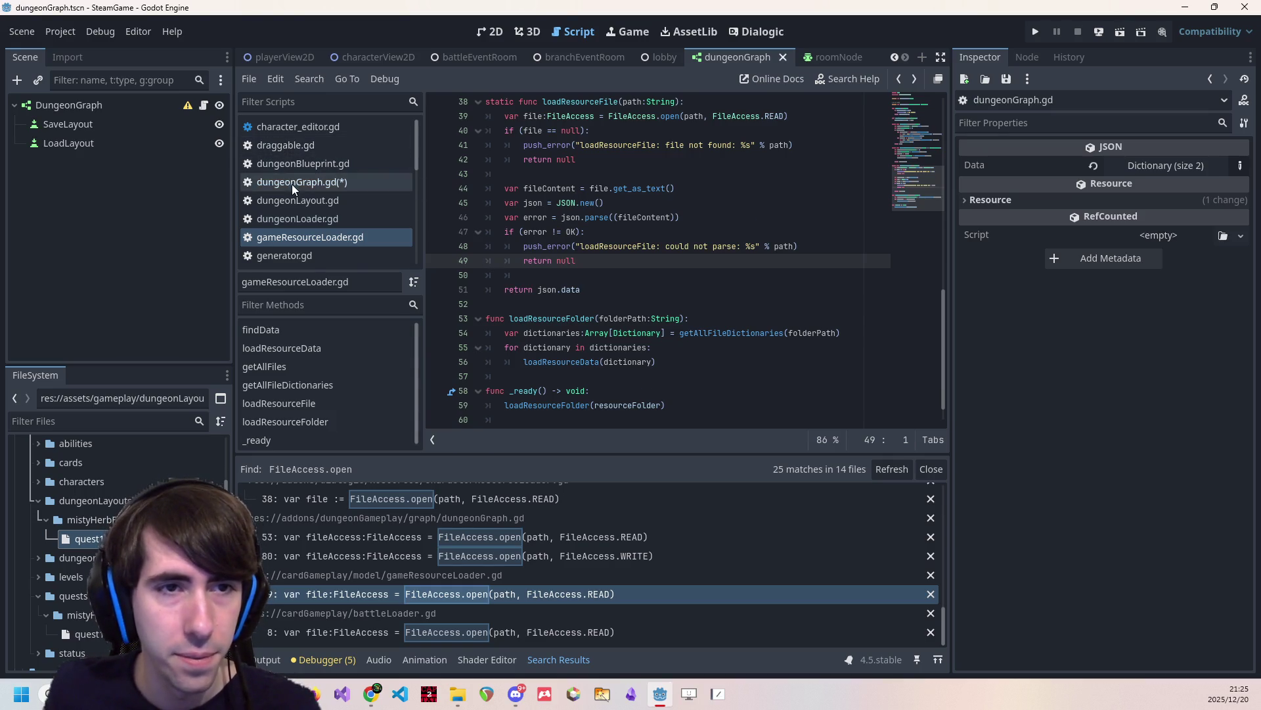
Call GameResourceLoader.loadResourceFile(path) and delete the old file-access lines.
key(ctrl+shift+Return)
text(GameResourceLoader.load)
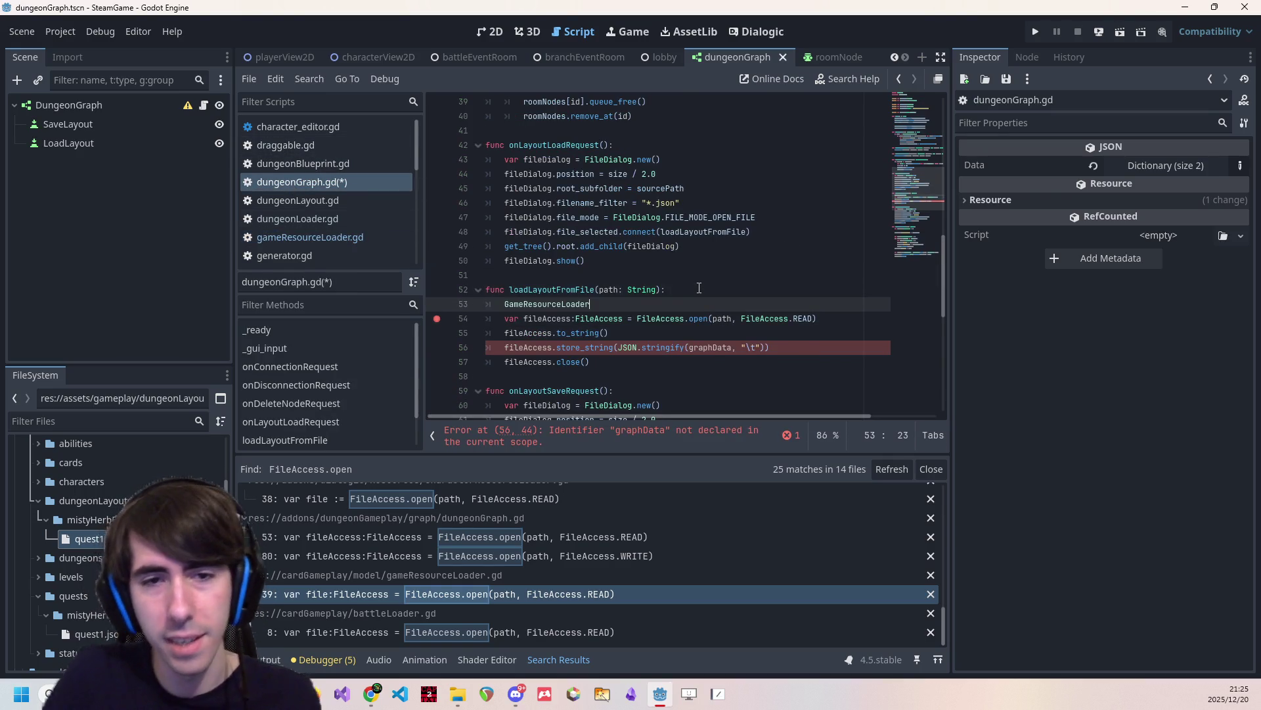
key(Return)
text(path))
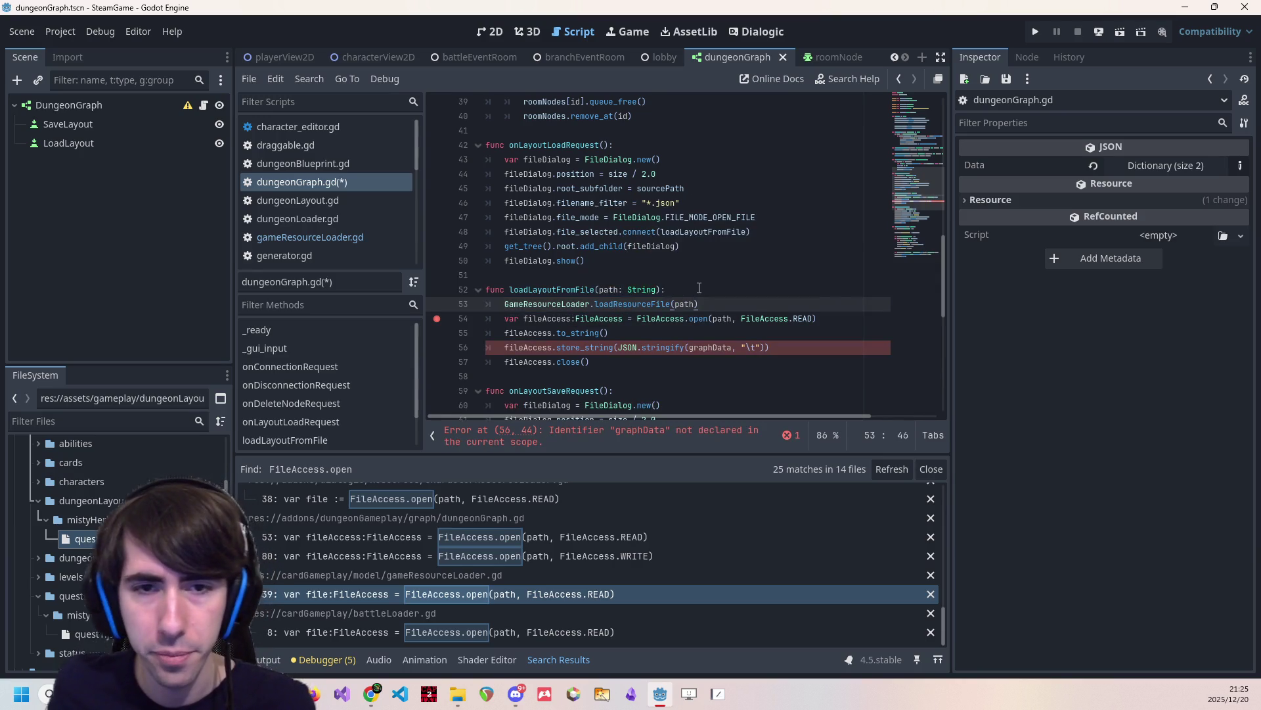
shift+click(661, 368)
key(BackSpace)
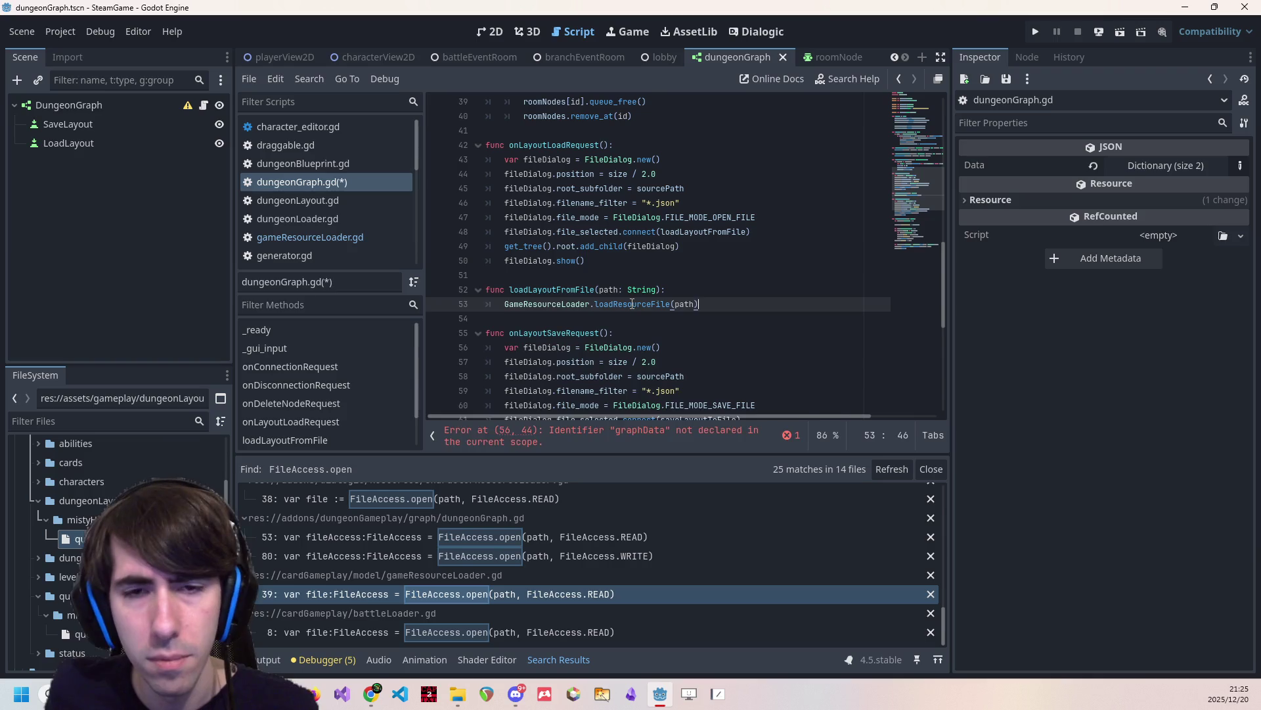
Check the loadResourceFile definition to see what it returns.
ctrl+click(632, 303)
scroll(619, 289, down, 4)
scroll(578, 368, up, 3)
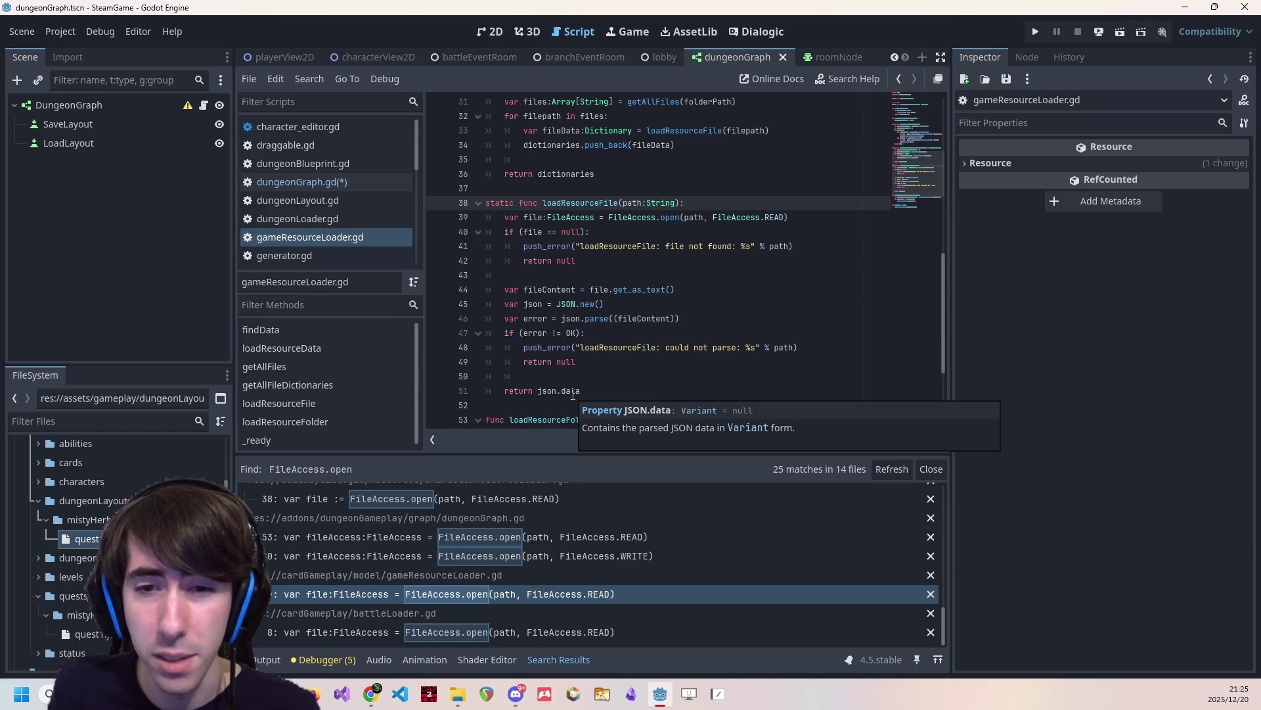
click(573, 392)
scroll(624, 363, down, 2)
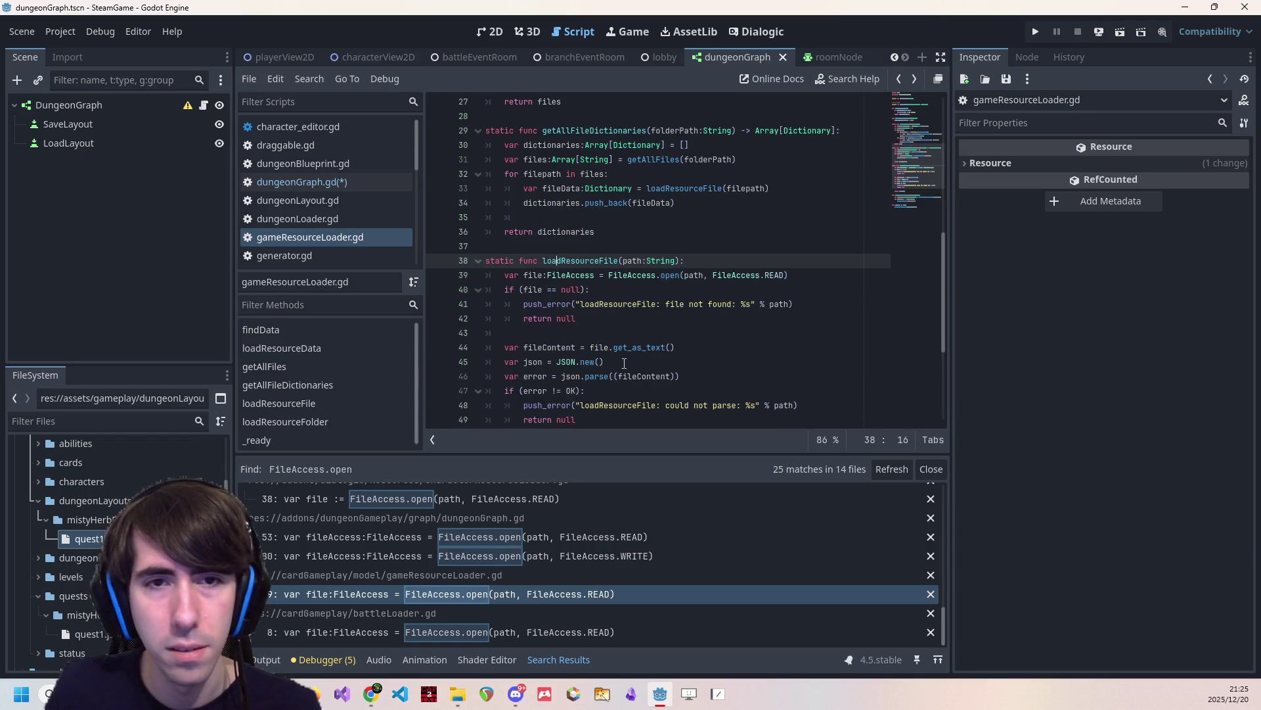
key(alt+Left)
key(alt+Left)
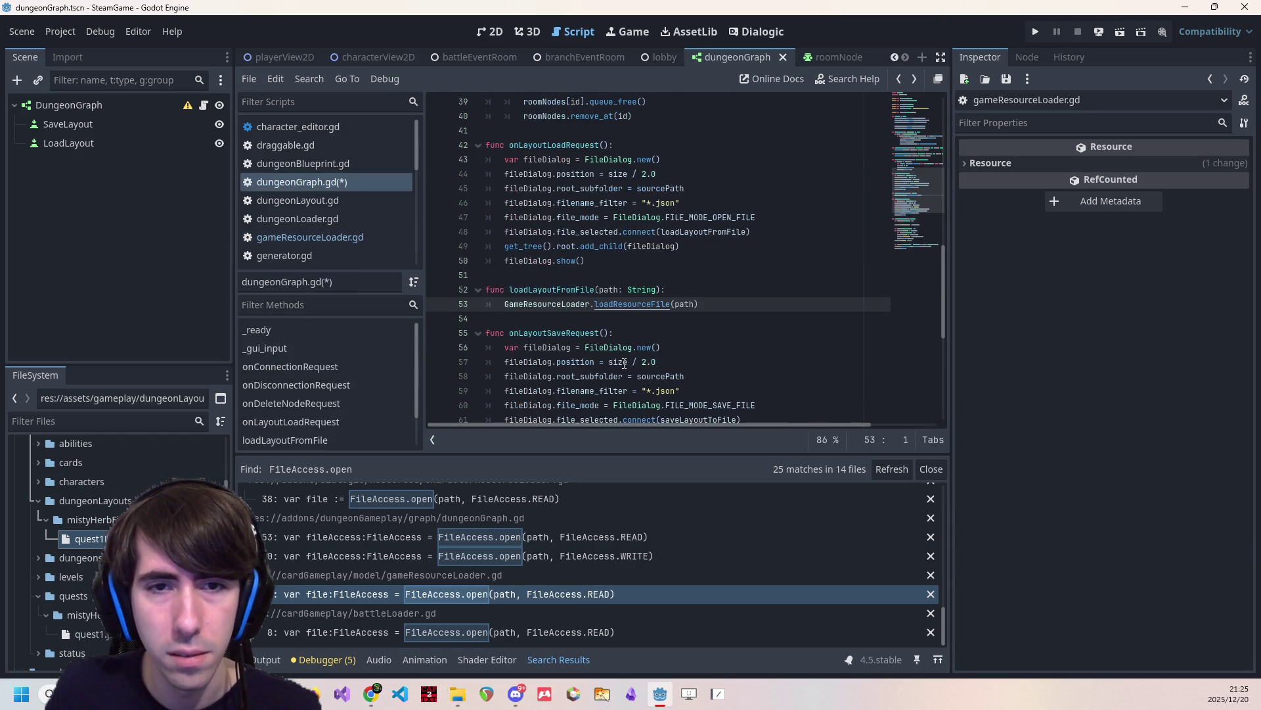
Store the loaded result in var graphData:Dictionary and save the script.
text(var dictionary =)
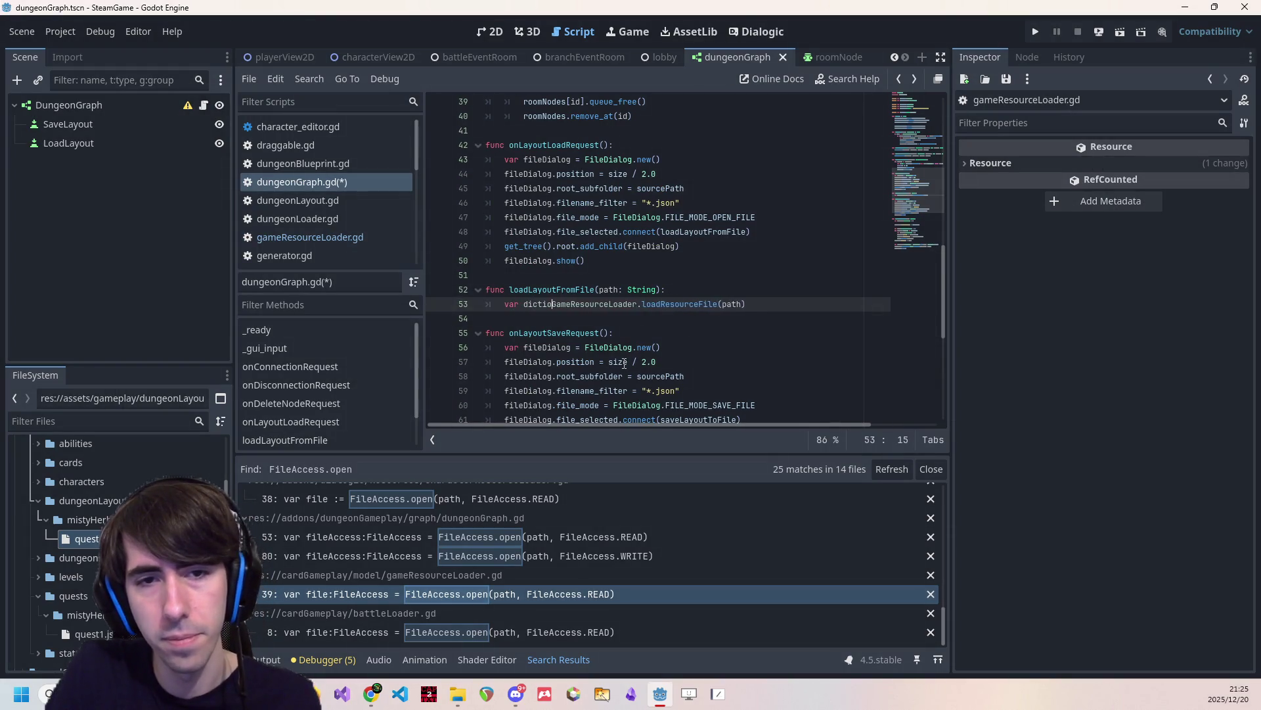
key(Left)
key(Left)
key(Left)
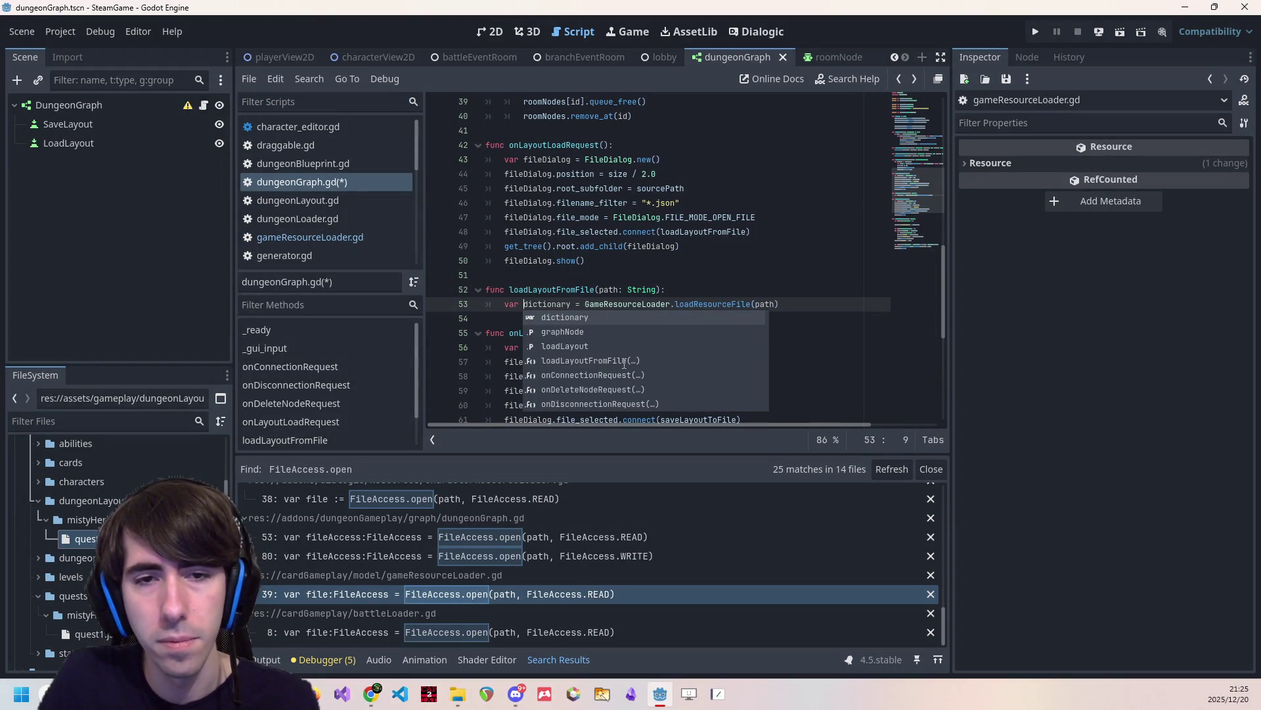
key(ctrl+BackSpace)
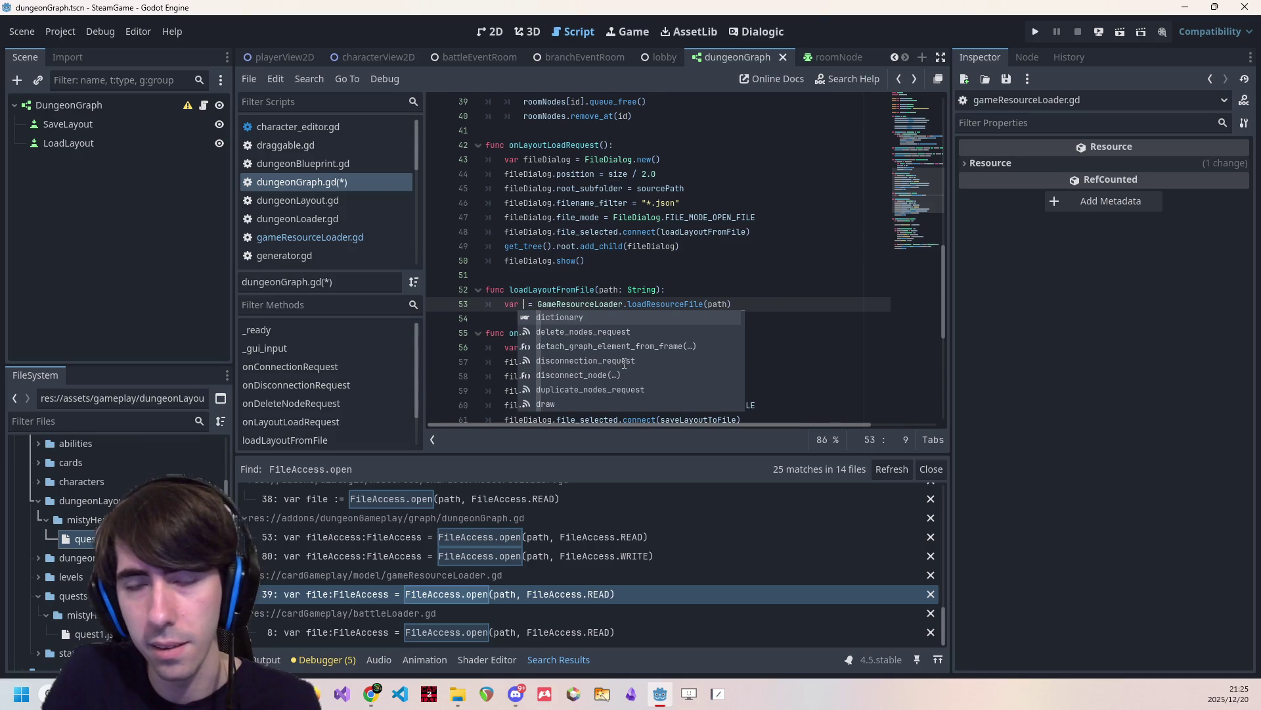
text(graphData:D)
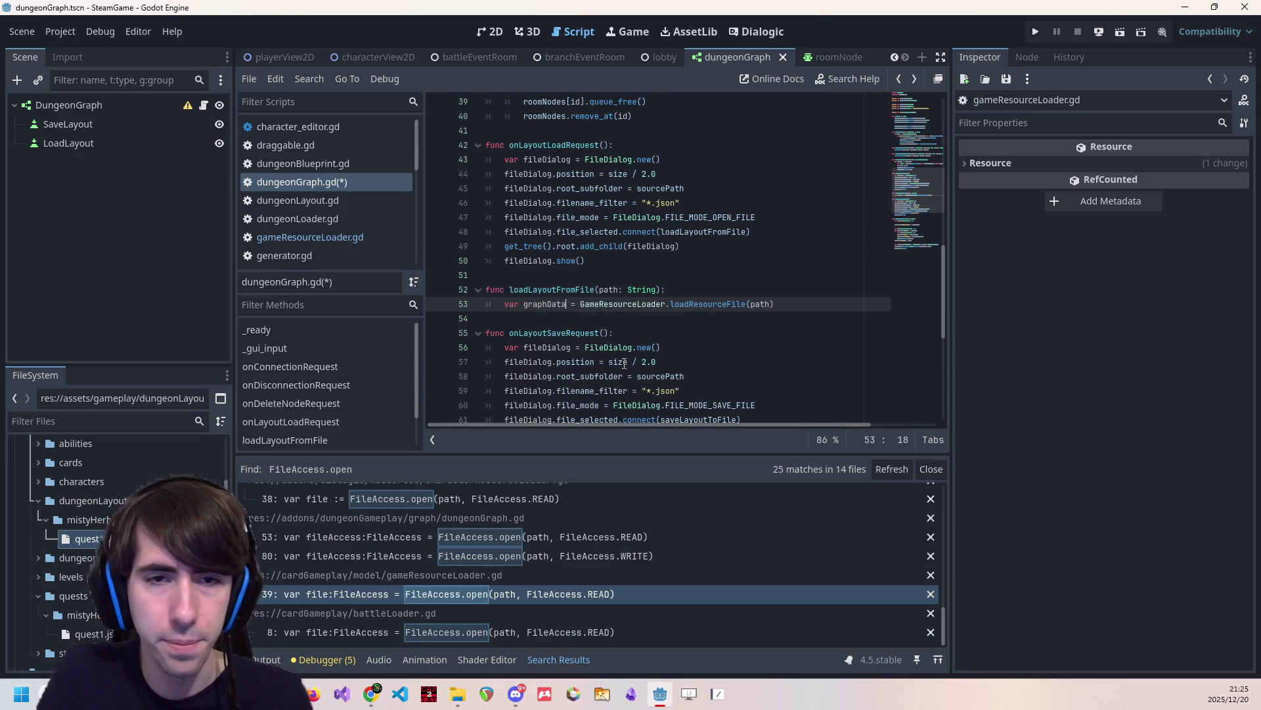
text(ic)
key(Return)
key(ctrl+s)
Add an 'if graphData == null: return' early-exit guard.
scroll(624, 363, down, 1)
key(Return)
key(Return)
key(Down)
key(Up)
key(Up)
text(if graphData == null:)
key(Return)
text(return)
key(Return)
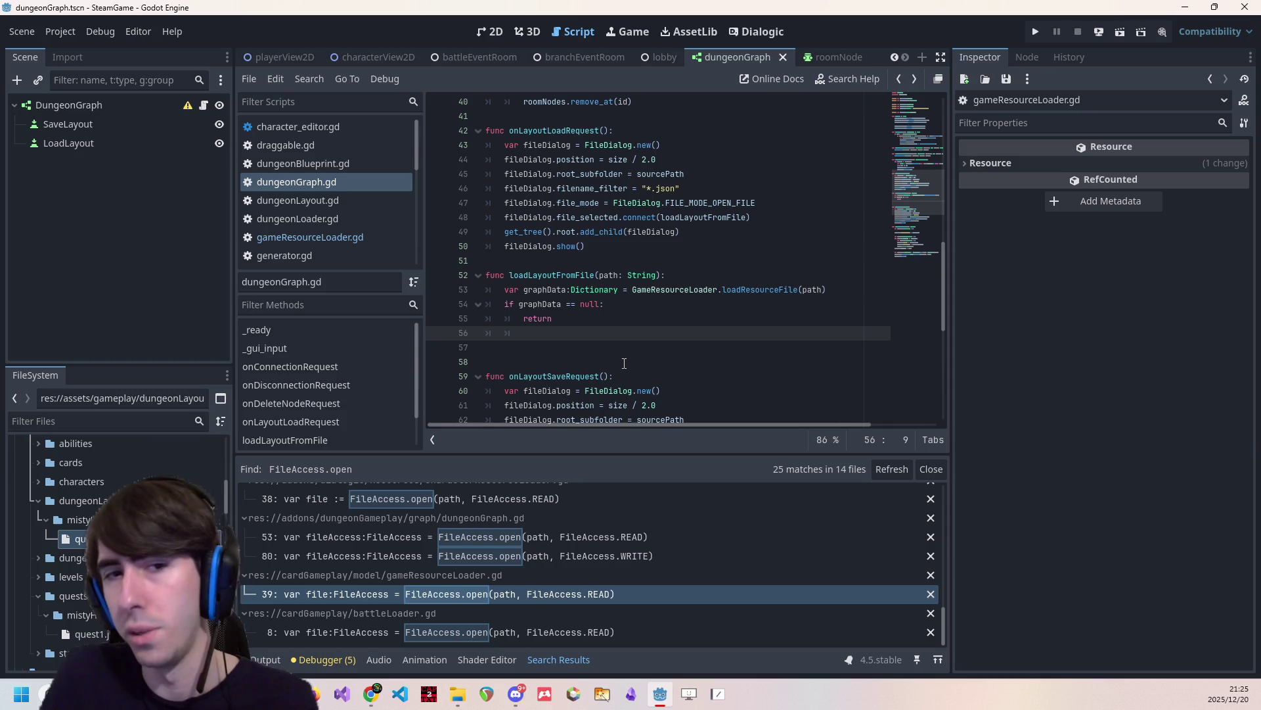
Add a '# TODO : clear current graph' comment in loadLayoutFromFile.
key(Return)
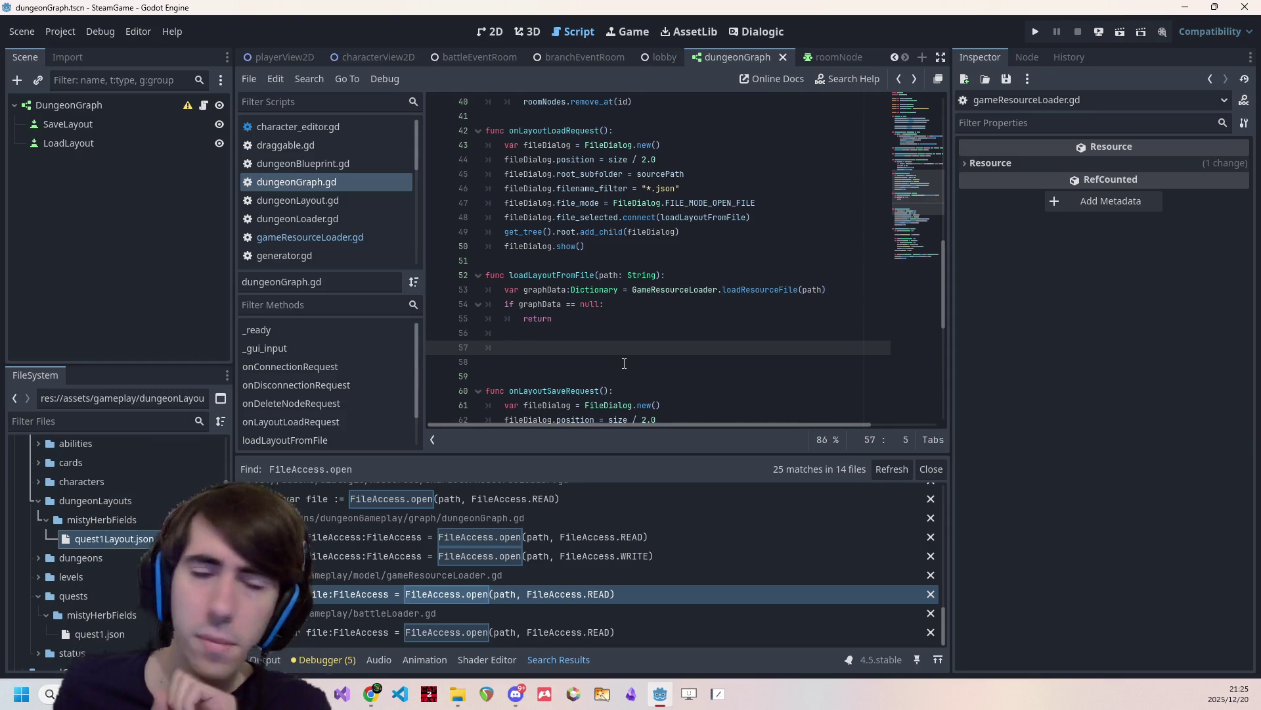
scroll(601, 296, down, 1)
scroll(603, 250, up, 1)
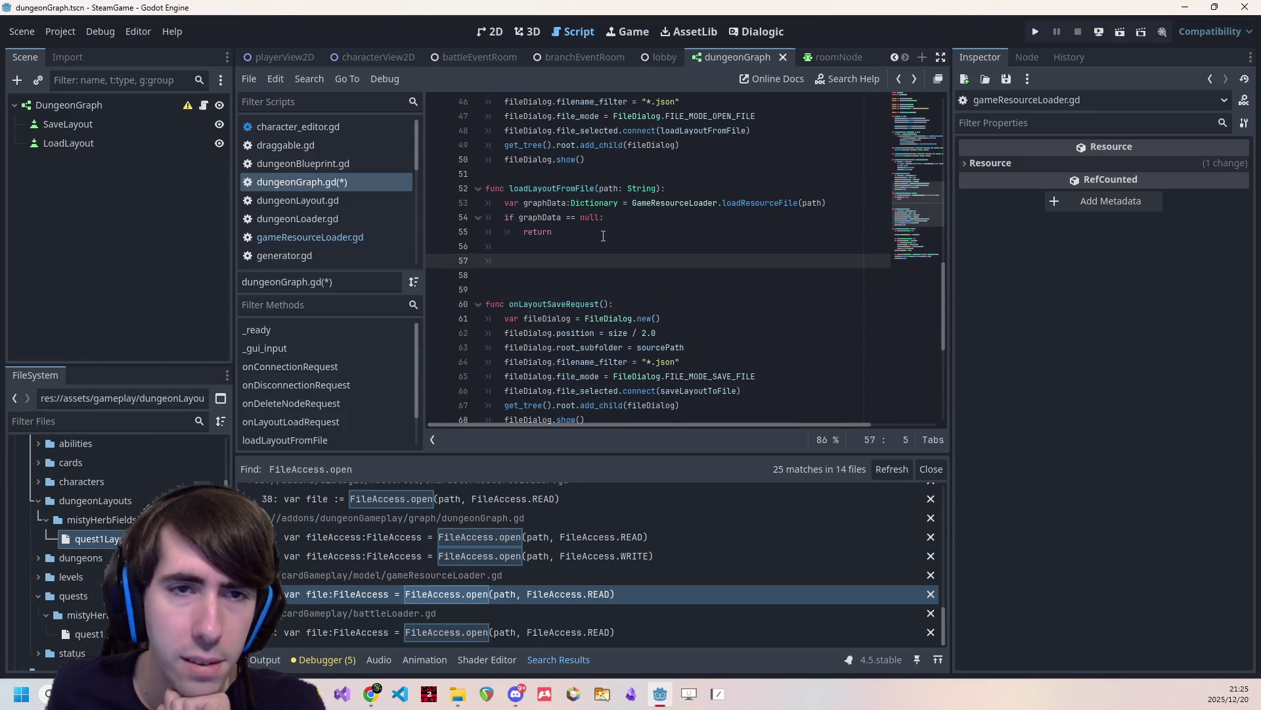
key(ctrl+s)
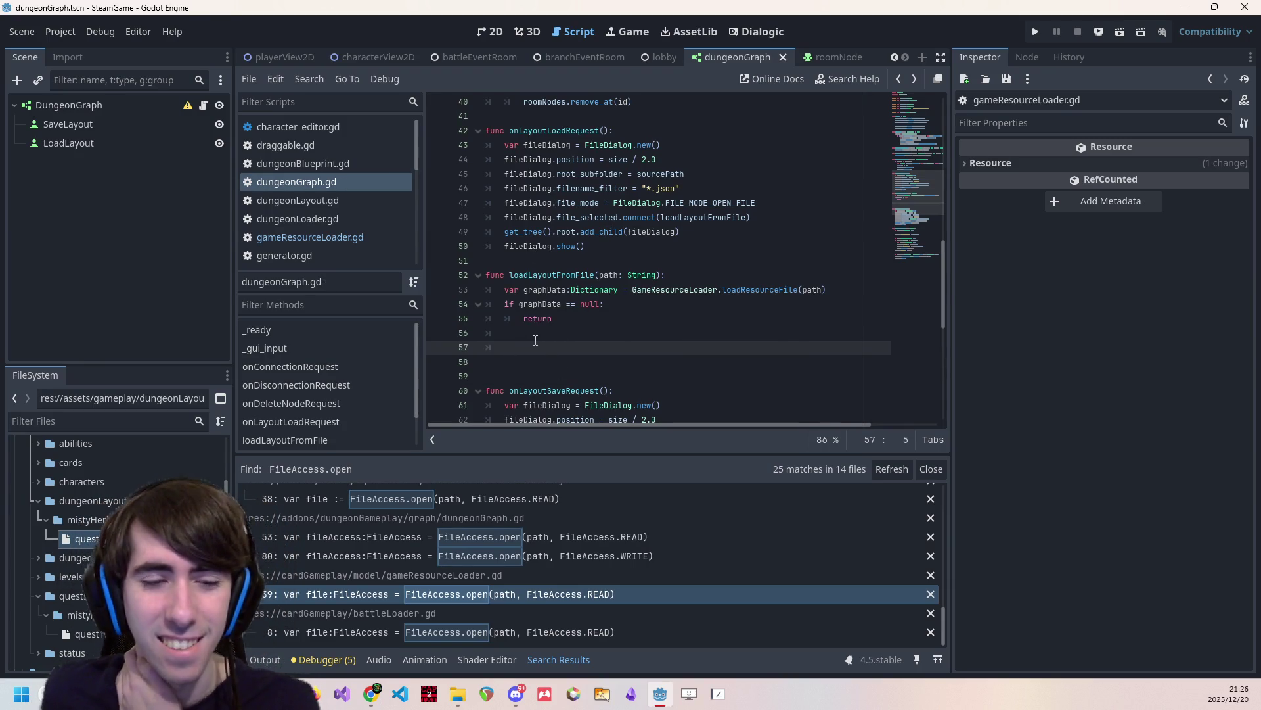
text(ODO: remove everyth)
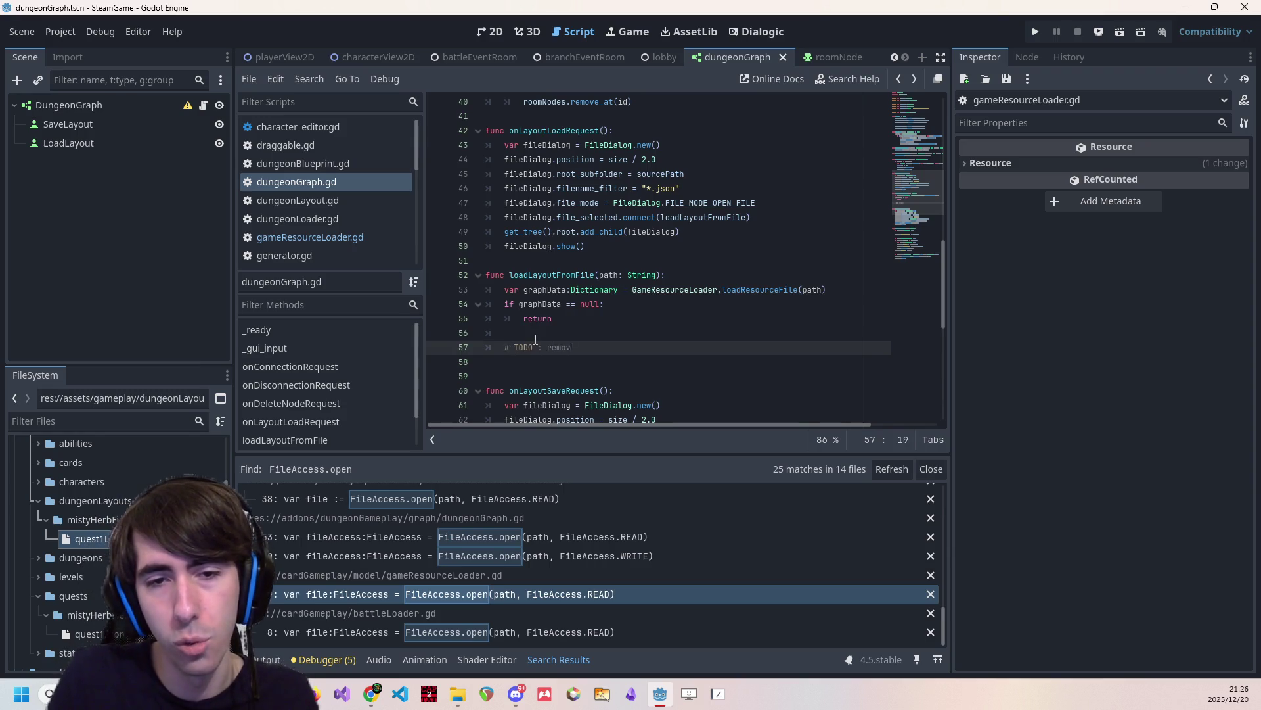
text(ing)
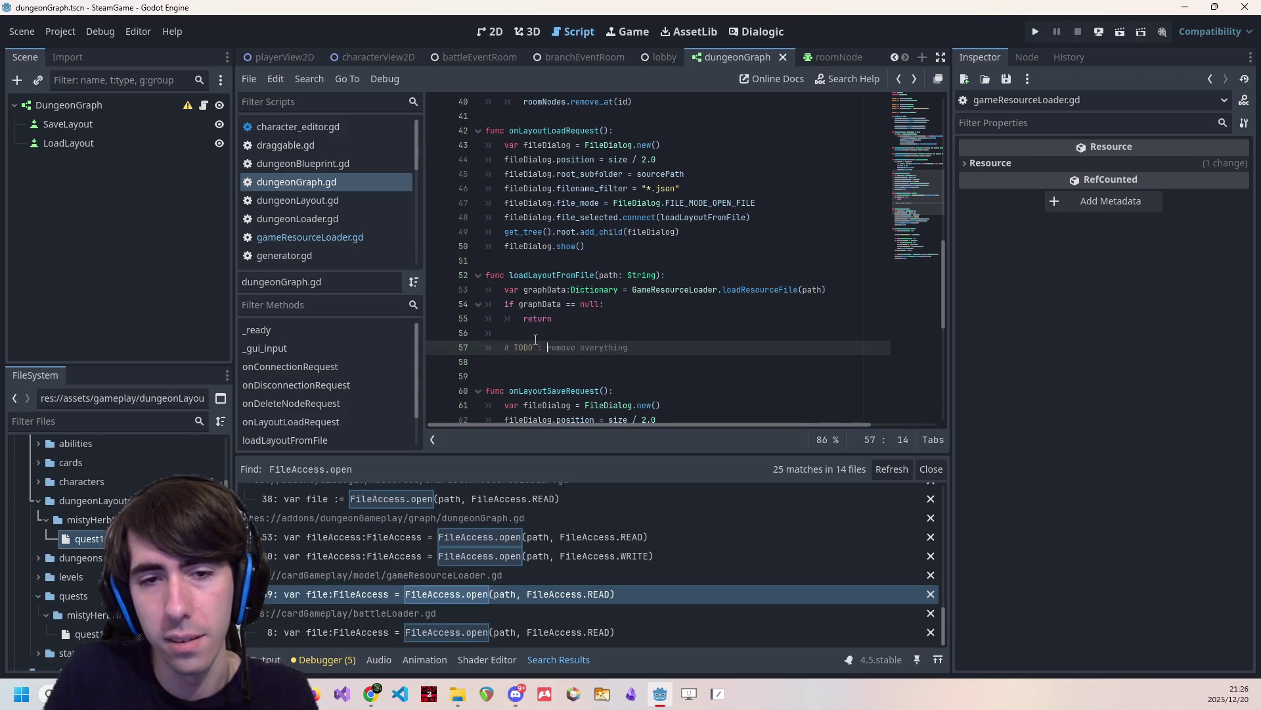
key(ctrl+shift+Left)
text(clear curren)
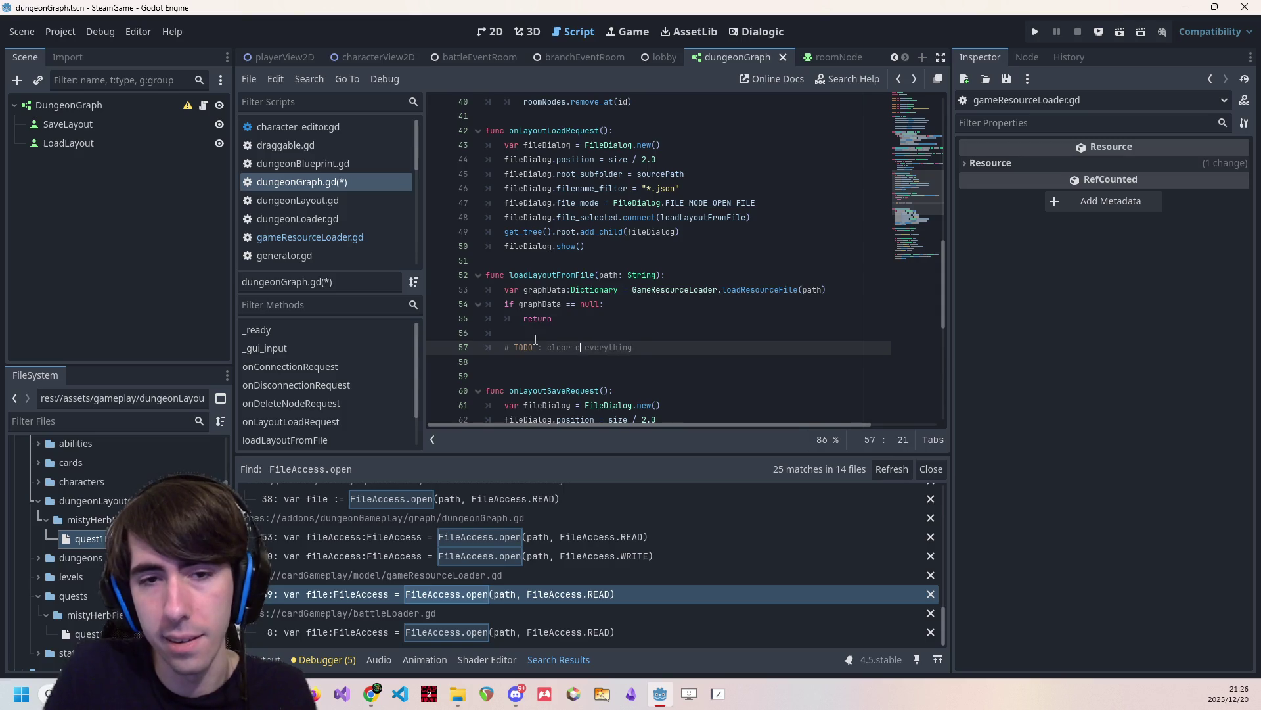
text(t graph)
key(shift+End)
key(Delete)
key(Return)
key(Return)
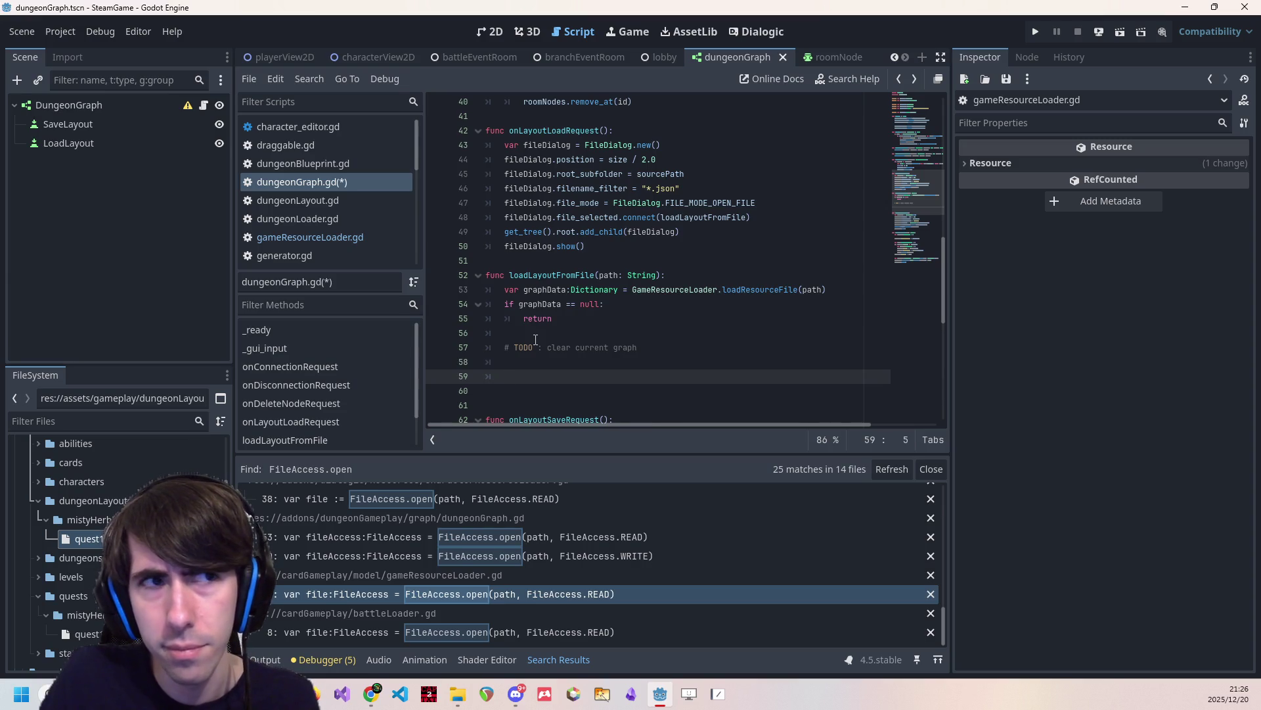
Write a for loop over graphData["connections"], comment it out with Ctrl+K, and save.
text(r)
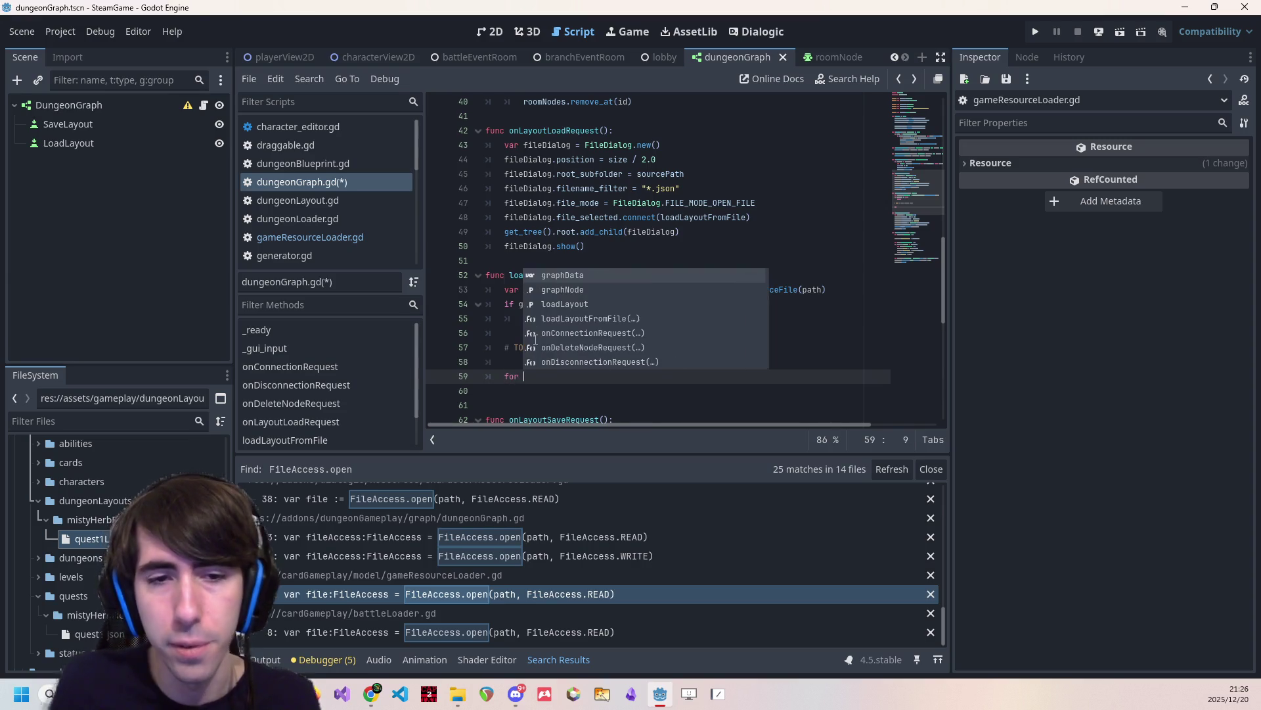
scroll(667, 313, down, 8)
scroll(667, 312, up, 3)
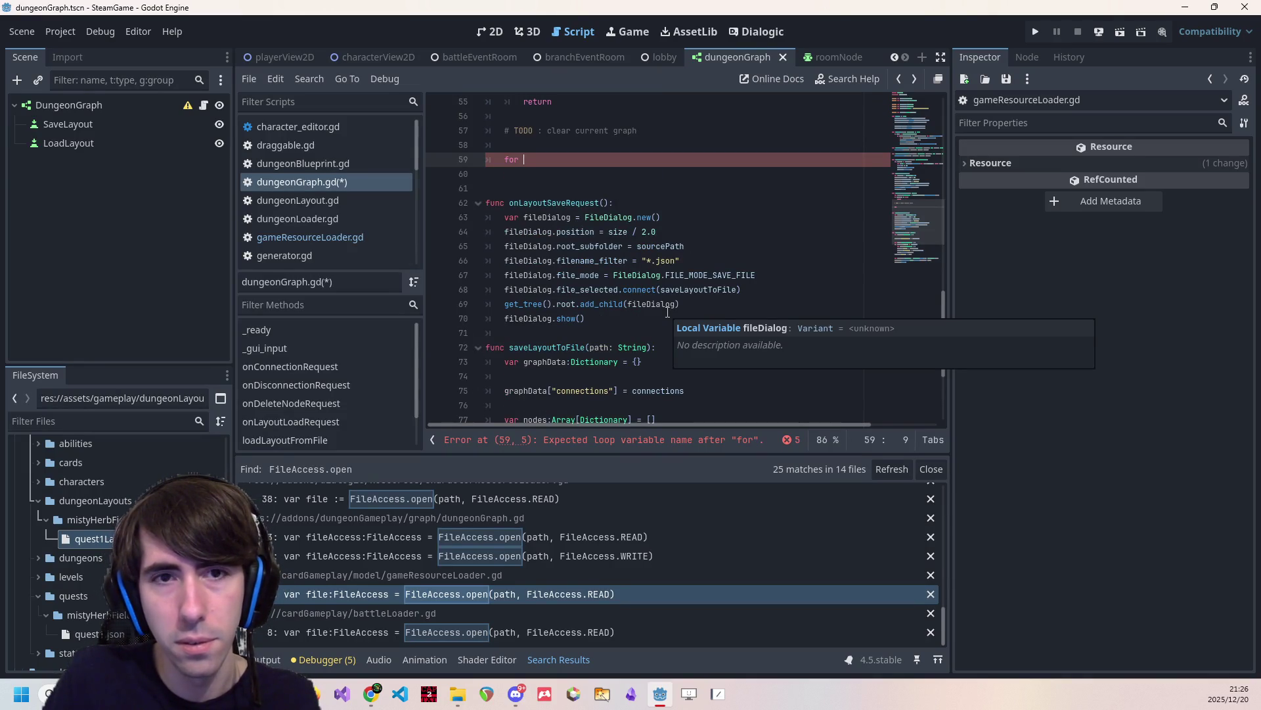
text(connection in )
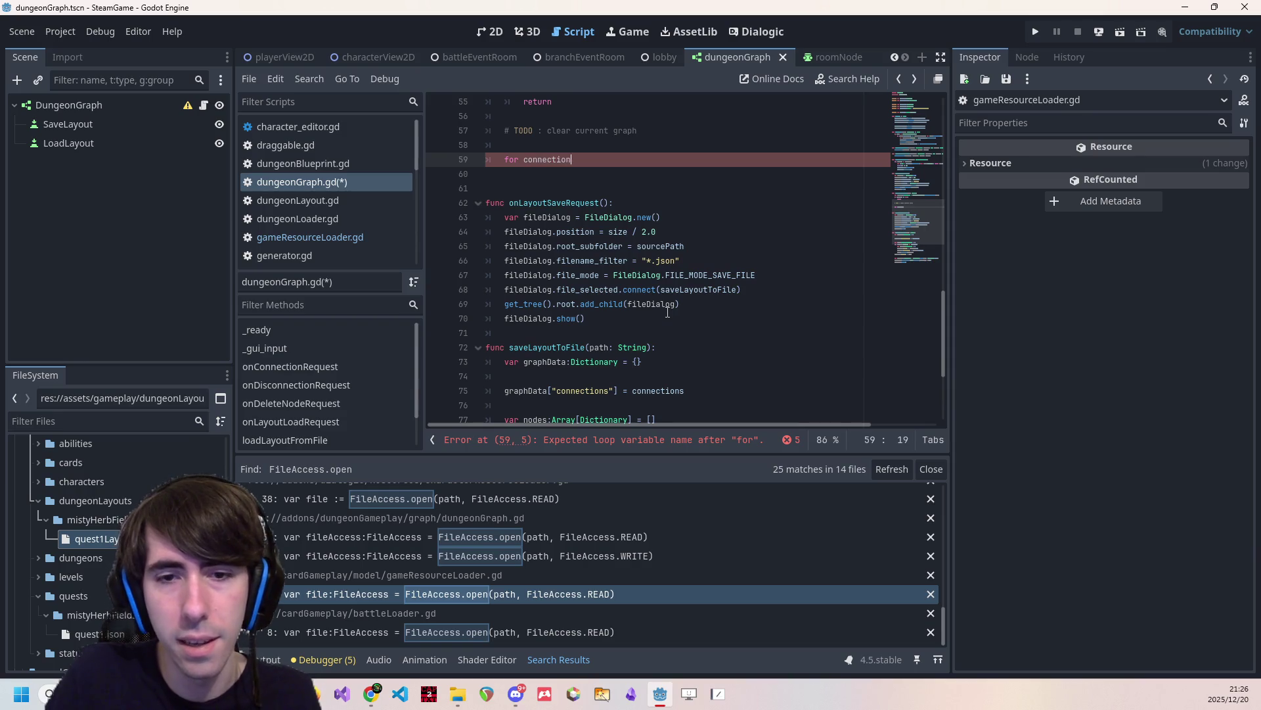
text(graphData[)
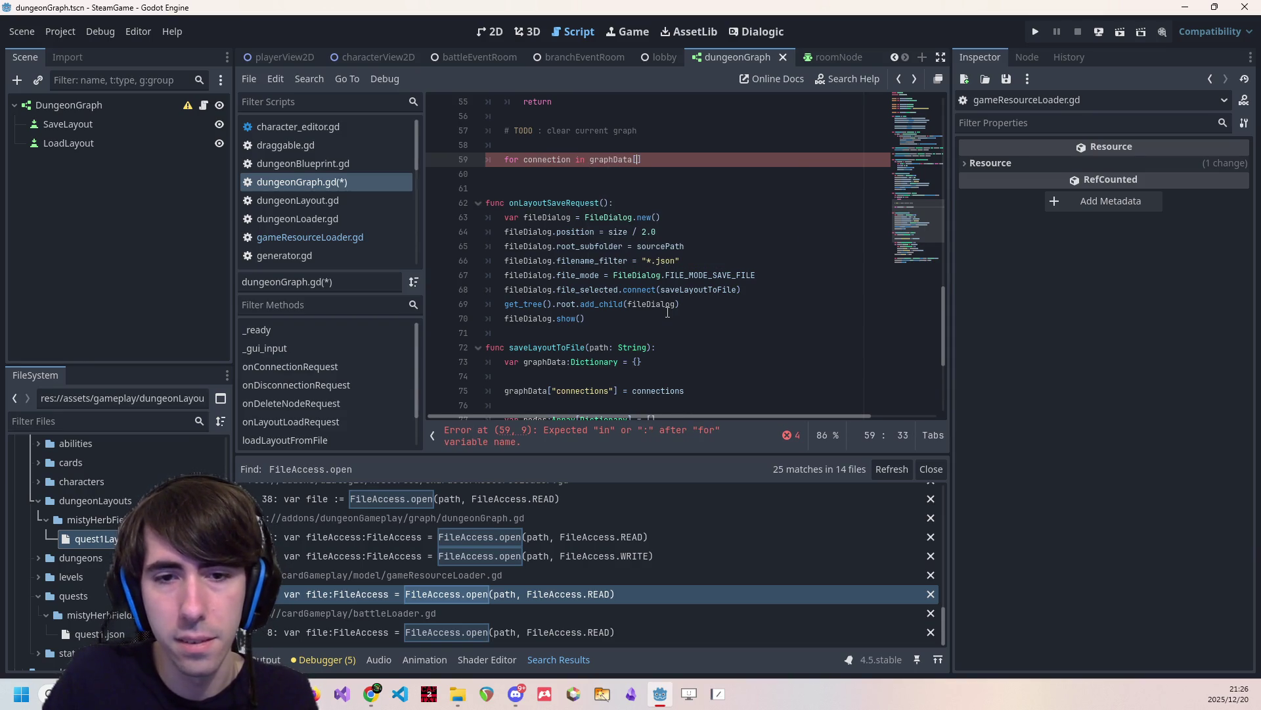
text("connections")
key(Down)
key(Down)
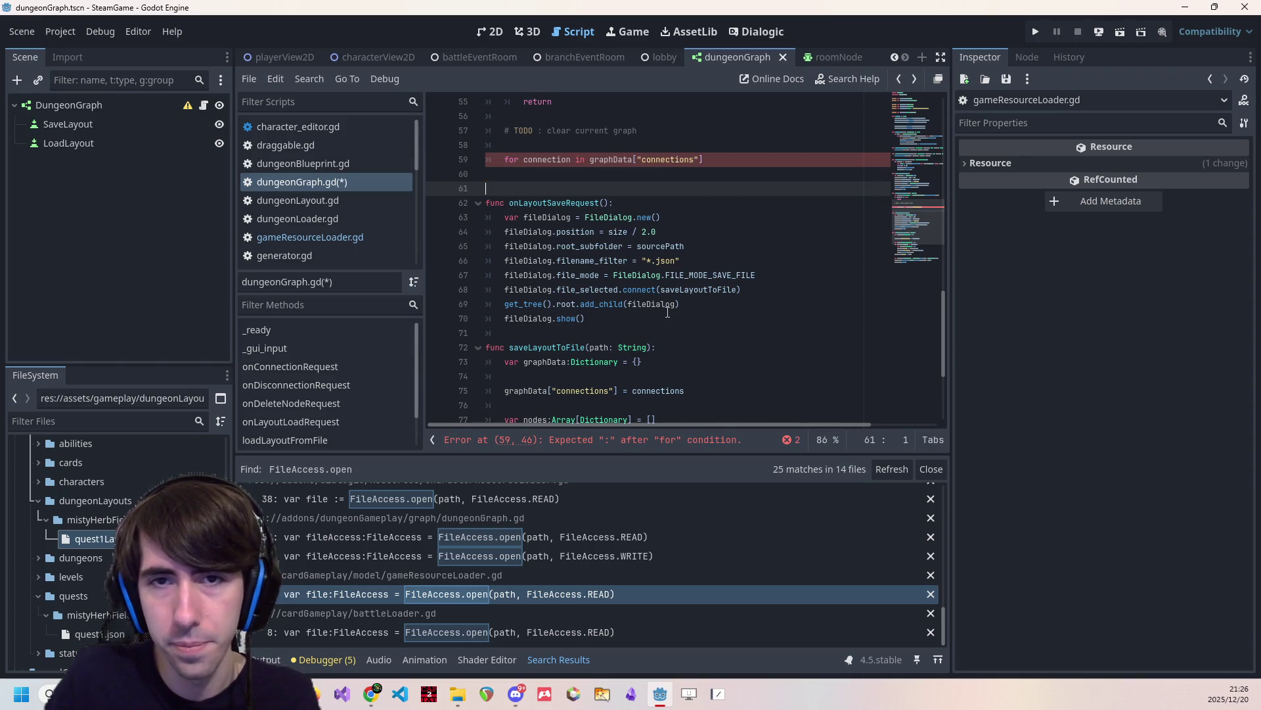
key(Up)
key(Up)
text(:)
key(Return)
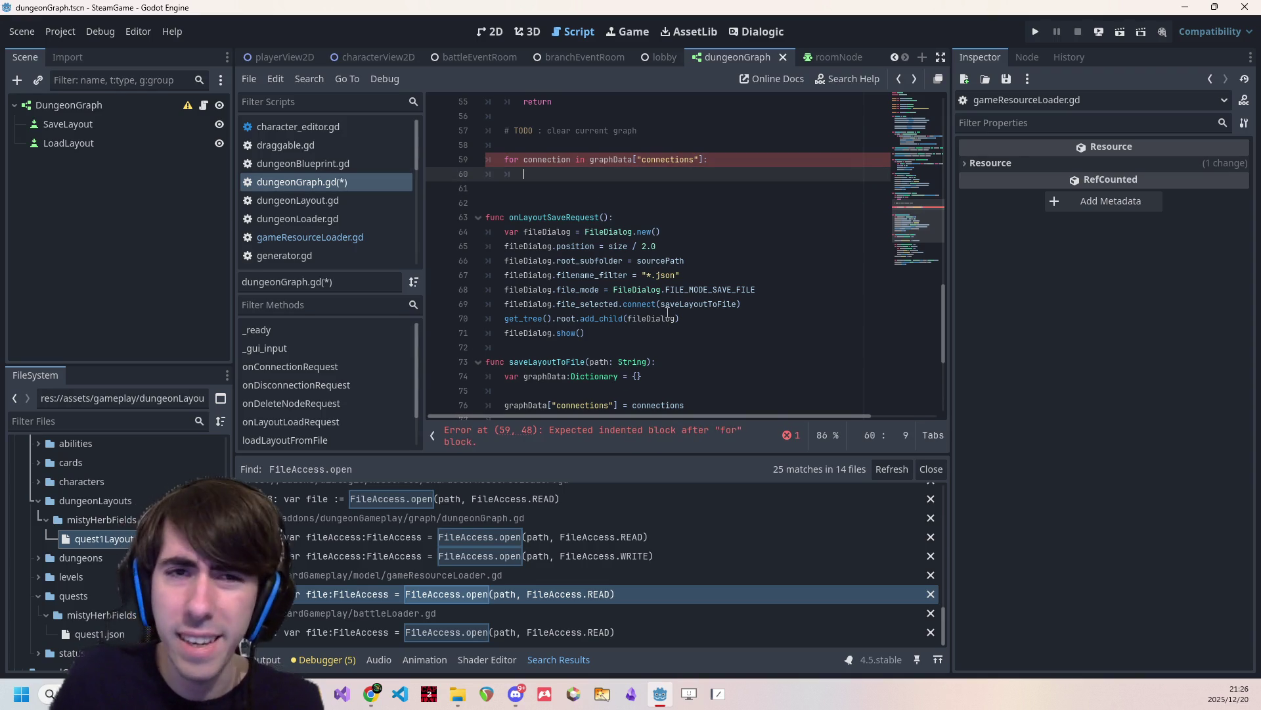
key(Up)
key(ctrl+k)
key(ctrl+s)
scroll(685, 287, up, 2)
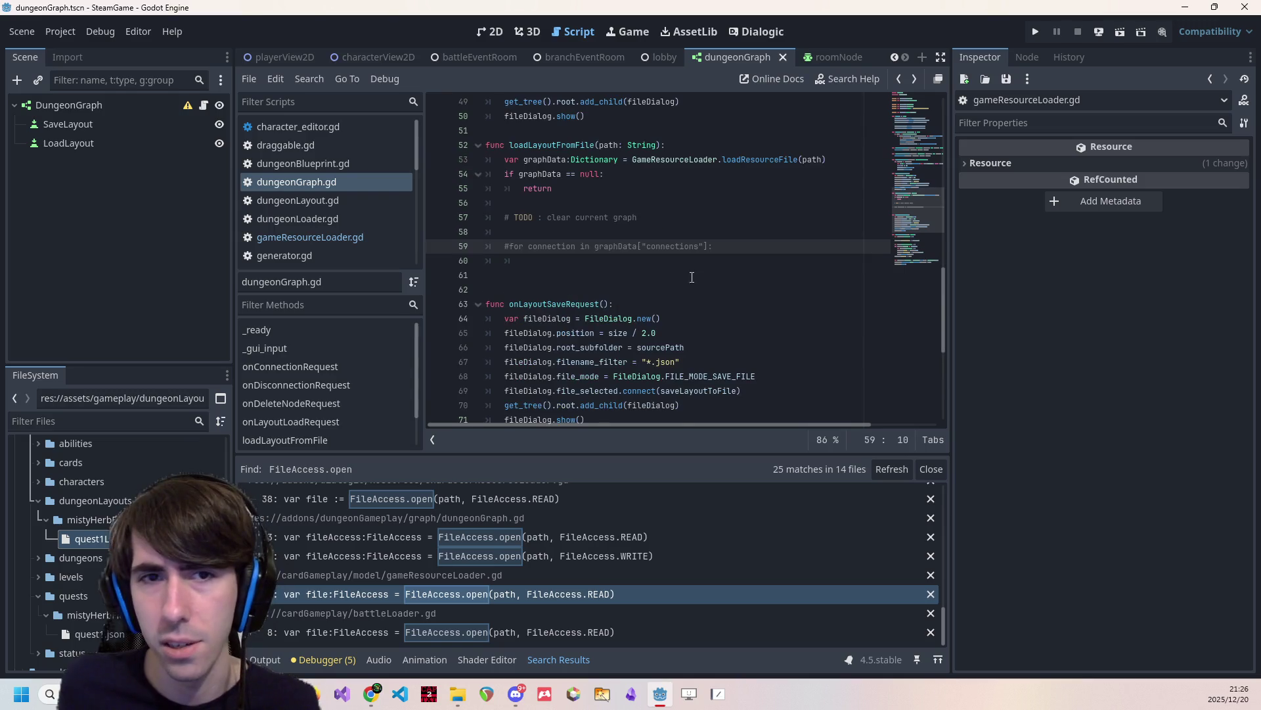
Add a loop 'for roomNode in roomNodes:' that calls roomNode.queue_free().
key(Up)
key(Return)
key(Return)
key(Up)
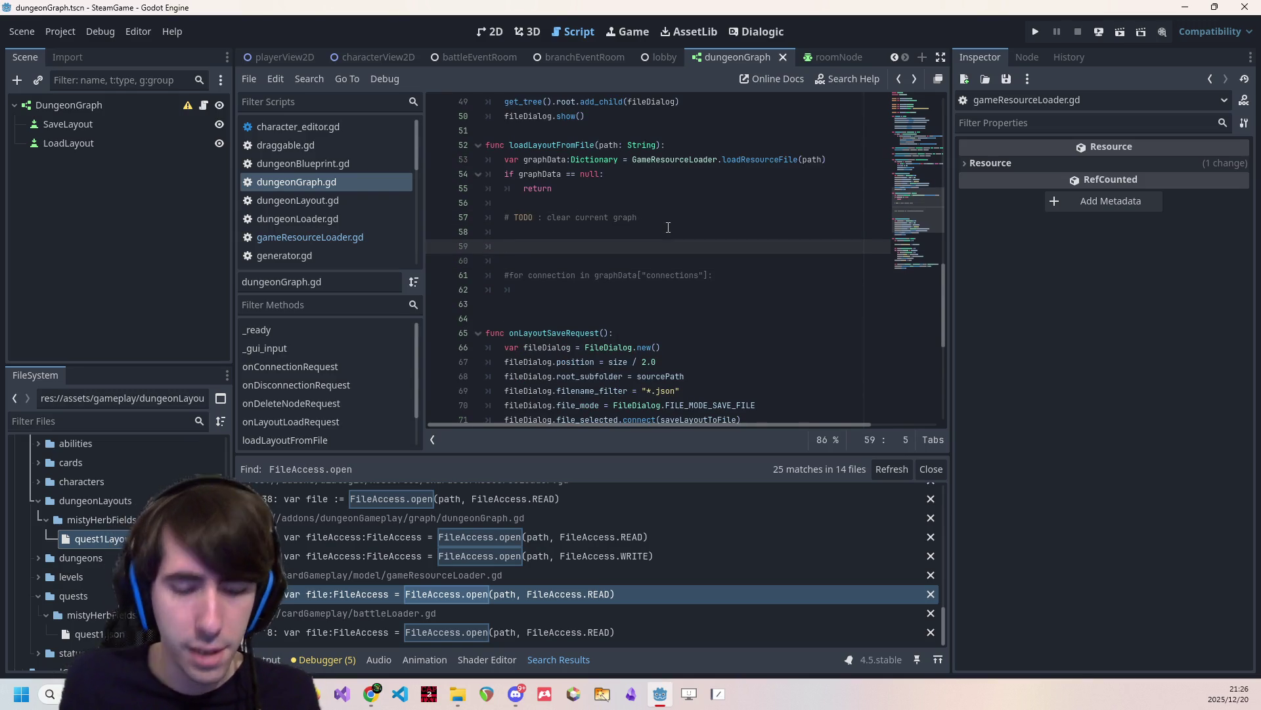
text(odes.cl)
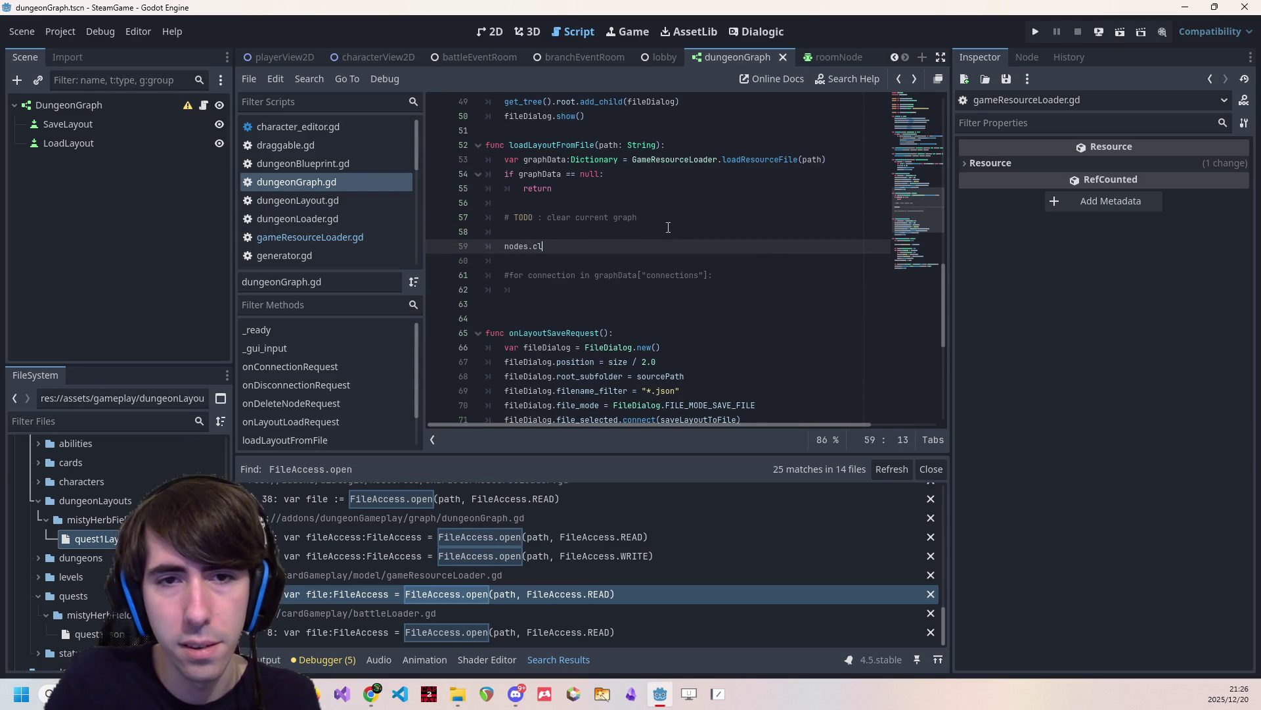
key(ctrl+BackSpace)
key(ctrl+BackSpace)
key(ctrl+BackSpace)
key(ctrl+BackSpace)
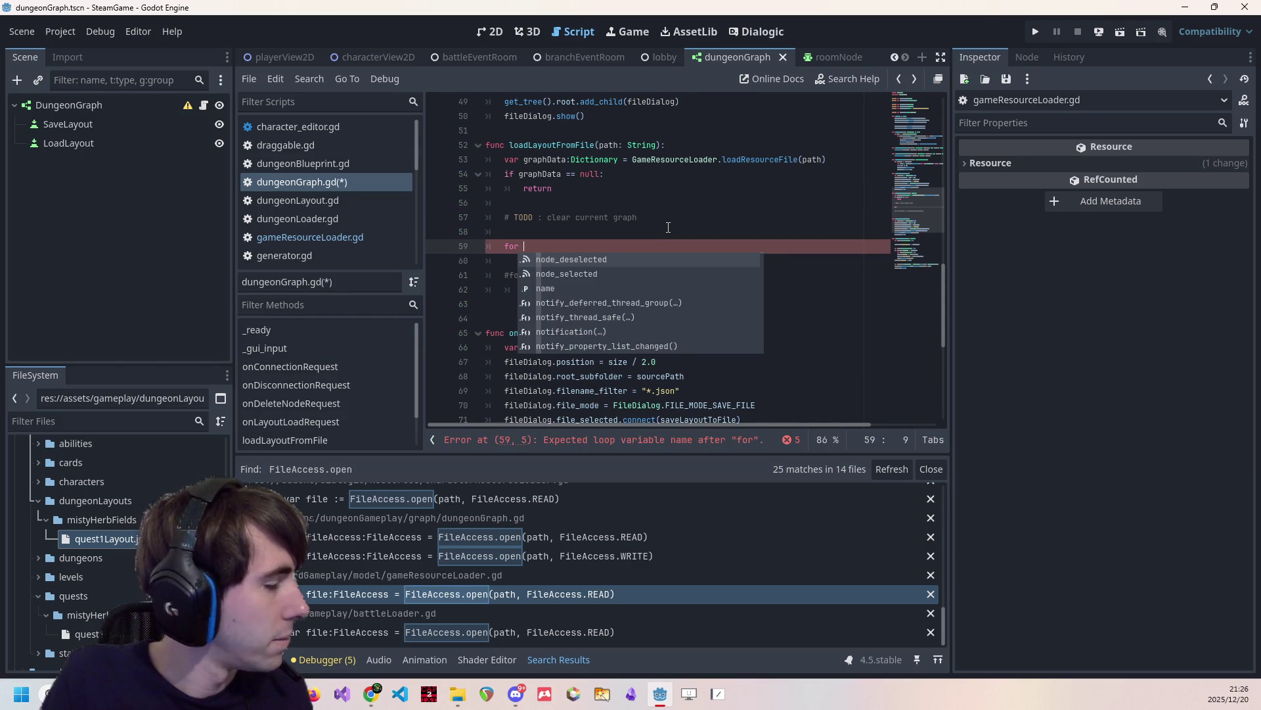
text(roomNode ;)
text(n roomNodes:)
key(Return)
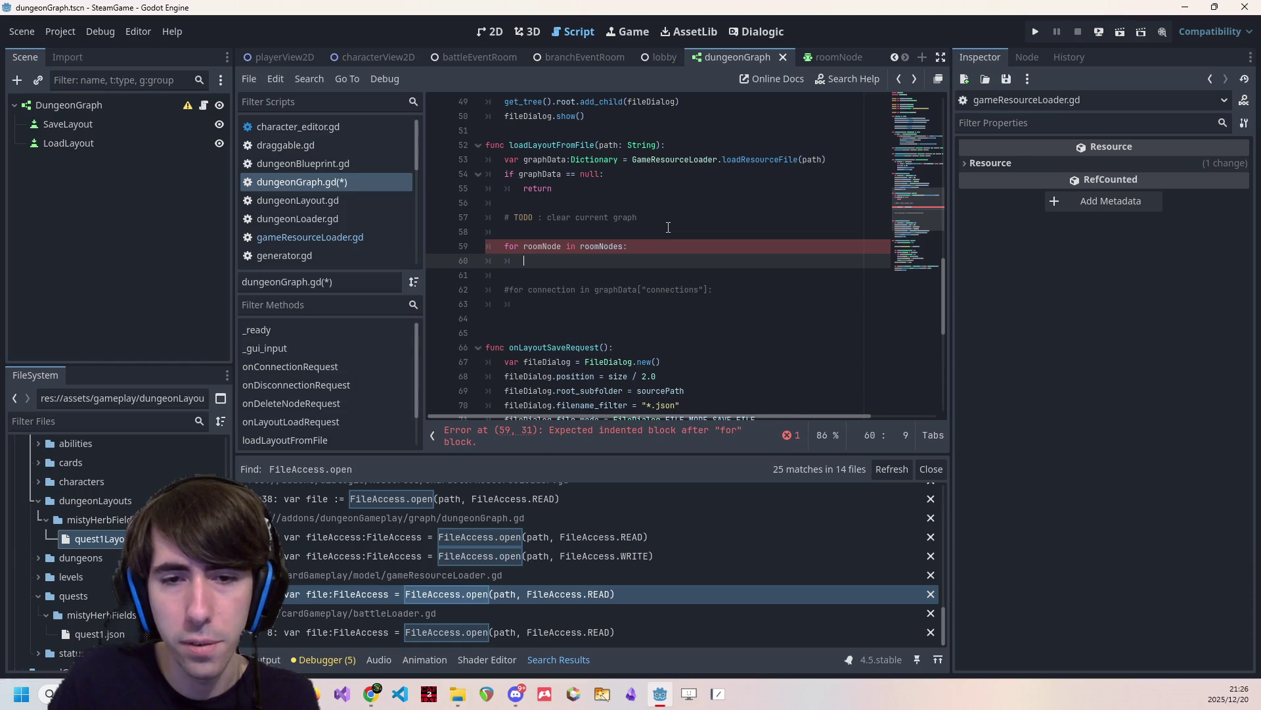
text(roomNode.queu)
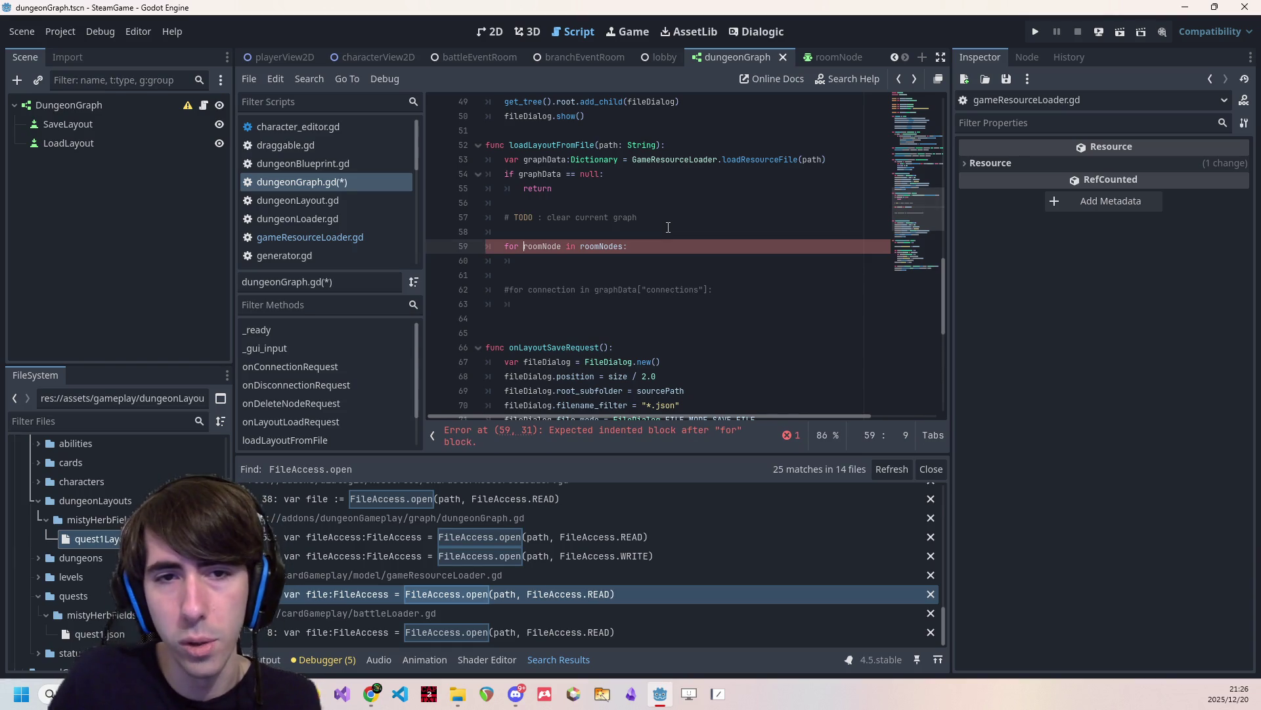
key(Down)
key(Down)
key(Down)
key(Up)
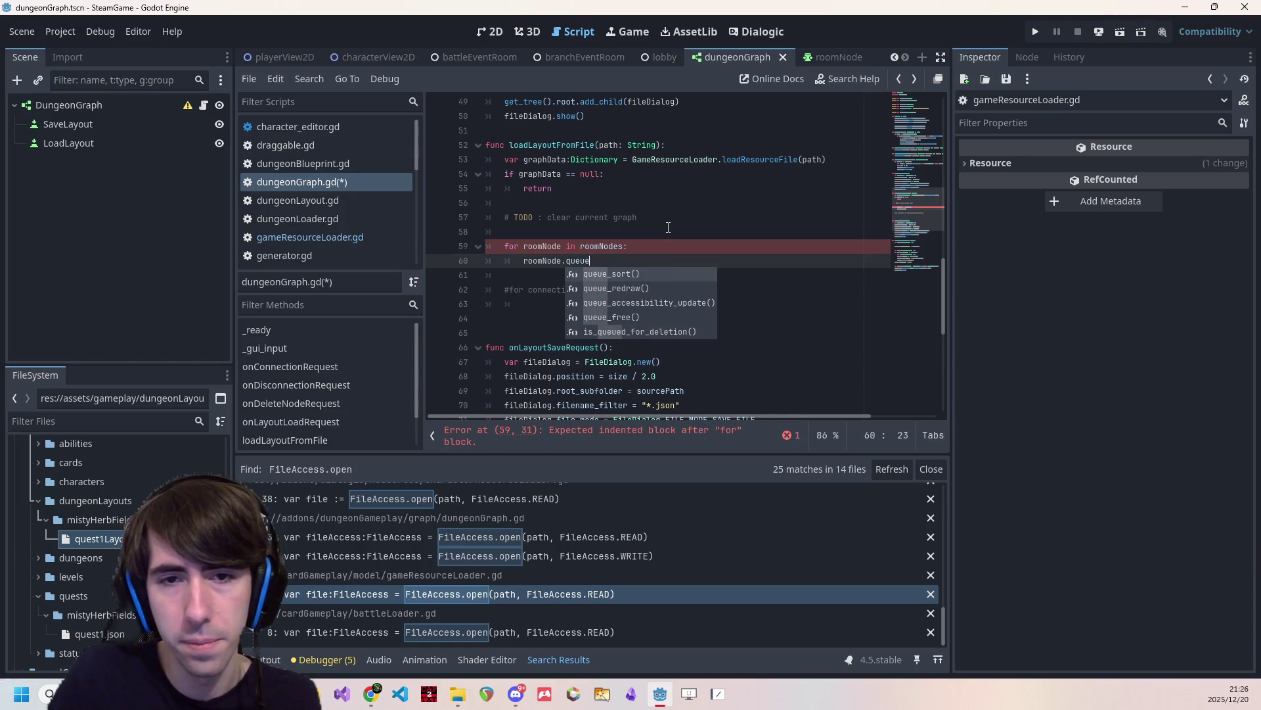
key(Return)
key(Return)
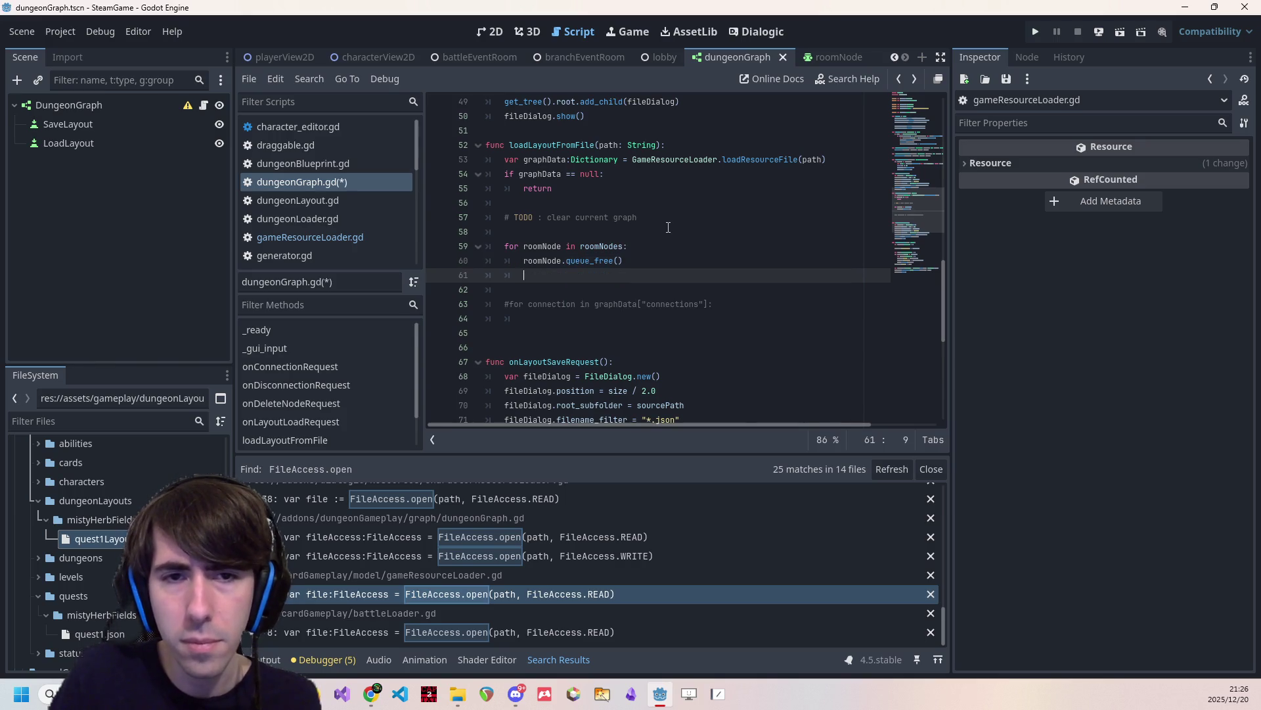
Add roomNodes.clear(), delete the obsolete TODO comment, and save the script.
text(roomNodes.)
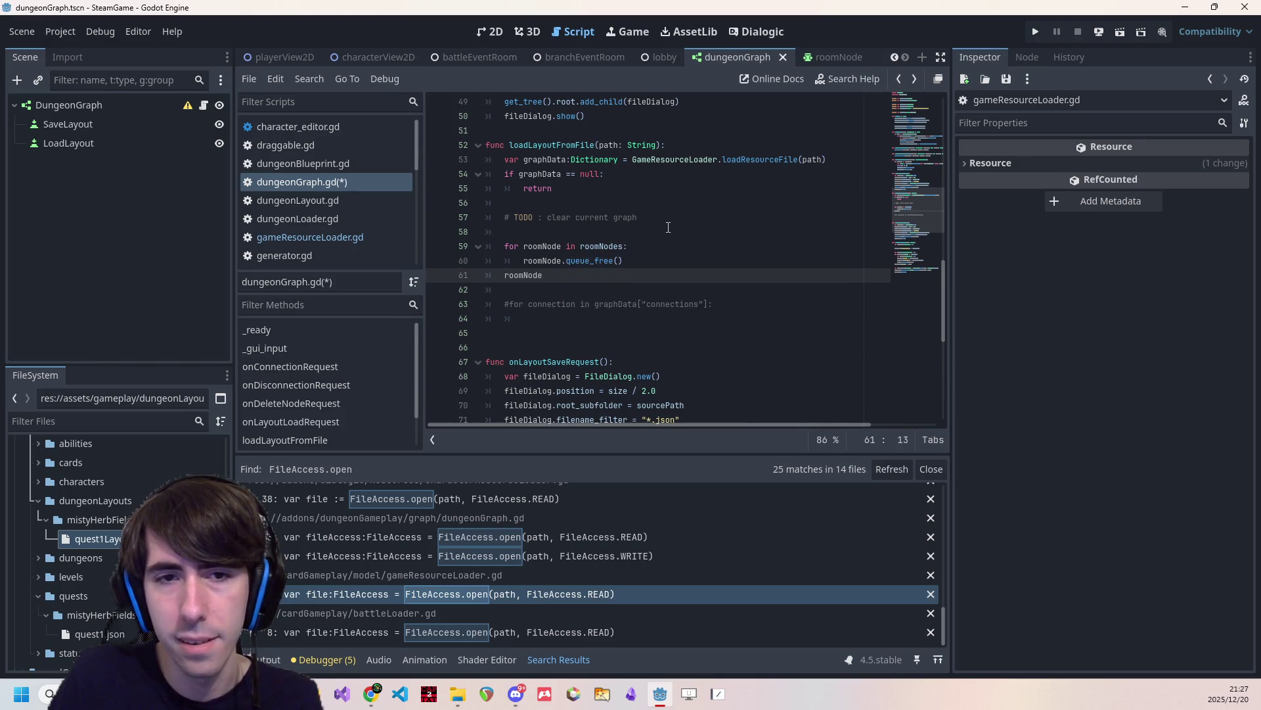
text(cl)
key(Return)
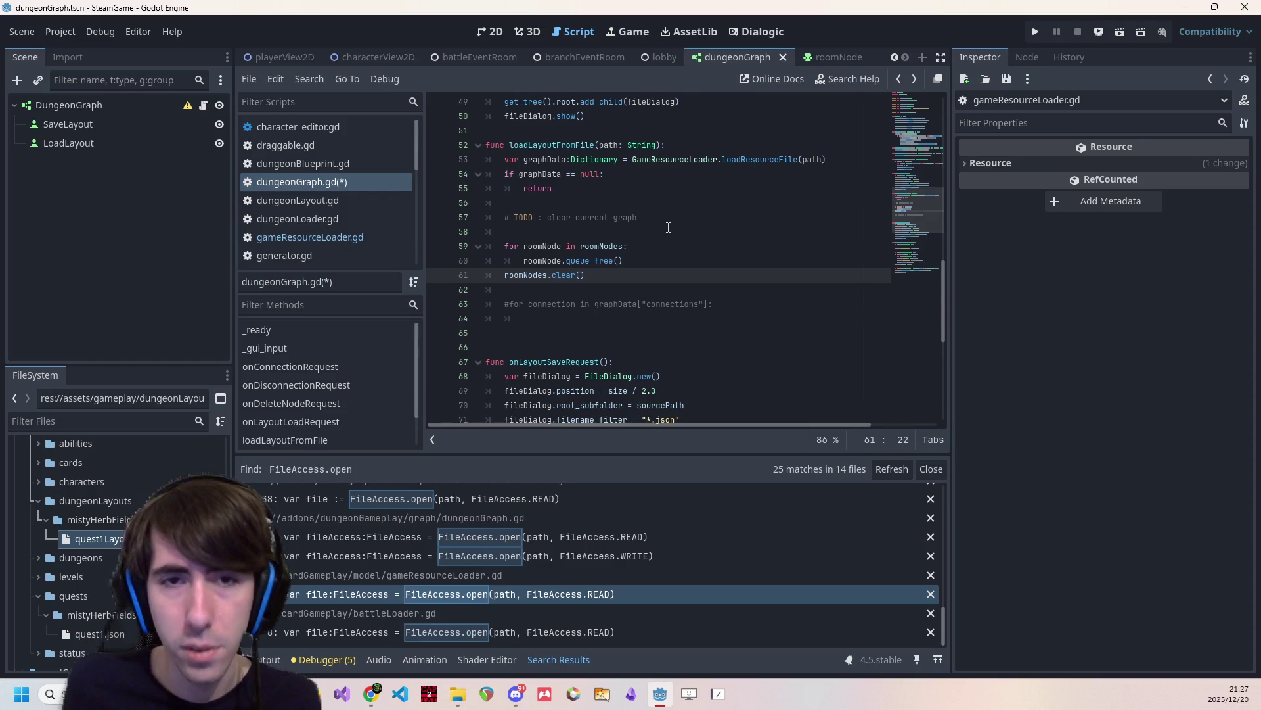
drag(668, 228, 478, 223)
key(BackSpace)
key(BackSpace)
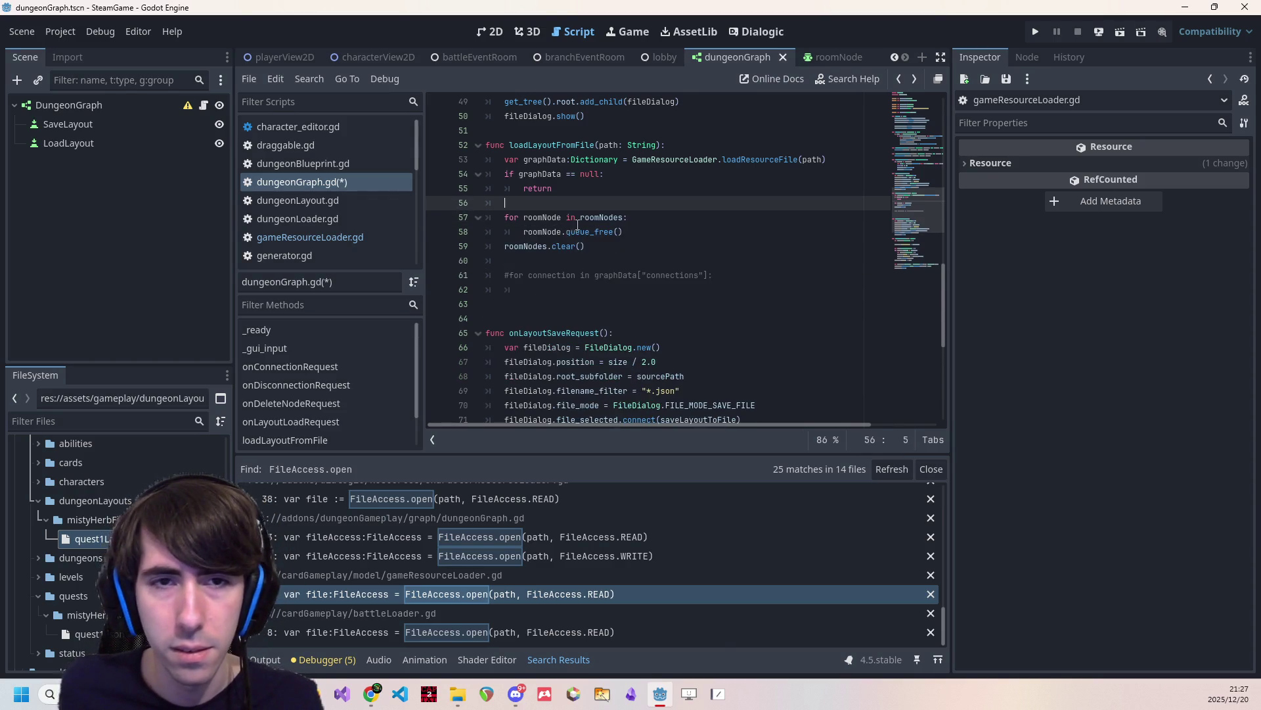
click(588, 248)
key(ctrl+s)
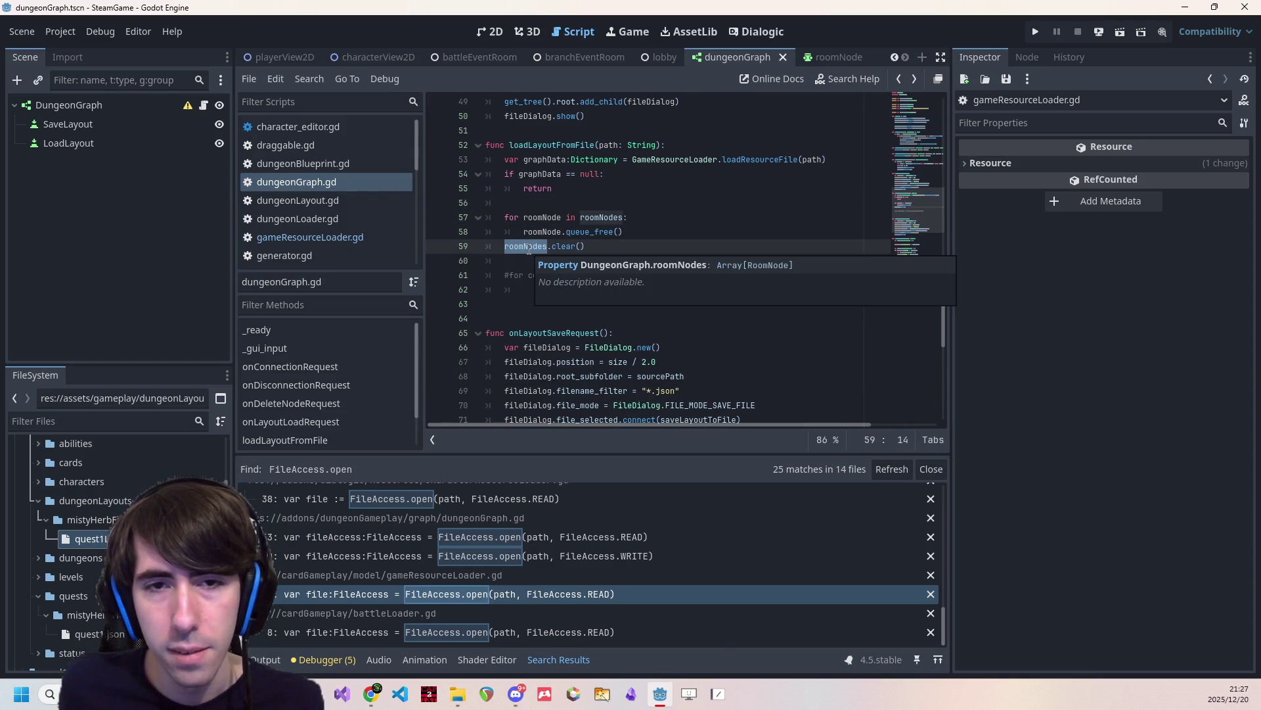
Copy the commented connections loop into an uncommented 'for node in graphData["nodes"]:' line above it.
click(572, 233)
click(653, 270)
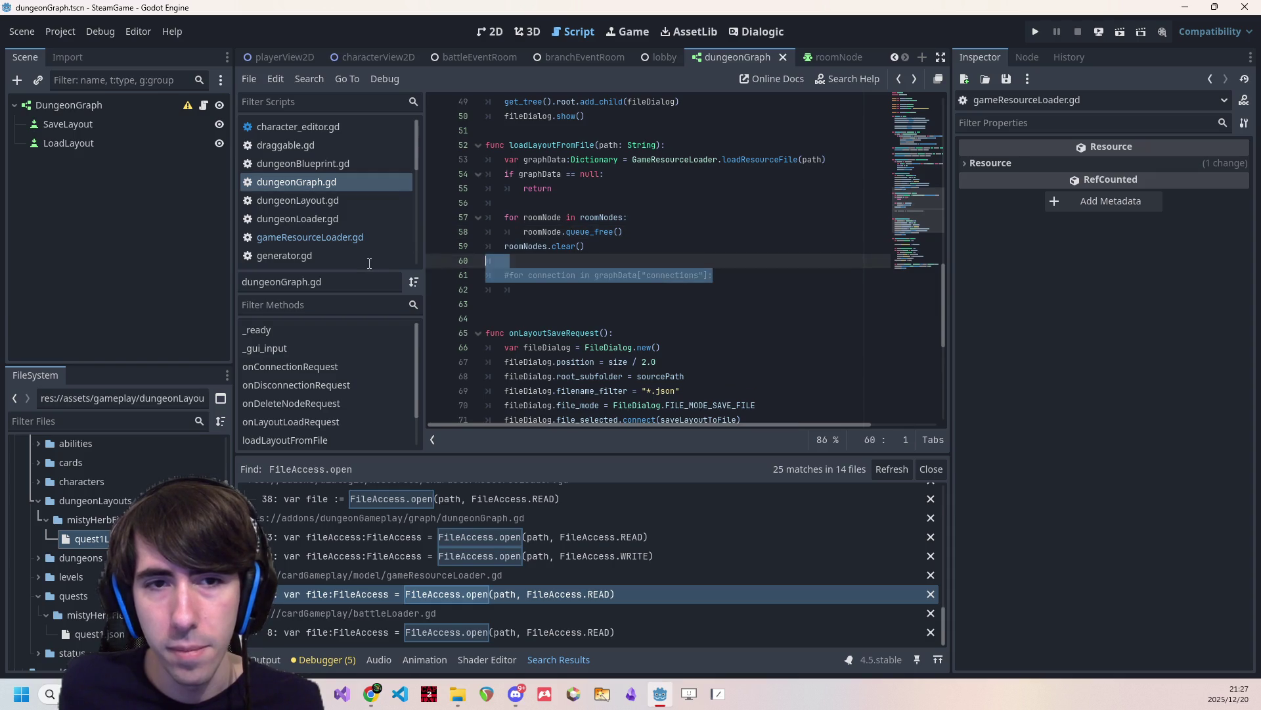
key(Return)
key(BackSpace)
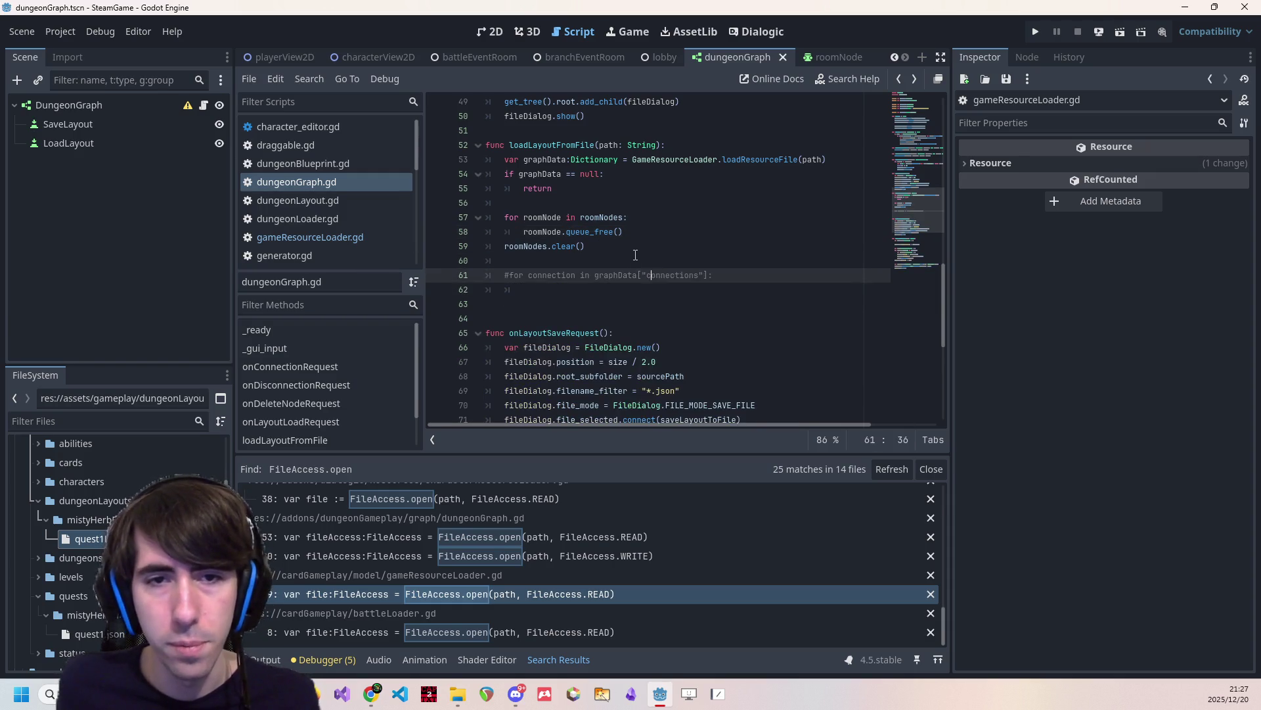
key(ctrl+shift+Return)
key(ctrl+shift+Return)
text(#for connection in graphData["connections"]:)
double_click(552, 275)
text(node)
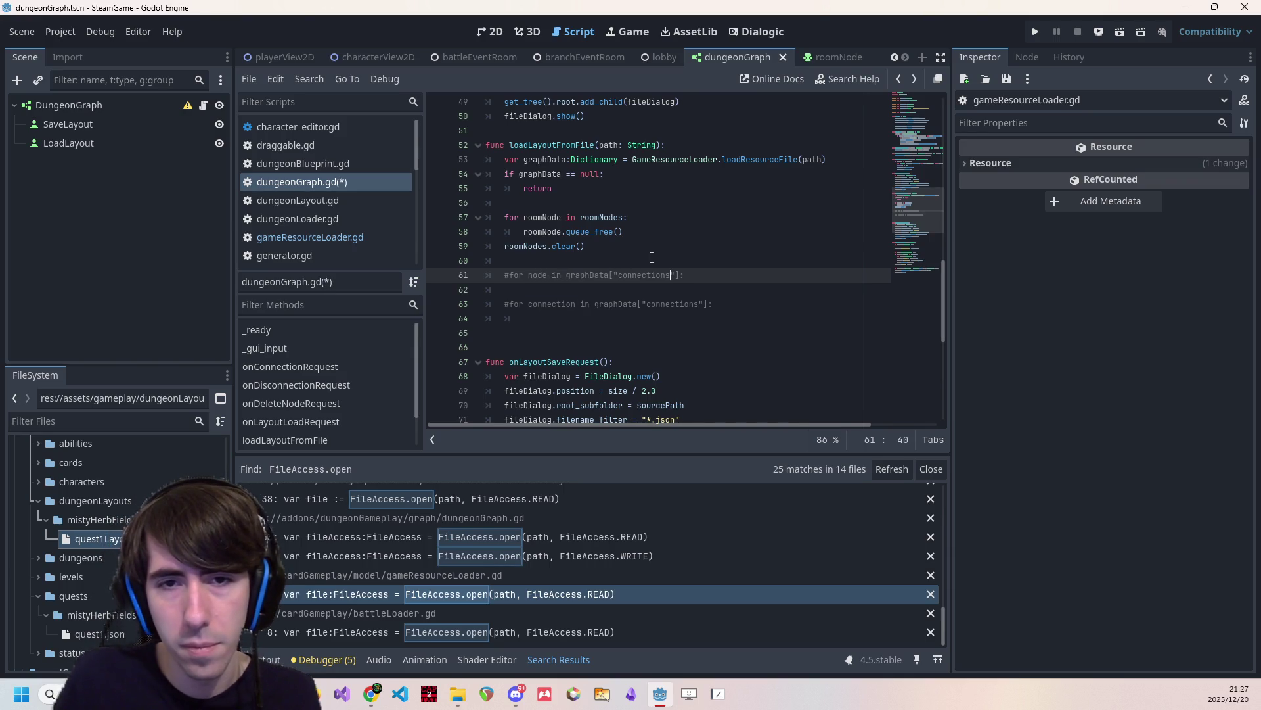
key(ctrl+shift+Right)
text(nodes)
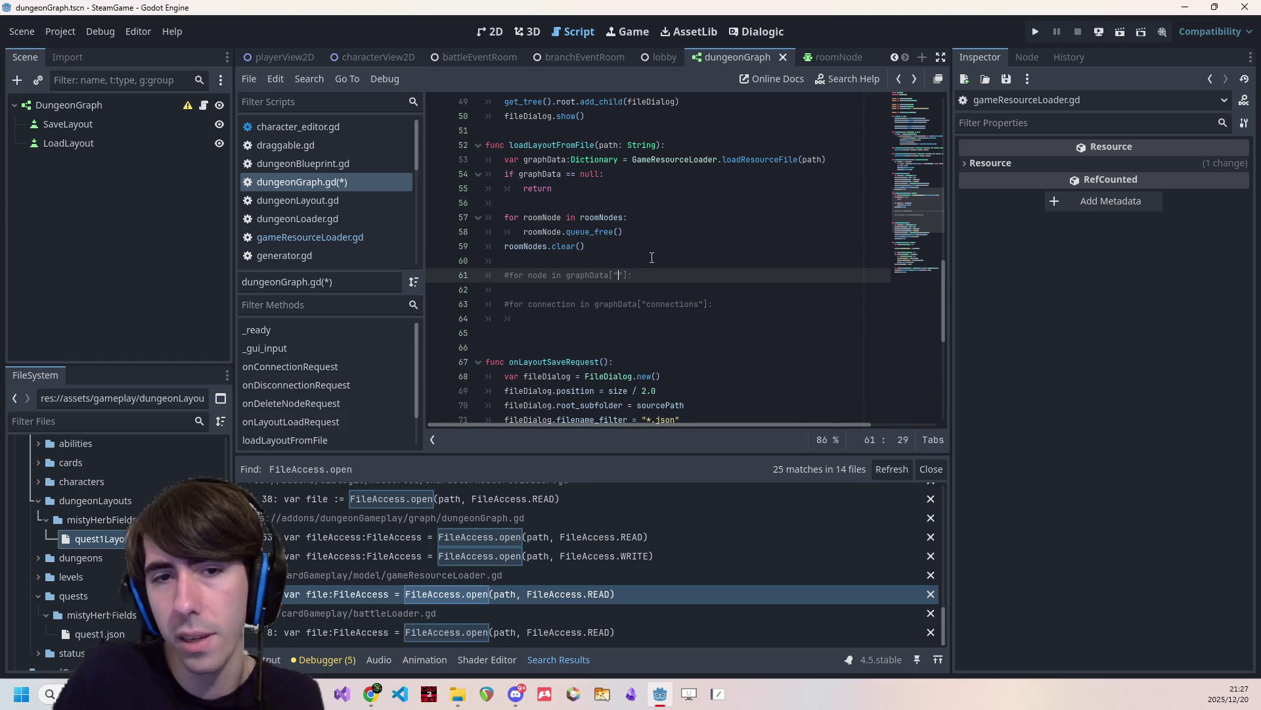
key(ctrl+k)
scroll(652, 257, down, 8)
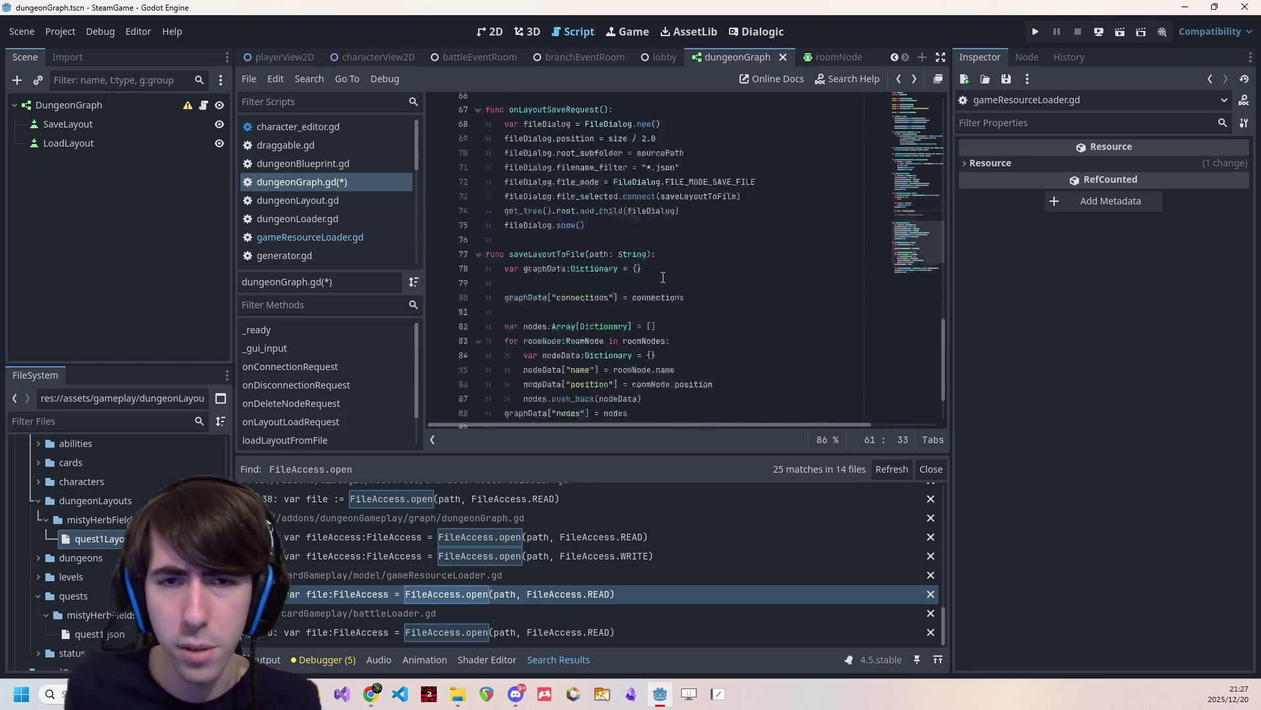
In saveLayoutToFile, rename the "nodes" key to "rooms" and the nodes array to roomsData.
double_click(566, 318)
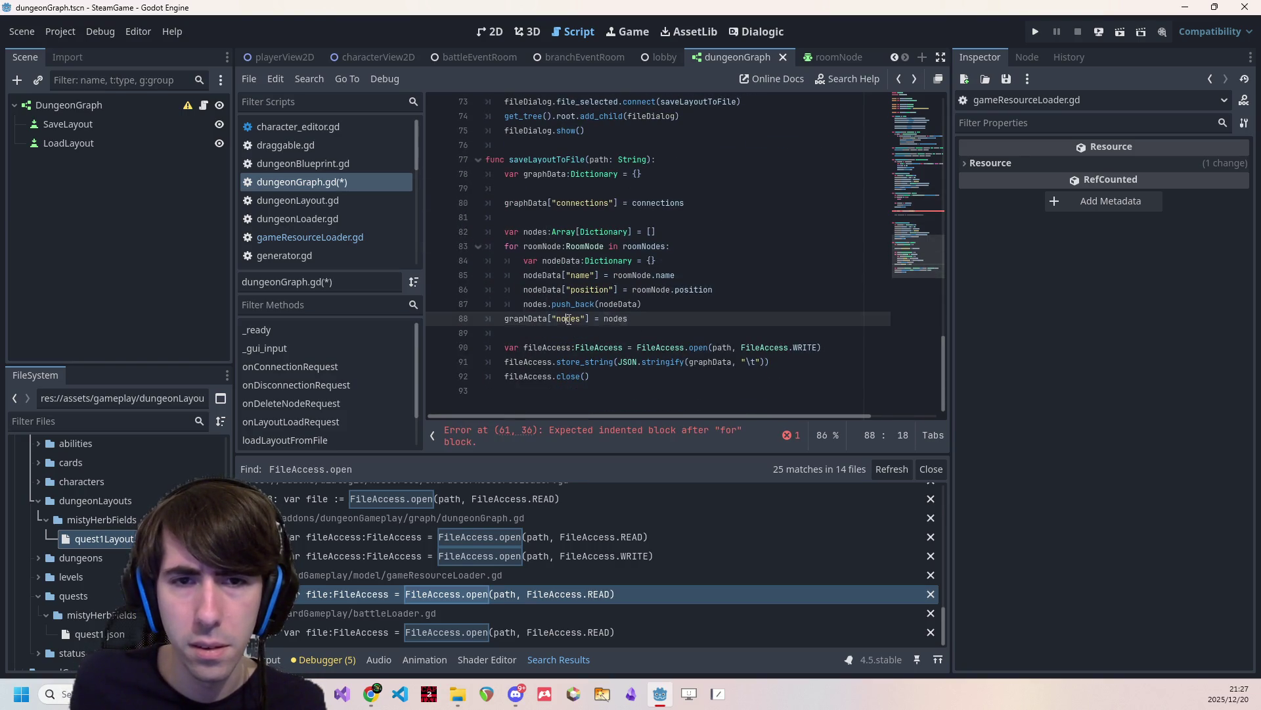
text(rooms)
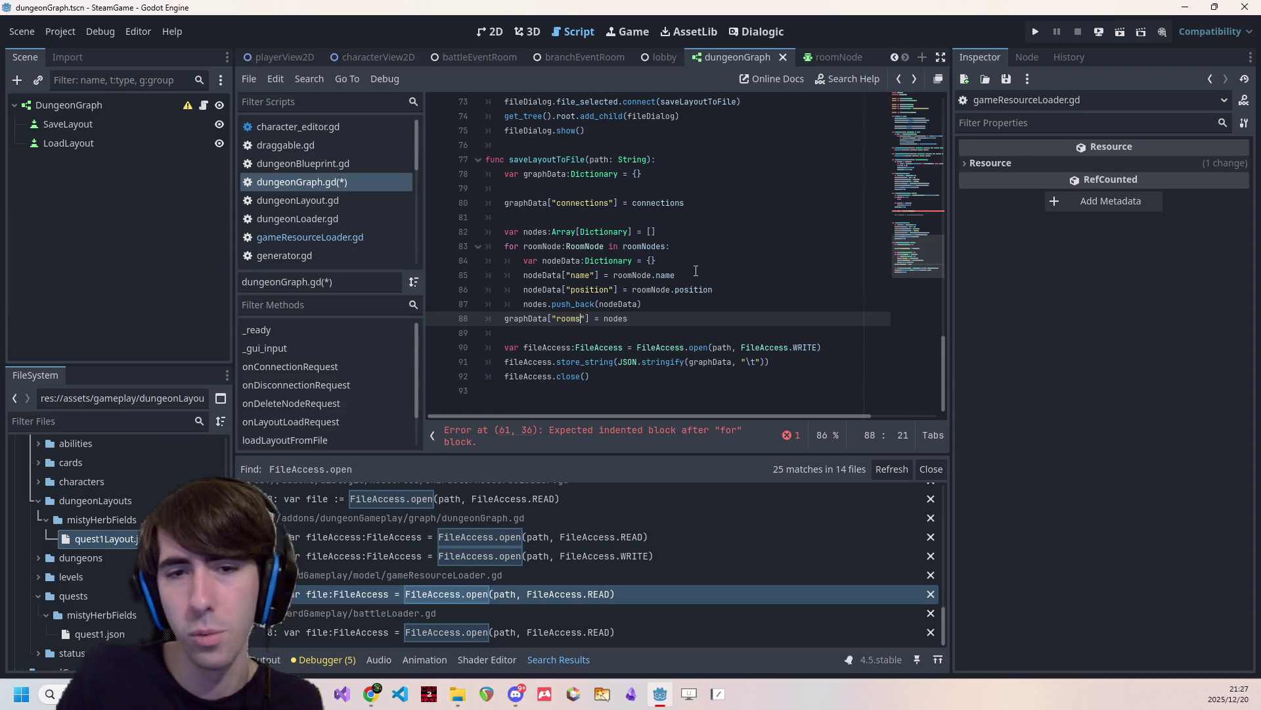
key(ctrl+s)
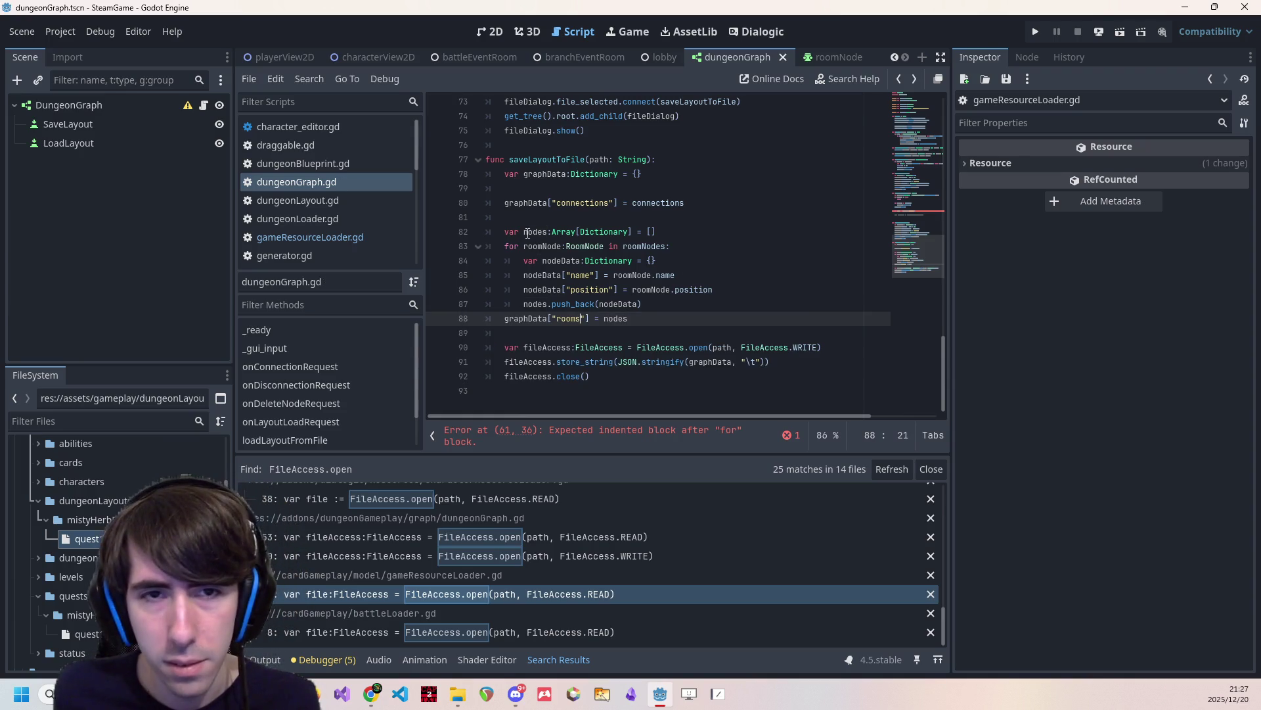
double_click(532, 234)
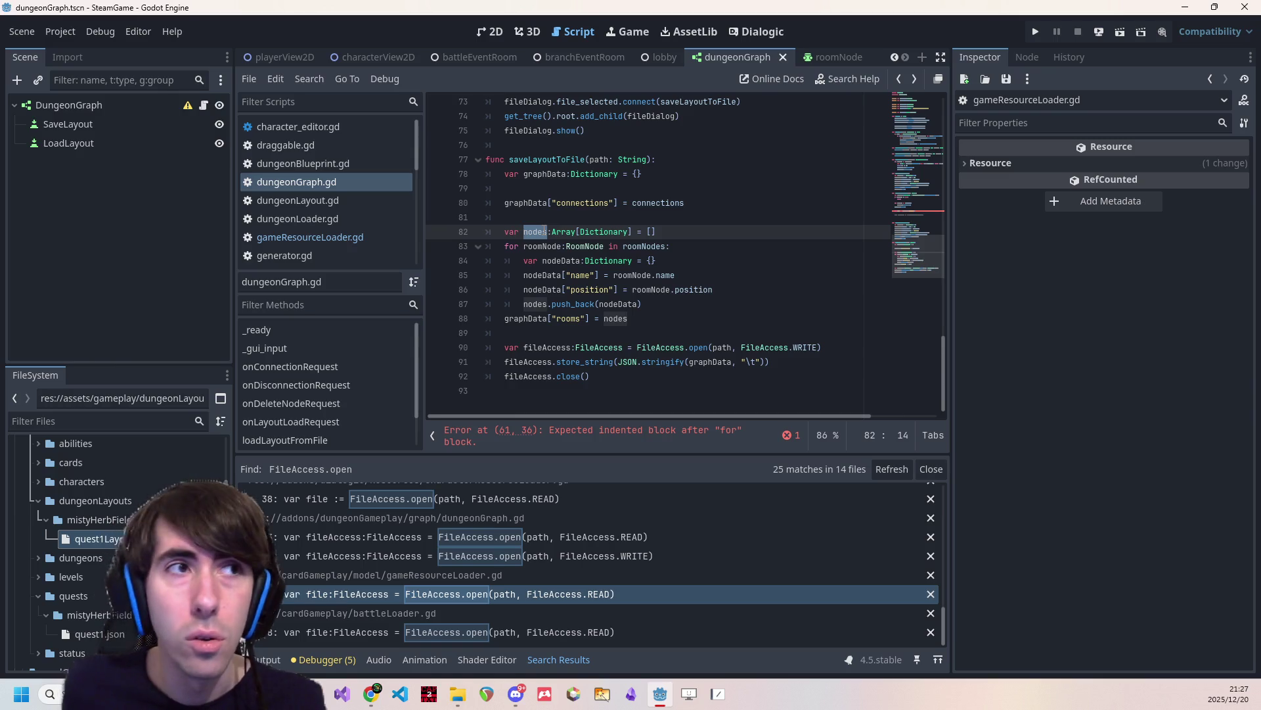
key(ctrl+d)
key(ctrl+d)
text(rooms)
key(Right)
key(Right)
key(Right)
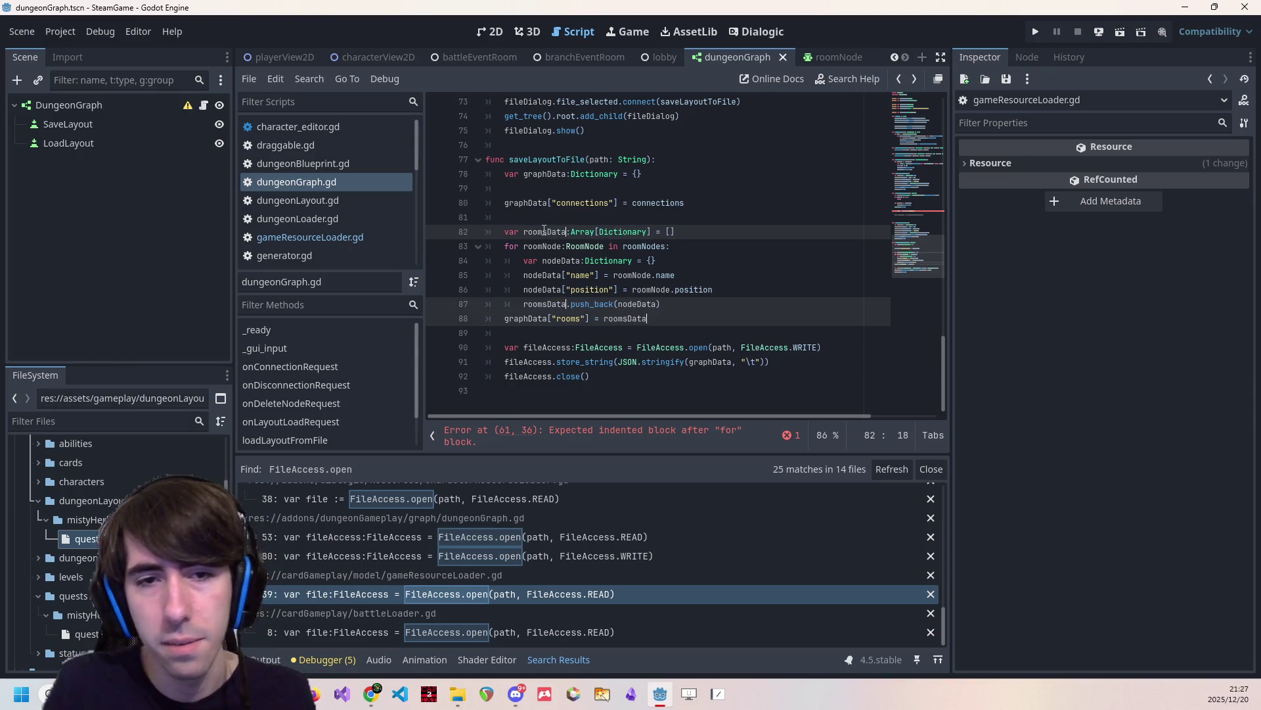
Change the load loop to iterate over graphData["rooms"].
scroll(544, 227, up, 6)
double_click(637, 190)
scroll(657, 210, up, 2)
text(rooms"]:)
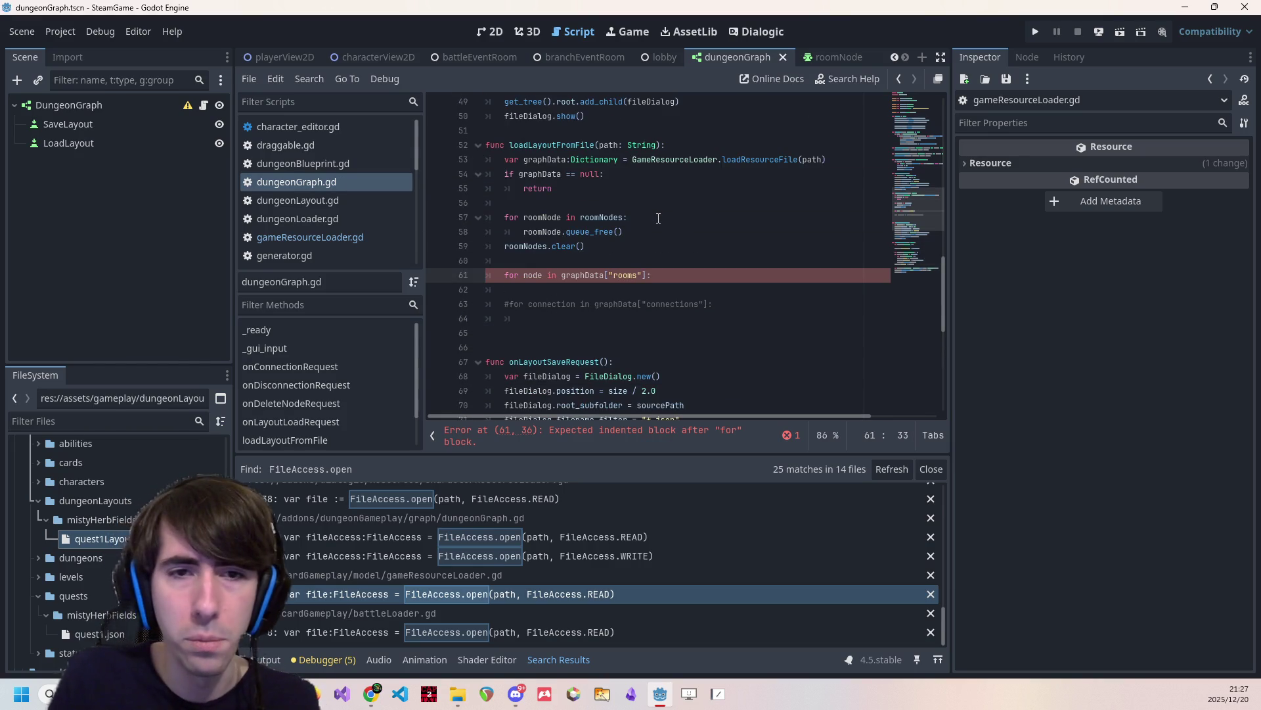
Rename the load loop variable to roomData typed as Dictionary, leaving an empty body line.
text(room)
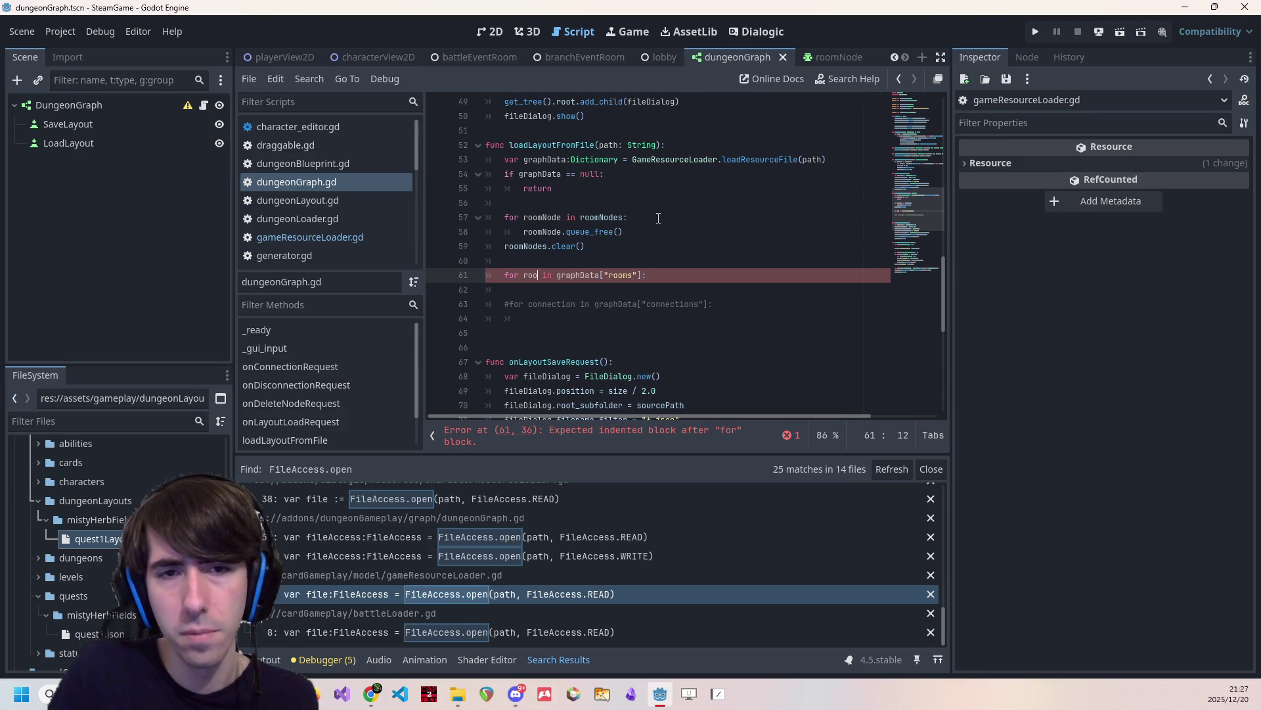
key(Return)
key(Up)
key(ctrl+Right)
key(ctrl+Right)
text(Data)
text(:Diction)
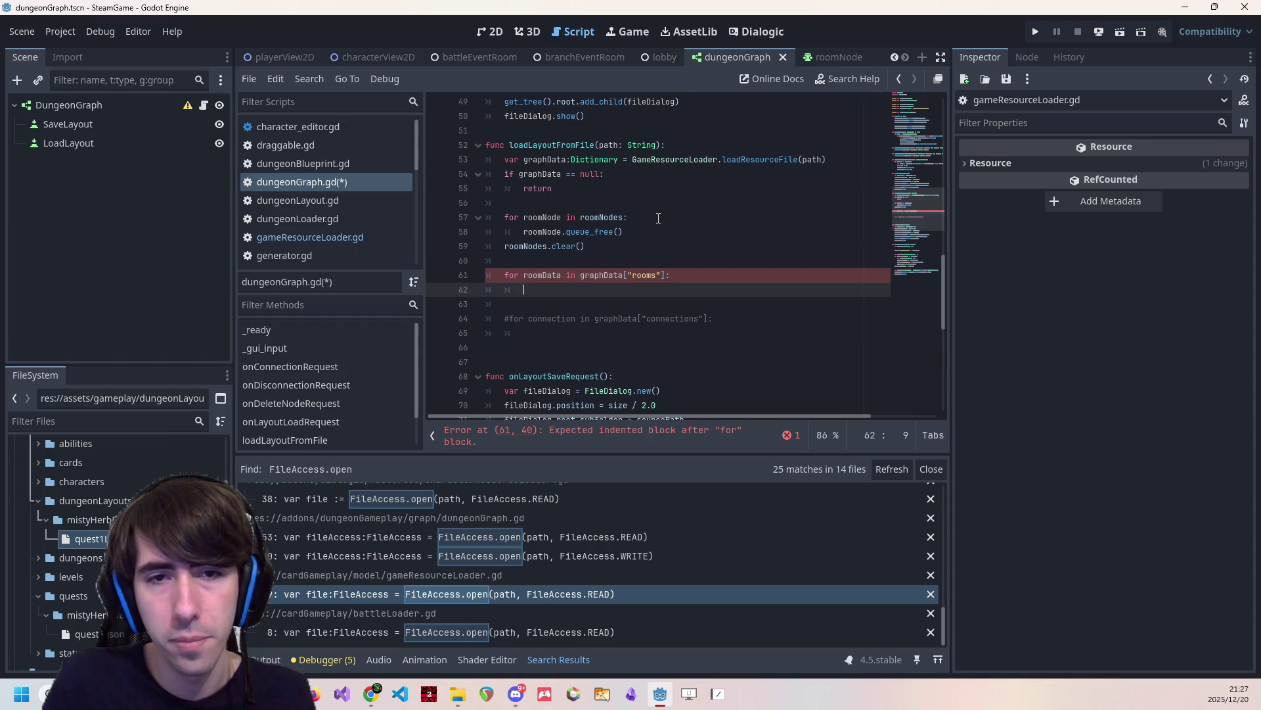
key(Down)
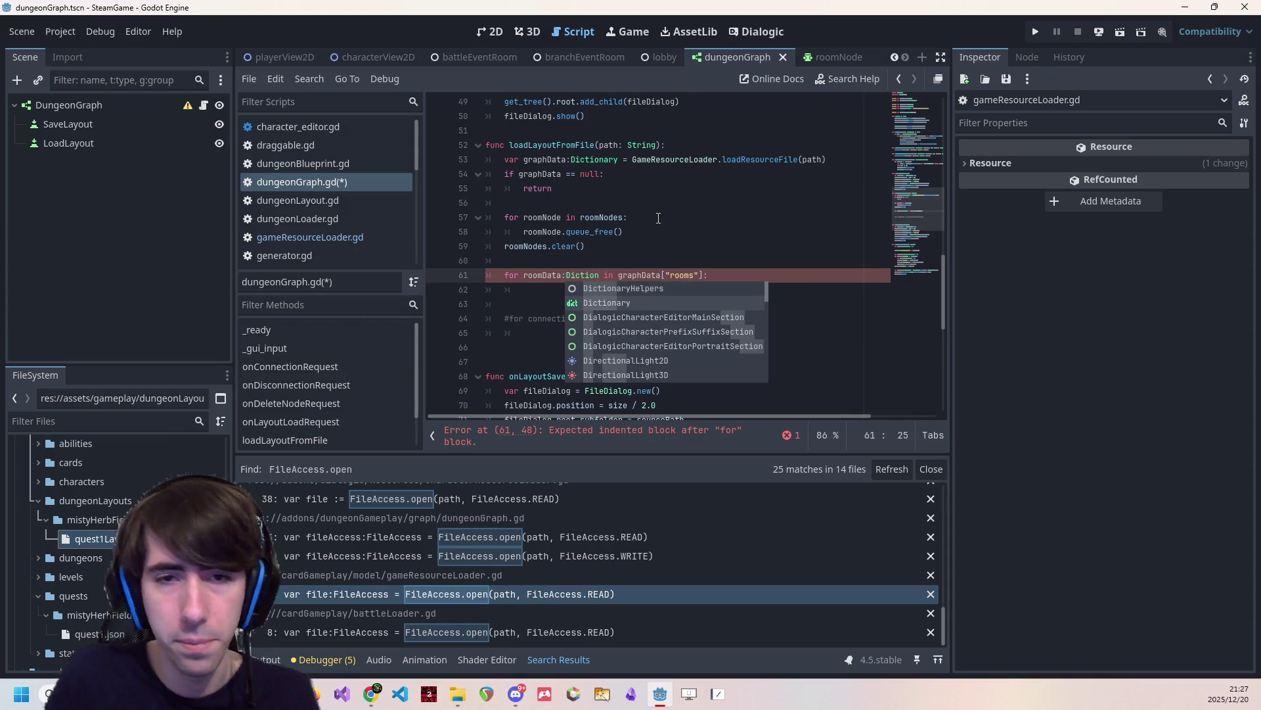
key(Return)
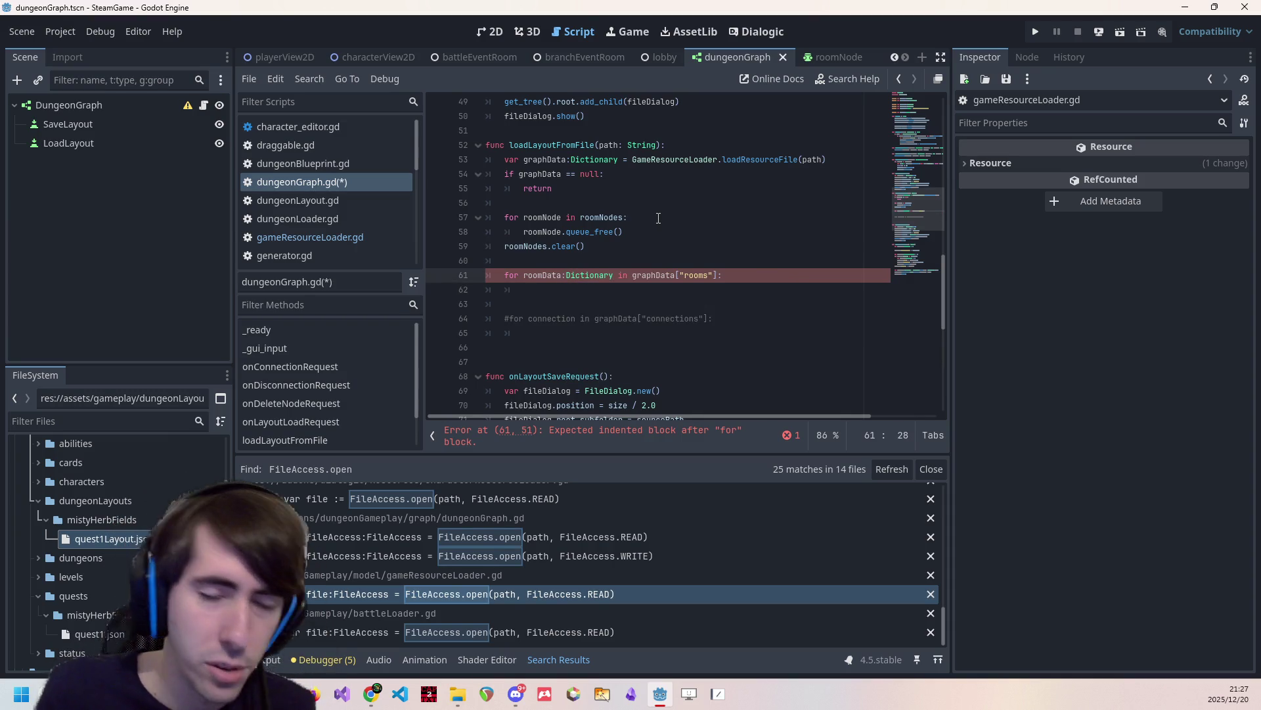
key(Down)
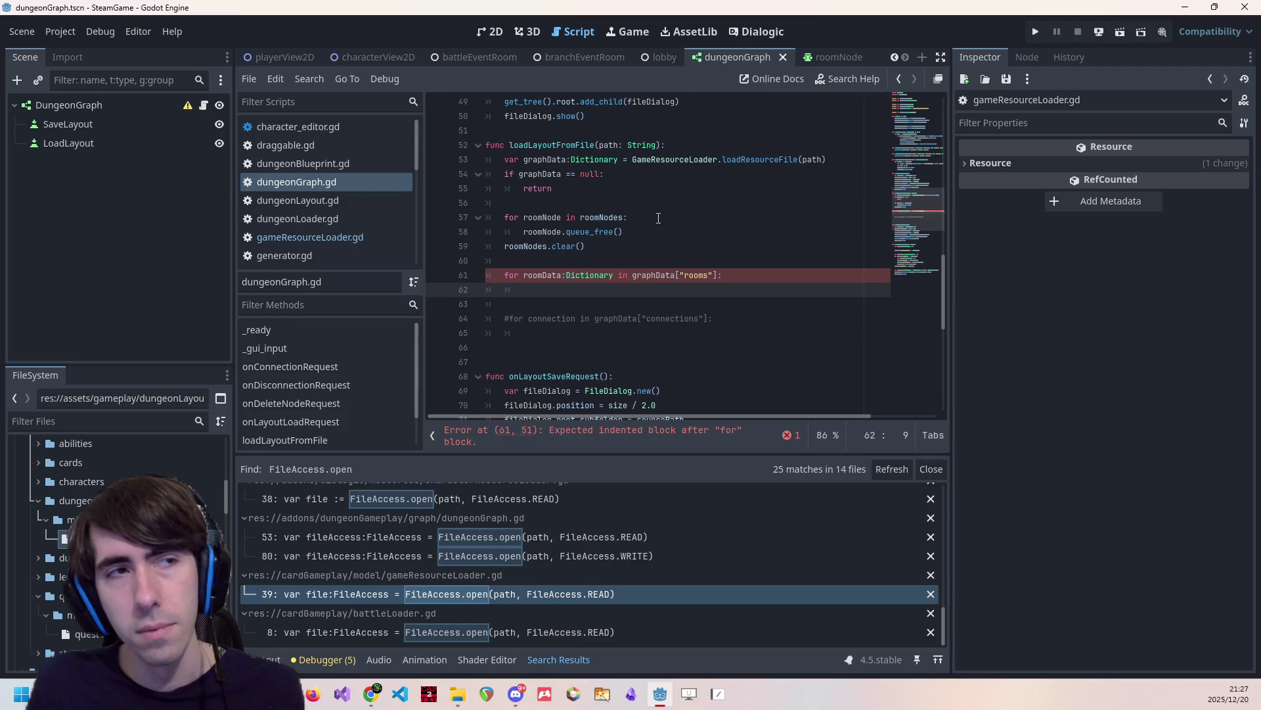
text(roomData)
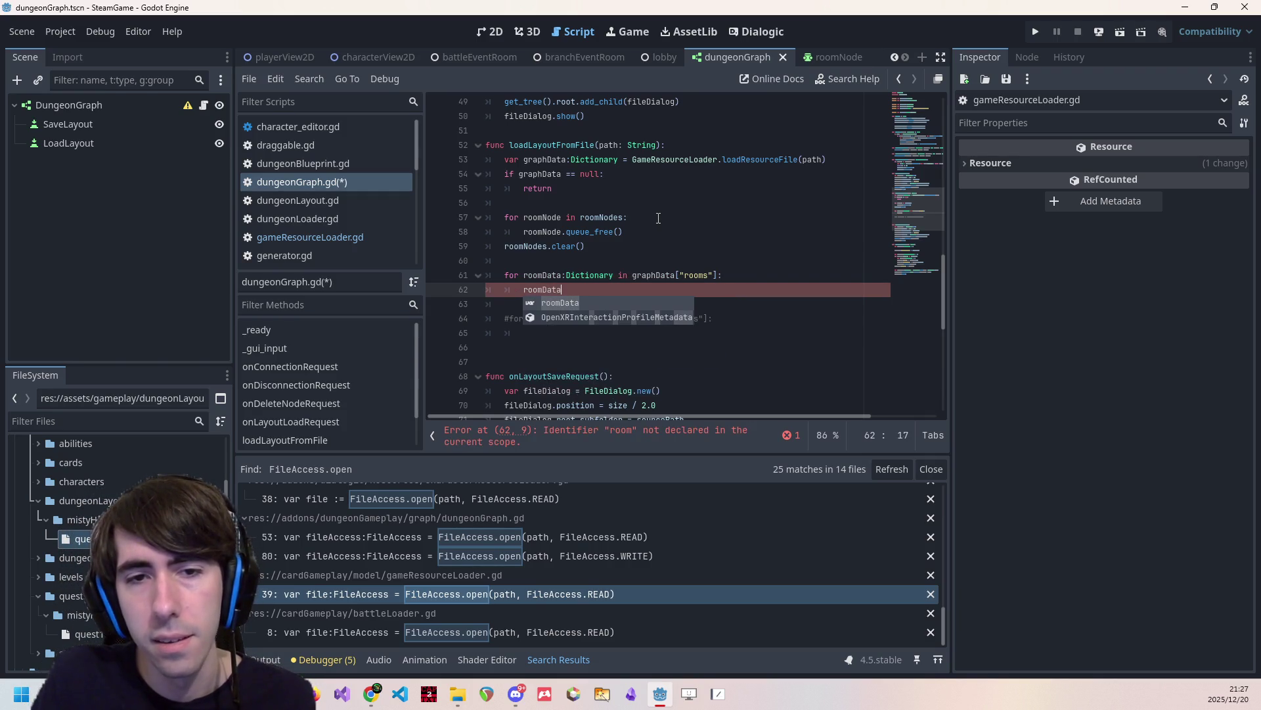
key(ctrl+BackSpace)
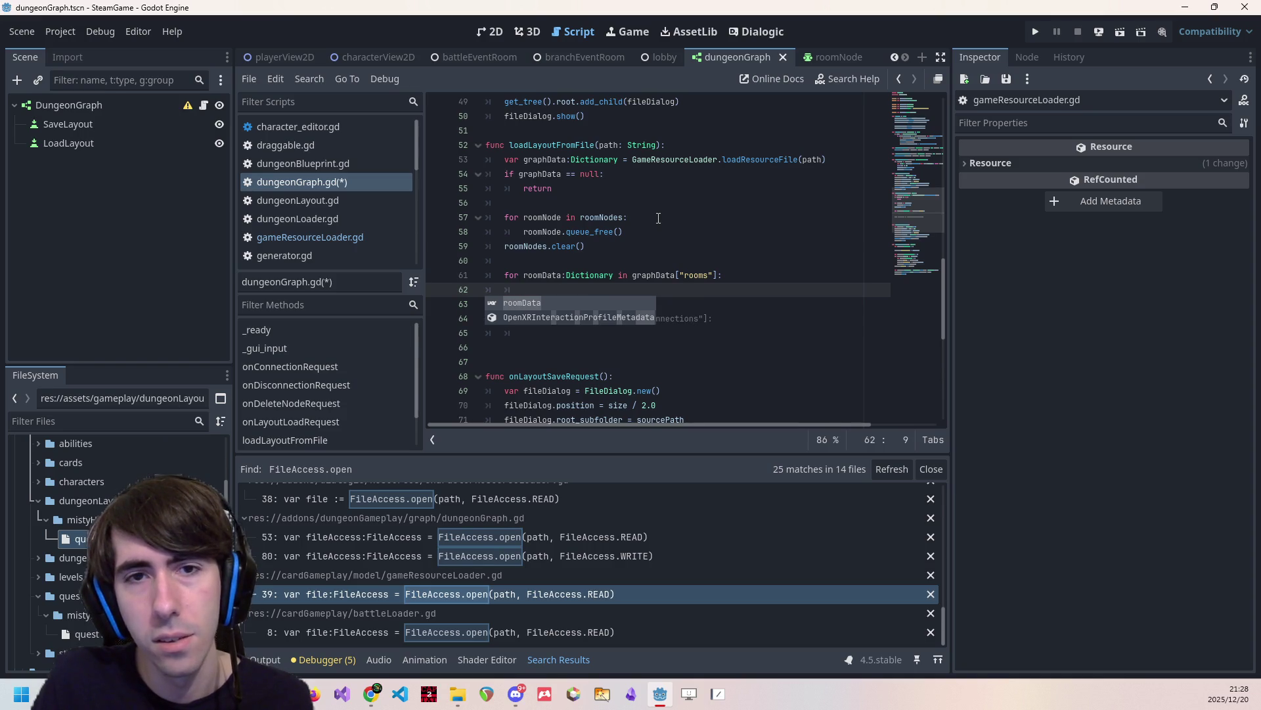
scroll(658, 218, down, 5)
scroll(658, 218, up, 8)
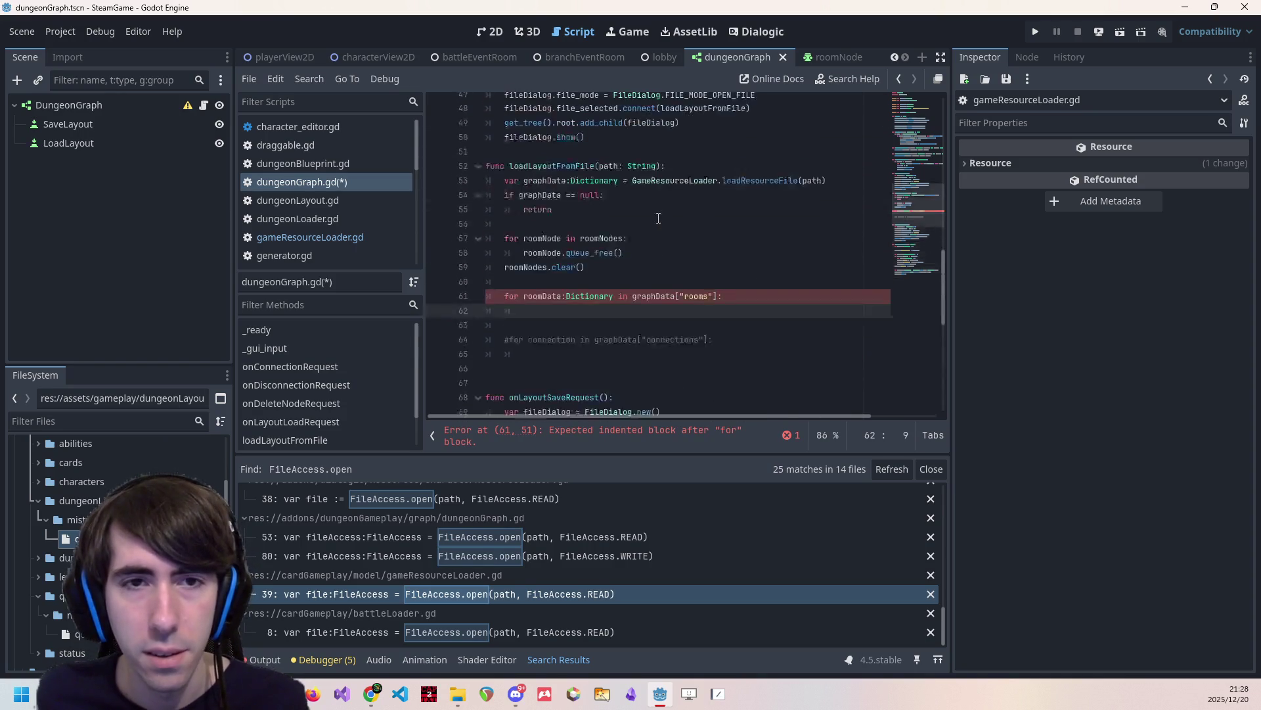
Declare a new 'func spawnNode():' above _gui_input.
scroll(658, 218, up, 7)
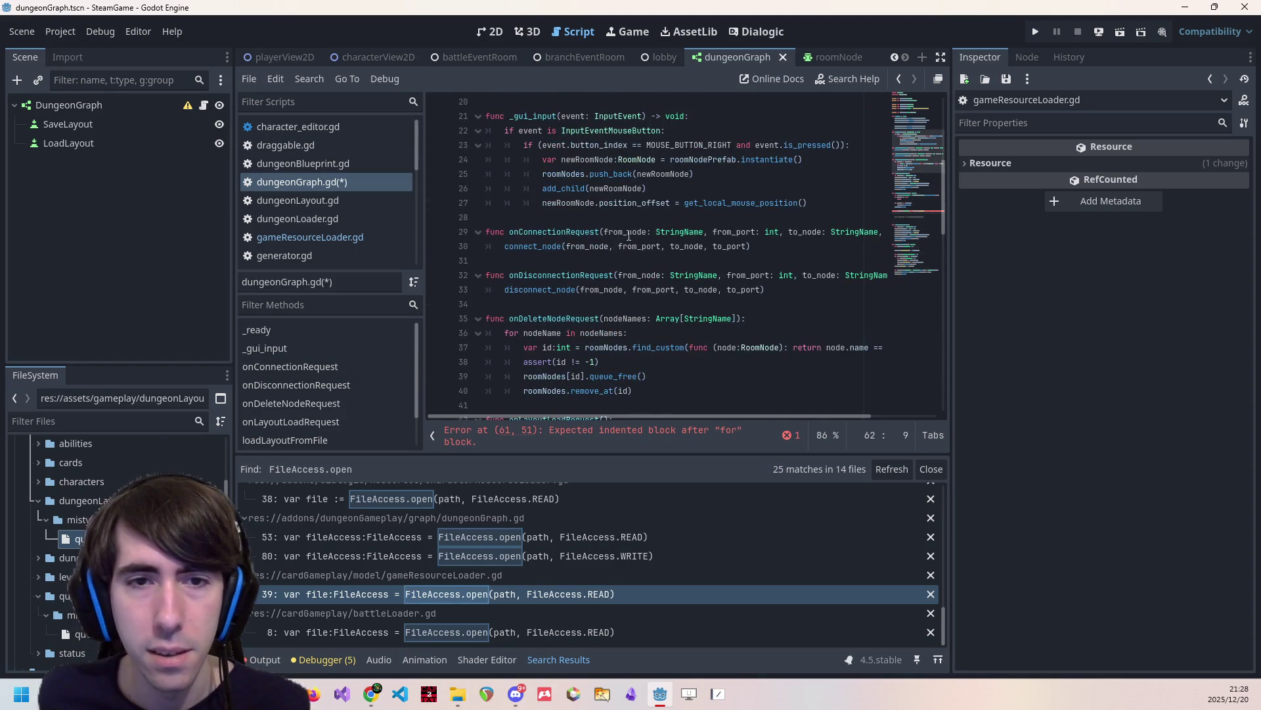
scroll(629, 235, up, 3)
mouse_move(848, 333)
mouse_down()
mouse_move(878, 312)
mouse_move(418, 293)
mouse_up()
click(718, 301)
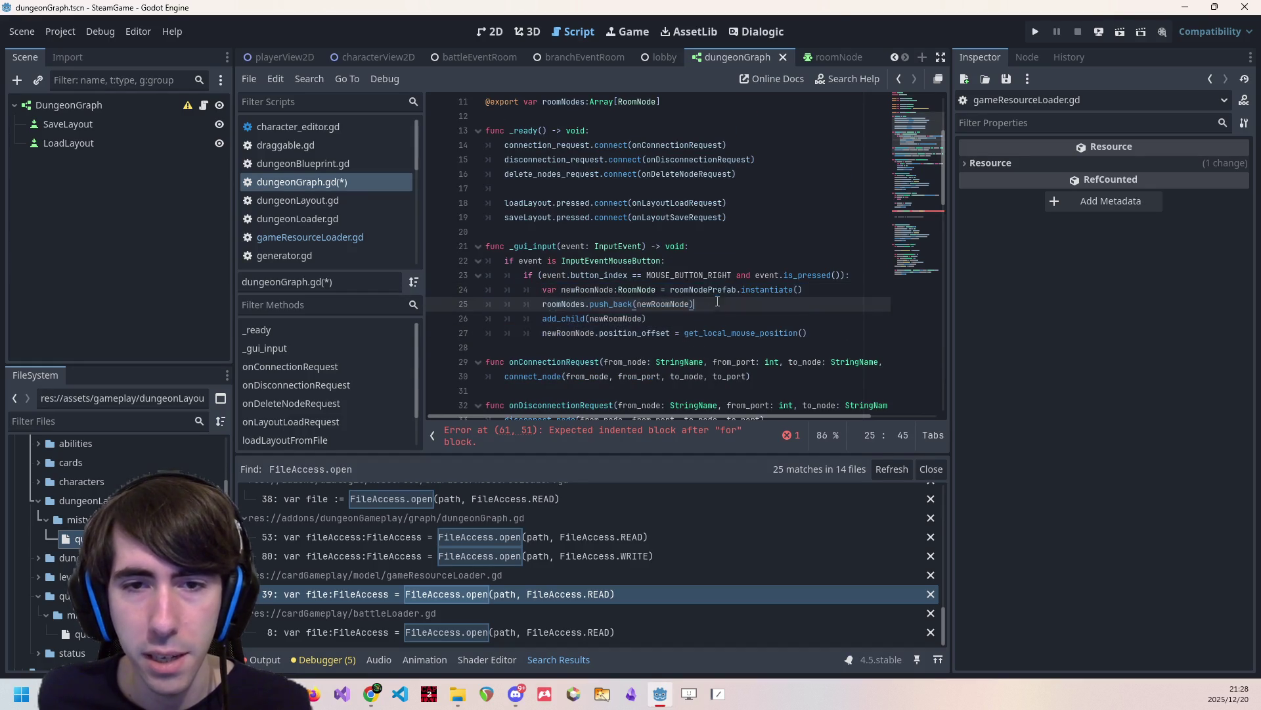
click(837, 332)
click(582, 237)
key(Return)
key(Return)
key(Up)
text(unc)
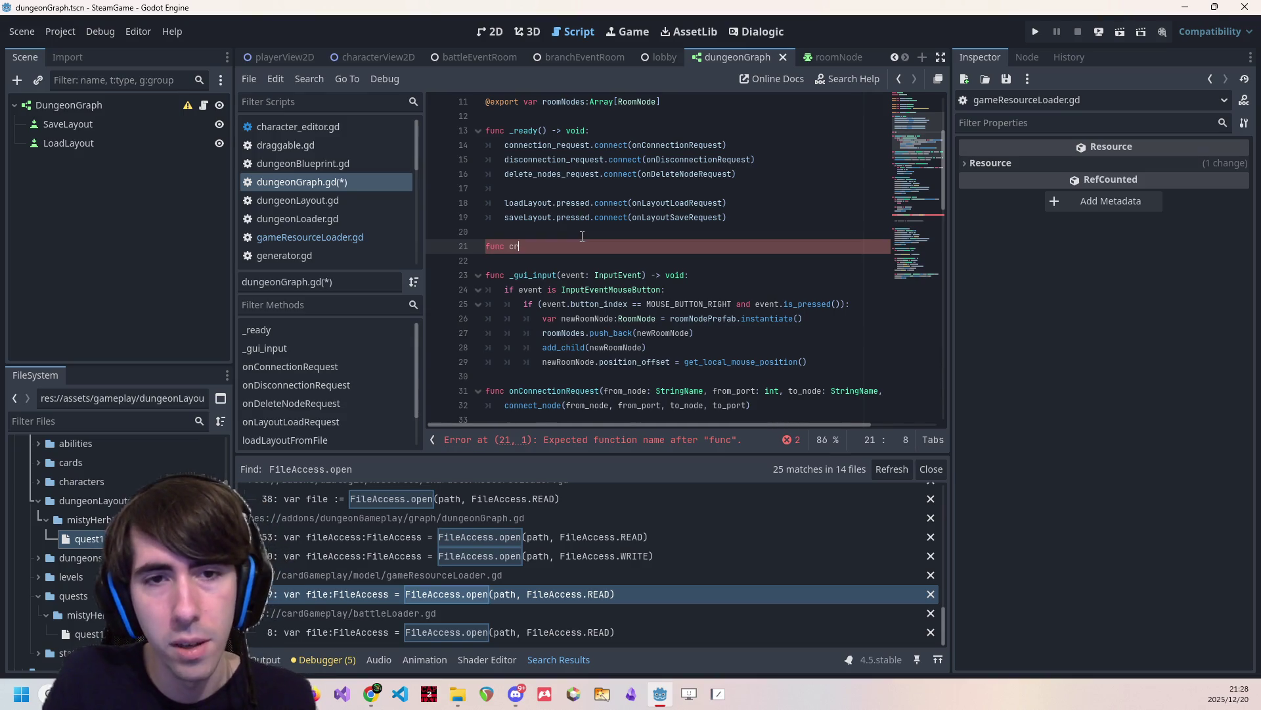
key(ctrl+BackSpace)
text(spawnNode())
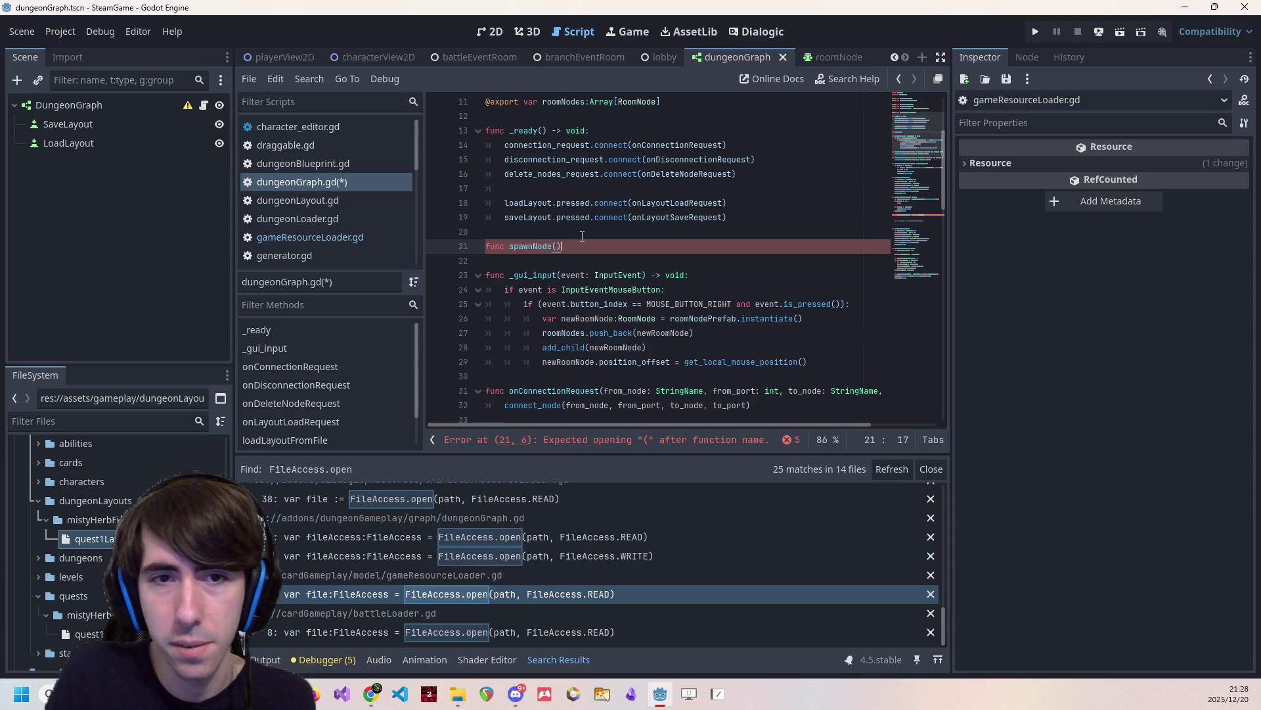
text(:)
key(Return)
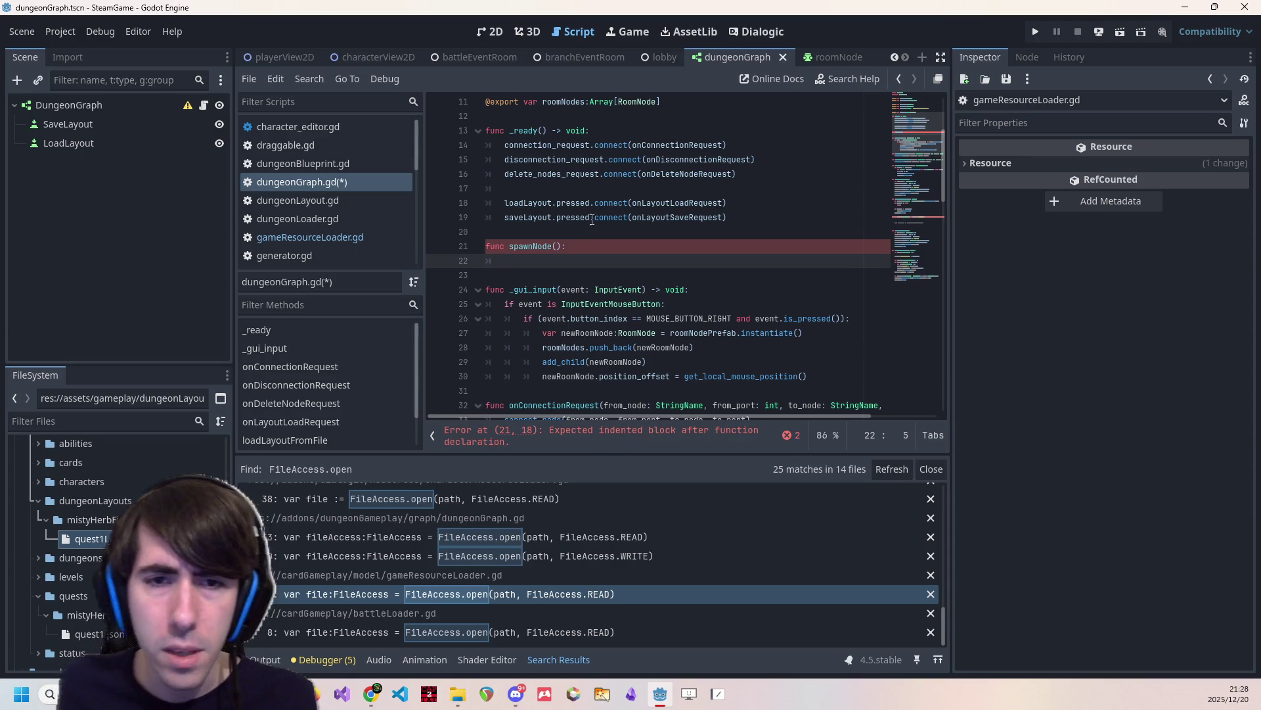
Copy the four room-creation lines from _gui_input into spawnNode with corrected indentation.
mouse_move(695, 347)
mouse_down()
mouse_move(539, 332)
mouse_move(411, 338)
mouse_up()
mouse_move(811, 375)
mouse_down()
mouse_move(592, 363)
mouse_move(500, 322)
mouse_move(460, 349)
mouse_move(426, 336)
mouse_up()
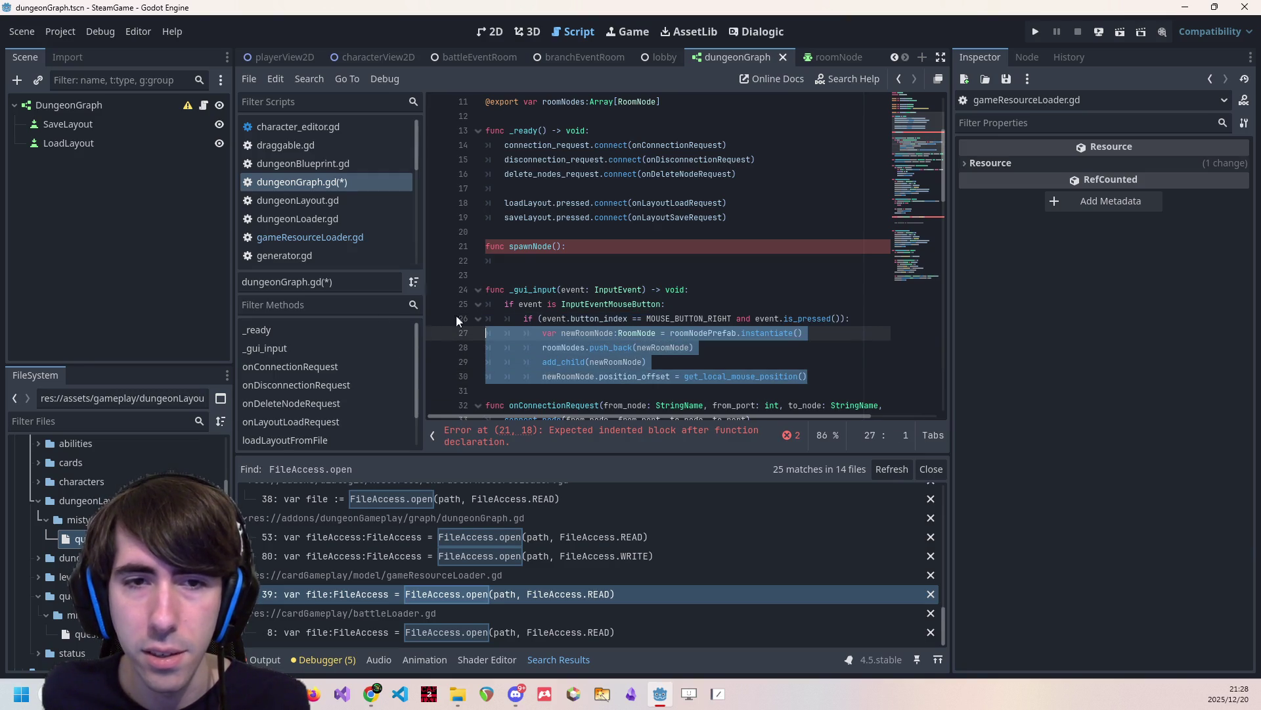
key(ctrl+c)
click(567, 260)
key(ctrl+v)
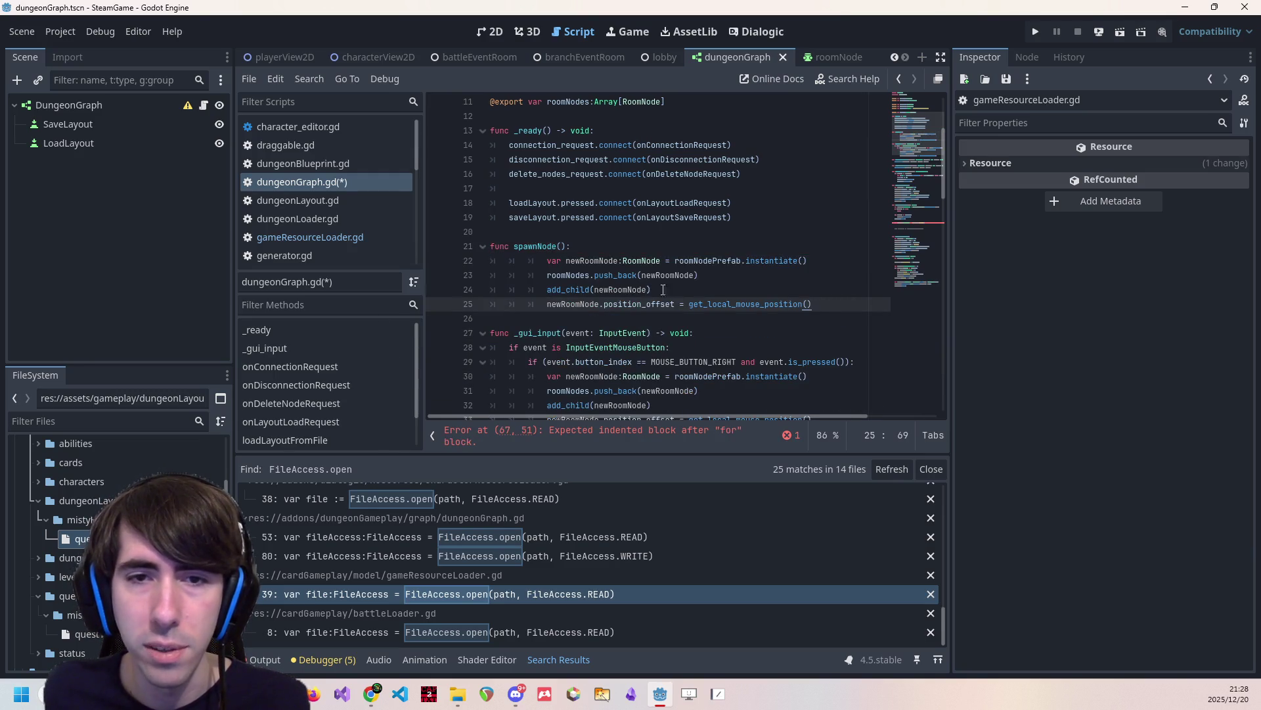
drag(832, 304, 489, 260)
key(shift+Tab)
key(shift+Tab)
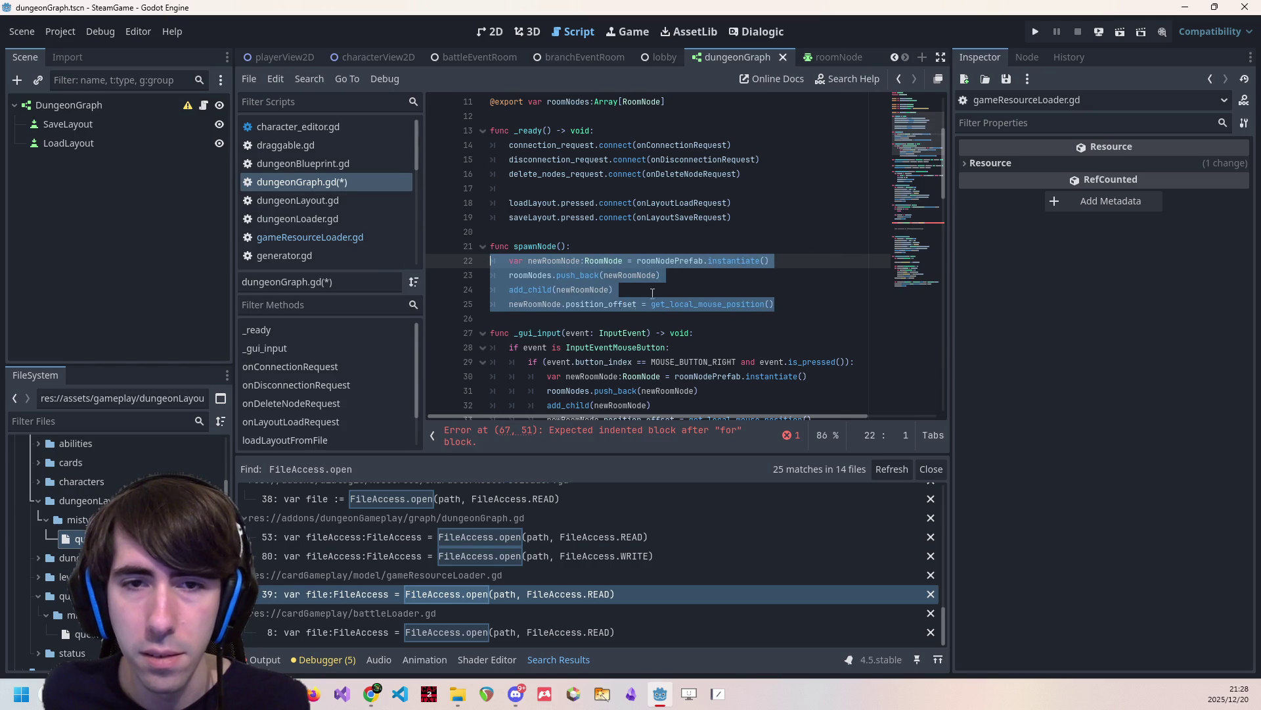
click(652, 293)
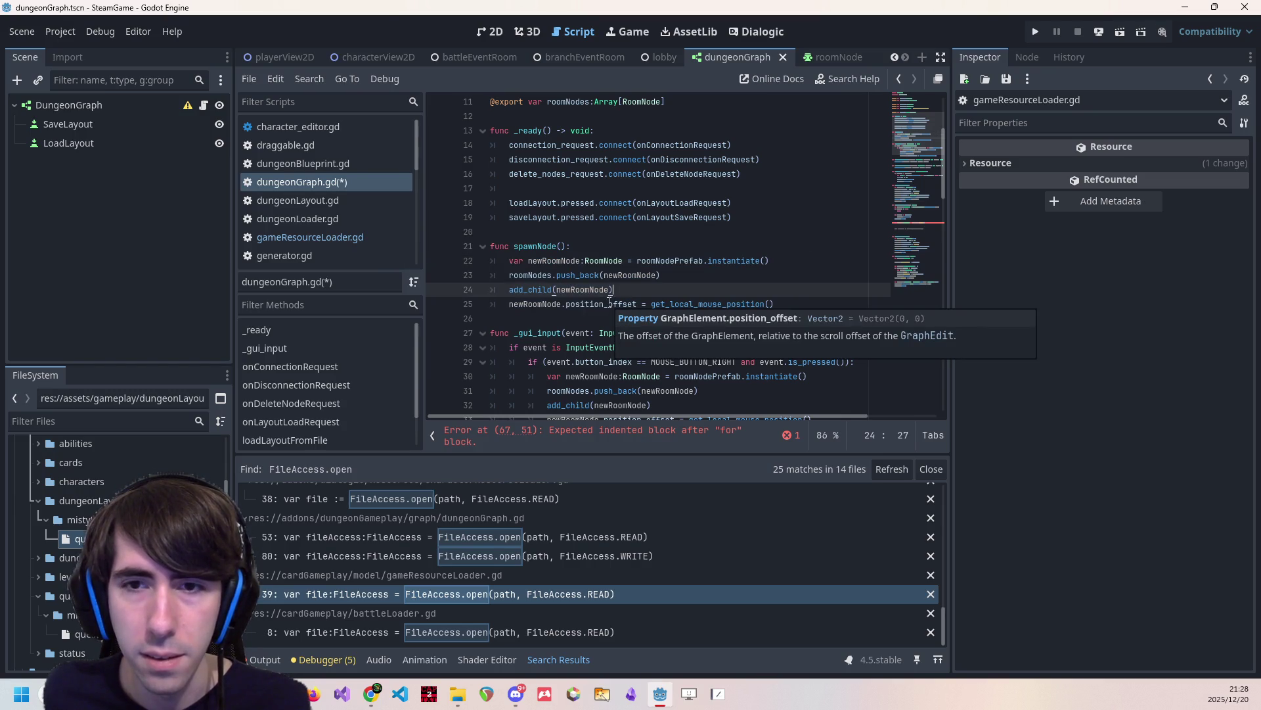
click(564, 246)
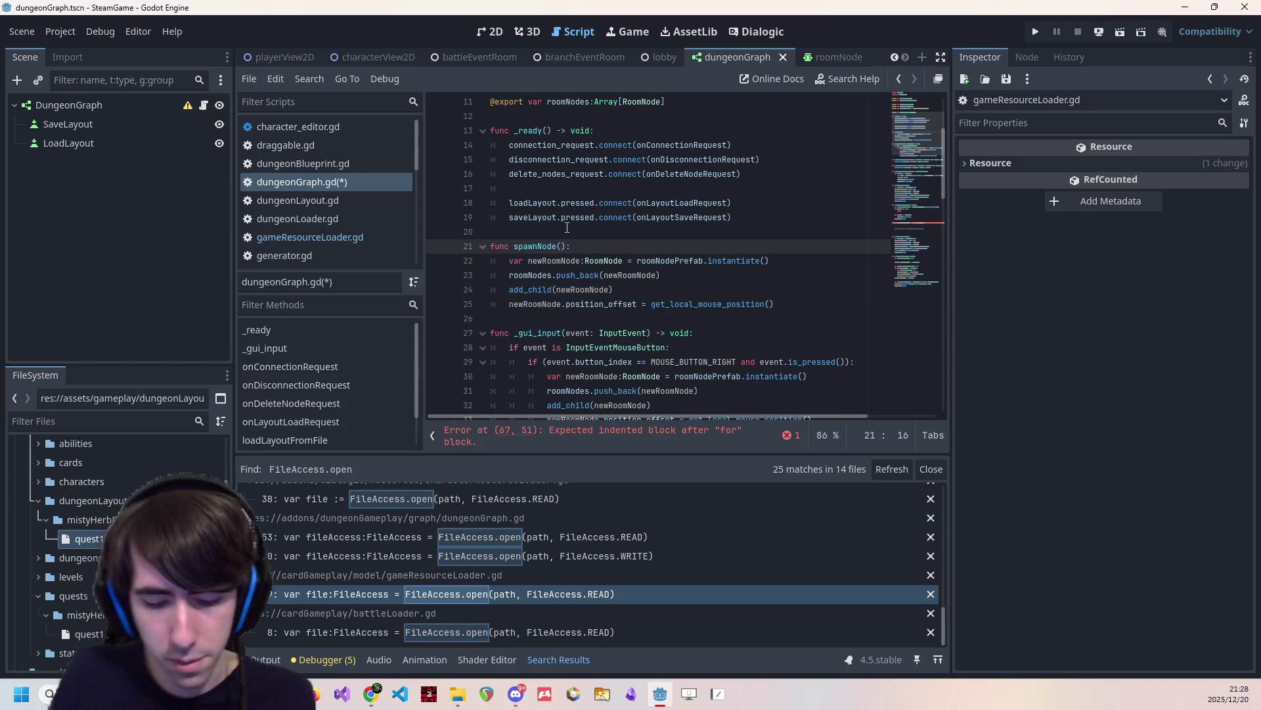
Give spawnNode a pos:Vector2 parameter and set position_offset to pos.
text(ector2)
key(ctrl+s)
drag(774, 303, 651, 304)
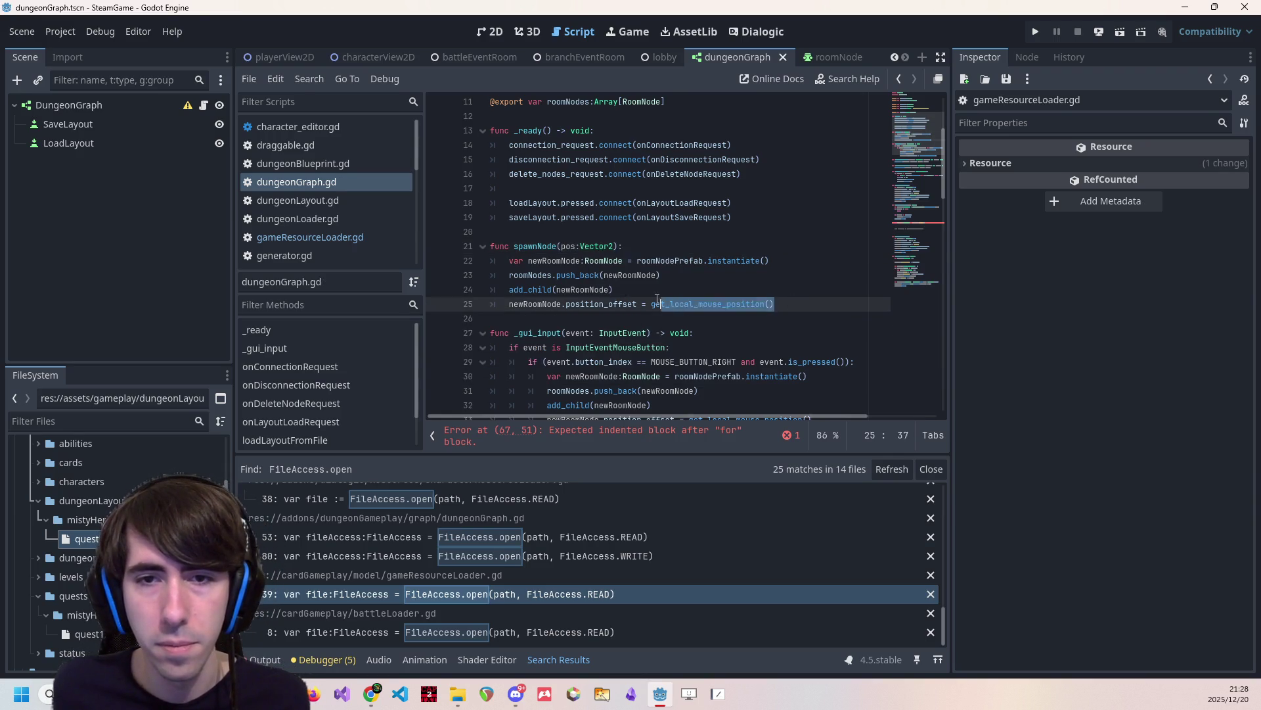
scroll(657, 302, down, 3)
text(pos)
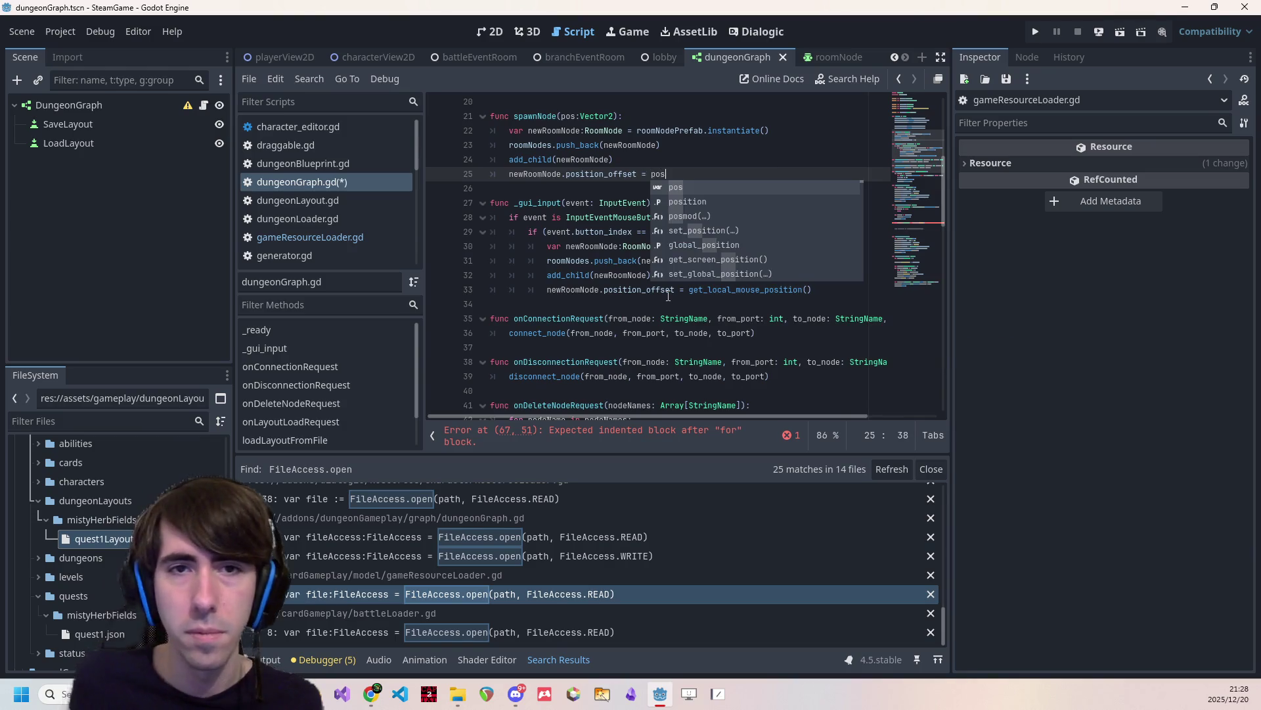
Add a spawnNode(get_local_mouse_position()) call to the right-click handler.
double_click(529, 116)
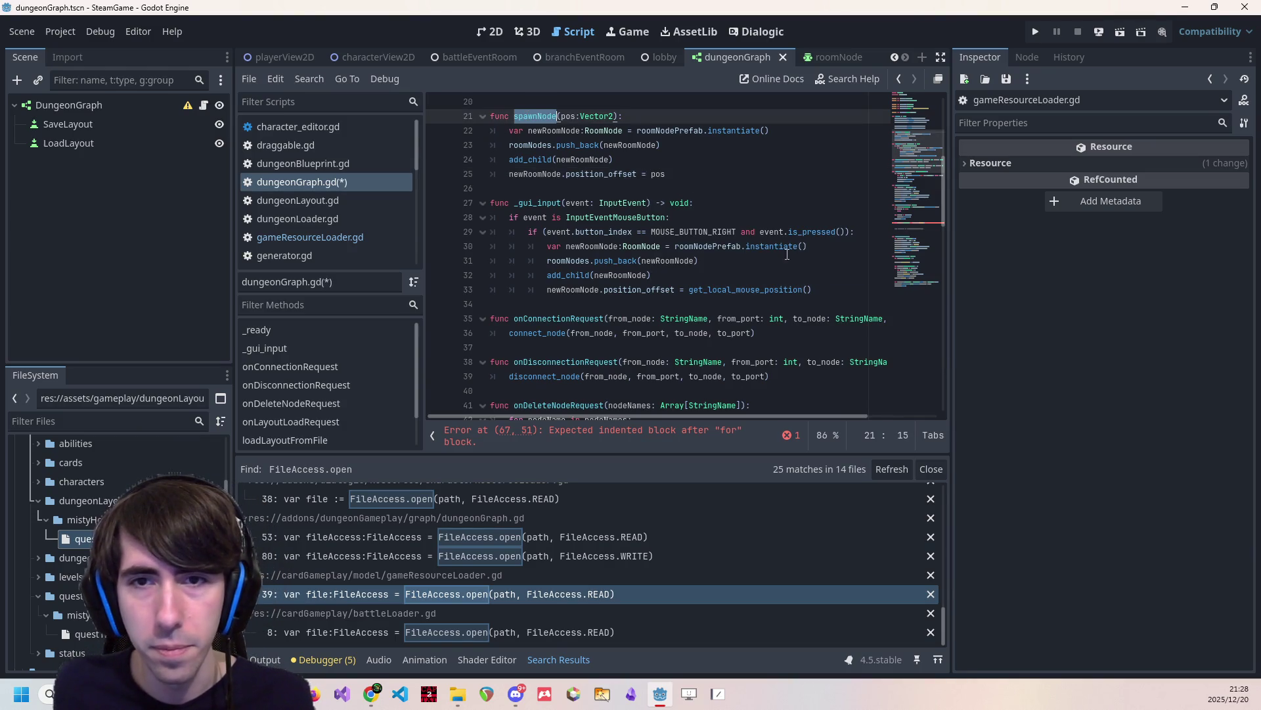
click(837, 290)
key(Return)
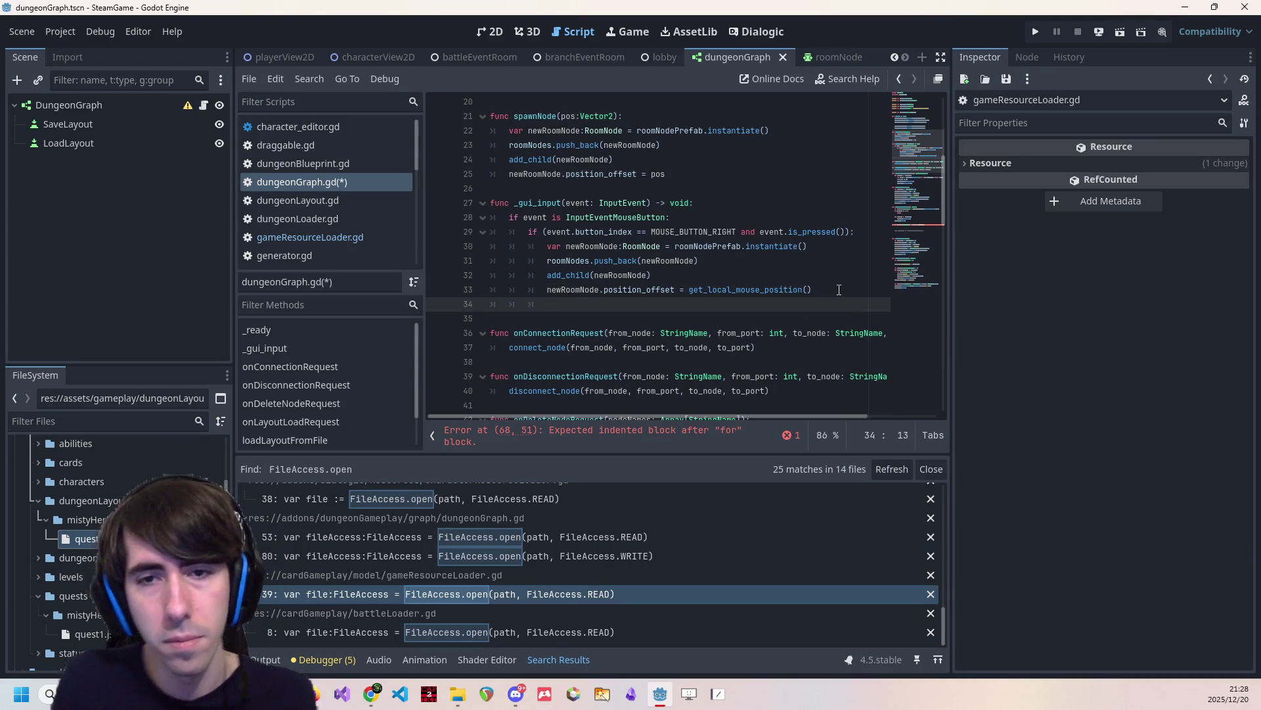
key(ctrl+v)
text(())
key(Up)
key(shift+End)
key(ctrl+c)
key(Down)
key(Left)
key(ctrl+v)
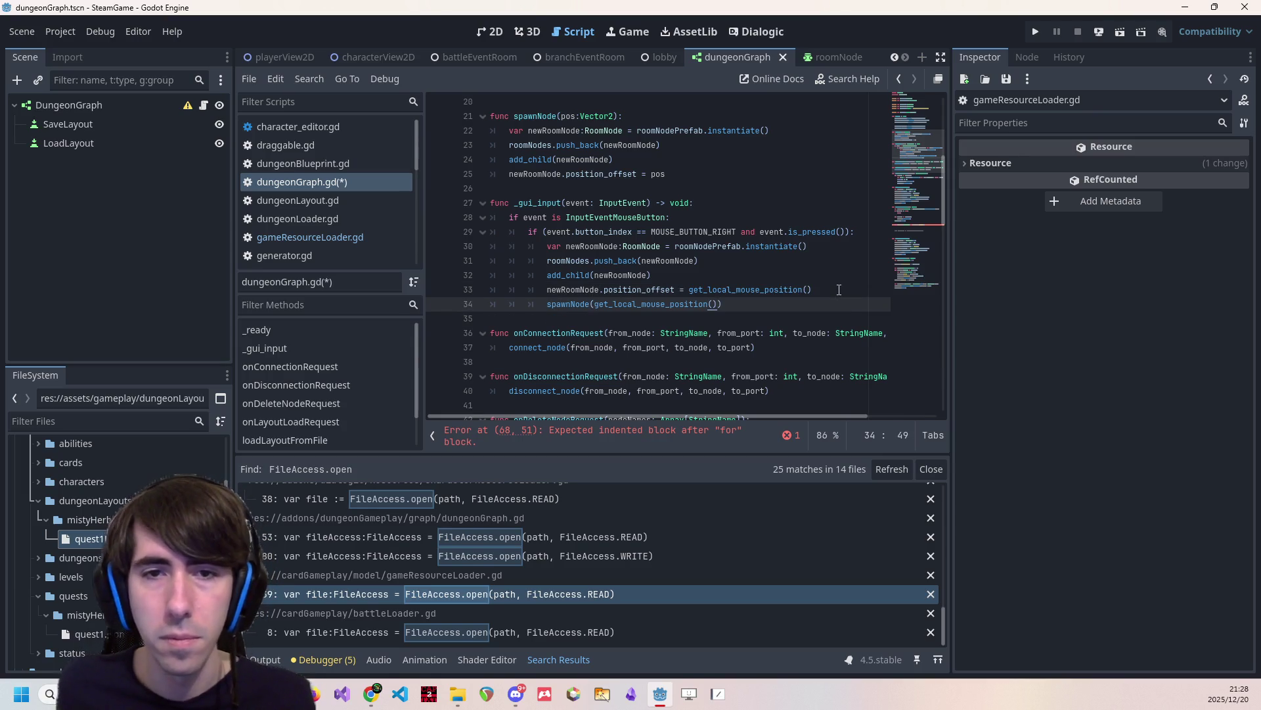
Delete the duplicated room-spawning lines from _gui_input and save the script.
drag(839, 290, 549, 246)
key(BackSpace)
scroll(686, 230, up, 2)
key(ctrl+s)
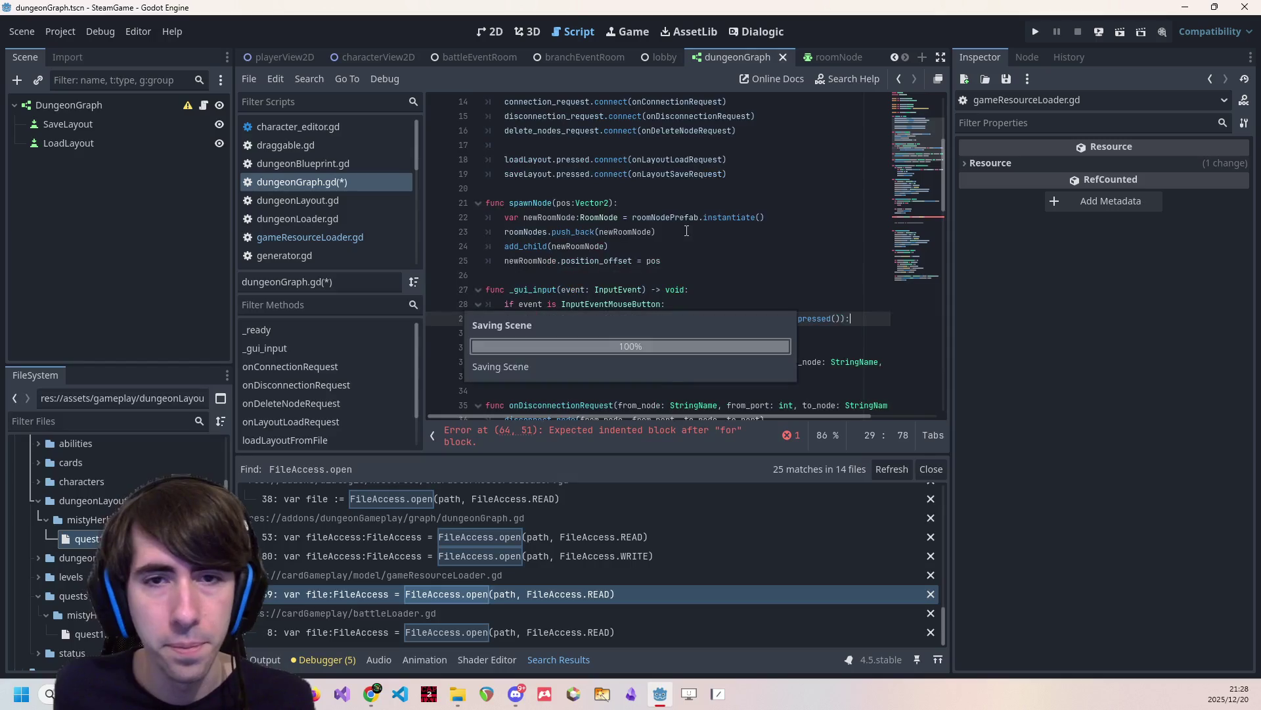
click(685, 259)
click(557, 202)
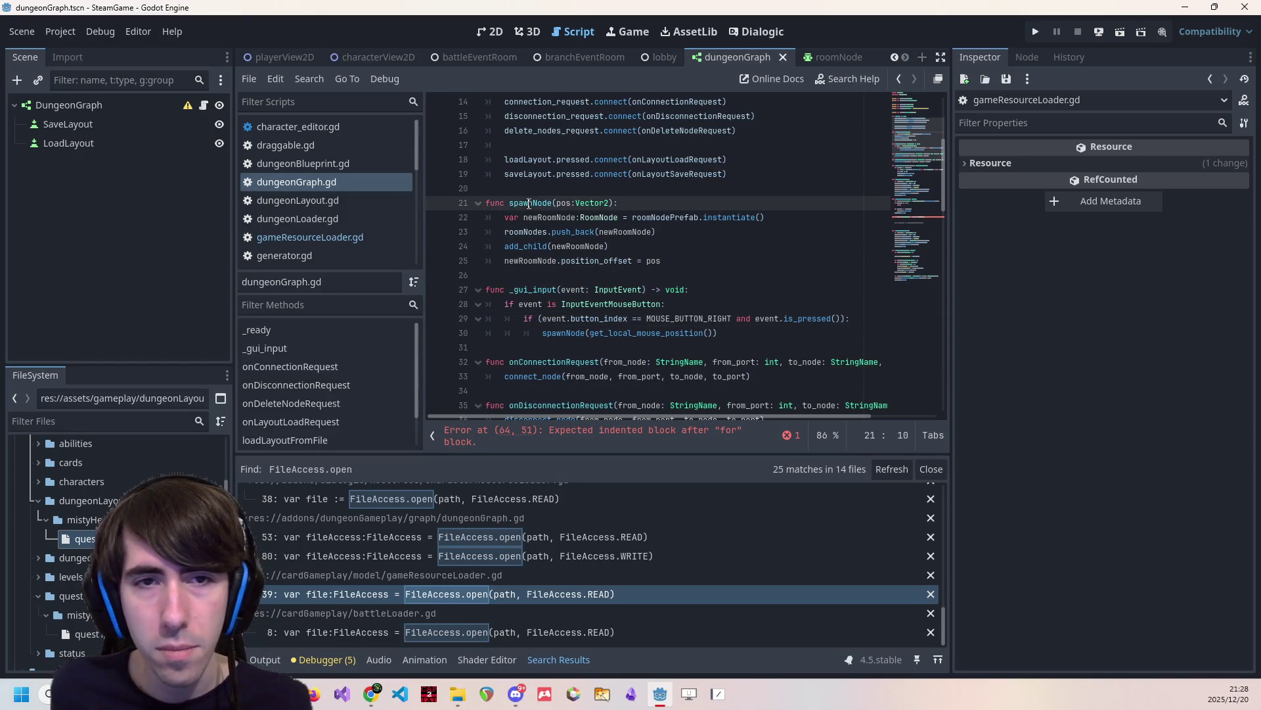
scroll(599, 316, down, 10)
scroll(598, 316, up, 2)
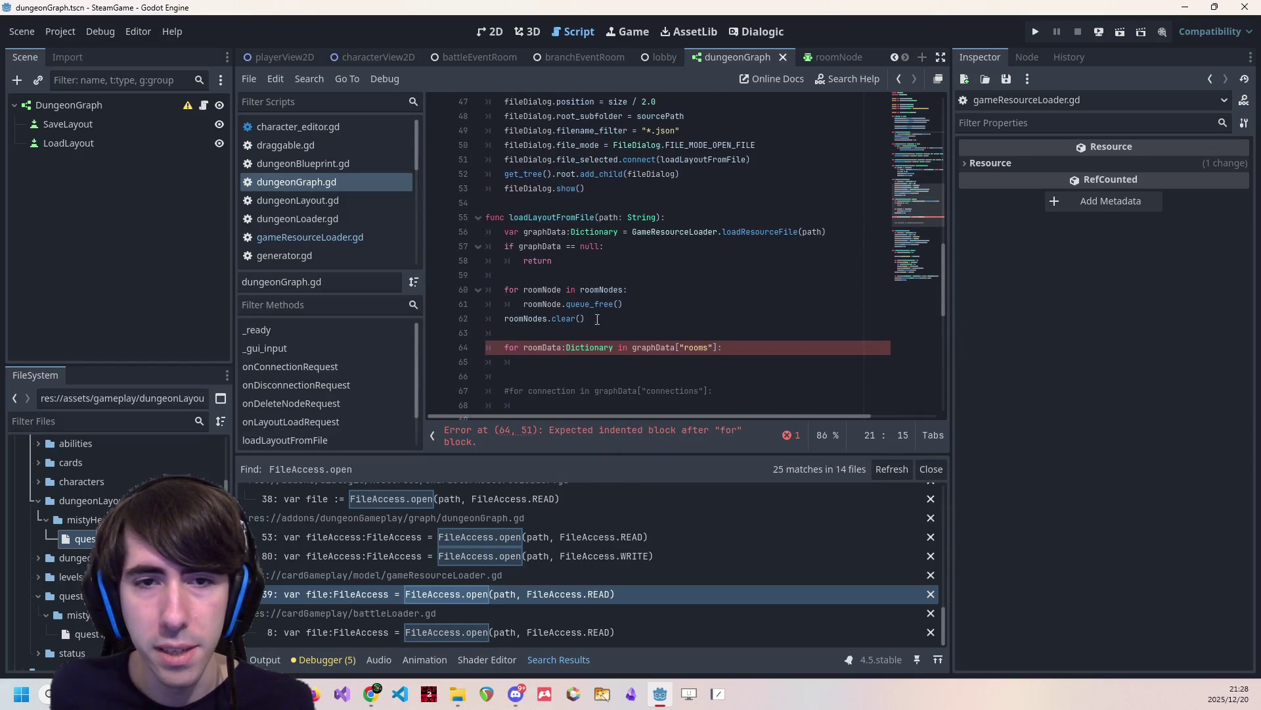
Call spawnNode() inside the rooms loop and start a new line at the end of spawnNode.
click(657, 361)
key(ctrl+v)
text(()
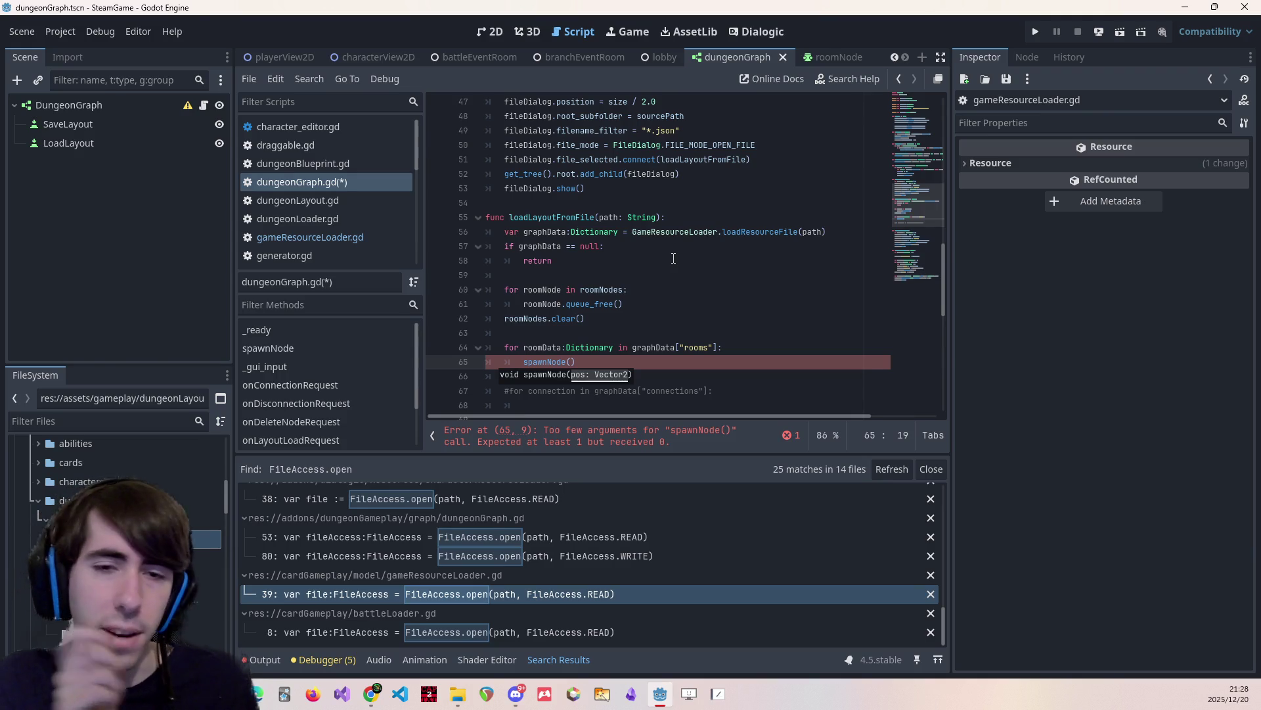
key(Escape)
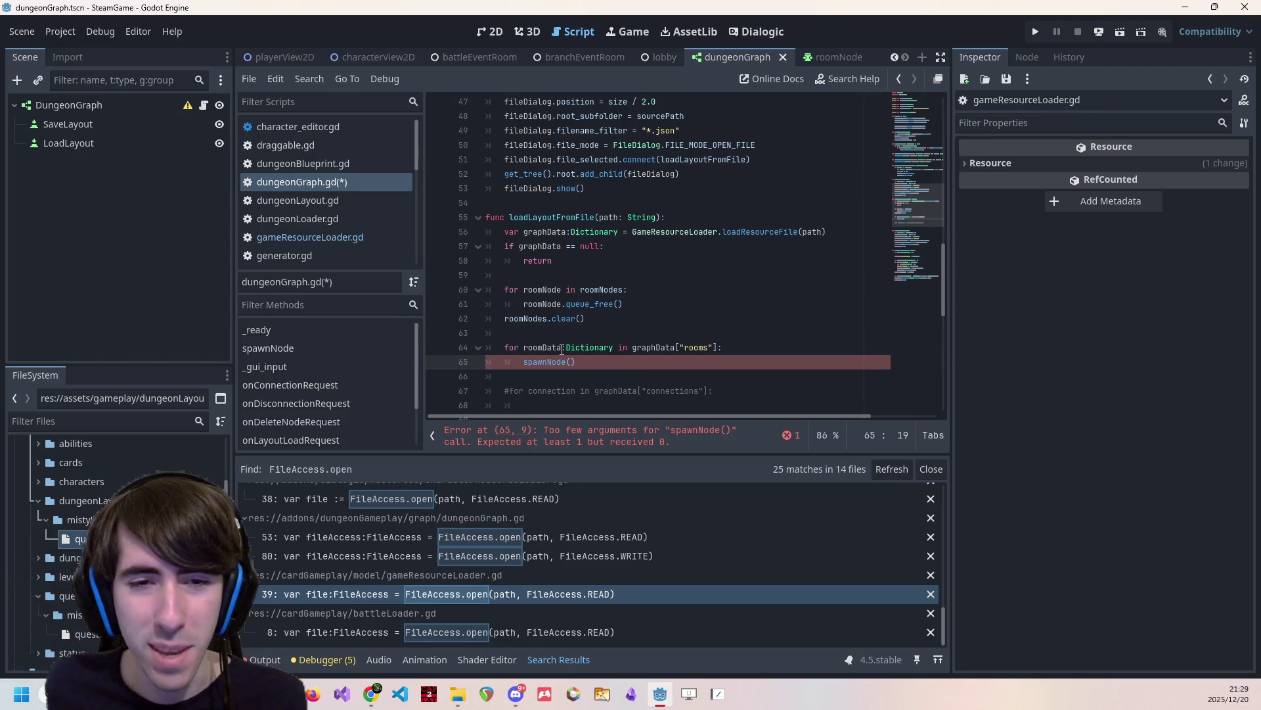
ctrl+click(545, 360)
click(718, 304)
key(Return)
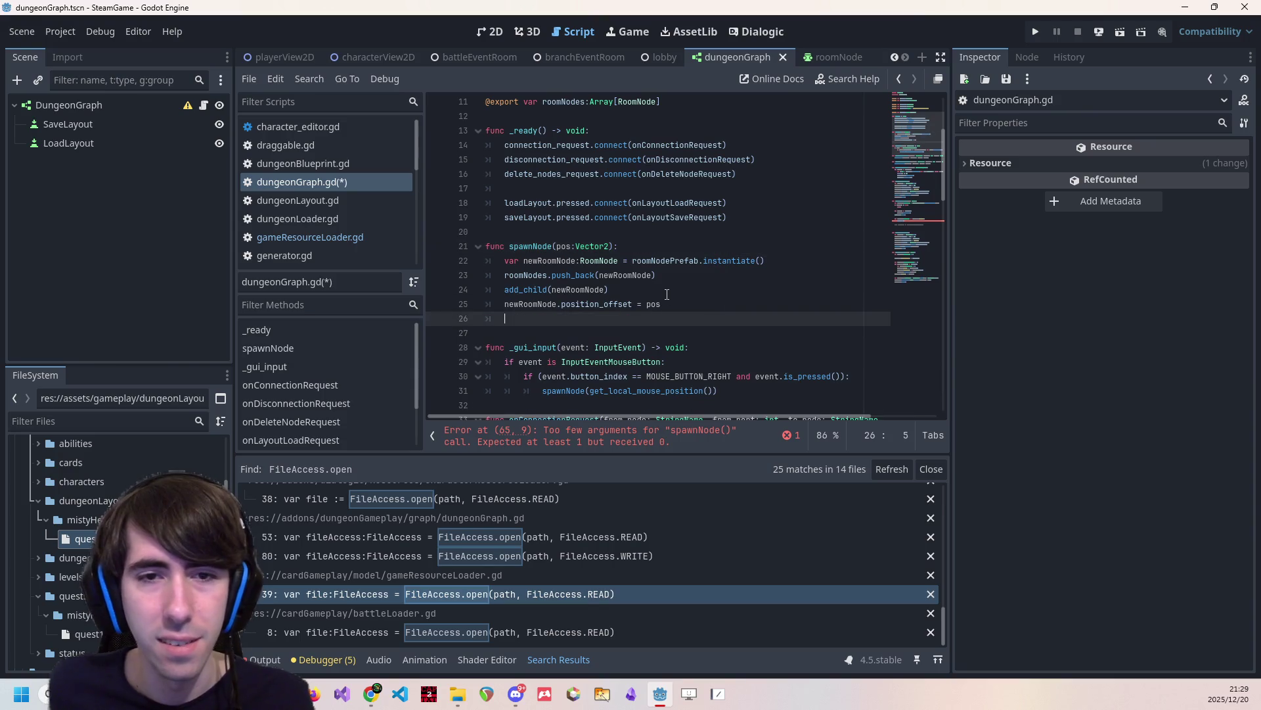
End spawnNode with 'return newRoomNode' and save.
text(eturn newR)
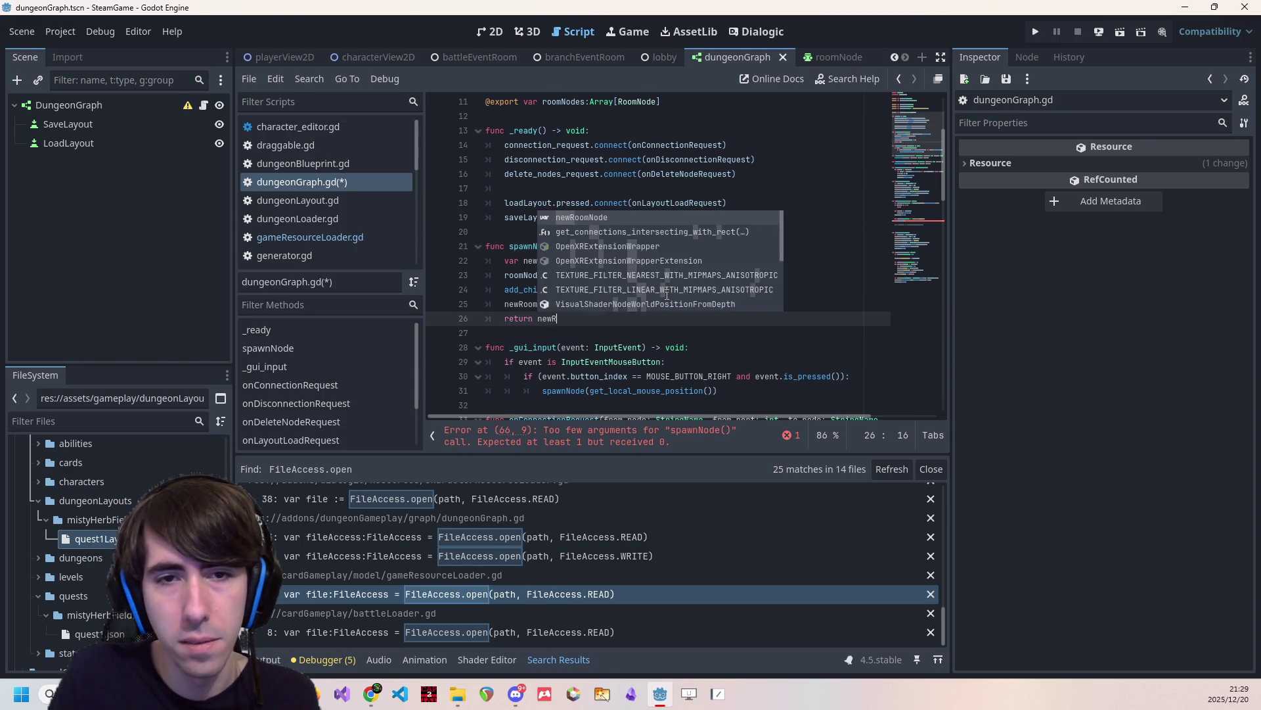
key(Return)
key(ctrl+s)
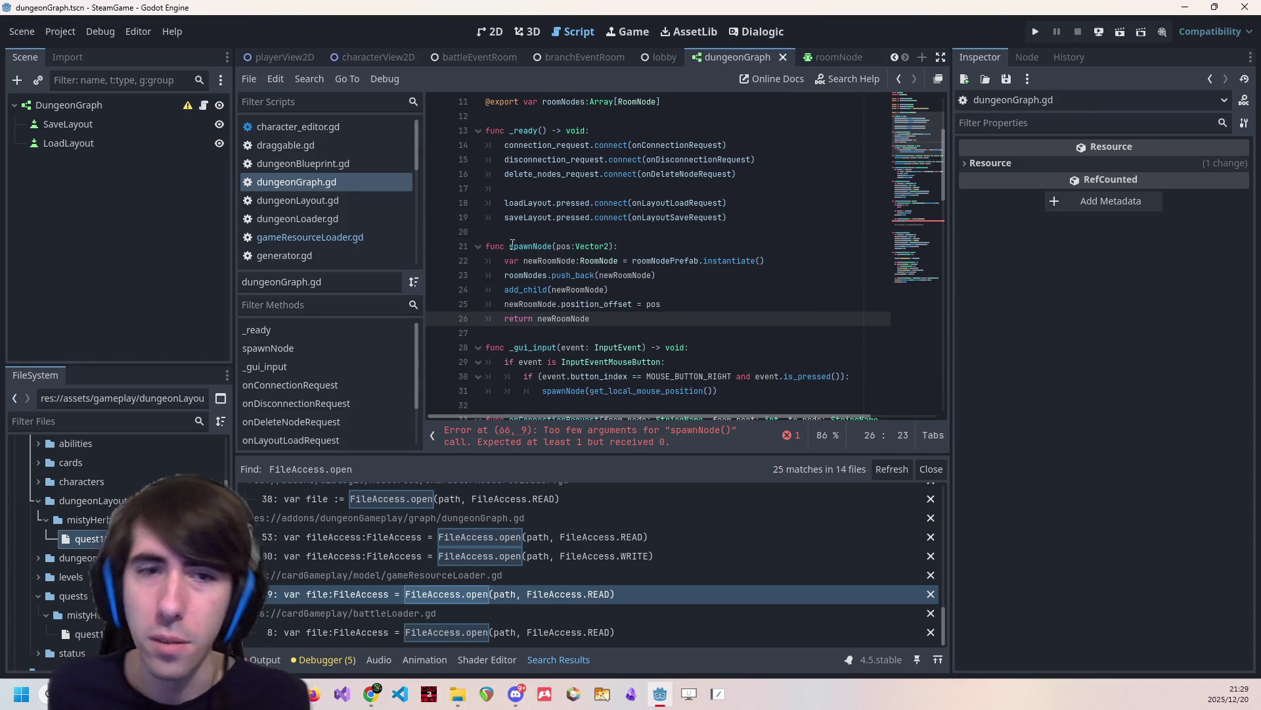
Rename spawnNode to spawnRoom in its definition and both calls, then save.
click(543, 246)
scroll(581, 224, down, 10)
scroll(581, 220, up, 8)
key(BackSpace)
key(BackSpace)
text(Room)
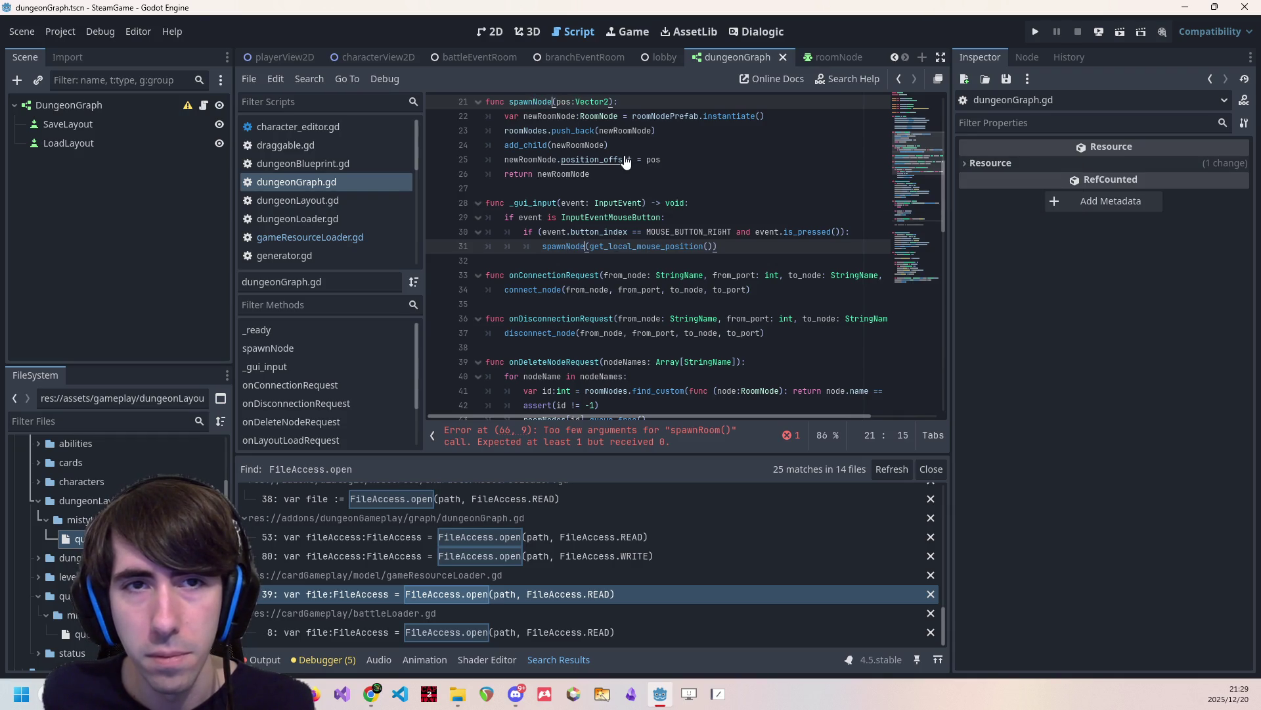
key(ctrl+s)
scroll(601, 199, up, 2)
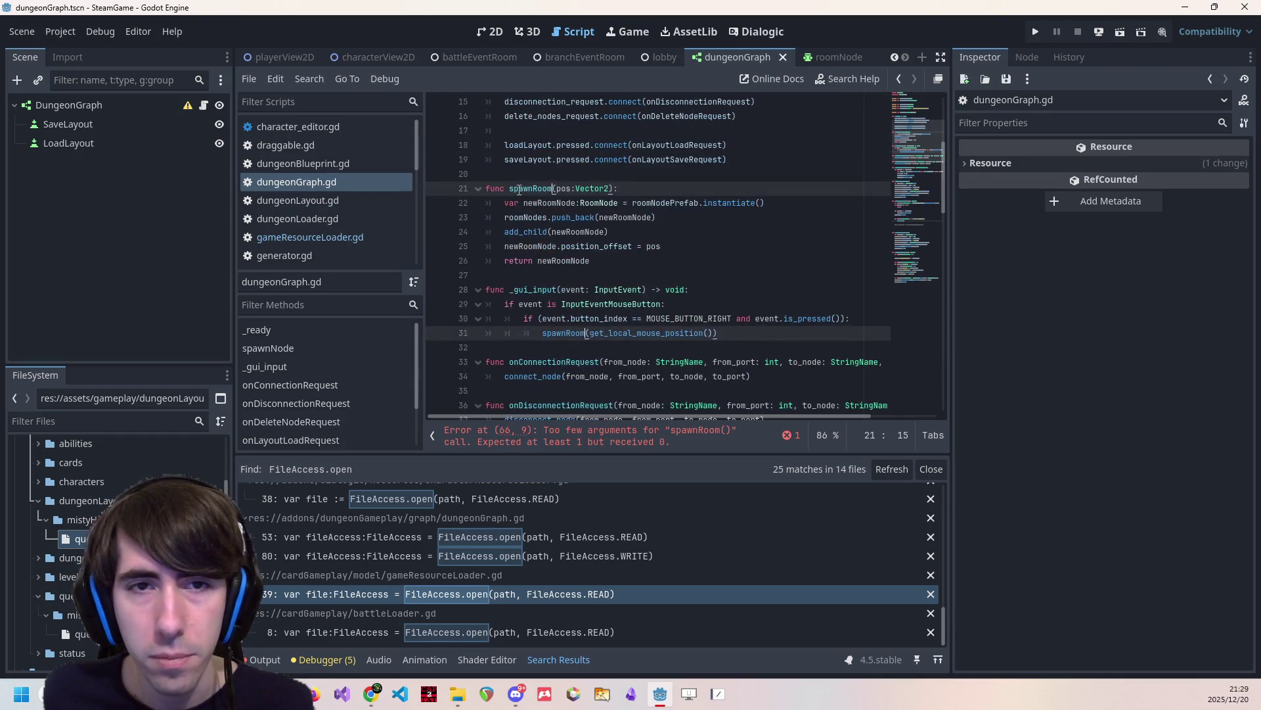
scroll(539, 217, down, 14)
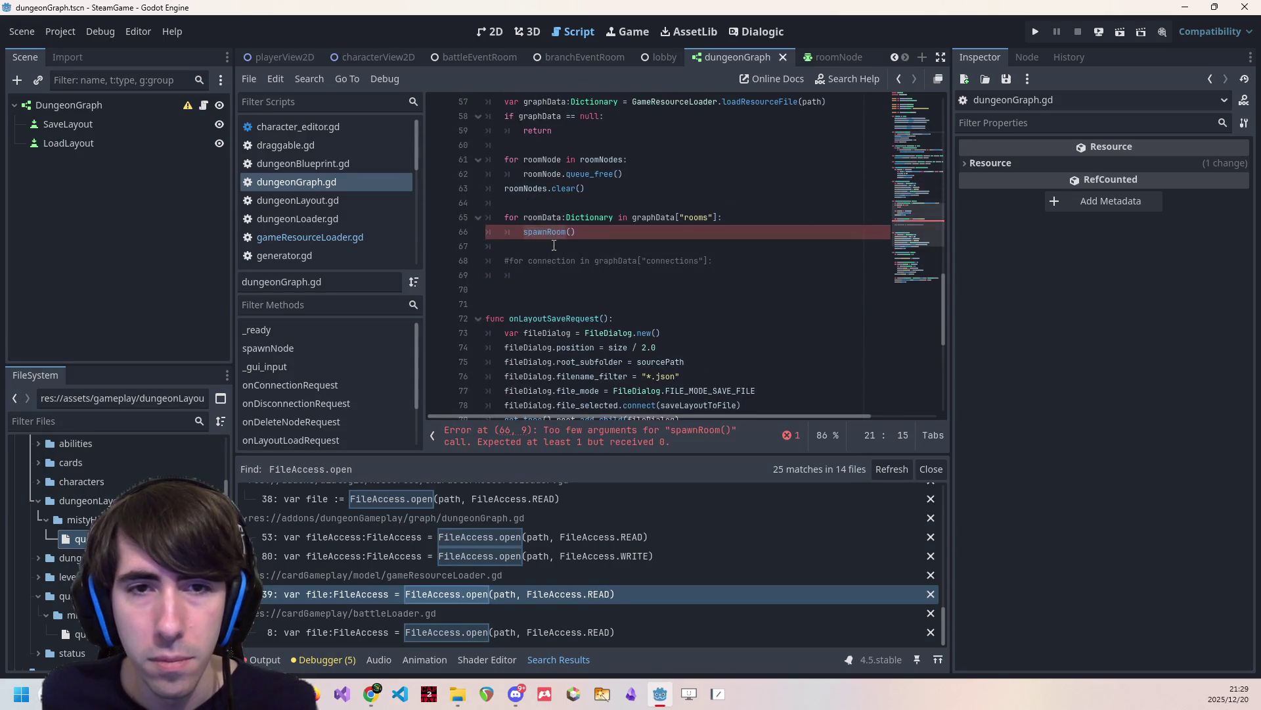
Write room = spawnRoom(roomData["position"]) and room.name = roomData["name"] in the rooms loop, then save.
click(527, 232)
text(roo)
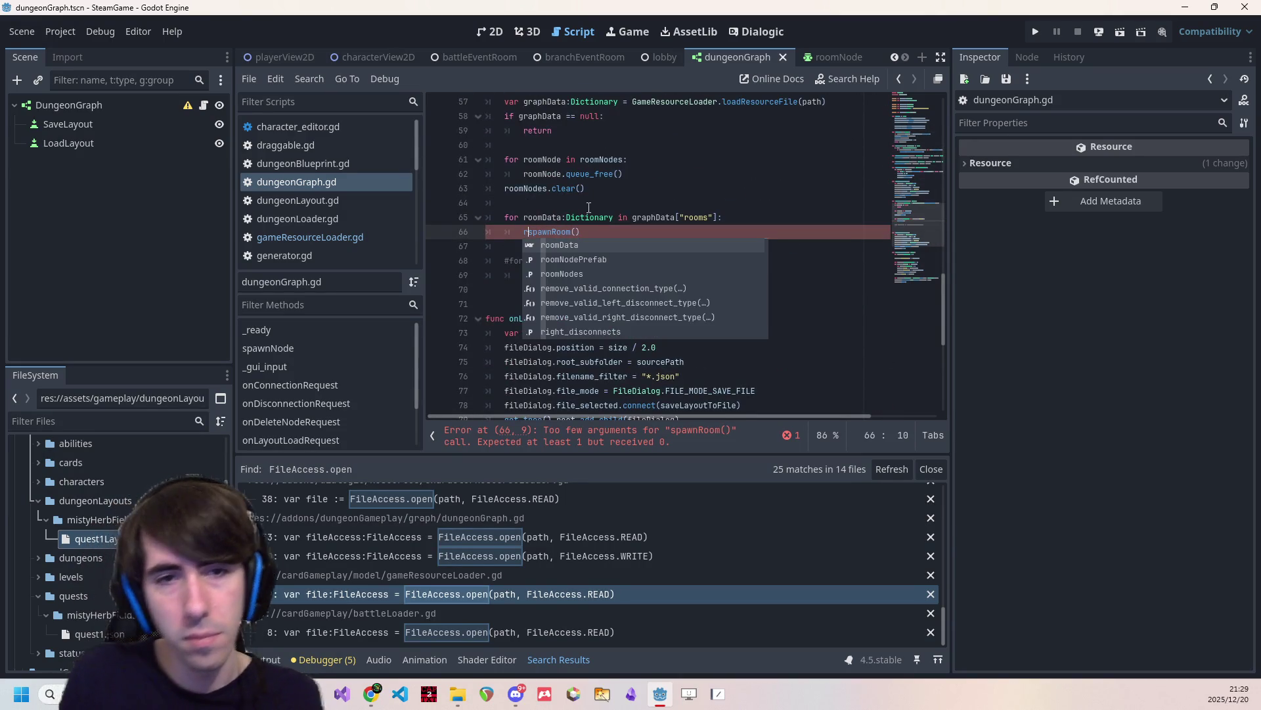
text(m =)
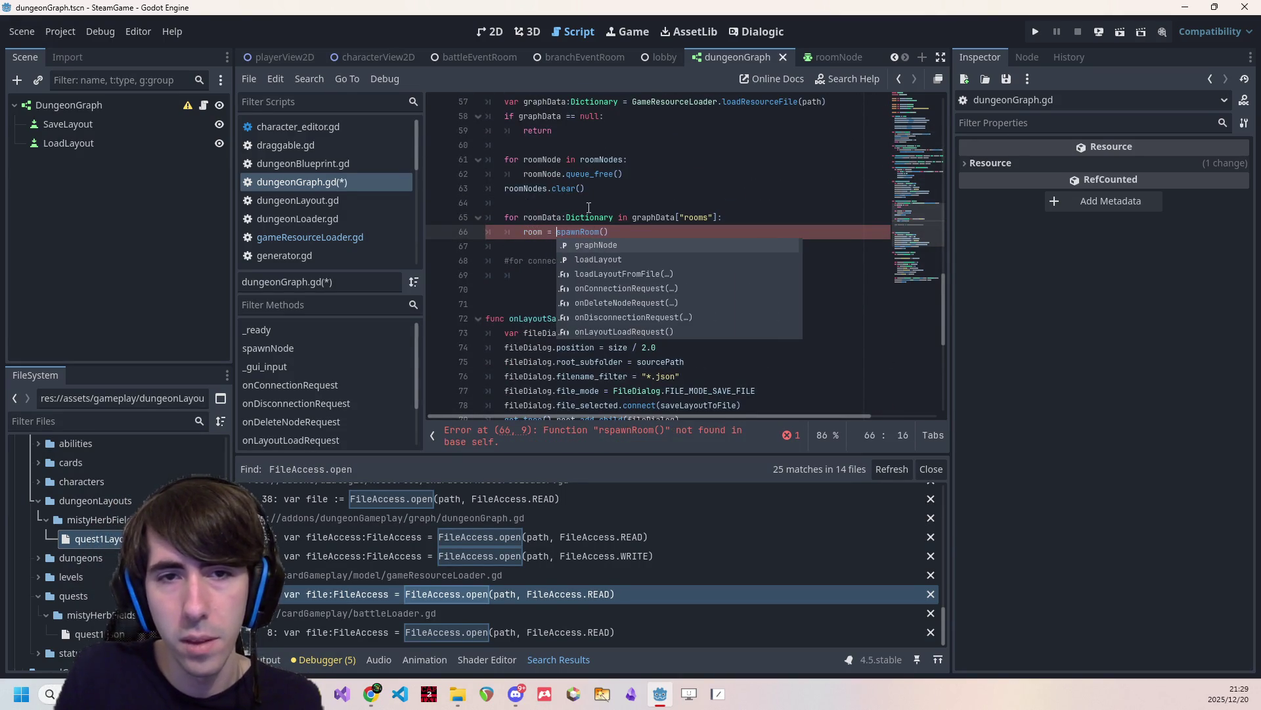
key(End)
key(Return)
key(BackSpace)
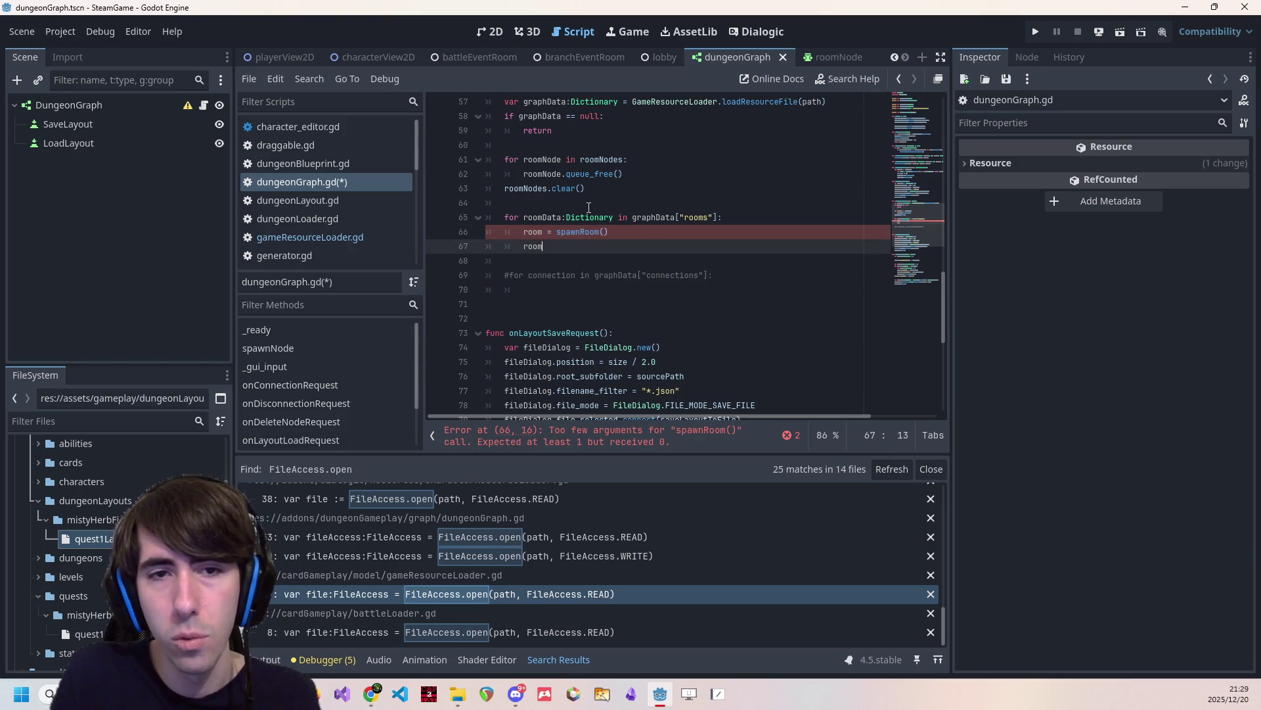
text(.name = )
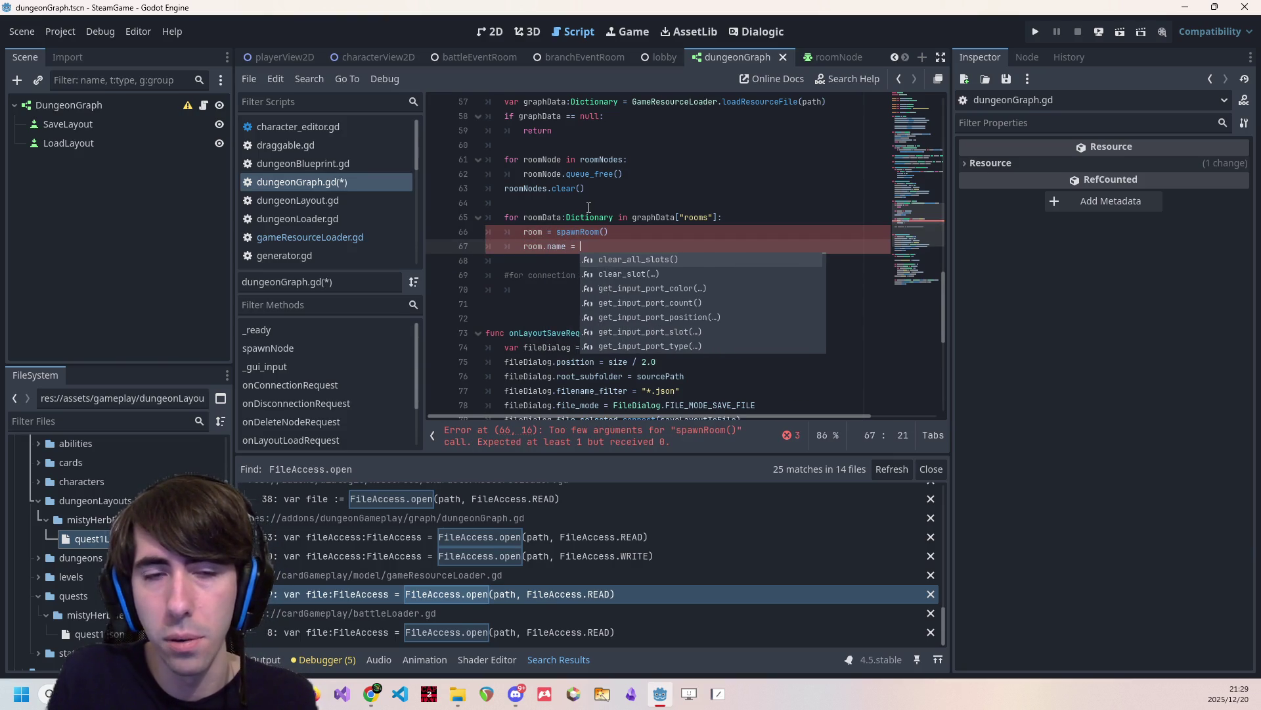
text(roomData["name)
key(Left)
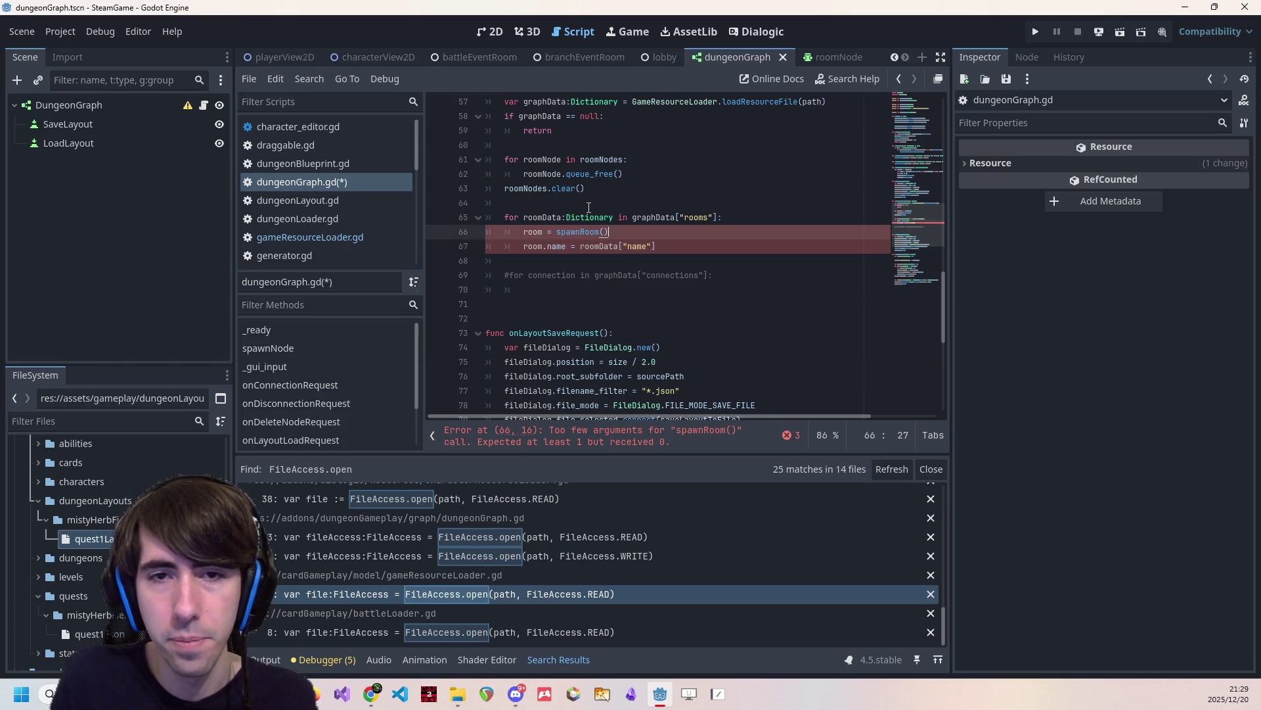
key(Up)
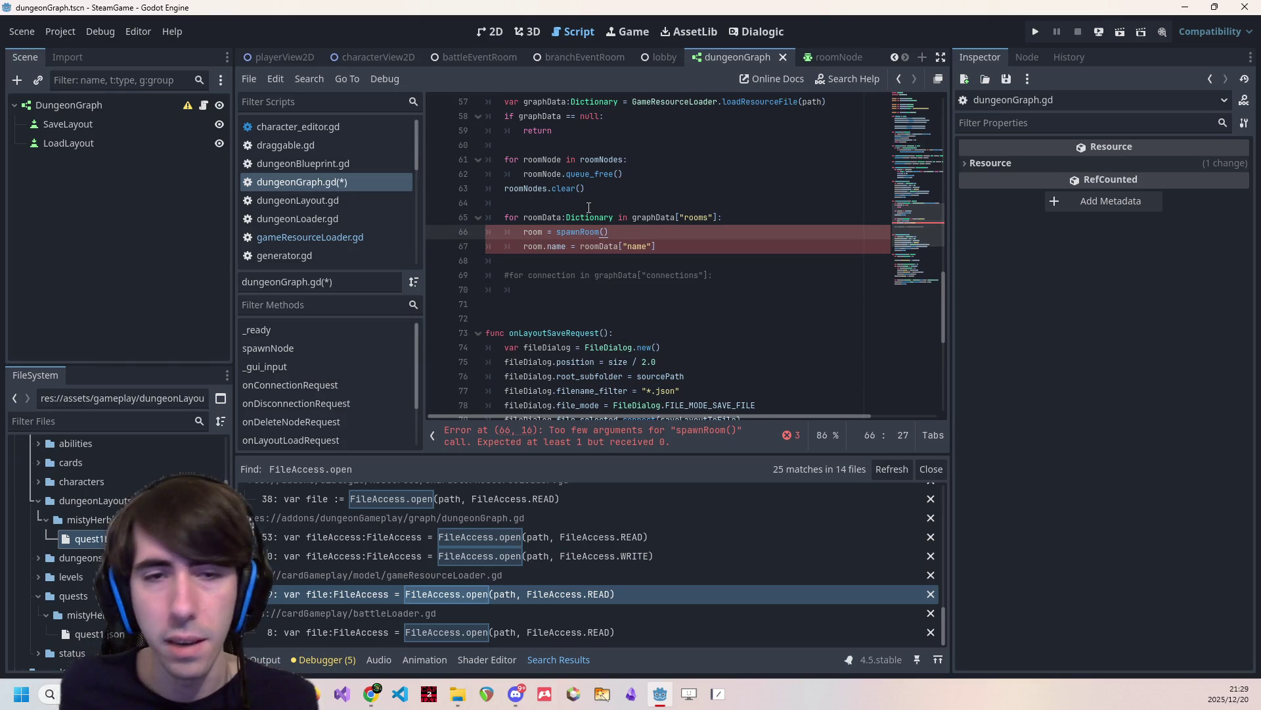
scroll(589, 208, up, 2)
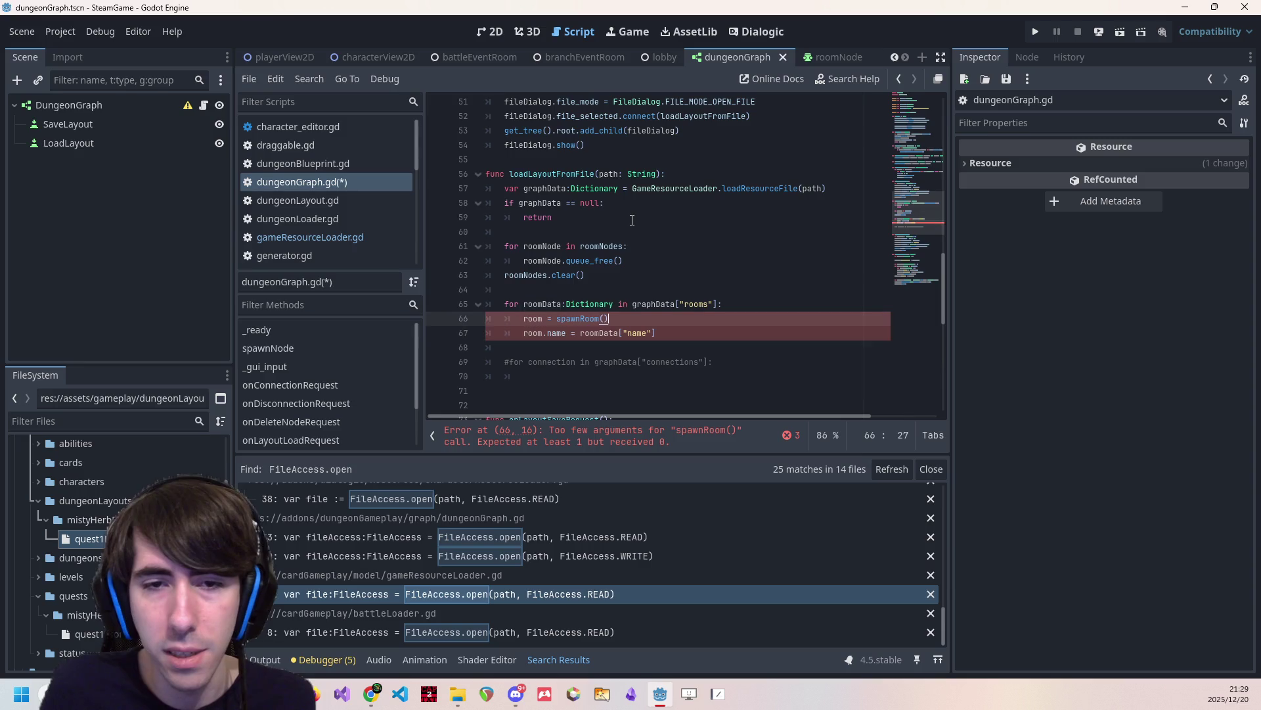
text(roomData[")
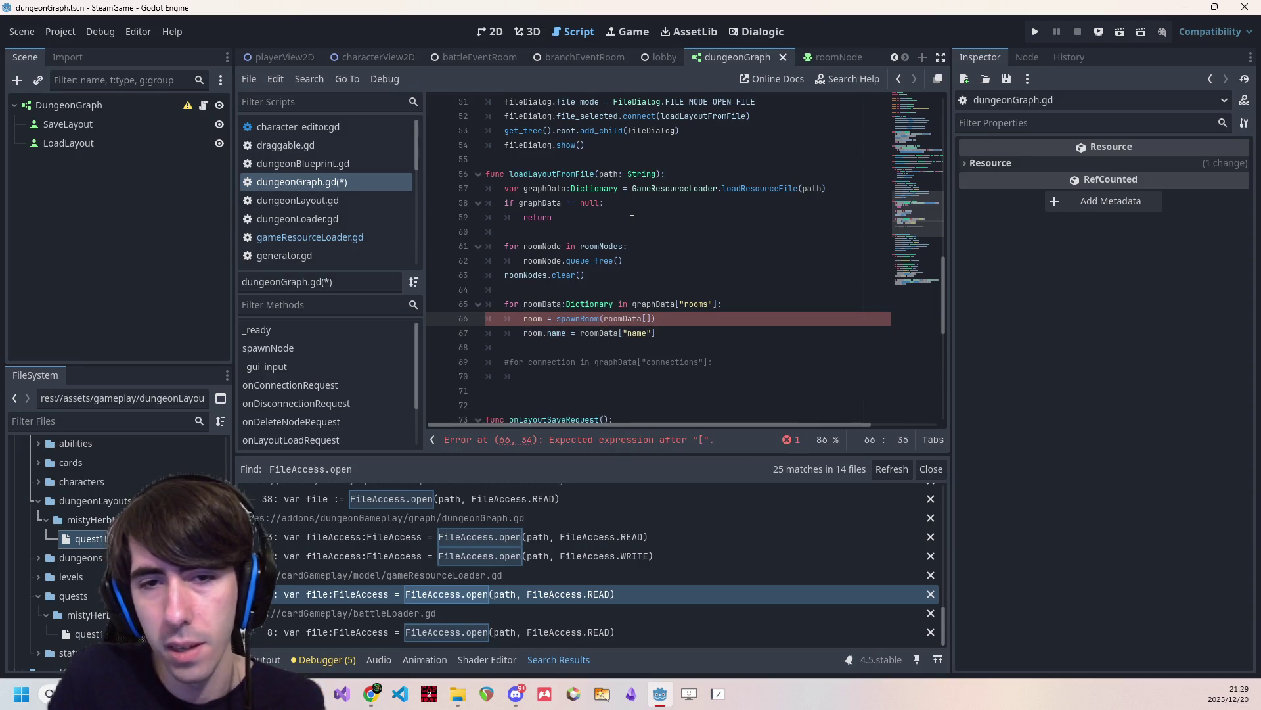
text(position)
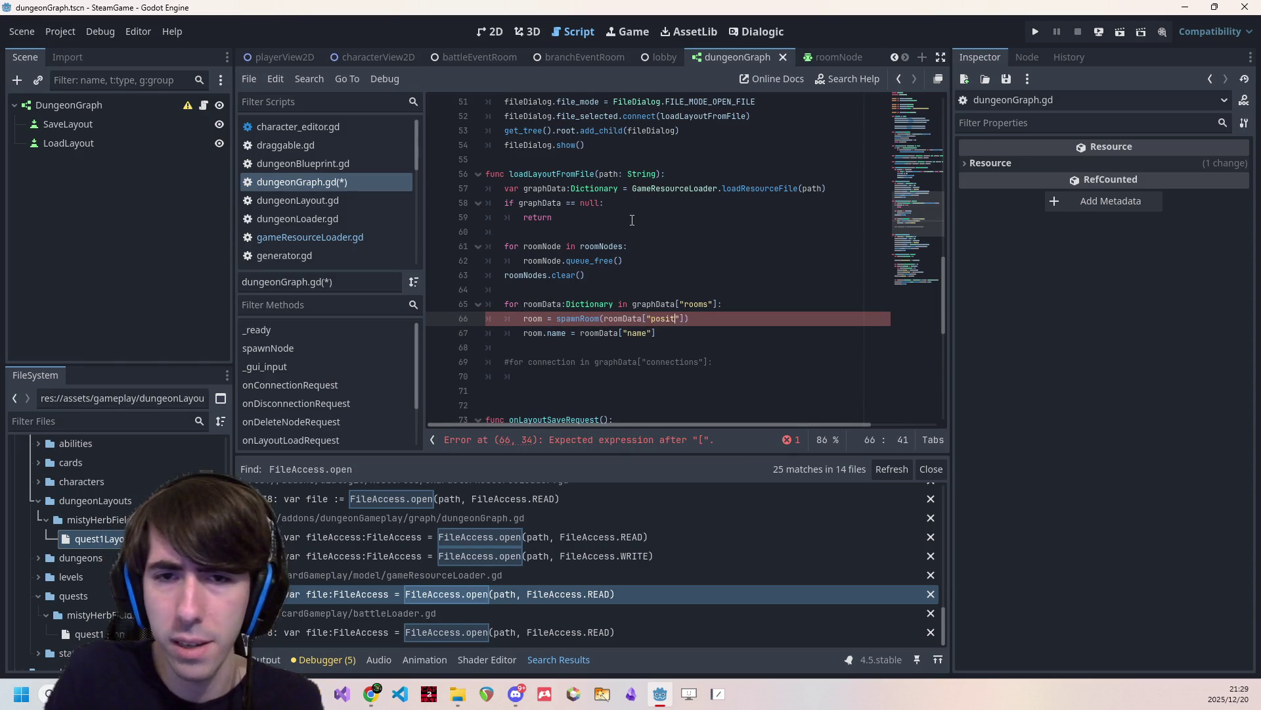
key(ctrl+s)
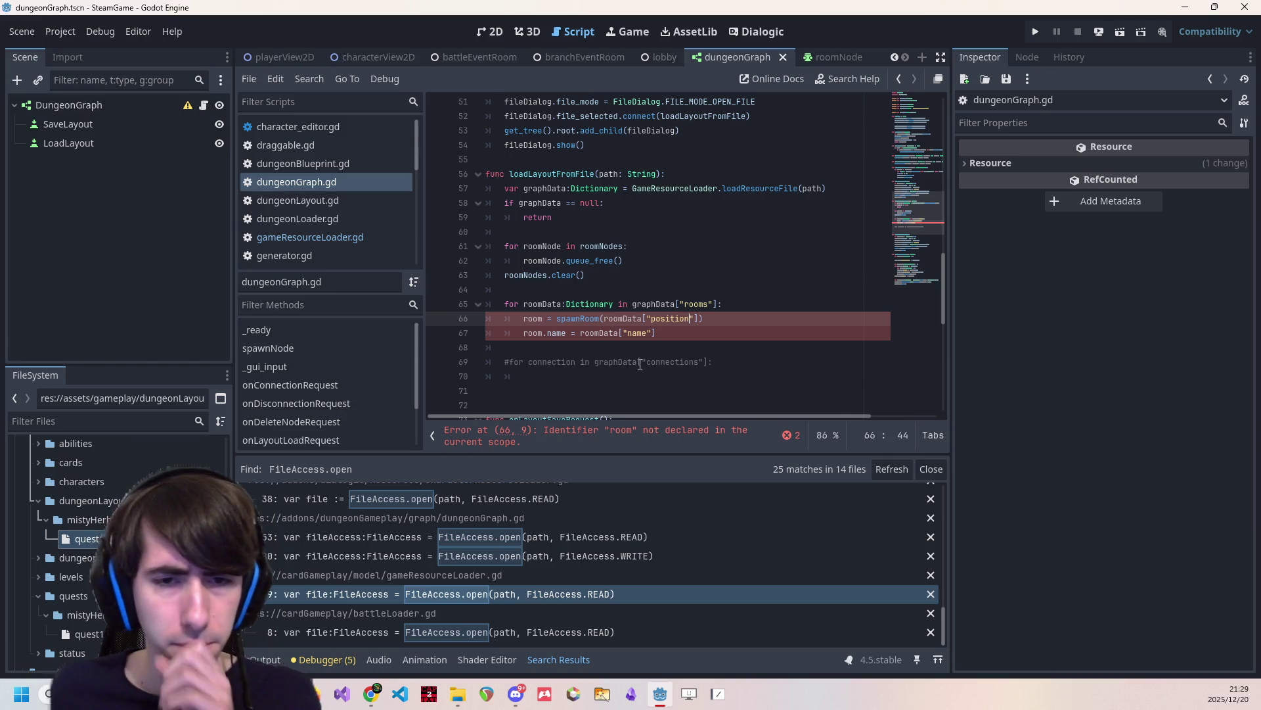
Turn the room assignment into a typed declaration 'var room:RoomNode'.
click(599, 430)
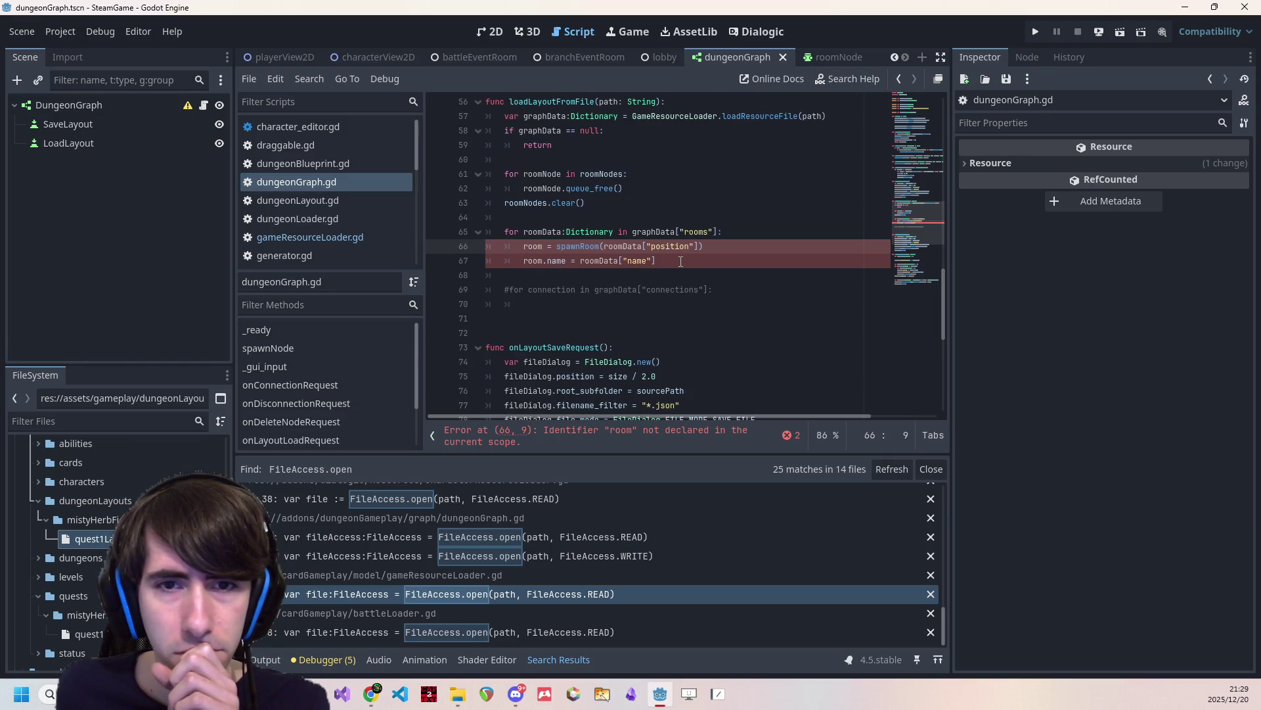
double_click(631, 261)
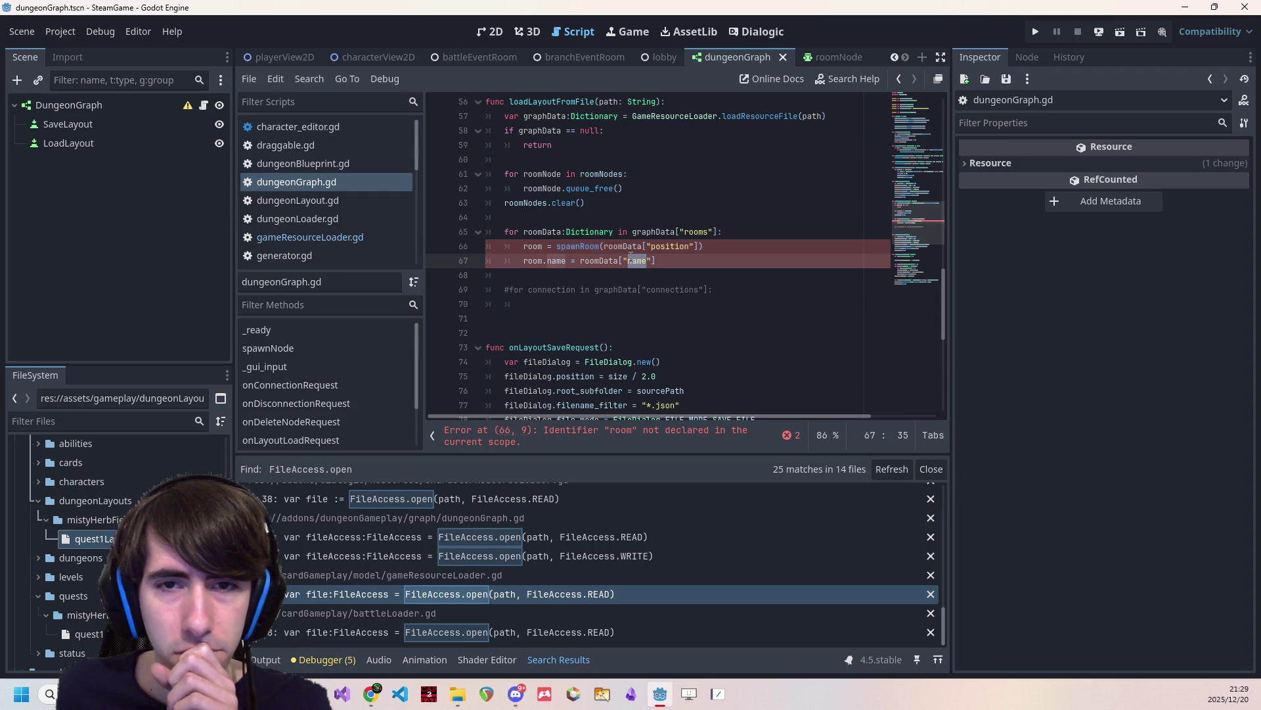
double_click(533, 246)
text(var room)
text(:RoomNode)
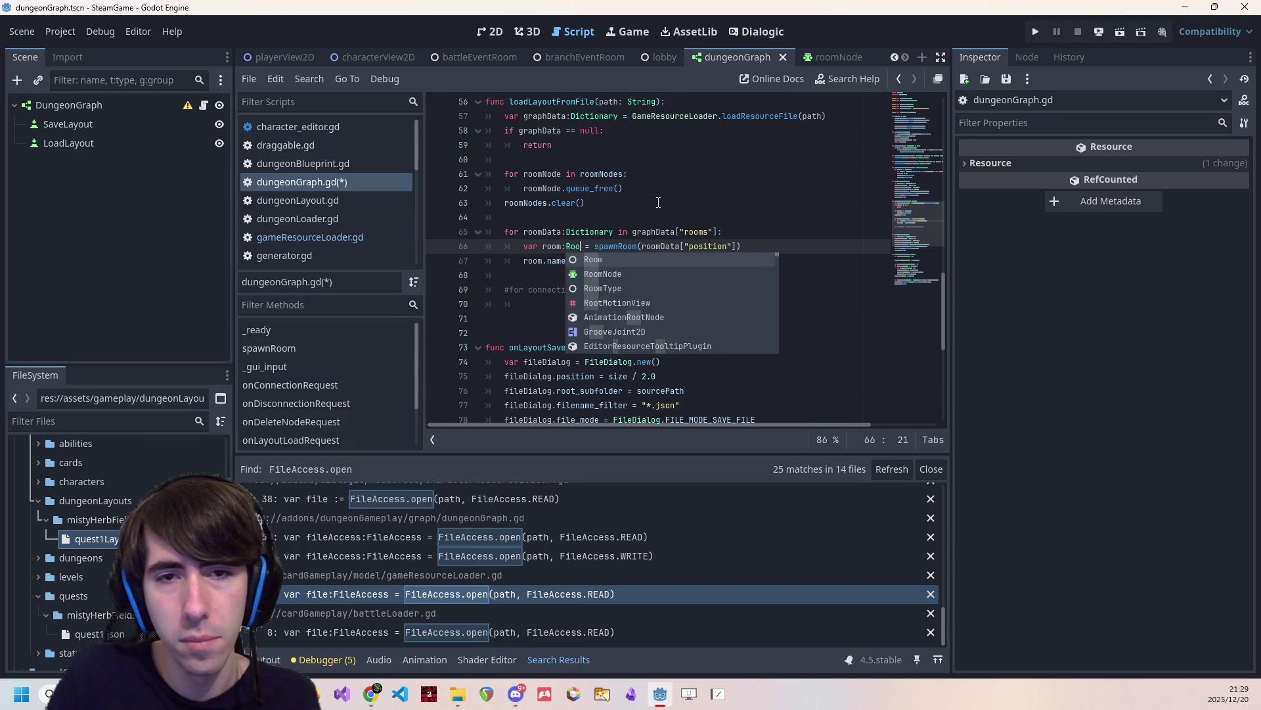
Save the script and uncomment the connections for-loop line with Ctrl+K.
key(ctrl+s)
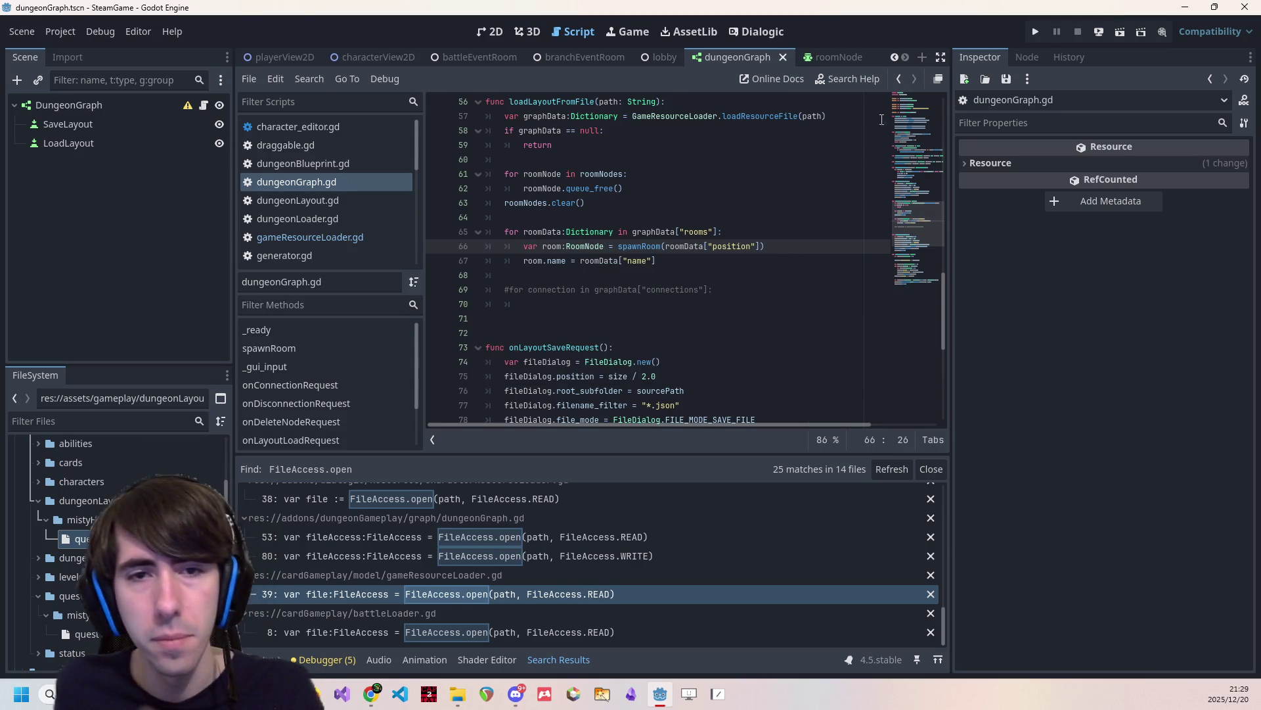
drag(525, 304, 443, 290)
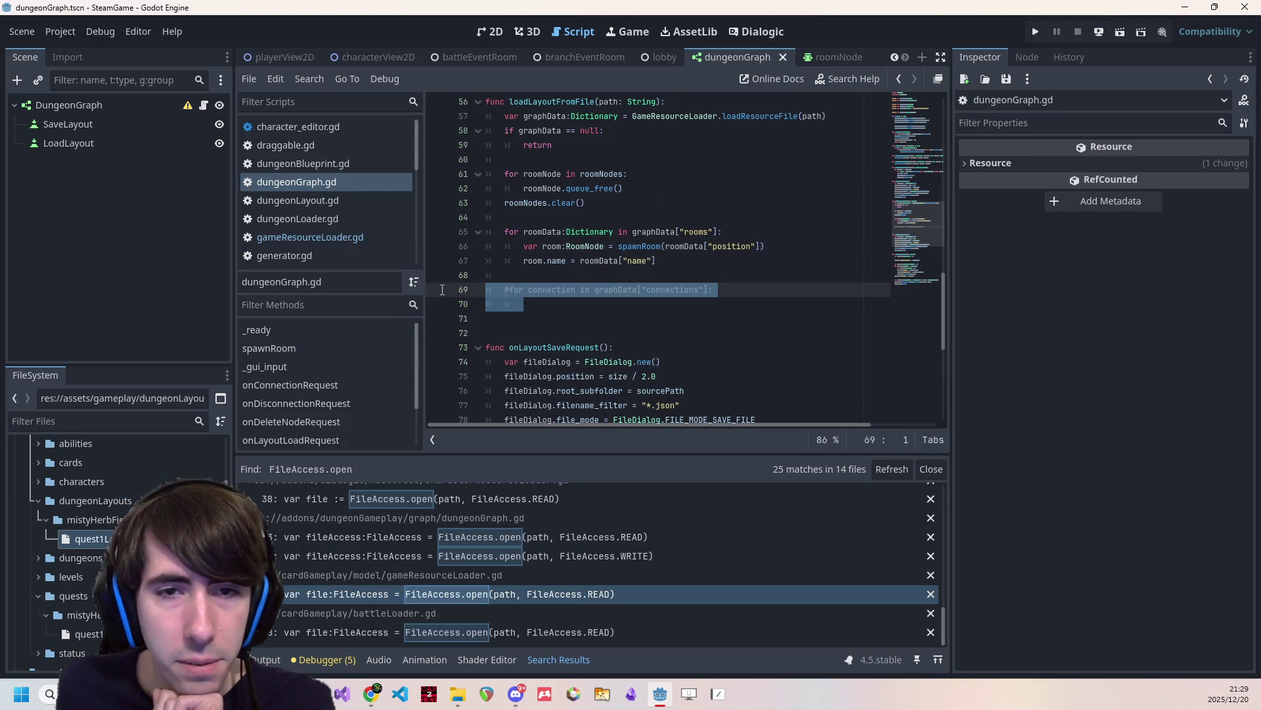
click(736, 304)
click(740, 290)
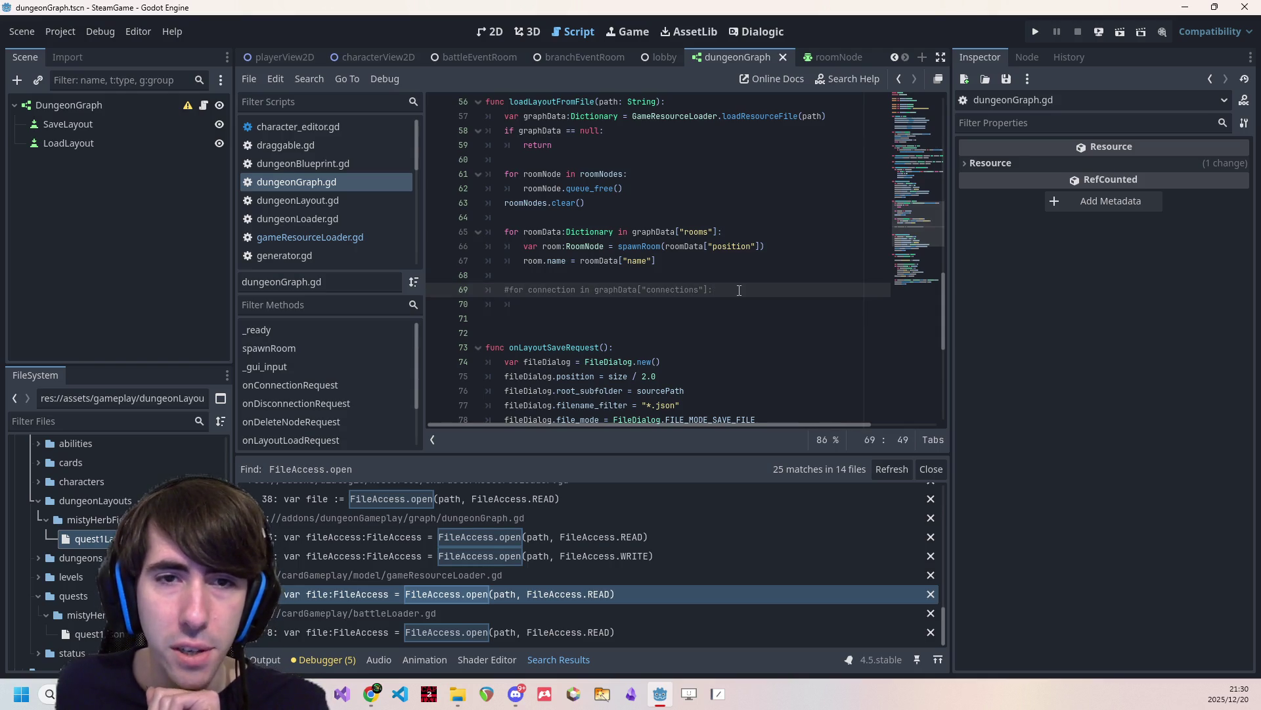
key(ctrl+k)
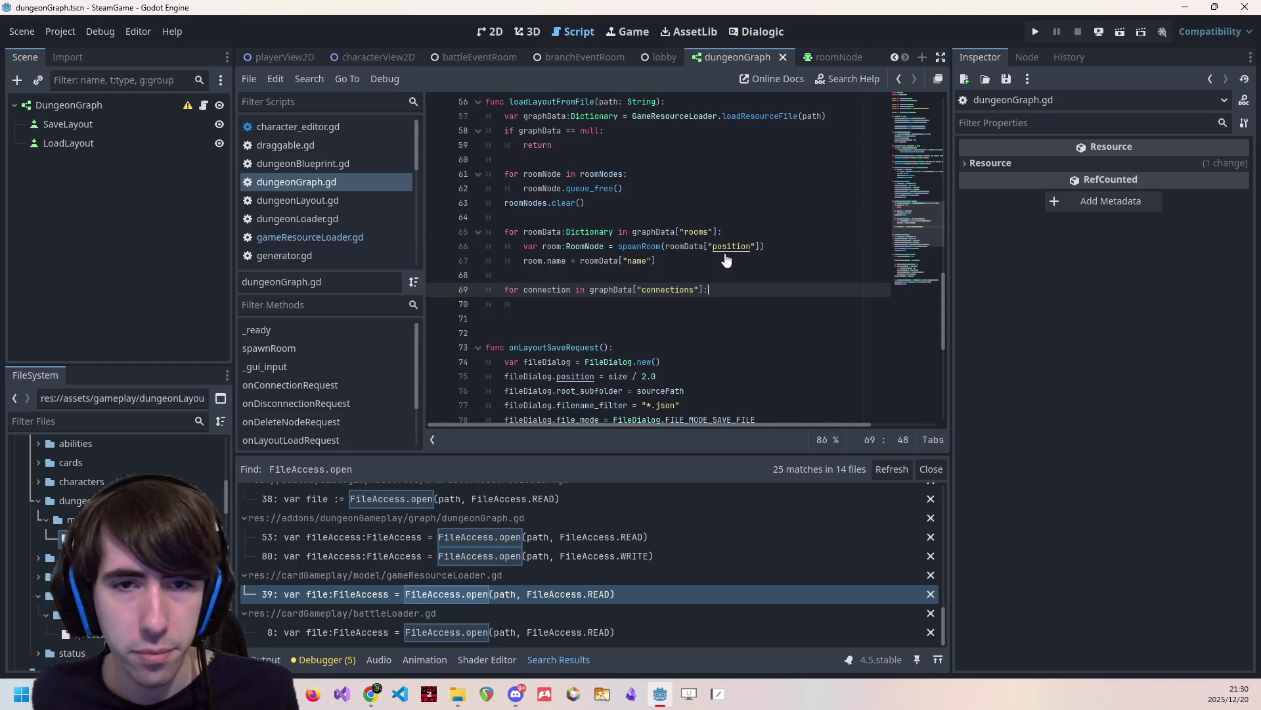
click(629, 307)
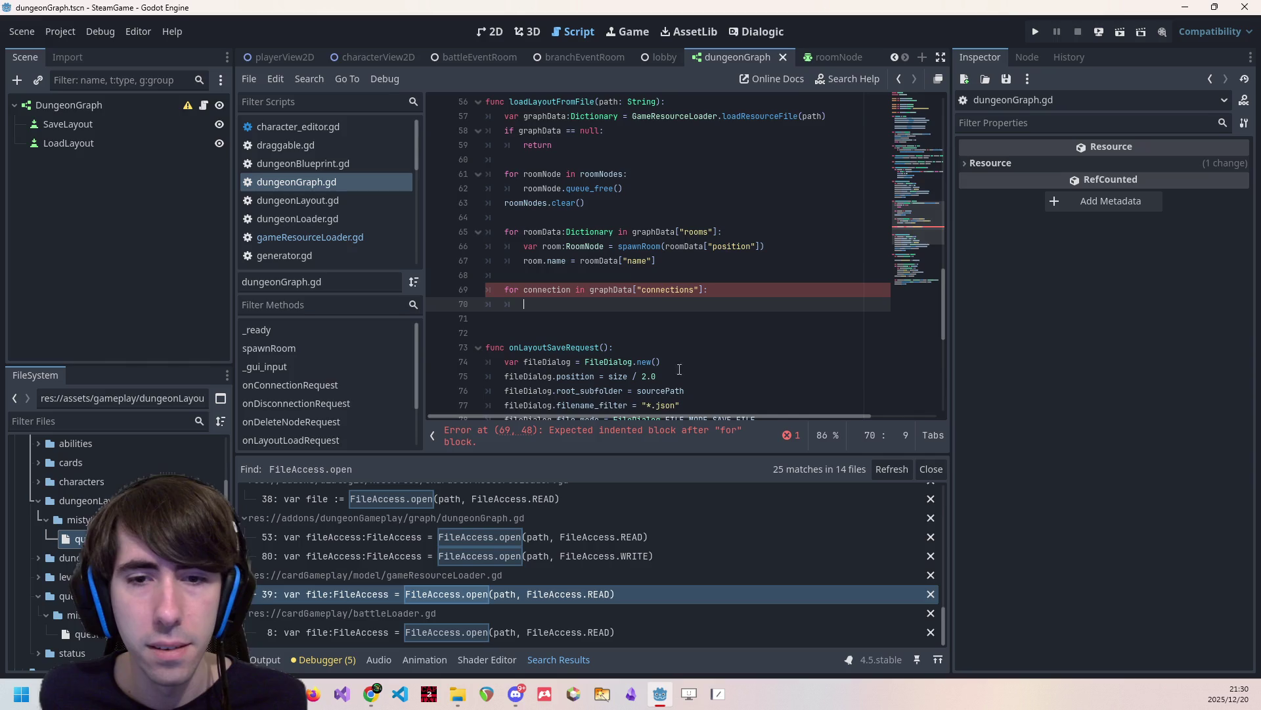
Copy the existing connect_node call and paste it into the connections loop body.
scroll(627, 262, down, 6)
scroll(627, 262, up, 15)
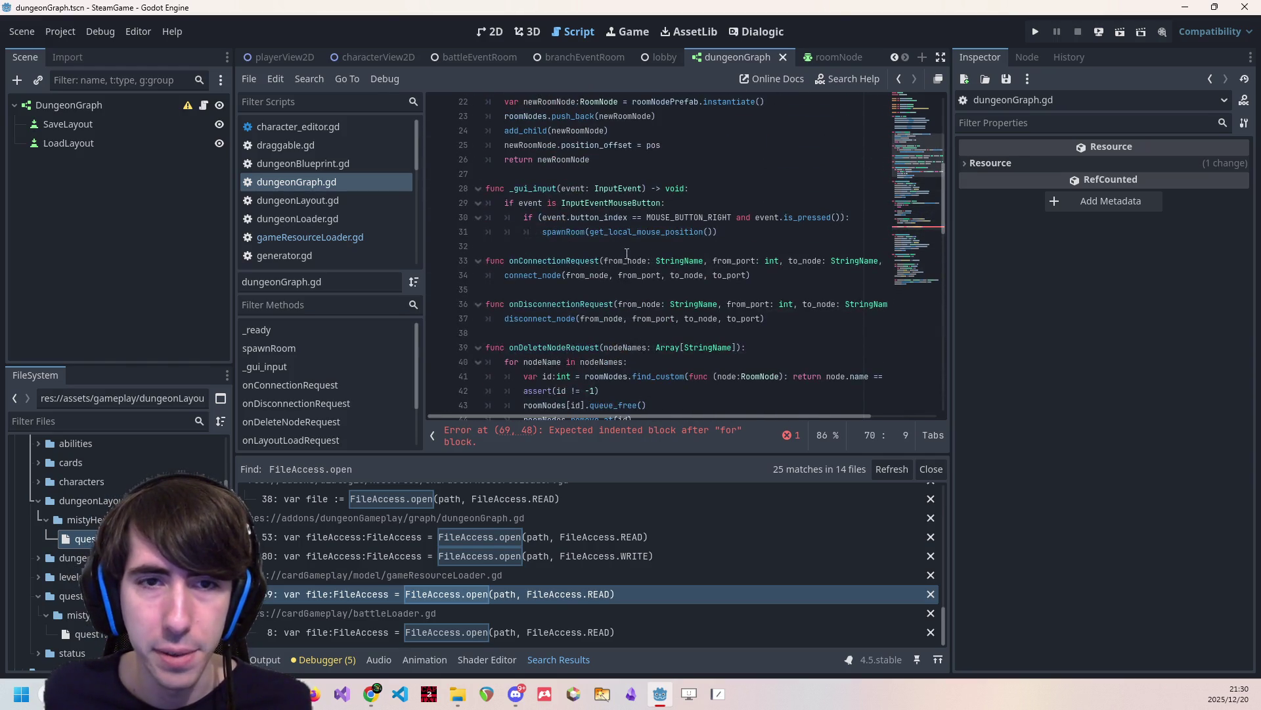
scroll(626, 254, up, 1)
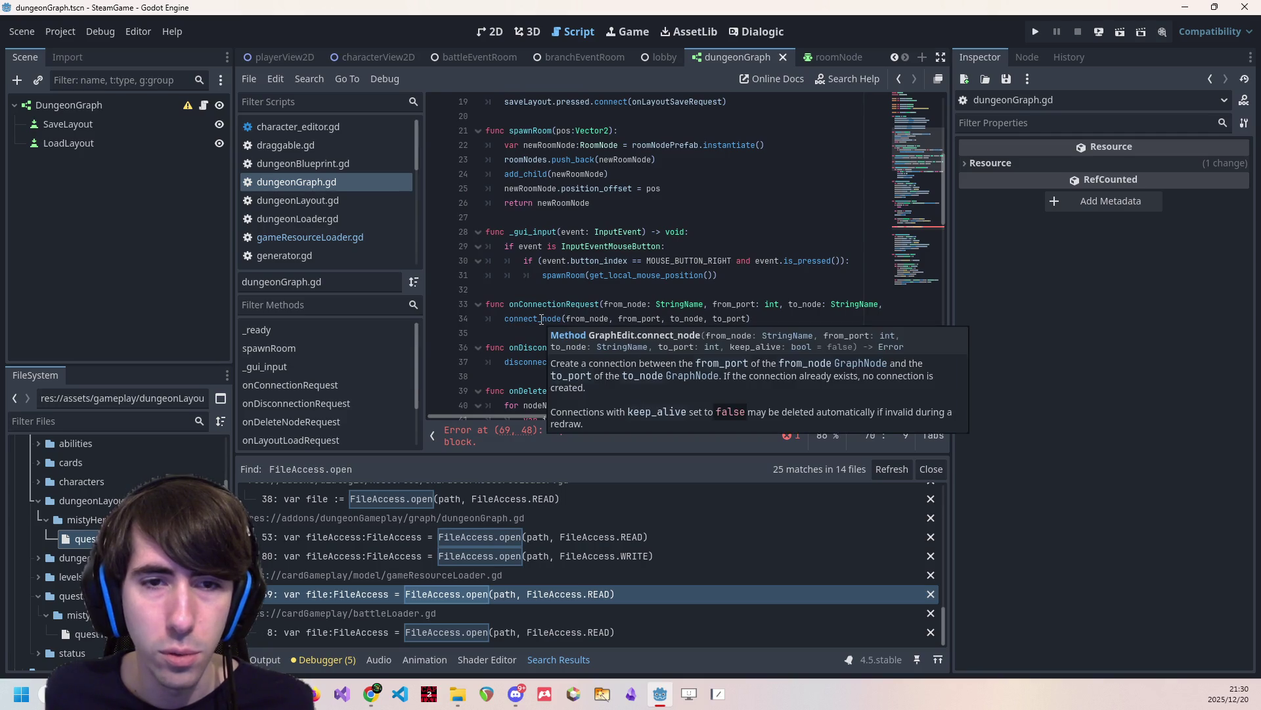
mouse_move(752, 320)
mouse_down()
mouse_move(440, 312)
mouse_move(451, 318)
mouse_up()
key(ctrl+c)
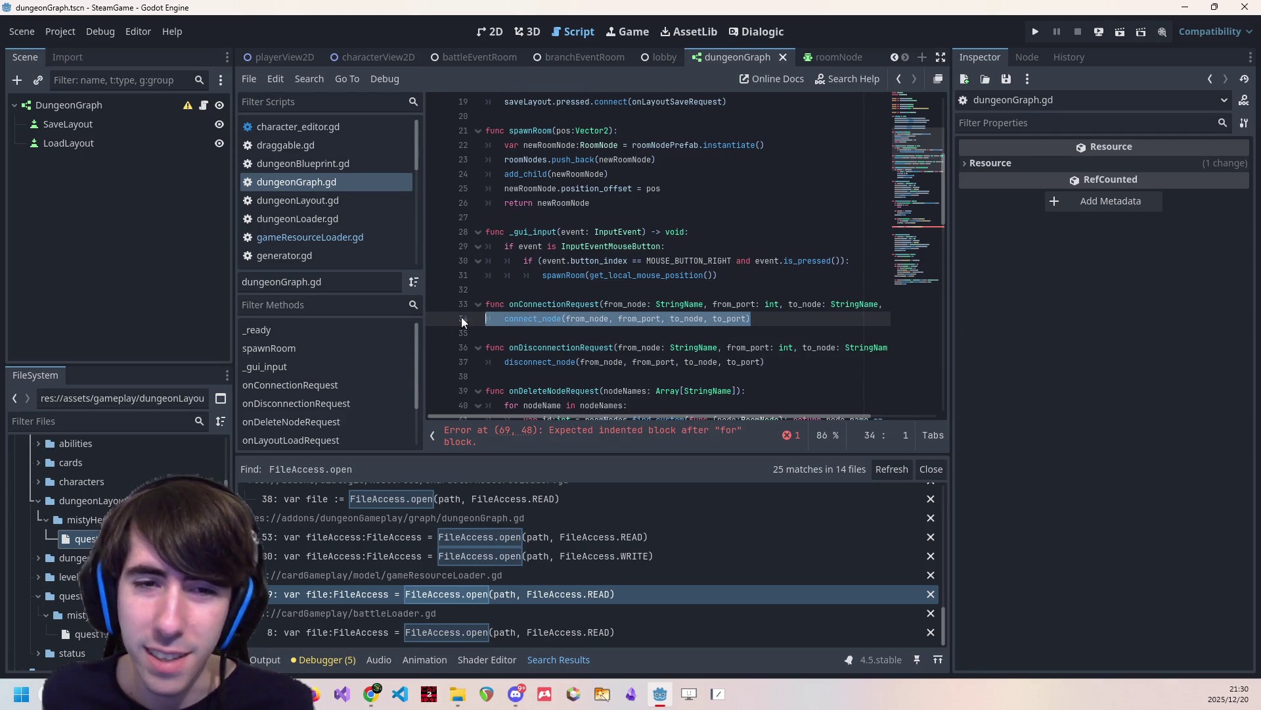
scroll(612, 281, down, 14)
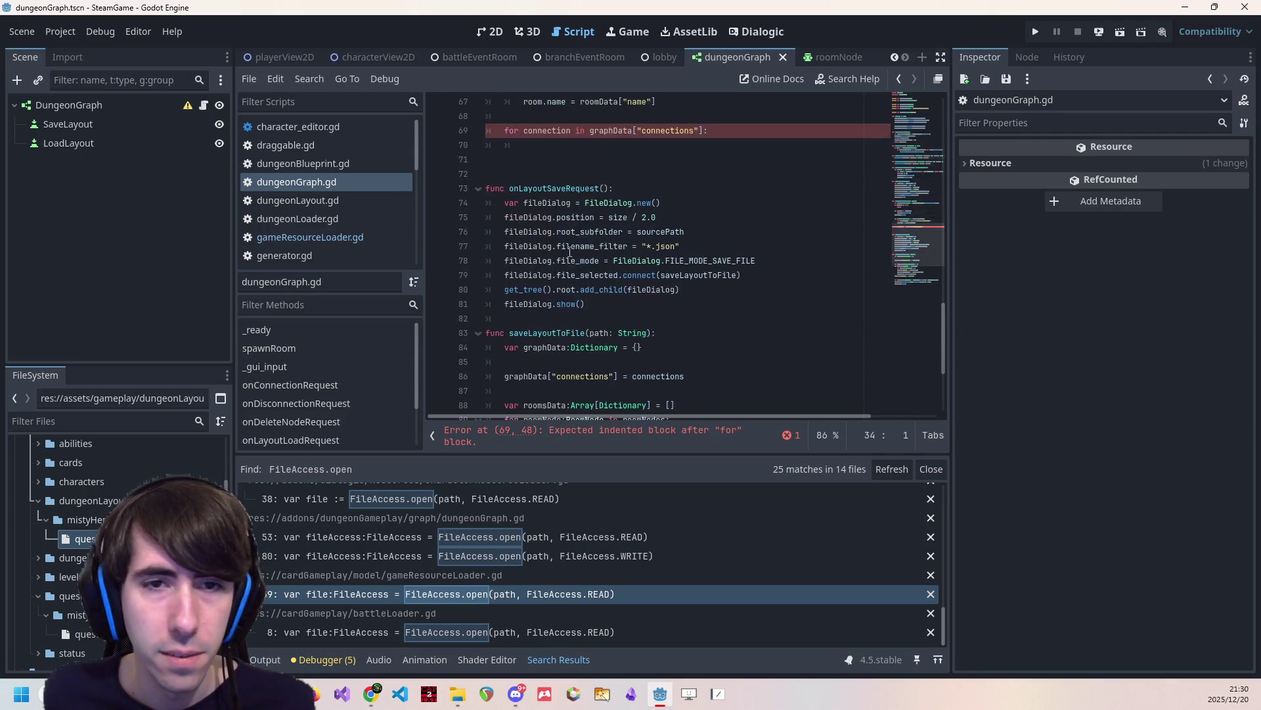
click(572, 234)
key(ctrl+v)
scroll(572, 238, up, 3)
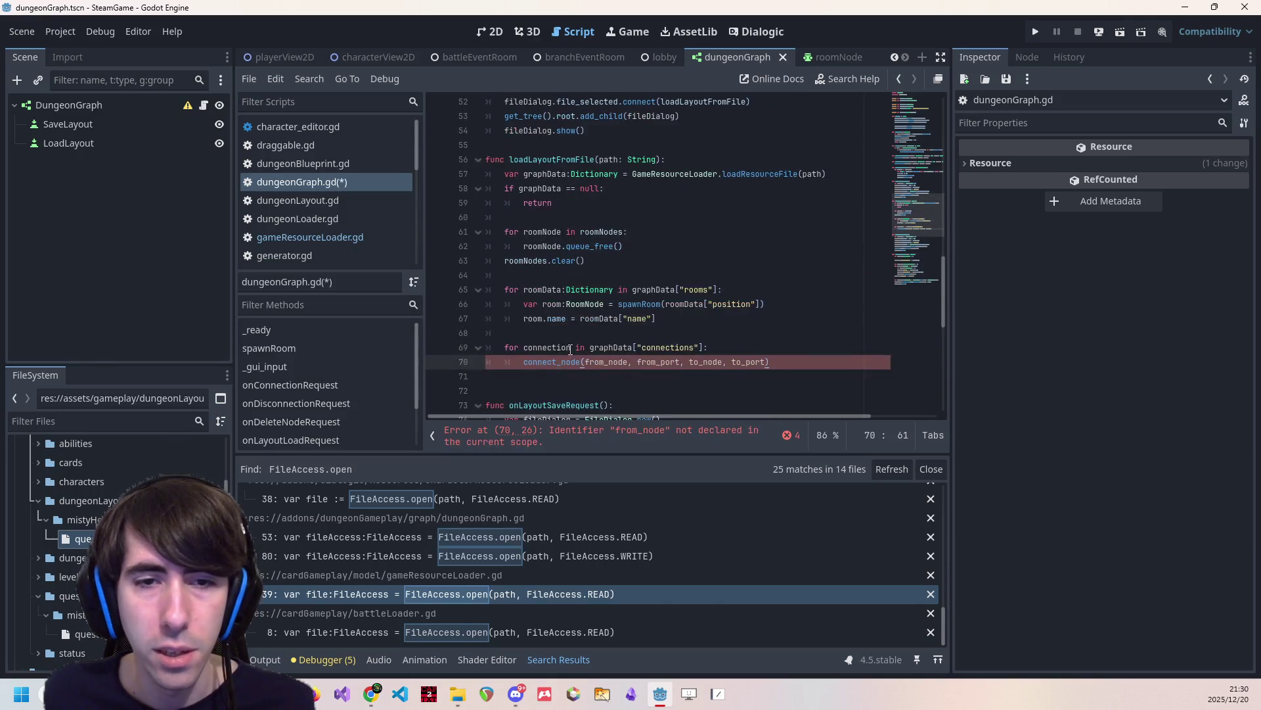
Prefix the from_node, from_port, to_node and to_port arguments with 'connection.'.
double_click(547, 347)
click(585, 362)
text(connection.)
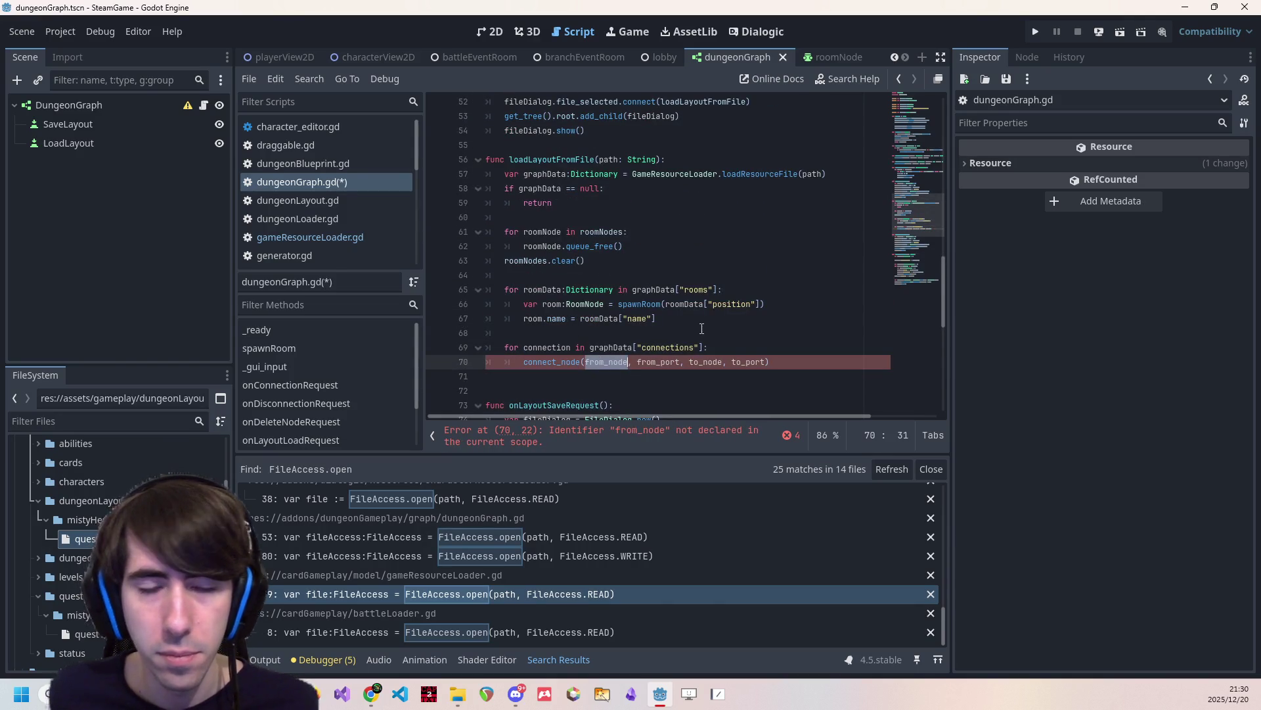
key(ctrl+Right)
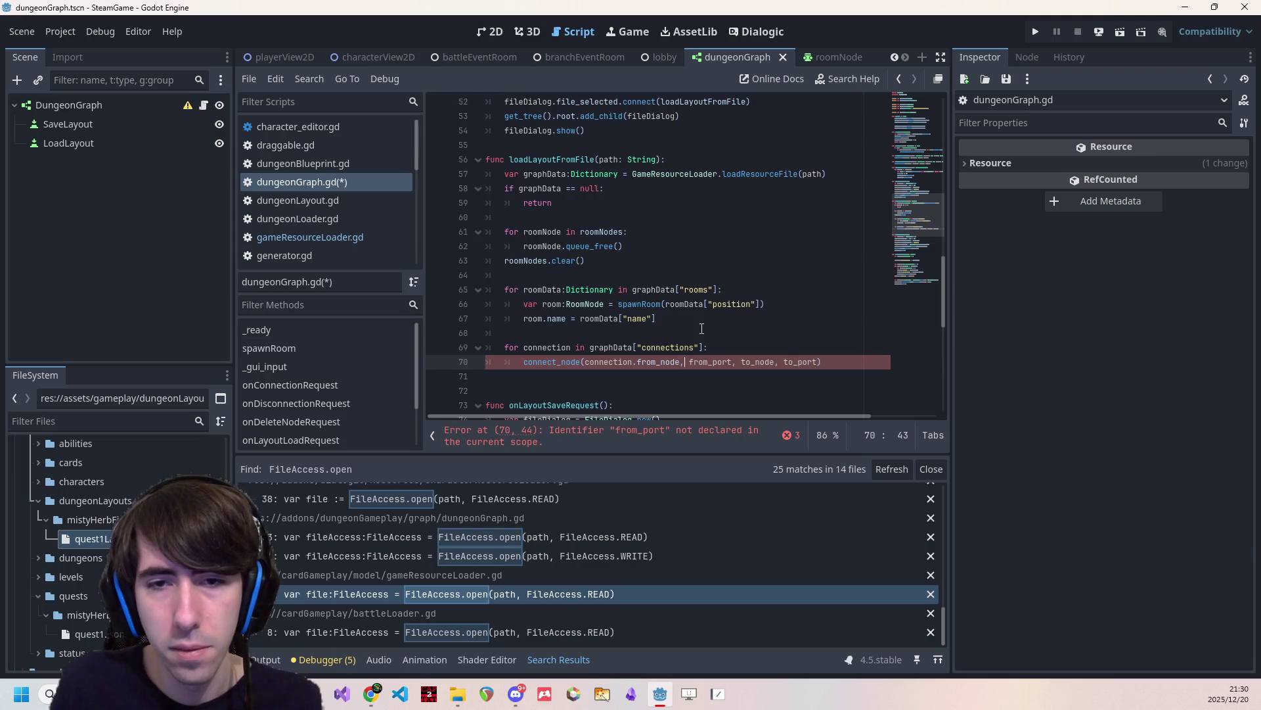
text(connection.)
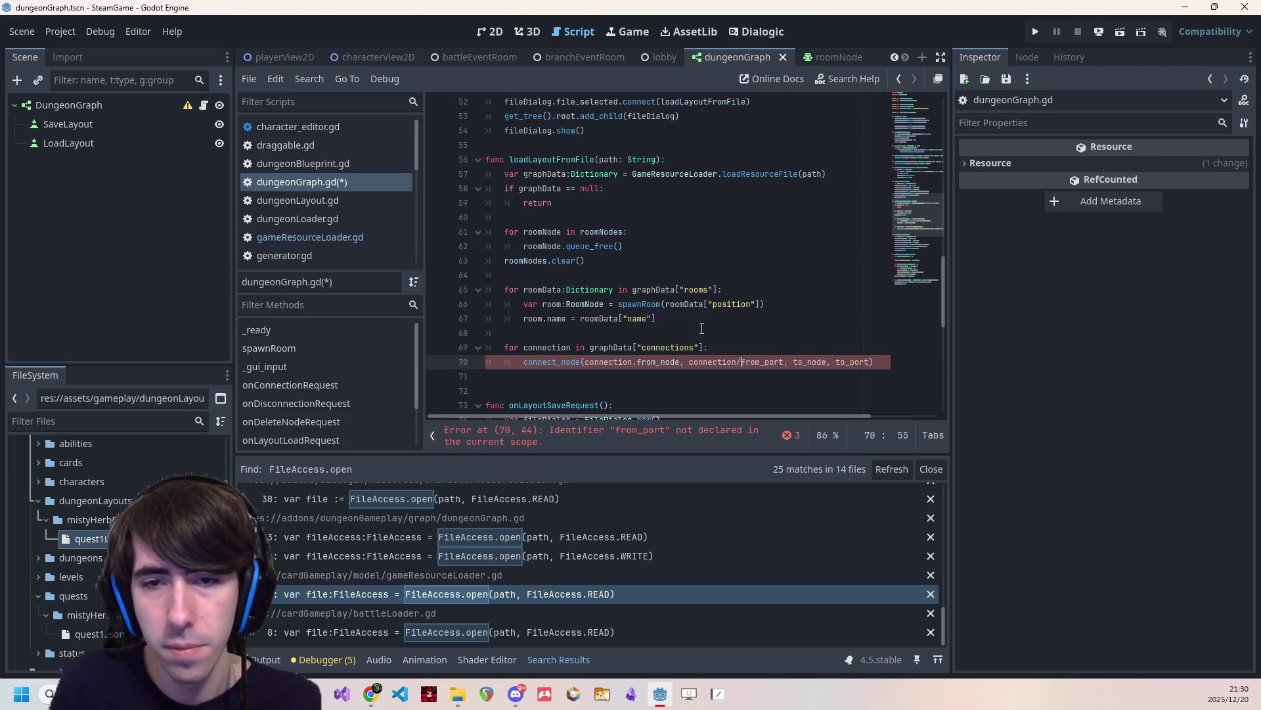
key(ctrl+Right)
key(ctrl+Right)
text(connection.)
key(ctrl+Right)
key(ctrl+Right)
text(connection.)
Wrap the long connect_node call onto two lines and save the script.
key(ctrl+Left)
key(ctrl+Left)
key(ctrl+Left)
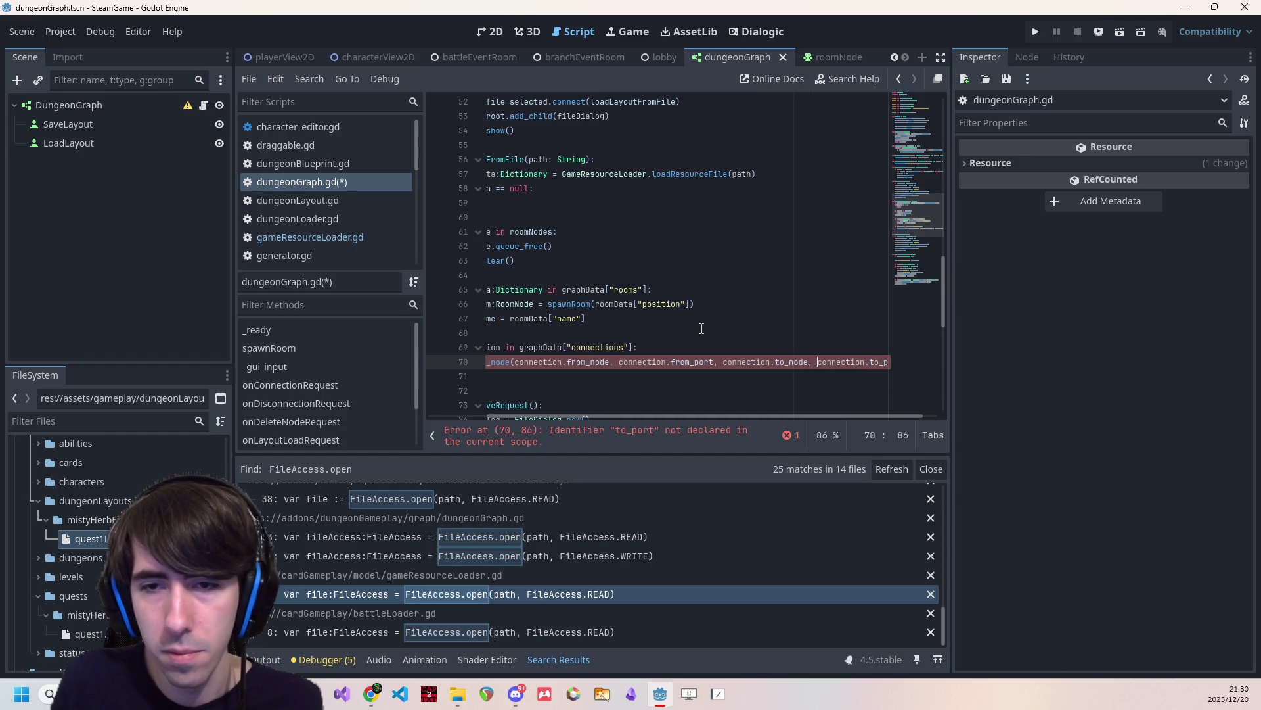
key(Return)
key(Tab)
key(Tab)
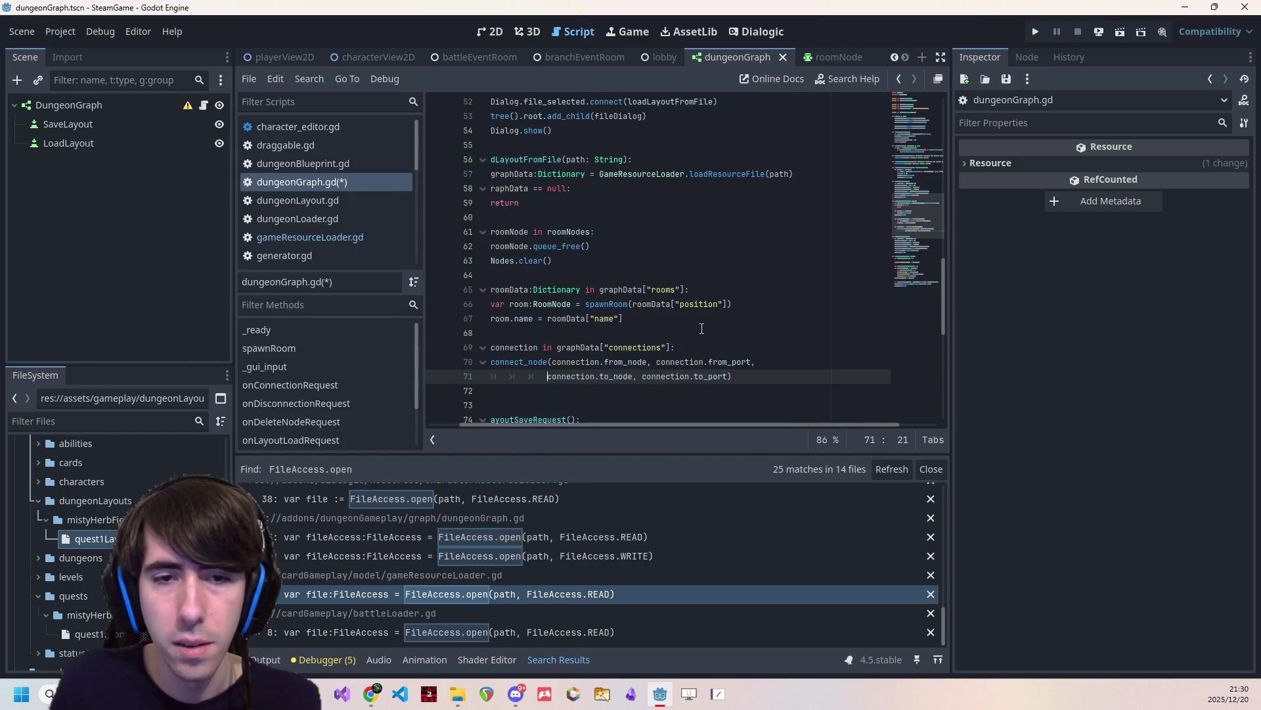
key(ctrl+s)
drag(774, 376, 411, 383)
scroll(657, 295, down, 3)
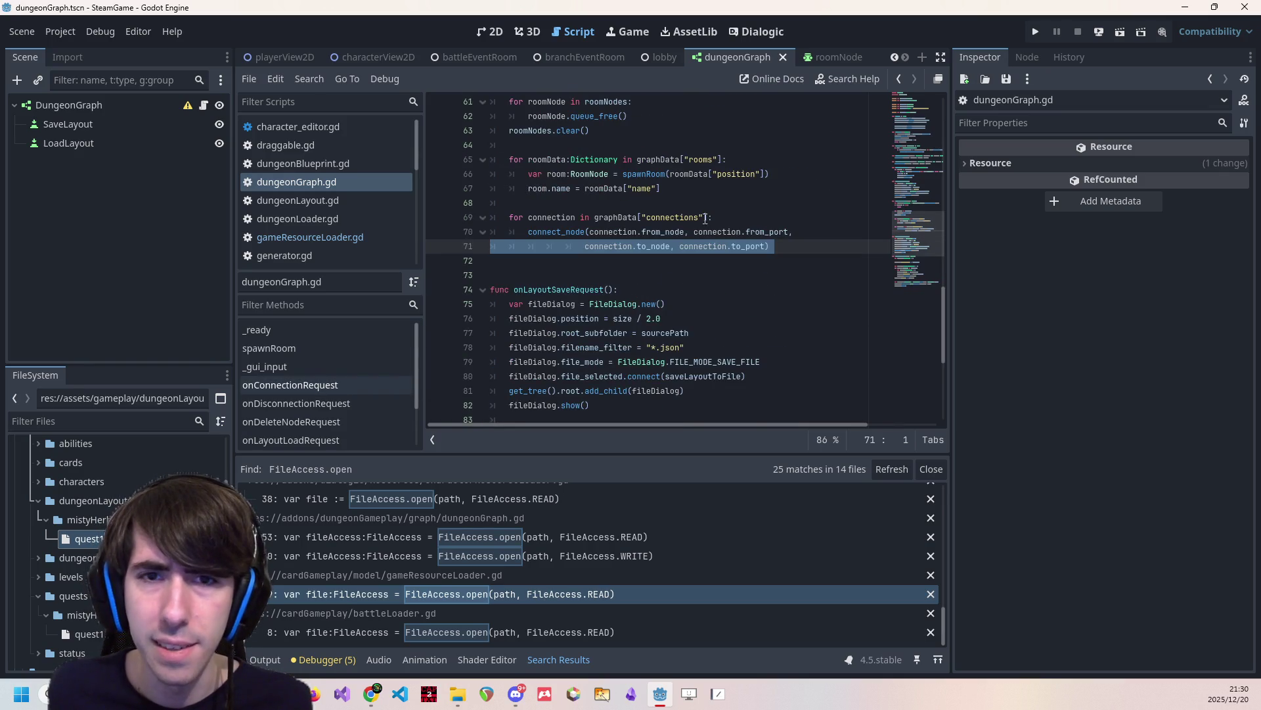
click(690, 238)
Run the scene and add four Room nodes, linking three of them into the middle room.
click(1120, 32)
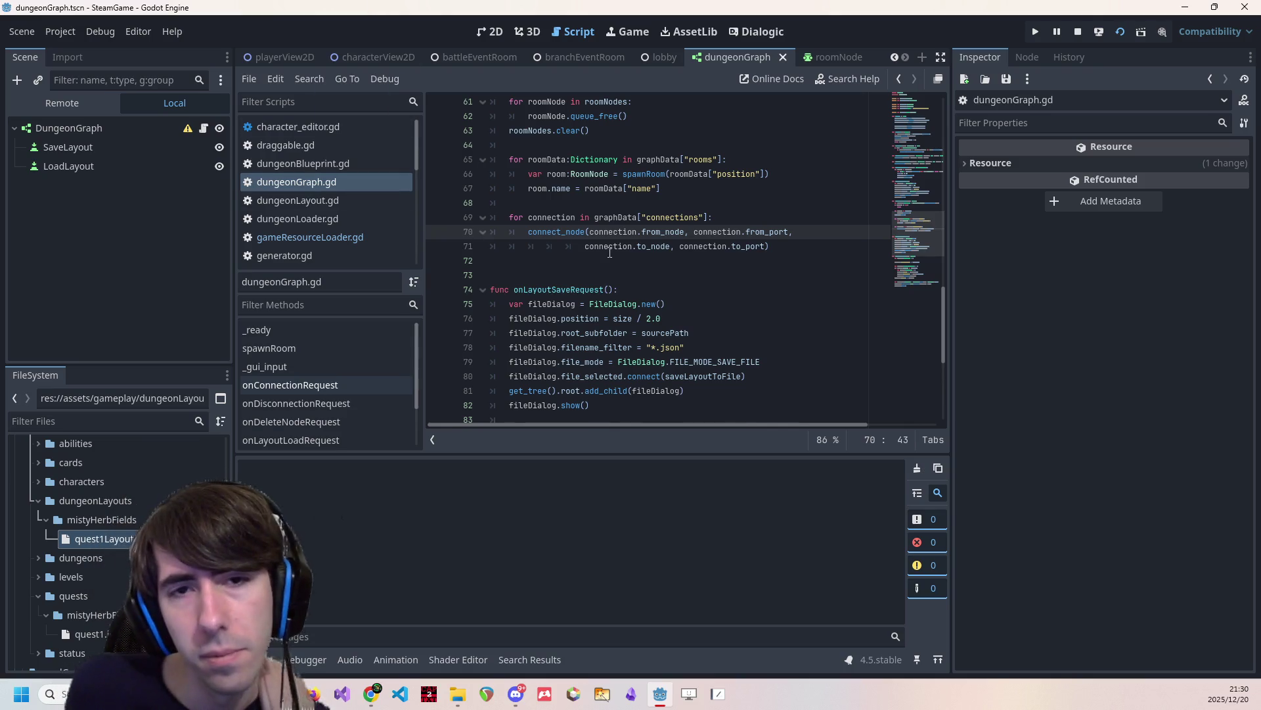
scroll(610, 252, up, 2)
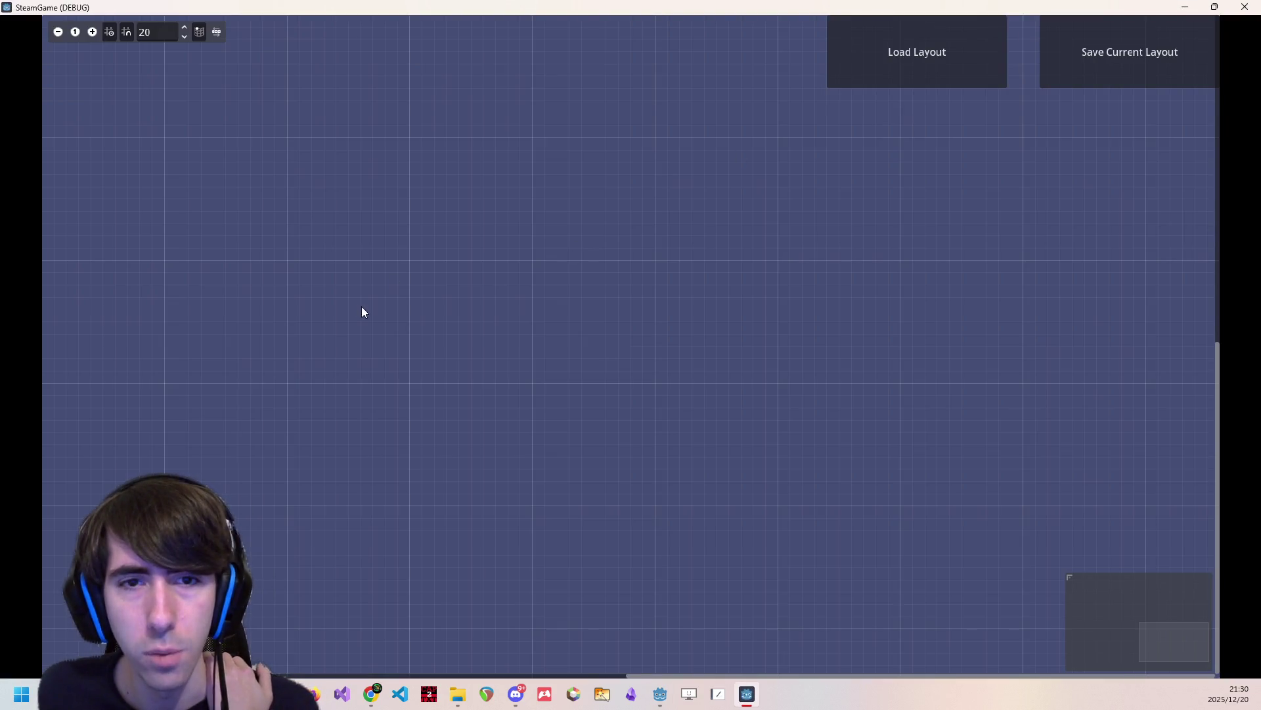
click(415, 306)
click(874, 329)
mouse_move(635, 353)
mouse_down()
mouse_move(872, 371)
mouse_move(877, 359)
mouse_up()
click(255, 156)
drag(477, 205, 415, 337)
click(285, 474)
drag(506, 521, 417, 338)
Save the layout over dungeonLayouts/mistyHerbFields/quest1Layout.json, confirming the overwrite.
click(1161, 46)
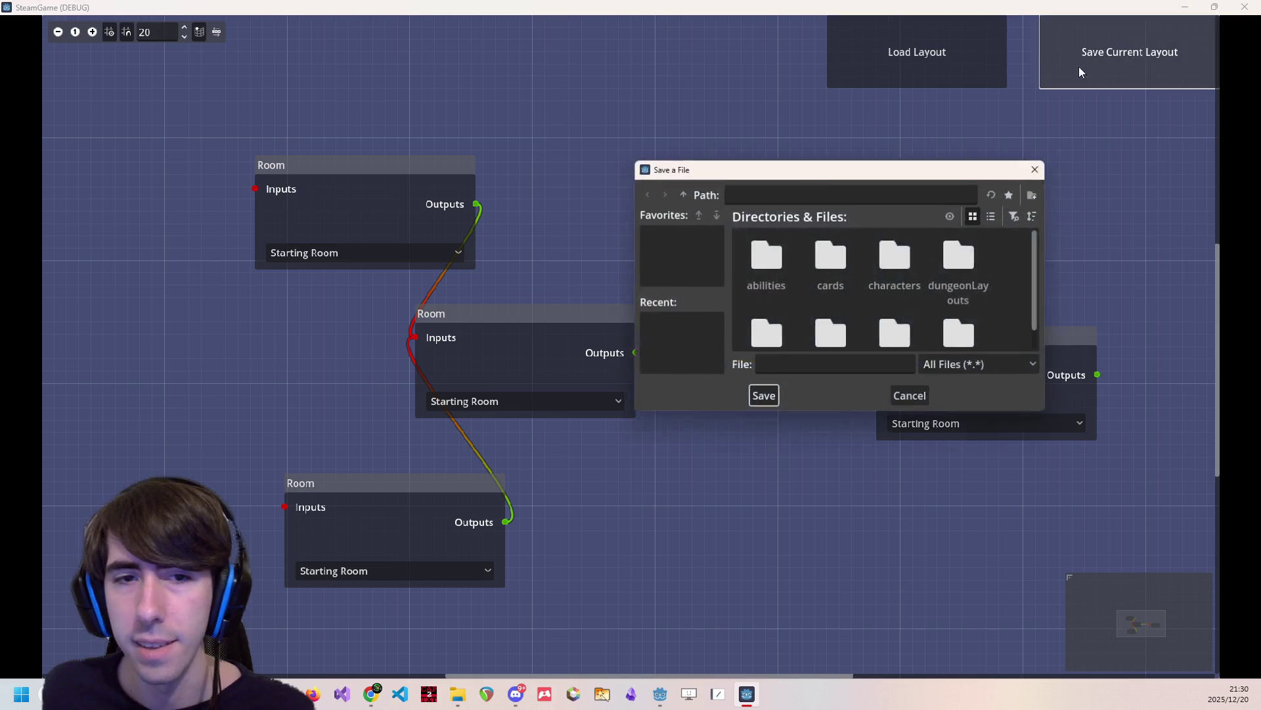
double_click(966, 258)
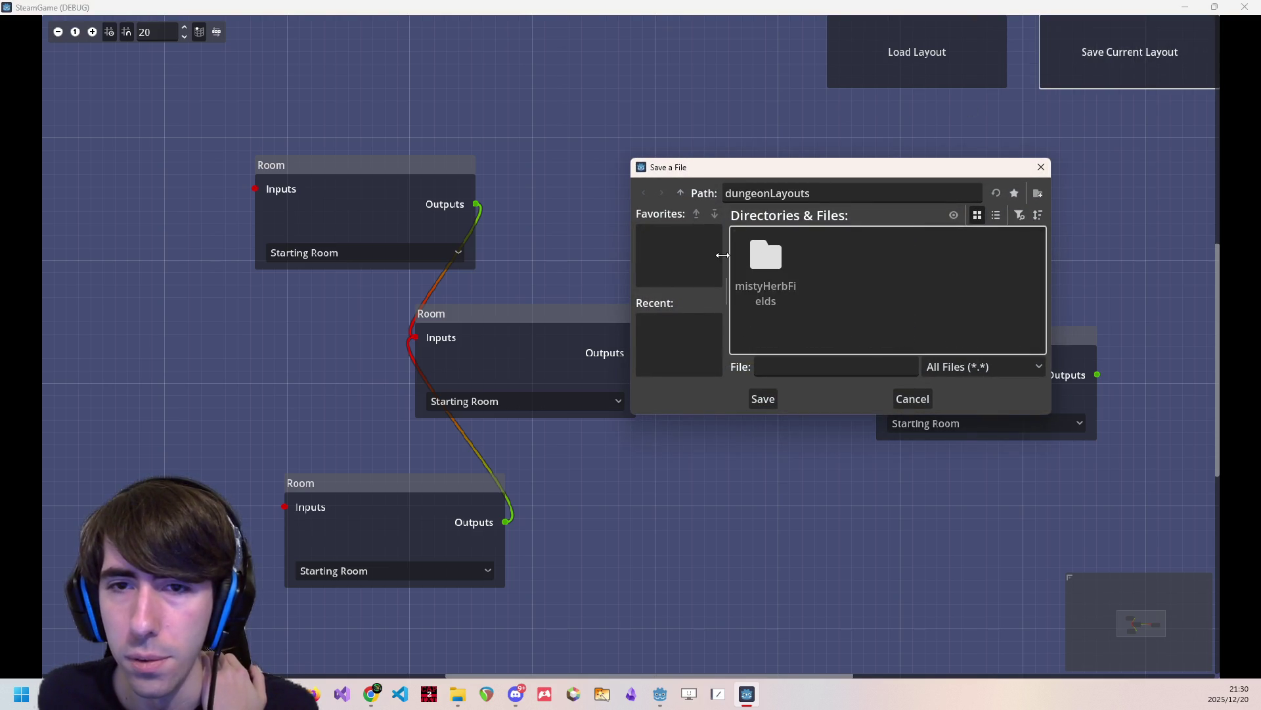
double_click(770, 263)
click(769, 263)
click(763, 399)
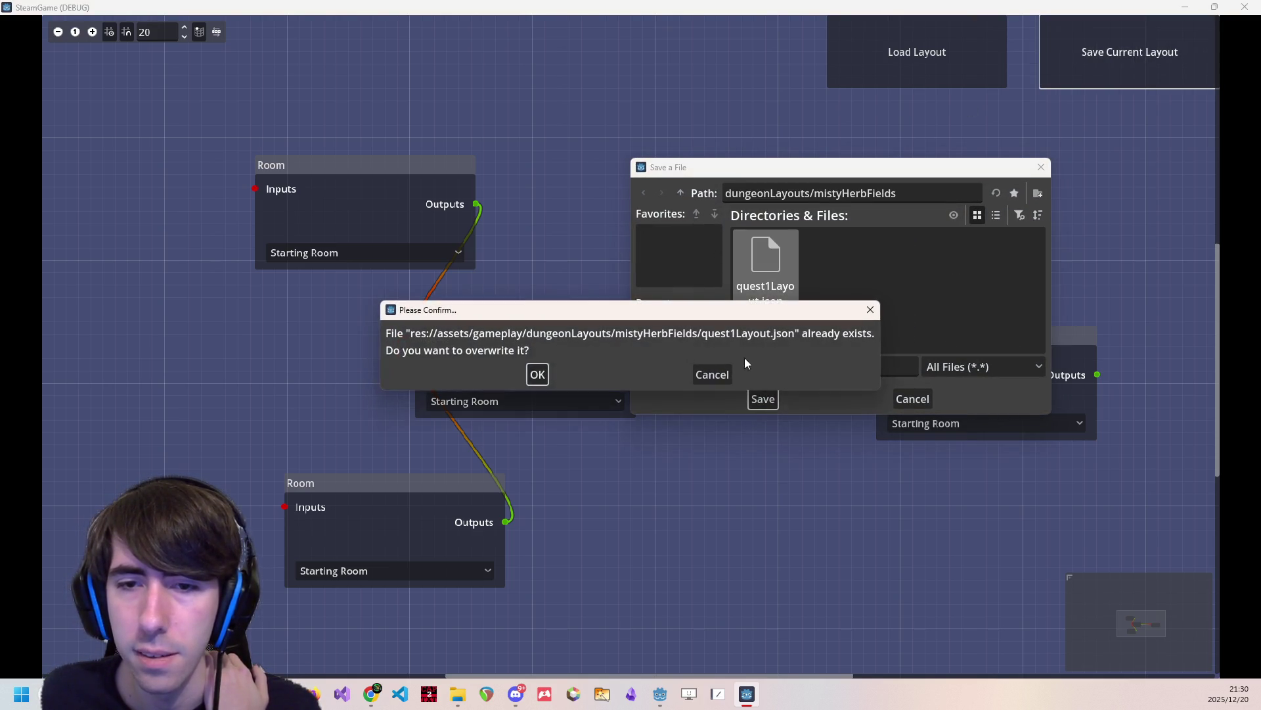
click(538, 374)
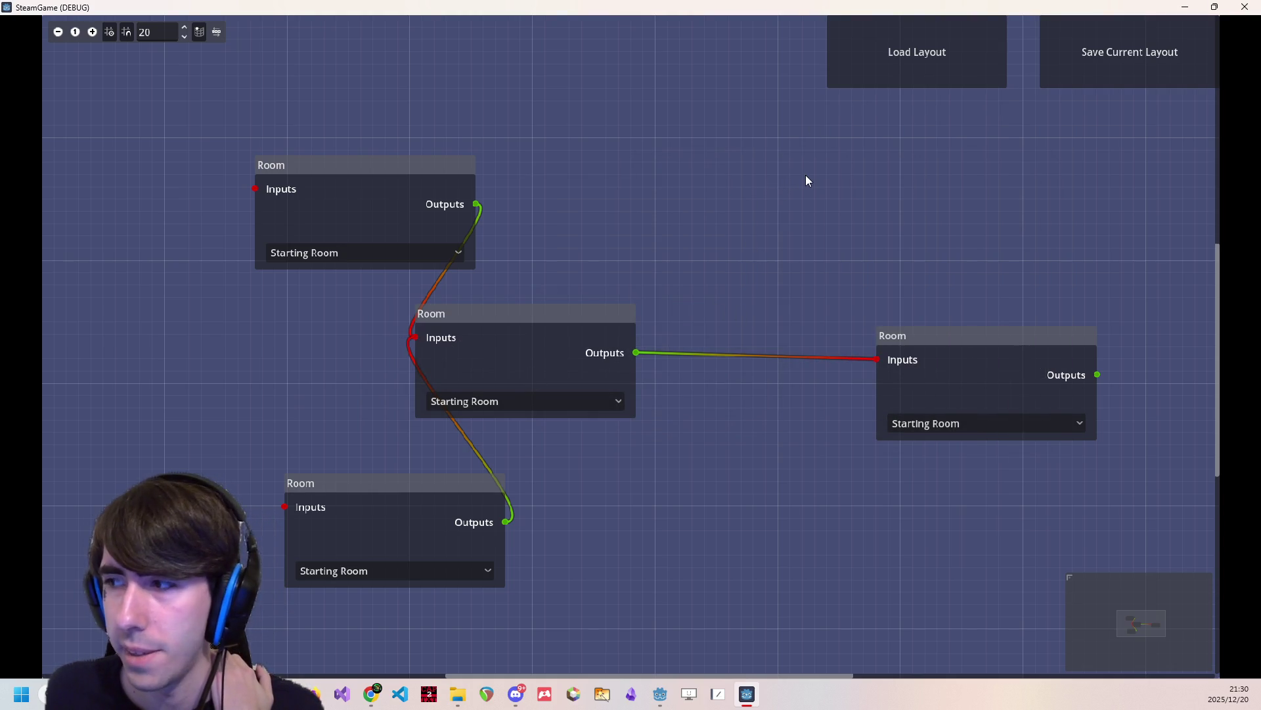
Load quest1Layout.json from dungeonLayouts/mistyHerbFields back into the graph.
click(841, 61)
scroll(798, 330, down, 2)
click(989, 247)
double_click(989, 248)
double_click(758, 274)
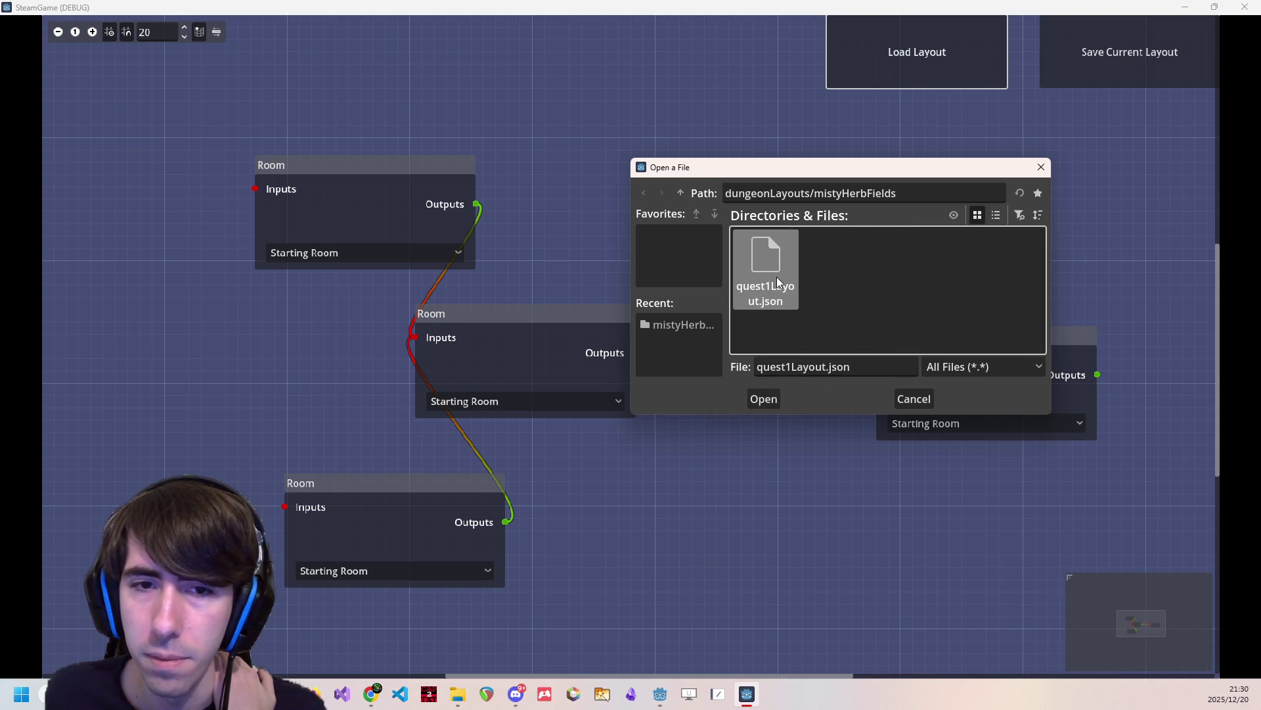
double_click(777, 277)
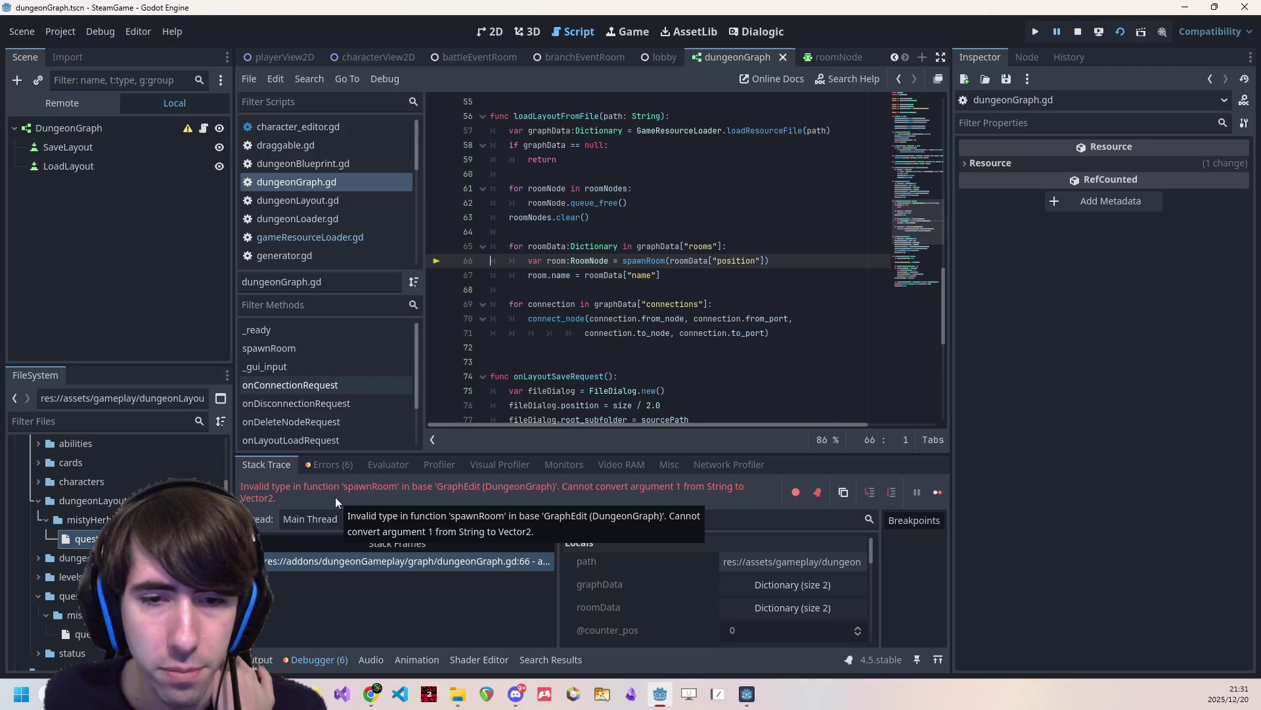
Inspect the roomData["position"] argument passed to spawnRoom on line 66.
click(763, 261)
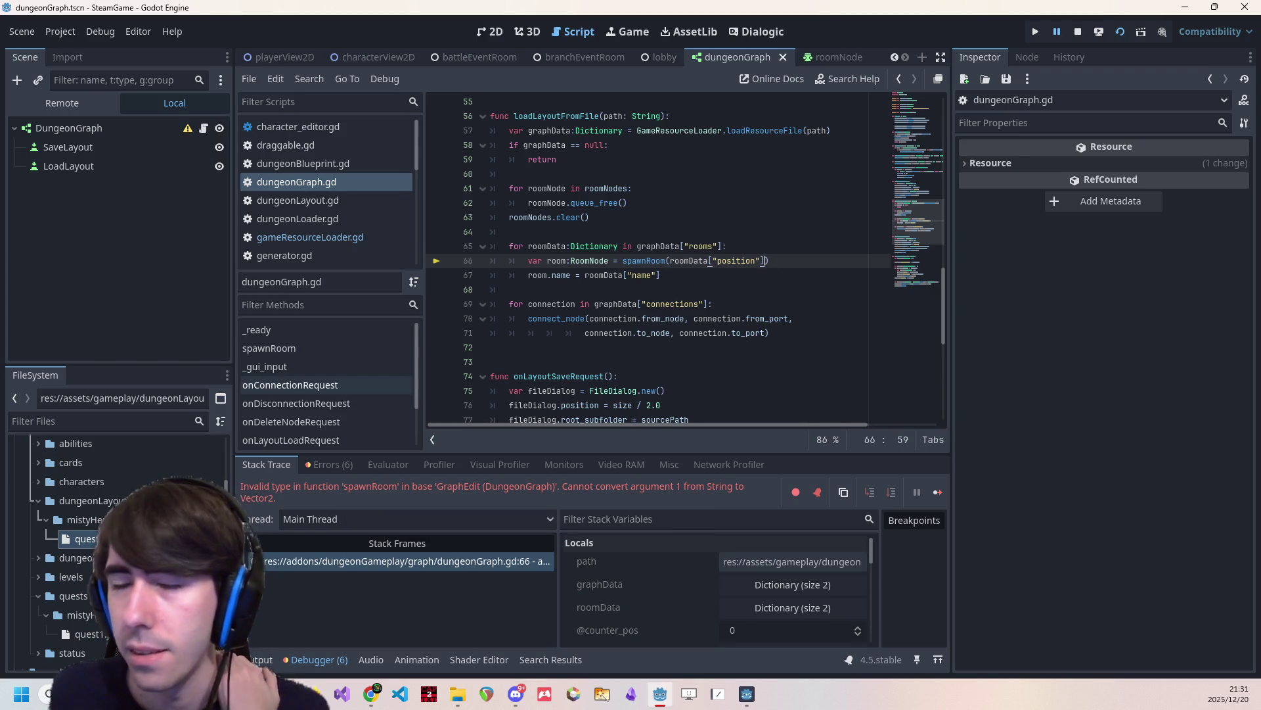
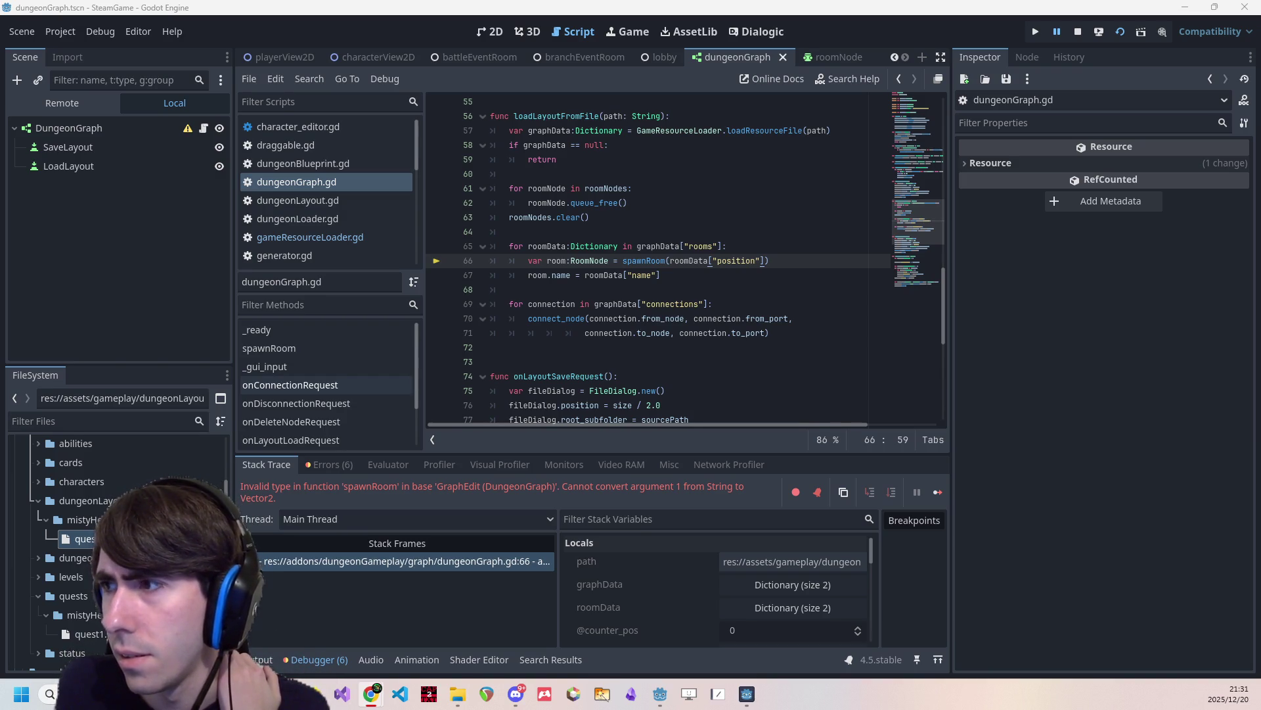
Read the web search results on converting a string to Vector2, including the expanded AI overview.
key(alt+Tab)
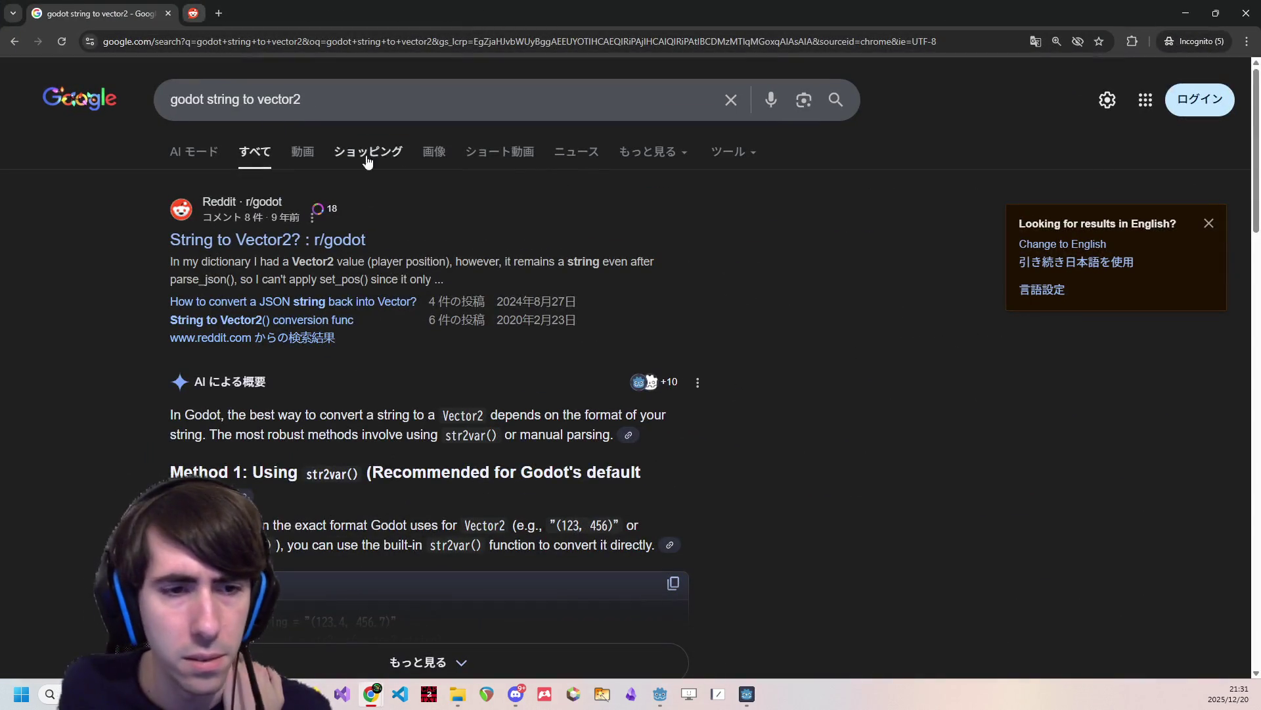
scroll(478, 452, down, 2)
scroll(478, 452, down, 1)
click(384, 455)
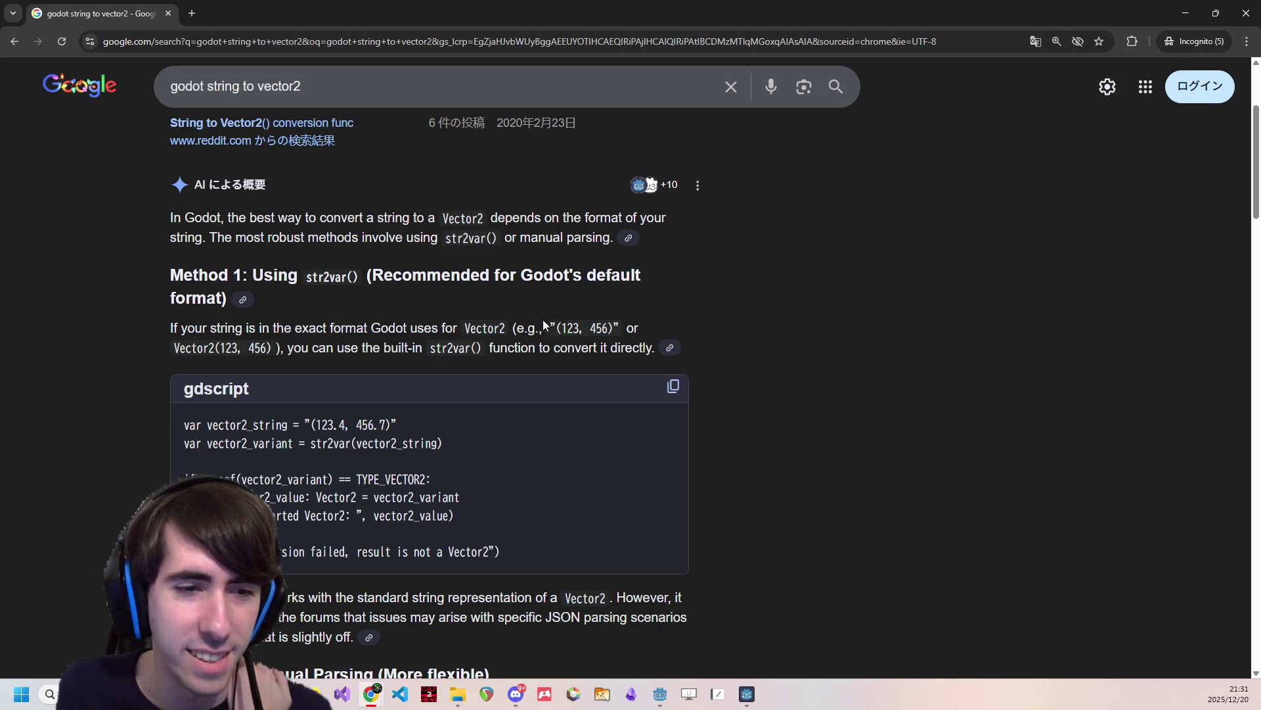
scroll(542, 319, down, 2)
drag(377, 466, 561, 489)
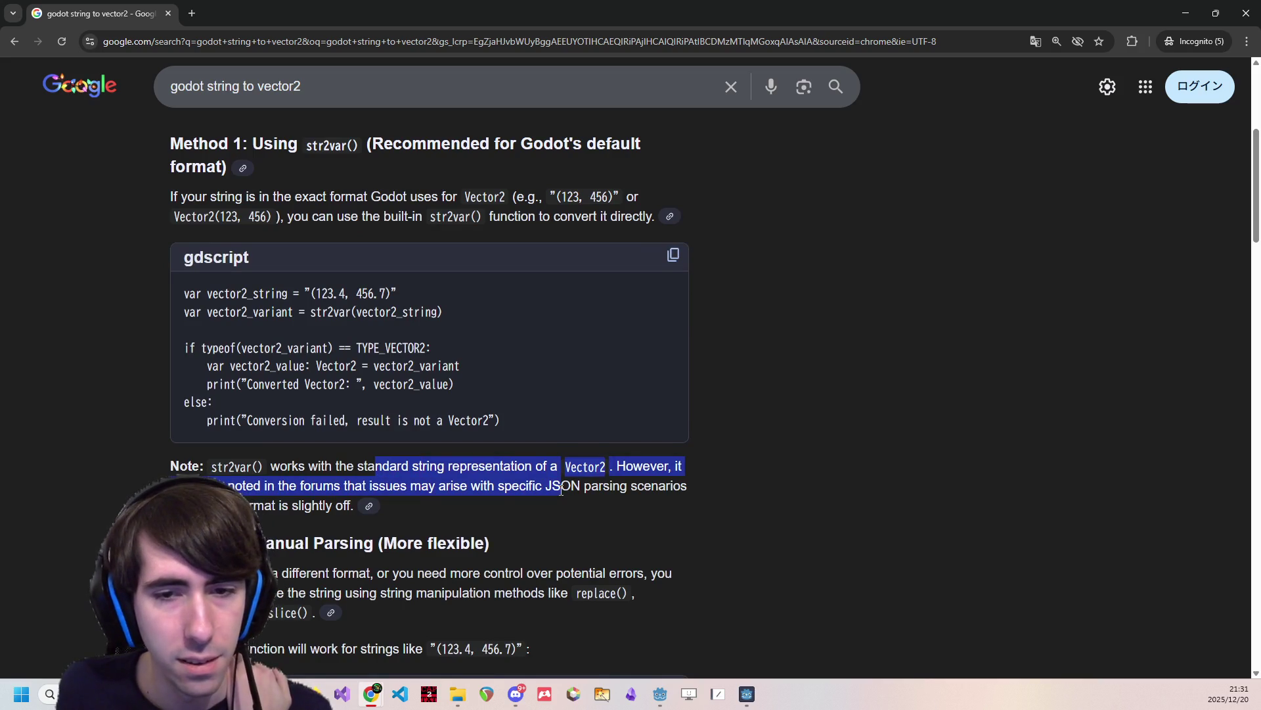
click(382, 482)
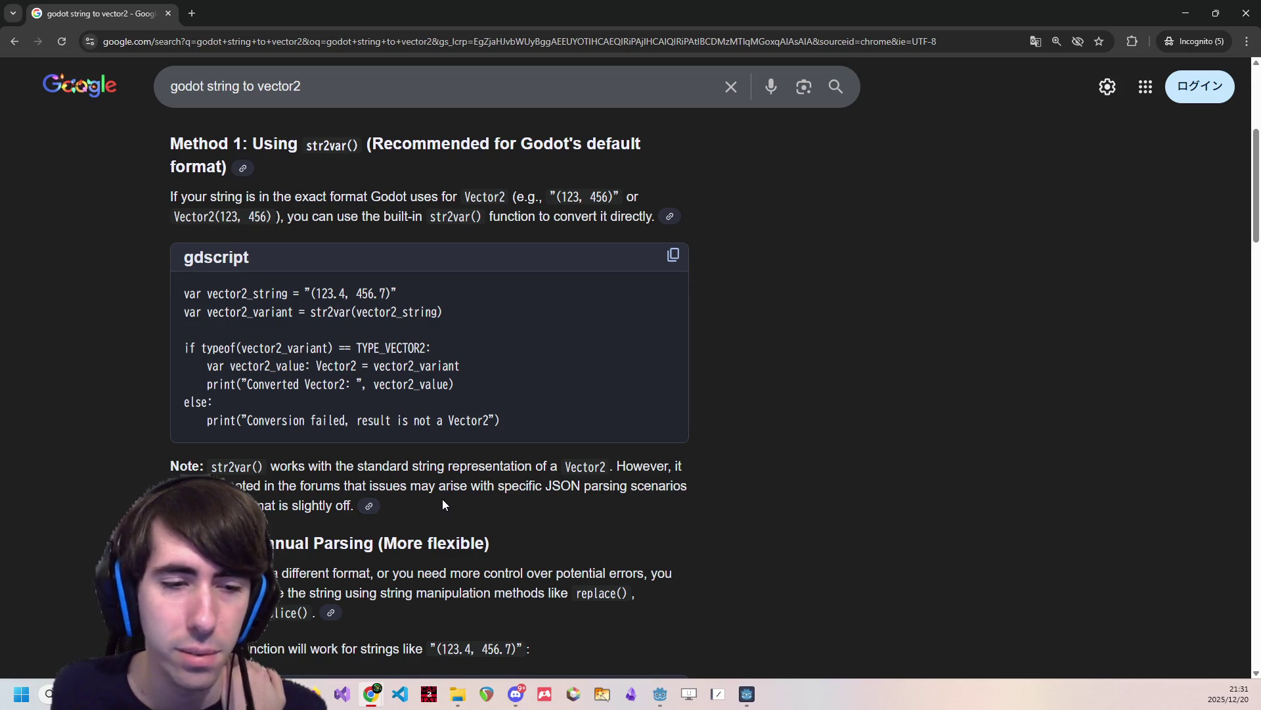
scroll(443, 499, down, 2)
scroll(415, 455, down, 2)
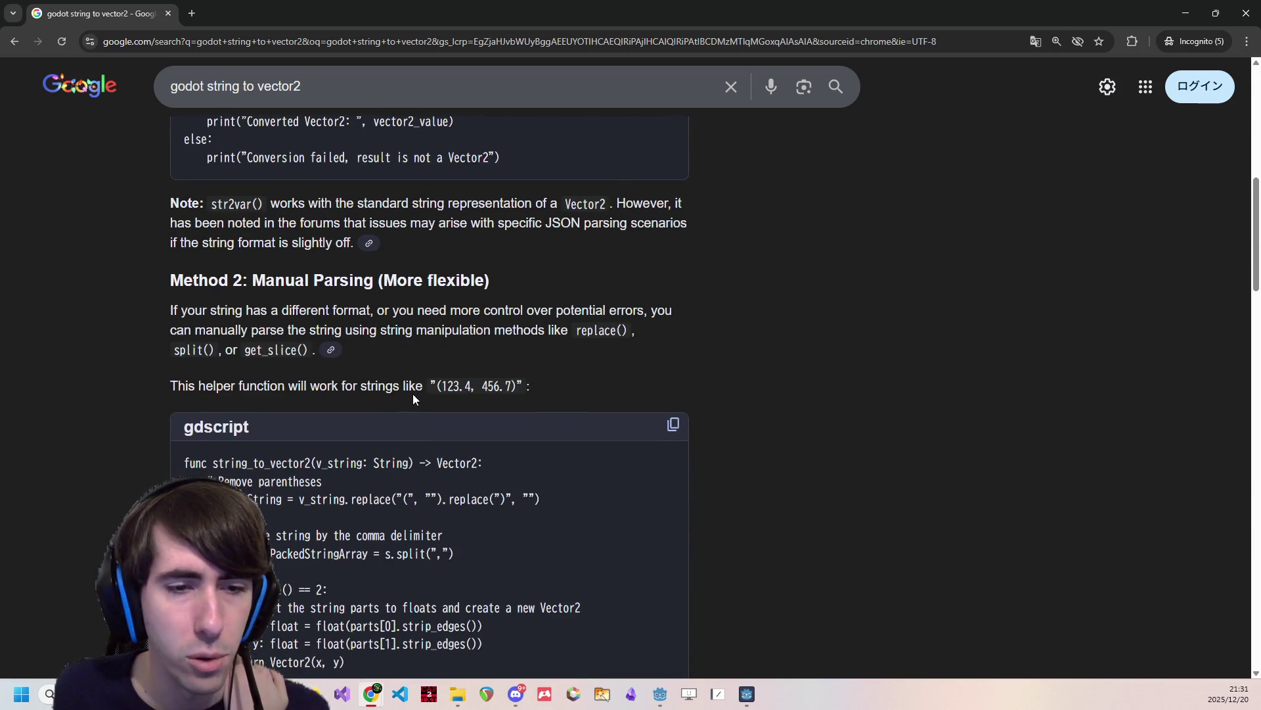
scroll(412, 393, down, 2)
scroll(423, 375, up, 4)
scroll(423, 375, down, 7)
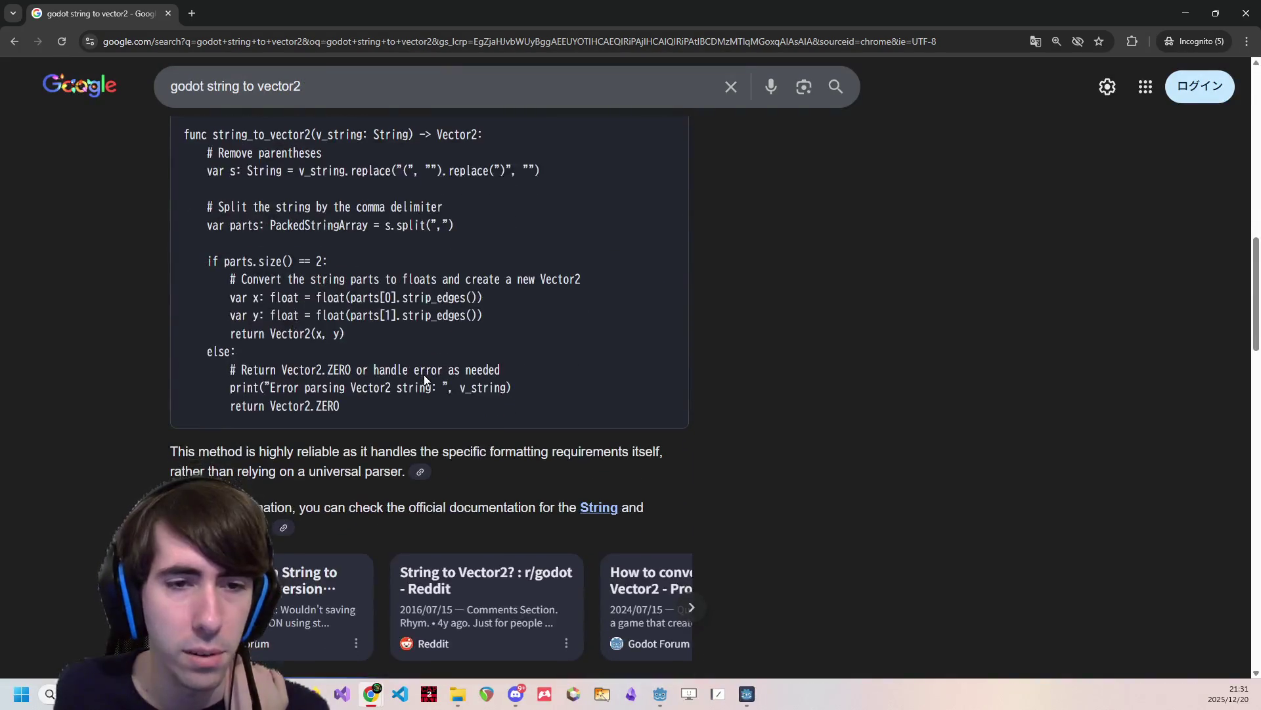
scroll(469, 392, down, 2)
scroll(571, 512, up, 10)
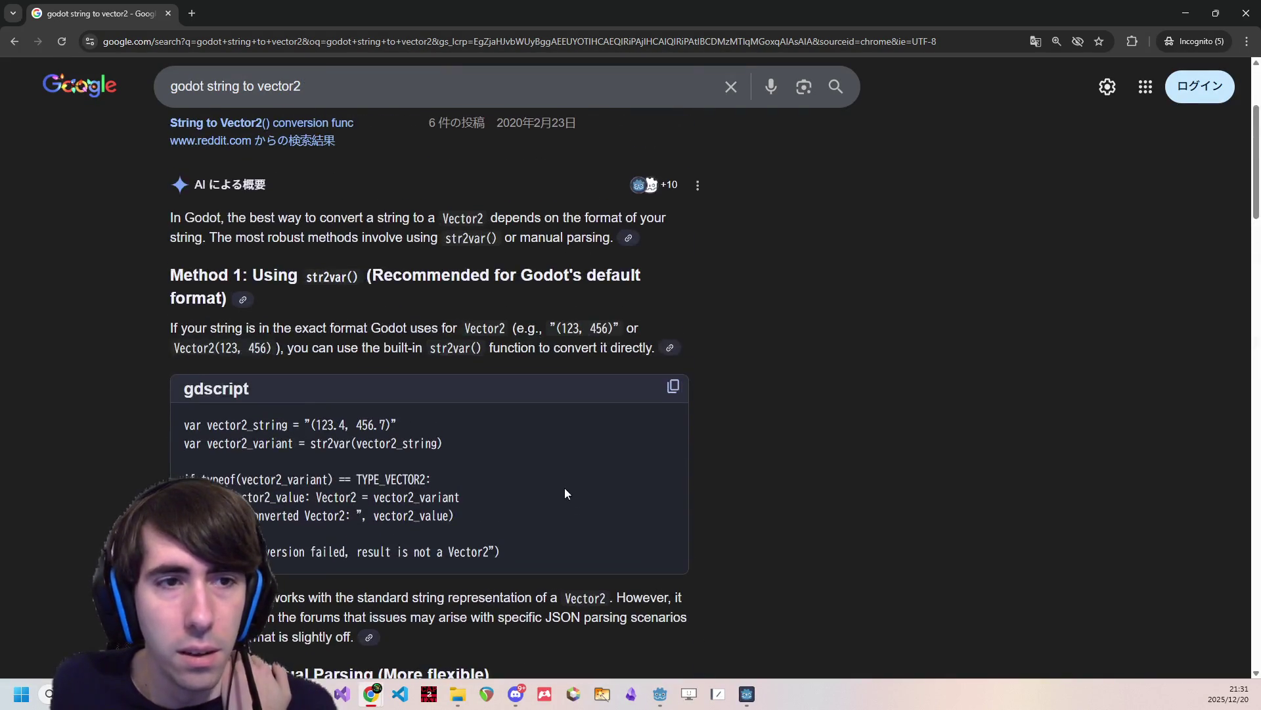
scroll(648, 370, up, 2)
key(alt+Tab)
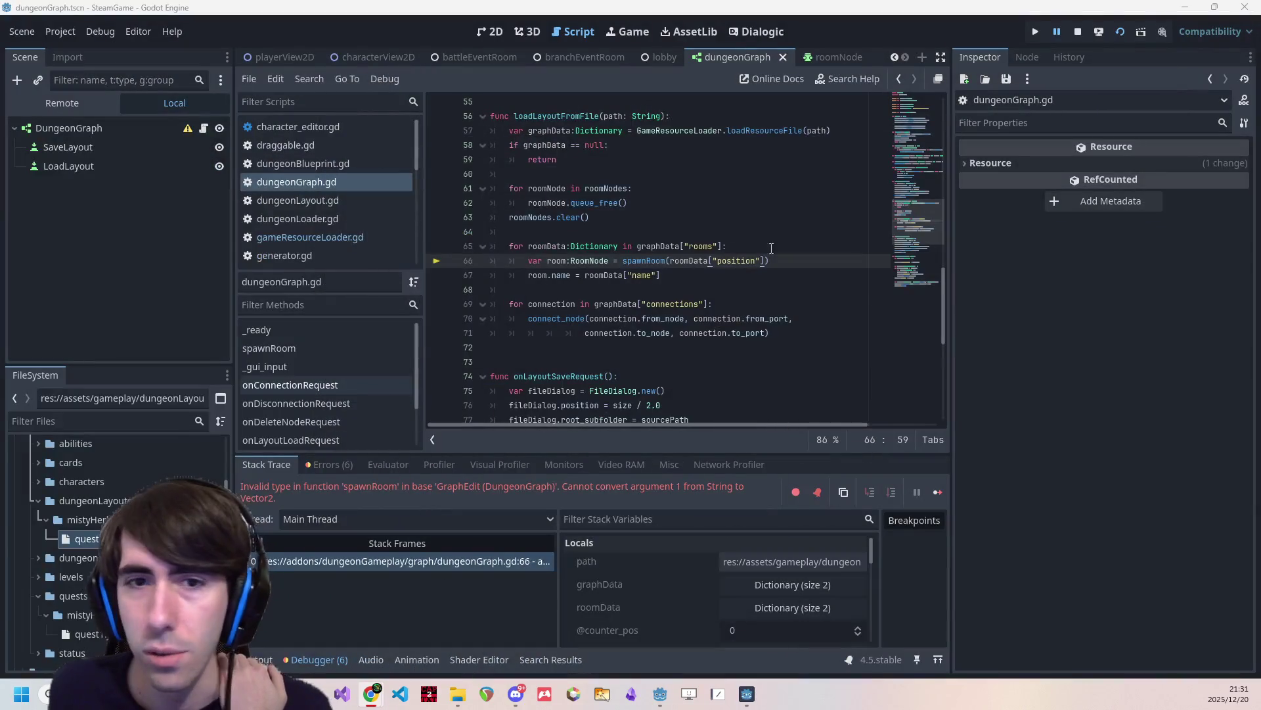
Wrap roomData["position"] on line 66 in a str2var call and save dungeonGraph.gd.
click(618, 261)
key(ctrl+Right)
key(Right)
text(str 2)
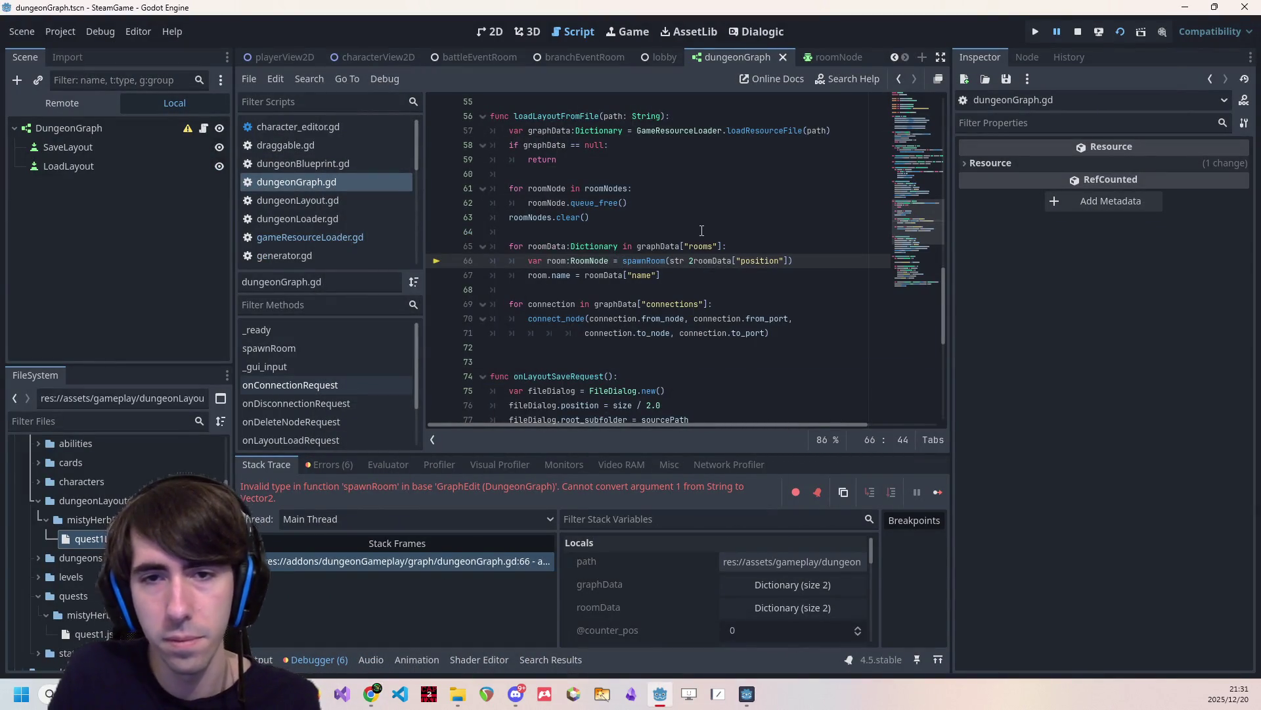
key(Left)
key(Left)
key(BackSpace)
key(Right)
text(va)
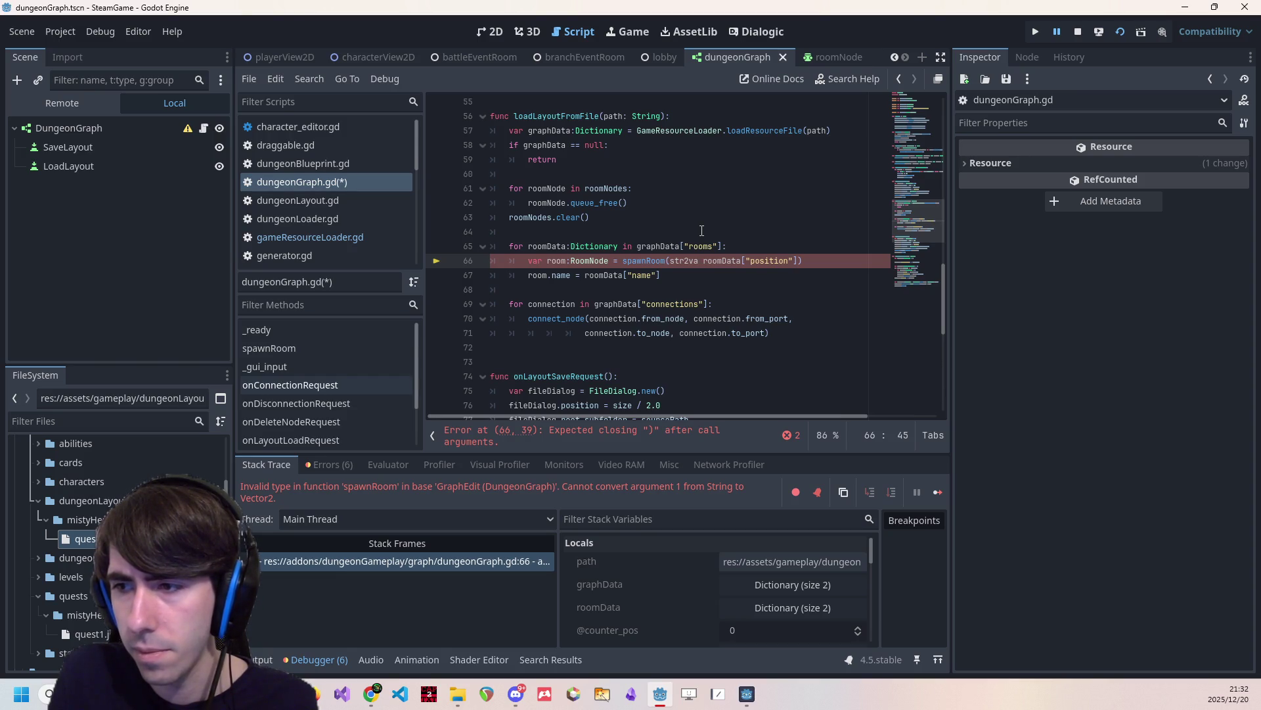
text(r)
key(Delete)
text(()
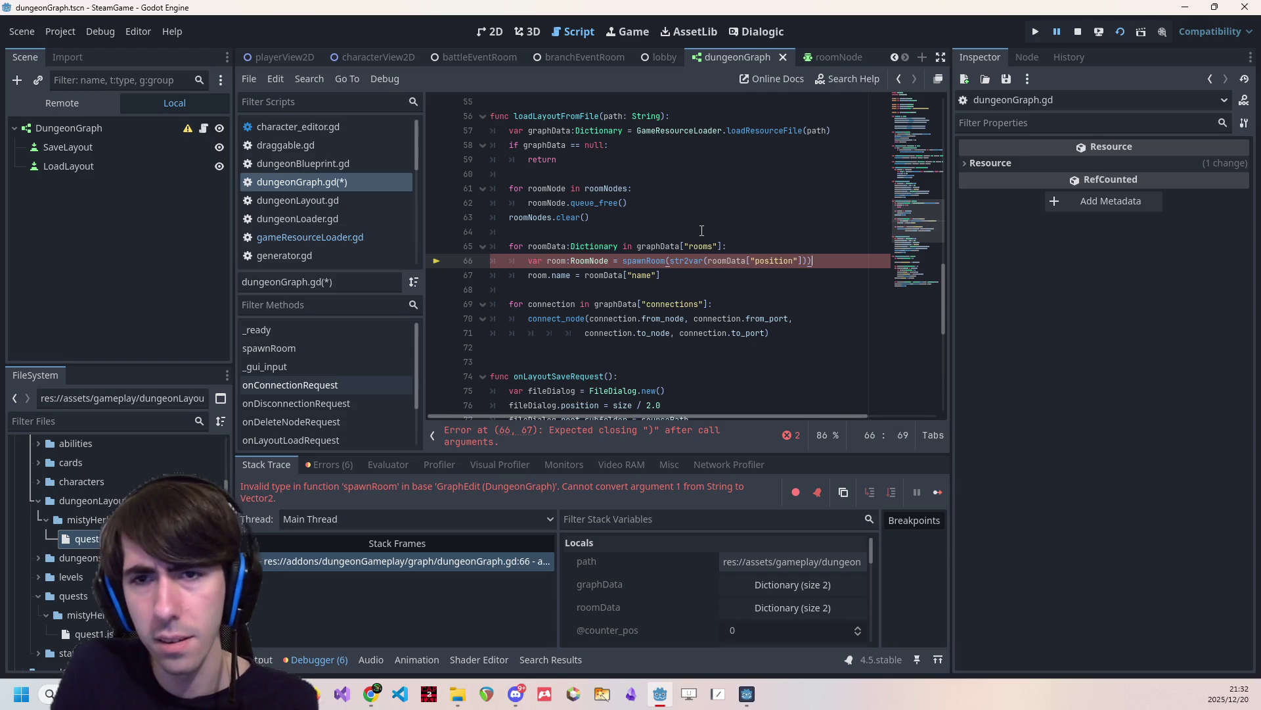
key(ctrl+s)
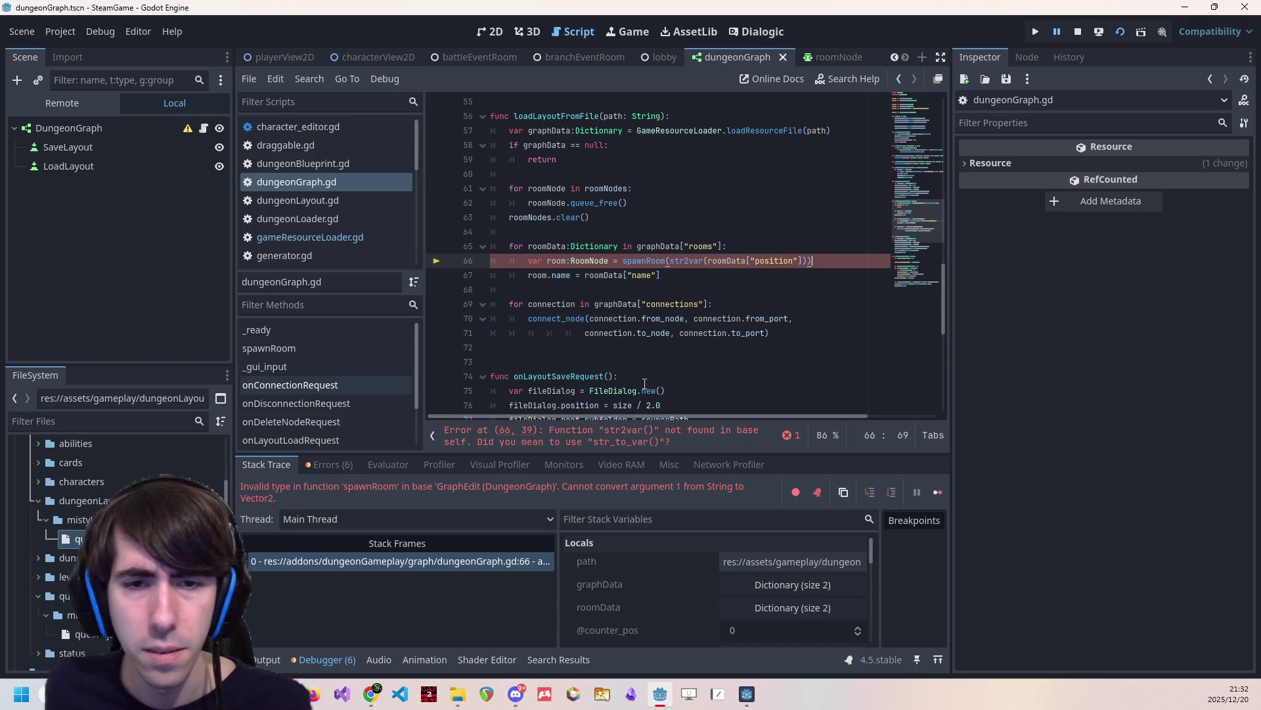
Rename the call to str_to_var and read its documentation before returning to the code.
double_click(683, 261)
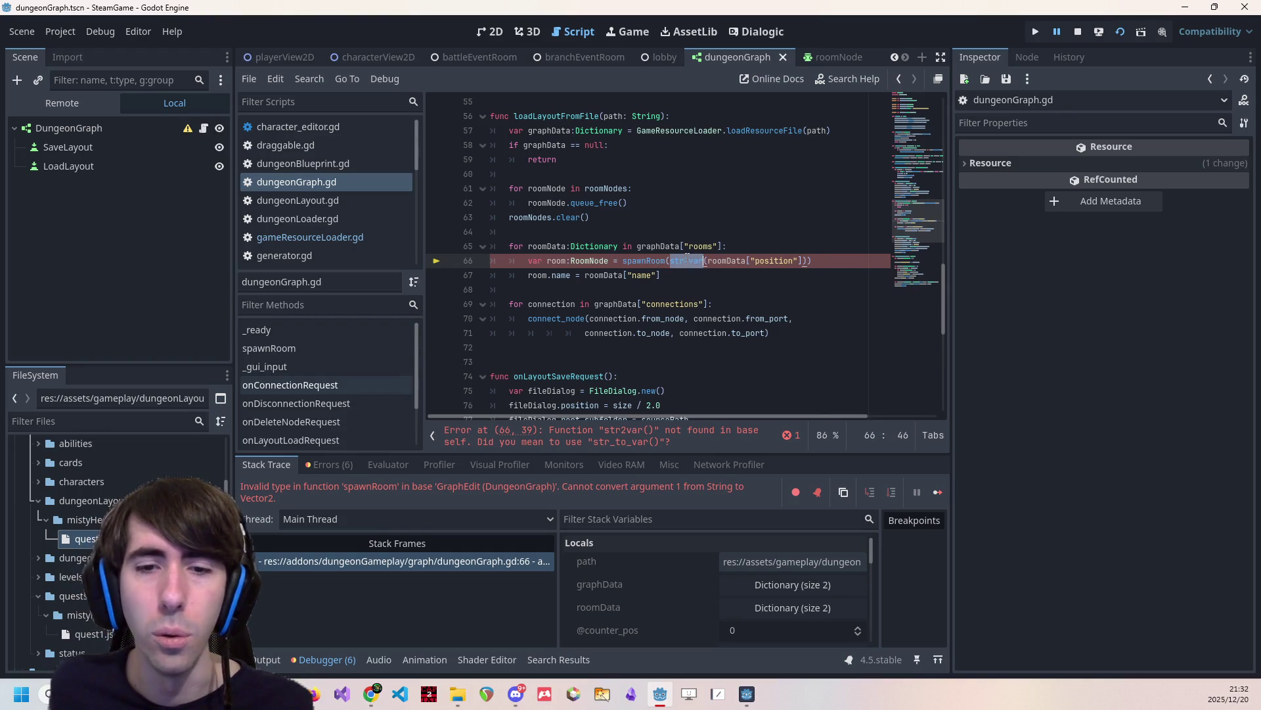
text(str_to_var)
key(Return)
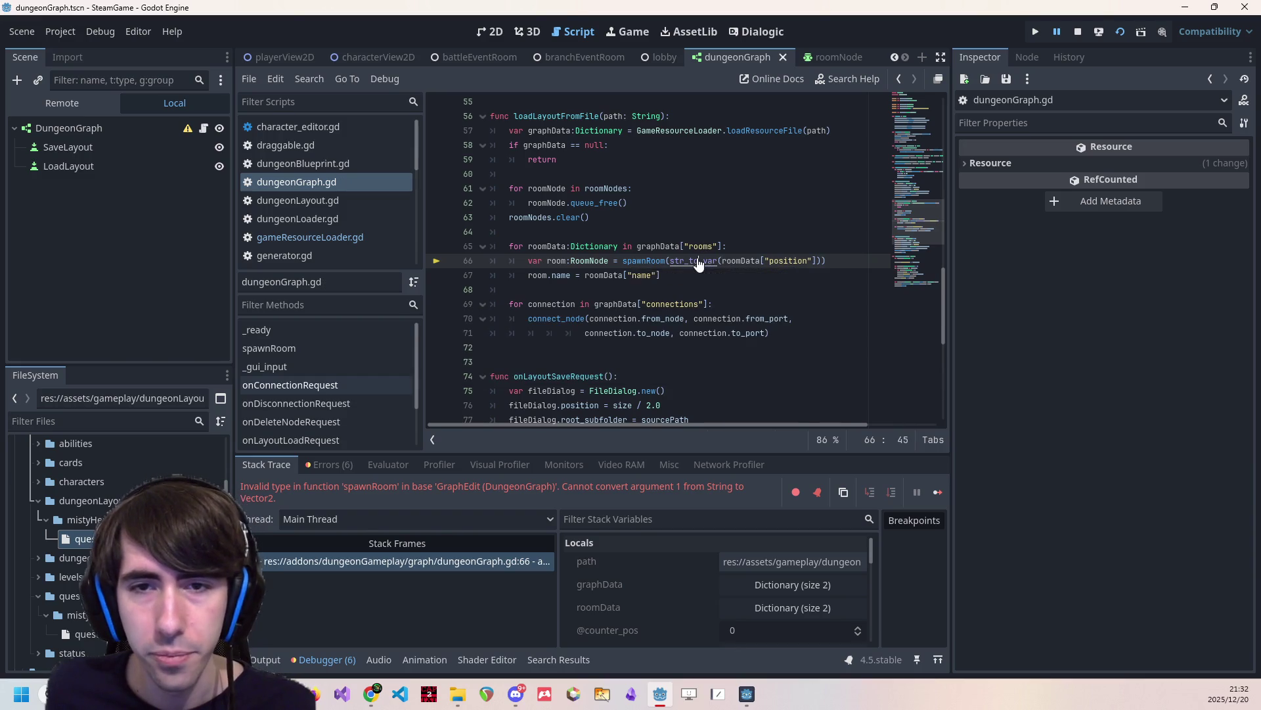
ctrl+click(692, 256)
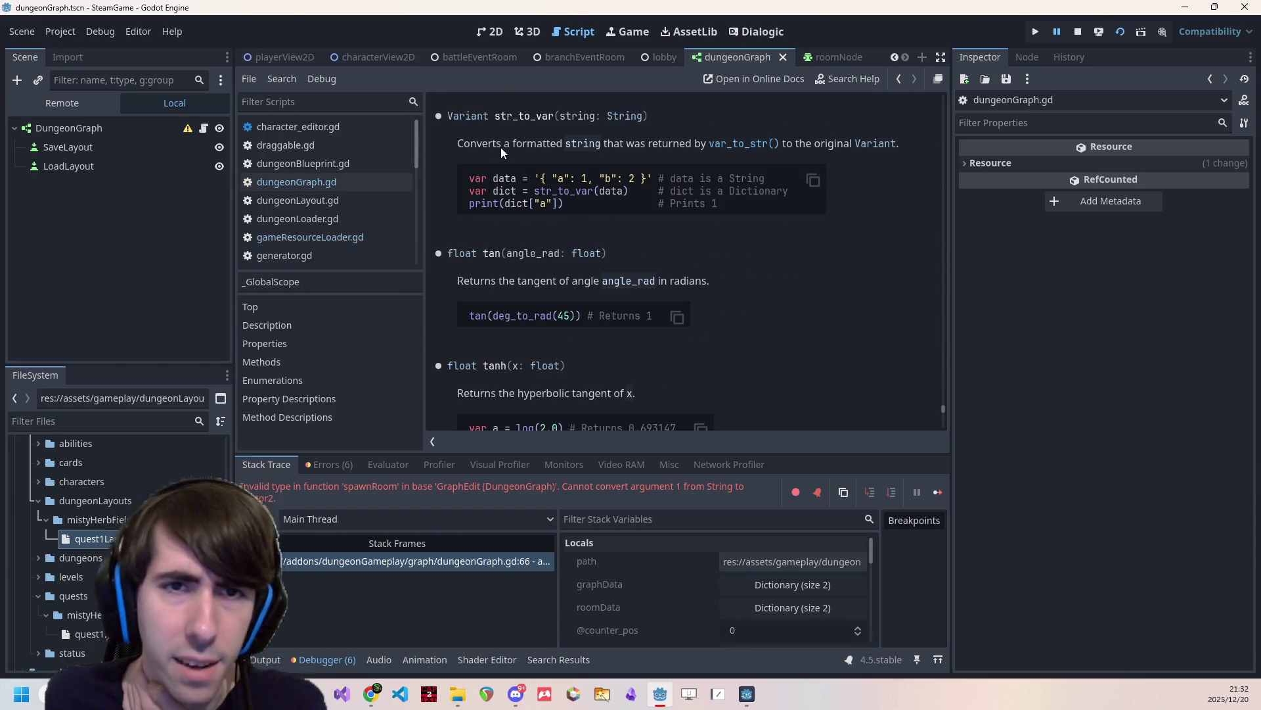
drag(495, 147, 621, 142)
click(633, 144)
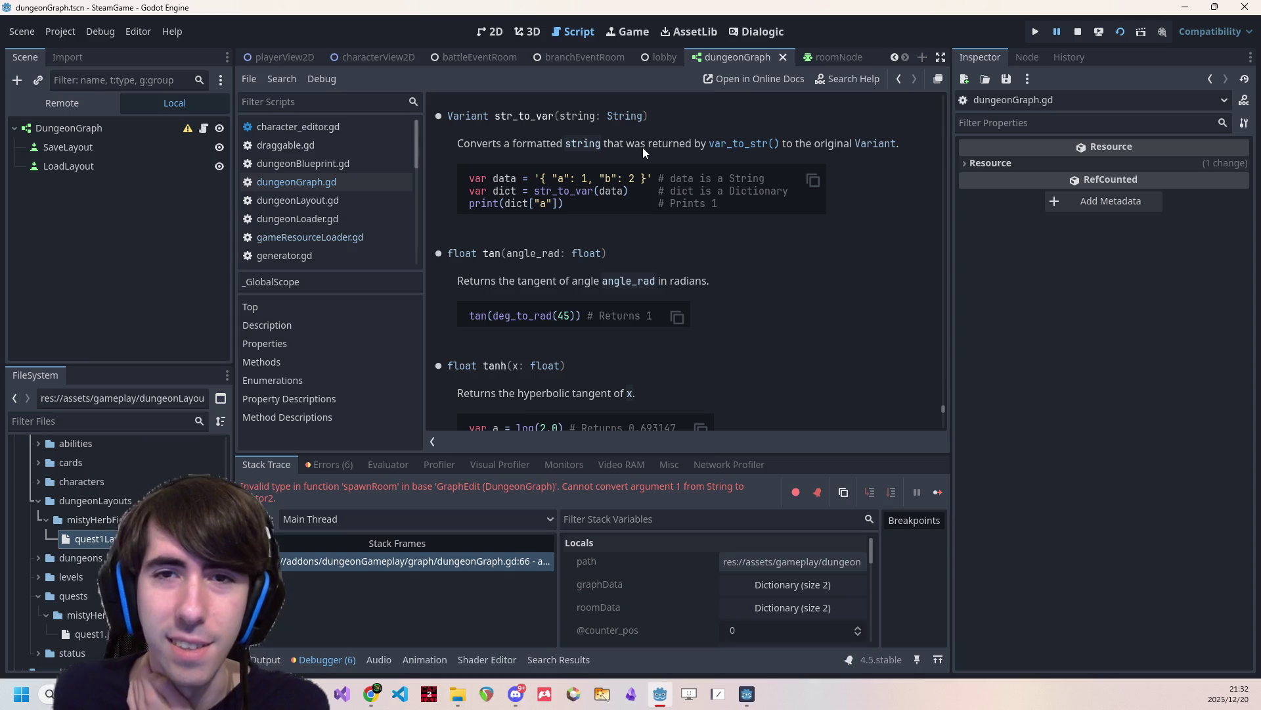
key(alt+Left)
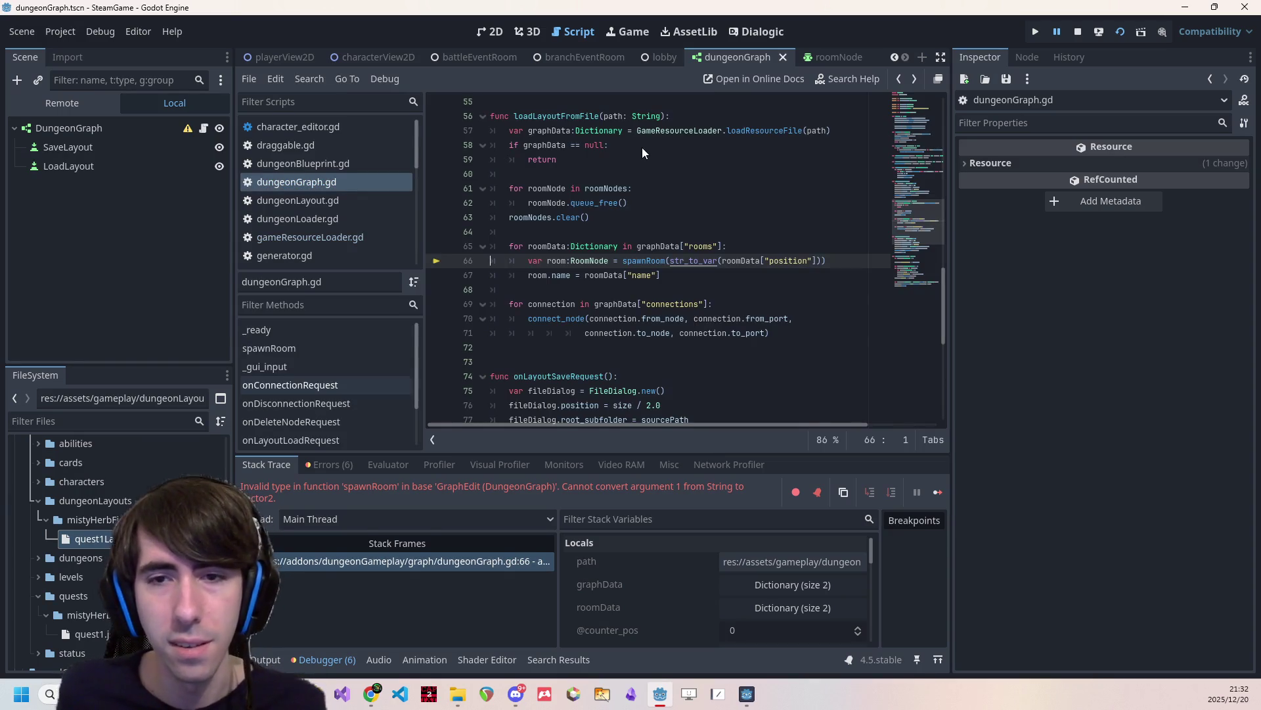
Review the str_to_var call on line 66 and the connect_node call below it.
scroll(658, 231, down, 4)
scroll(658, 231, down, 4)
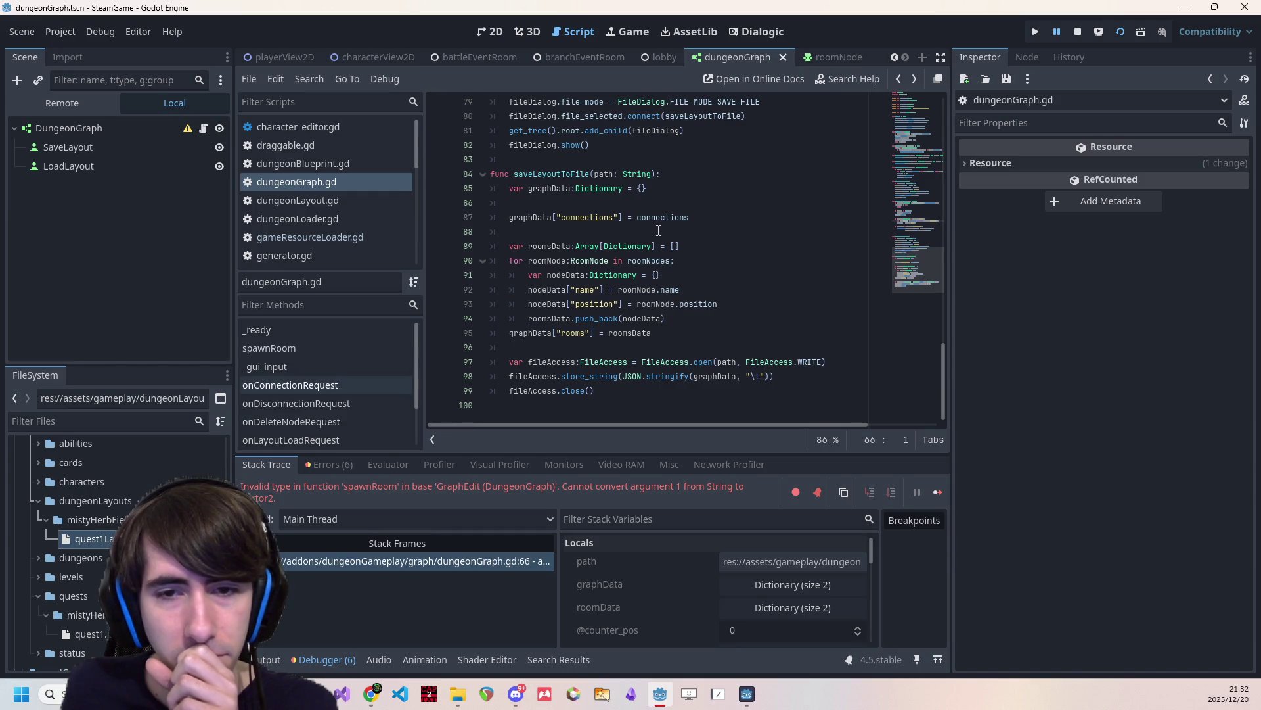
scroll(702, 337, up, 3)
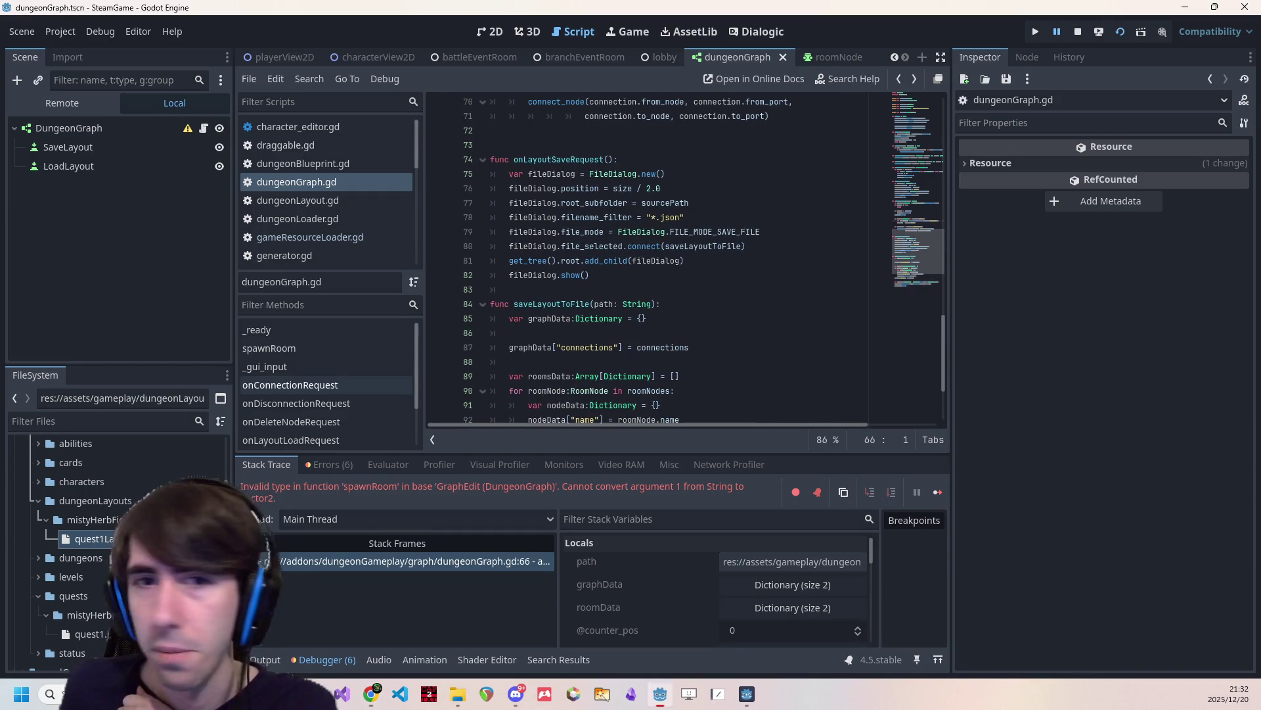
scroll(746, 328, up, 2)
scroll(746, 328, up, 2)
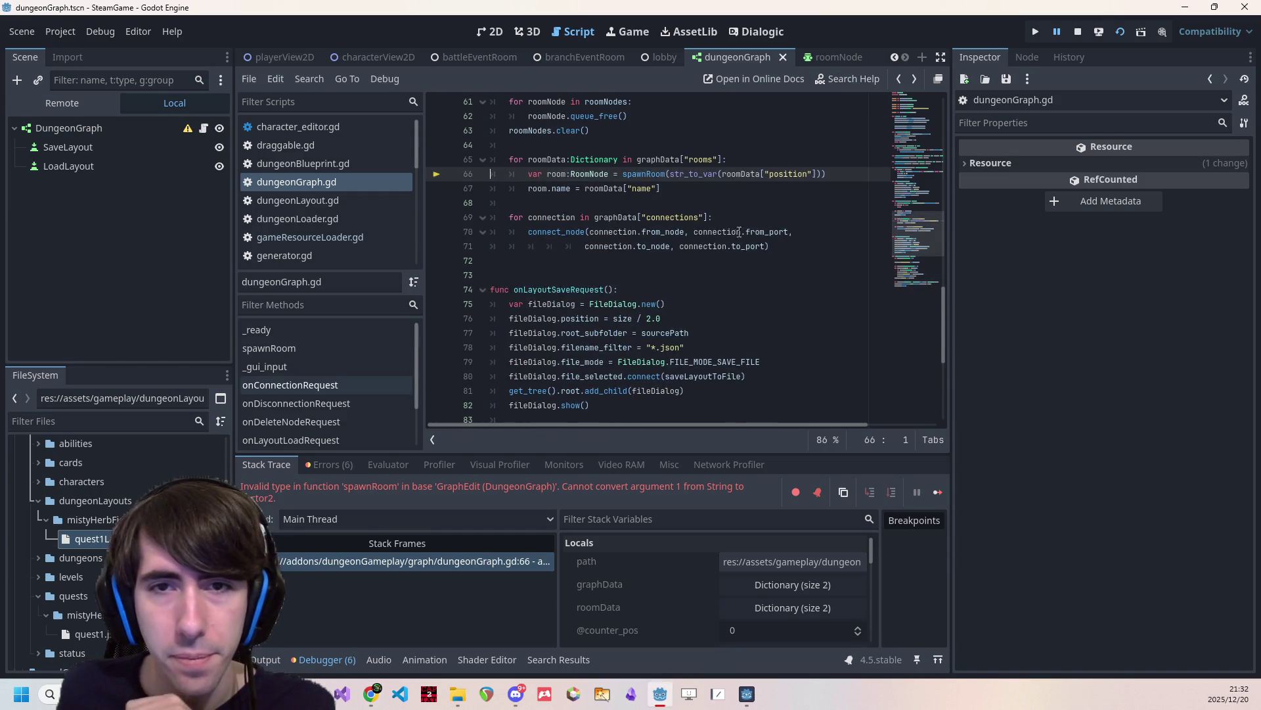
click(678, 175)
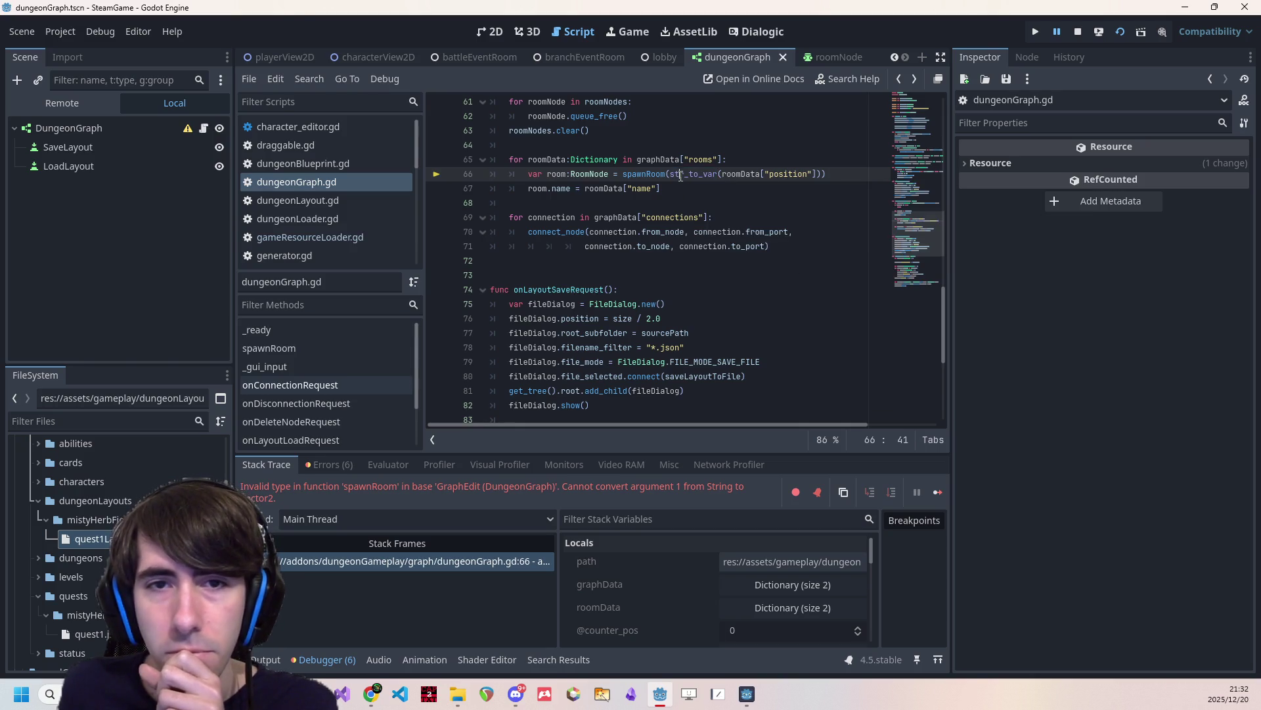
click(672, 175)
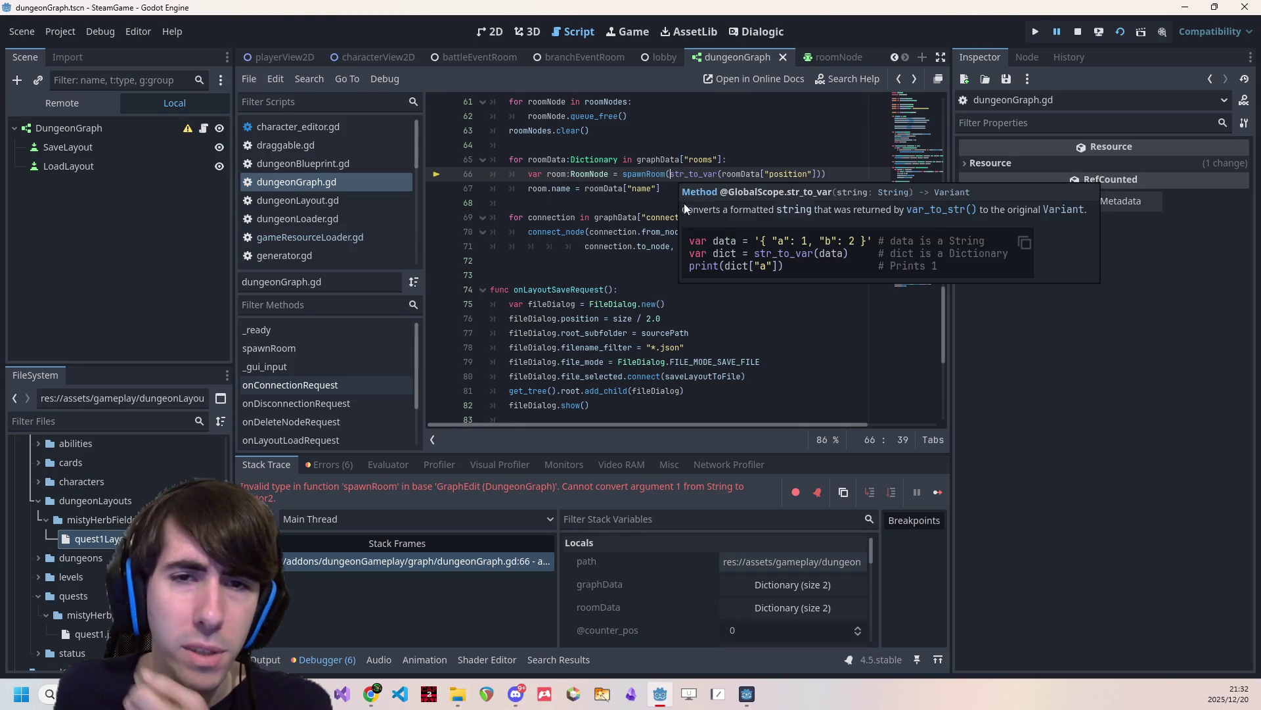
click(642, 245)
drag(669, 178, 738, 179)
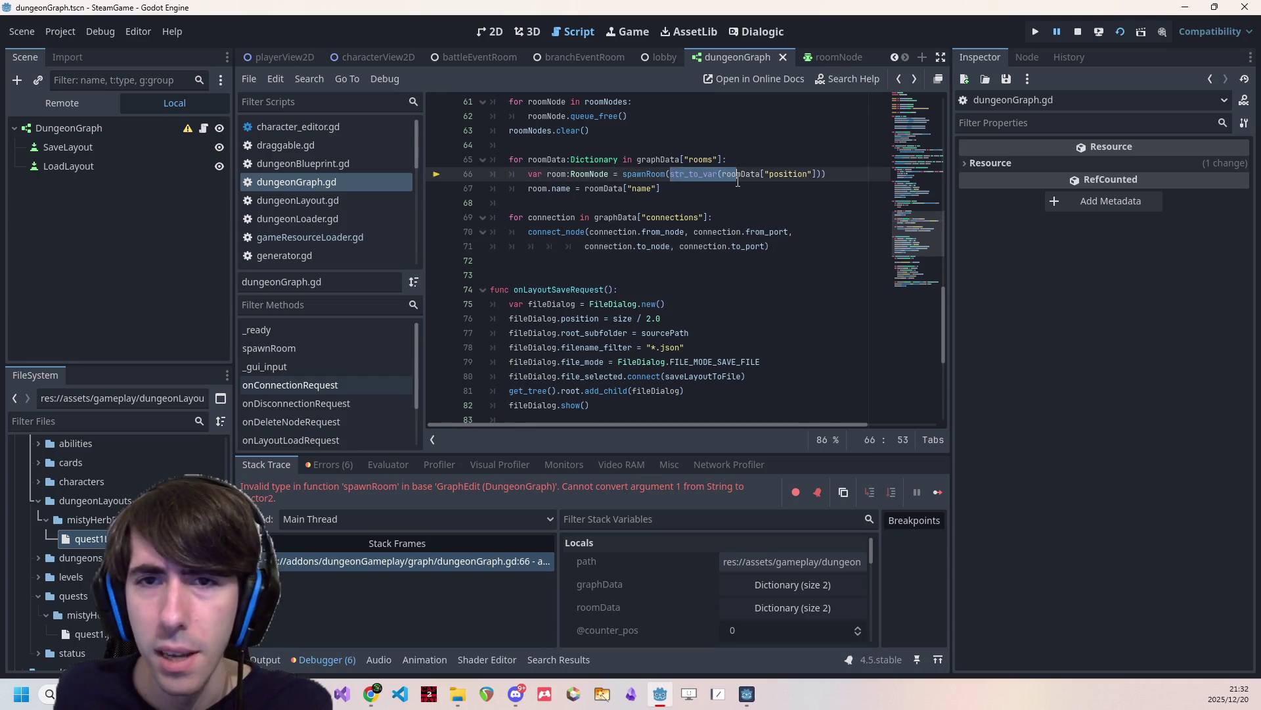
Wrap connection.from_port and connection.to_port in int() on lines 70–71 and save.
click(690, 234)
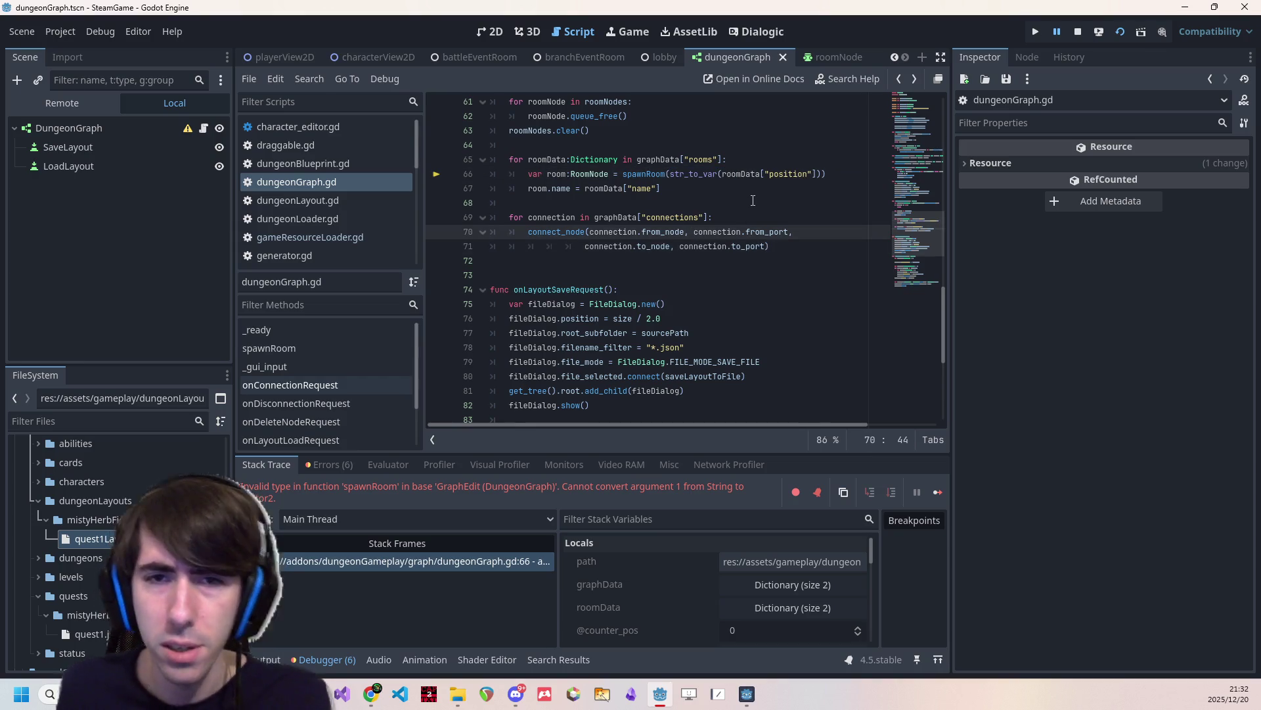
text(int()
key(ctrl+Right)
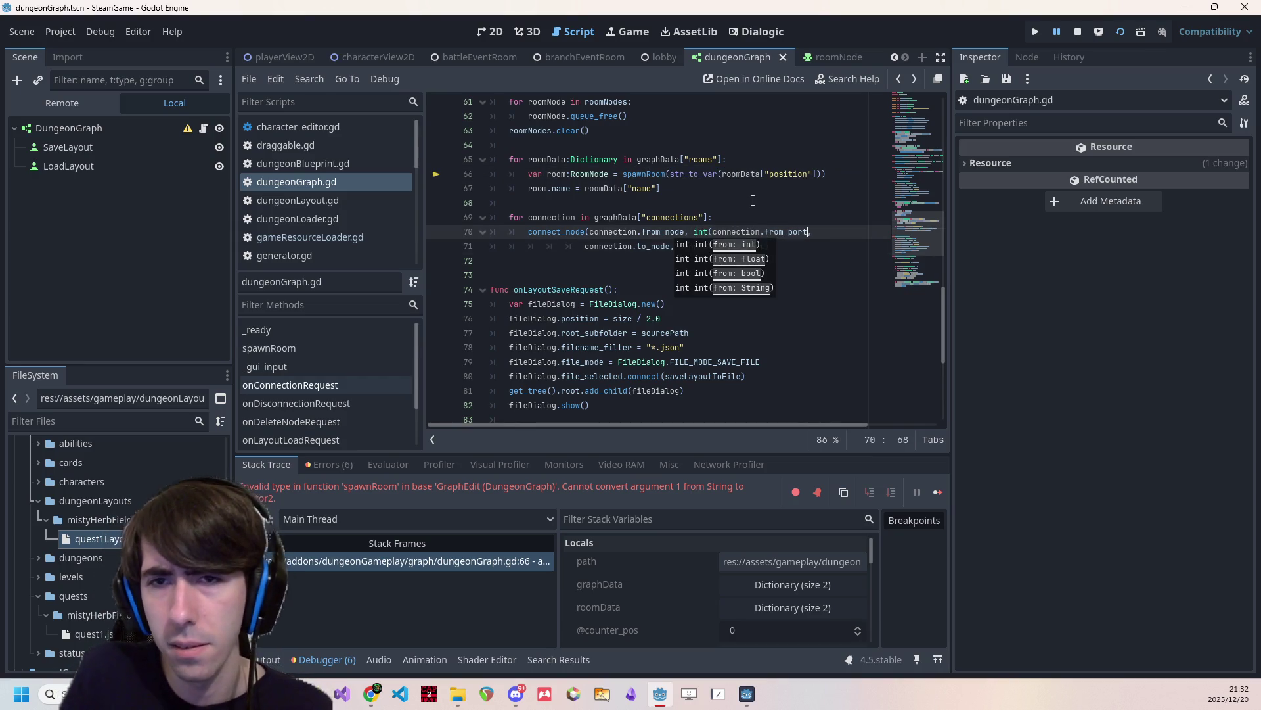
text())
key(Down)
text())
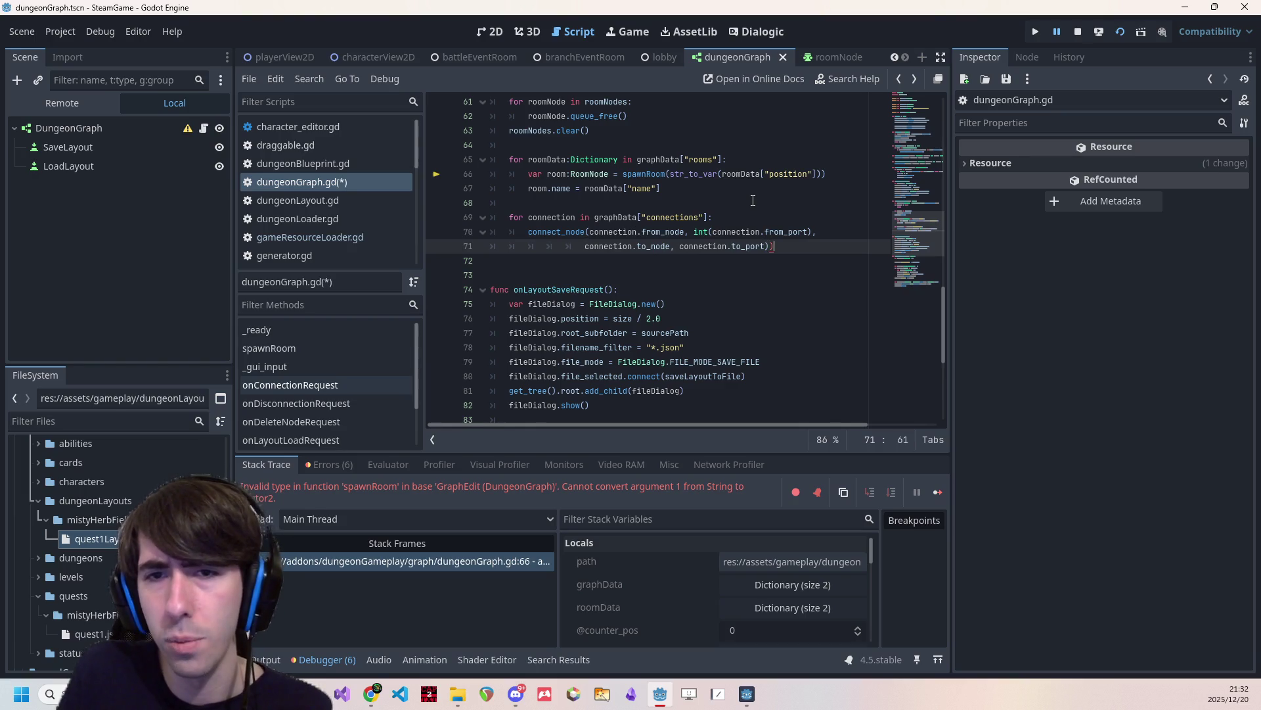
key(Right)
key(Right)
text(int()
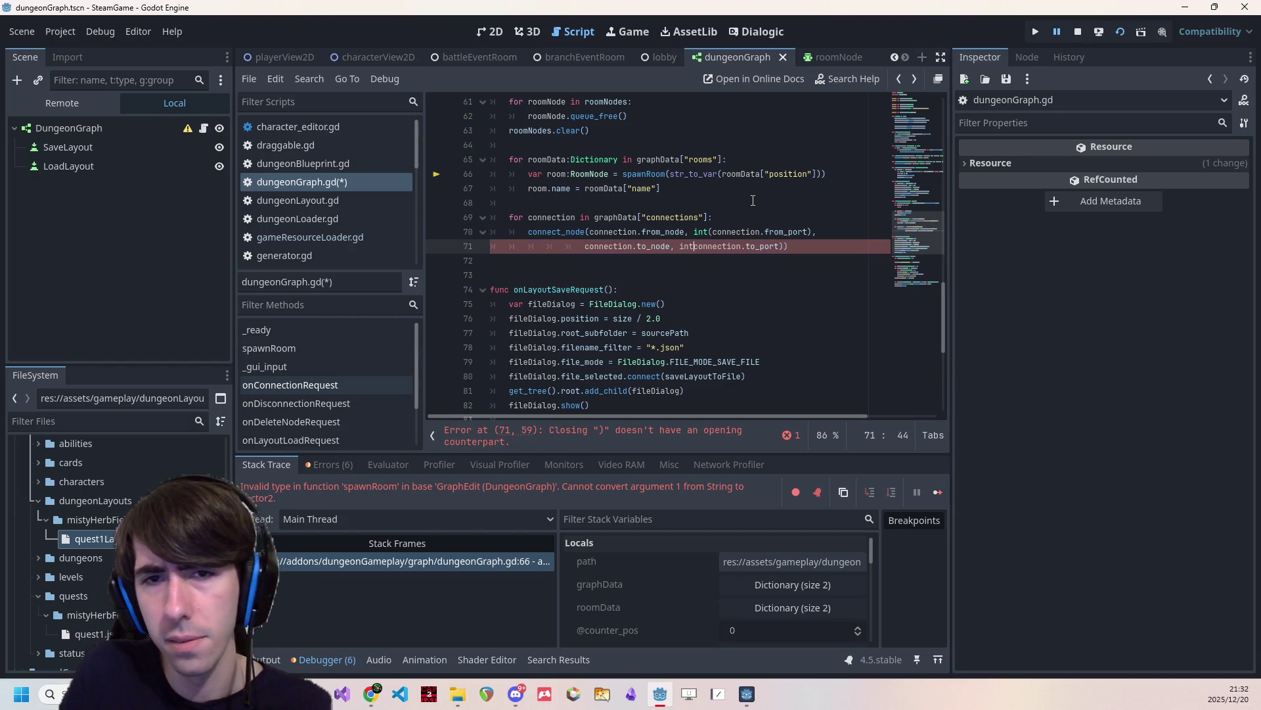
key(ctrl+s)
Stop the running game from the editor toolbar.
scroll(788, 177, up, 1)
click(824, 151)
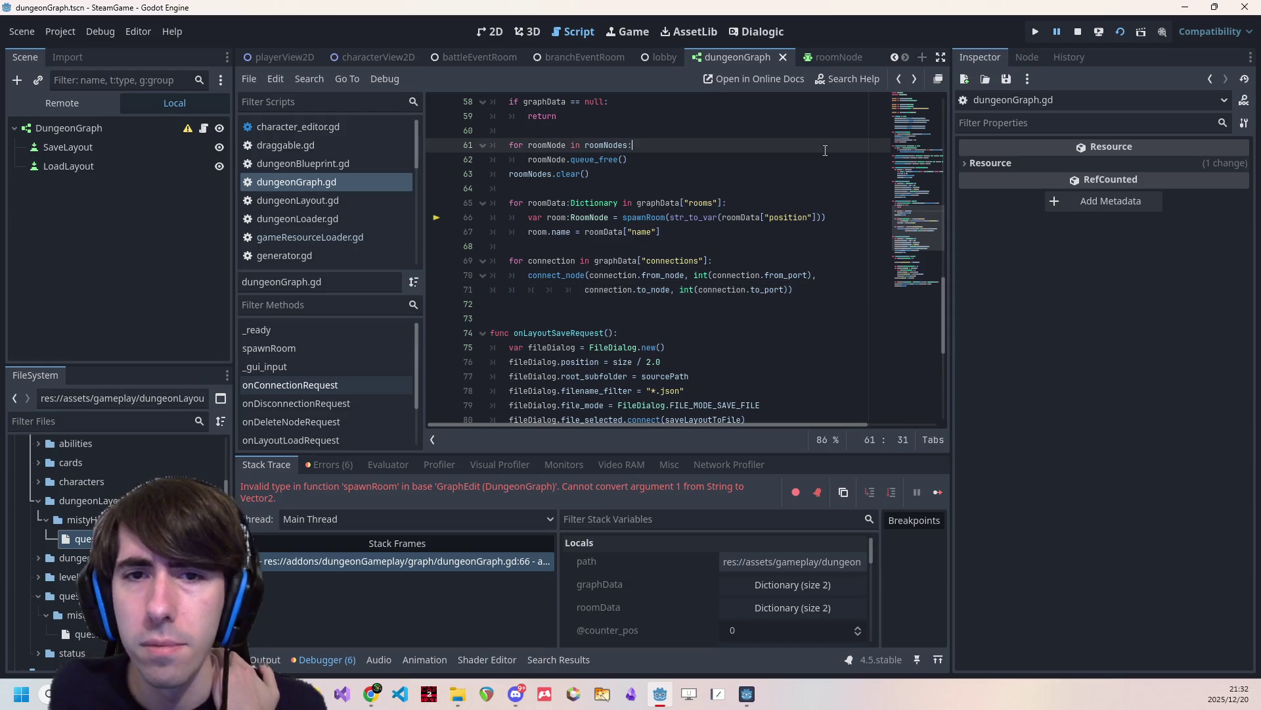
click(1082, 31)
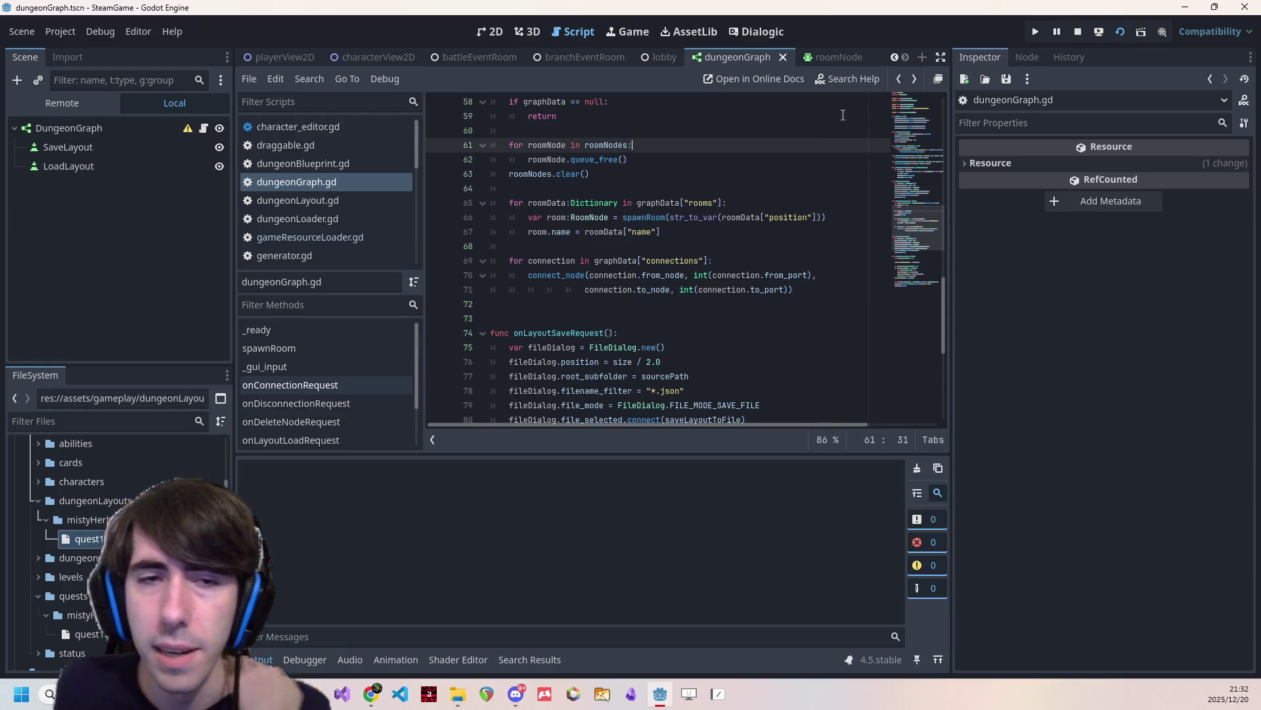
scroll(752, 97, up, 2)
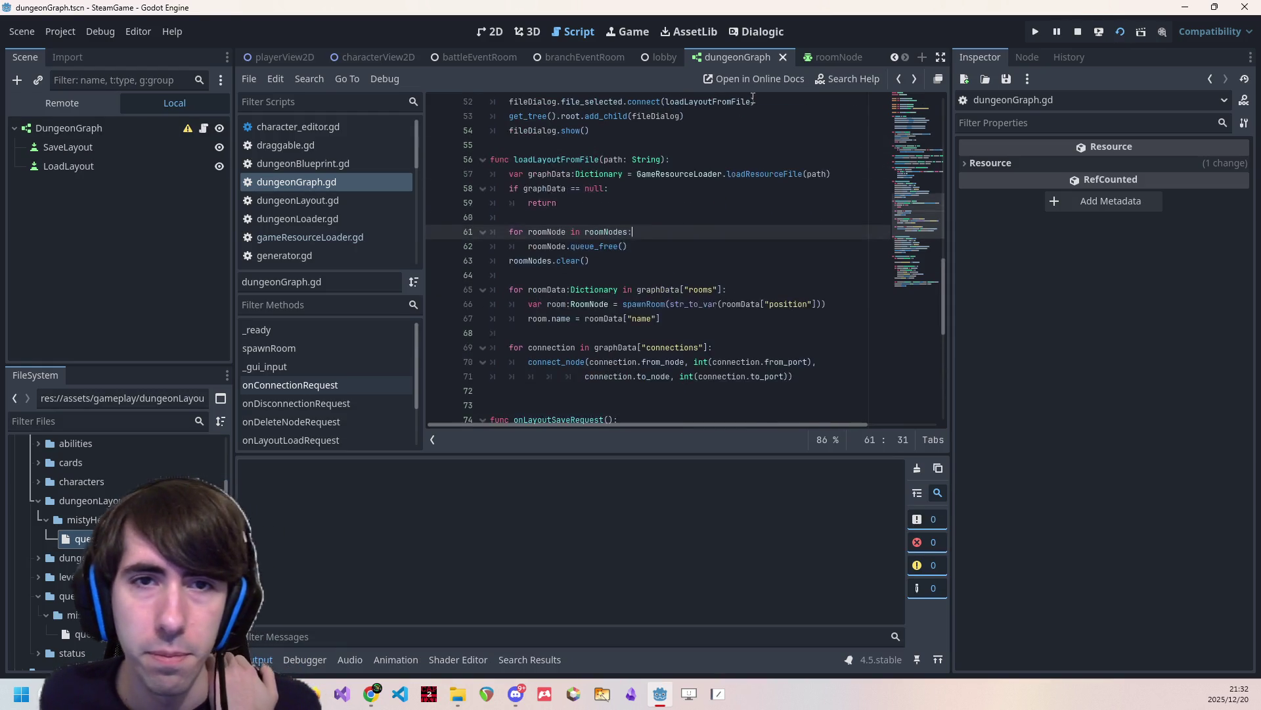
scroll(753, 97, down, 1)
Run the scene and load dungeonLayouts/mistyHerbFields/quest1Layout.json in the game.
key(F6)
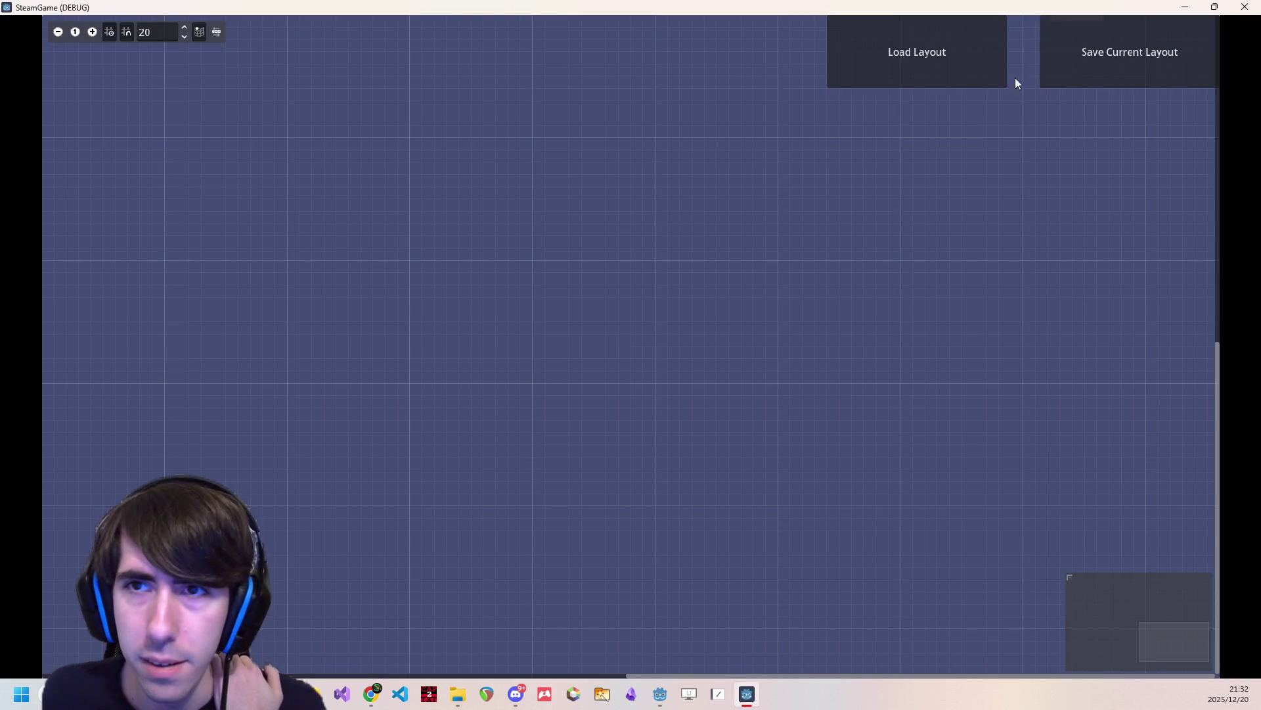
click(1000, 74)
double_click(963, 266)
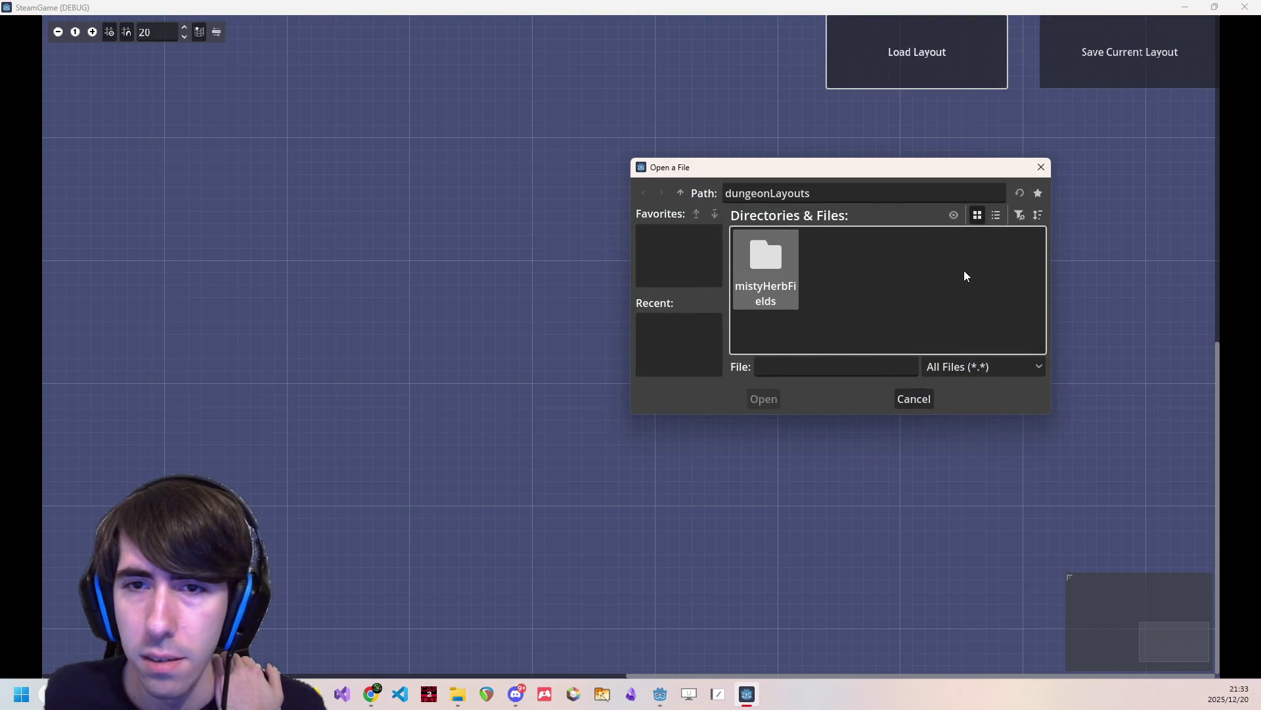
double_click(767, 276)
double_click(768, 253)
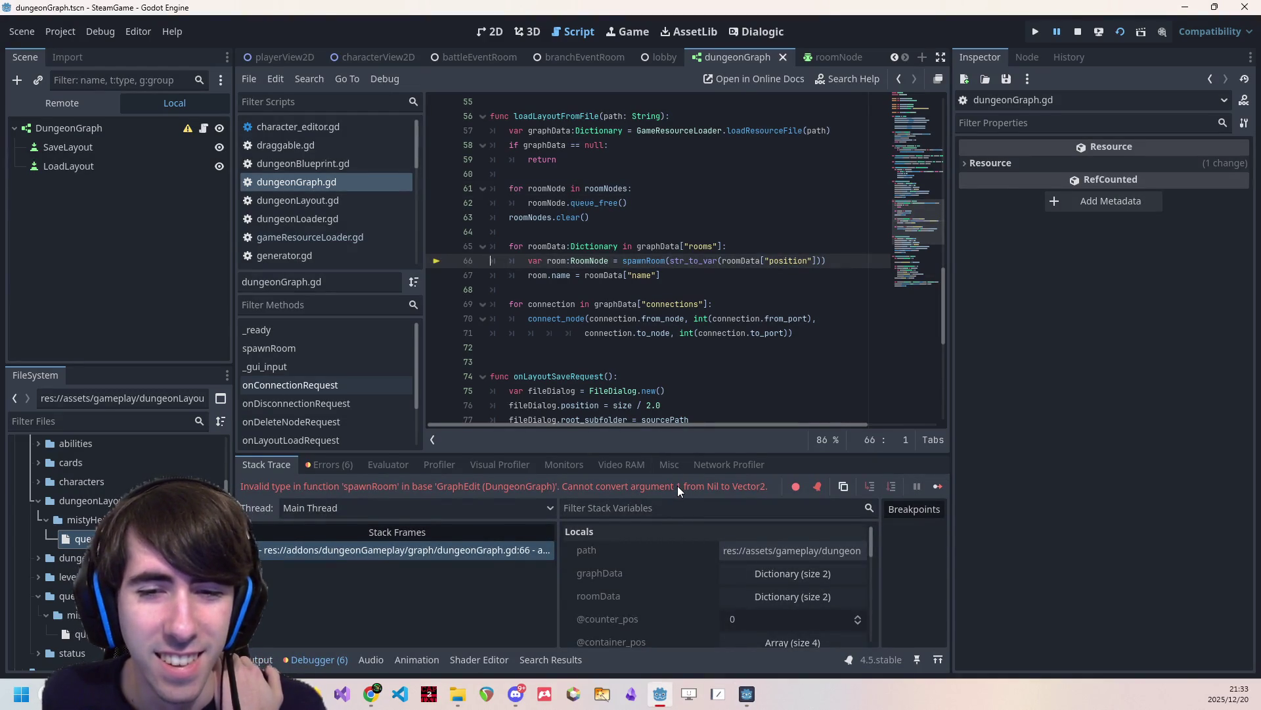
Dismiss the str_to_var documentation popup and select roomData["position"] on line 66.
mouse_move(742, 260)
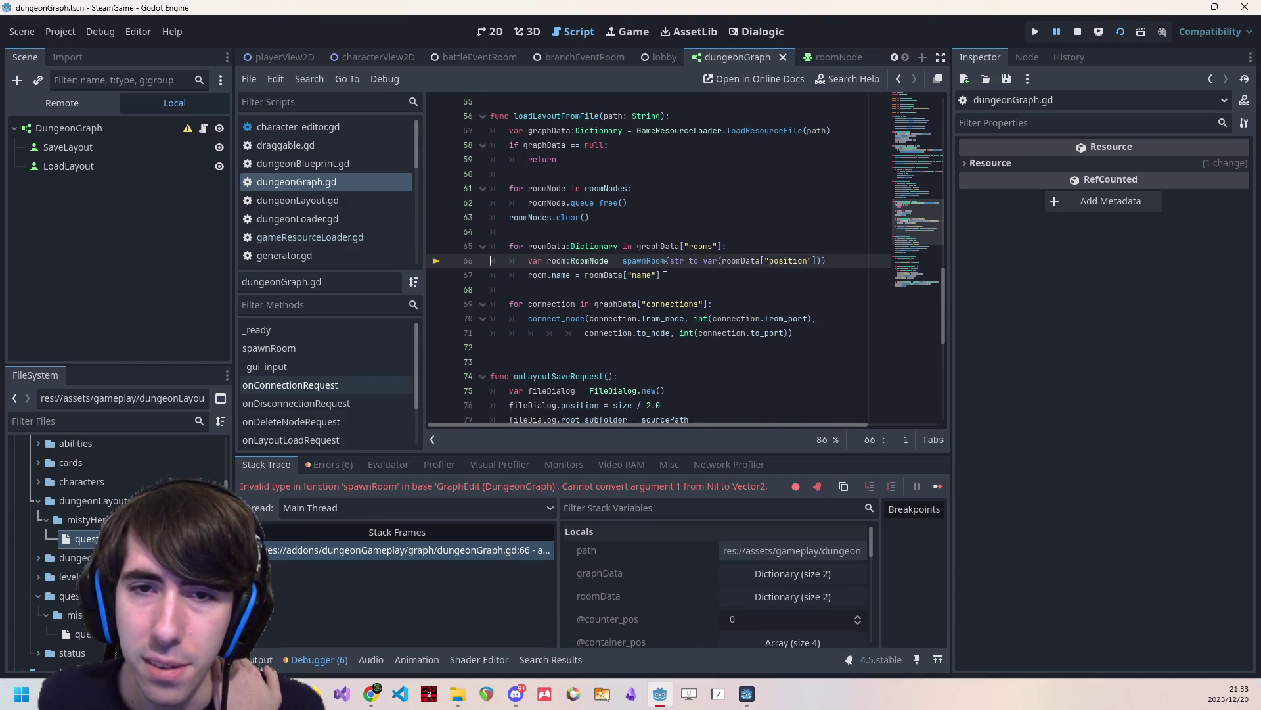
mouse_move(703, 261)
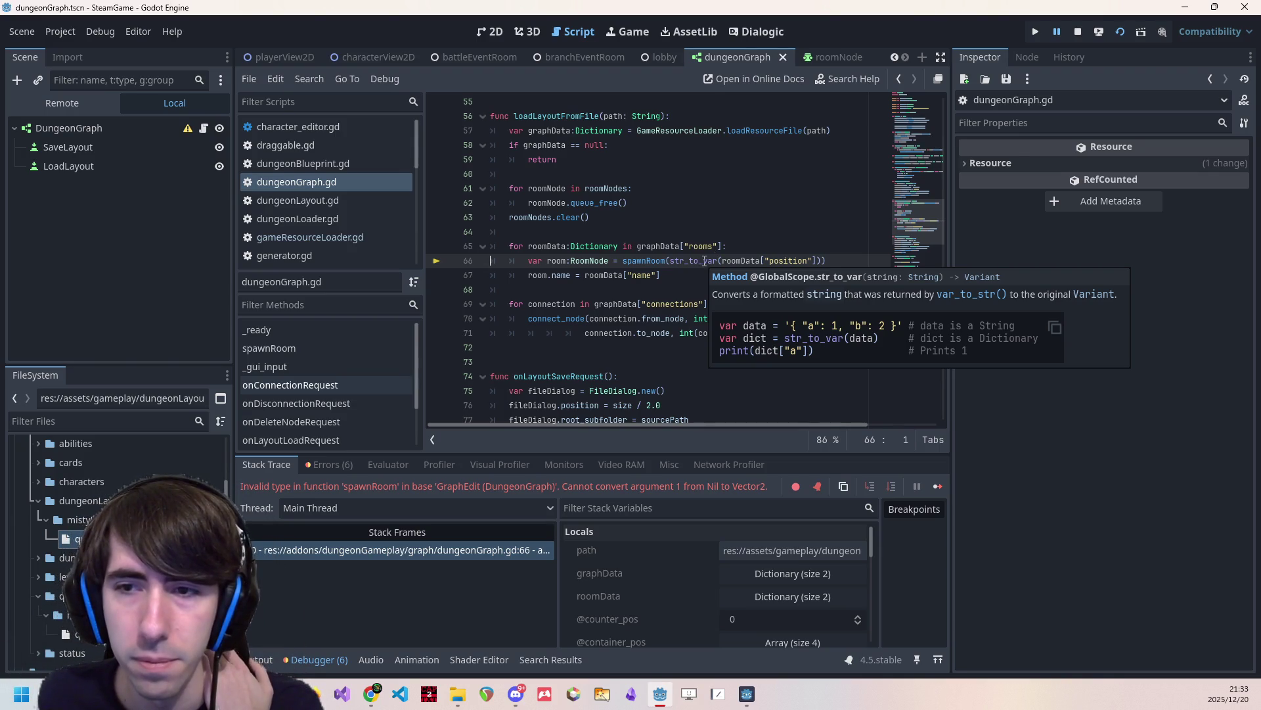
click(744, 189)
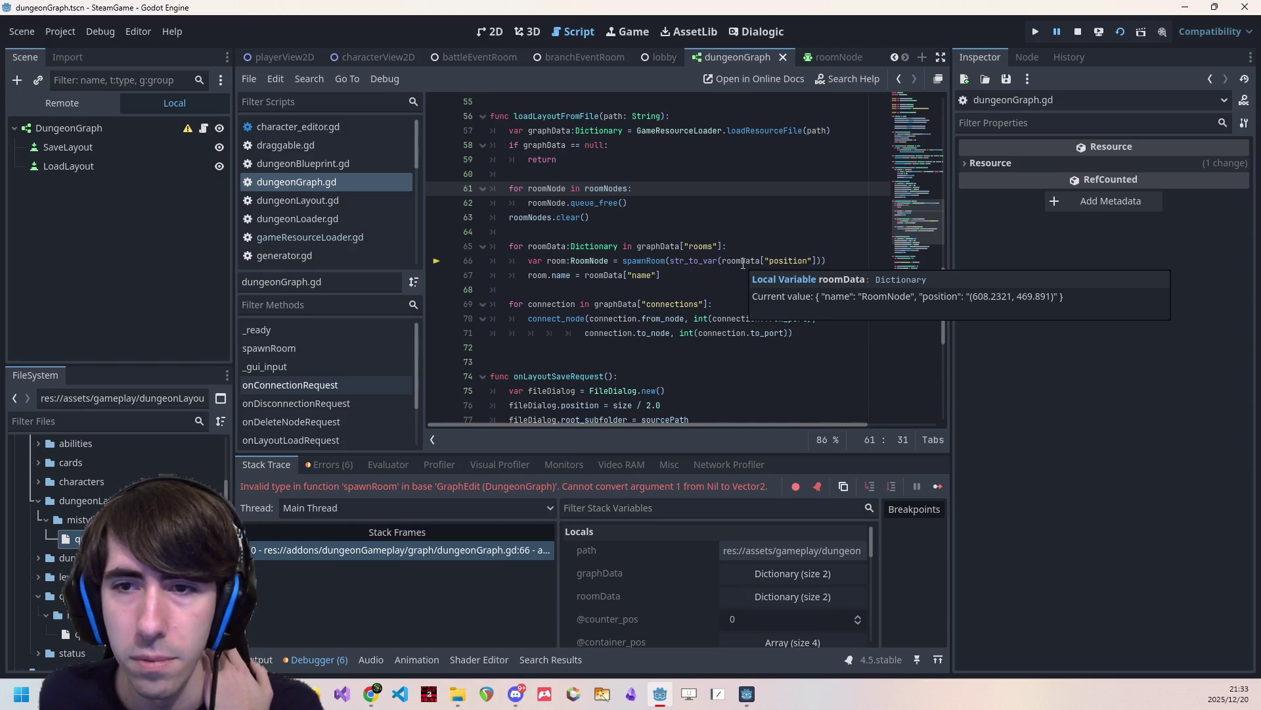
drag(723, 260, 817, 261)
key(ctrl+c)
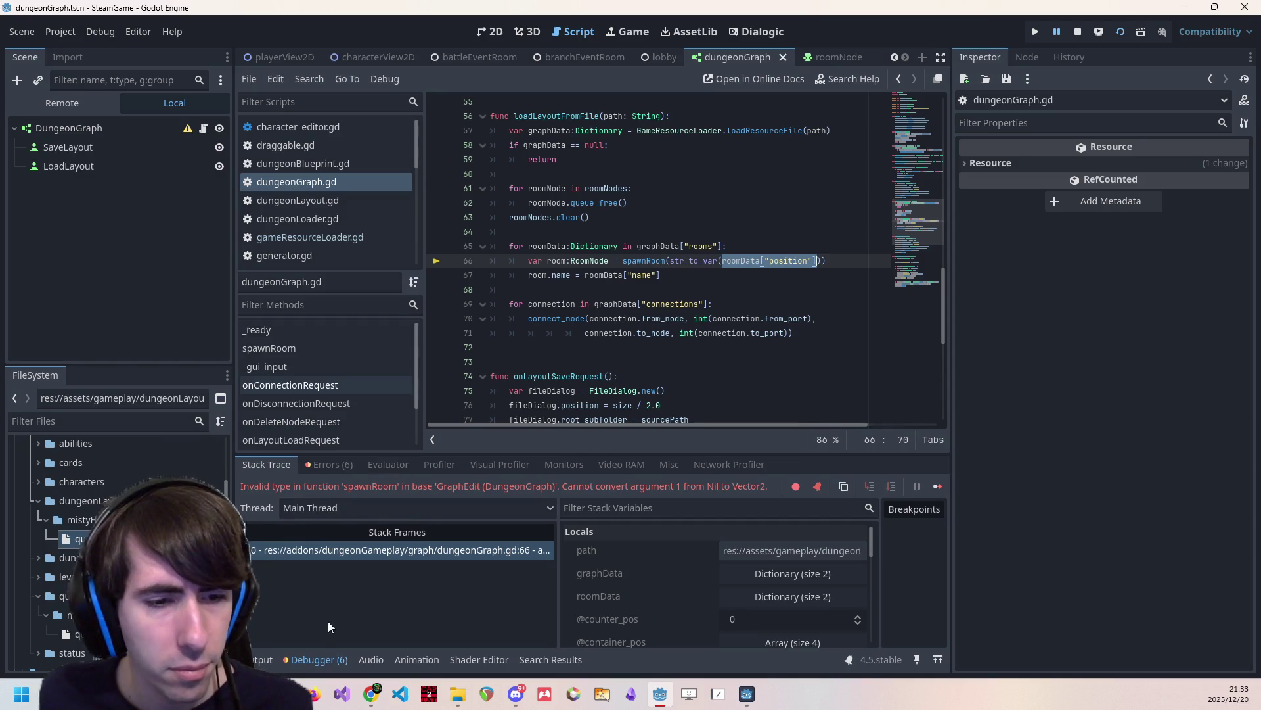
Evaluate roomData["position"] in the Debugger's Evaluator, getting (608.2321, 469.891).
click(318, 657)
click(318, 657)
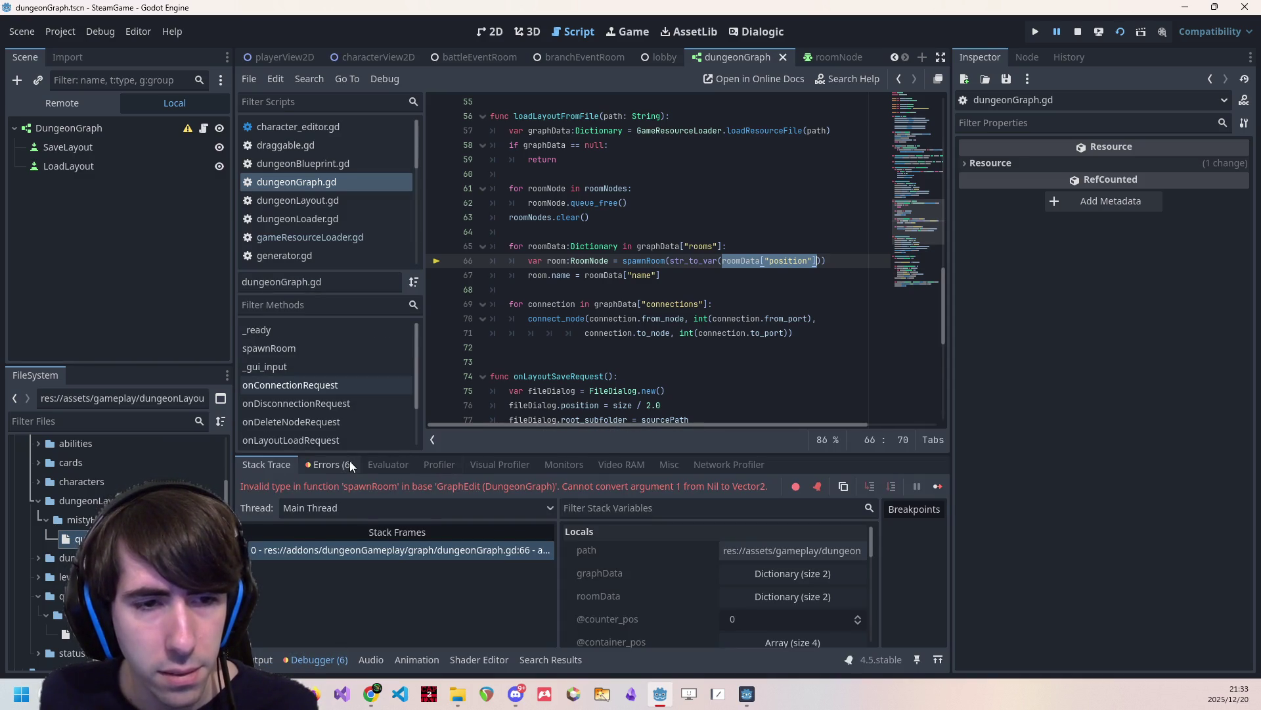
click(387, 465)
click(396, 488)
key(ctrl+v)
key(Return)
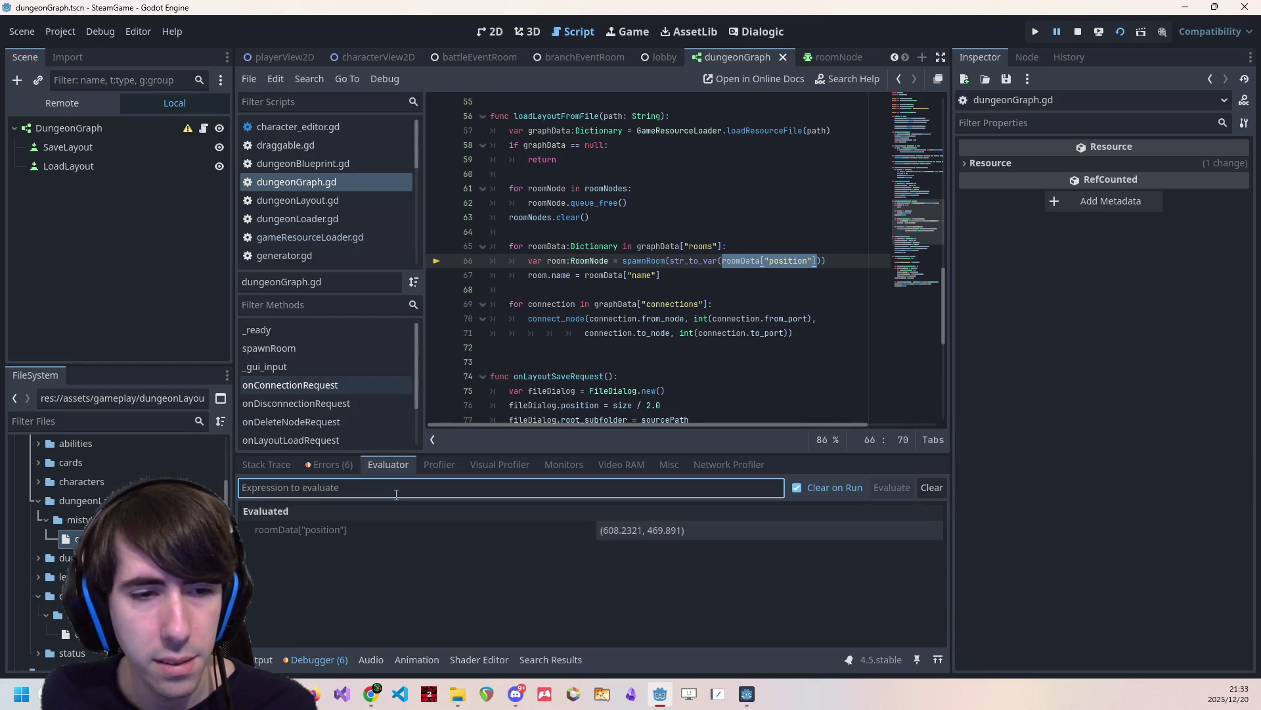
click(436, 530)
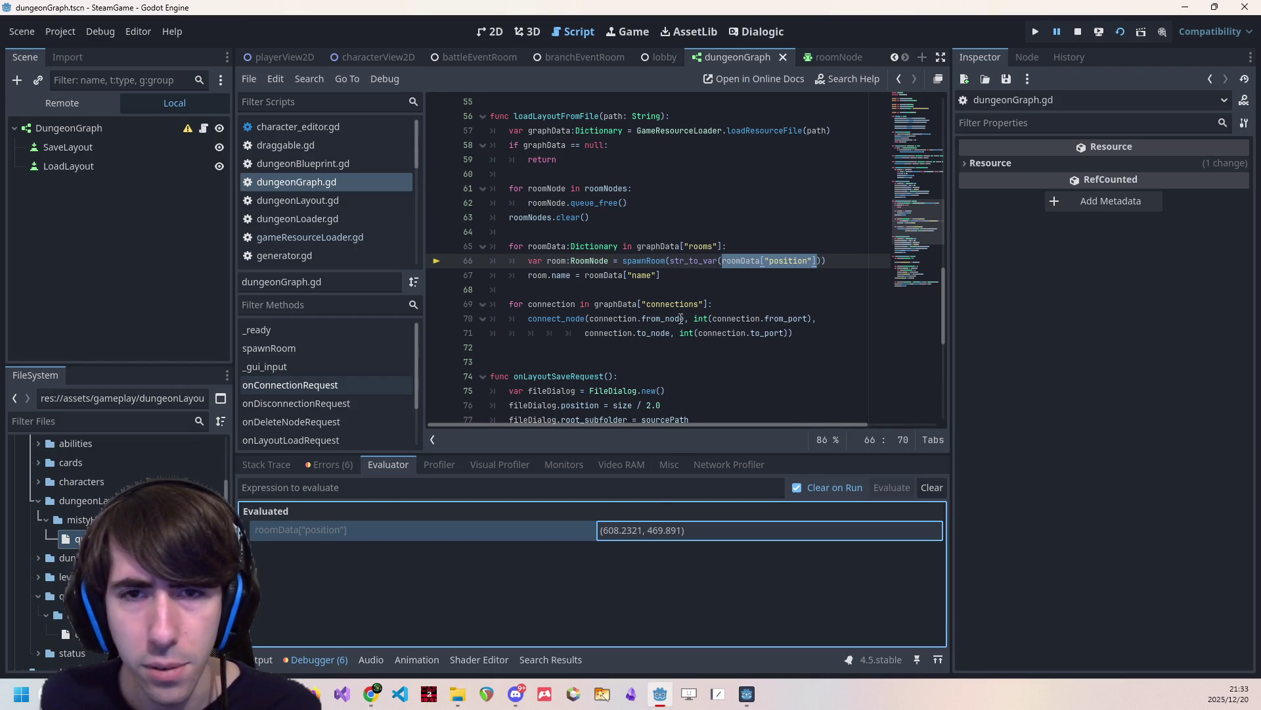
drag(670, 261, 824, 258)
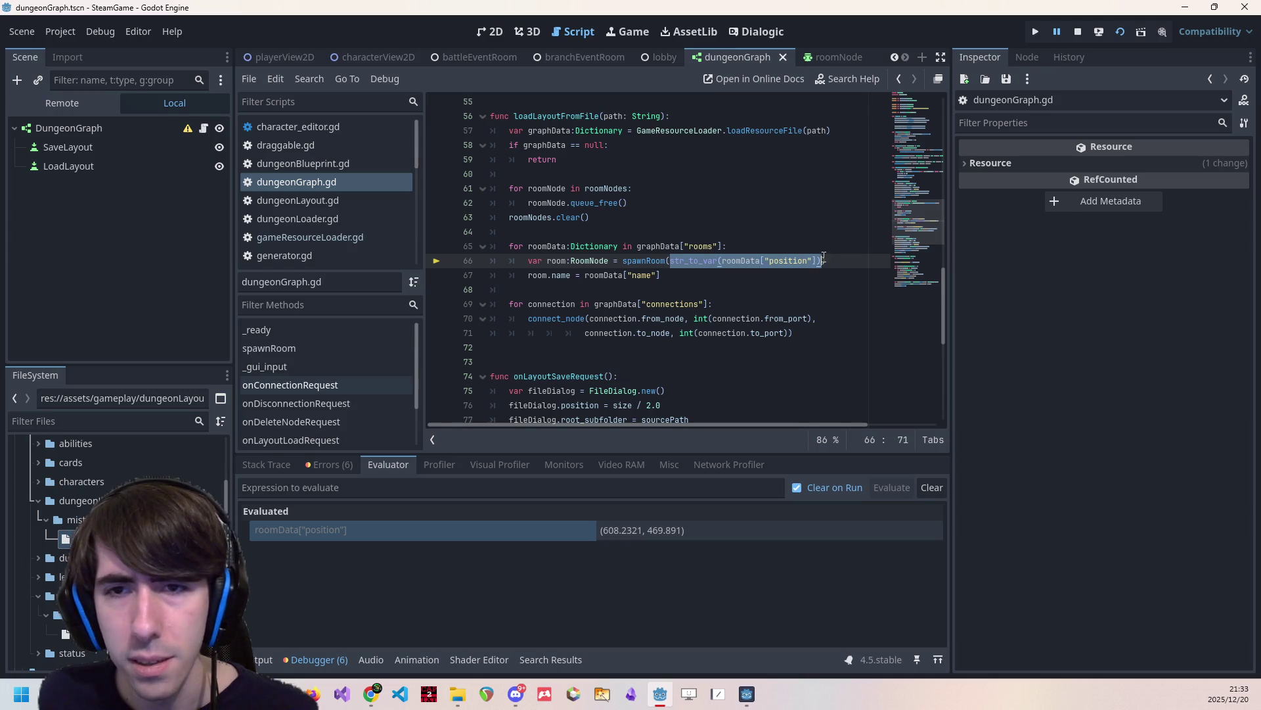
Evaluate str_to_var(roomData["position"]) in the Evaluator, which returns <null>.
key(ctrl+c)
click(357, 489)
key(ctrl+v)
key(Return)
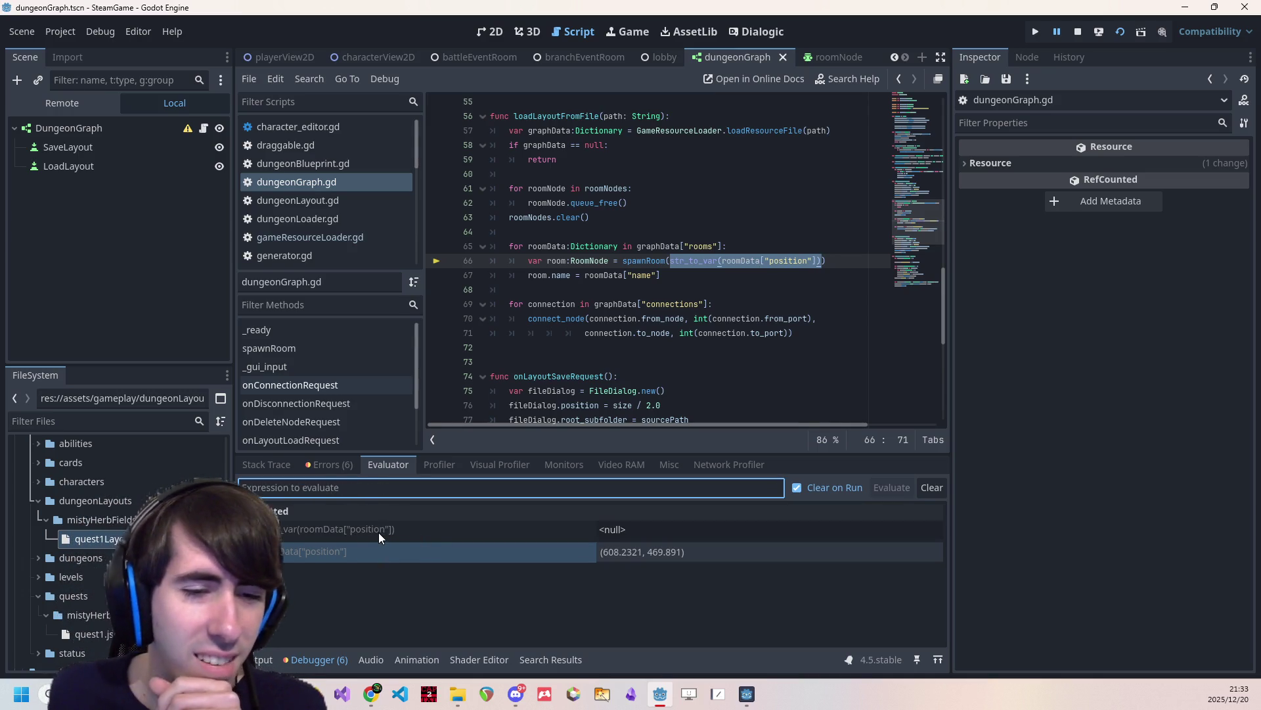
click(345, 531)
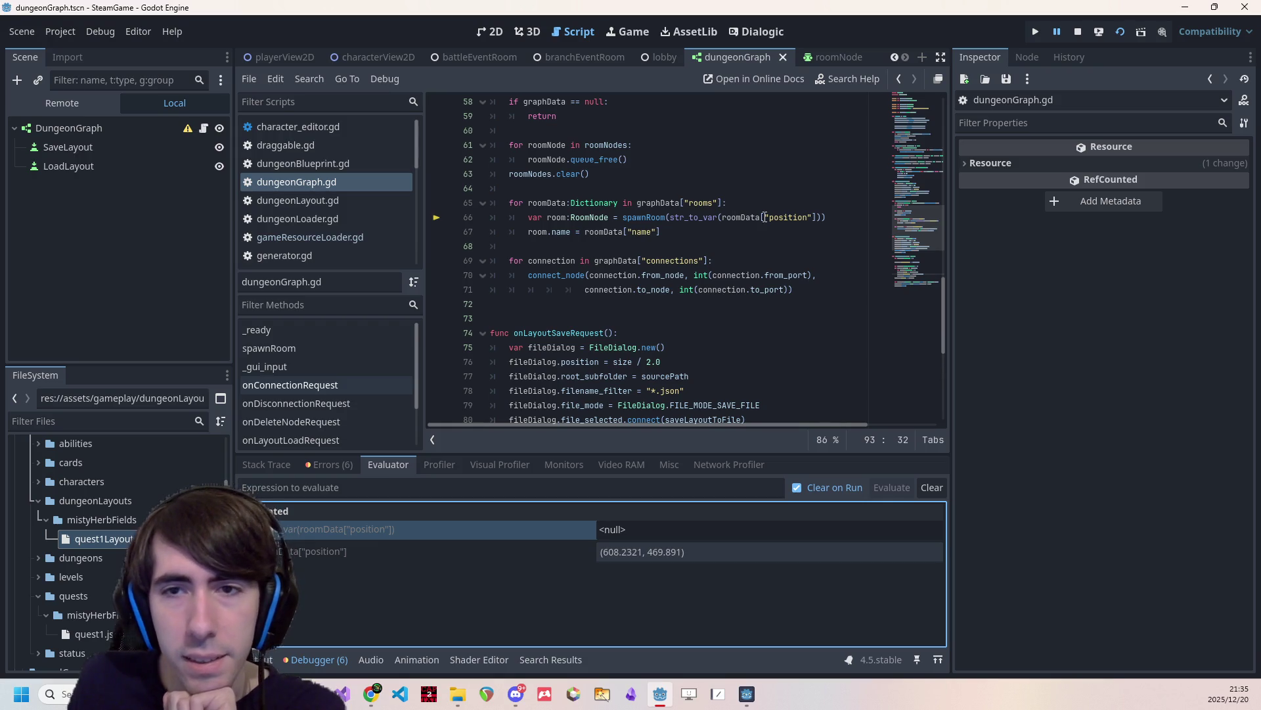
Wrap roomNode.position in var_to_str() on line 93 and run the scene with F6.
scroll(679, 237, down, 7)
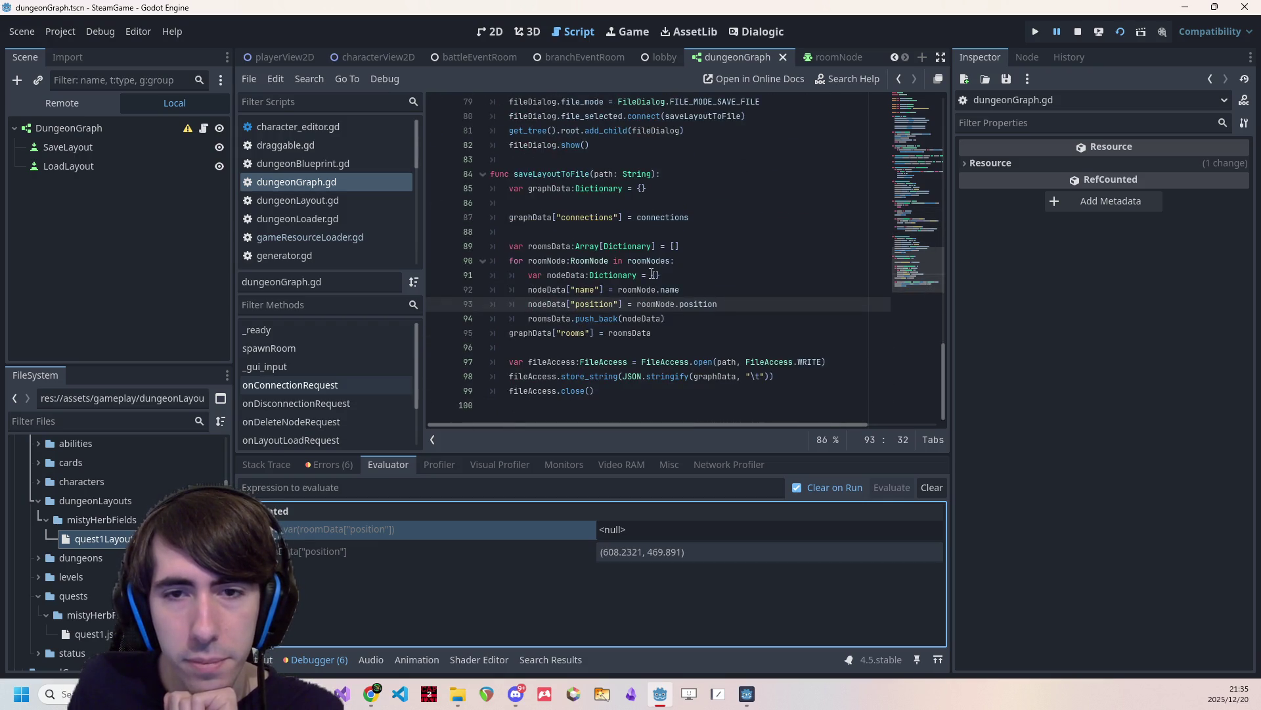
text(v)
text(ar_to_str)
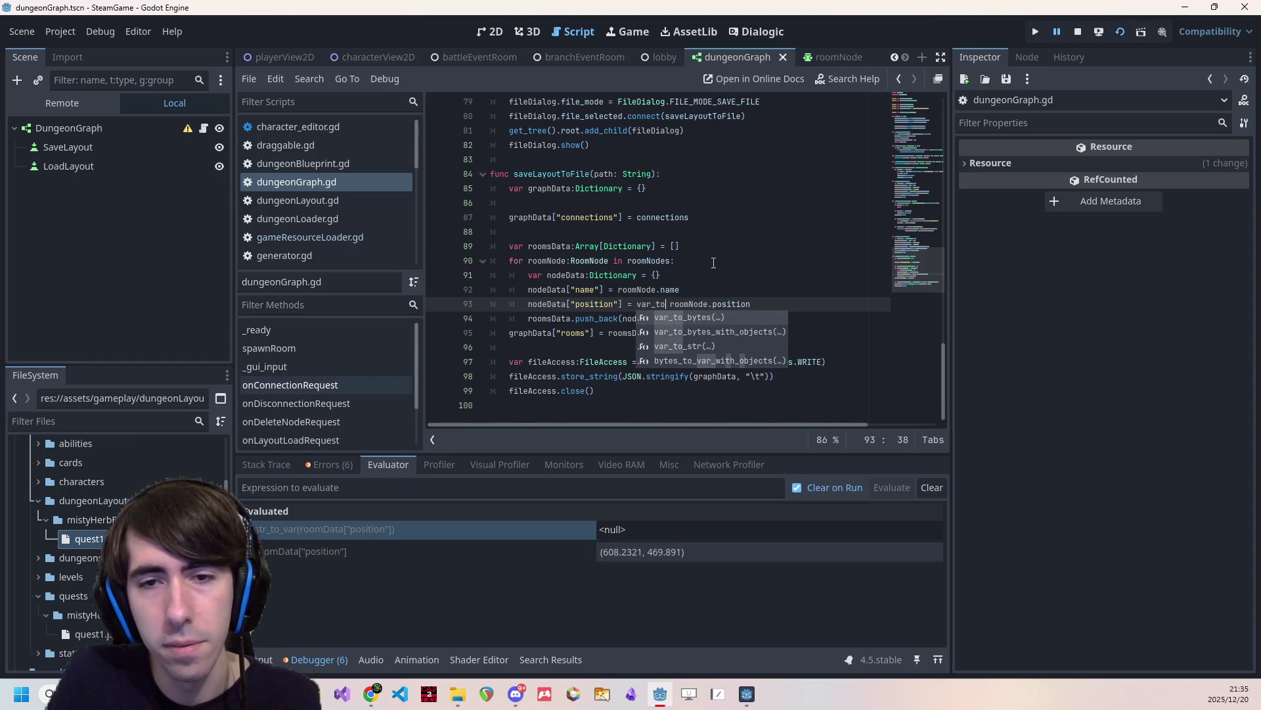
key(Return)
key(F6)
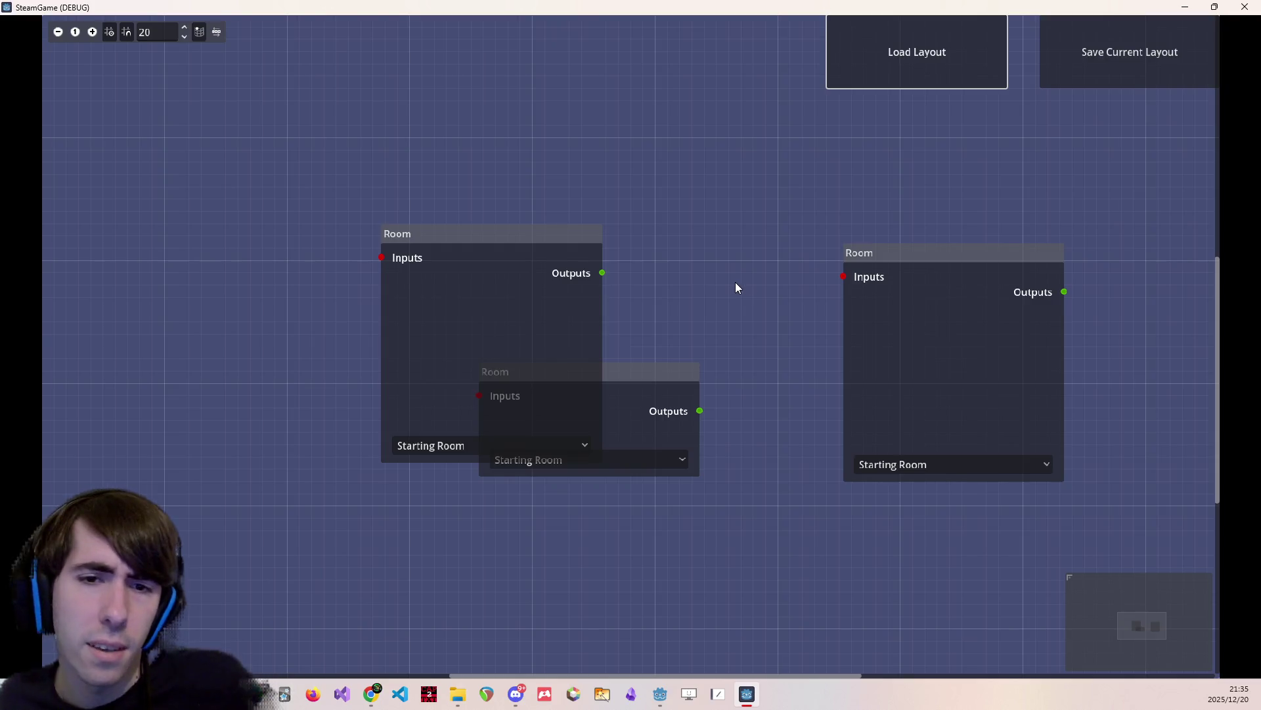
Connect the three Room nodes' ports and move the middle Room lower on the graph.
mouse_move(466, 182)
mouse_down()
mouse_move(890, 386)
mouse_move(849, 439)
mouse_up()
click(817, 368)
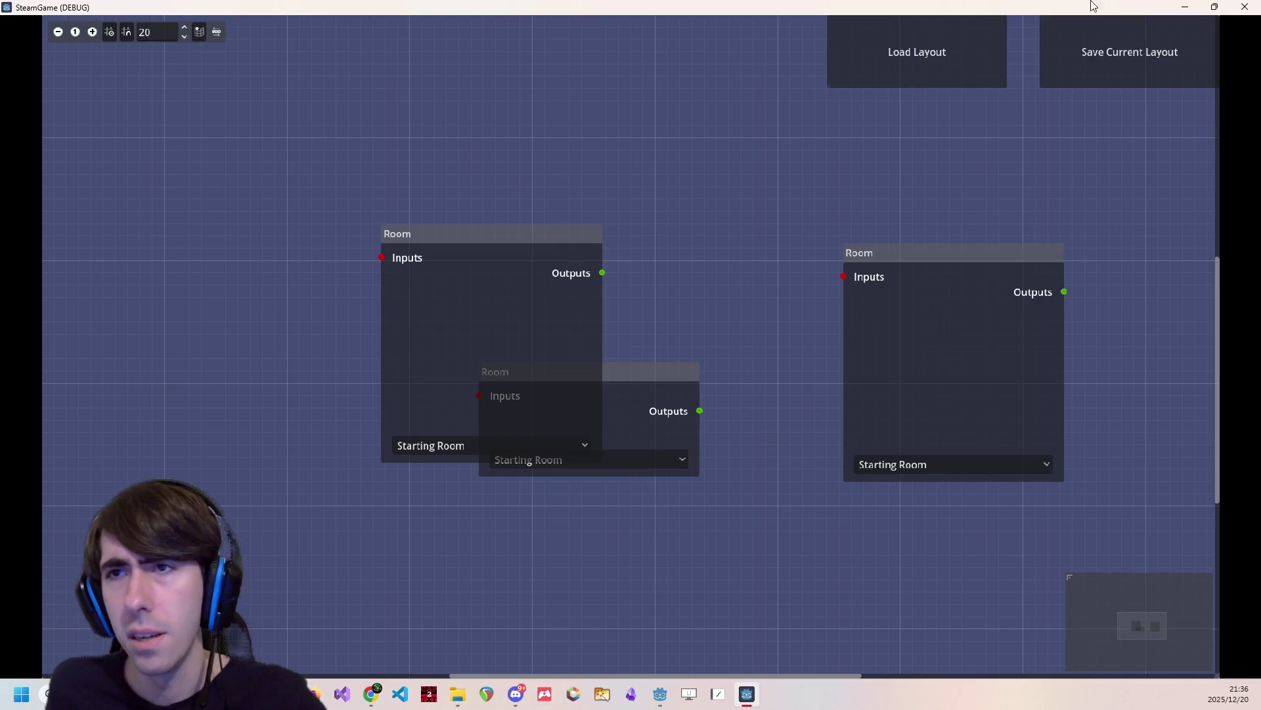
mouse_move(700, 412)
mouse_down()
mouse_move(852, 299)
mouse_move(845, 276)
mouse_up()
mouse_move(601, 274)
mouse_down()
mouse_move(852, 281)
mouse_move(843, 275)
mouse_up()
drag(487, 237, 506, 81)
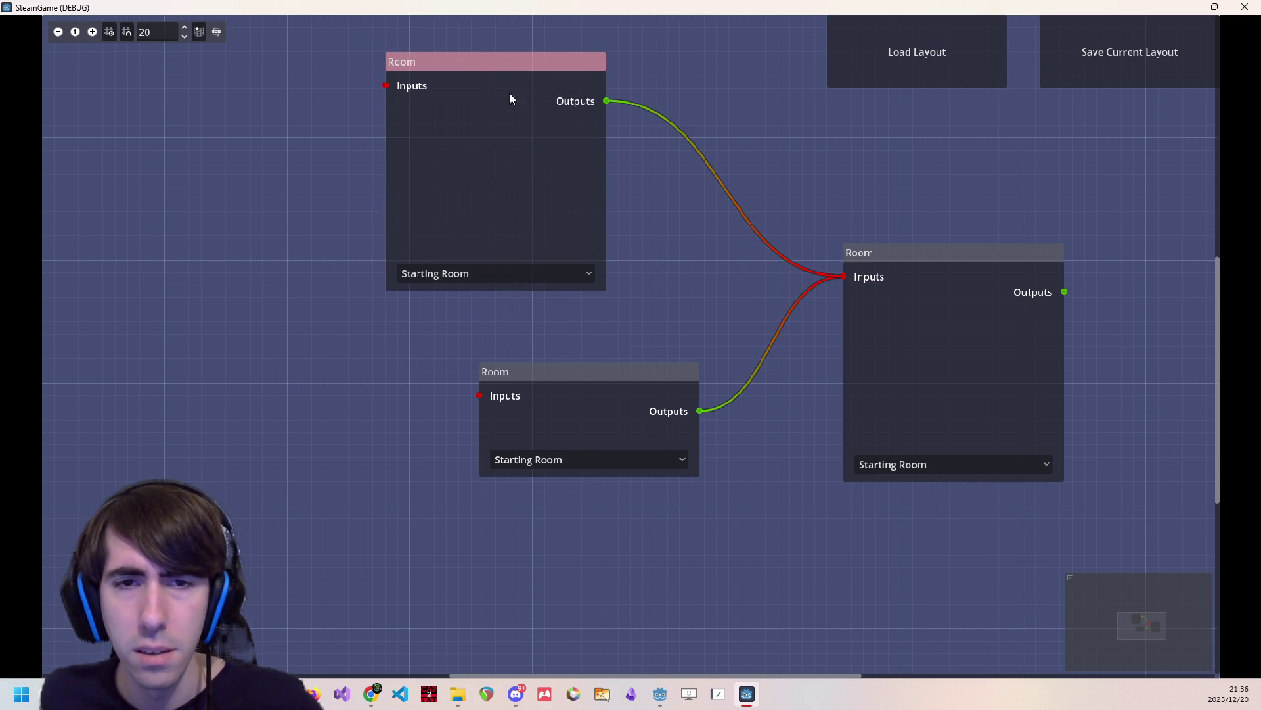
drag(603, 372, 534, 491)
drag(601, 334, 643, 369)
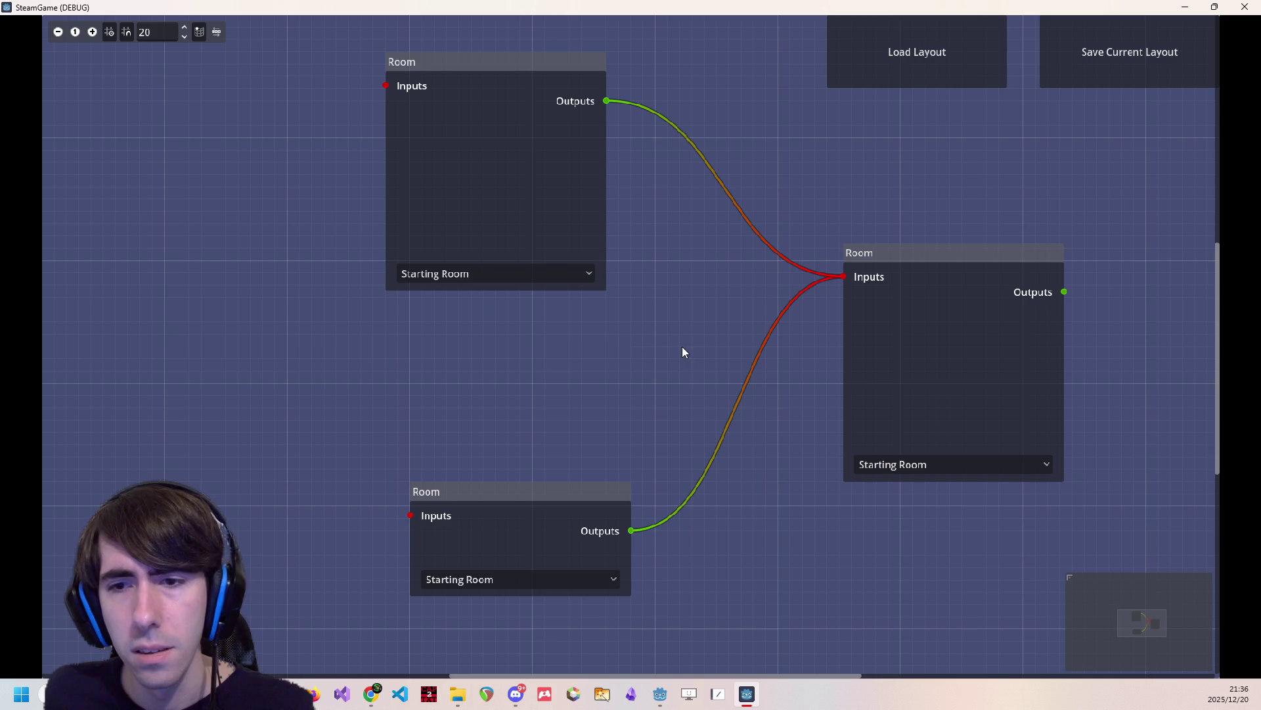
Save the current layout over mistyHerbFields/quest1Layout.json, confirming the overwrite.
click(1089, 69)
double_click(966, 282)
double_click(770, 269)
double_click(775, 266)
click(537, 374)
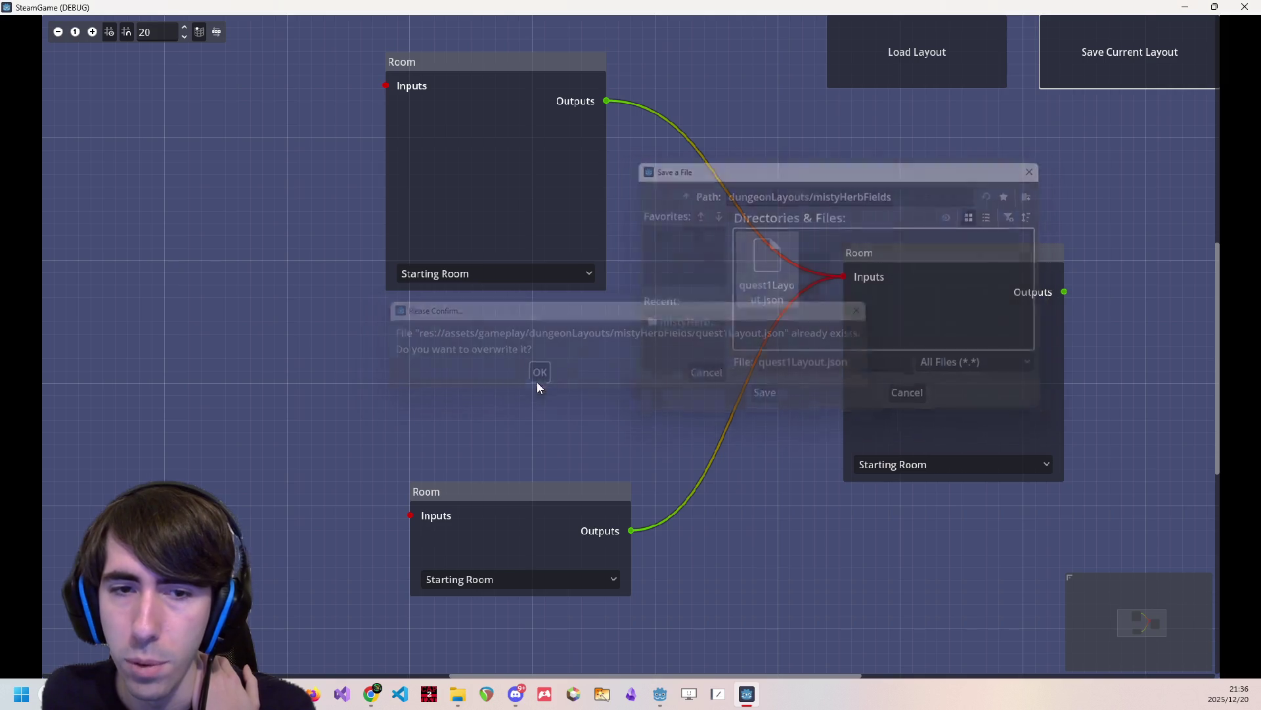
Delete all three Room nodes and load quest1Layout.json back into the graph.
drag(766, 354, 982, 500)
key(Delete)
click(881, 78)
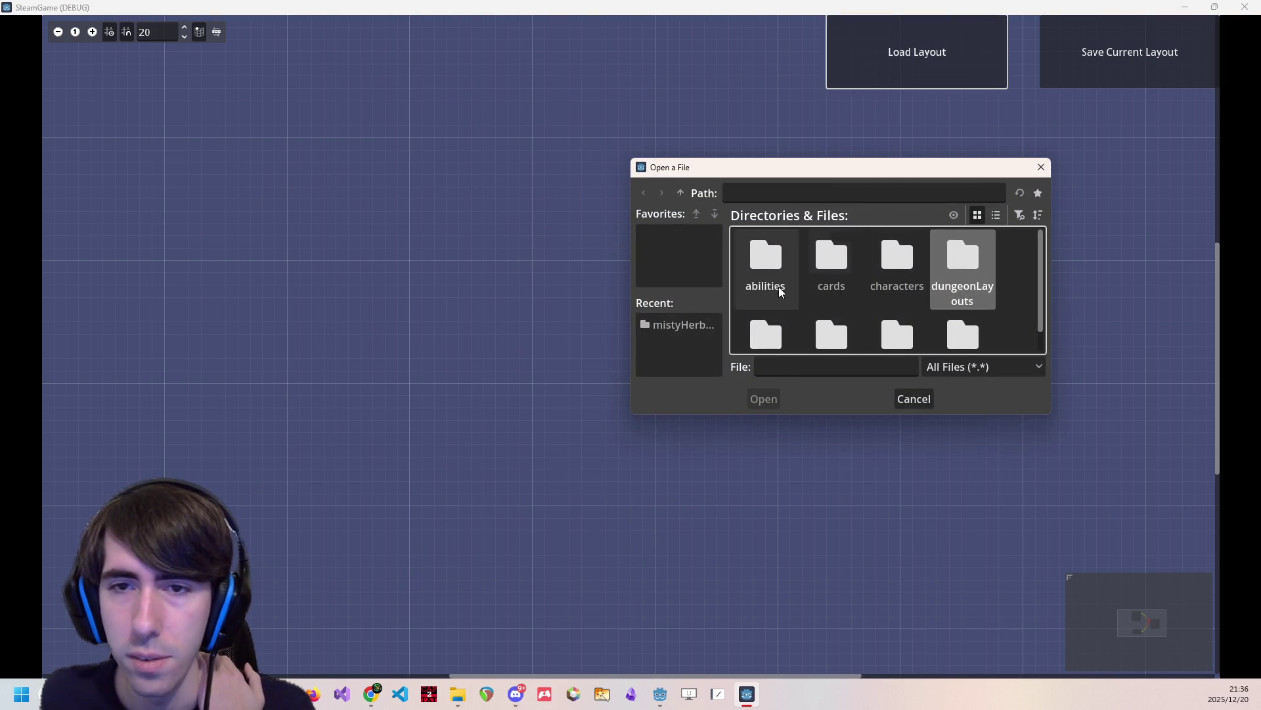
double_click(957, 275)
double_click(768, 271)
double_click(762, 273)
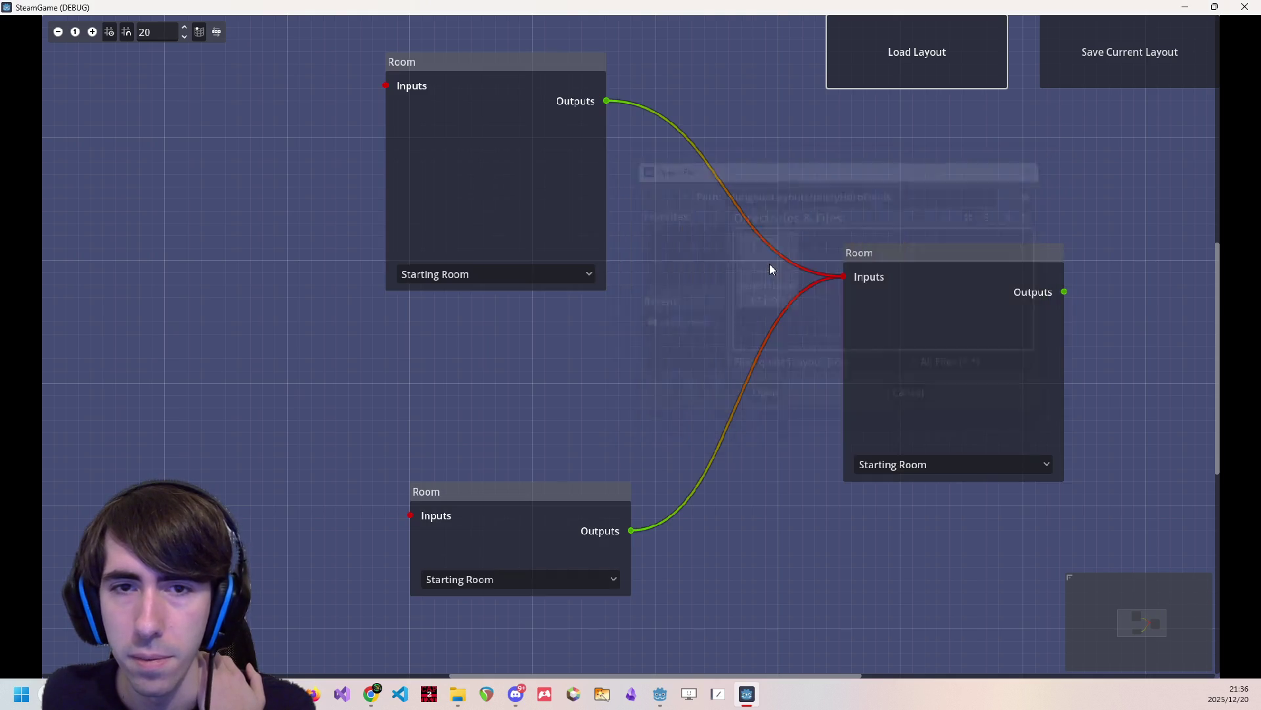
Check the reloaded Rooms' room-type choices, then close the game window.
mouse_move(258, 123)
mouse_down()
mouse_move(569, 292)
mouse_move(676, 441)
mouse_up()
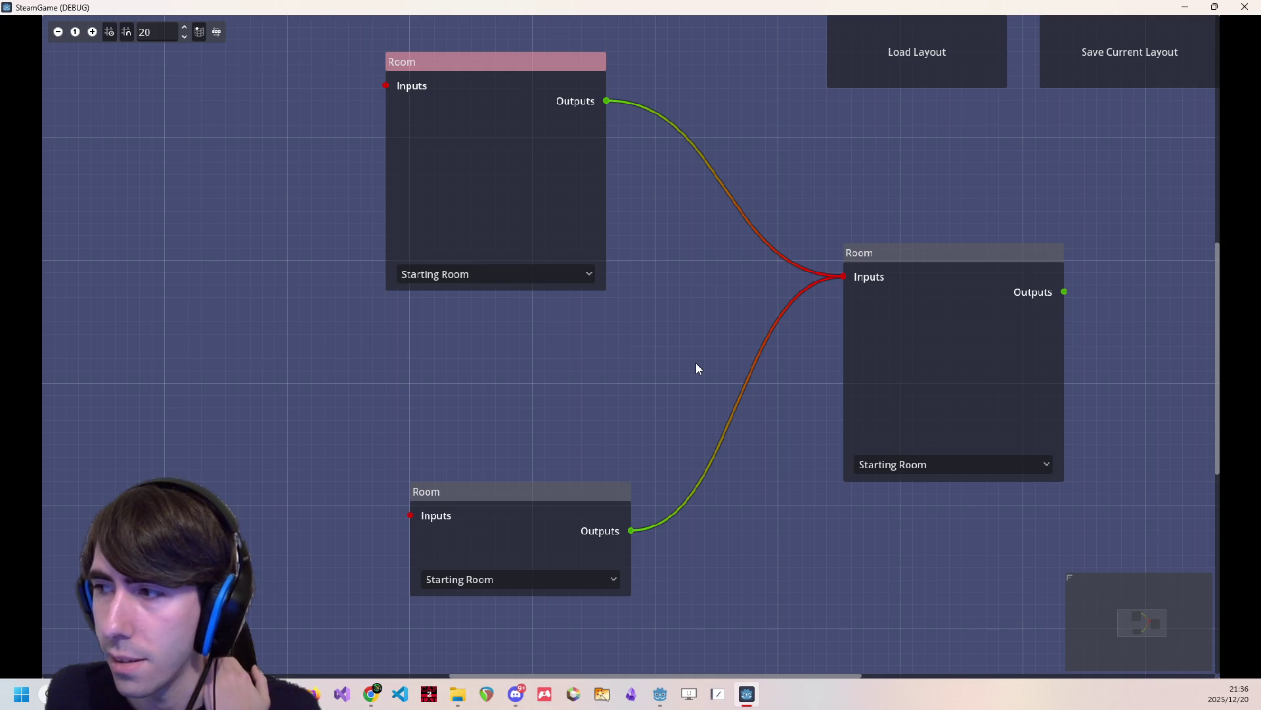
drag(978, 558, 454, 228)
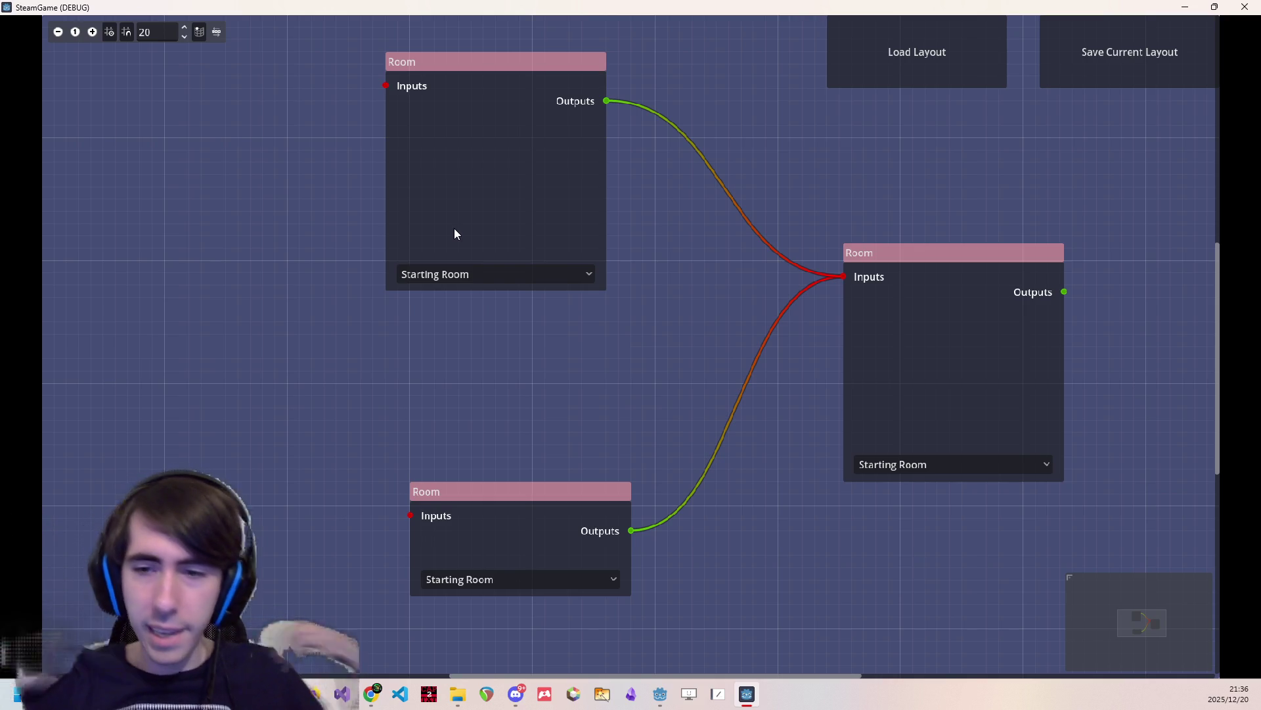
click(519, 276)
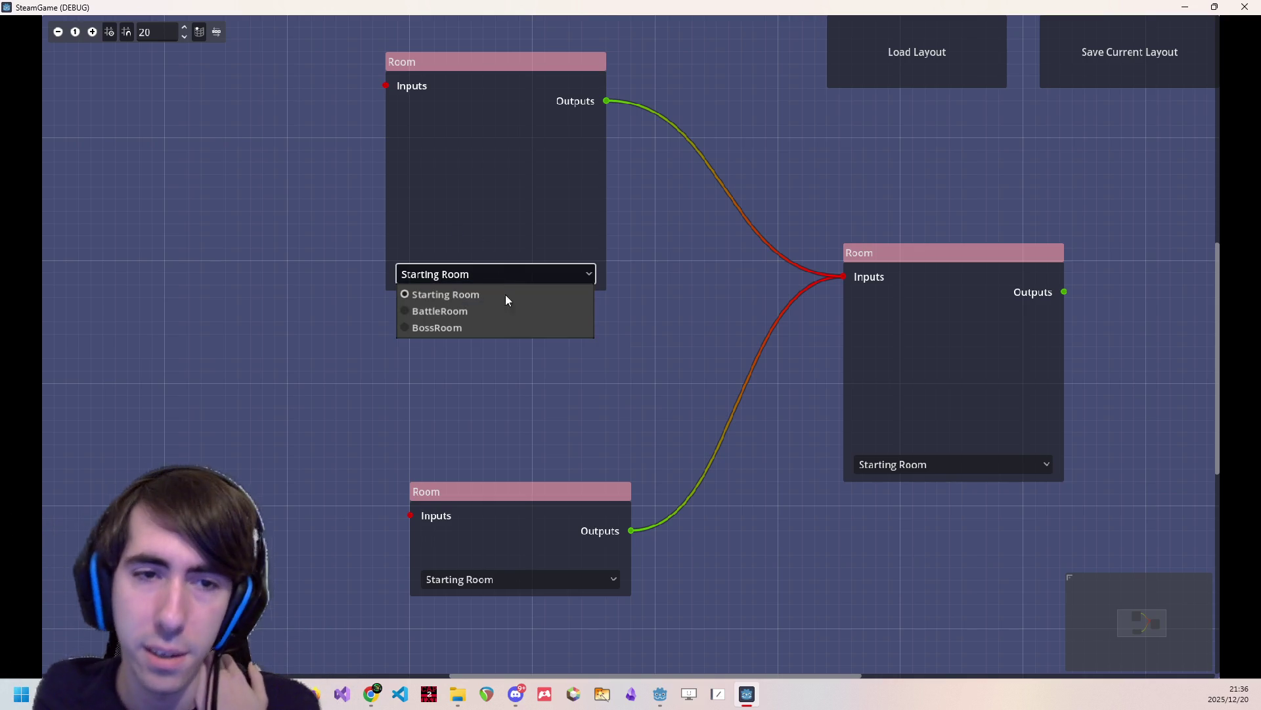
click(893, 470)
click(893, 469)
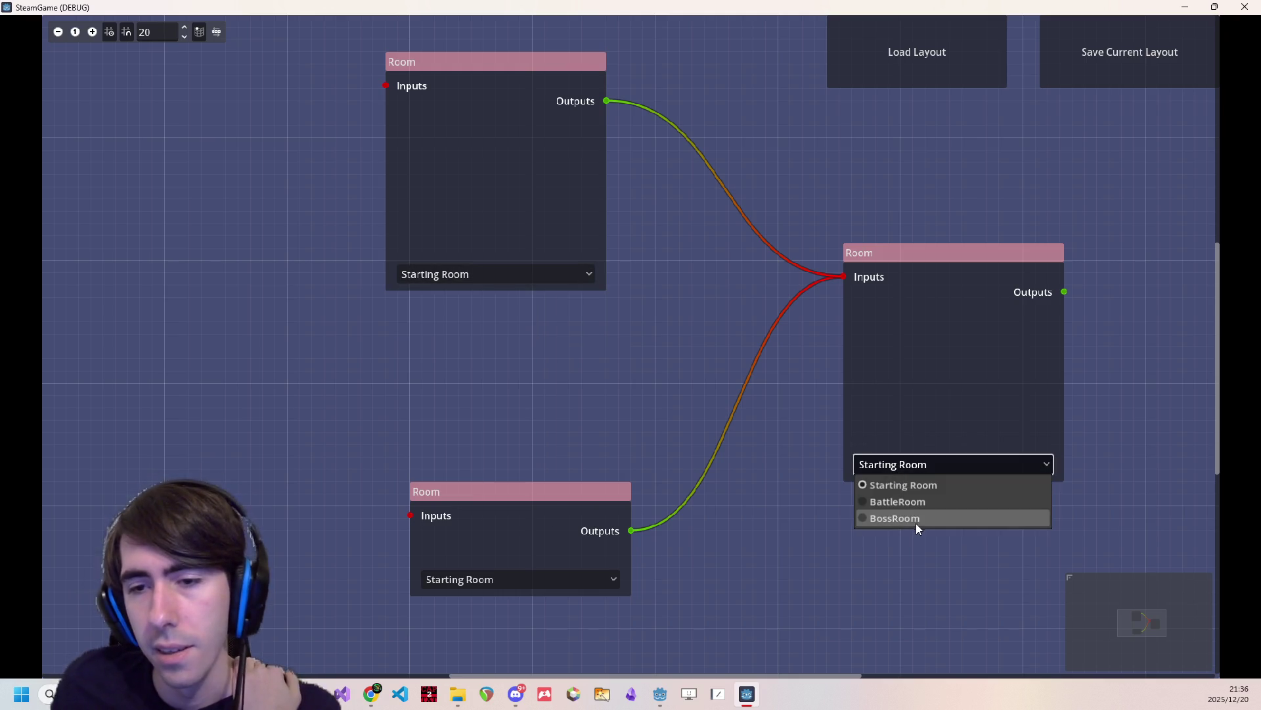
click(737, 478)
click(1250, 6)
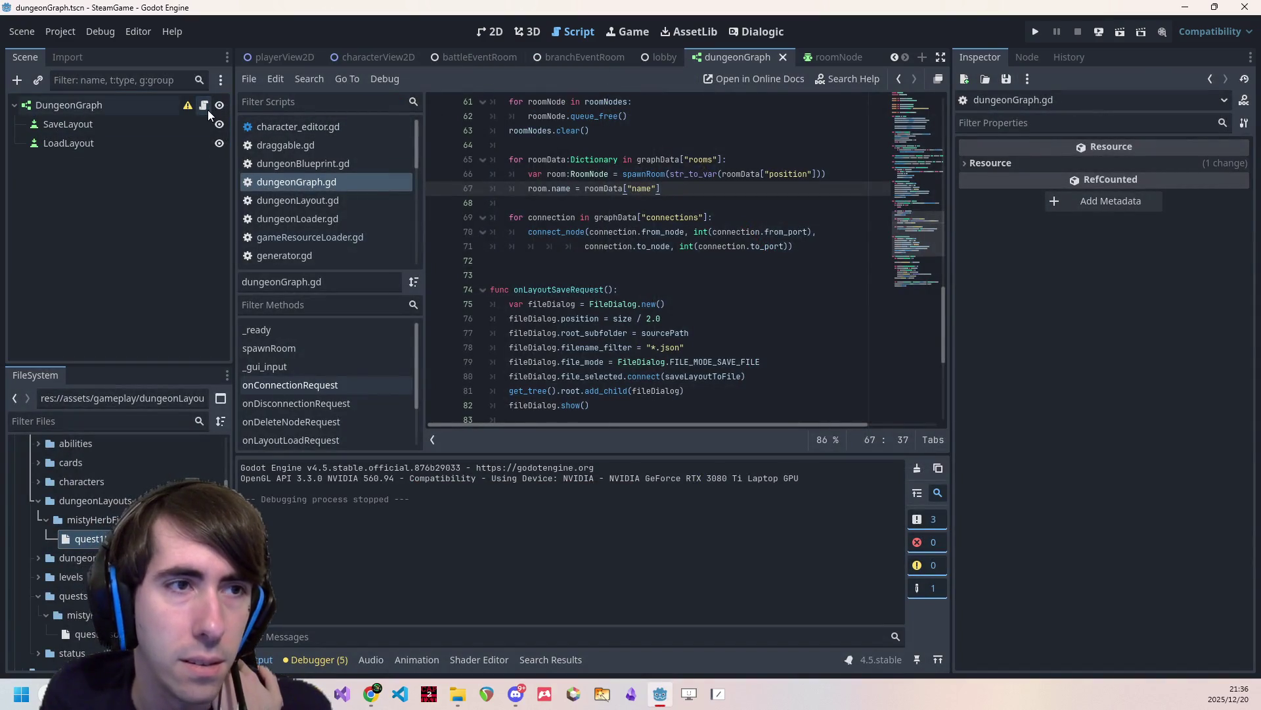
Search 'roomnode' in Quick Open and open roomNode.gd, which only extends GraphNode as RoomNode.
scroll(657, 295, down, 4)
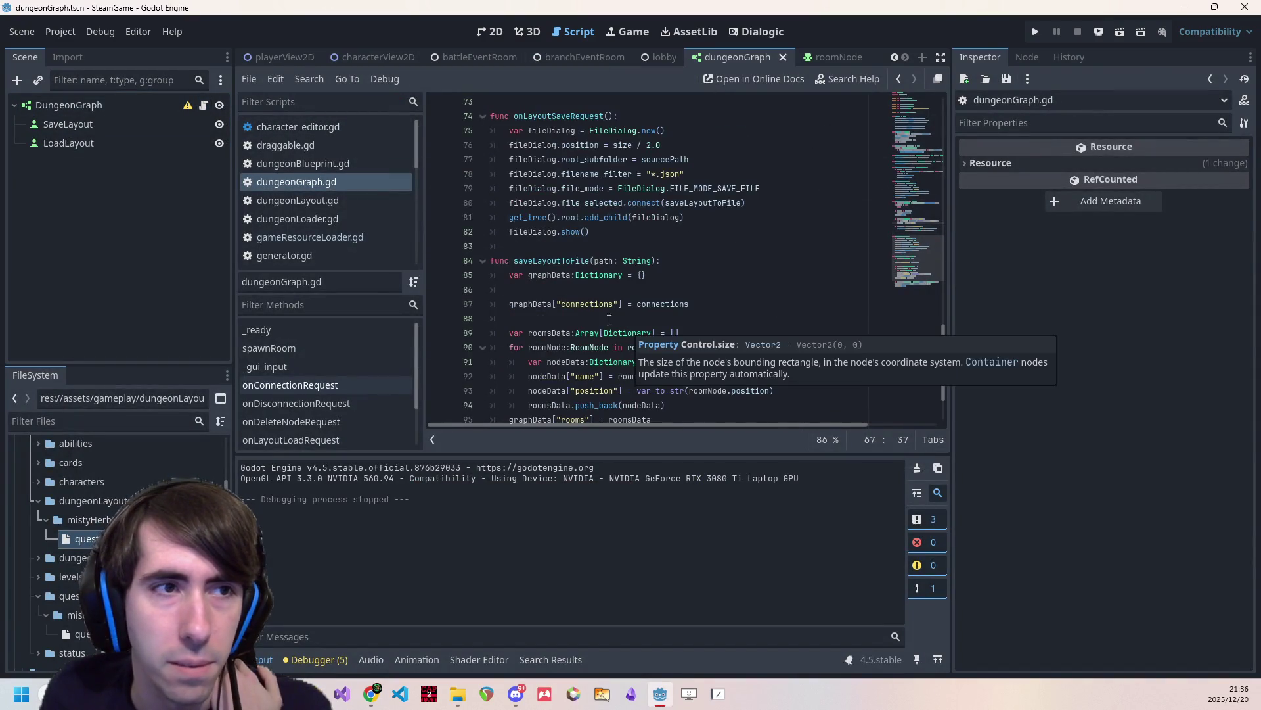
scroll(827, 270, up, 3)
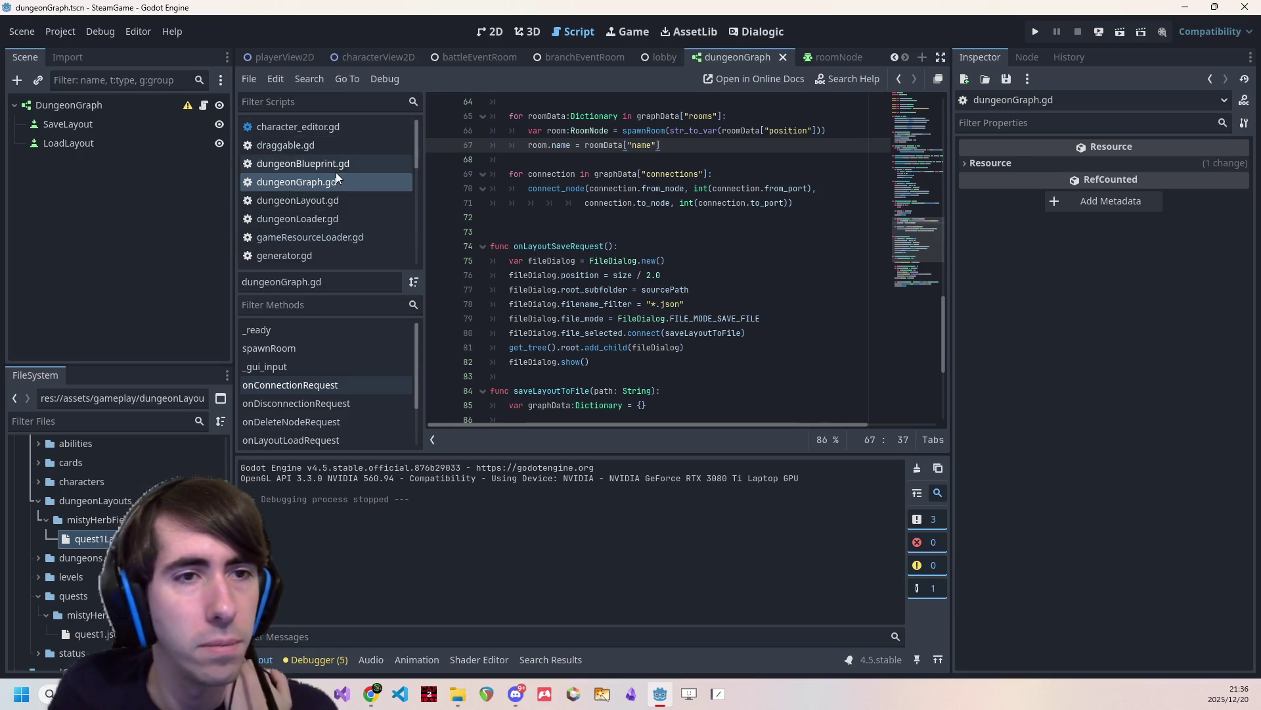
click(153, 421)
scroll(337, 243, down, 4)
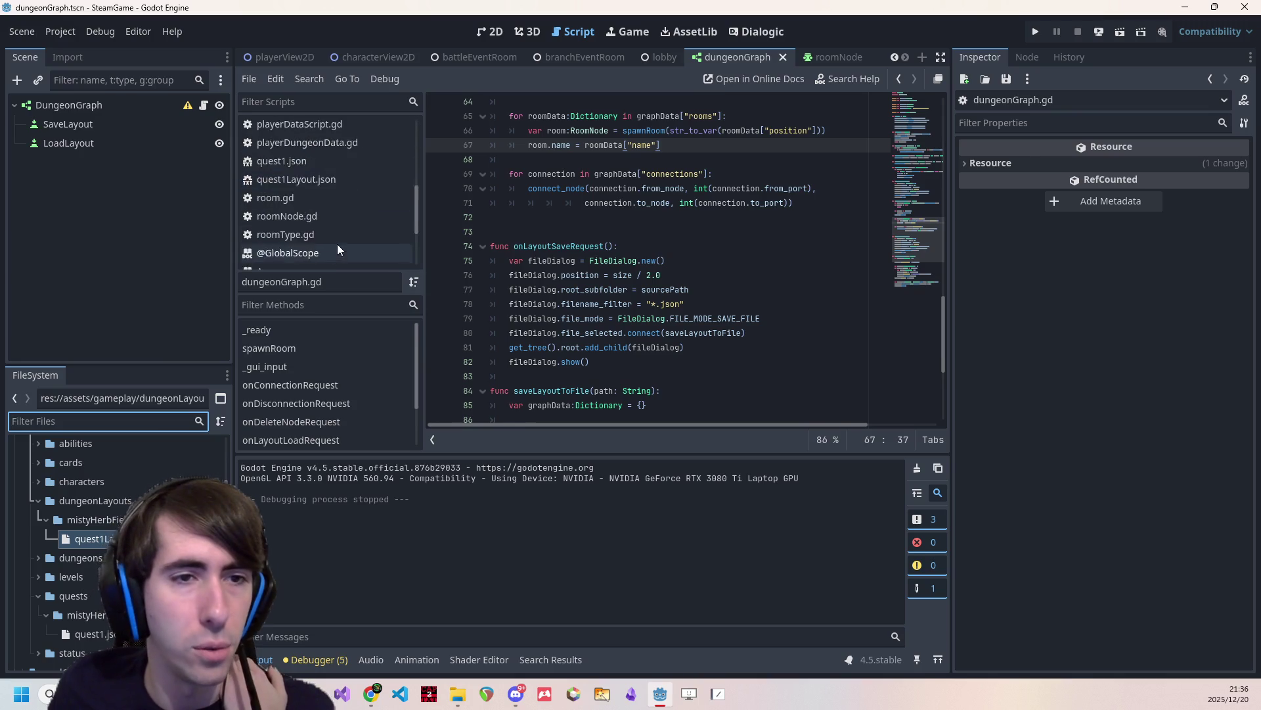
click(653, 175)
key(shift+alt+o)
text(room)
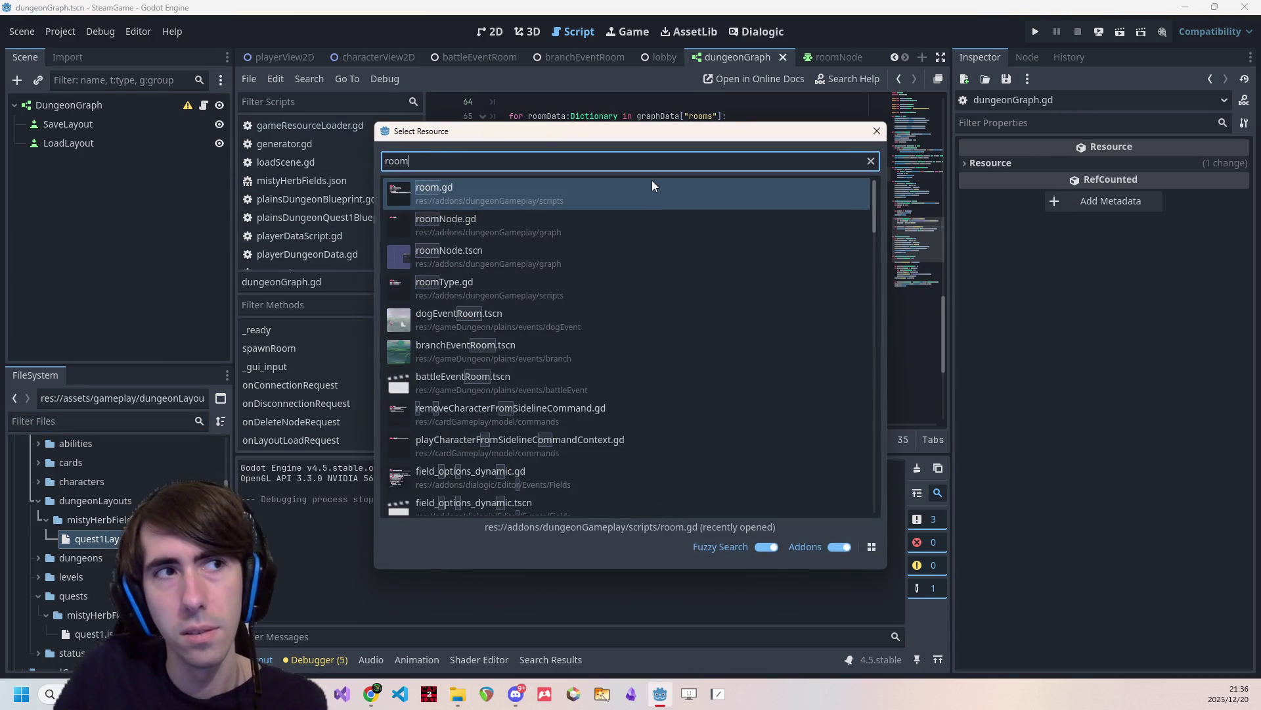
text(node)
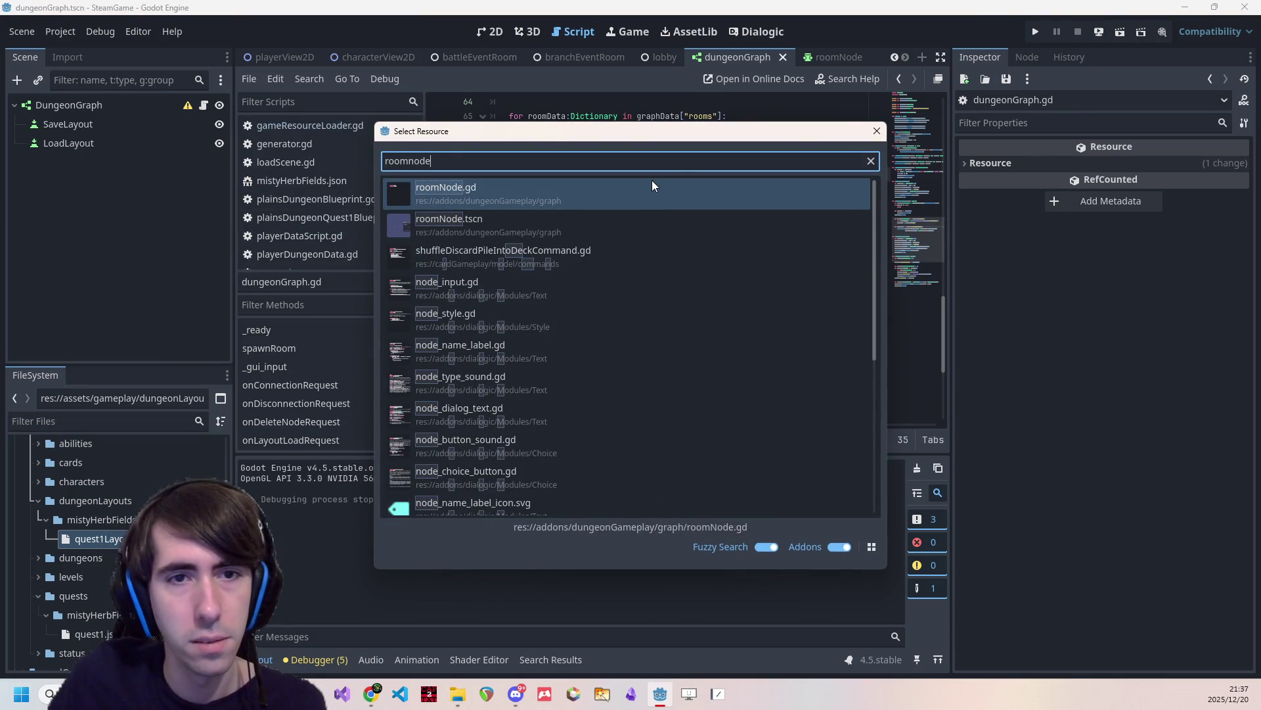
key(Return)
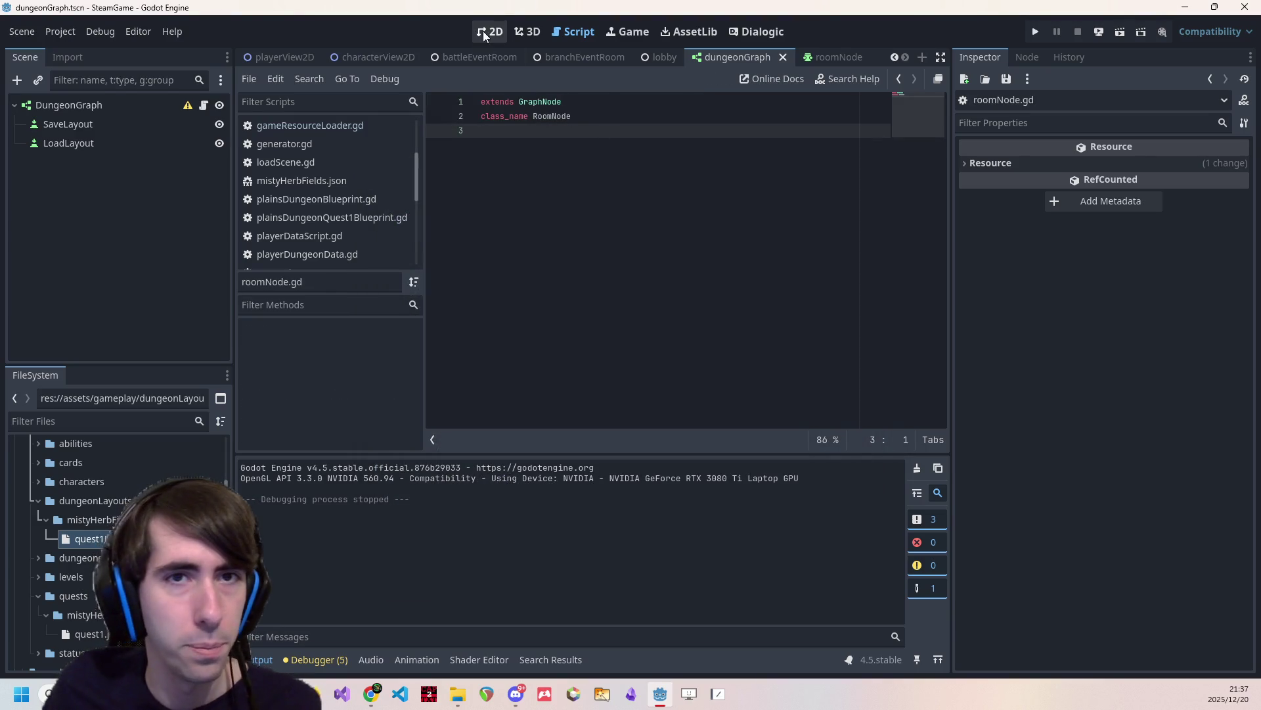
key(ctrl+F1)
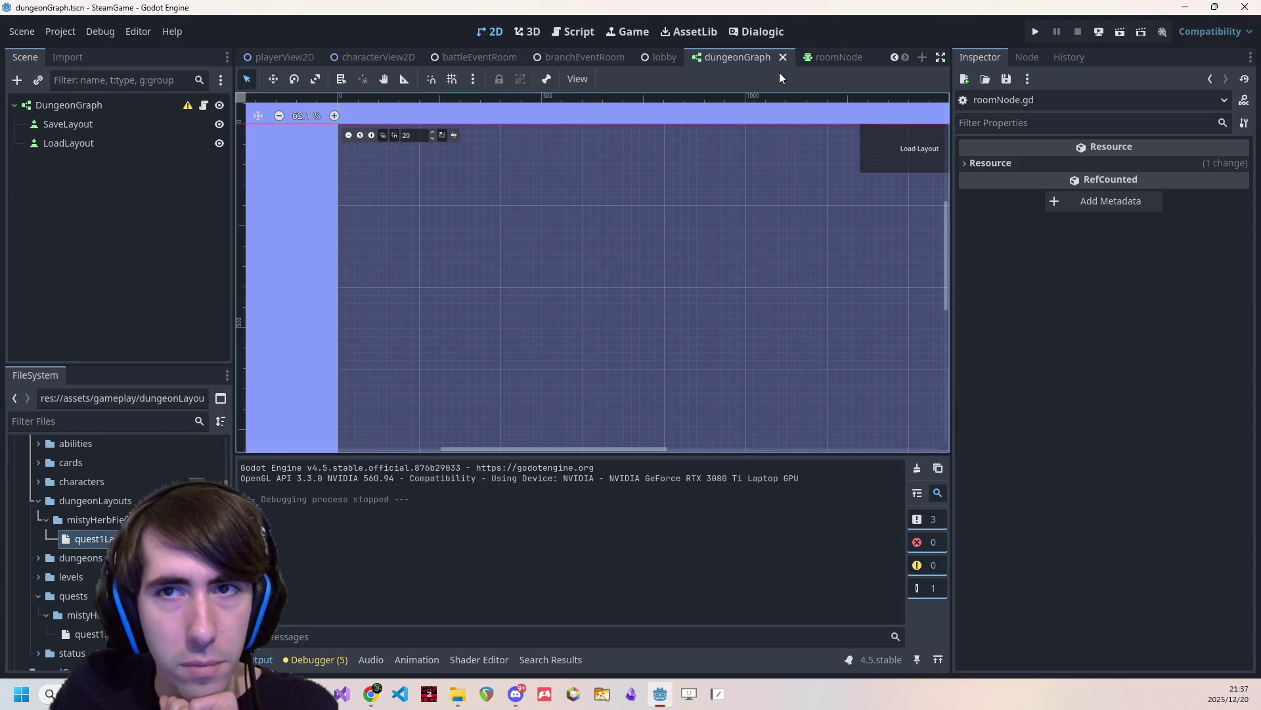
In the roomNode scene, add a new EventRoom item to the OptionButton.
click(815, 57)
key(ctrl+0)
click(580, 317)
scroll(1173, 243, up, 2)
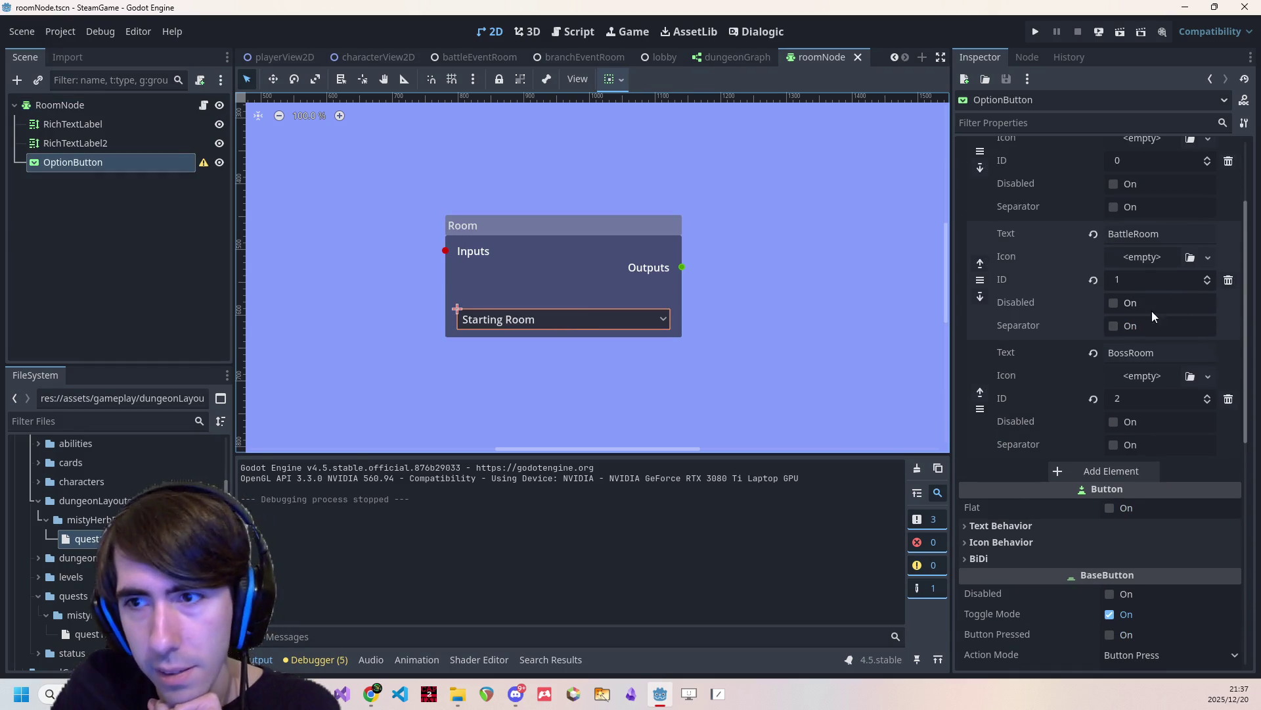
click(1118, 467)
click(1122, 468)
text(EventRoom)
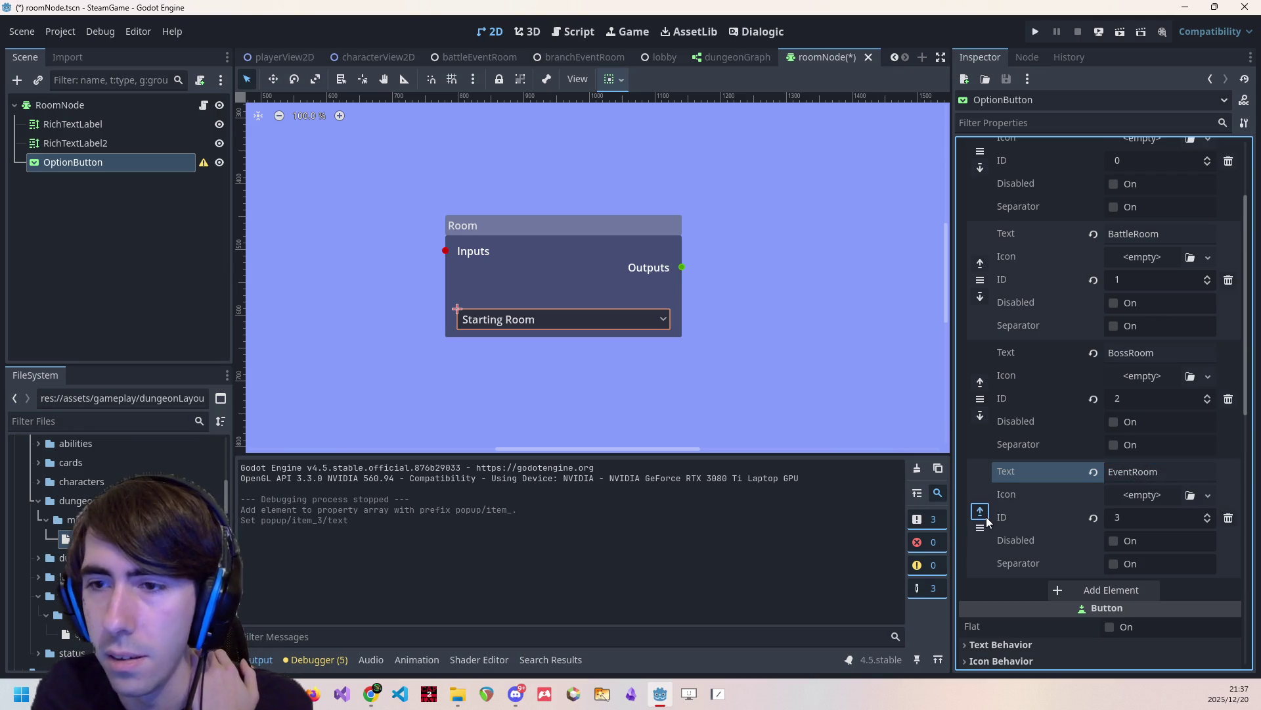
Move EventRoom above BossRoom and Starting Room to the end, then save the scene.
drag(979, 526, 979, 391)
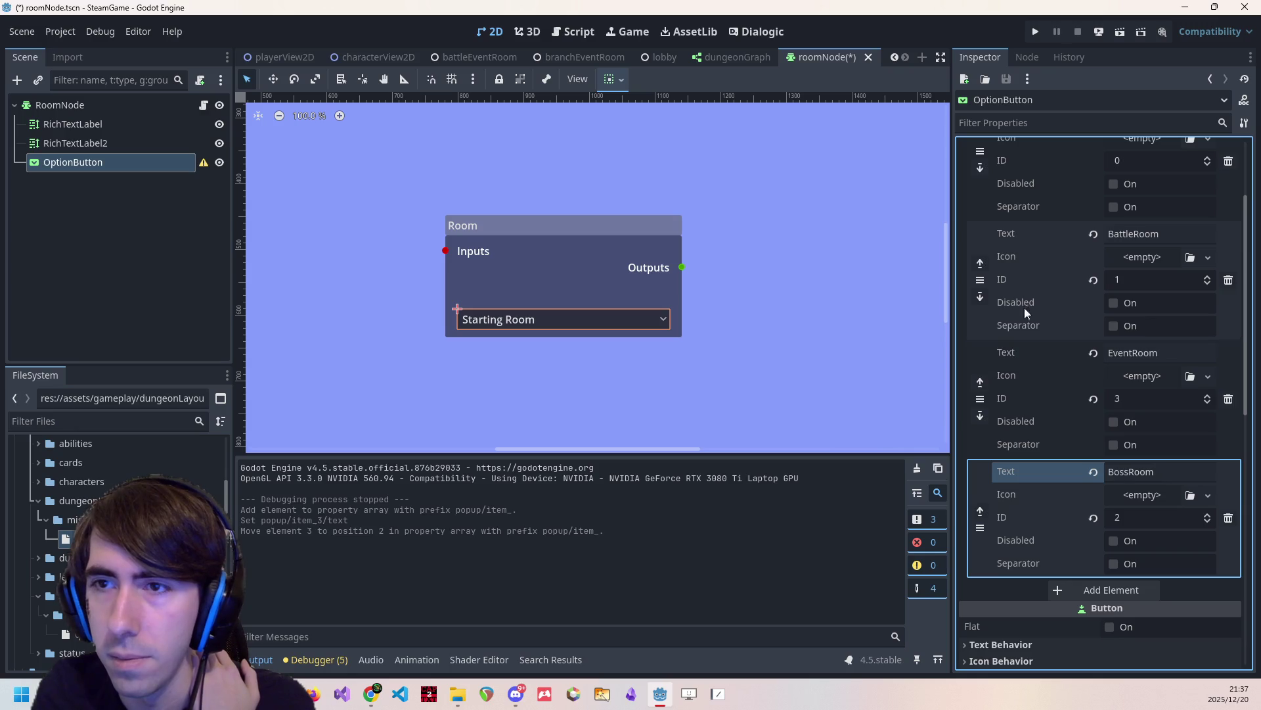
mouse_move(977, 219)
mouse_down()
mouse_move(1000, 365)
mouse_move(1010, 611)
mouse_up()
drag(985, 189, 996, 579)
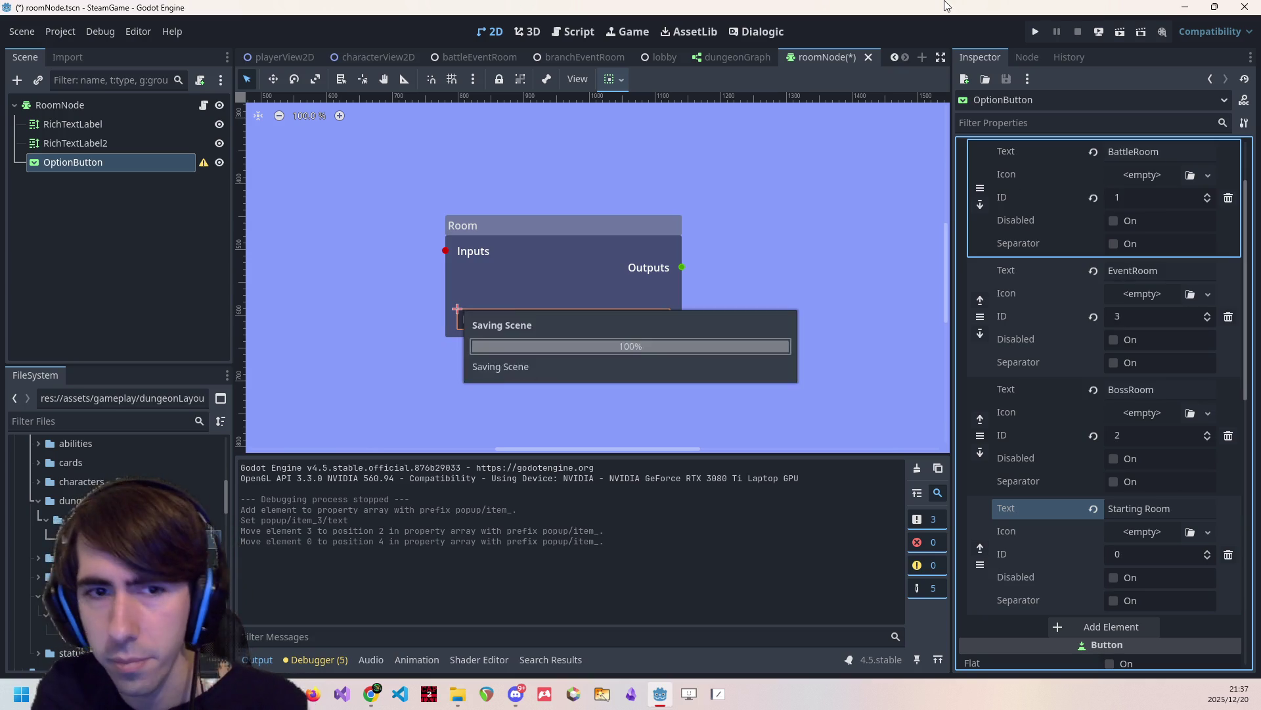
key(ctrl+s)
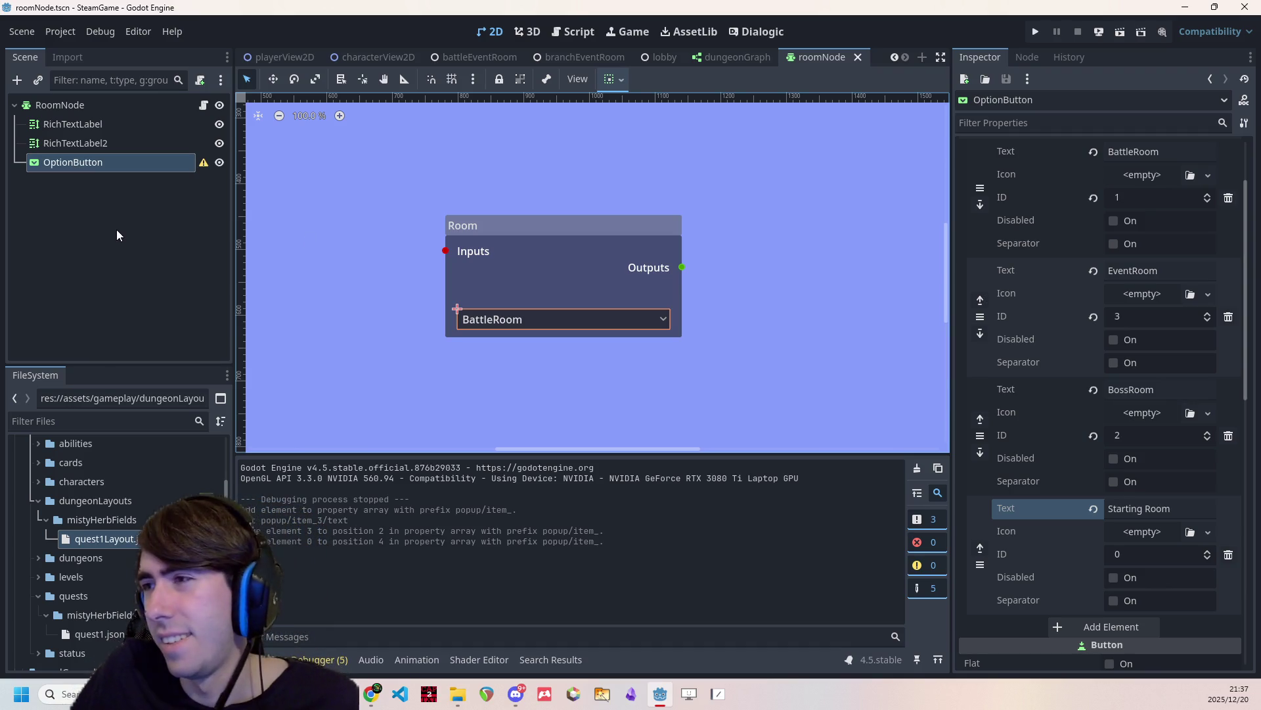
Add a TextEdit child node under RoomNode.
click(77, 106)
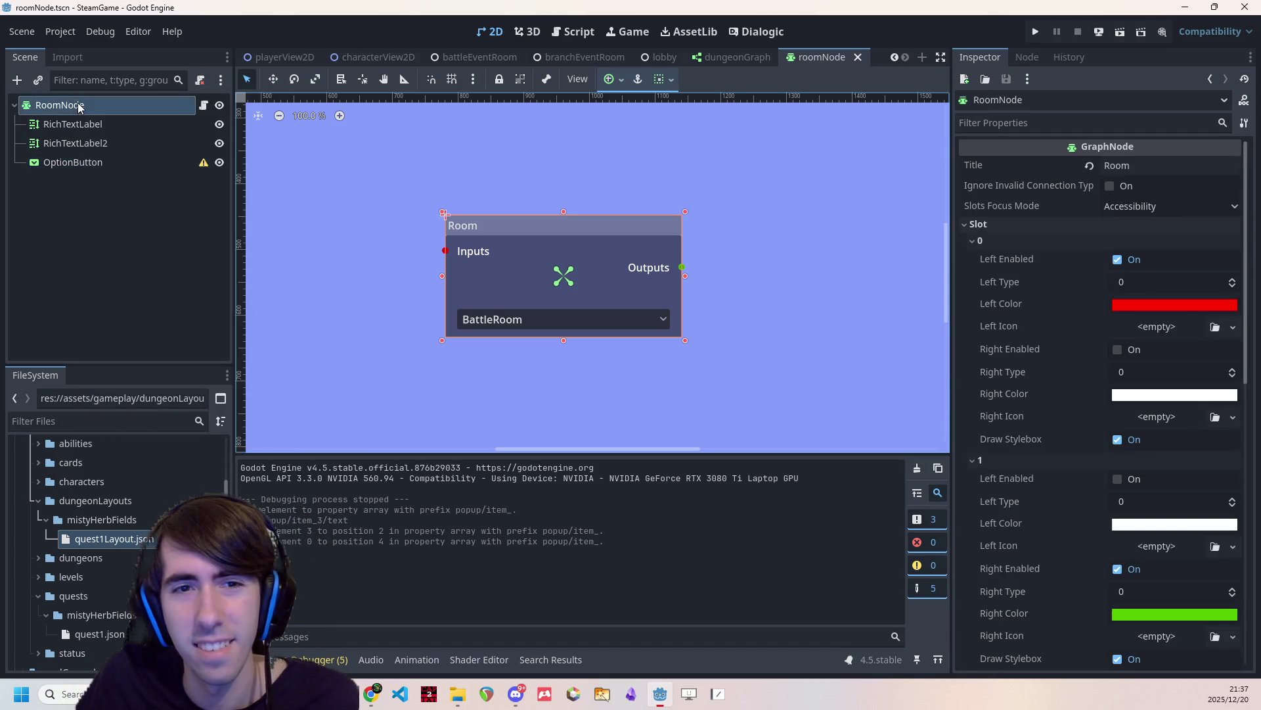
right_click(80, 110)
click(85, 122)
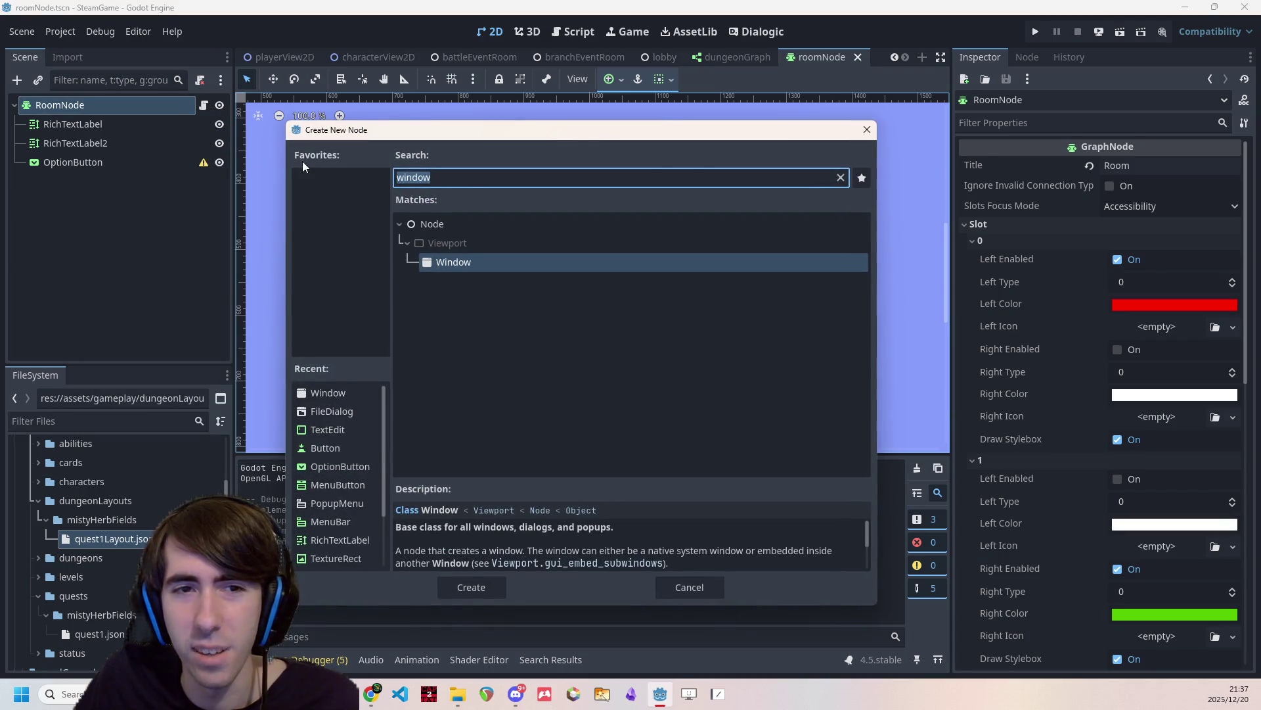
click(840, 179)
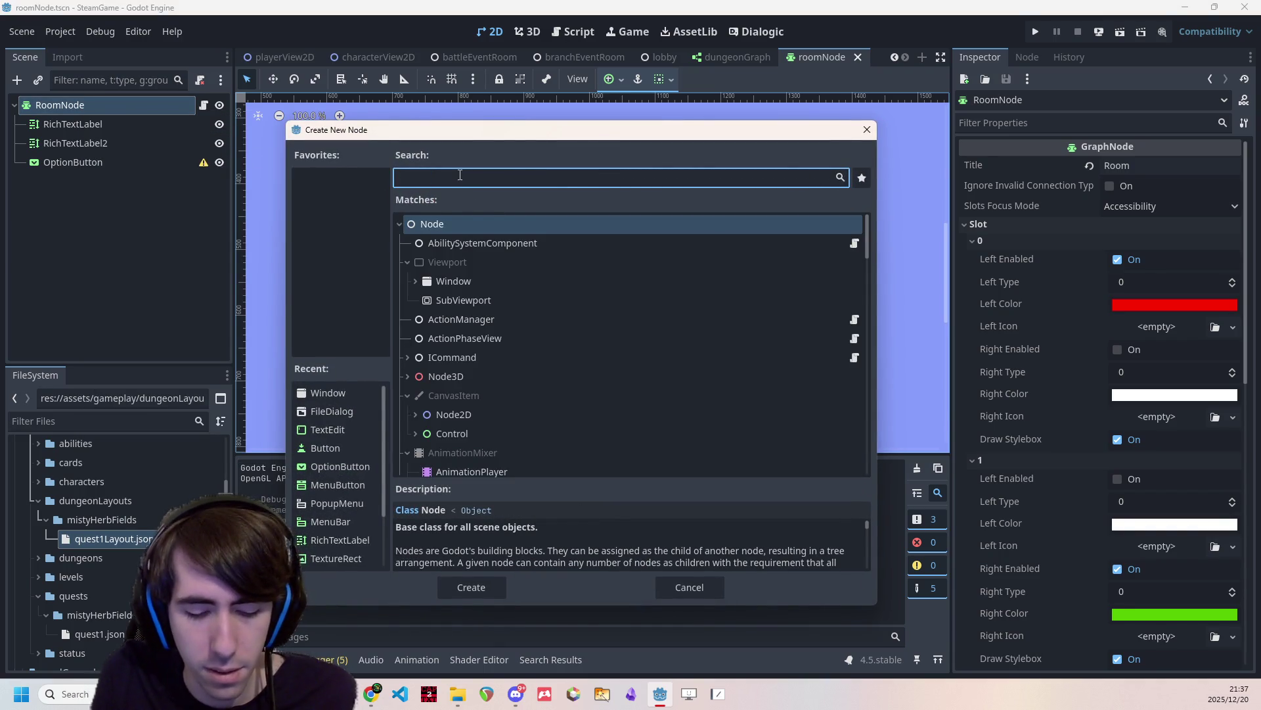
text(ric)
key(BackSpace)
key(BackSpace)
key(BackSpace)
text(text)
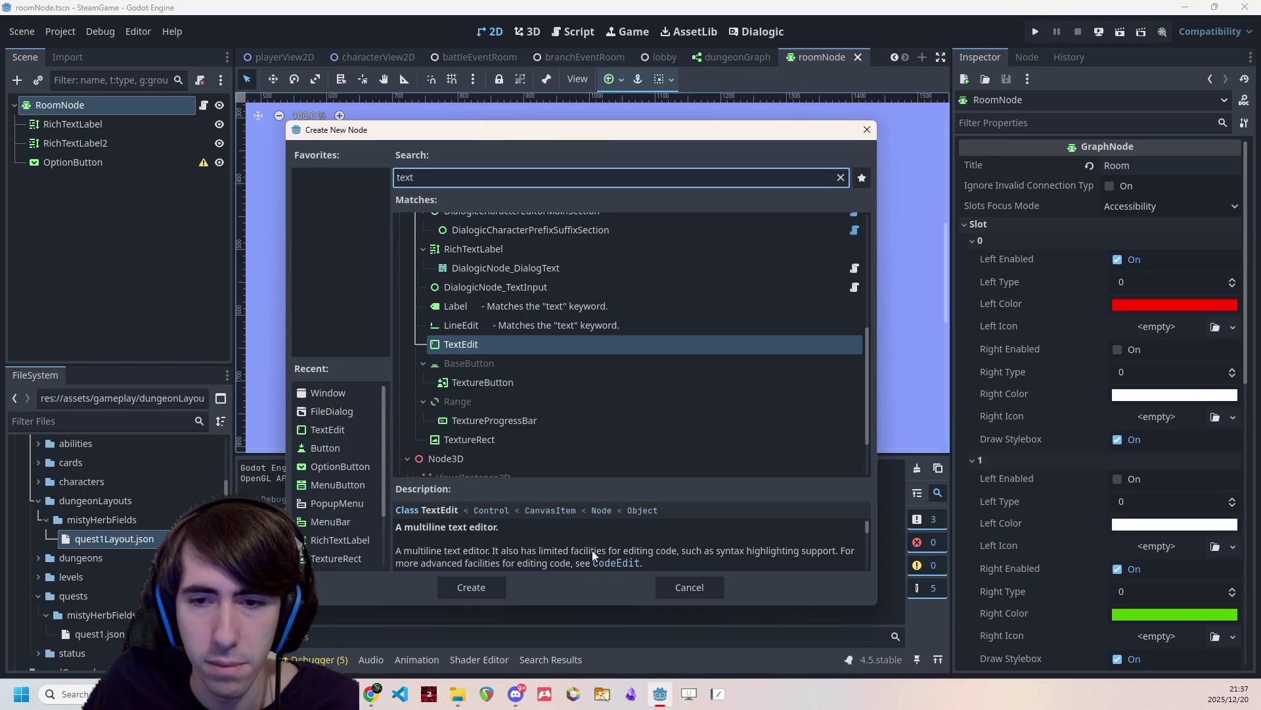
scroll(561, 555, down, 5)
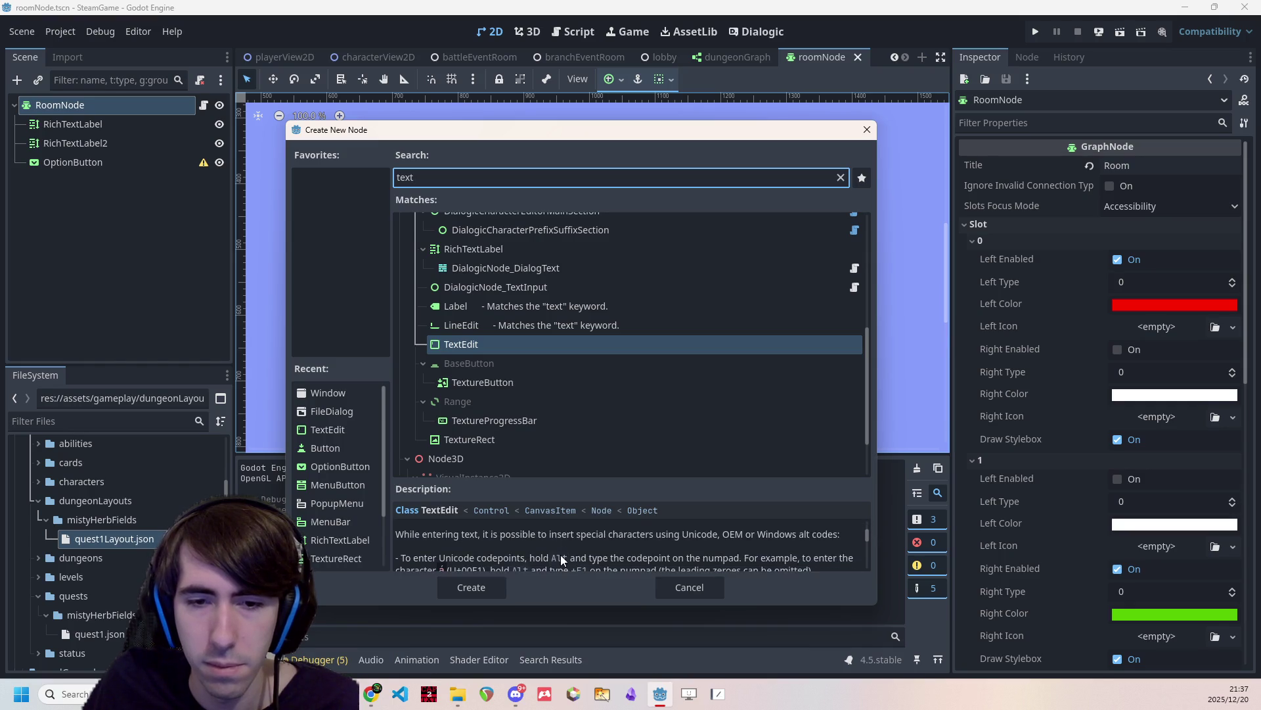
scroll(564, 546, down, 2)
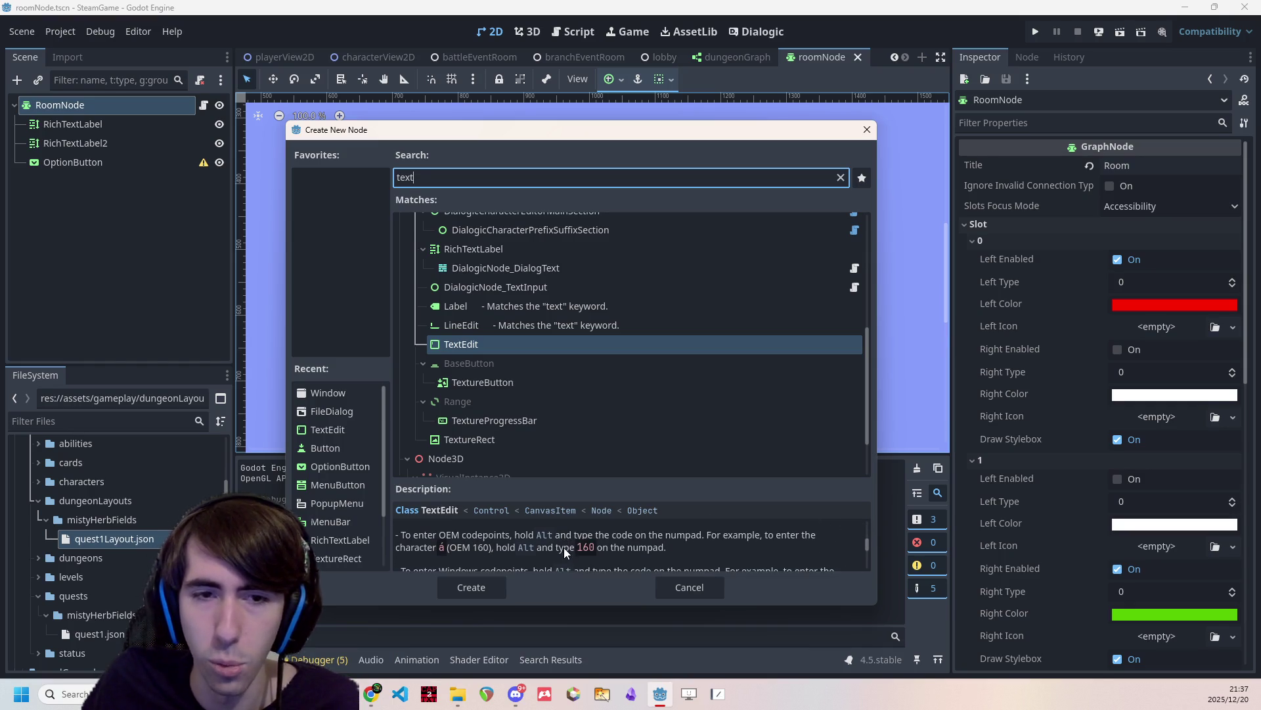
double_click(485, 343)
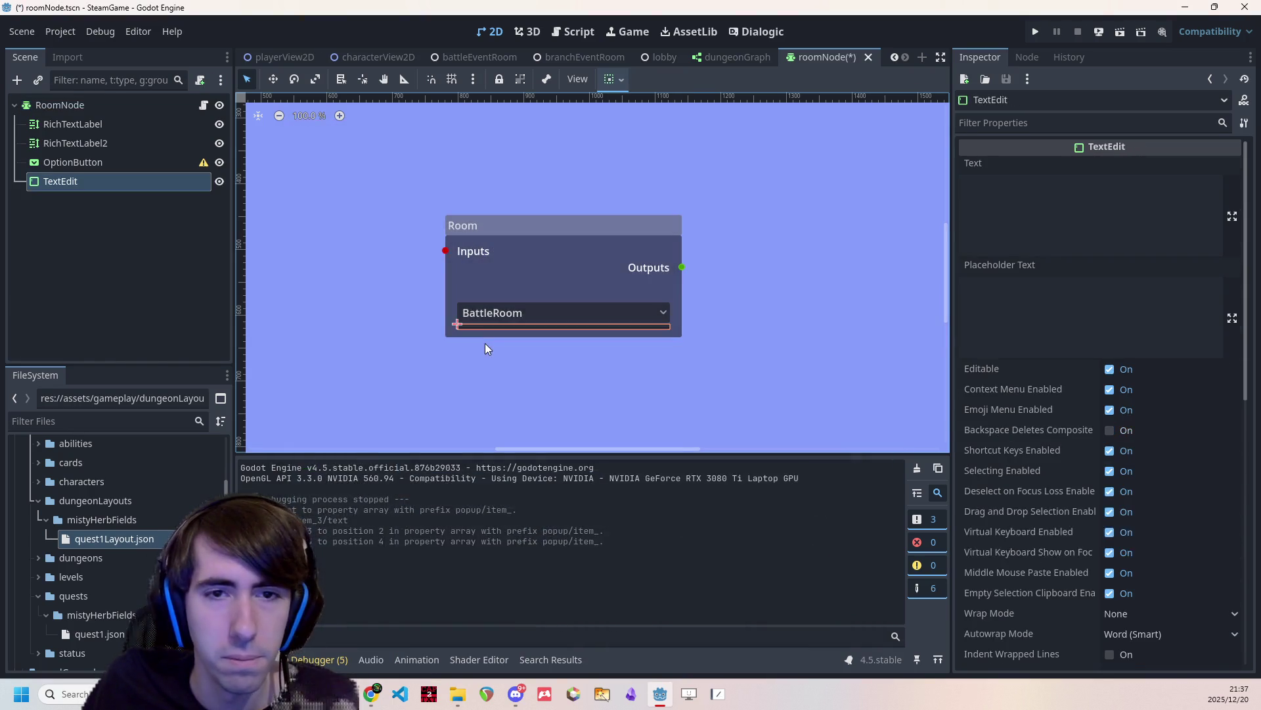
Set the TextEdit's placeholder text to 'Enter Room ID' and save the scene.
click(1116, 212)
scroll(1050, 329, down, 5)
scroll(1049, 329, up, 5)
click(1041, 297)
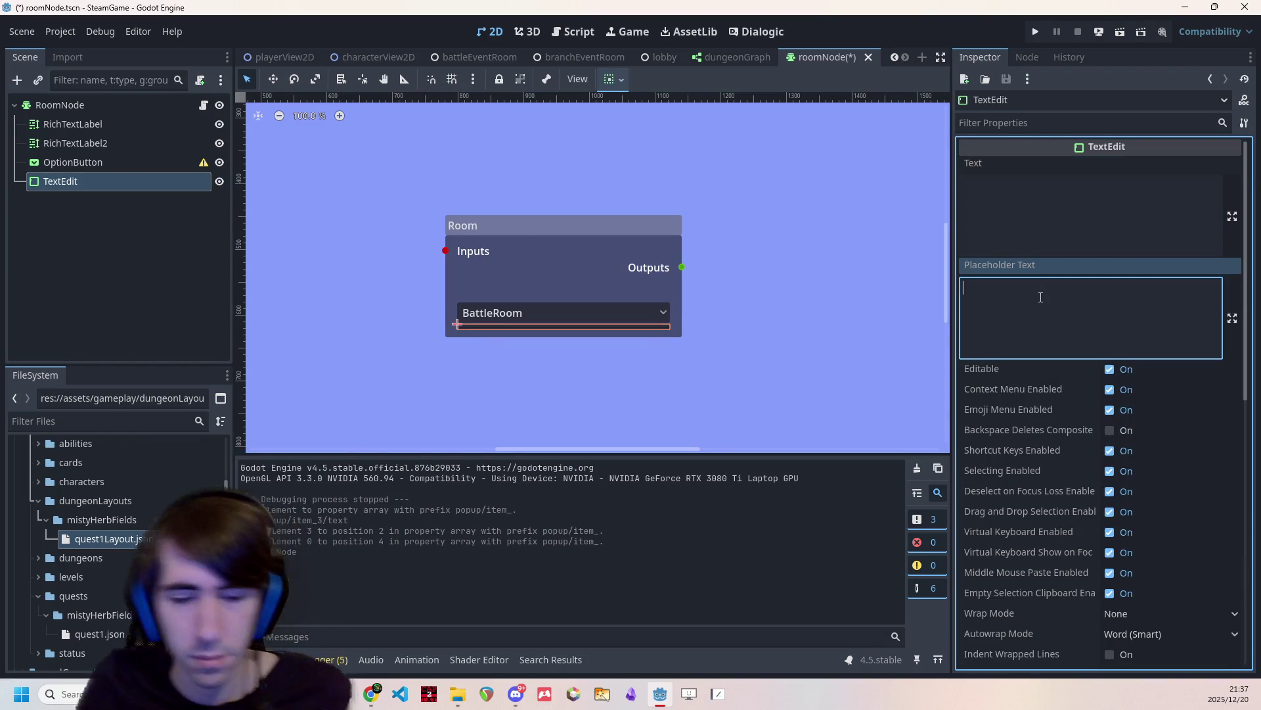
text(Enter )
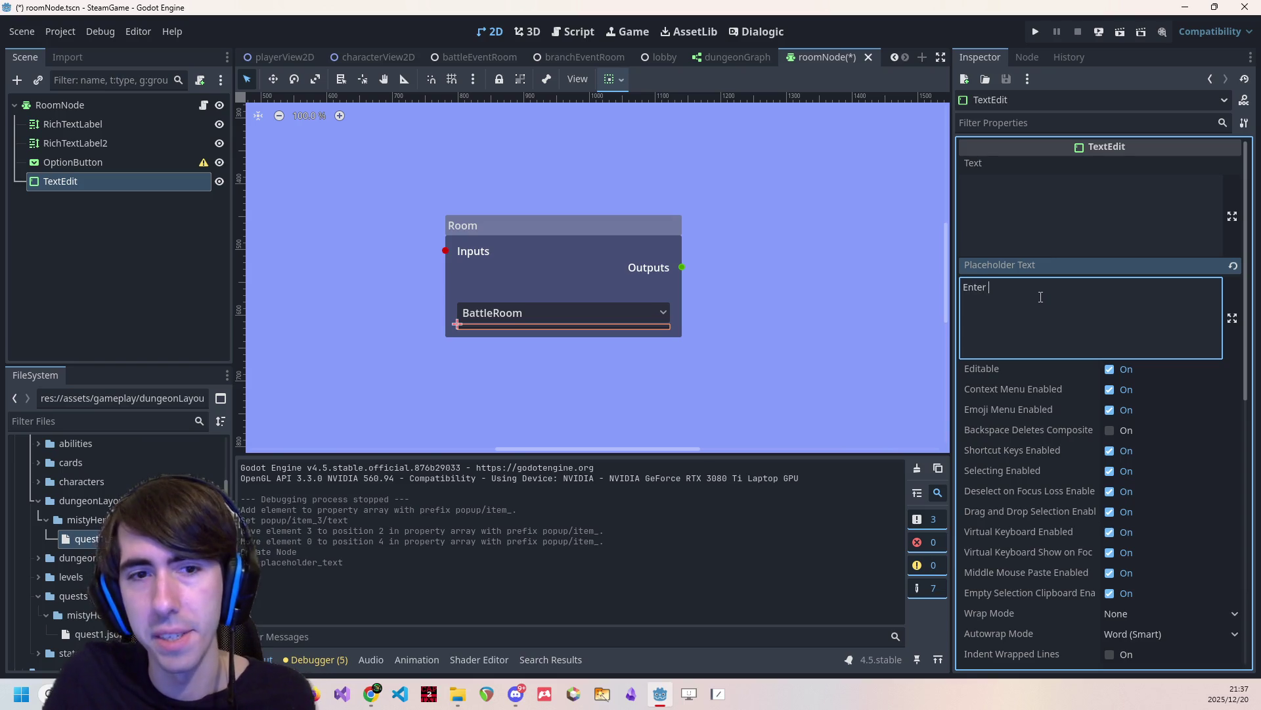
text(Room ID)
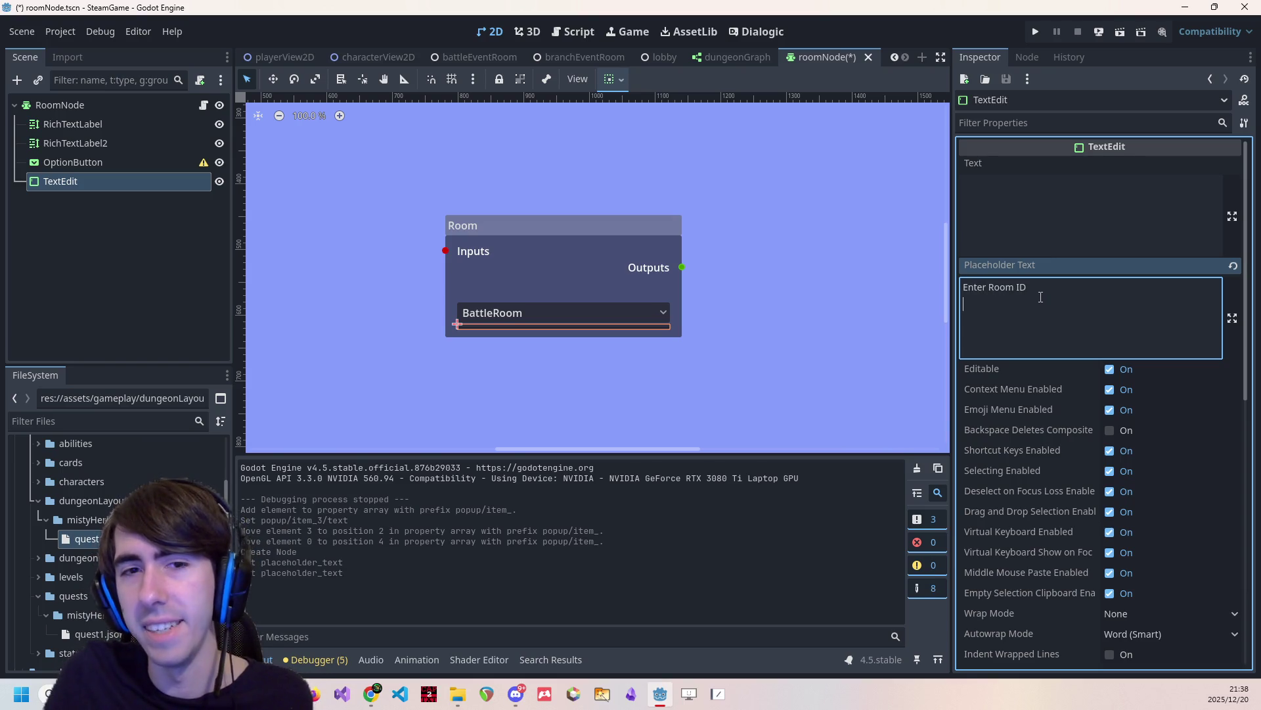
click(756, 289)
key(ctrl+s)
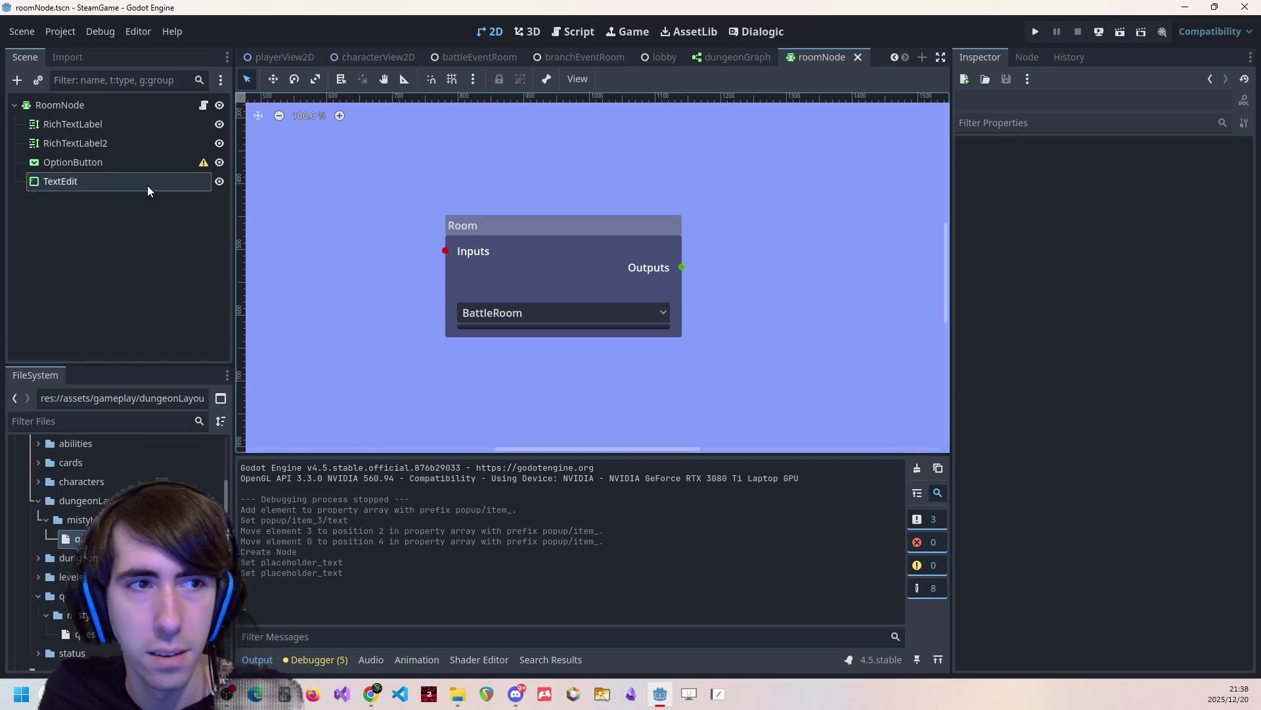
click(153, 184)
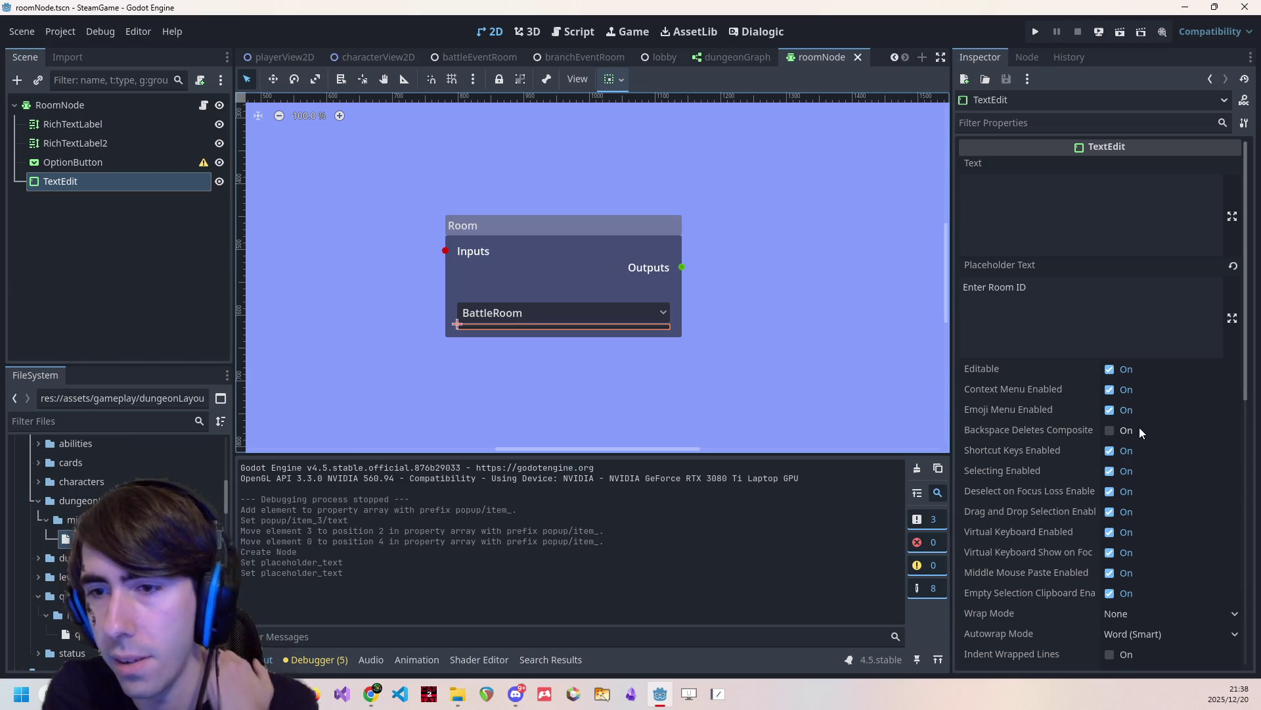
scroll(1138, 430, down, 5)
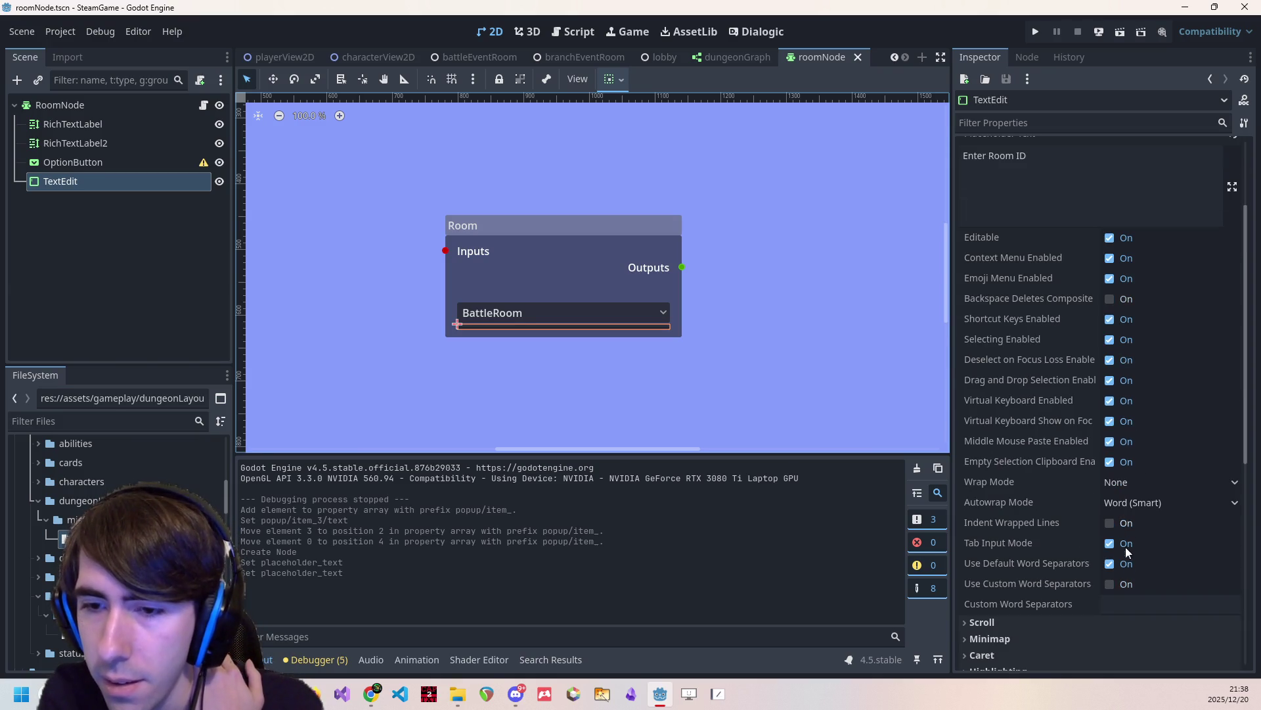
Filter the TextEdit's Inspector properties by 'fit' and expand the Scroll group.
scroll(1126, 536, down, 6)
scroll(1031, 455, down, 4)
click(1057, 119)
text(fit)
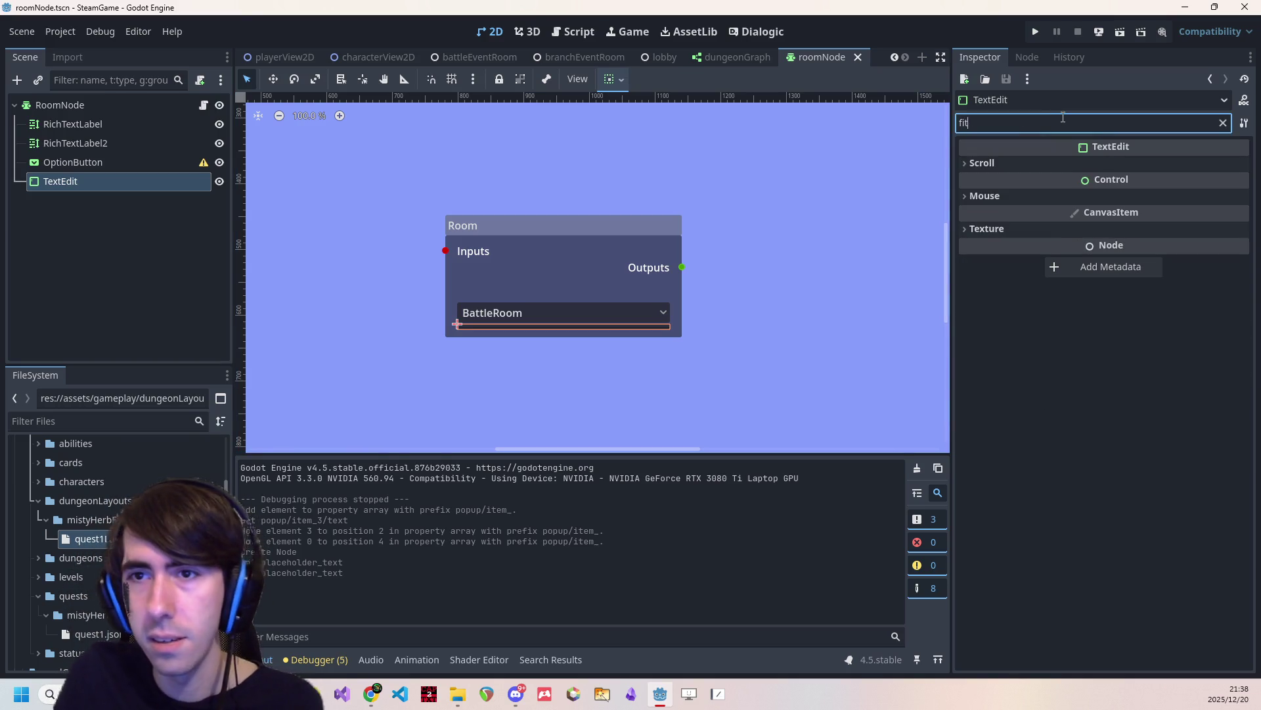
click(1033, 195)
click(1009, 162)
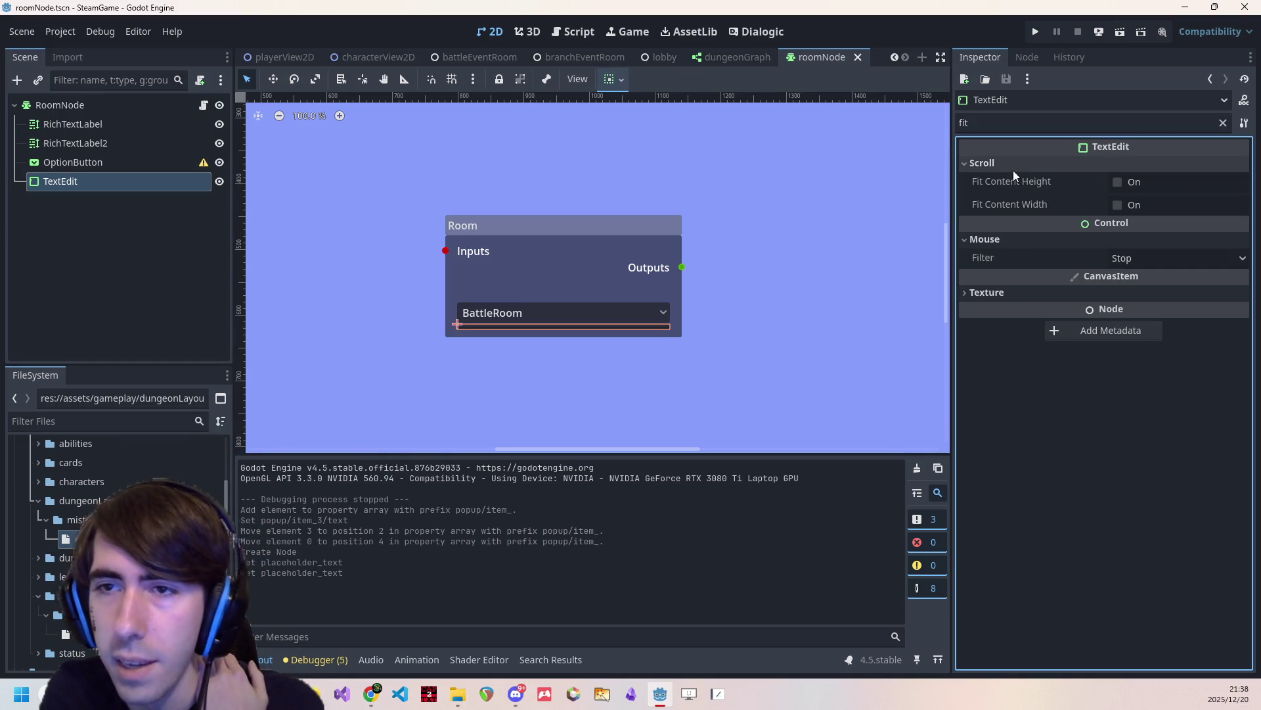
Enable Fit Content Height on the TextEdit, toggling Fit Content Width, and save the scene.
click(1119, 182)
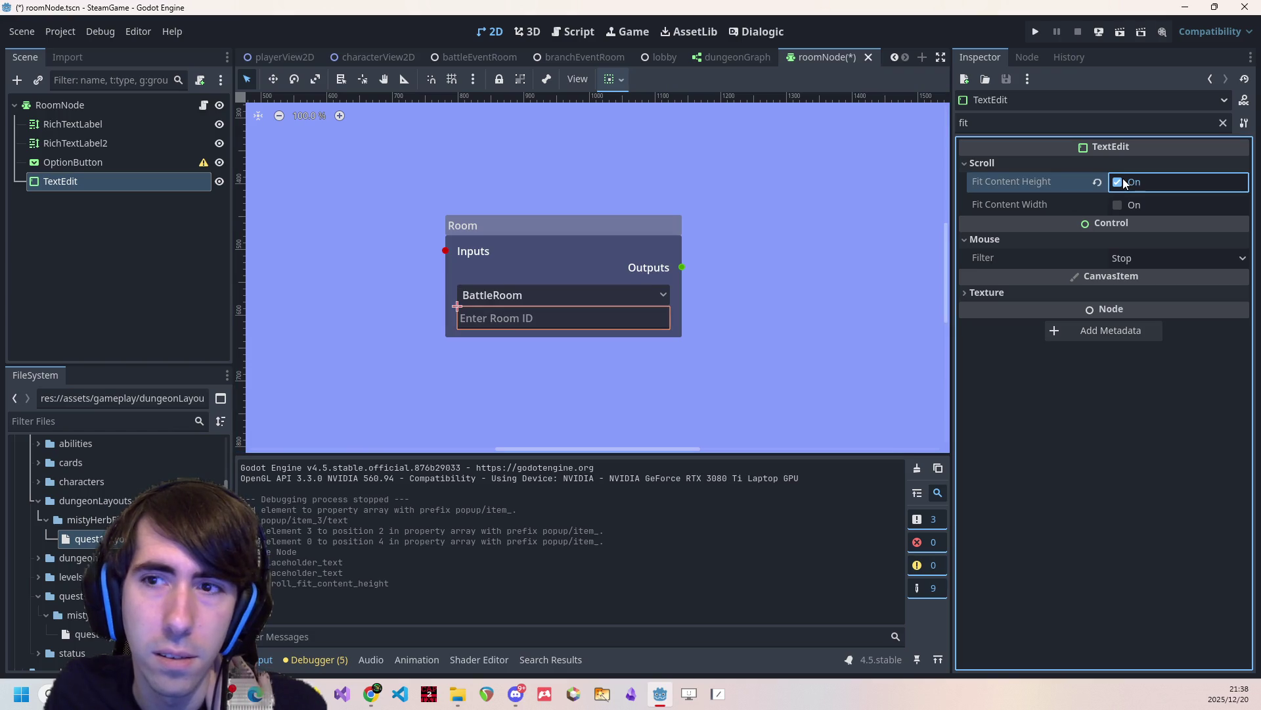
click(1131, 204)
click(1131, 204)
click(1131, 205)
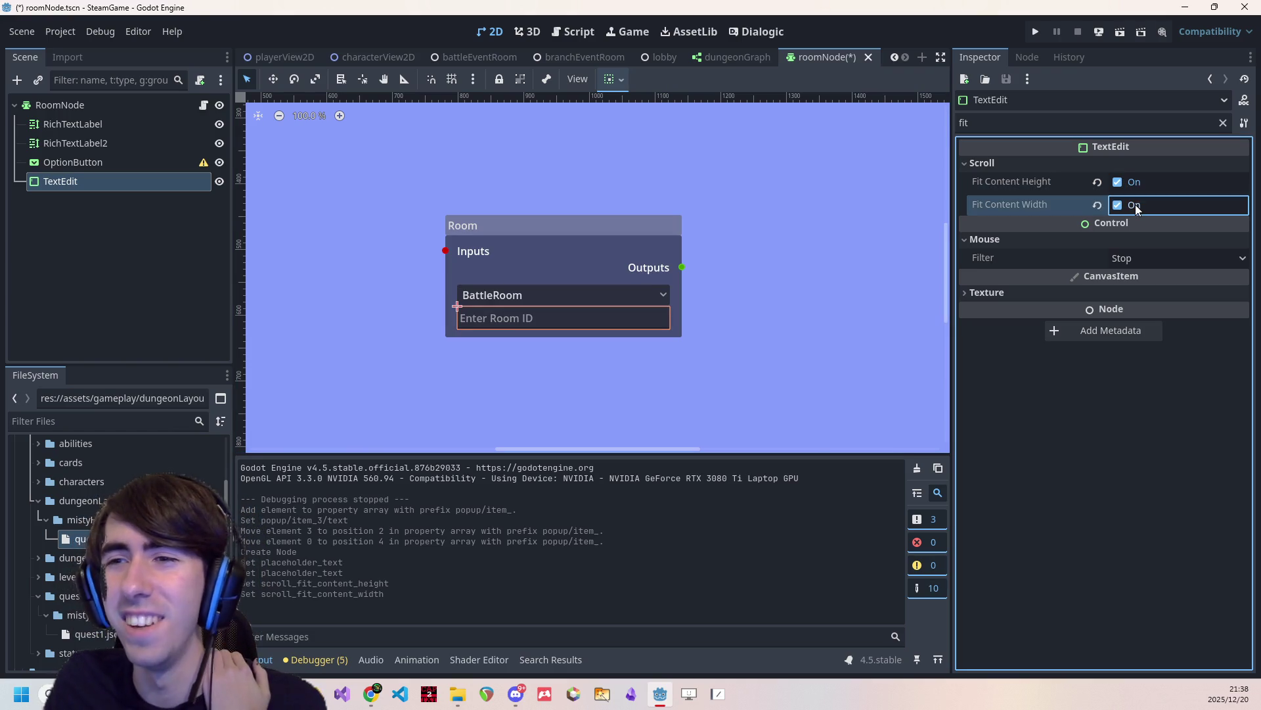
click(1131, 205)
scroll(718, 283, left, 2)
key(ctrl+s)
click(832, 390)
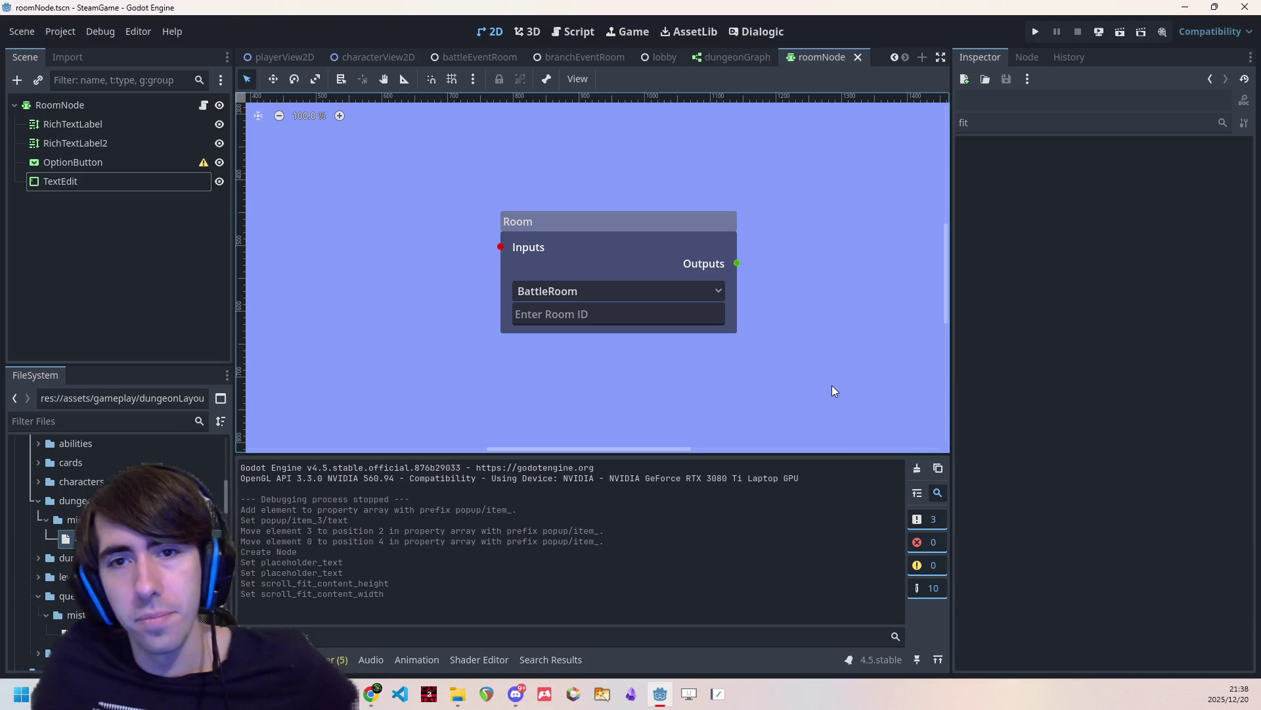
Extend the TextEdit placeholder with an '(e.g. "StartRoom")' example, then select the OptionButton to review its items.
click(657, 313)
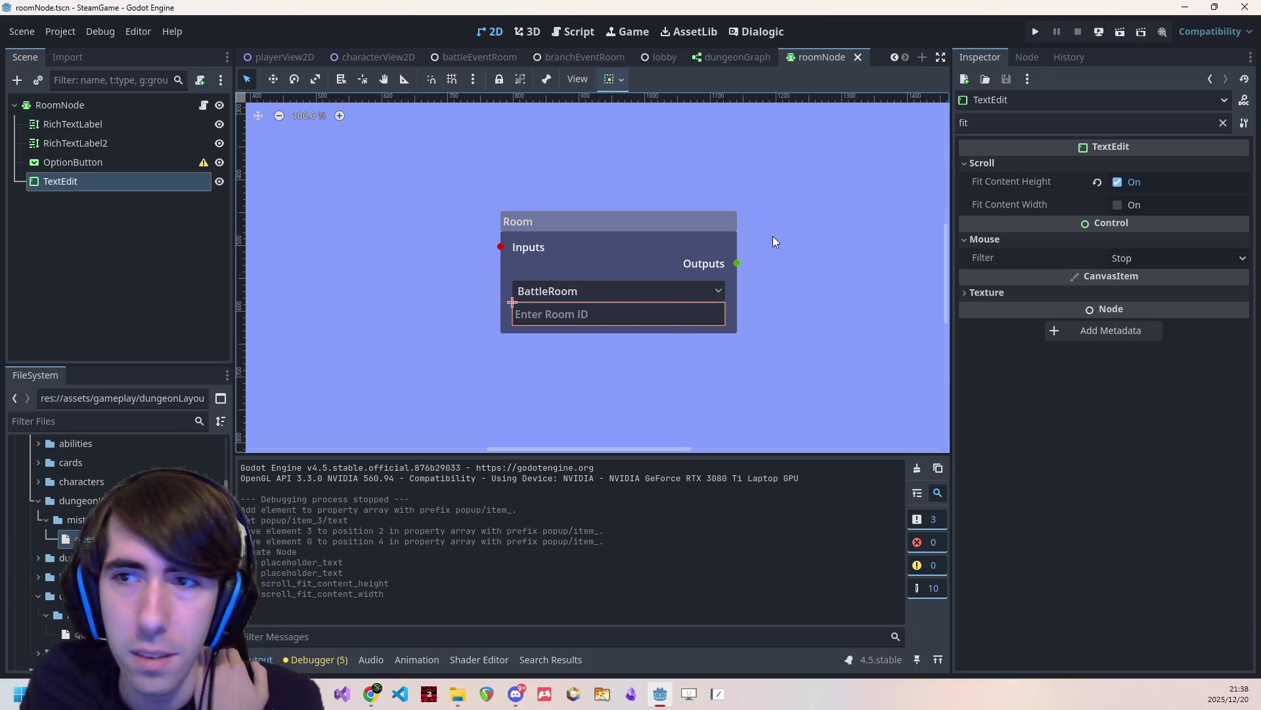
click(88, 177)
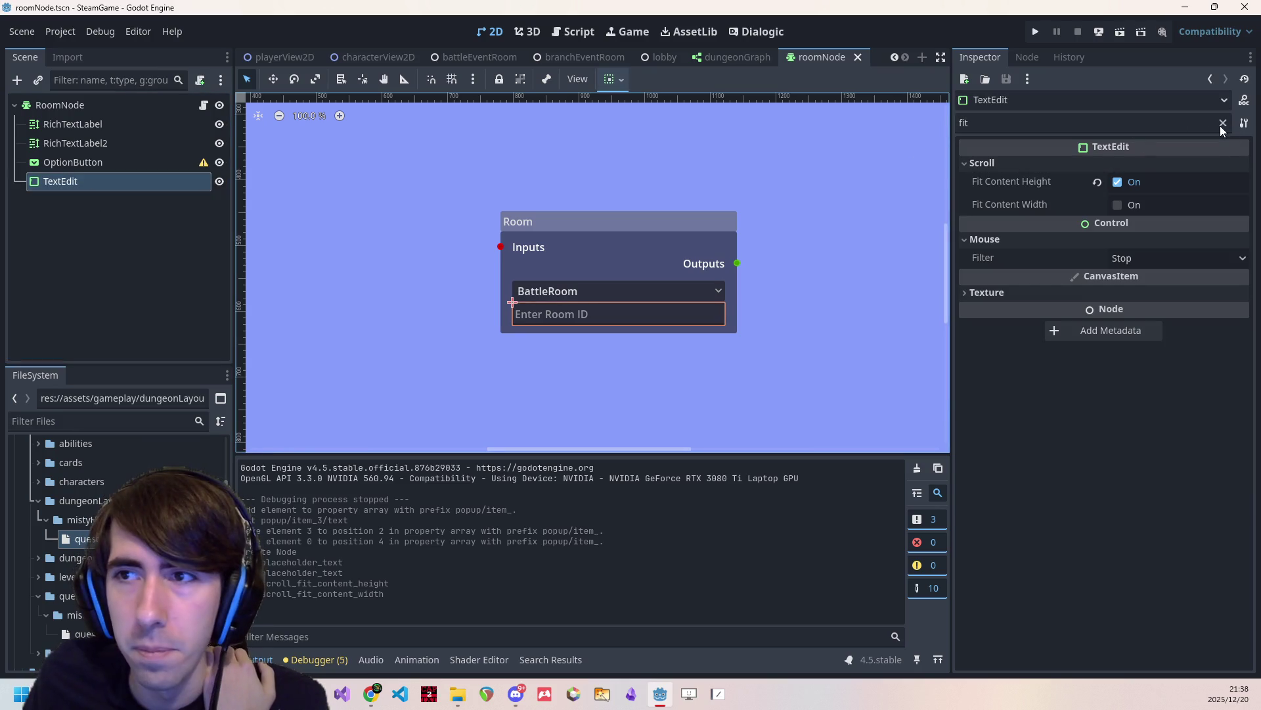
click(1222, 123)
click(1096, 299)
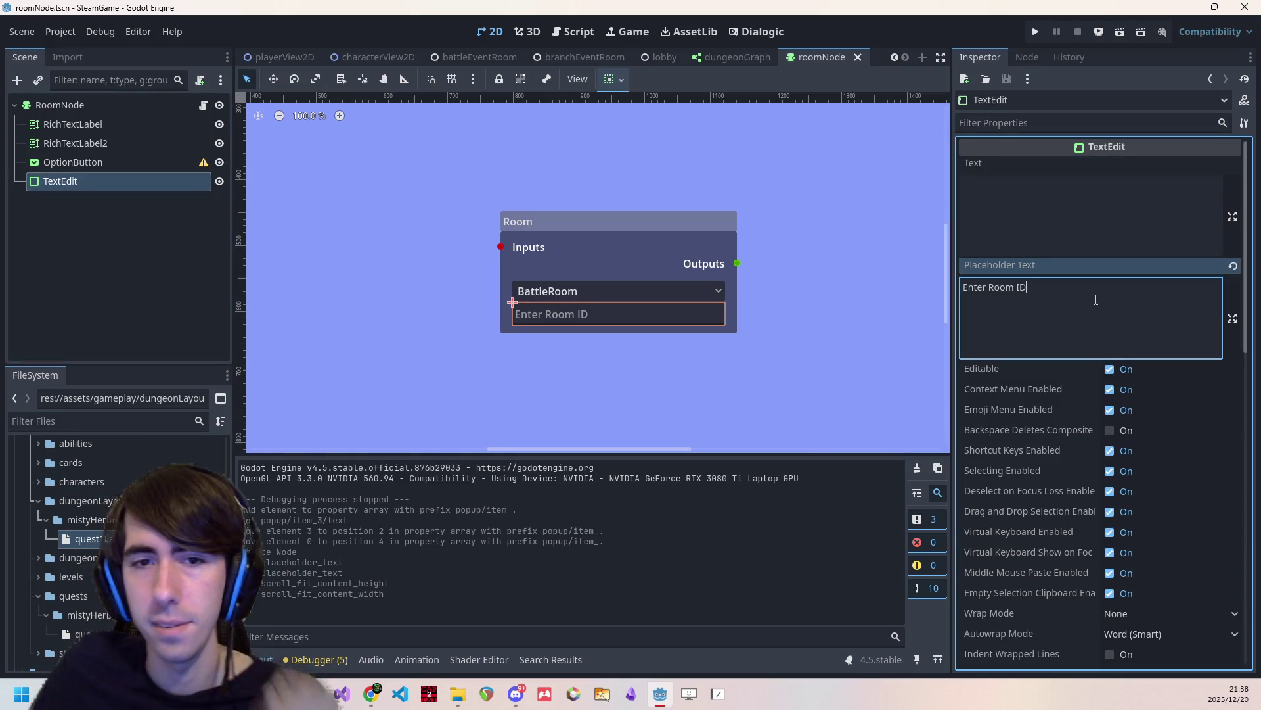
text((e.g. )
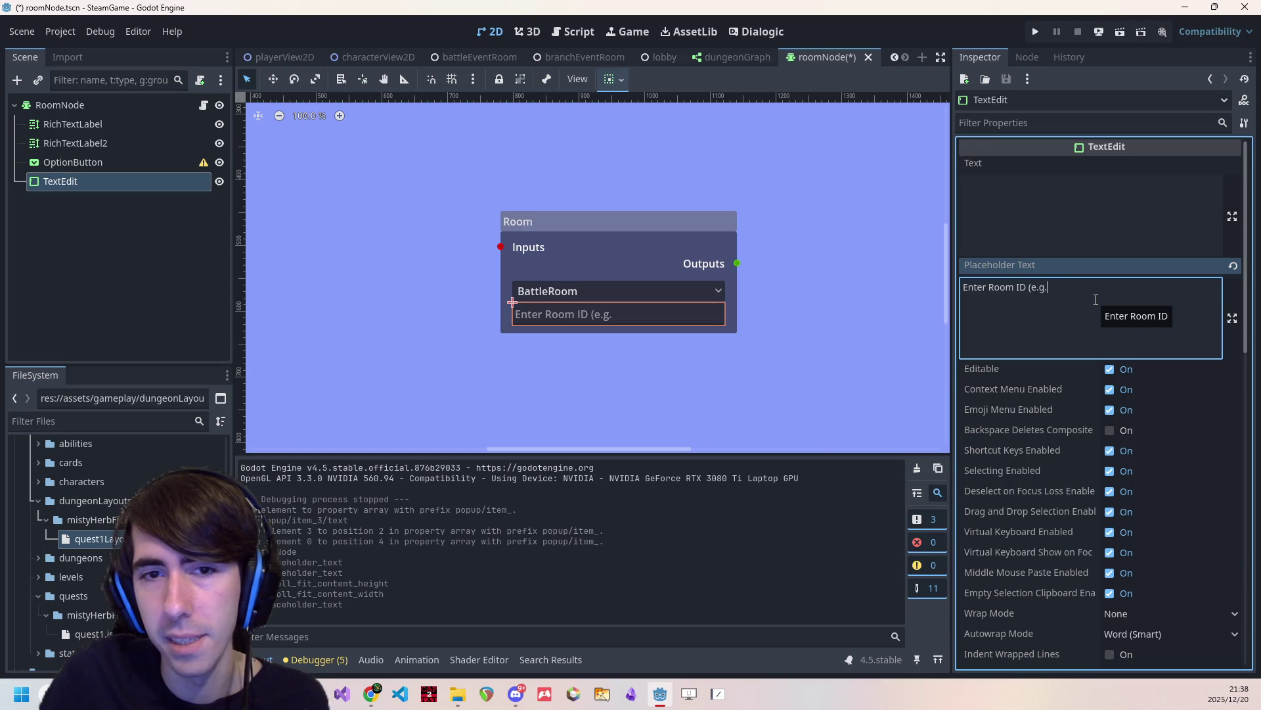
text("S)
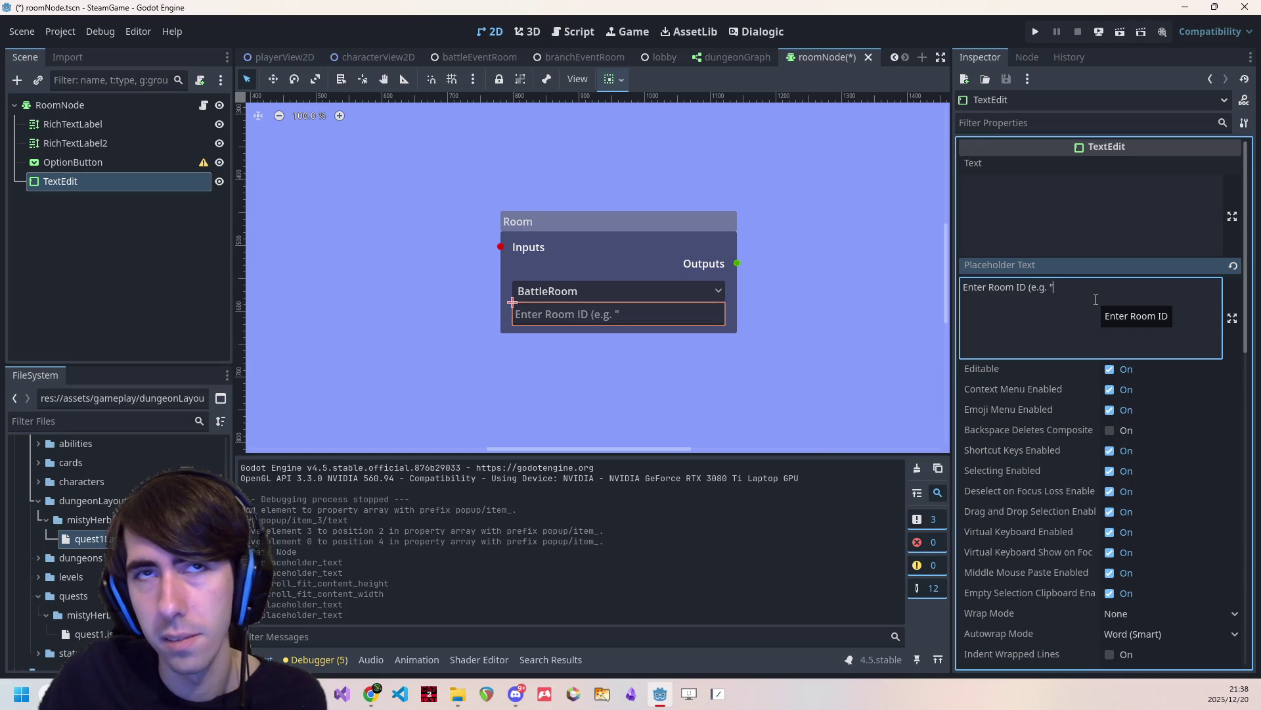
text(tartRoom")
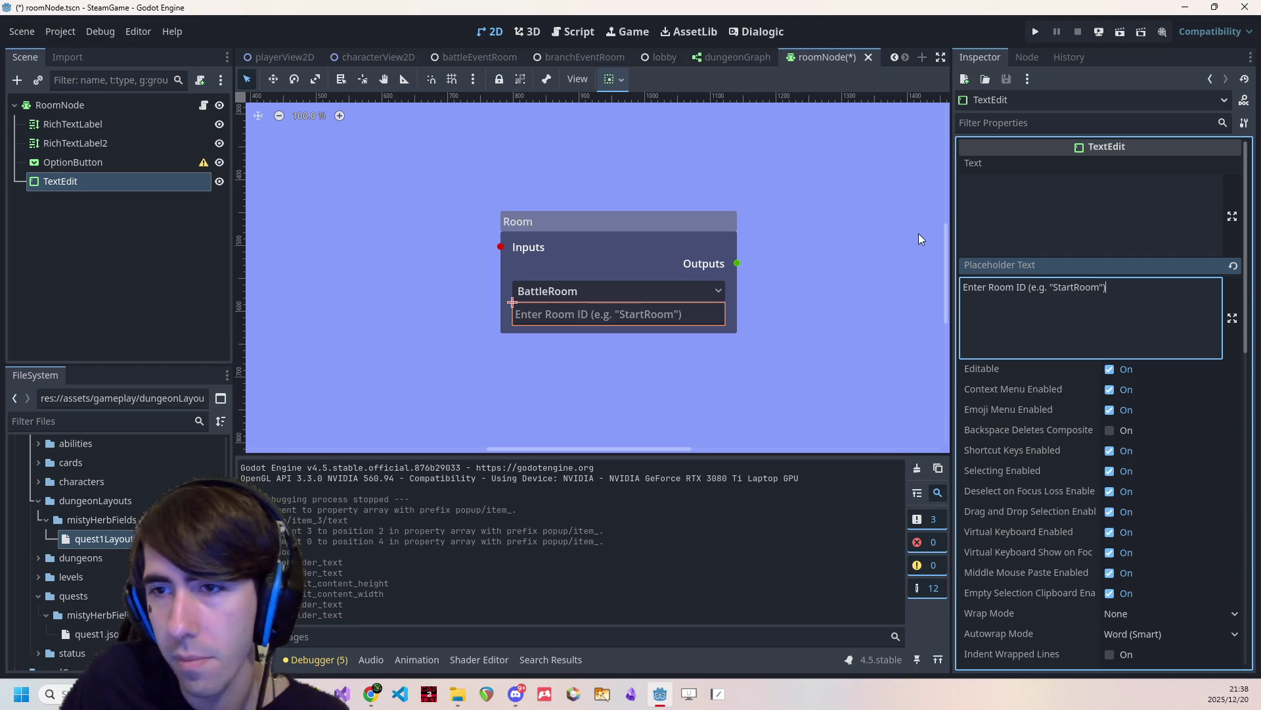
text(, "Battle)
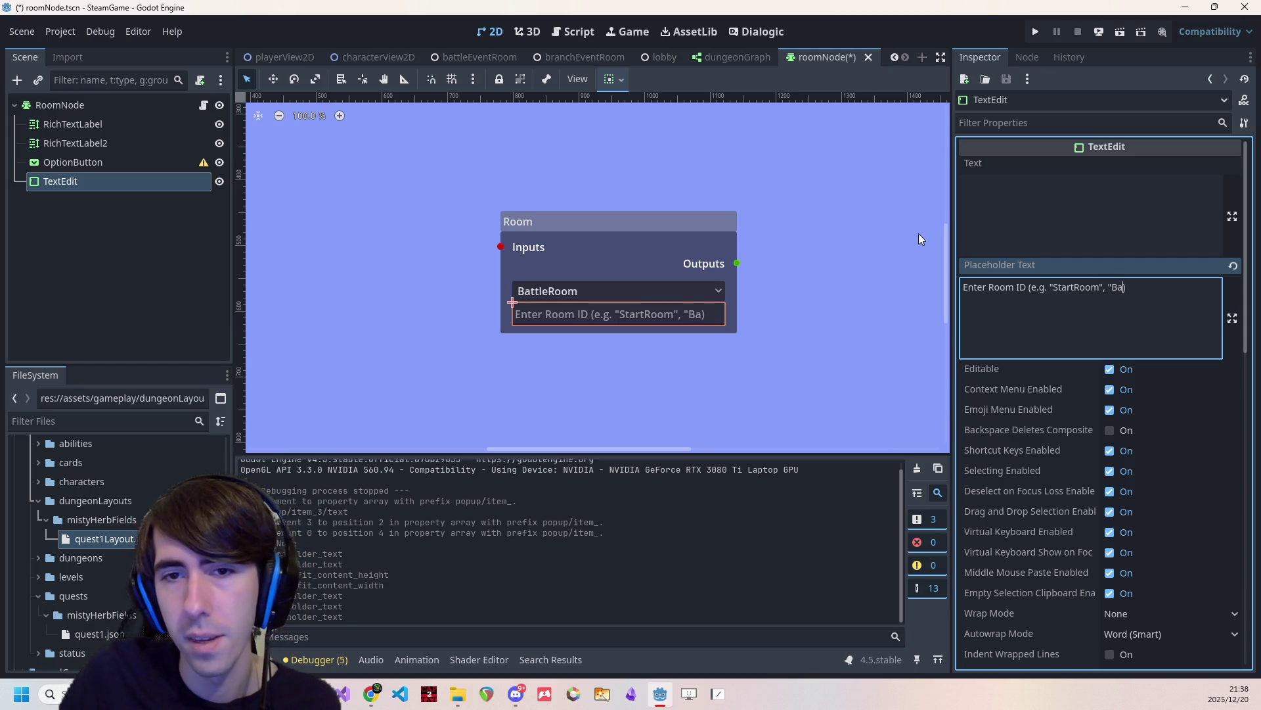
text(Room)
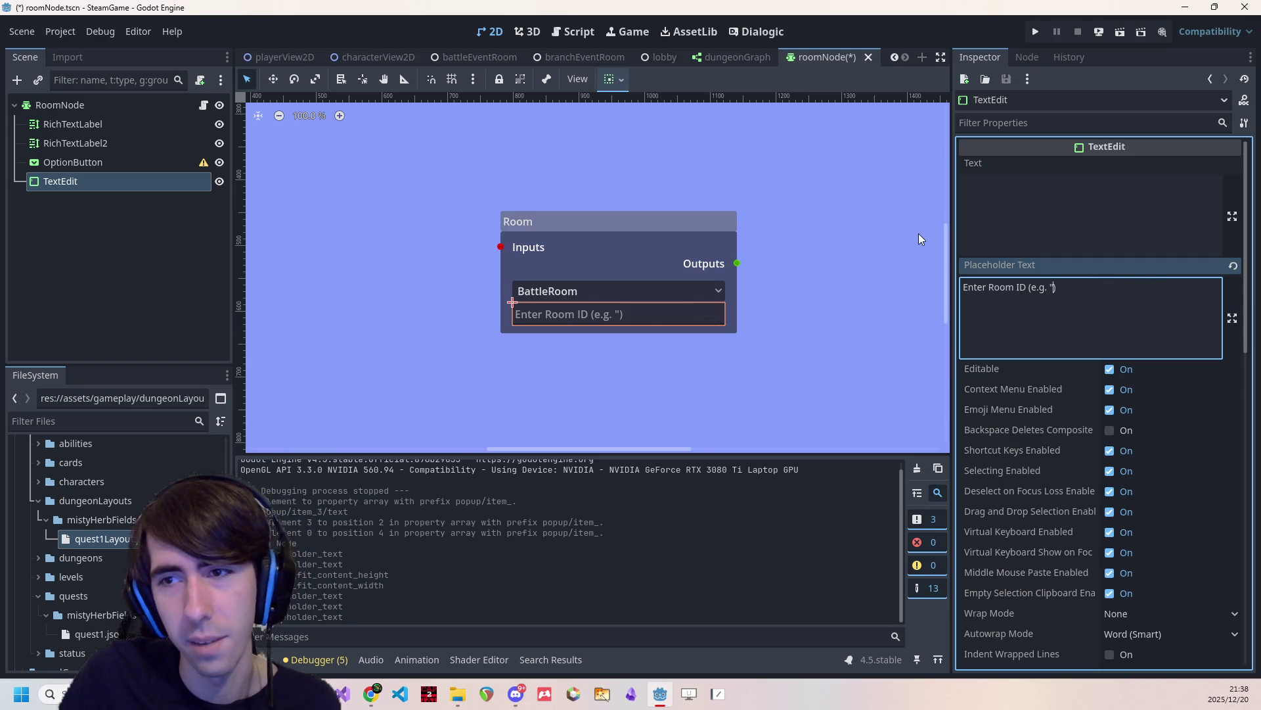
key(BackSpace)
key(BackSpace)
key(BackSpace)
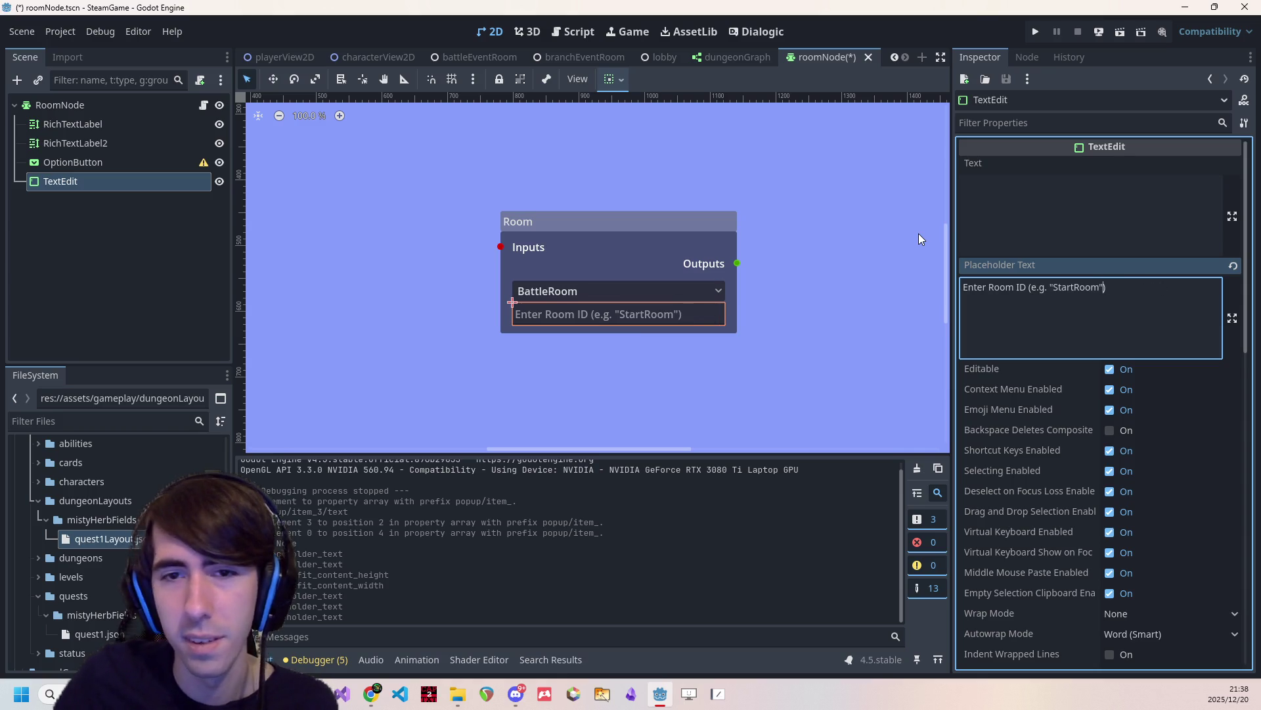
click(807, 250)
click(630, 282)
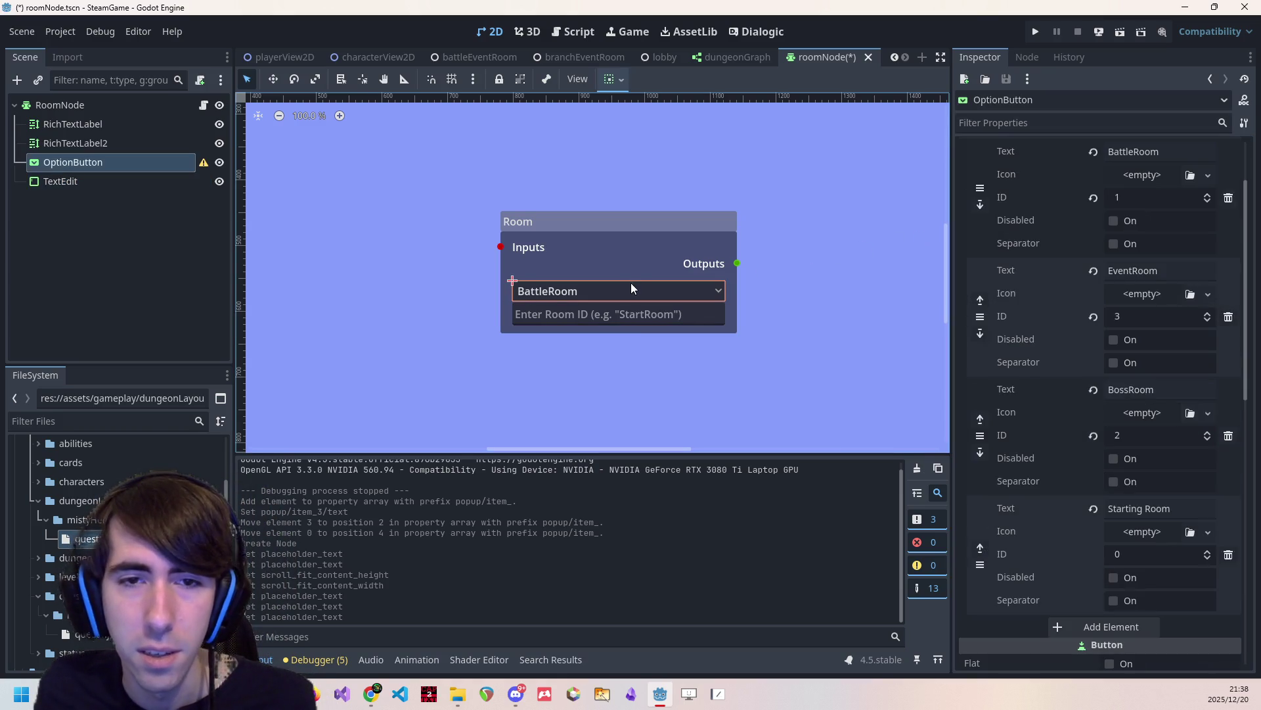
Save the scene and dismiss the OptionButton's configuration warning.
key(ctrl+s)
click(132, 178)
click(147, 162)
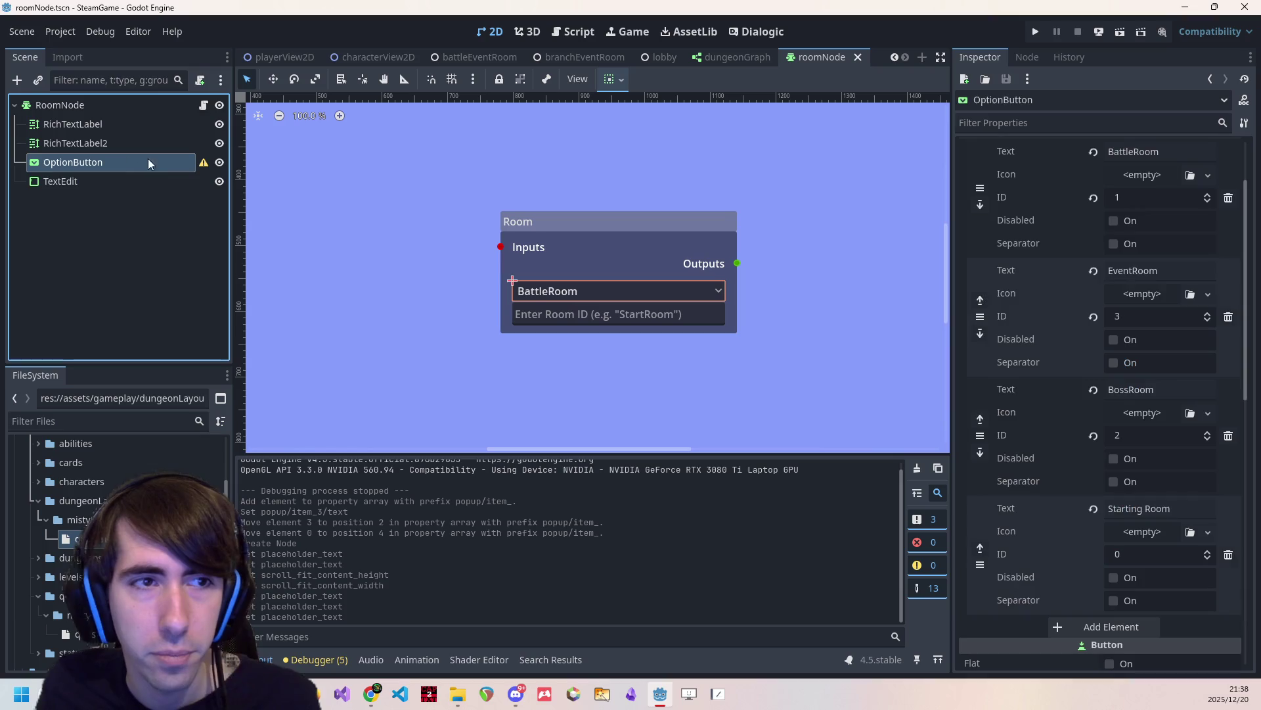
click(203, 162)
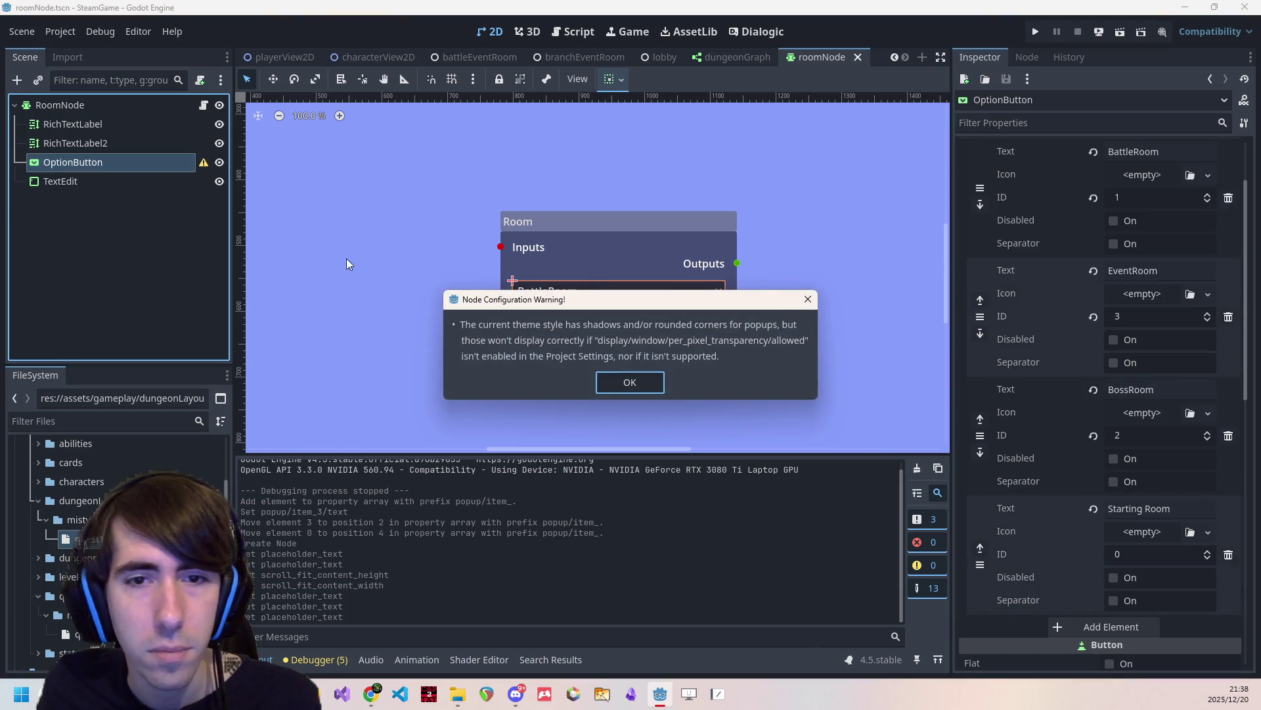
click(629, 383)
click(83, 164)
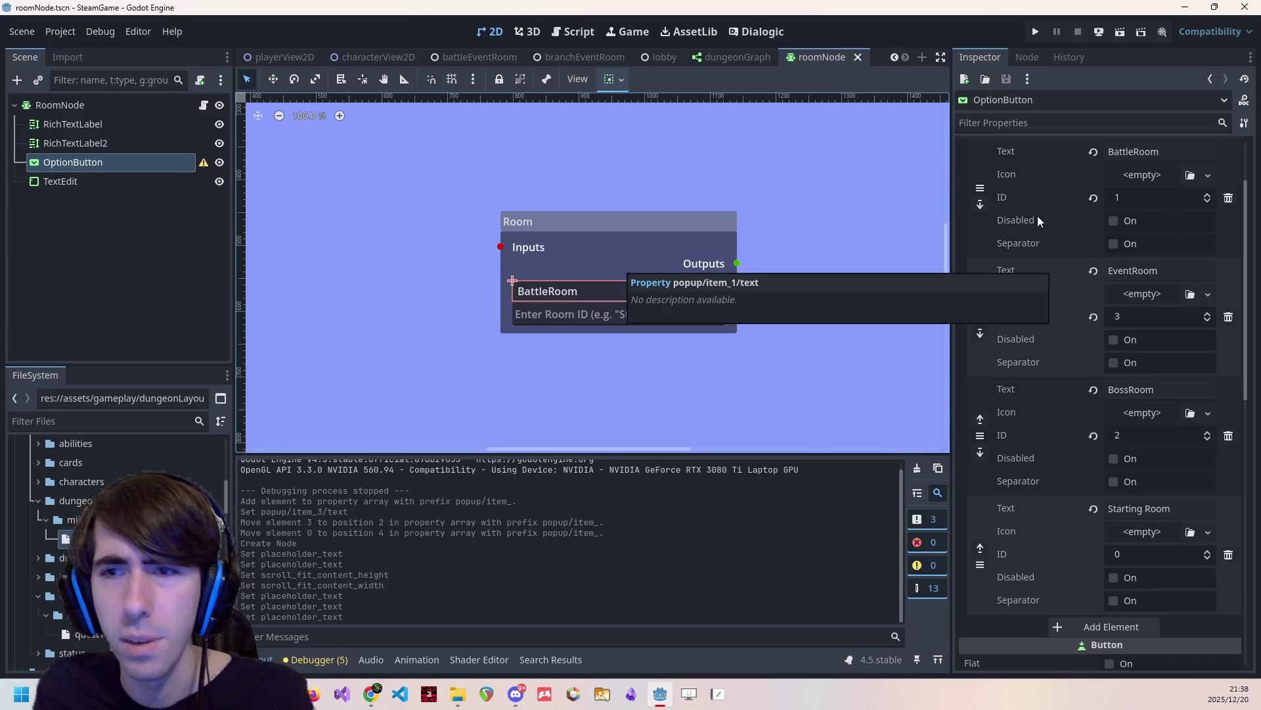
Add a fifth item with ID 4 to the OptionButton's Items list.
scroll(1059, 325, up, 2)
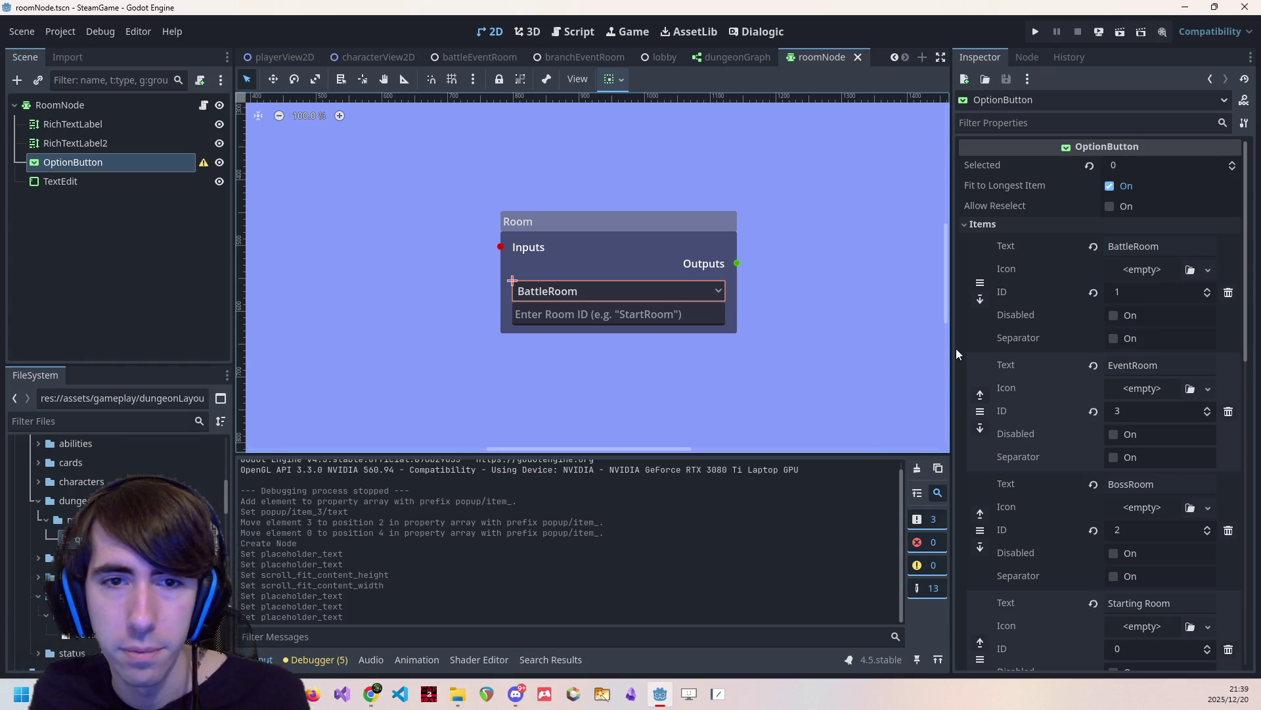
scroll(1042, 268, down, 5)
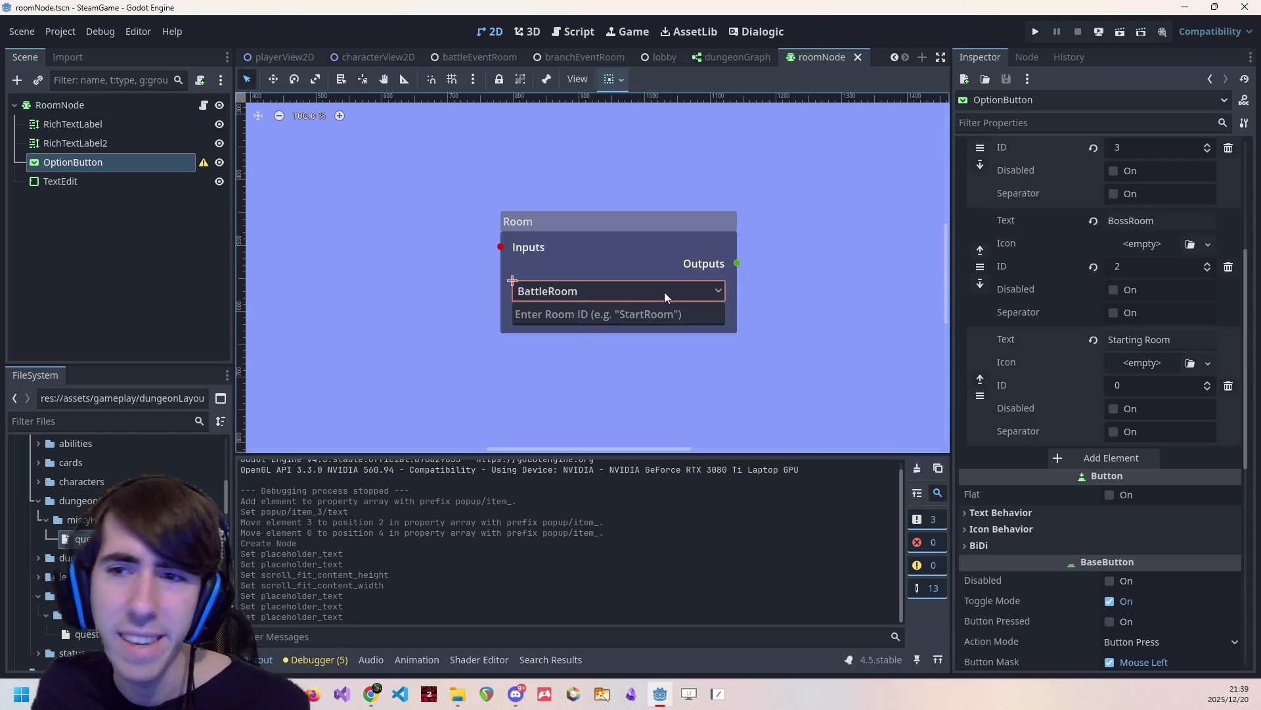
scroll(1037, 380, up, 5)
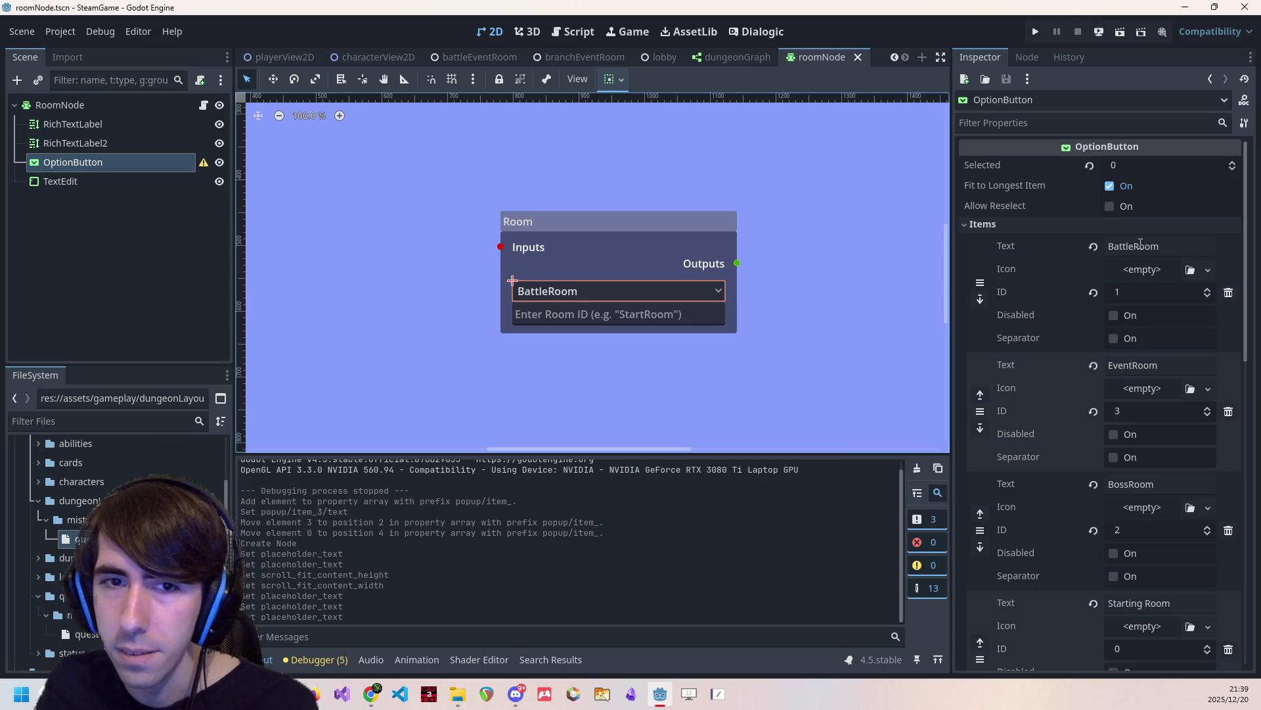
scroll(1178, 330, down, 1)
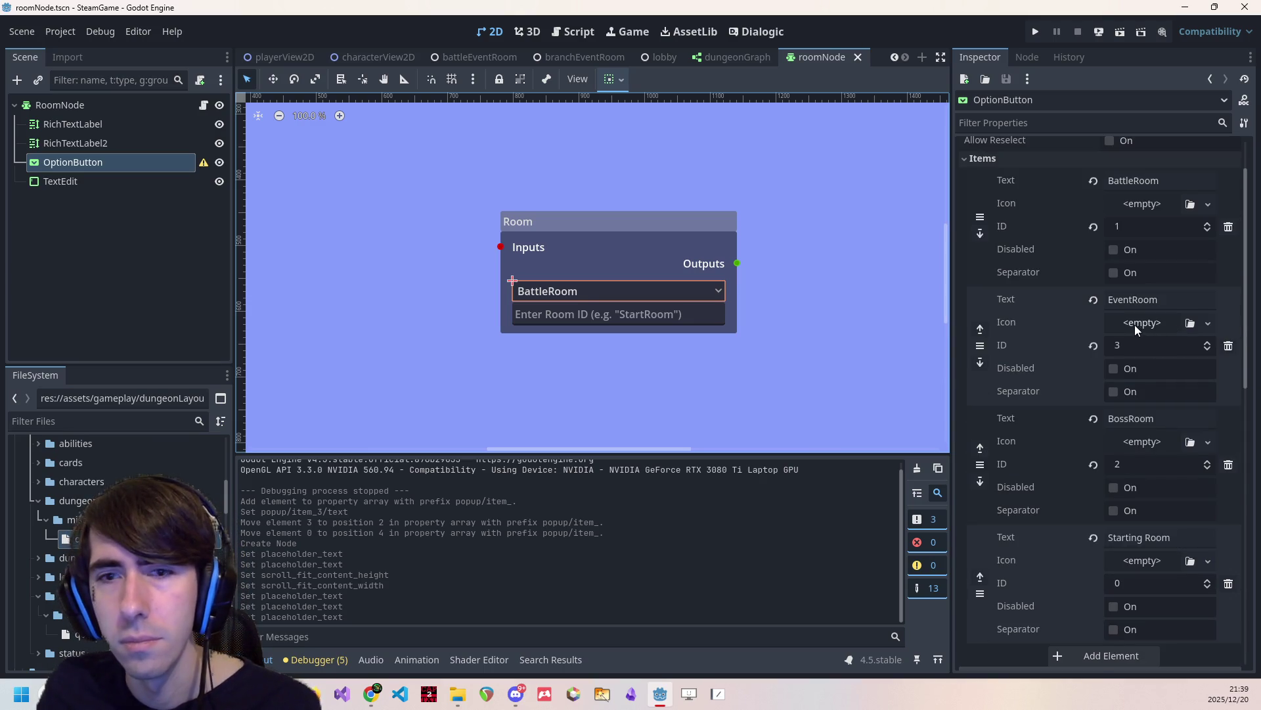
scroll(1134, 325, down, 4)
scroll(1123, 340, up, 4)
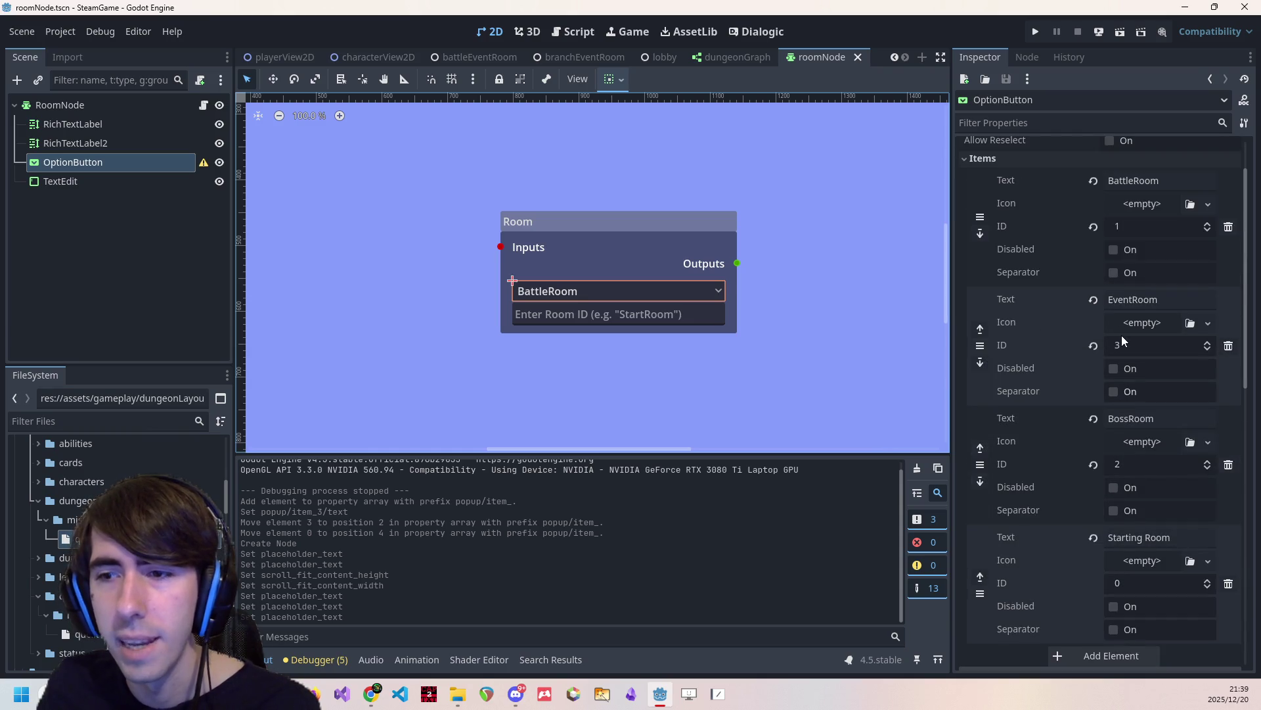
scroll(1122, 341, down, 3)
click(1129, 464)
Name the fifth dropdown item 'Custom' and save the scene.
click(1143, 463)
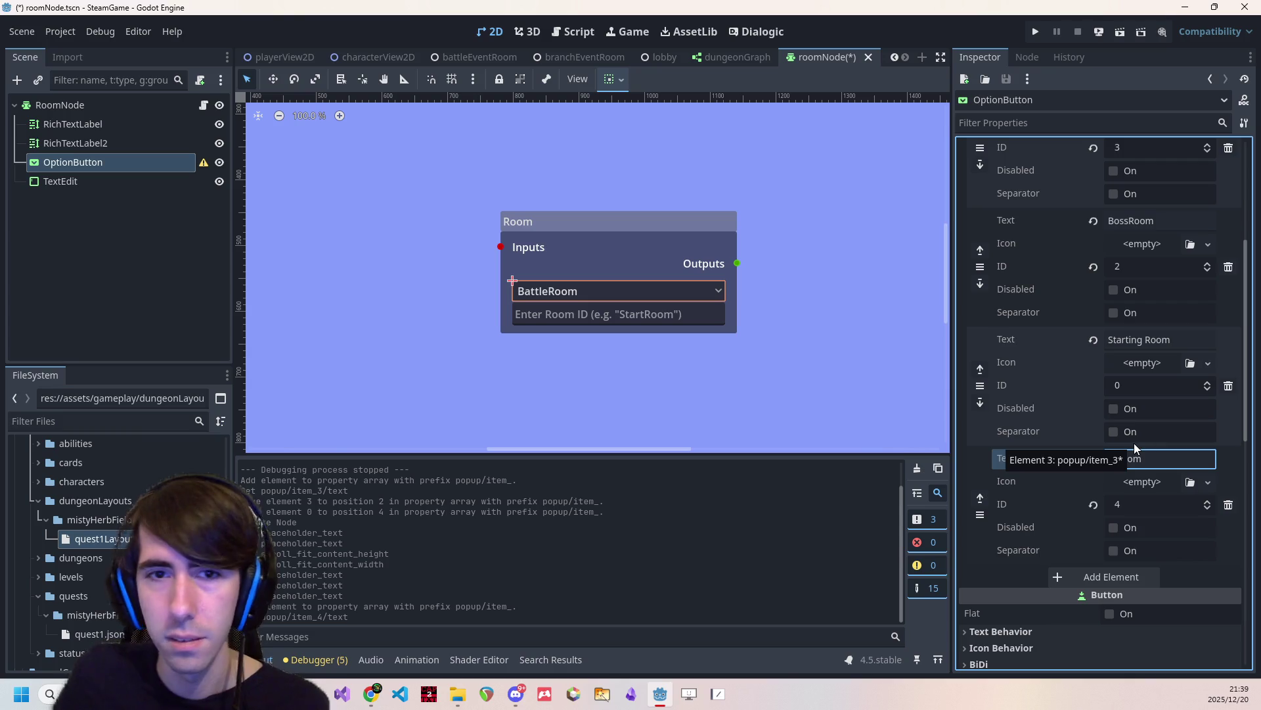
double_click(1134, 458)
text(Custom)
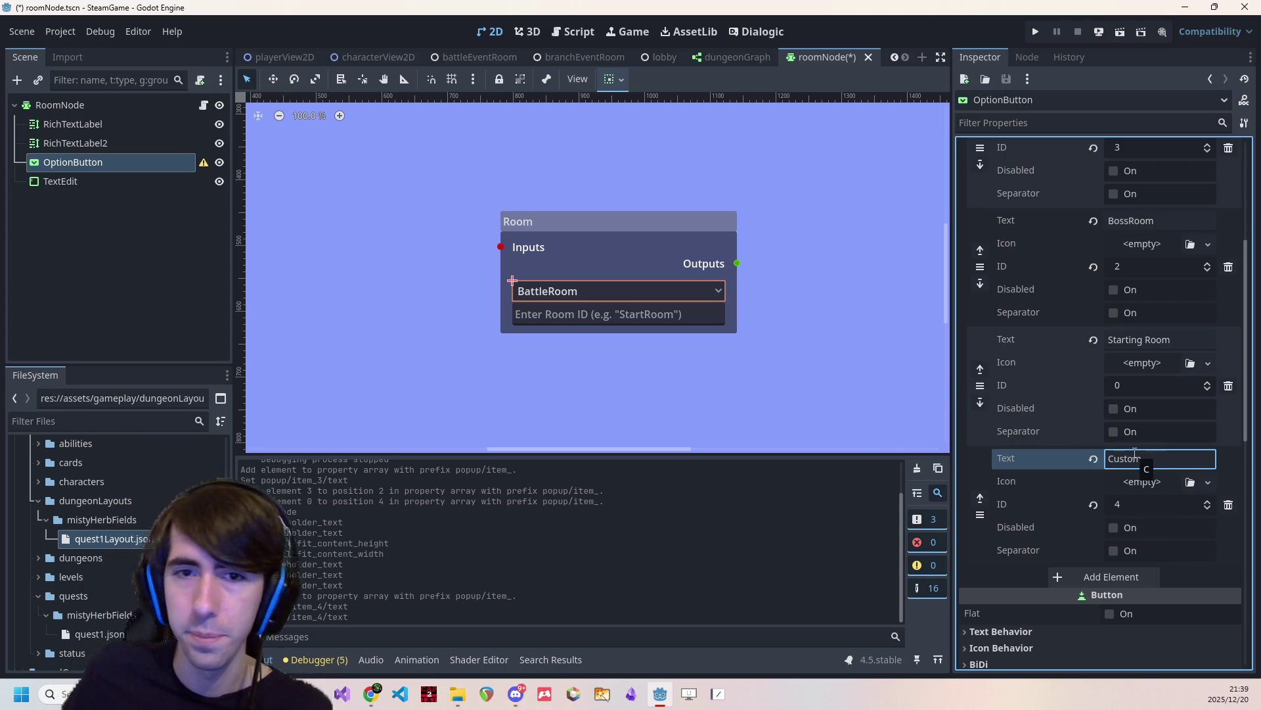
key(ctrl+s)
click(690, 293)
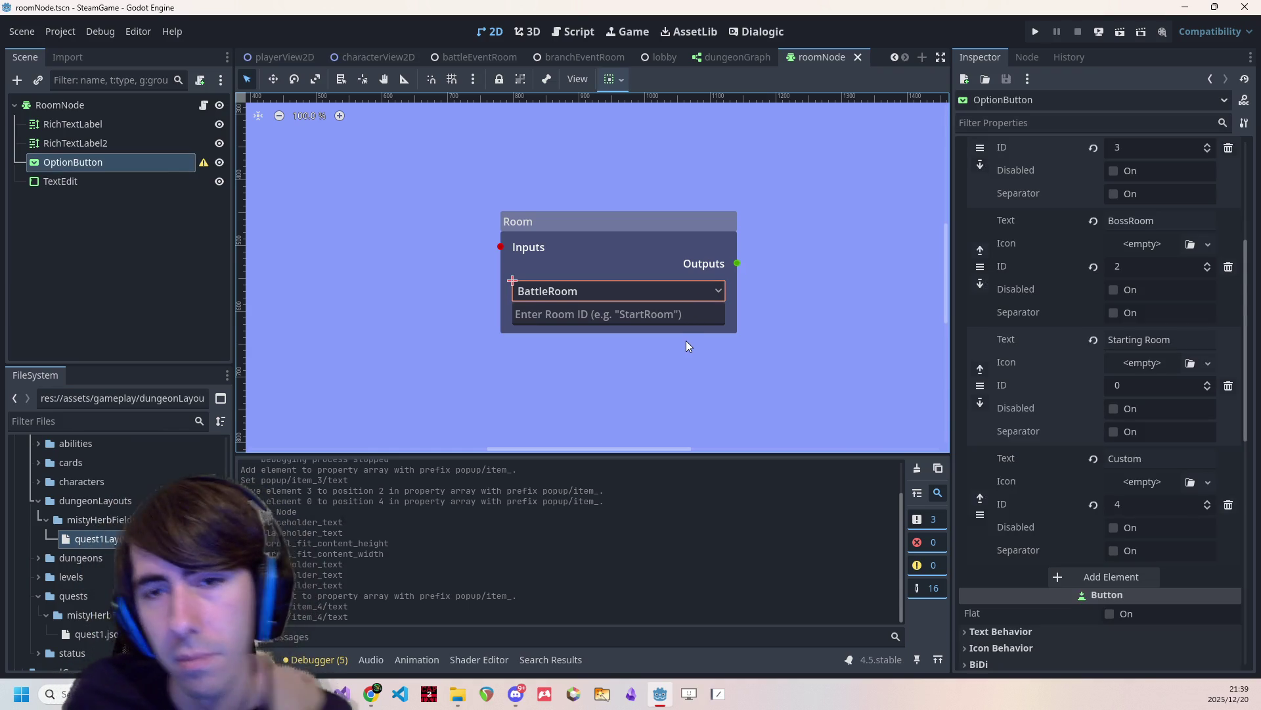
Hide and reshow the TextEdit, reselect the OptionButton, and recentre the Room node on the canvas.
scroll(783, 385, down, 2)
scroll(766, 372, up, 1)
drag(654, 342, 678, 342)
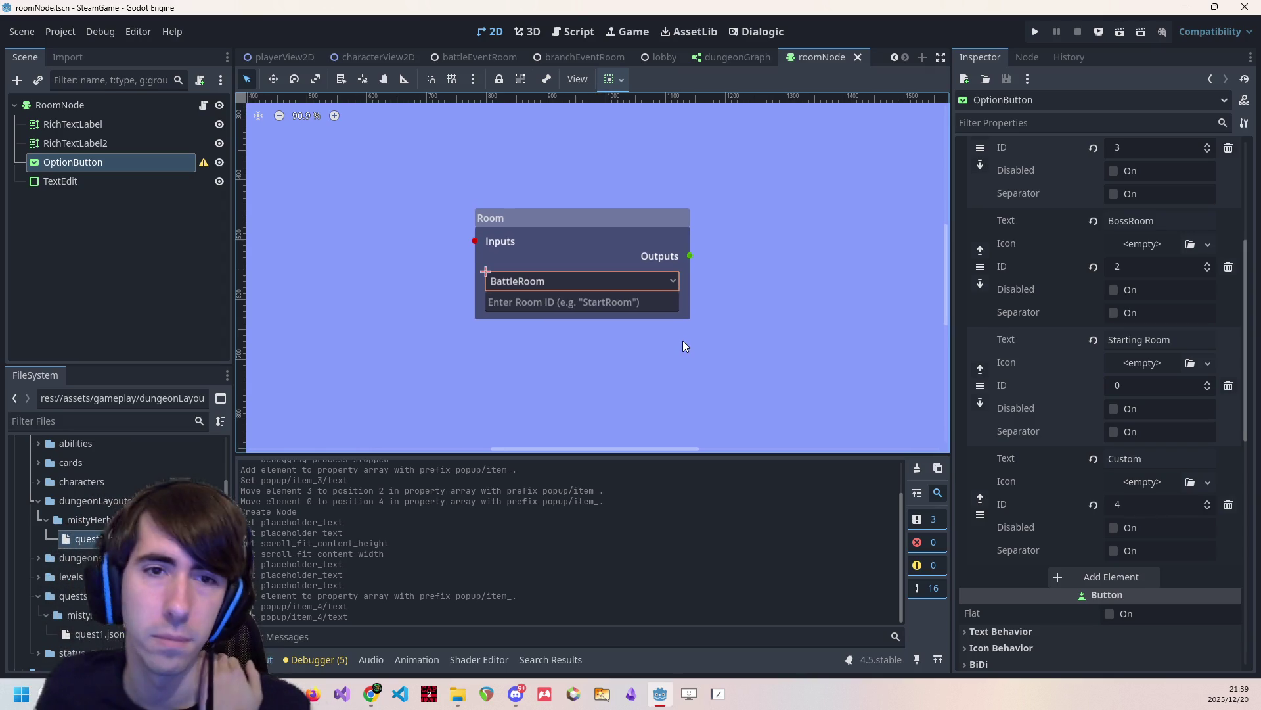
click(538, 308)
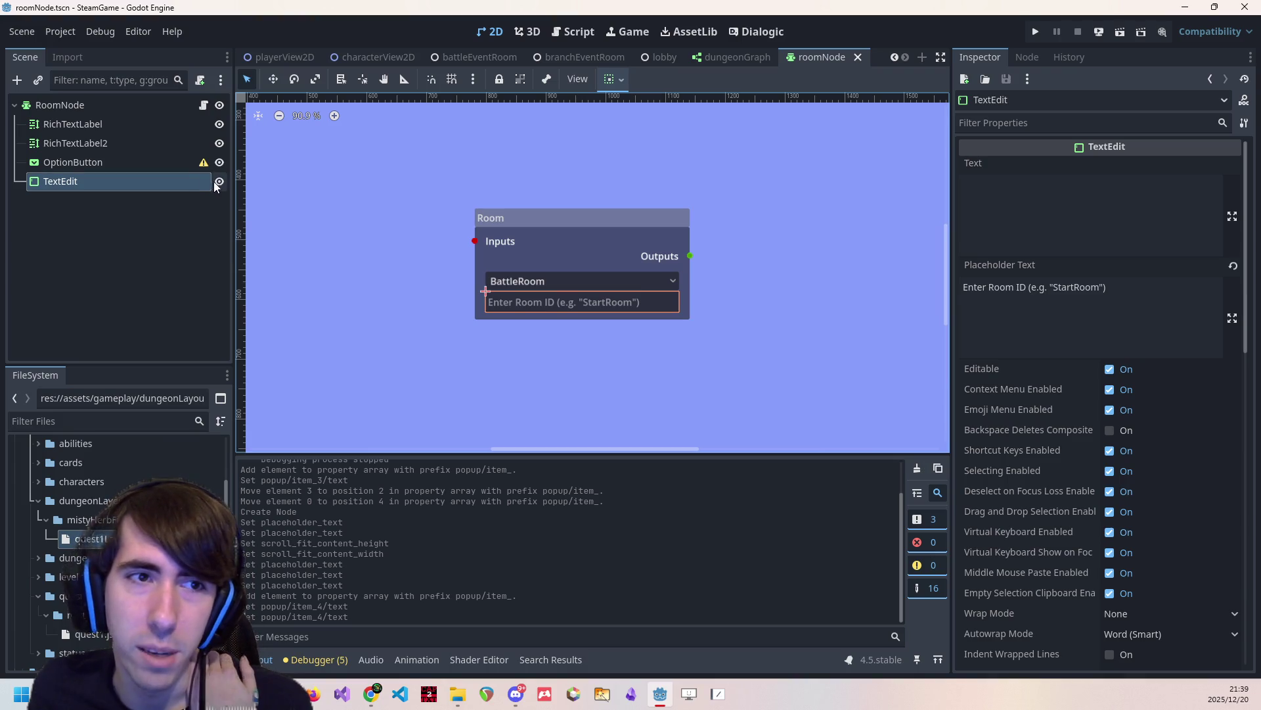
click(218, 182)
click(219, 184)
click(517, 282)
scroll(1110, 398, down, 3)
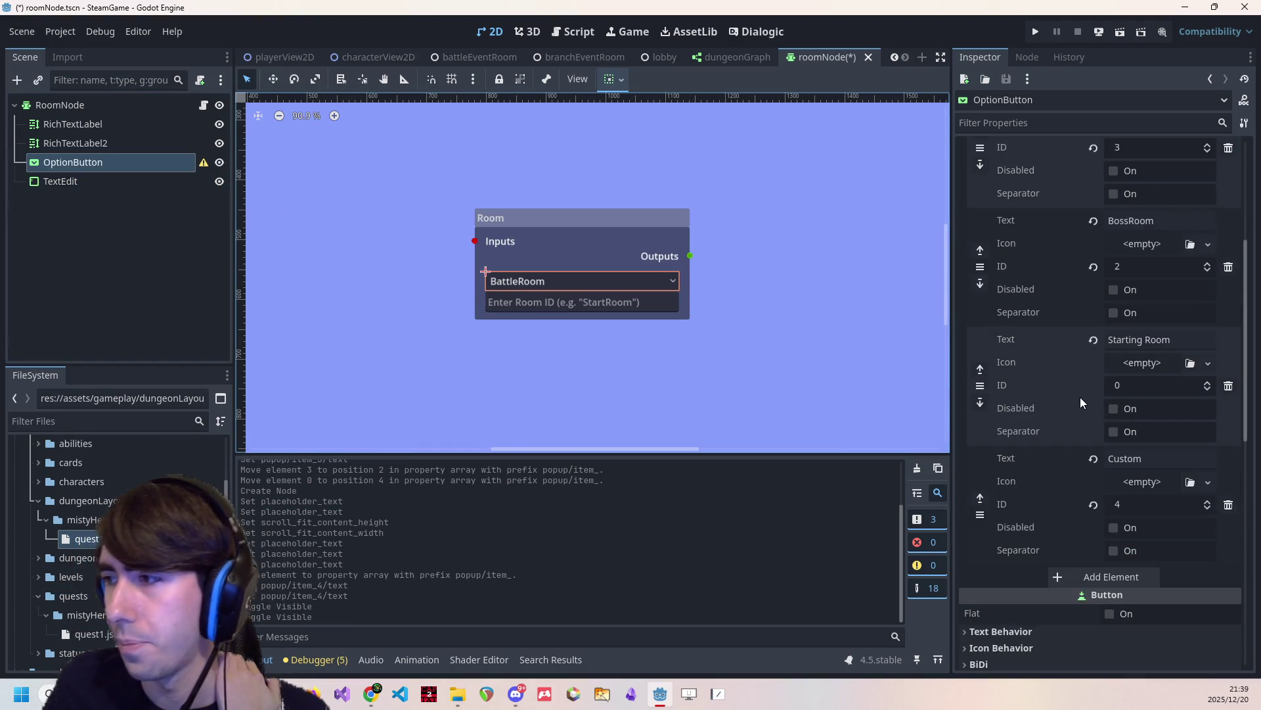
drag(485, 247, 514, 246)
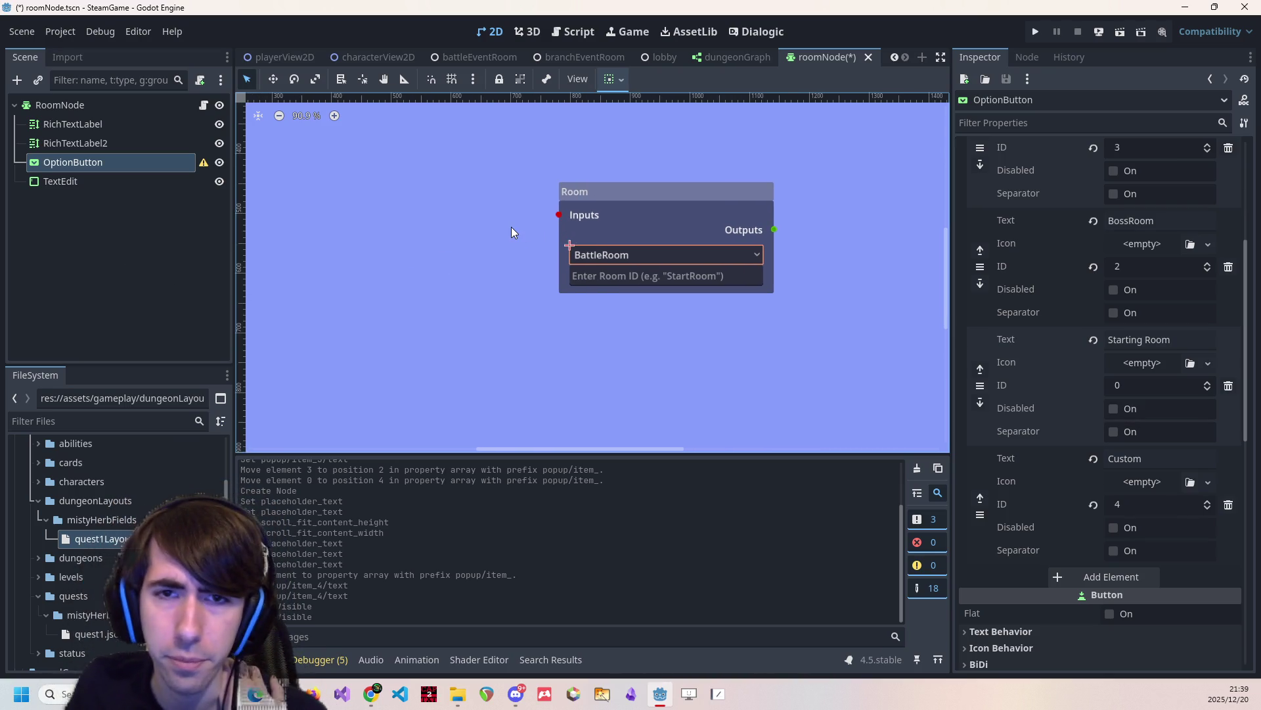
Select the TextEdit, then open roomNode.gd from RoomNode's script icon.
click(607, 276)
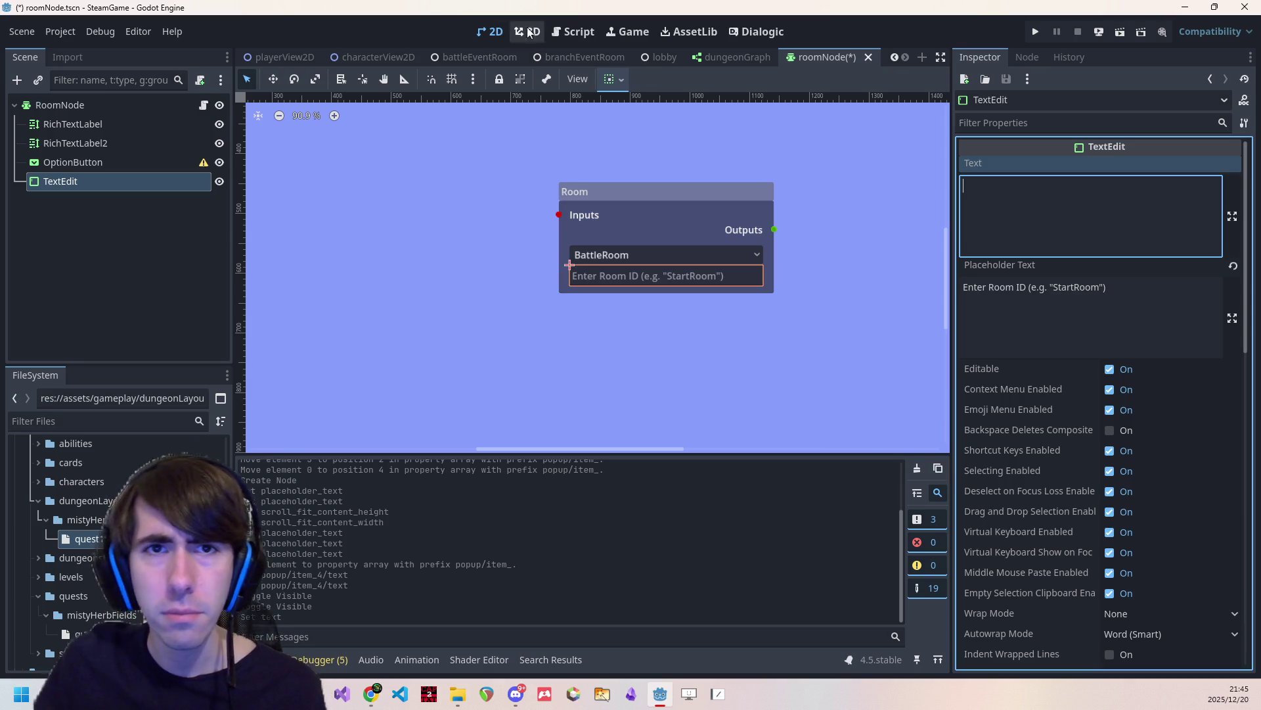
click(202, 105)
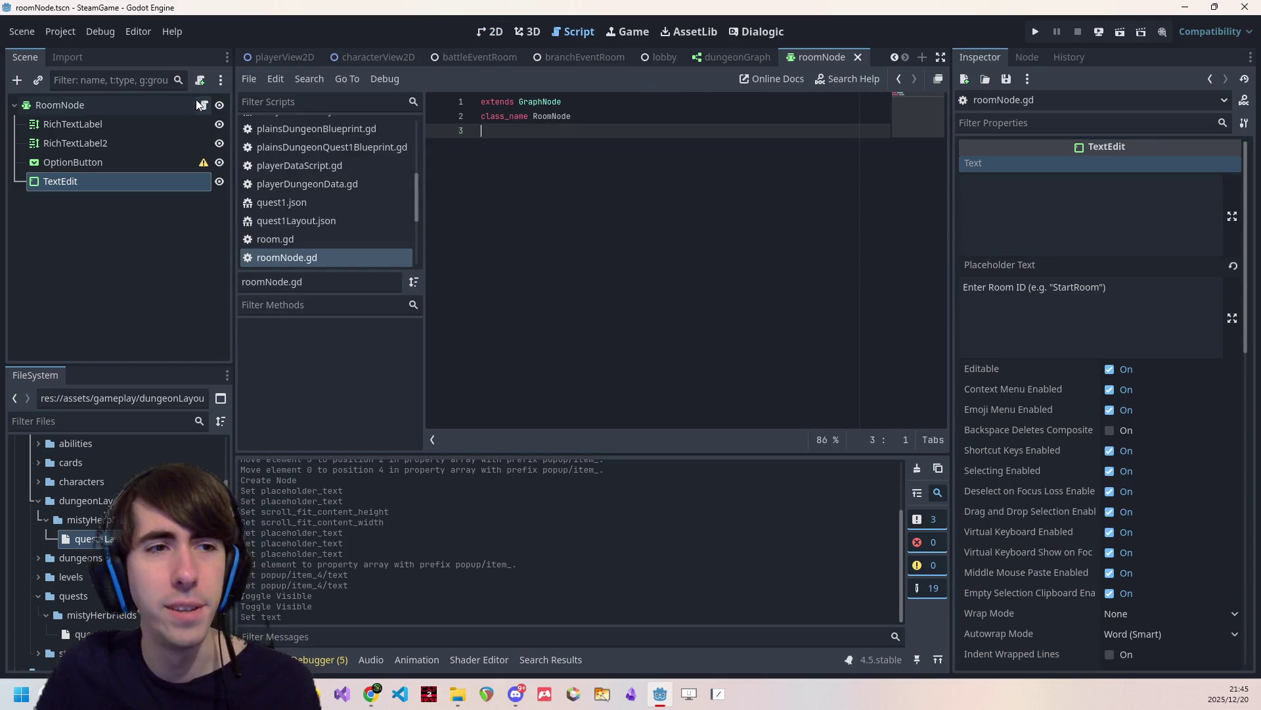
Add an exported TextEdit variable and an id String variable to roomNode.gd and save.
key(Return)
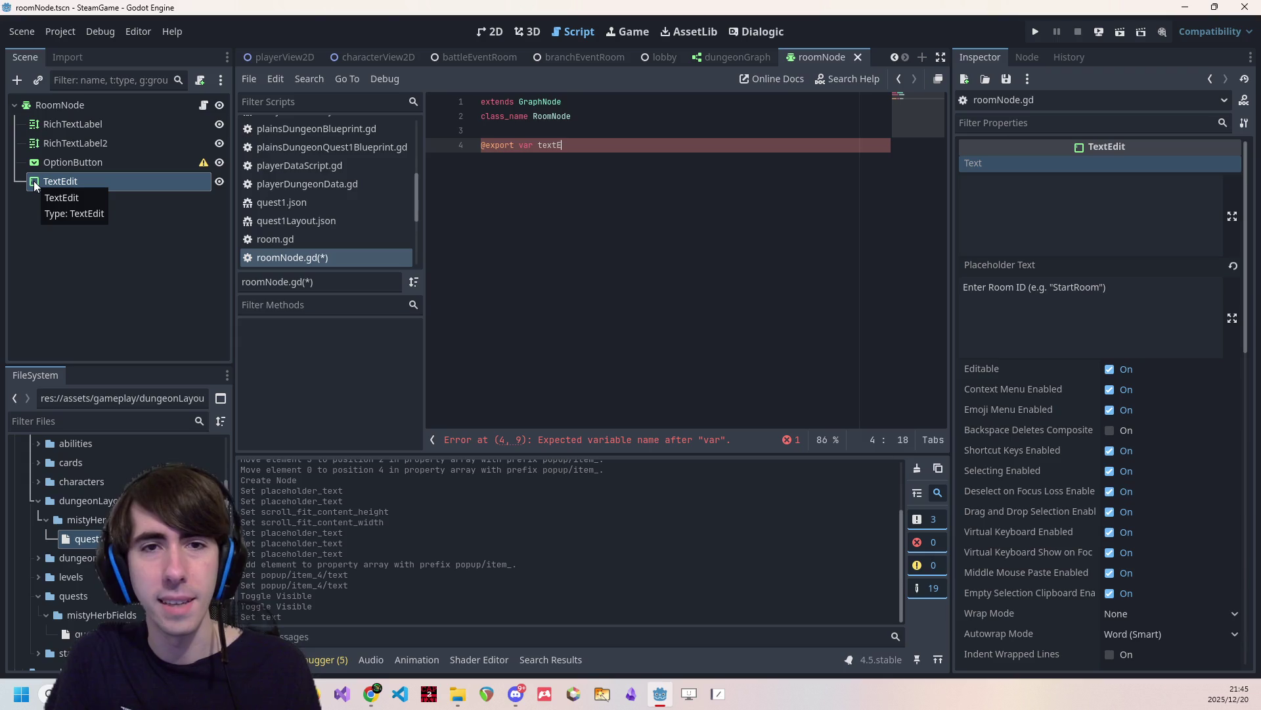
text(Edit:TextEd)
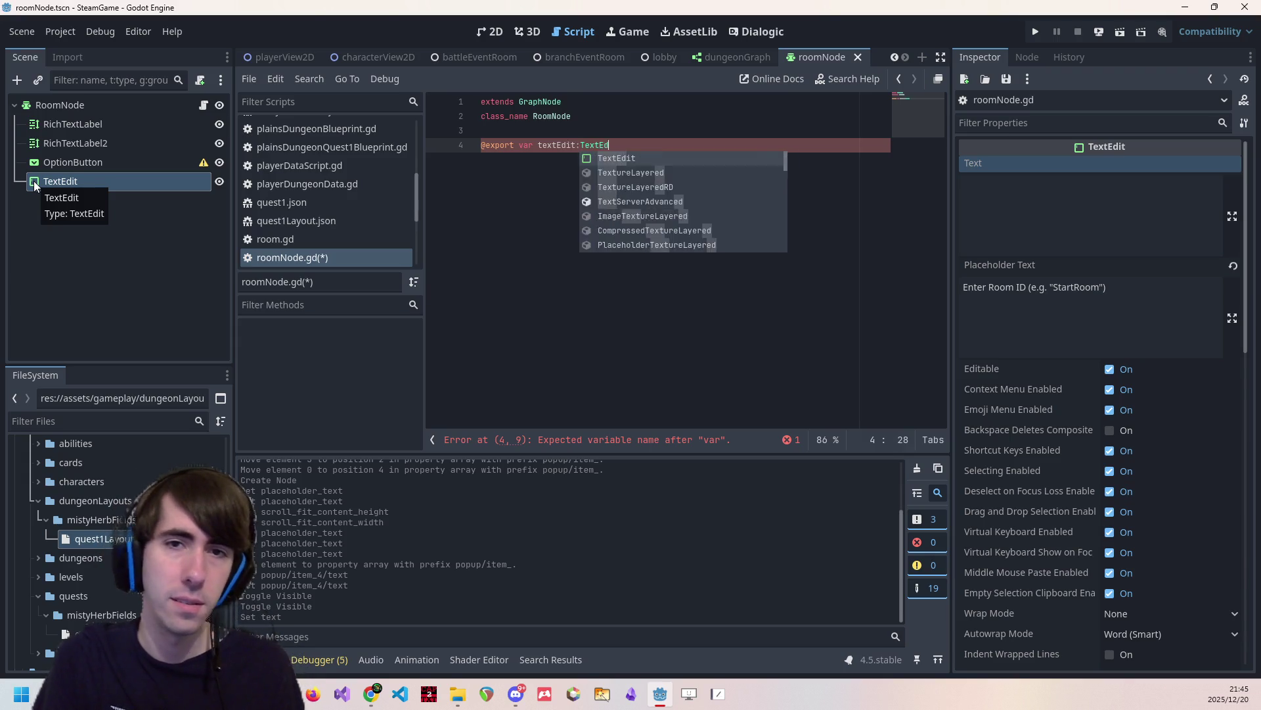
key(Return)
key(Return)
key(Up)
key(Return)
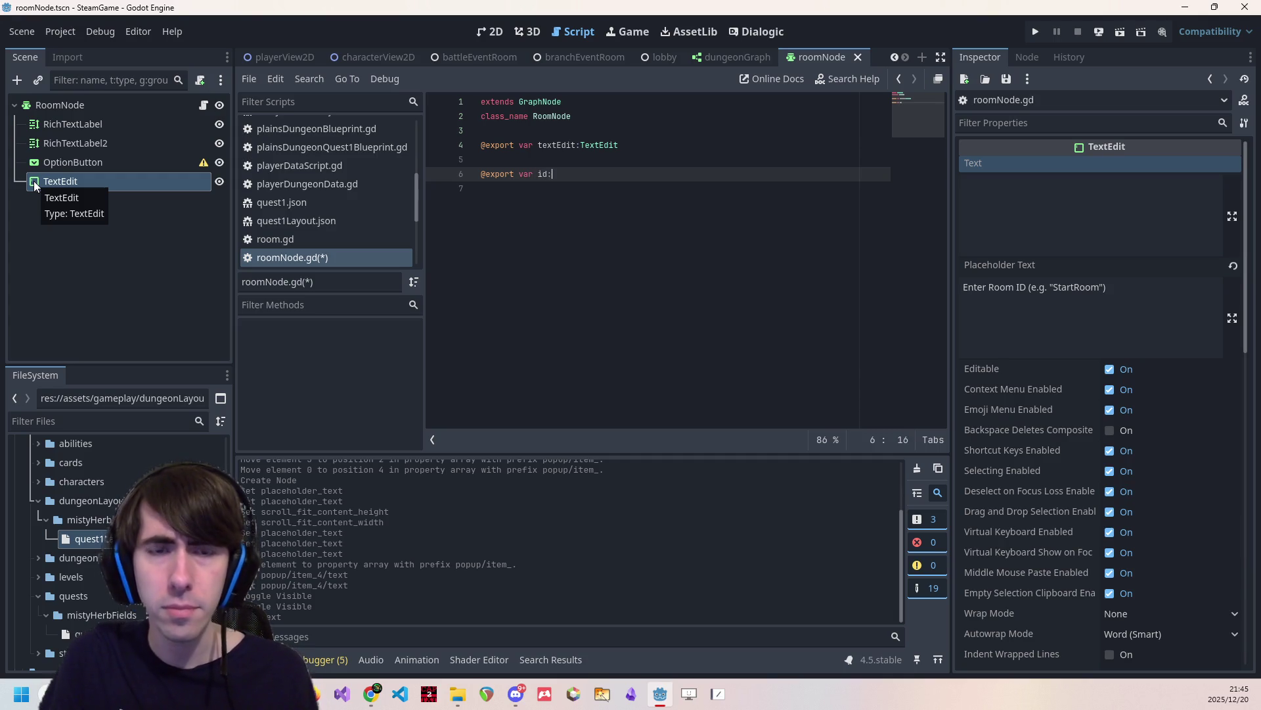
text(String)
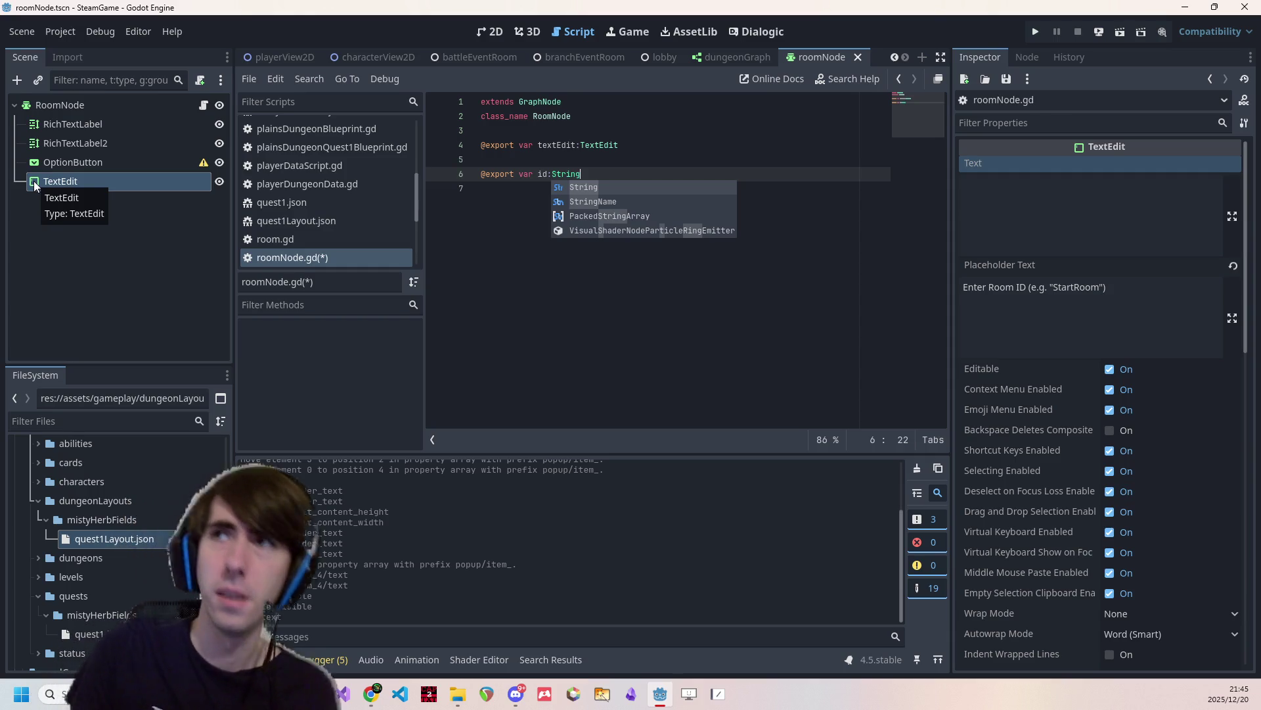
key(Escape)
key(Down)
key(ctrl+s)
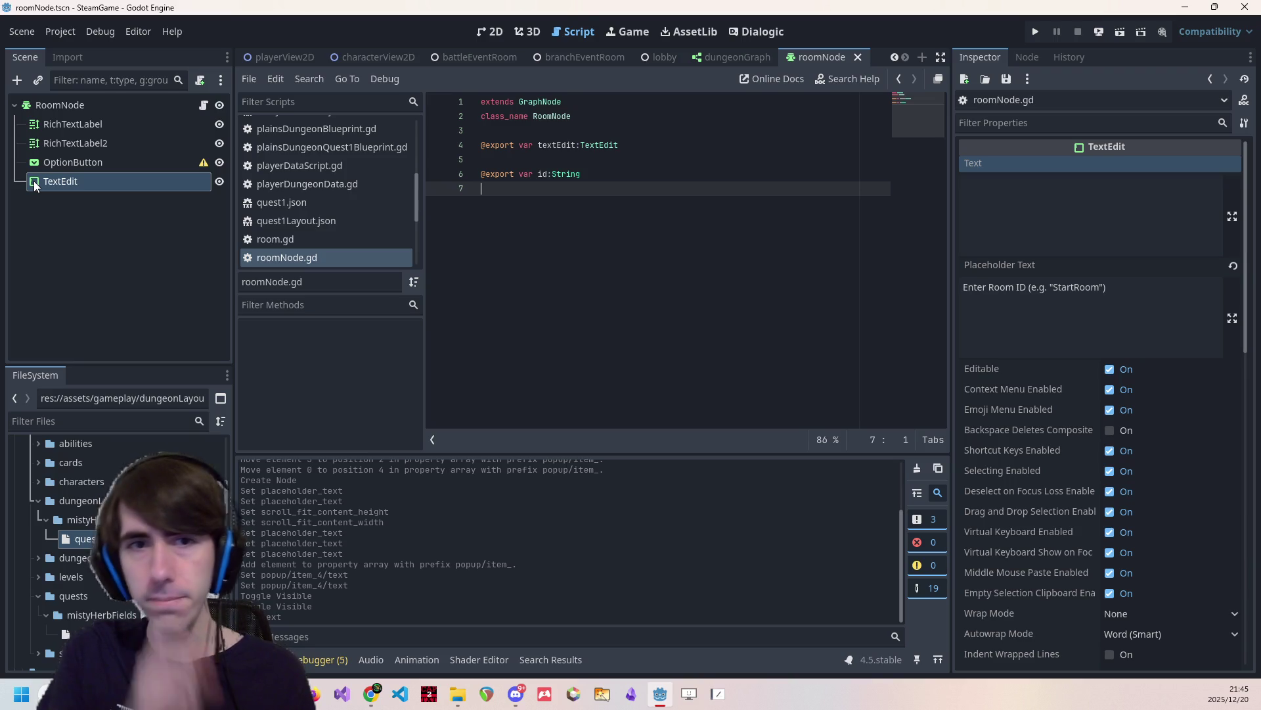
Add a _ready function and begin referencing textEdit inside its body.
key(Return)
text(func _ready)
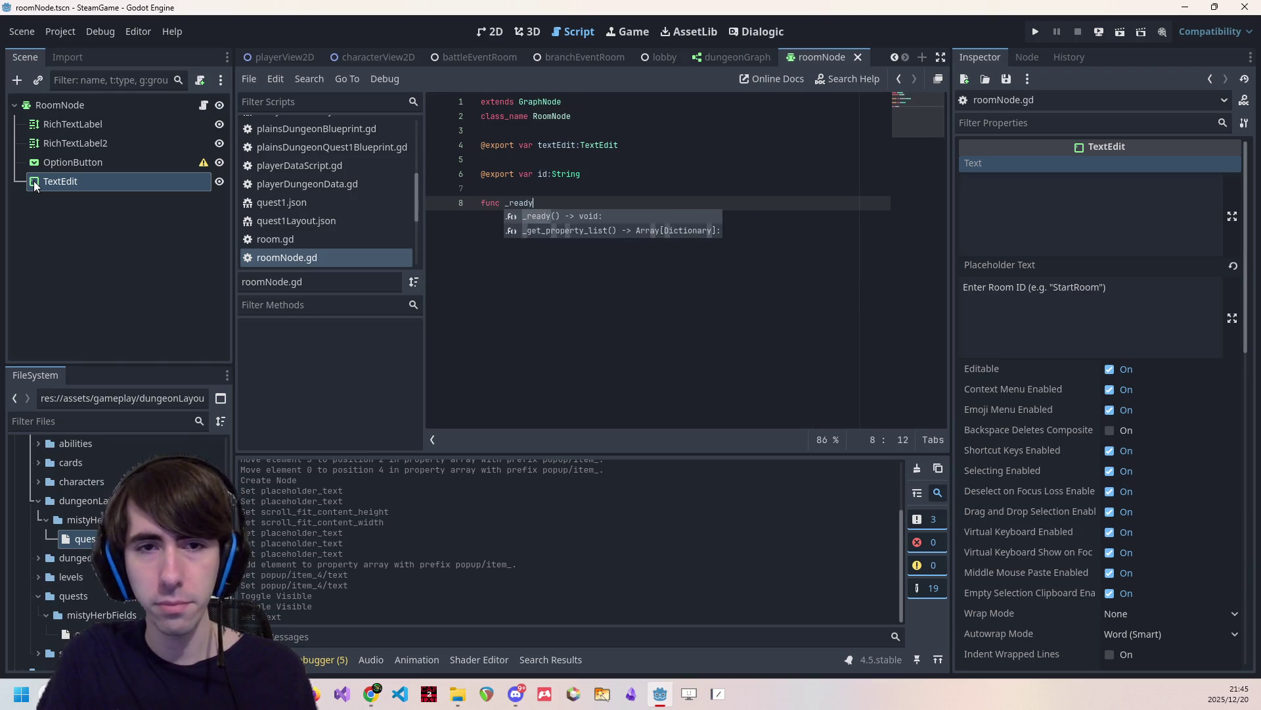
key(Return)
key(Return)
key(Up)
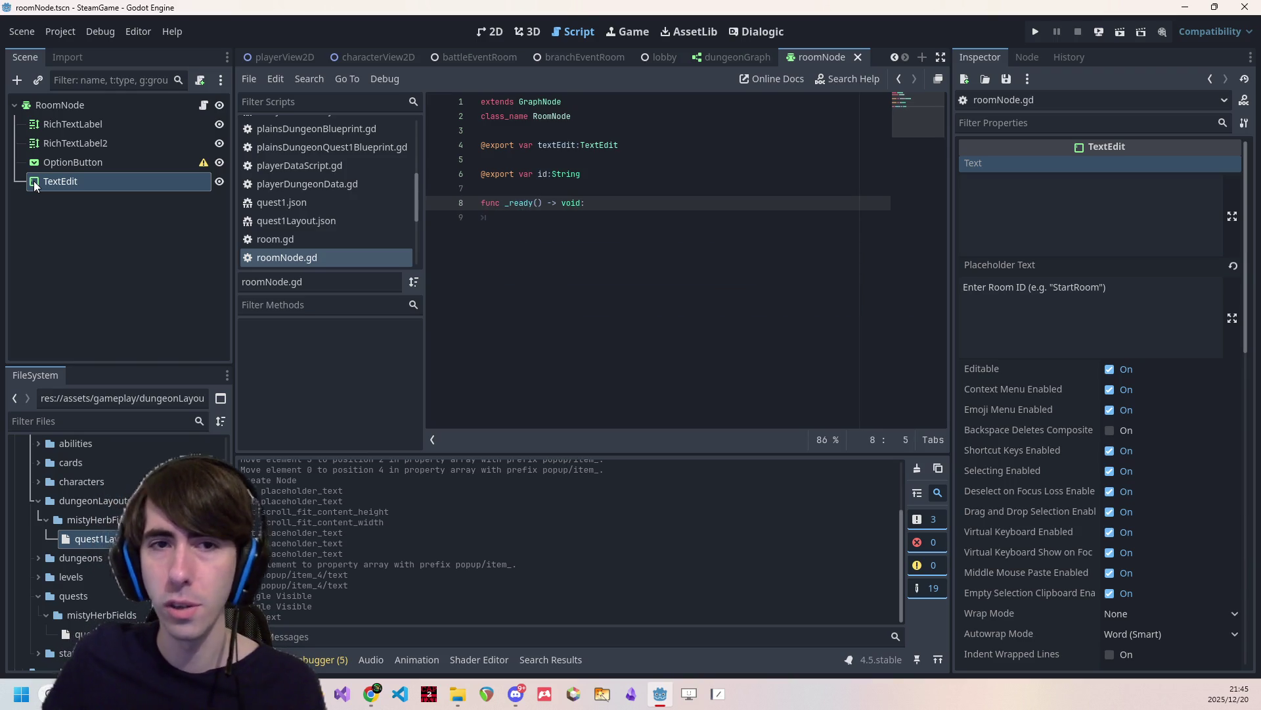
click(567, 218)
text(textEdit.)
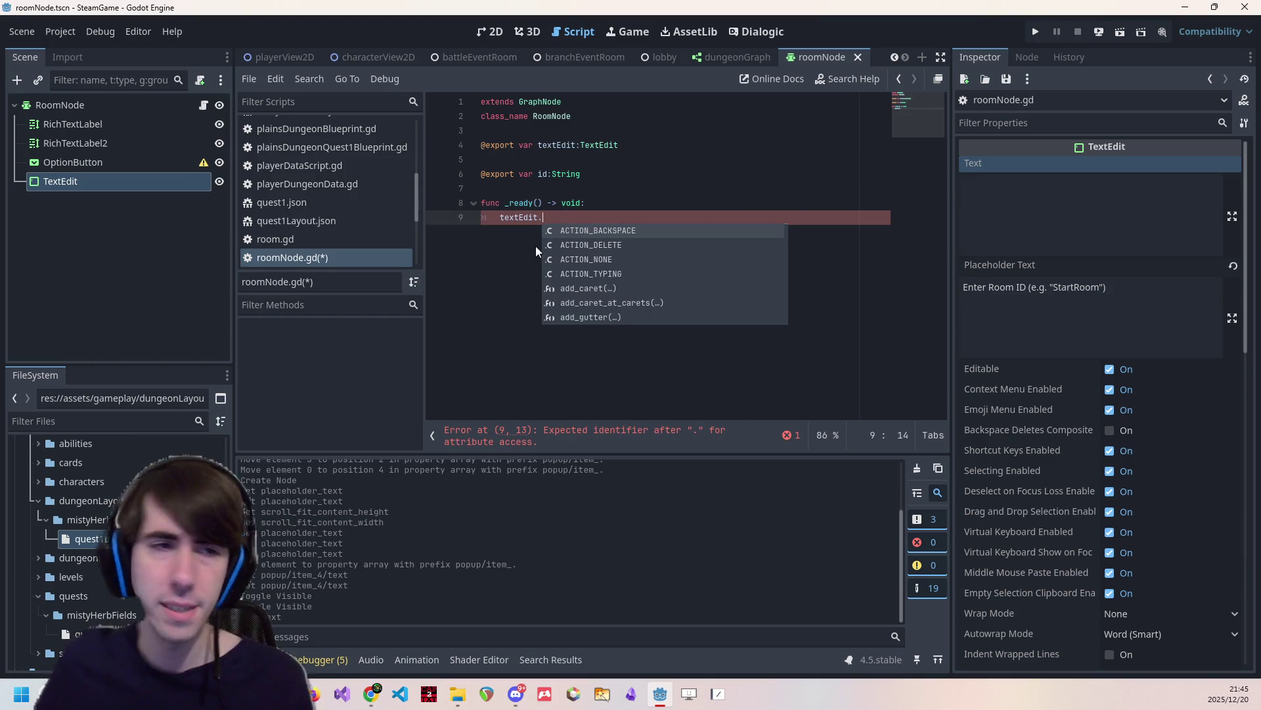
click(139, 232)
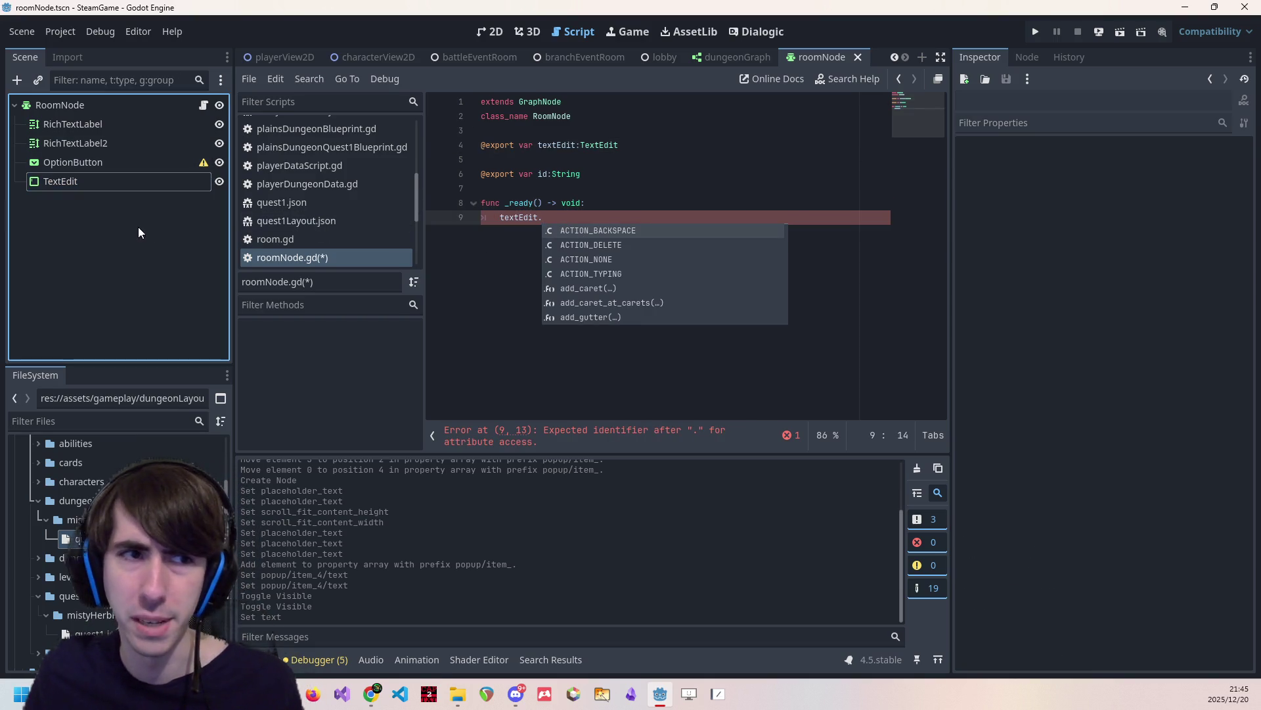
click(578, 218)
text(rena)
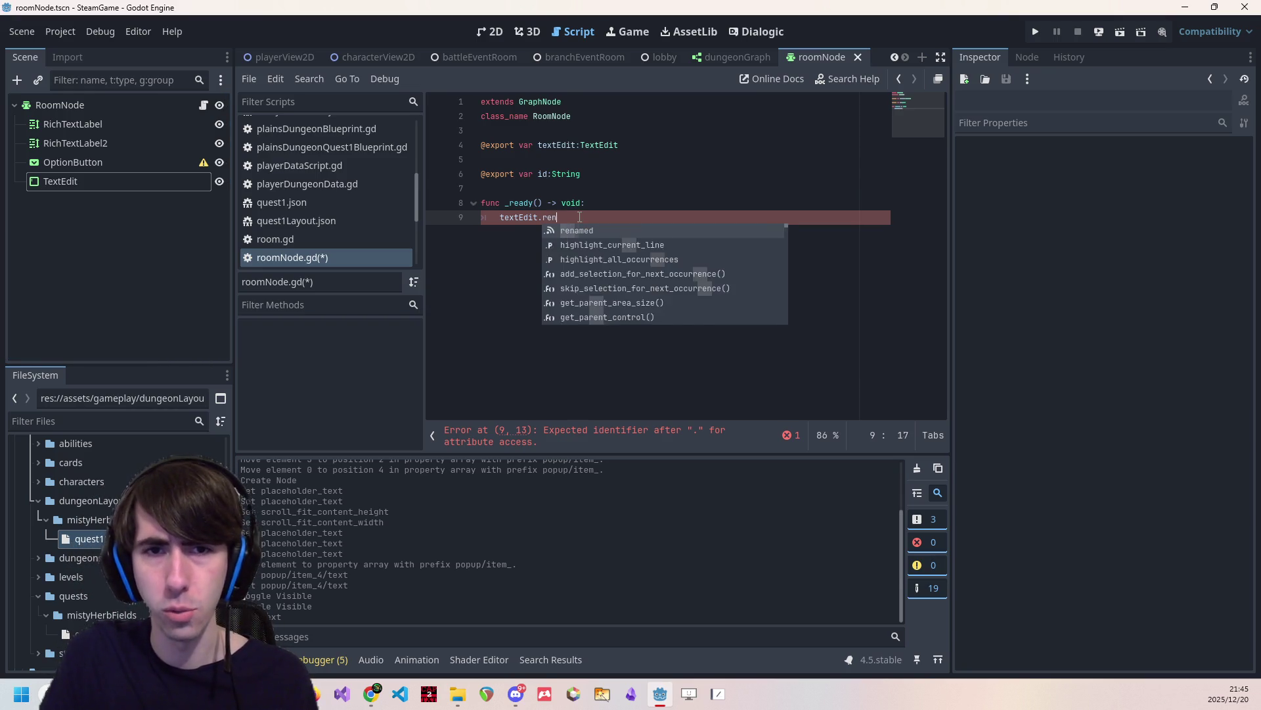
Browse the TextEdit node's signals in the Node dock, checking lines_edited_from.
click(112, 184)
click(1029, 56)
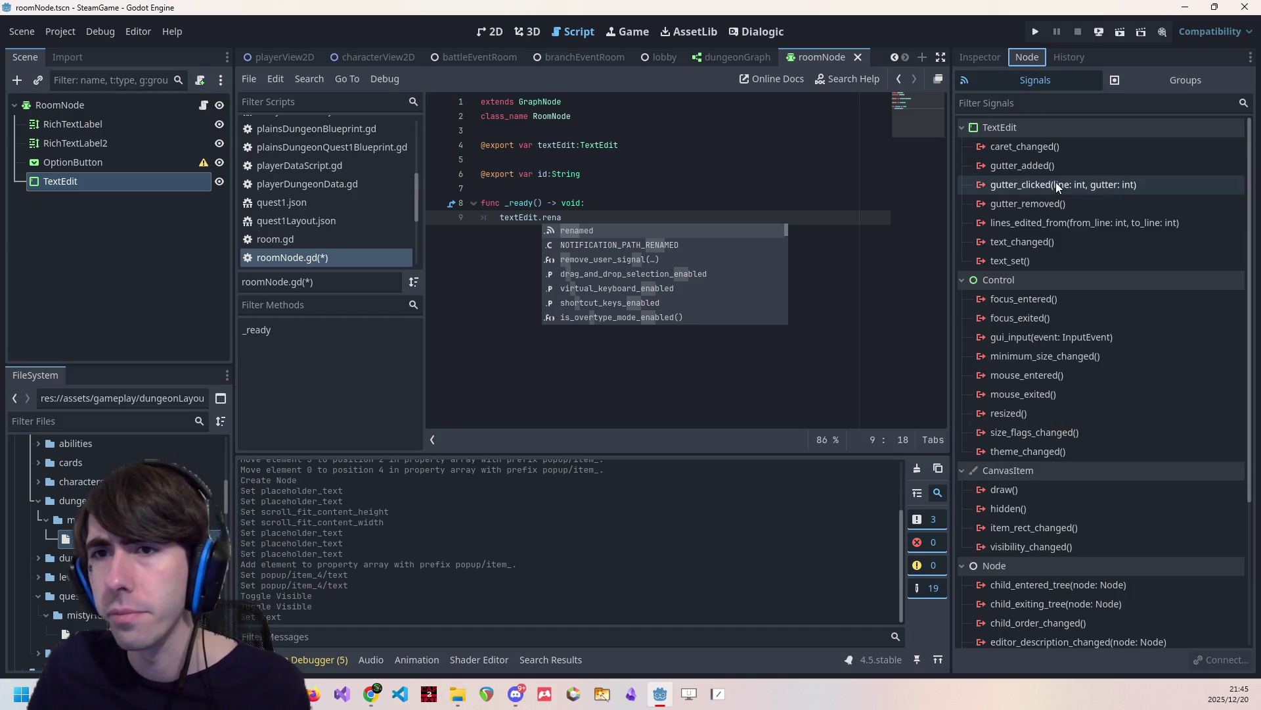
mouse_move(1067, 263)
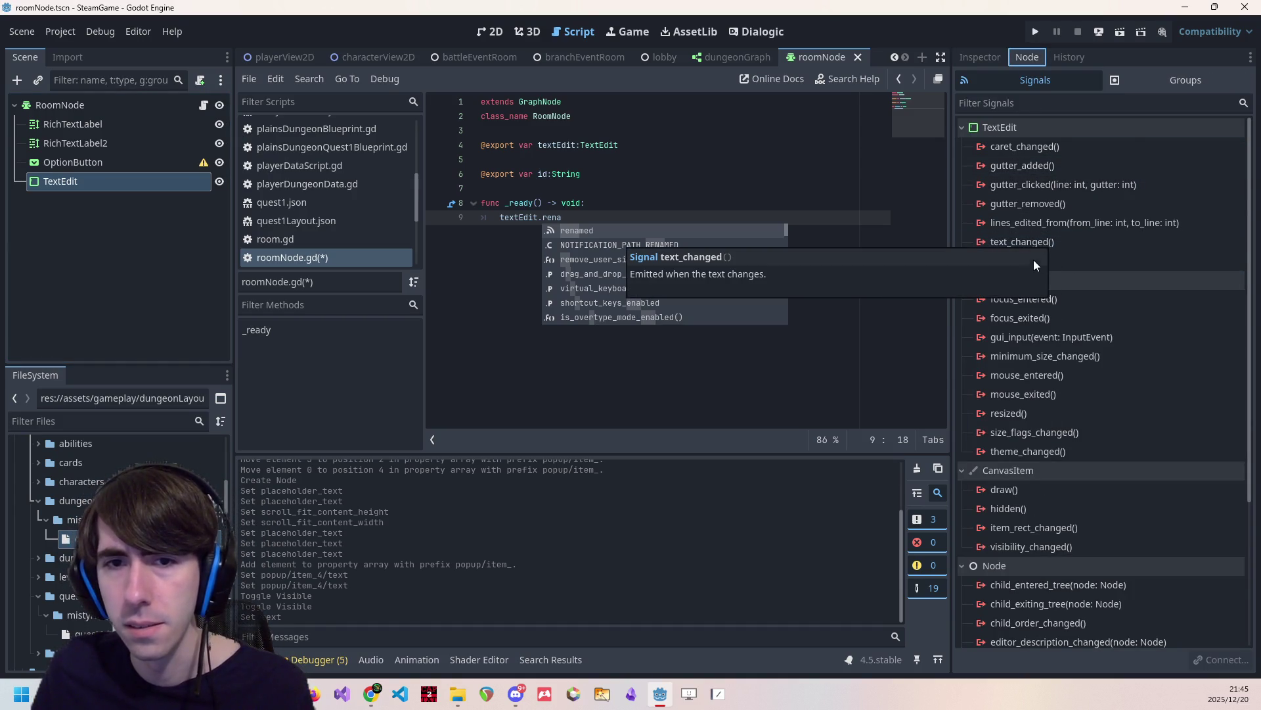
click(1051, 223)
mouse_move(1007, 262)
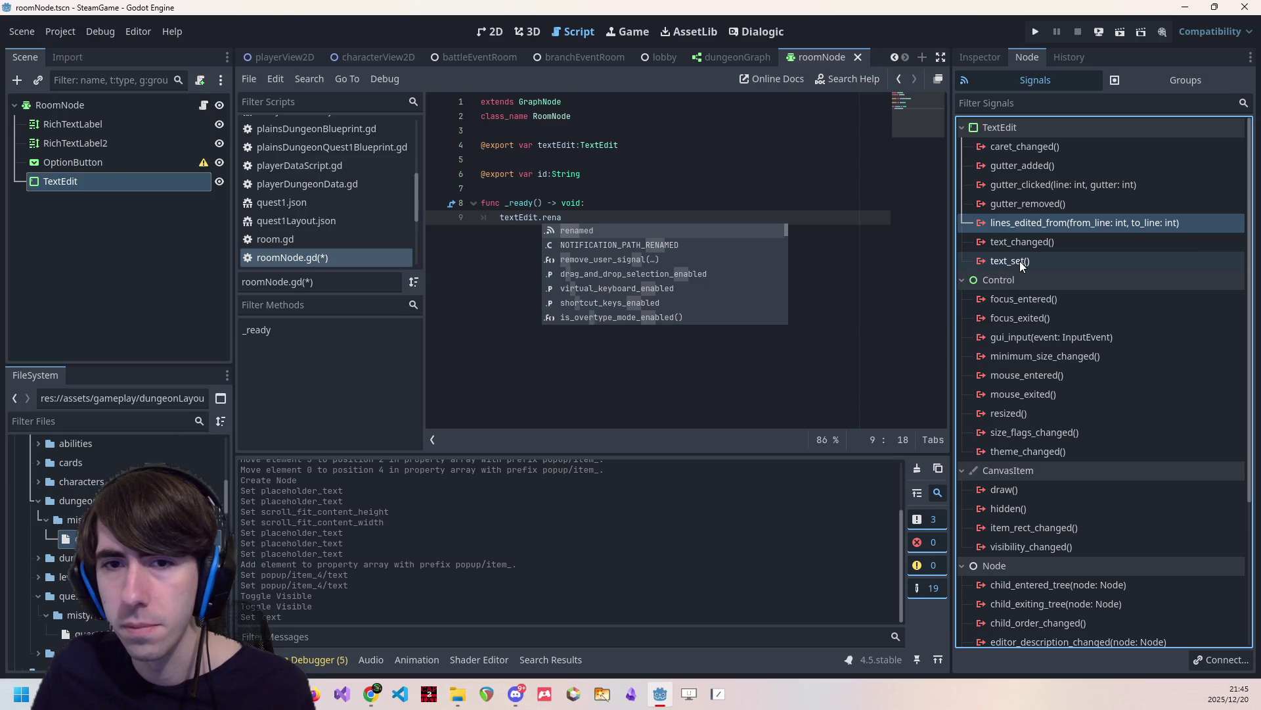
click(608, 218)
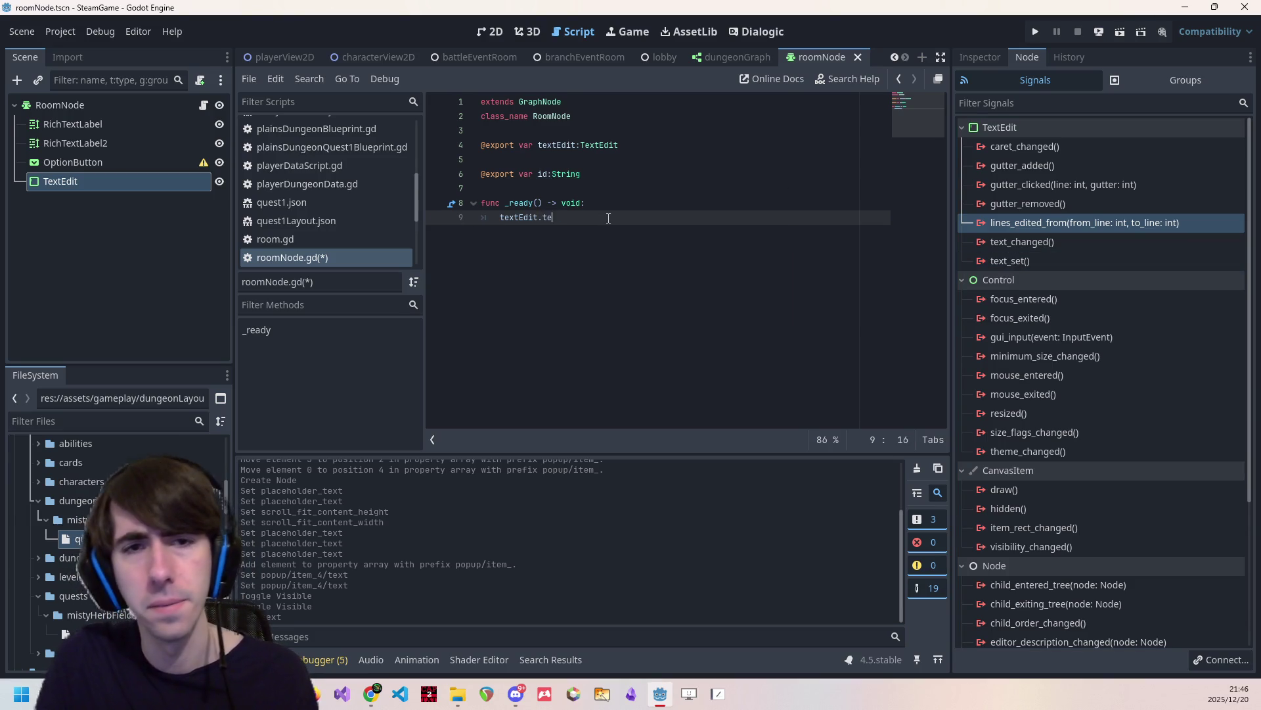
Write textEdit.text_set.connect( in _ready and start typing the callback name.
text(xt_set)
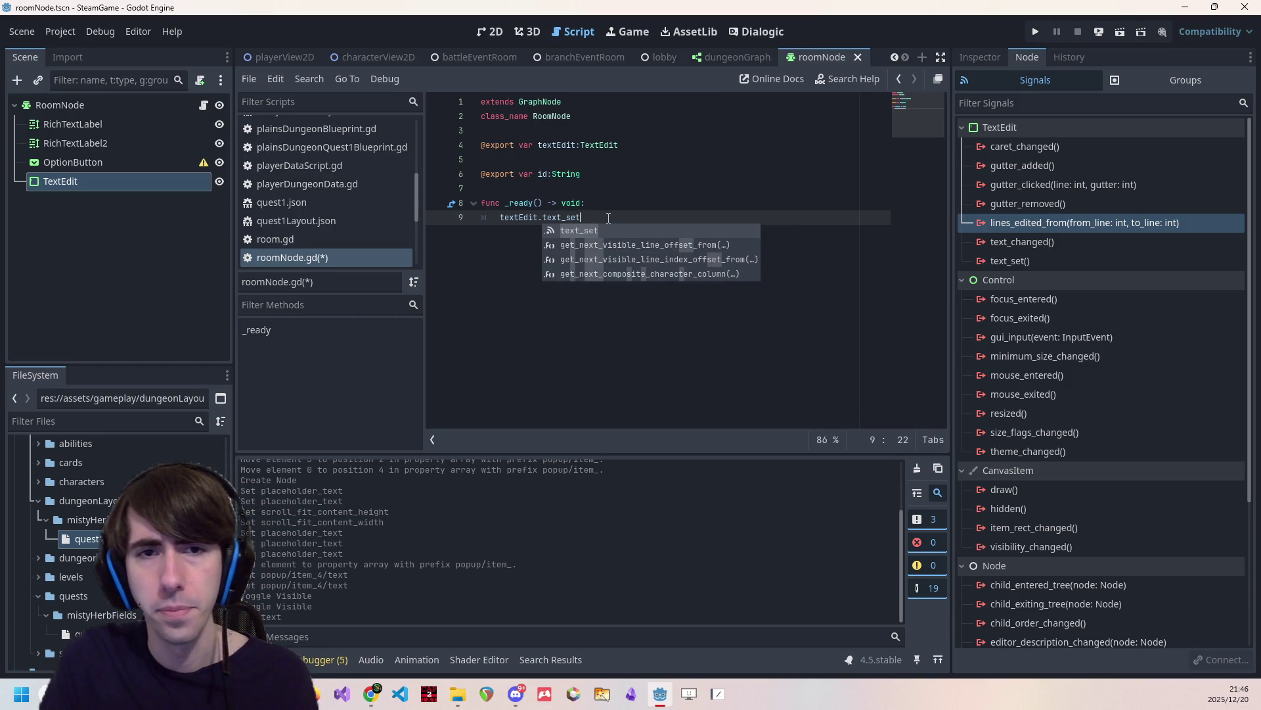
text(.con)
key(Return)
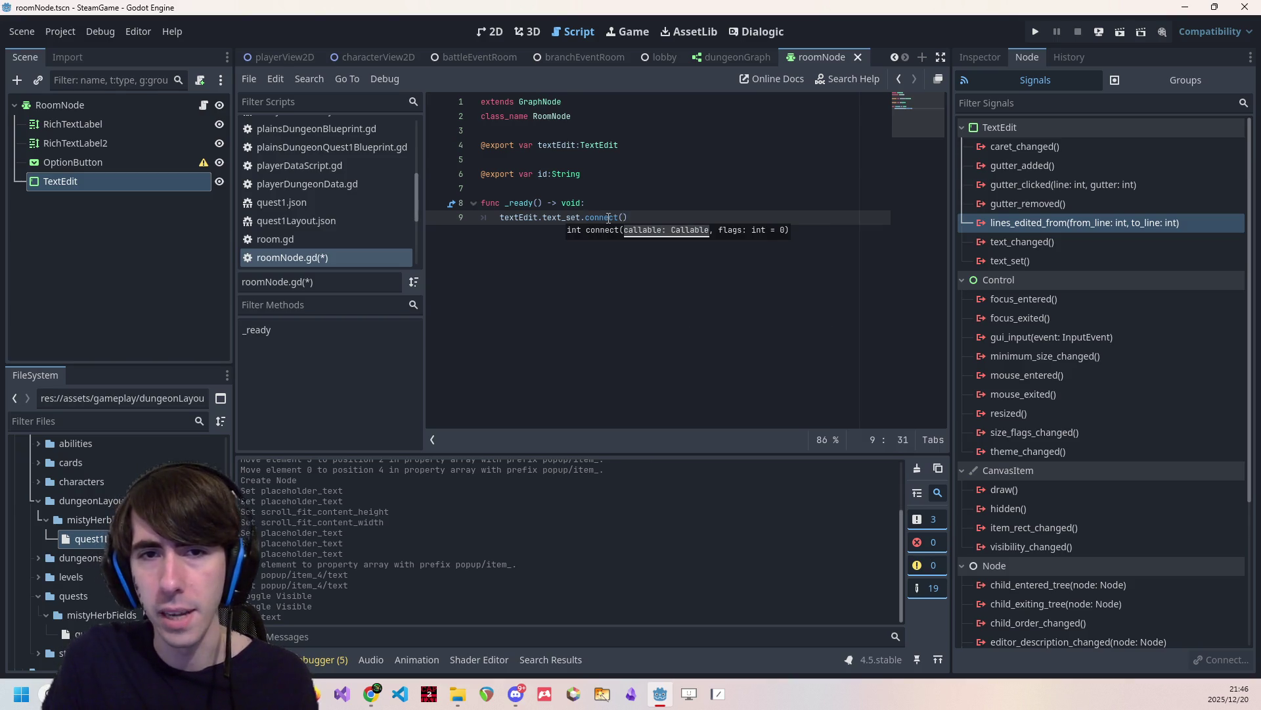
text(n)
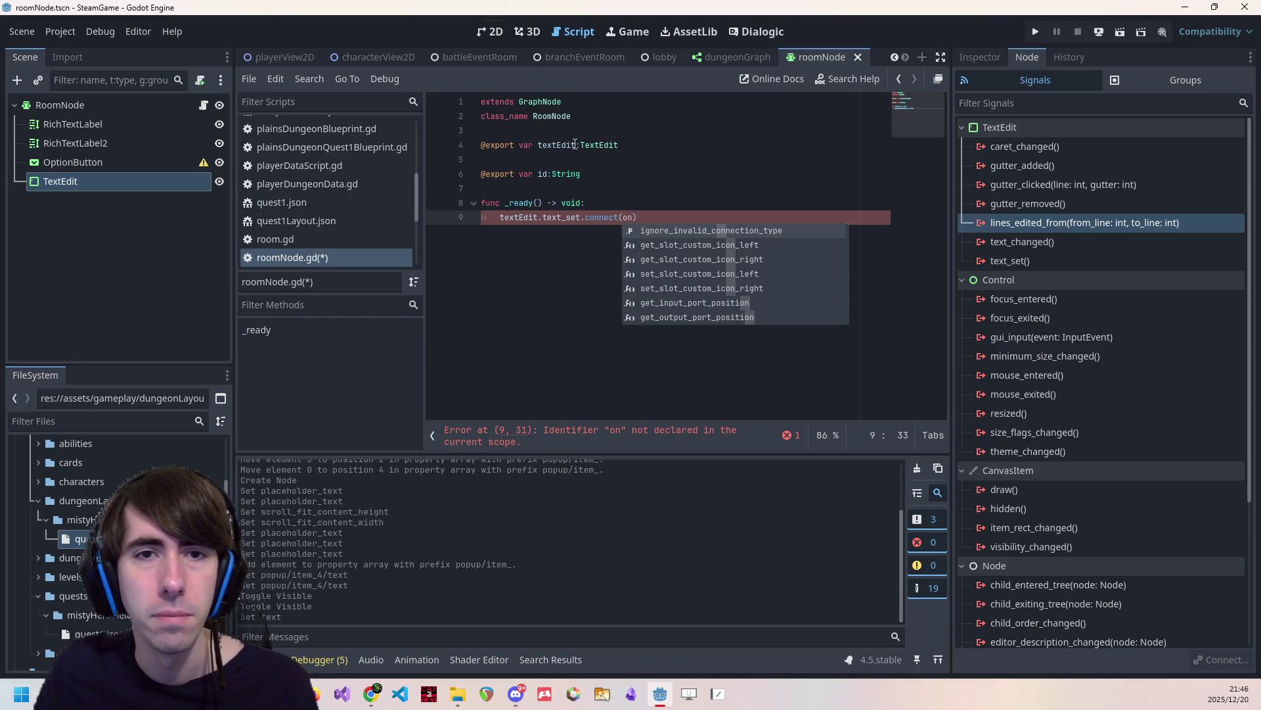
click(542, 143)
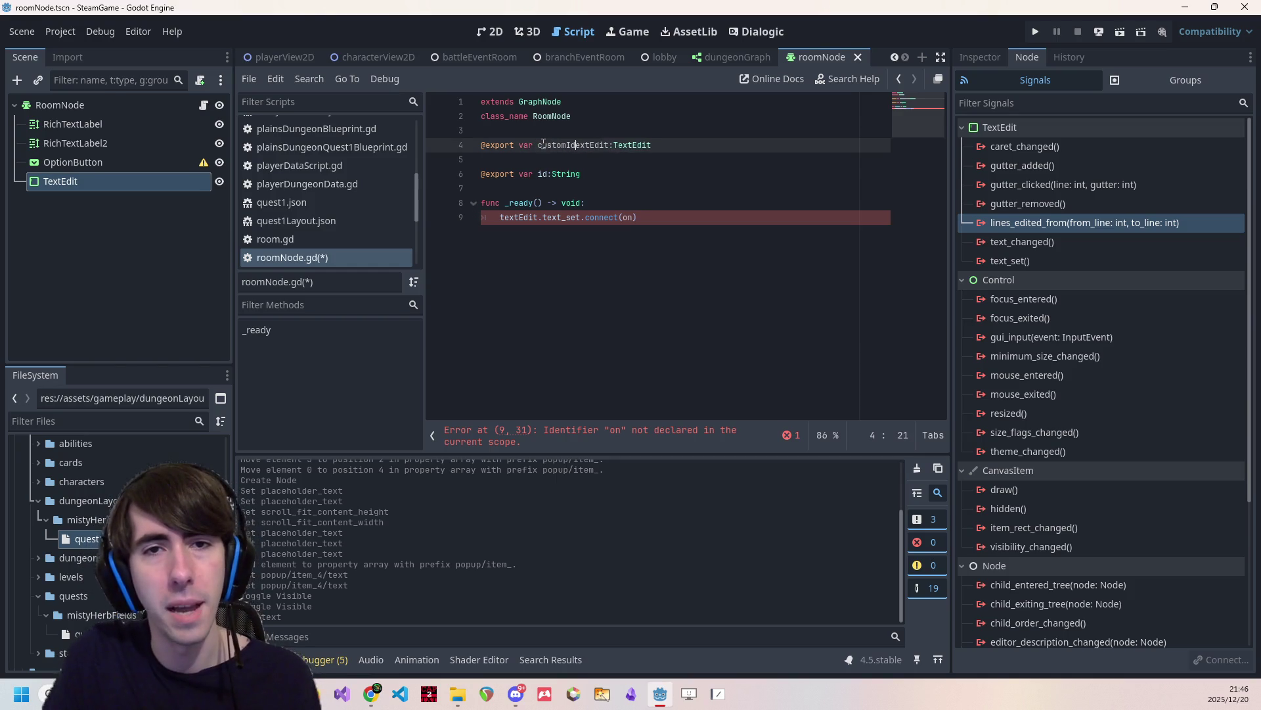
Point line 9 at customIdTextEdit, add a setCustomId(id:String) function, and save.
shift+click(541, 144)
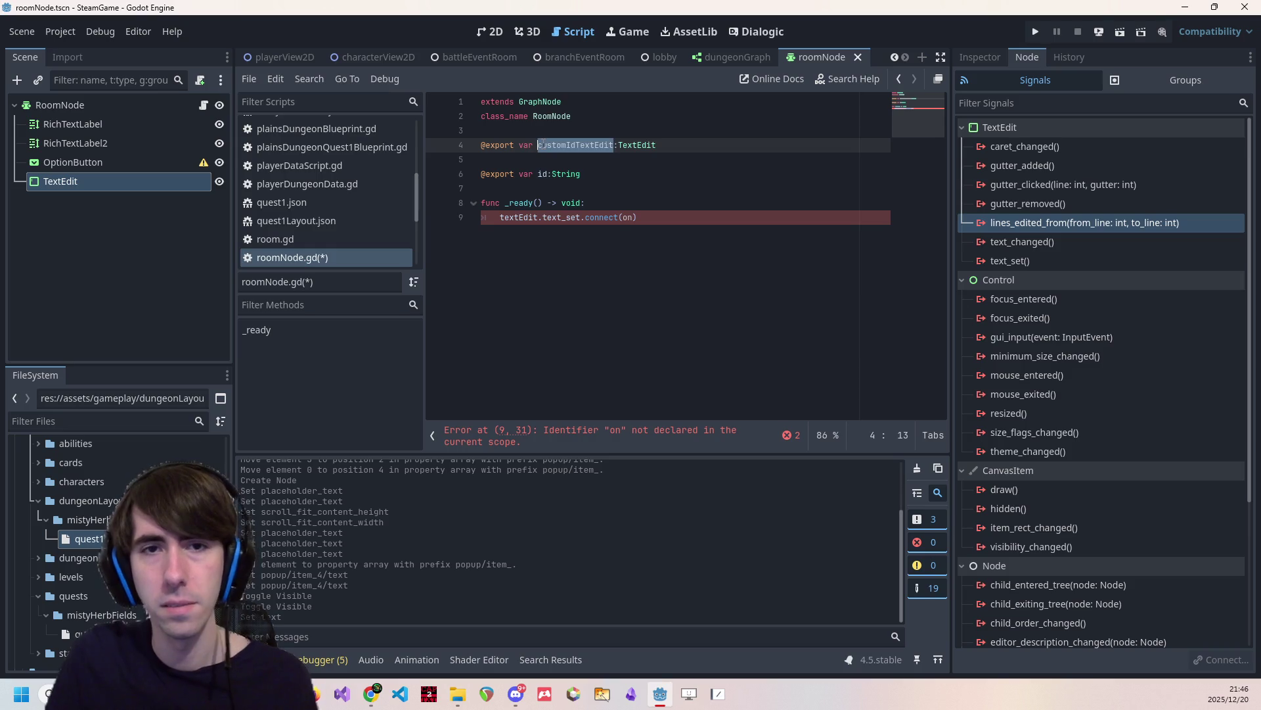
double_click(527, 223)
text(customIdTextEdit)
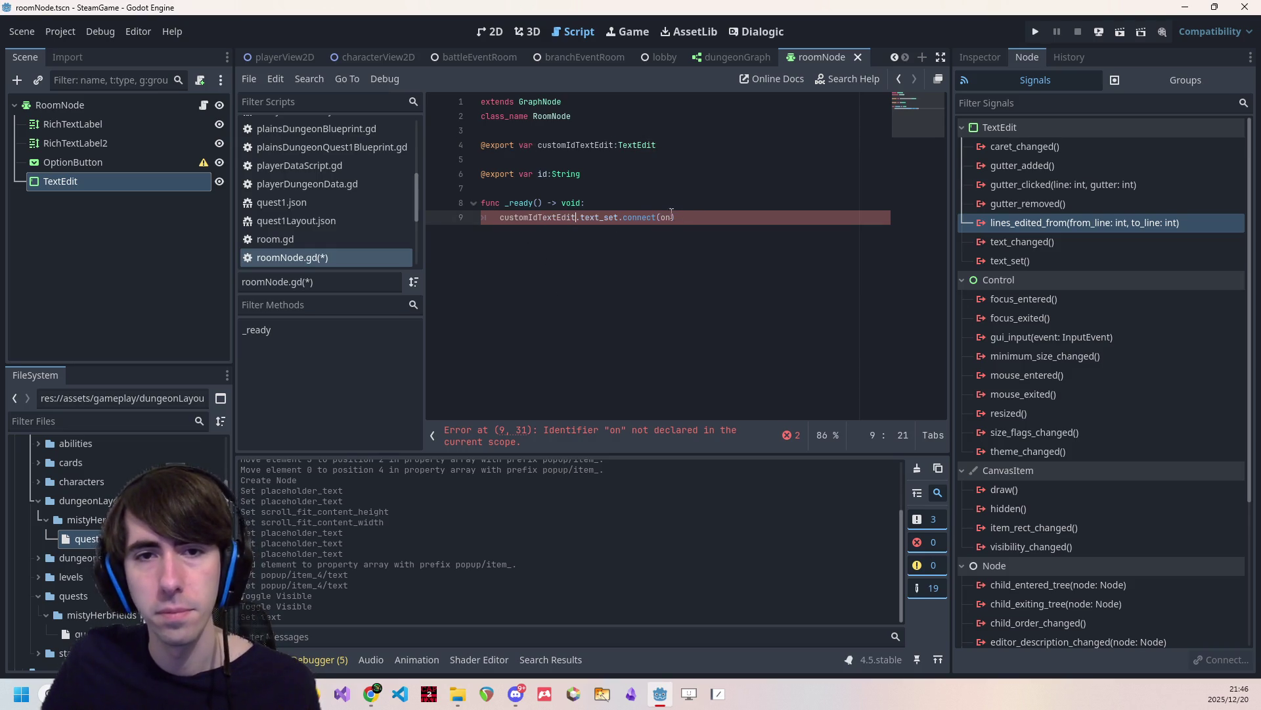
key(Return)
key(Return)
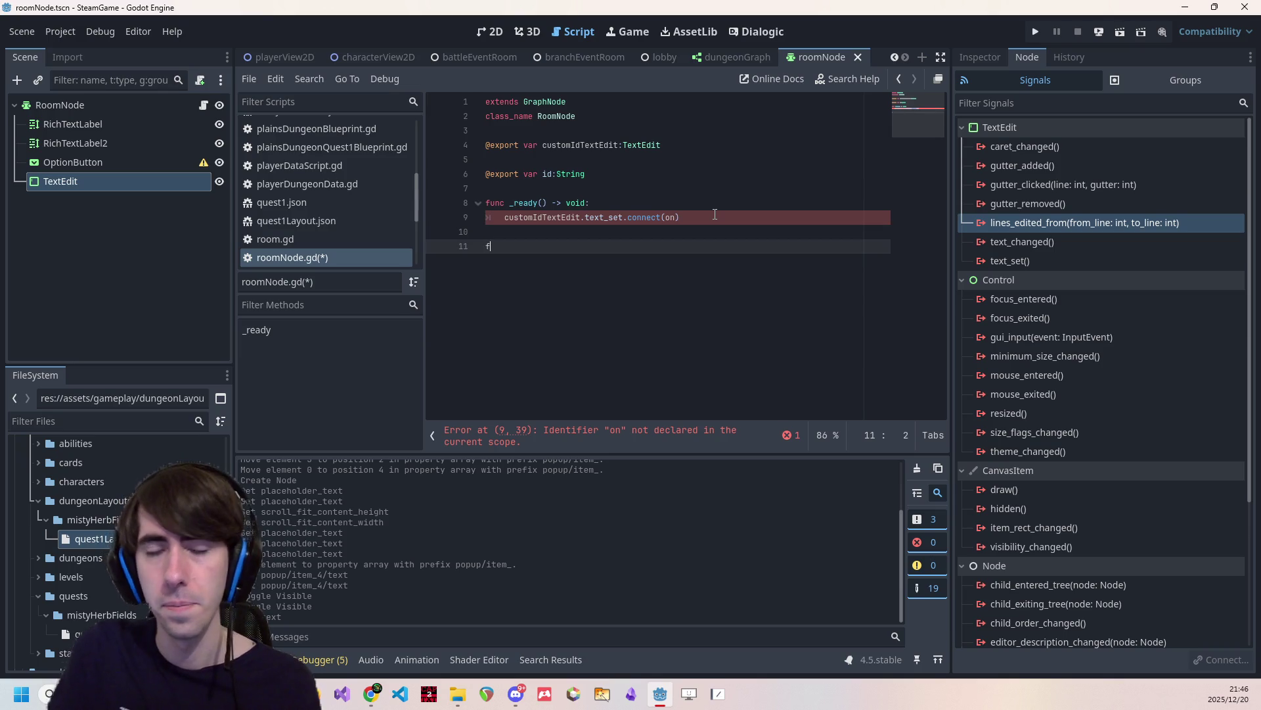
text(nc set)
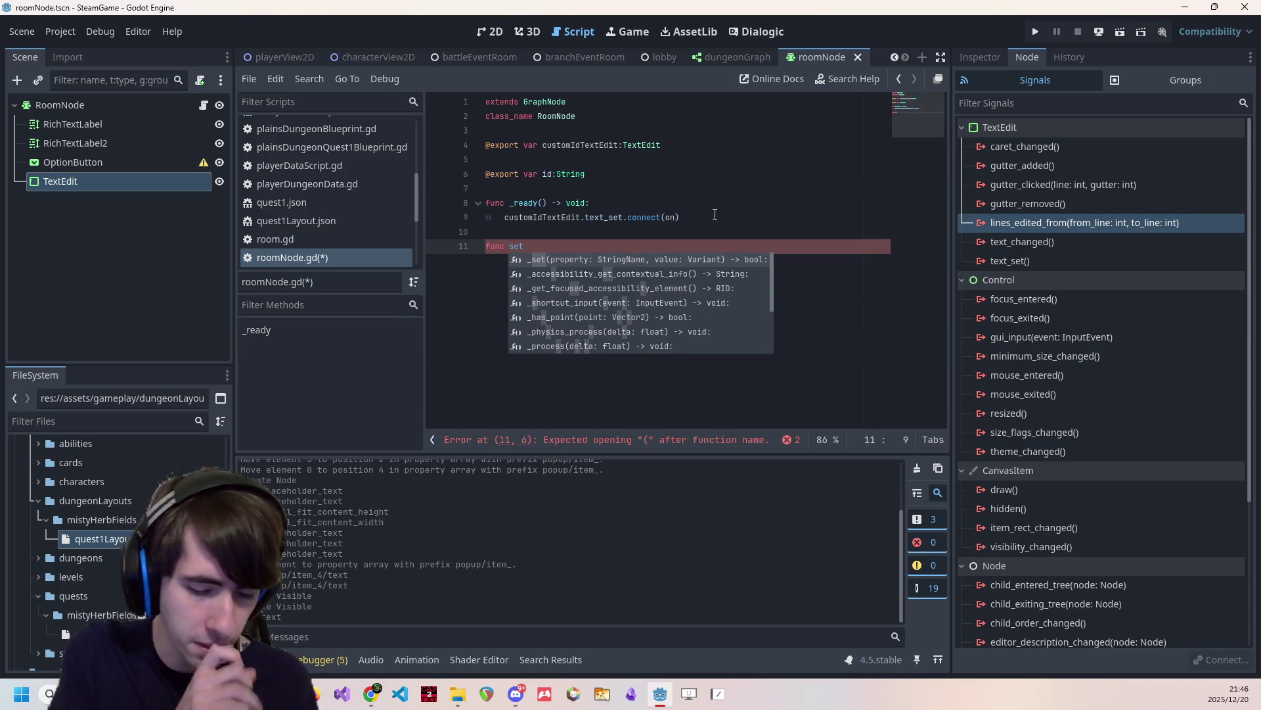
text(CustomId())
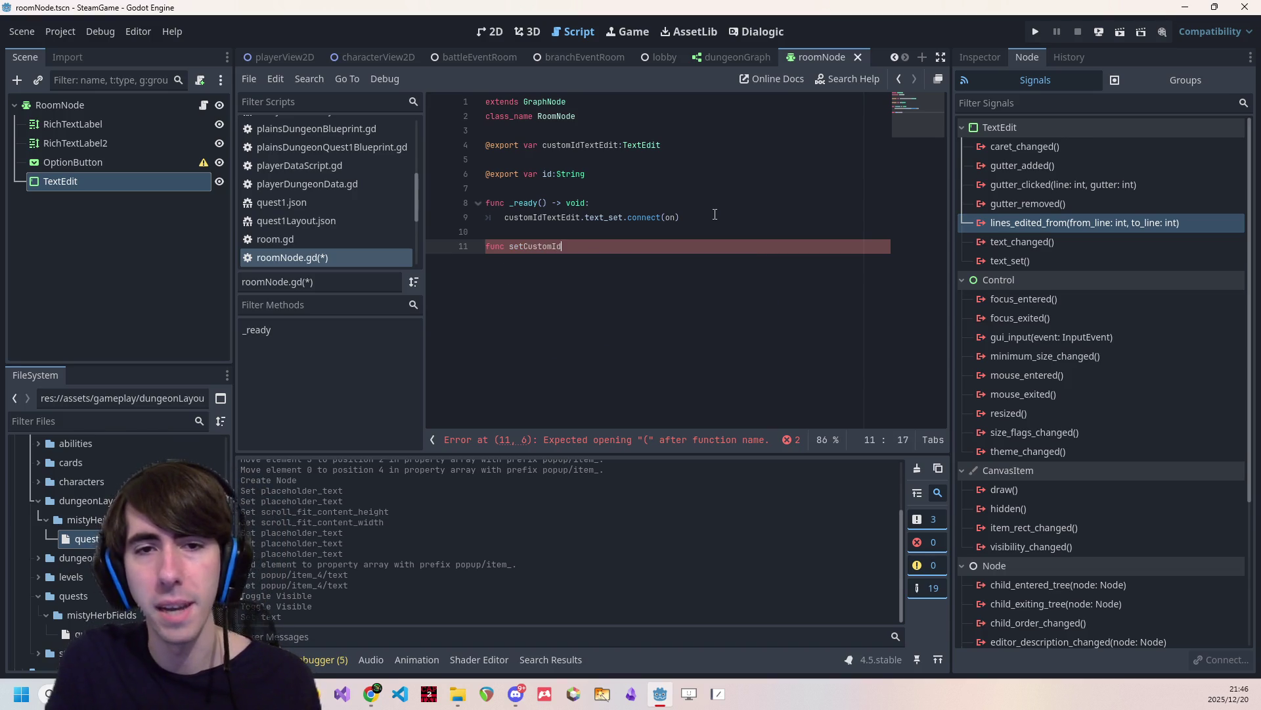
text(:)
key(Return)
key(Up)
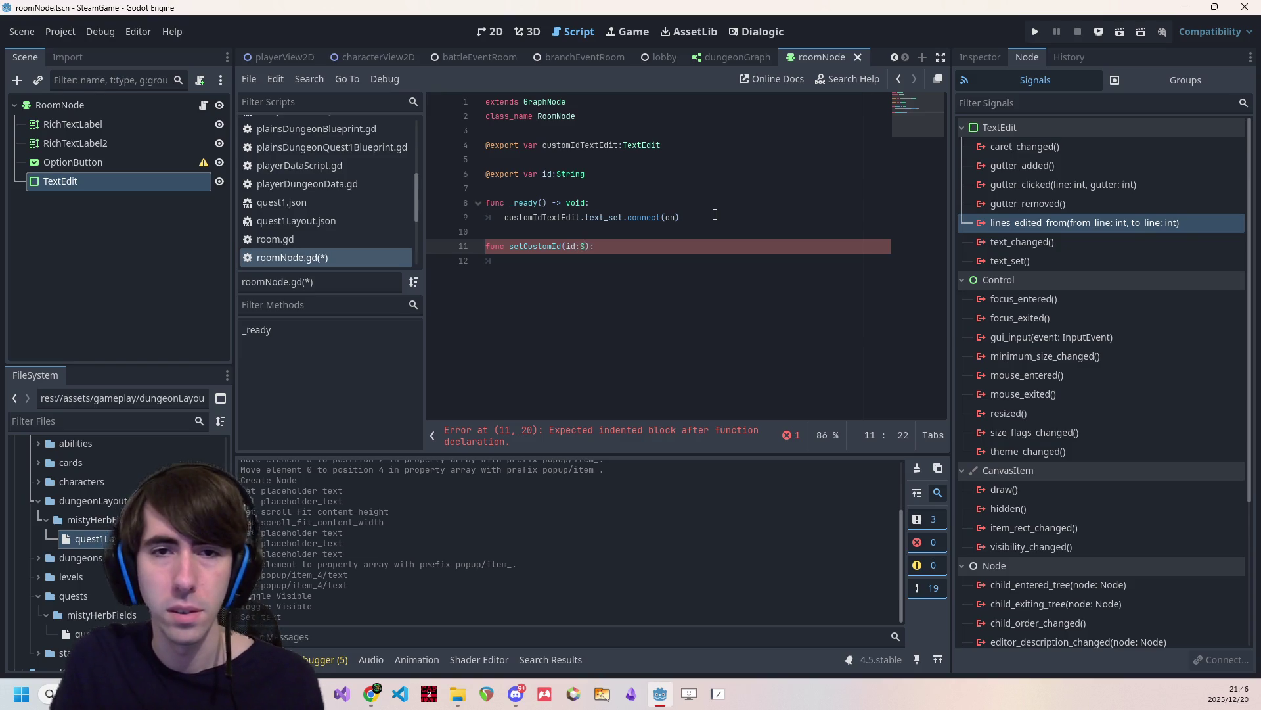
text(g)
key(ctrl+s)
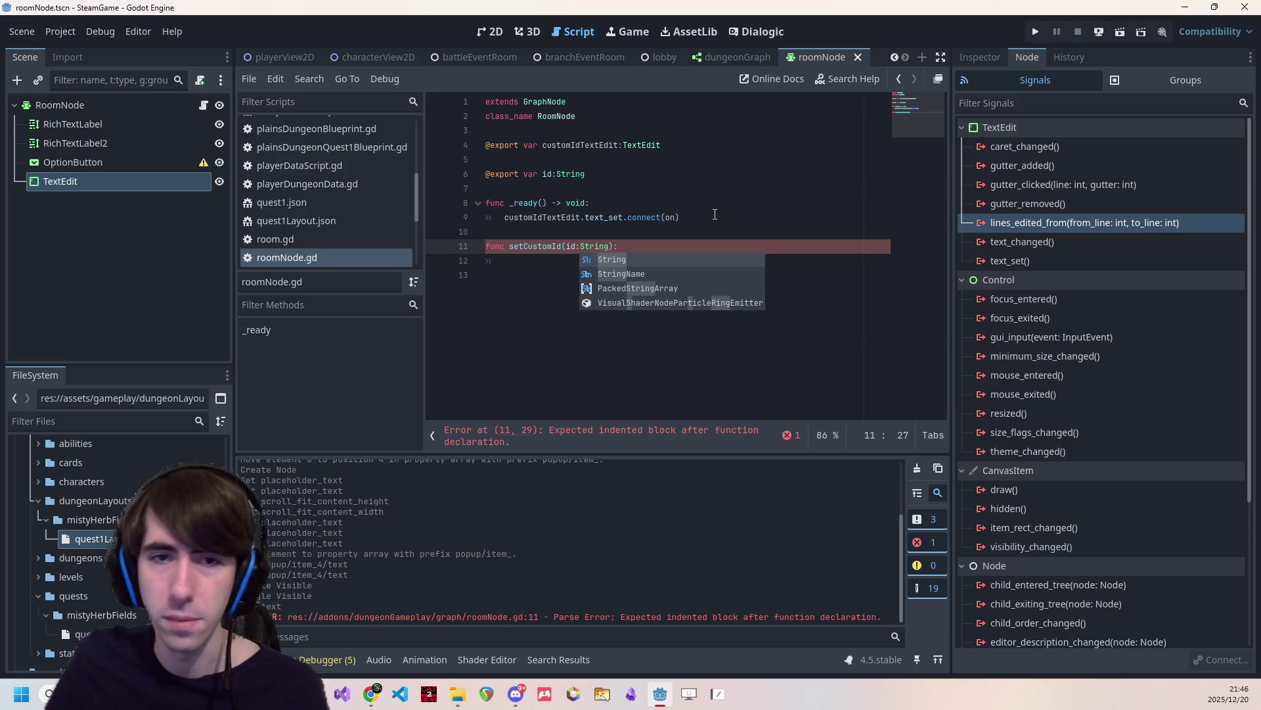
Open the TextEdit class documentation at the text_set signal.
click(541, 263)
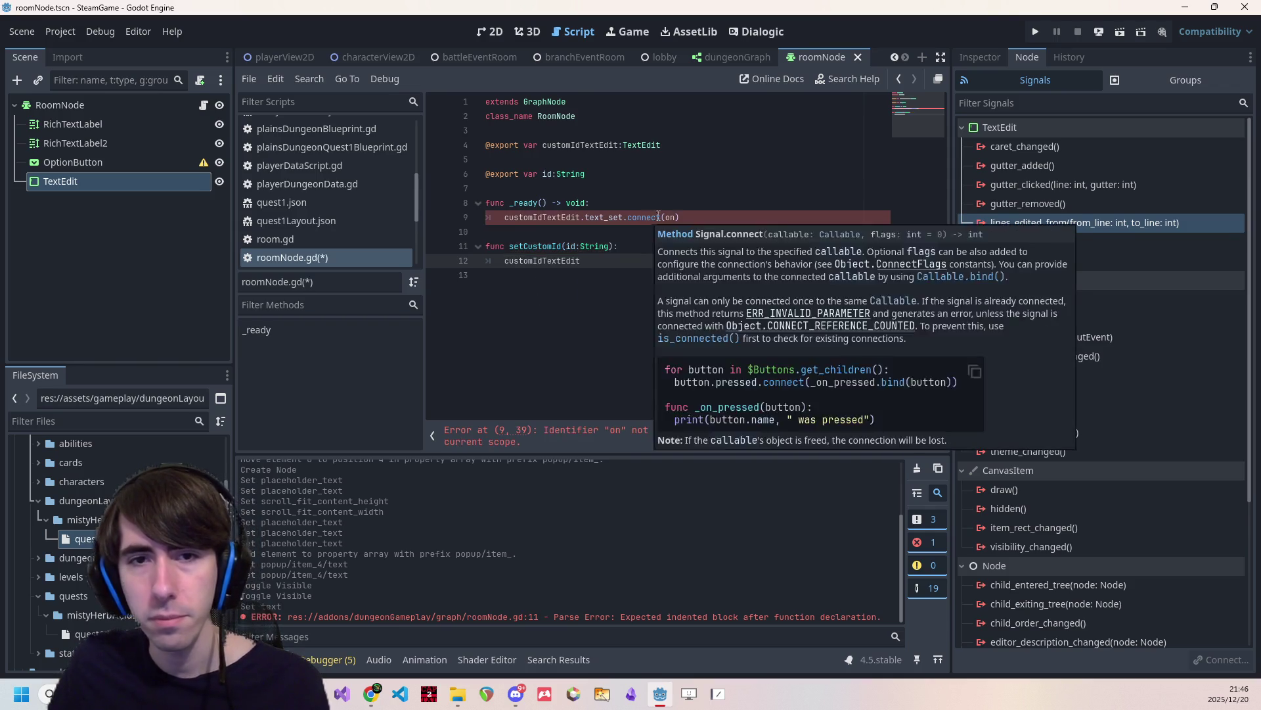
double_click(563, 246)
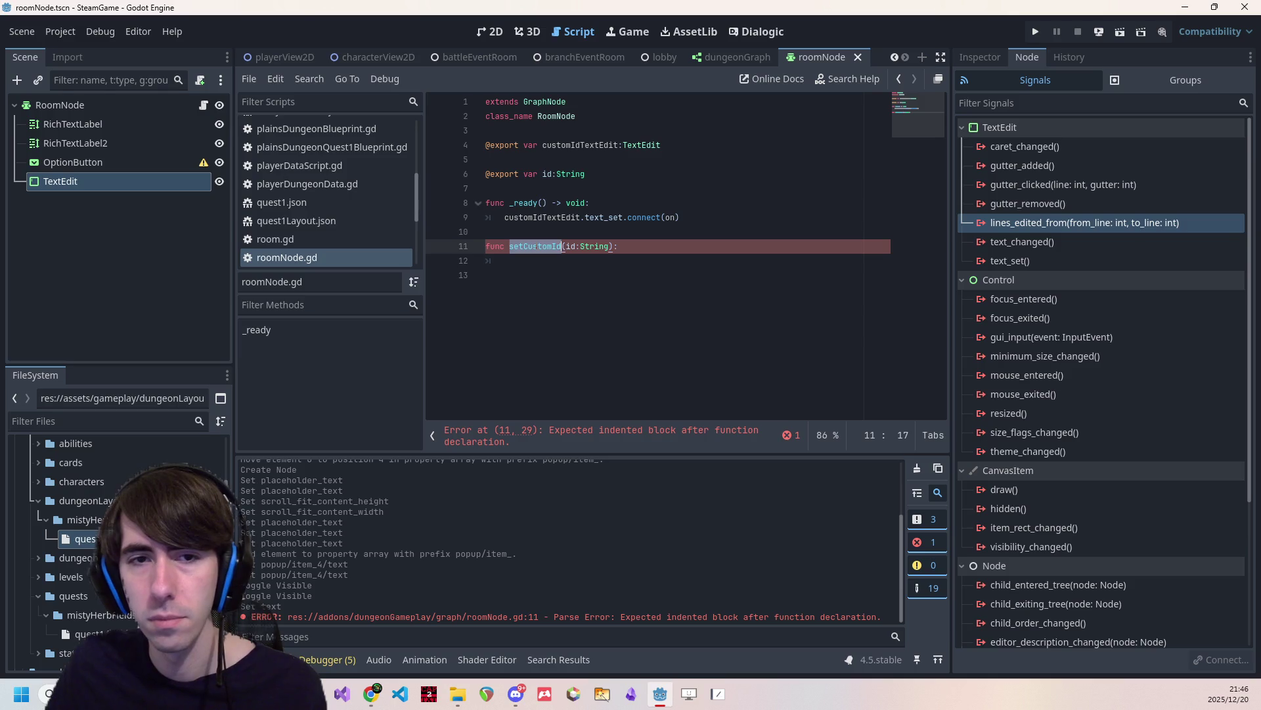
ctrl+click(610, 217)
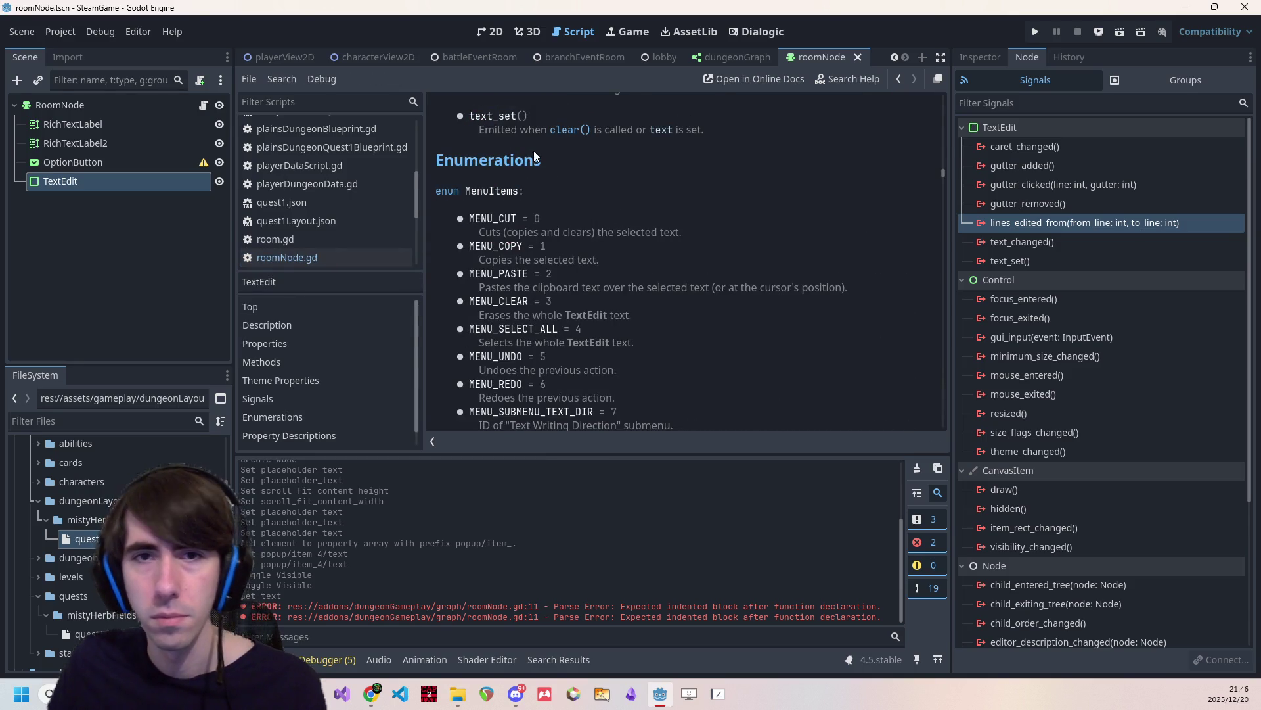
Back in roomNode.gd, drop the inline lambda idea, keep setCustomId in connect, and save.
key(alt+Left)
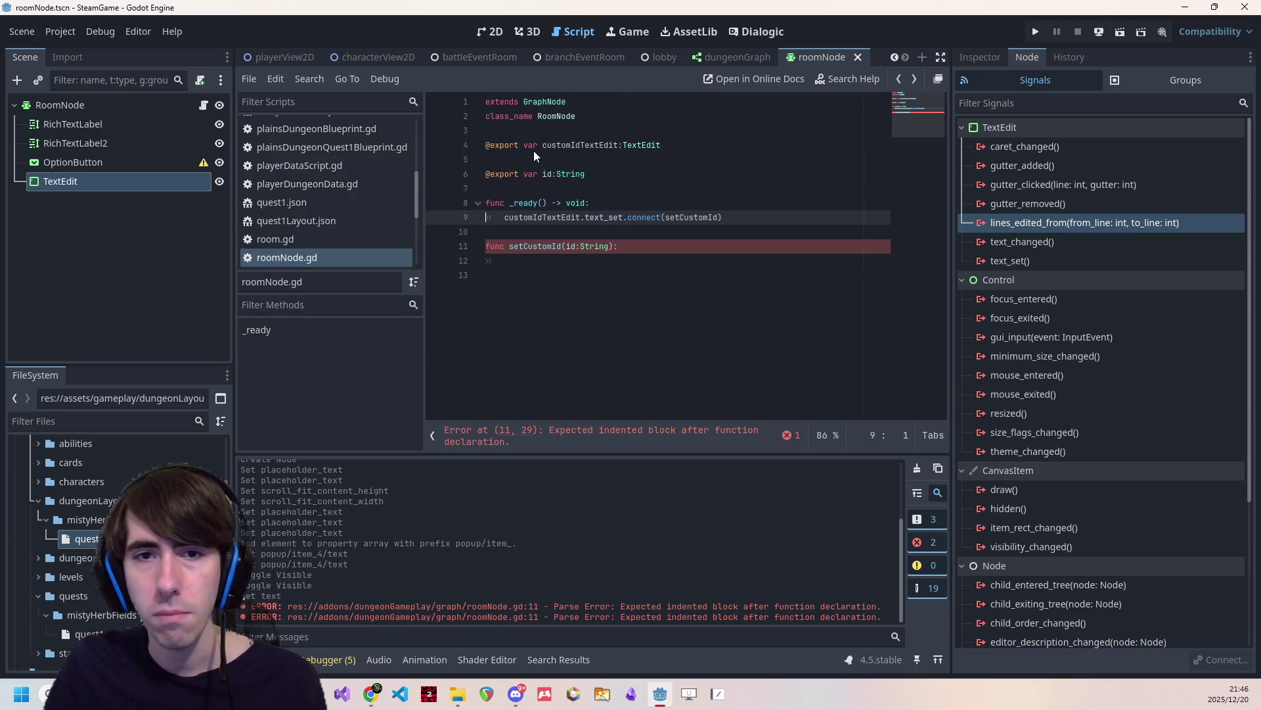
text(func ()
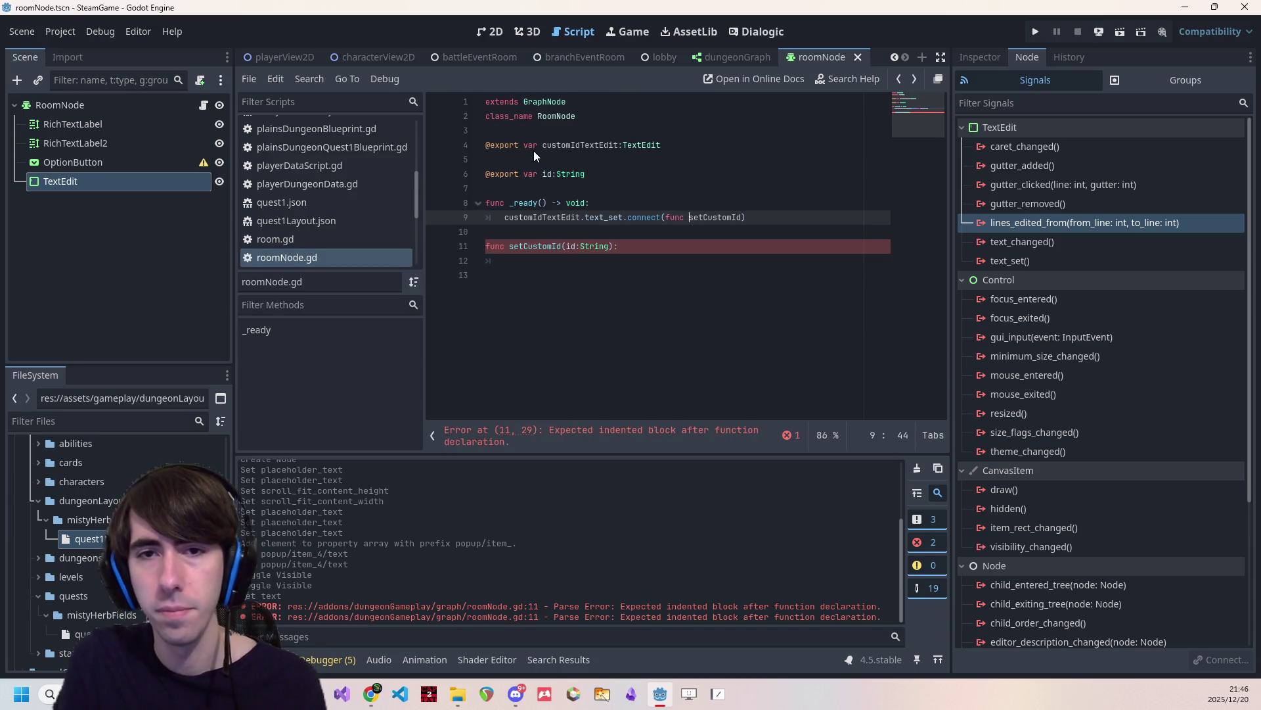
key(BackSpace)
key(BackSpace)
text(():)
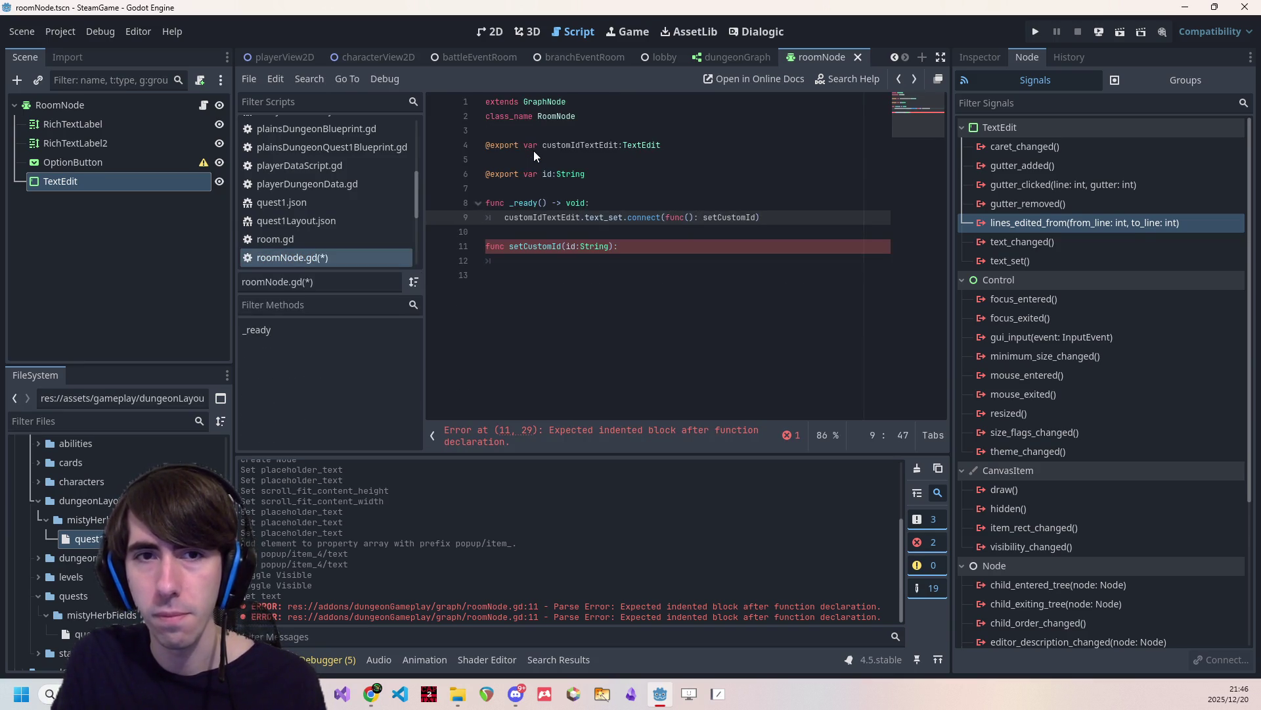
key(BackSpace)
key(BackSpace)
key(BackSpace)
key(ctrl+s)
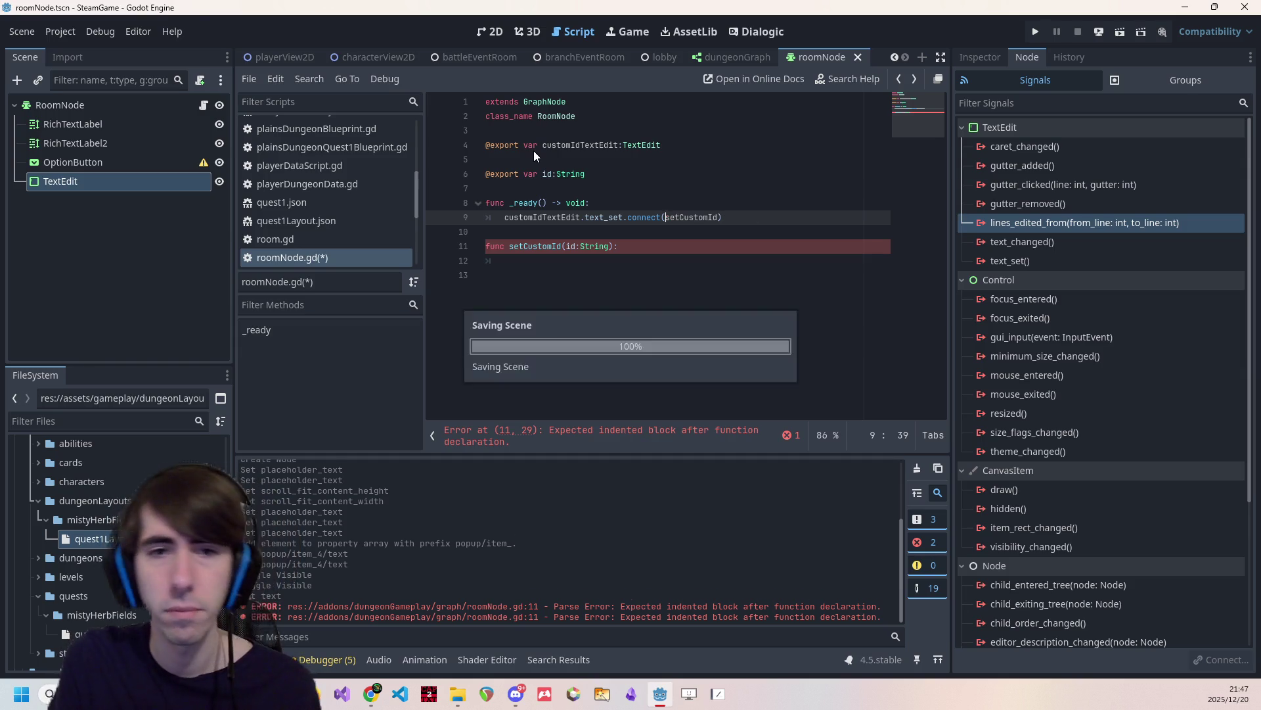
Rename the setCustomId function to onCustomIdSet and save.
click(615, 247)
text(:)
click(610, 246)
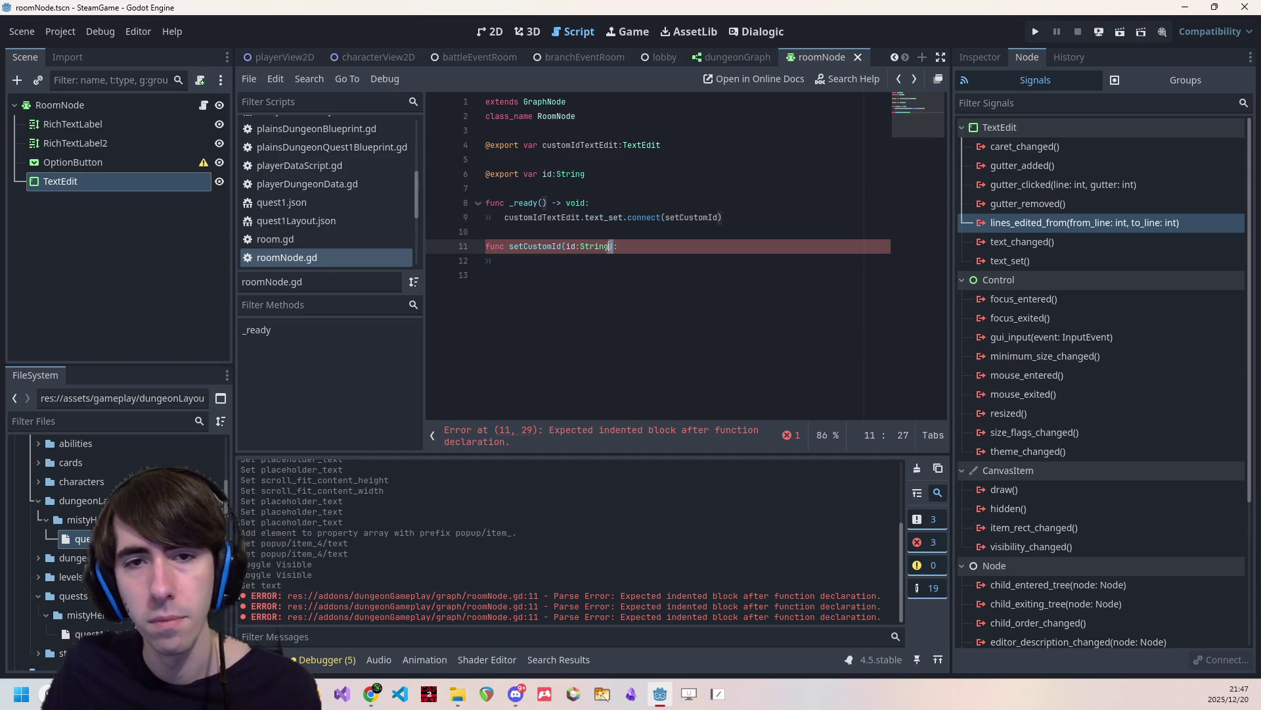
key(ctrl+shift+Left)
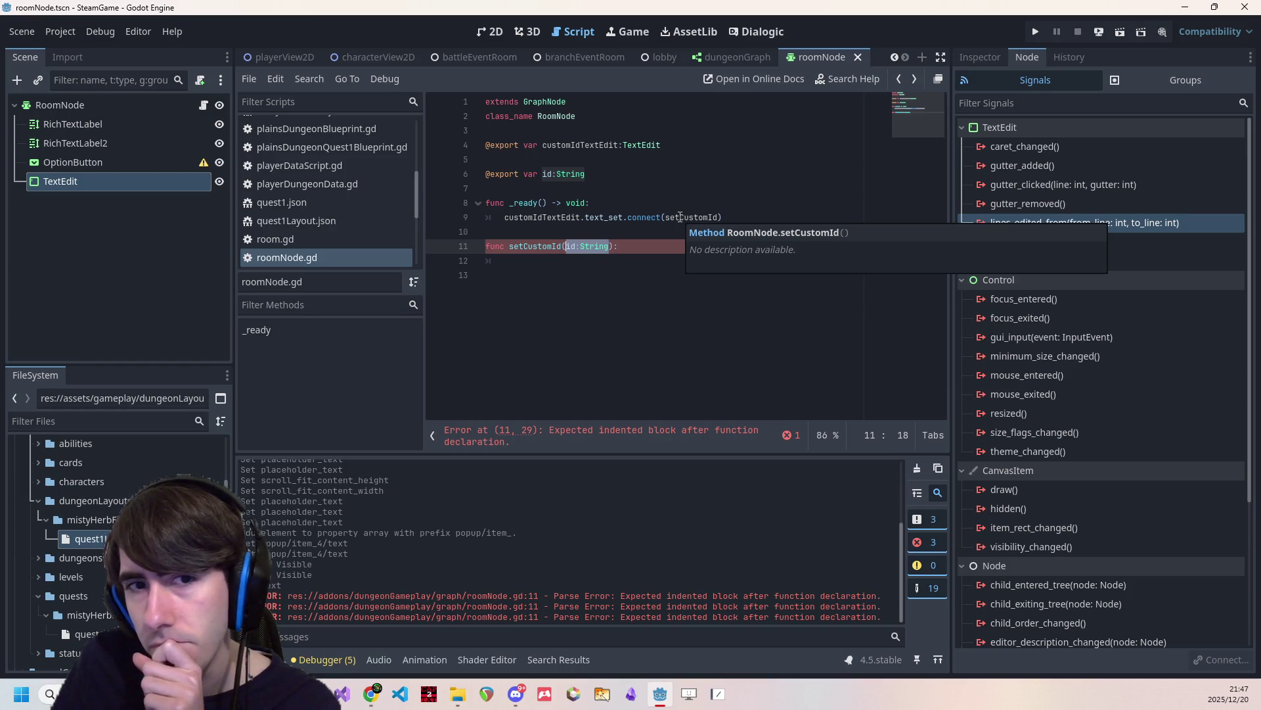
click(633, 265)
click(518, 246)
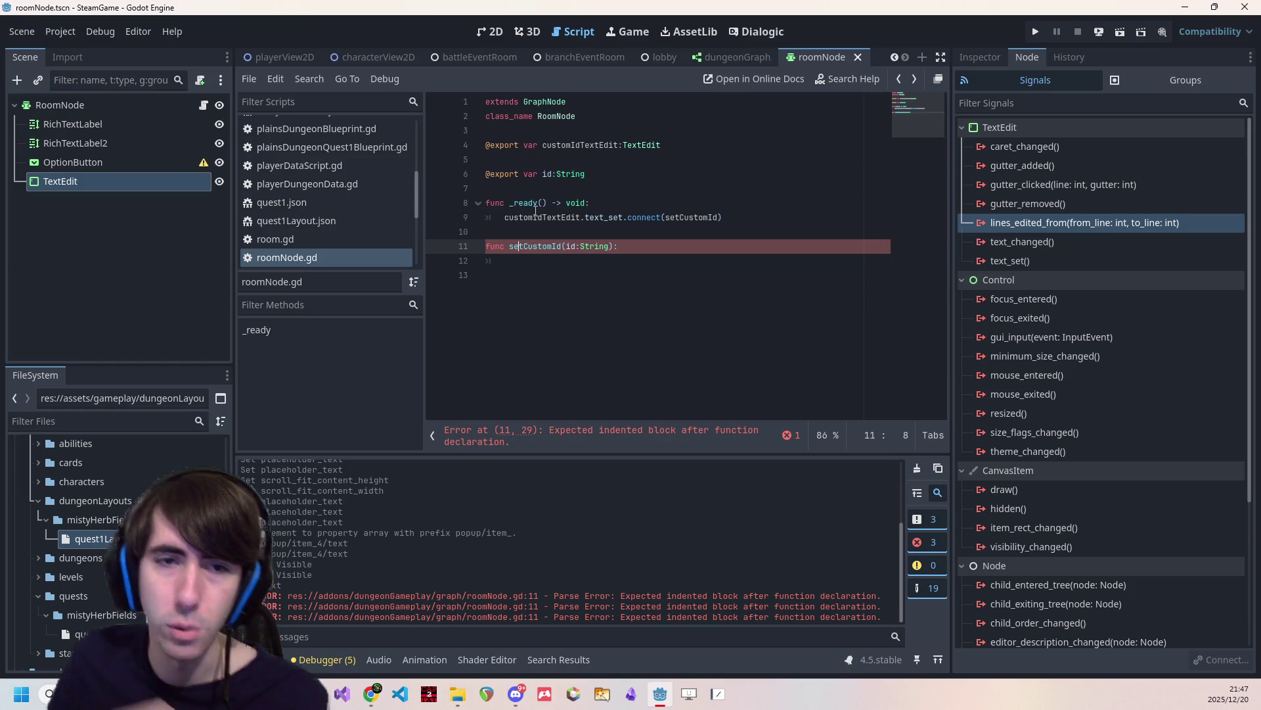
key(Delete)
key(Delete)
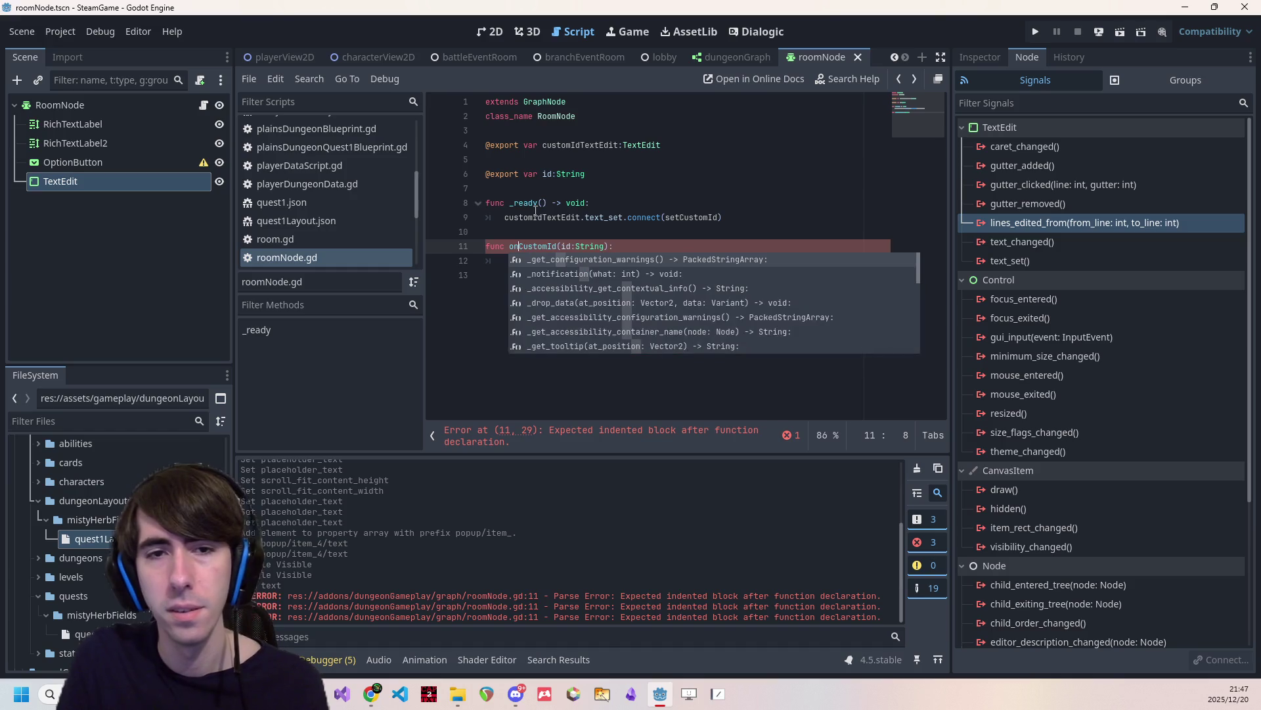
key(ctrl+Right)
text(Set)
key(ctrl+s)
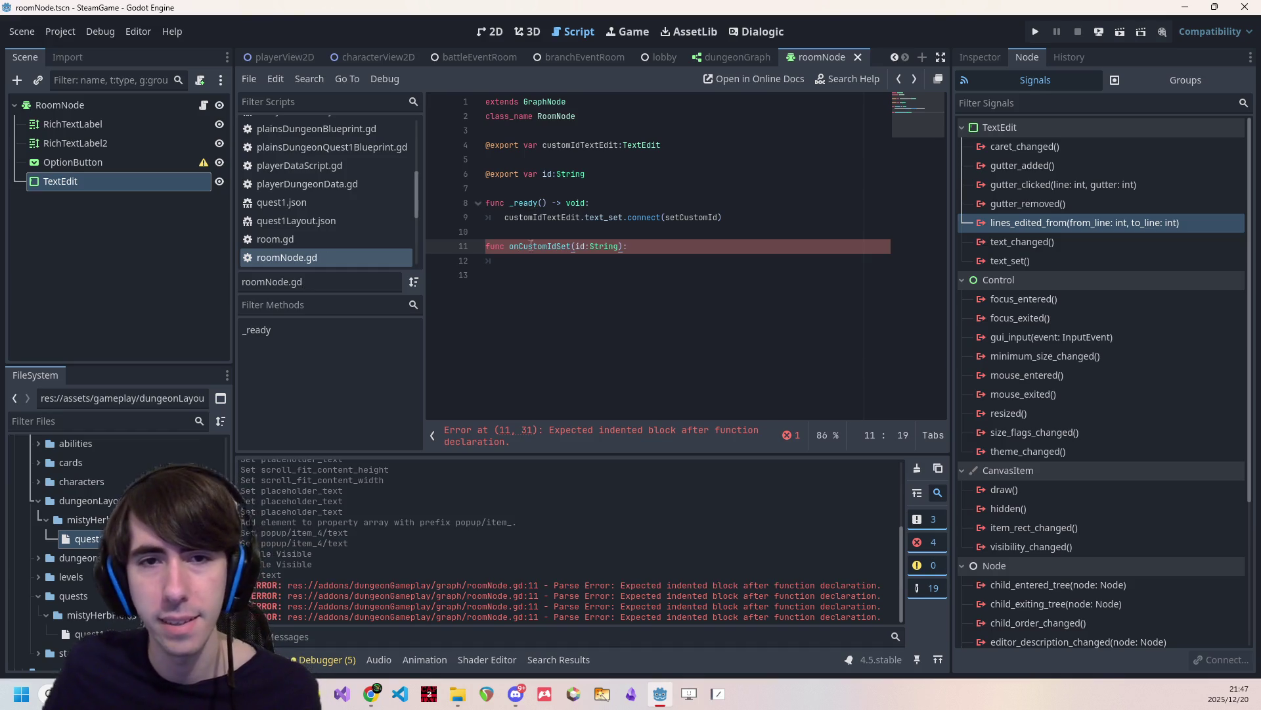
Make onCustomIdSet the text_set callback in connect and remove its id parameter.
click(657, 203)
double_click(695, 218)
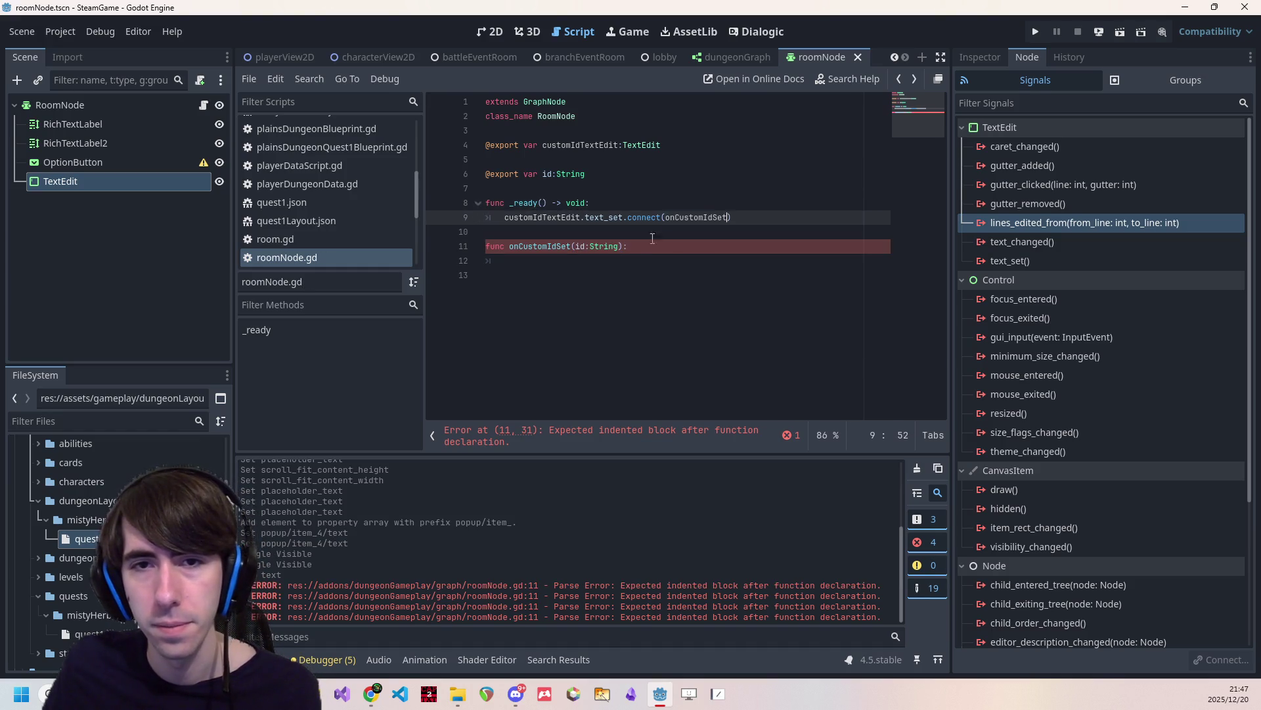
text(onCustomIdSet)
double_click(609, 246)
key(BackSpace)
key(BackSpace)
key(BackSpace)
key(BackSpace)
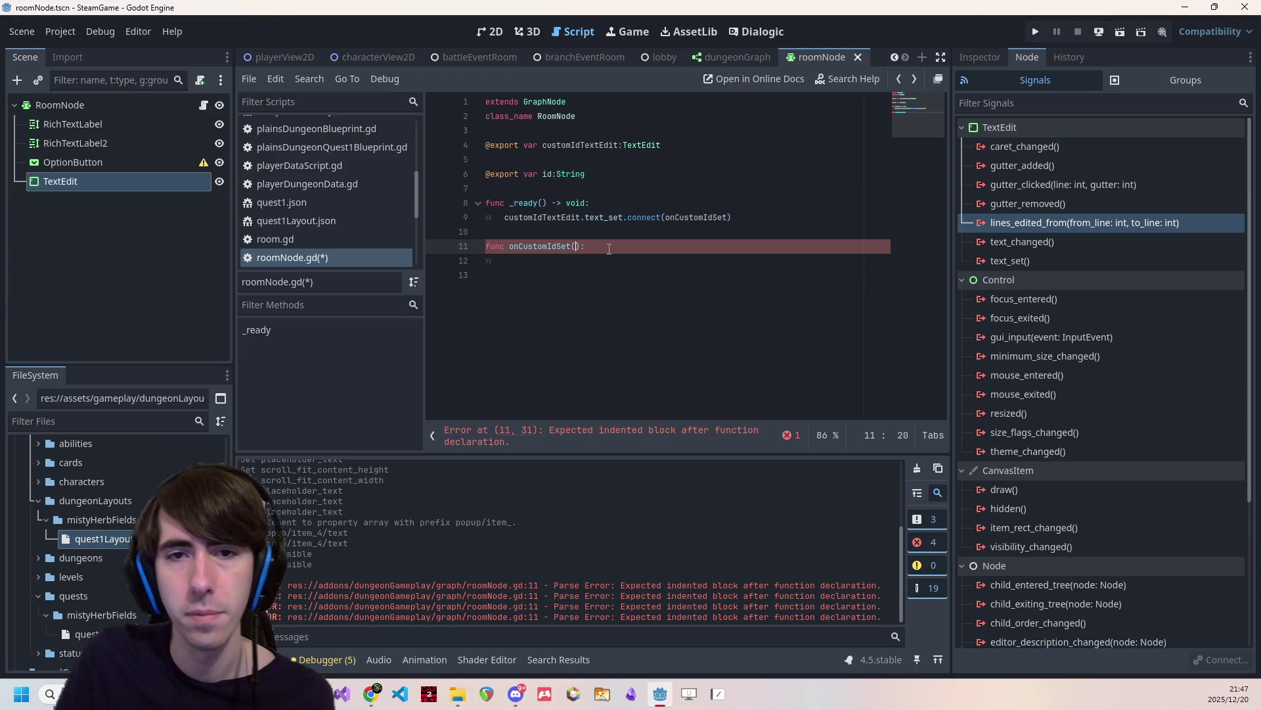
key(Down)
text(onCustomIdSet)
key(ctrl+BackSpace)
Write id = customIdTextEdit.text as onCustomIdSet's body and save.
text(id =)
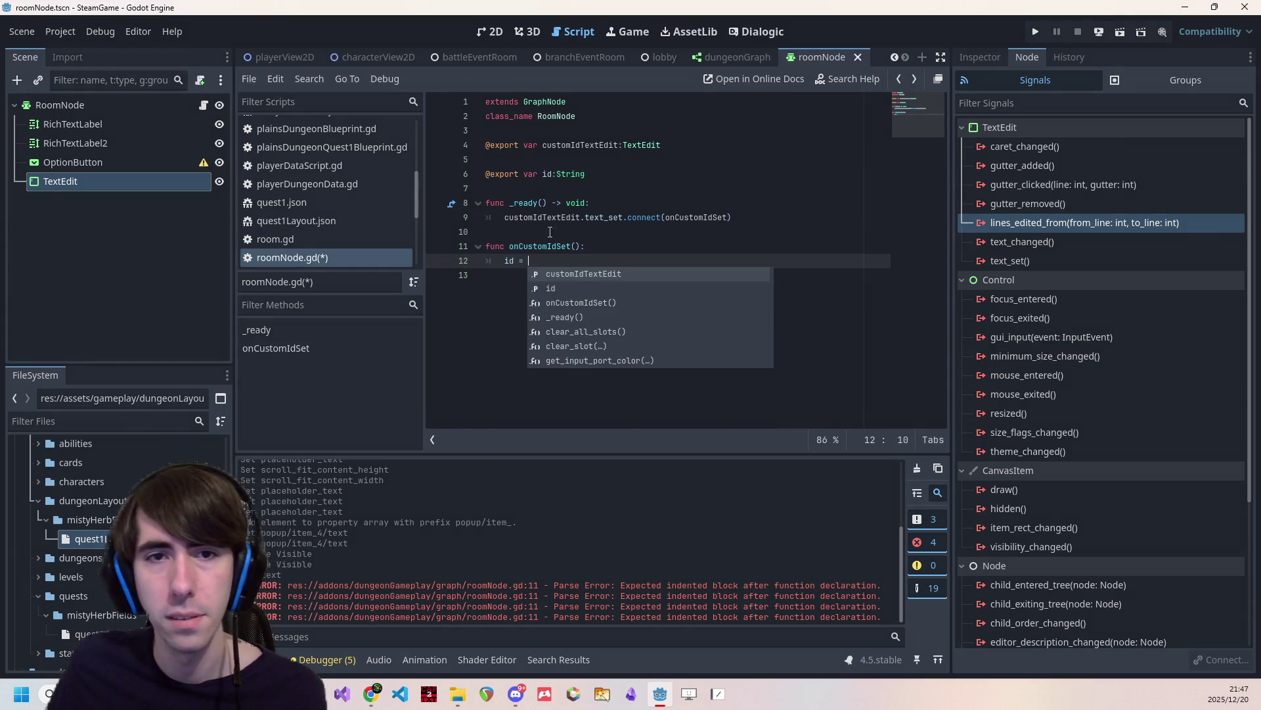
click(555, 217)
key(ctrl+shift+Right)
key(ctrl+c)
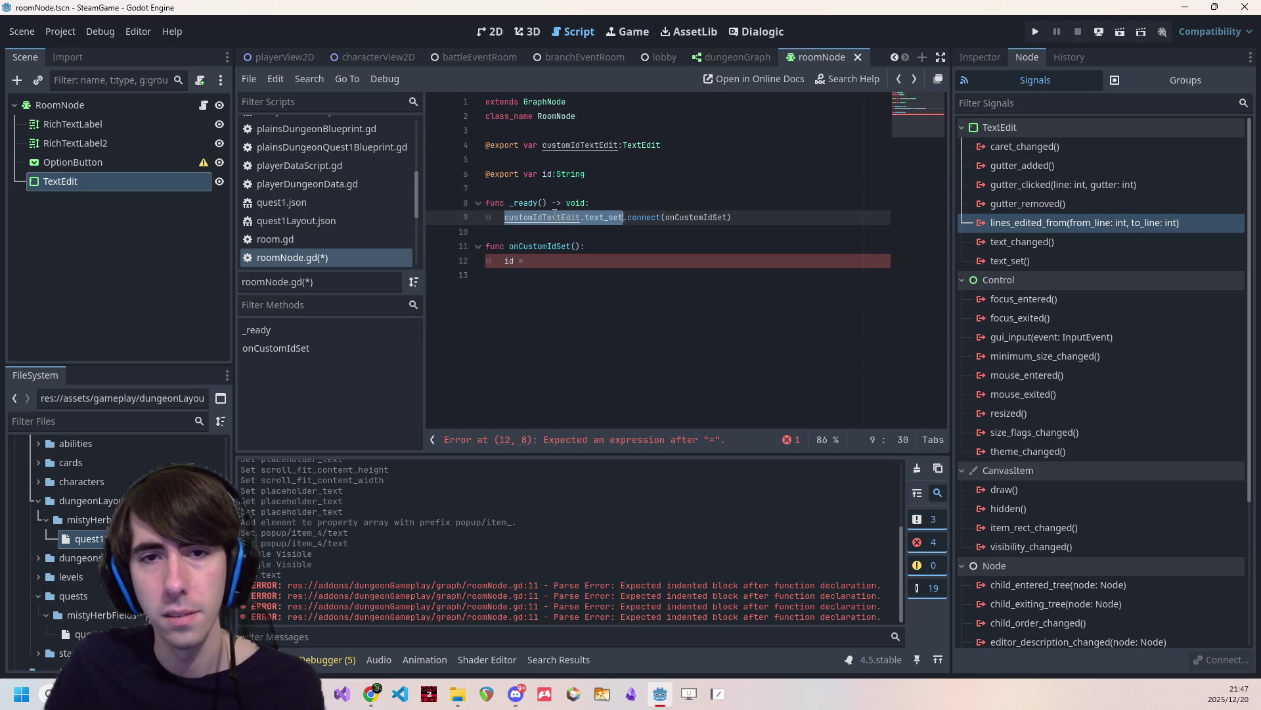
key(Down)
key(Down)
key(Down)
key(End)
key(ctrl+v)
text(.)
key(BackSpace)
text(text)
key(ctrl+s)
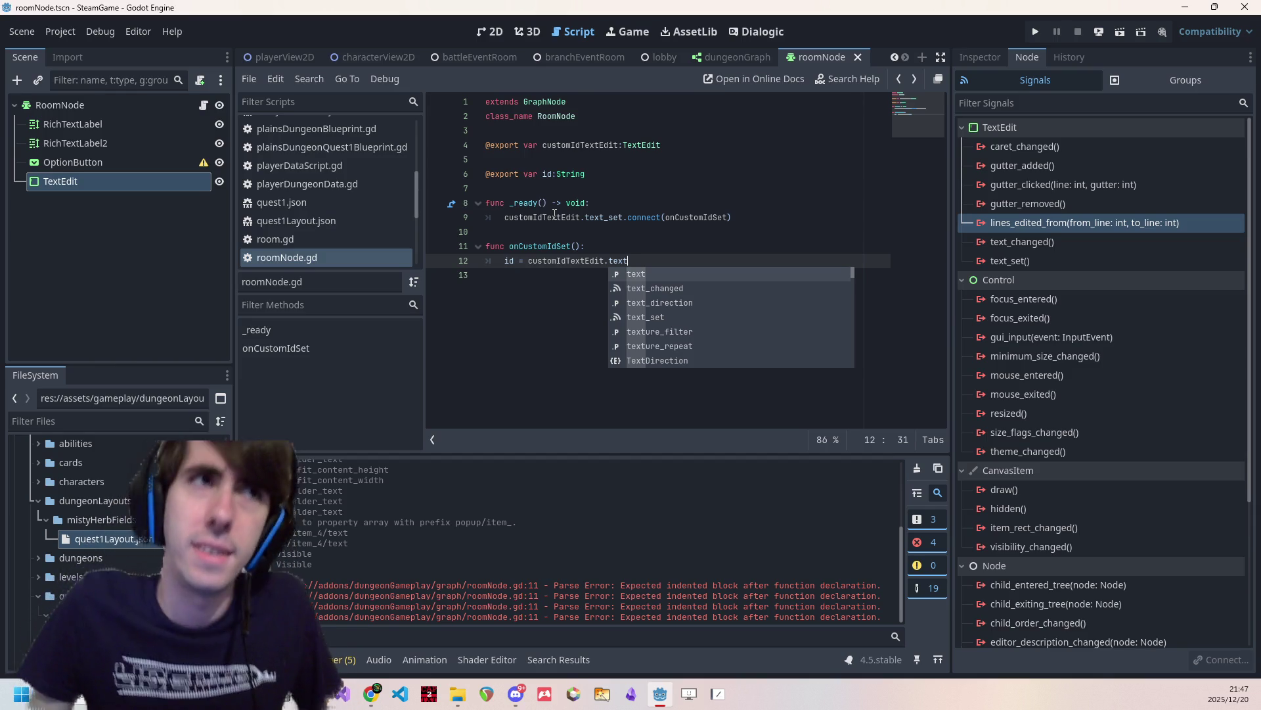
double_click(547, 174)
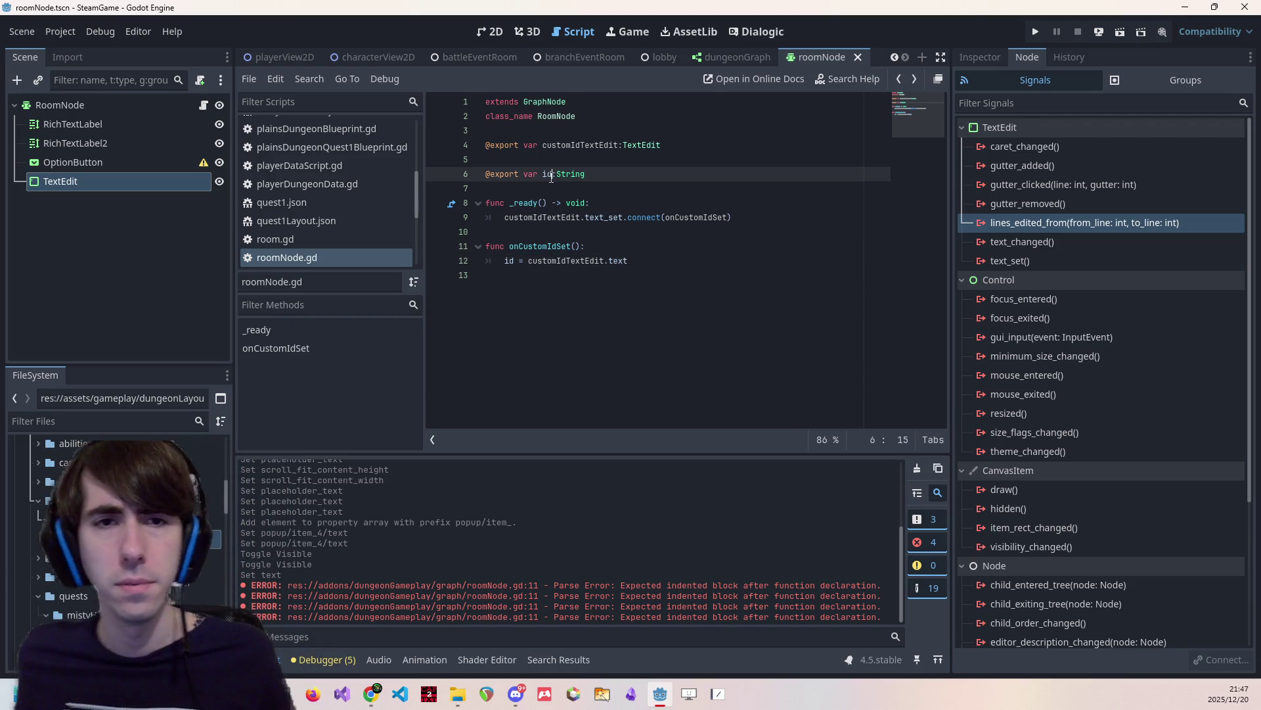
Rename the id variable to type and assign to type in the function body.
text(type)
key(ctrl+shift+Left)
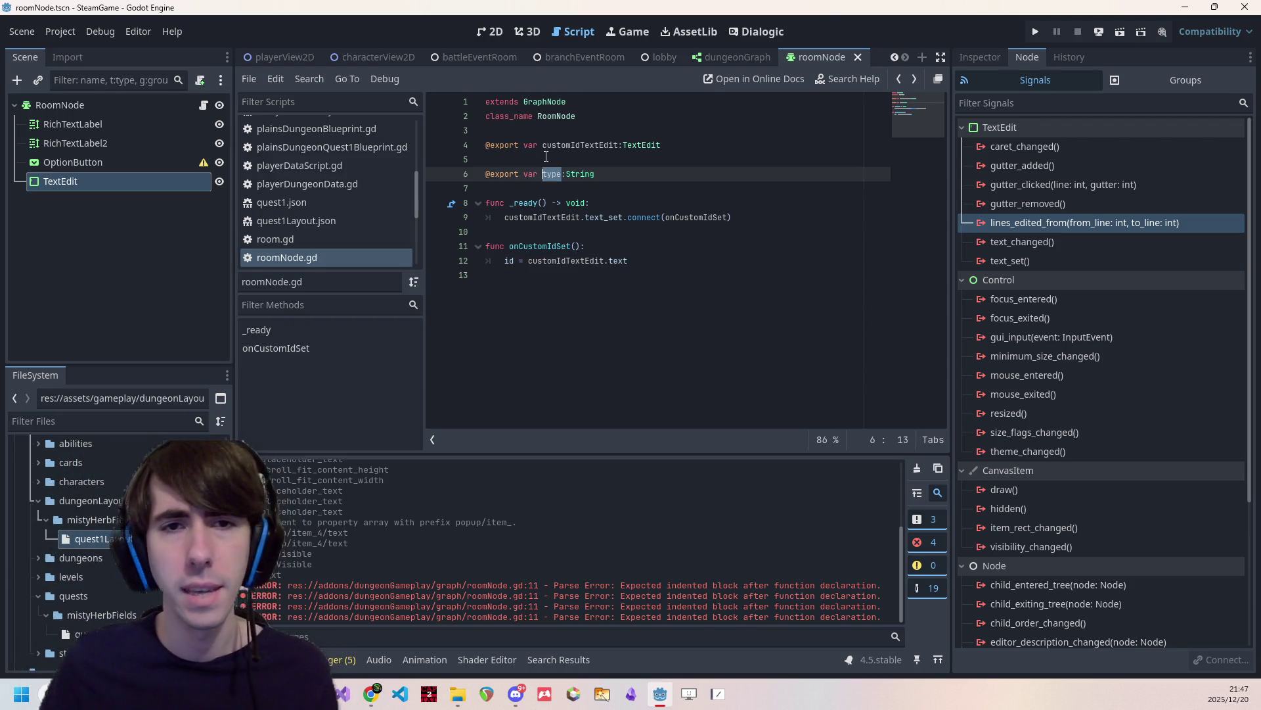
key(ctrl+c)
double_click(507, 260)
key(ctrl+v)
key(ctrl+s)
Rename customIdTextEdit to customTypeTextEdit in its export and every reference, then save.
click(582, 146)
key(BackSpace)
text(Type)
key(ctrl+Right)
key(ctrl+shift+Left)
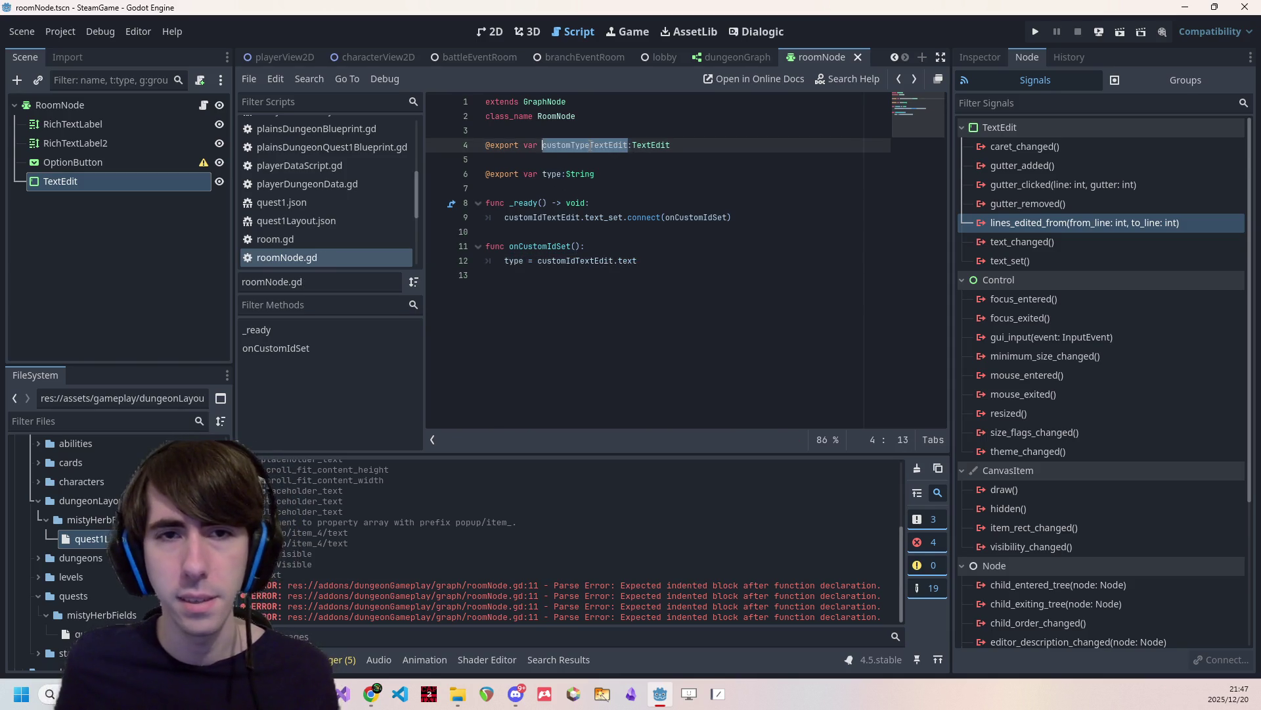
key(ctrl+c)
double_click(550, 217)
key(ctrl+d)
key(ctrl+v)
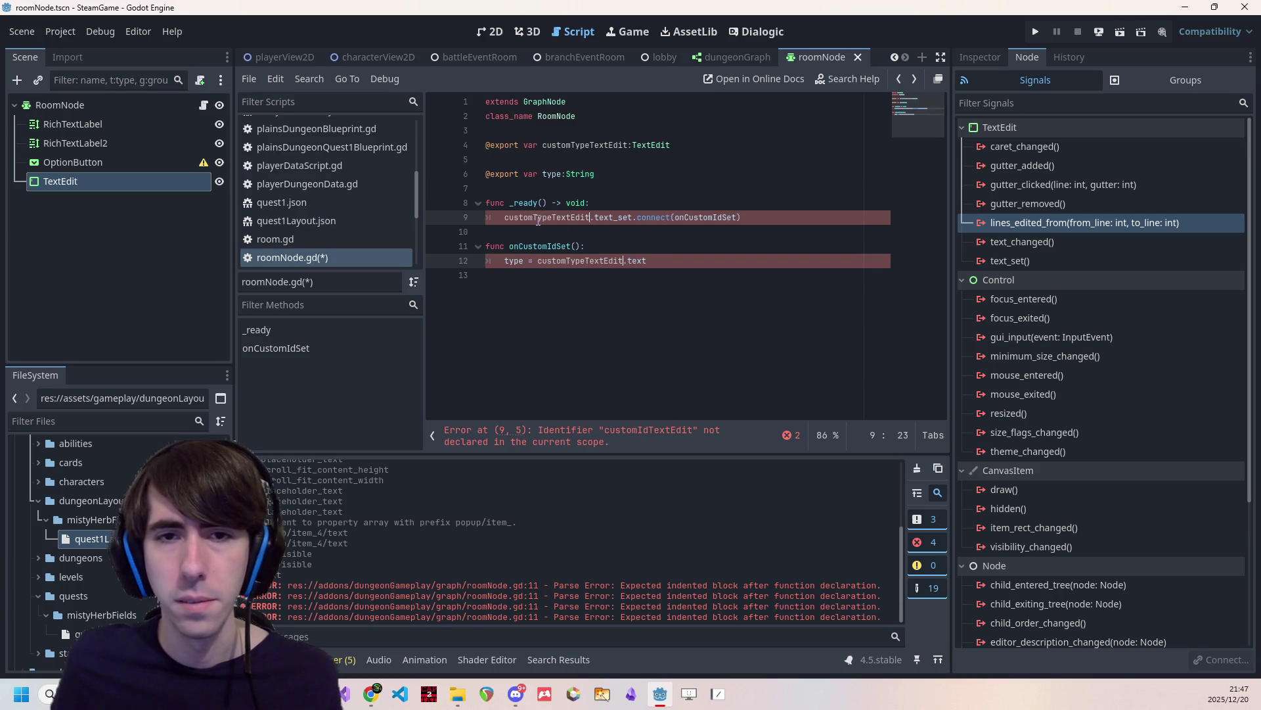
key(ctrl+s)
Rename both onCustomIdSet occurrences to onCustomTypeSet with a multi-caret edit.
double_click(715, 218)
key(ctrl+d)
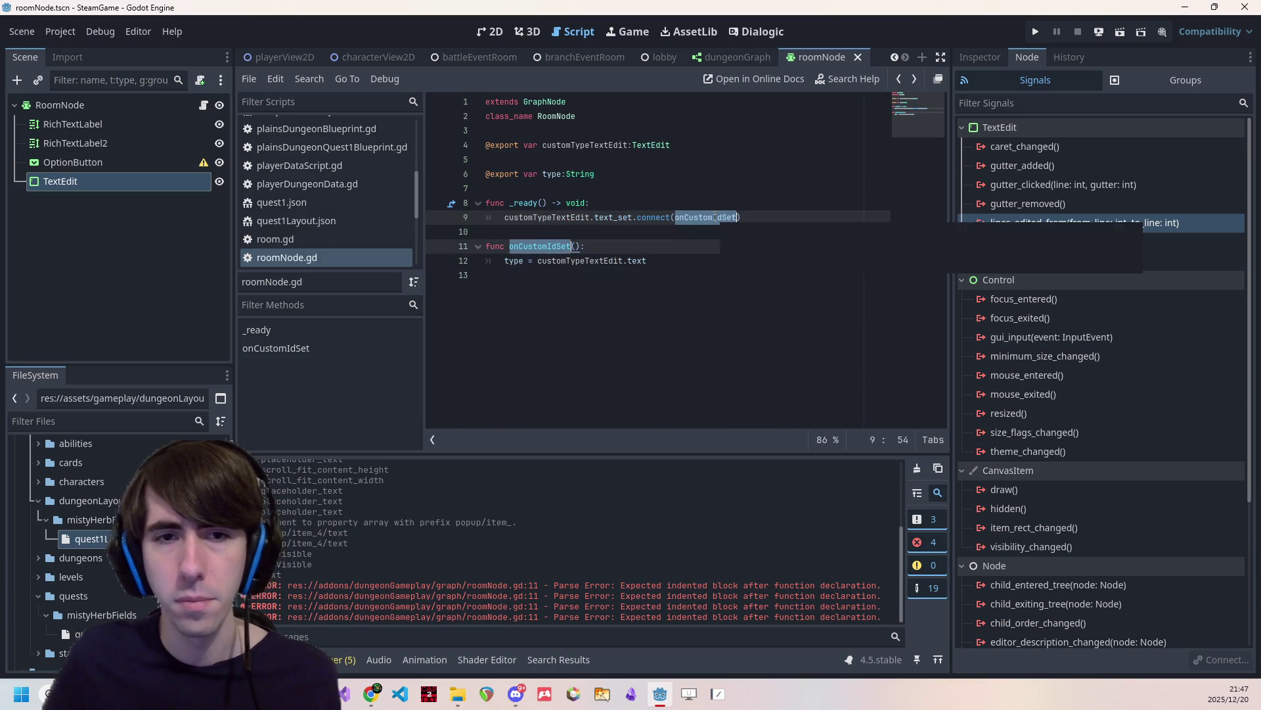
key(Right)
key(BackSpace)
key(BackSpace)
text(Type)
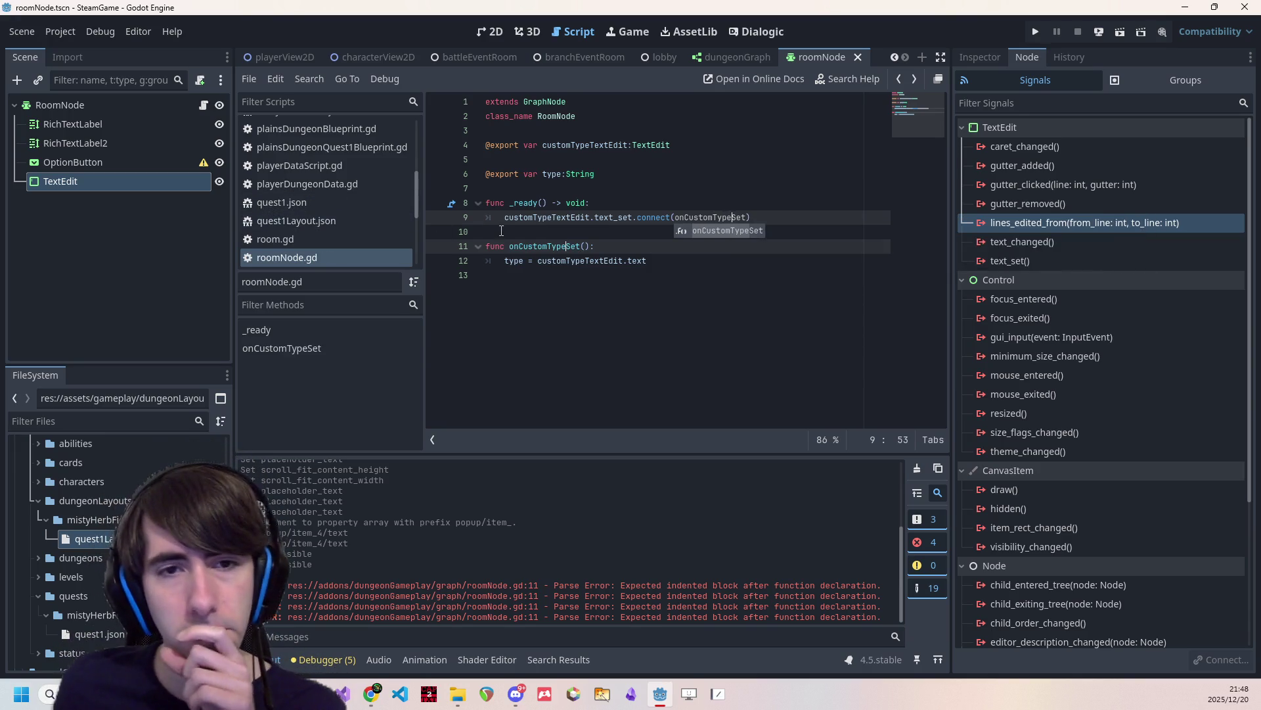
click(568, 280)
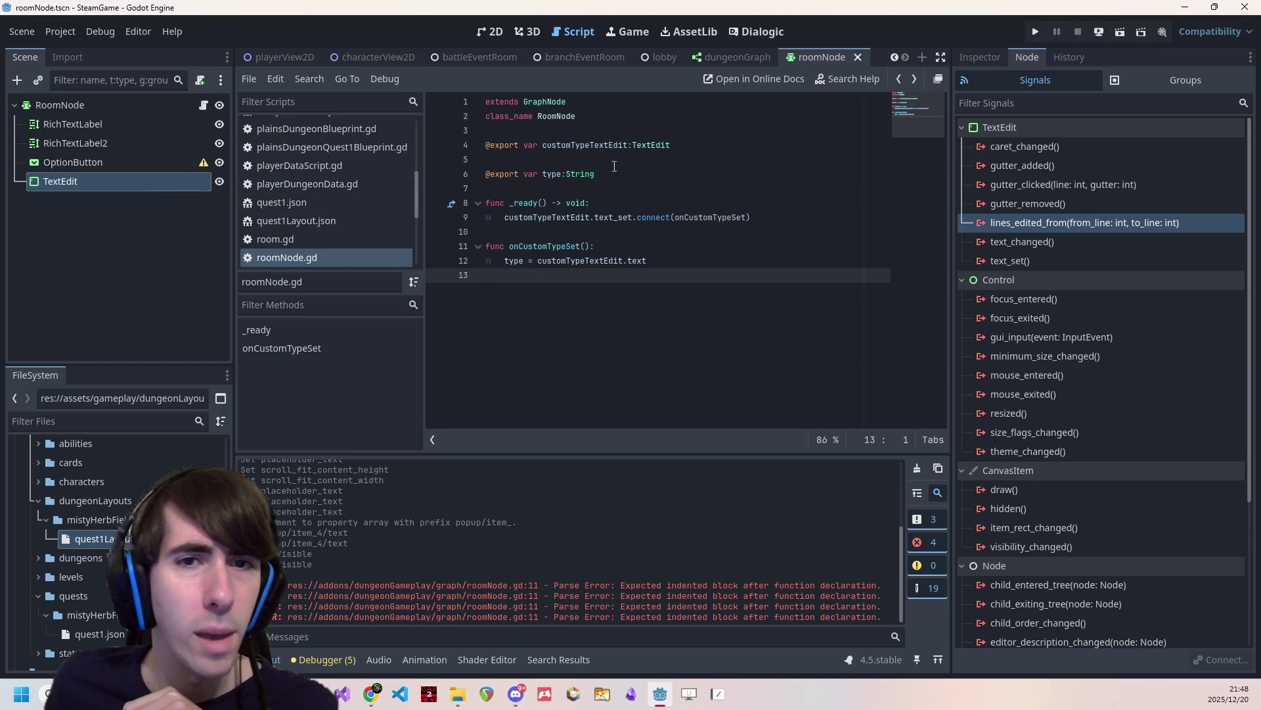
Insert a blank line above the type export on line 6.
click(640, 170)
key(Return)
key(alt+Up)
key(alt+Up)
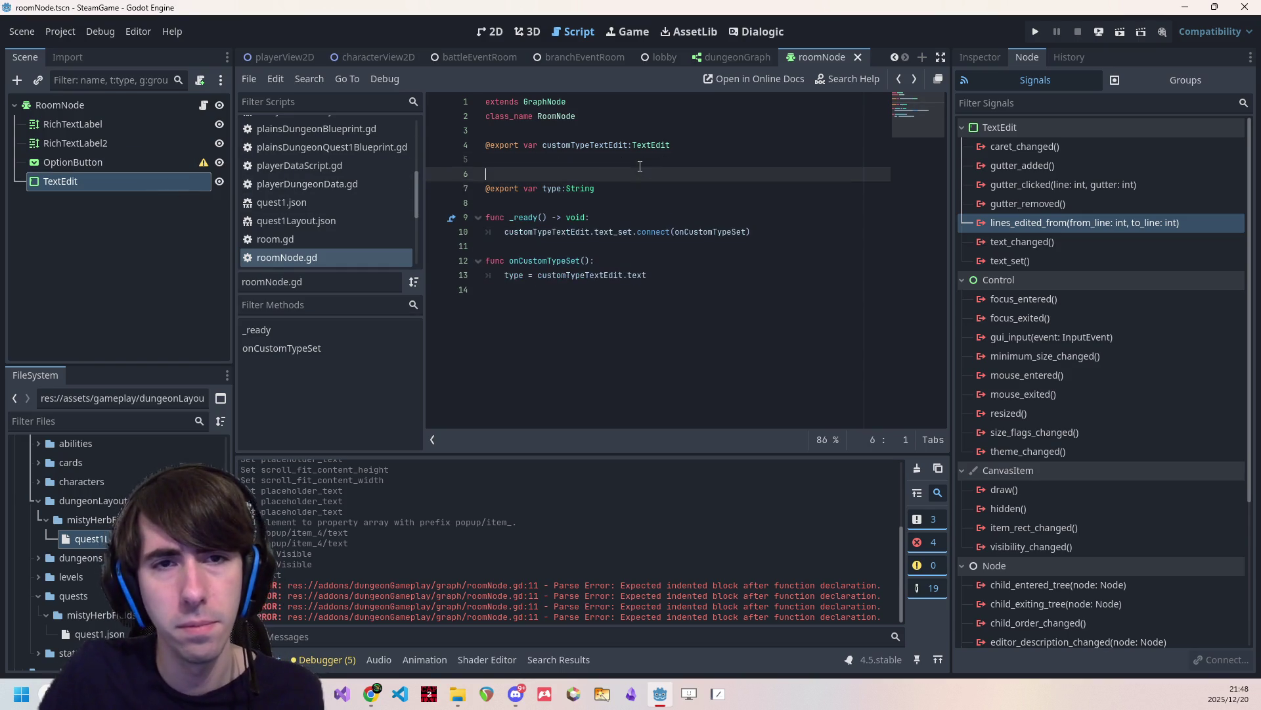
Duplicate the export line as typeOptionButton:OptionButton on line 5.
mouse_move(692, 145)
mouse_down()
mouse_move(499, 117)
mouse_move(428, 151)
mouse_up()
key(ctrl+c)
click(490, 159)
key(ctrl+v)
click(590, 160)
double_click(590, 160)
text(typeOptionButt)
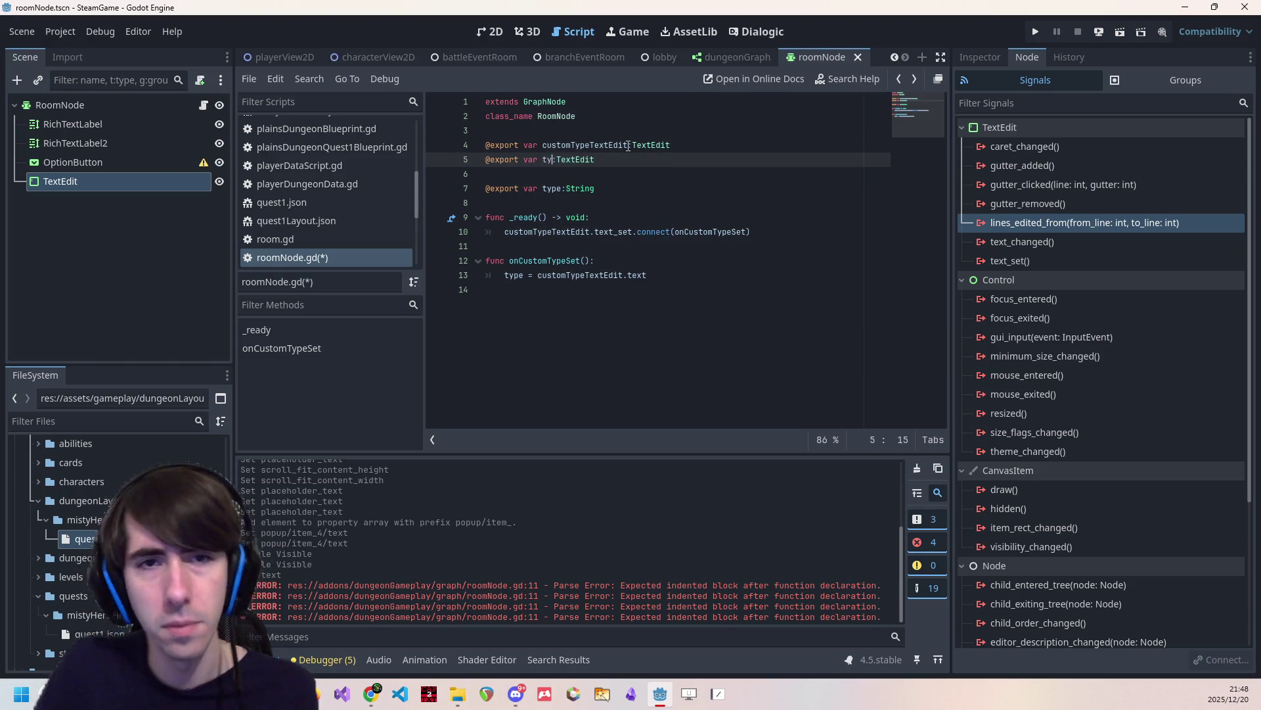
text(on)
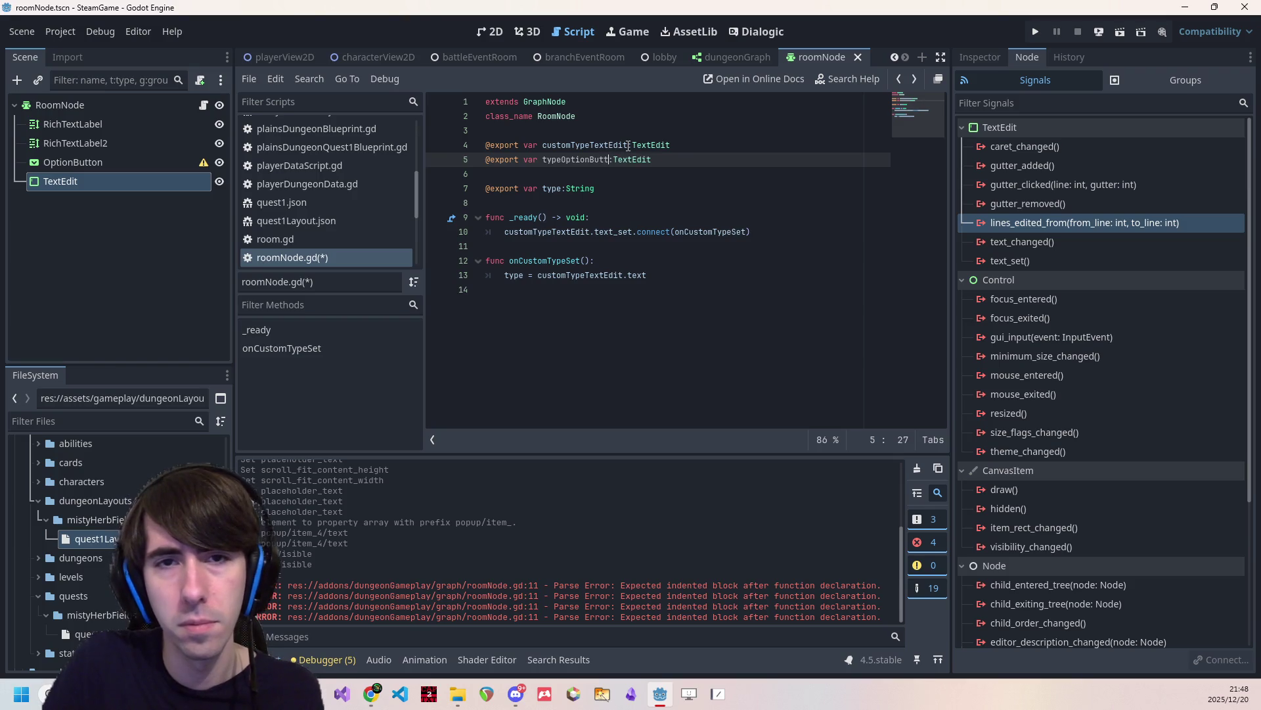
key(Right)
key(shift+End)
text(OptionButton)
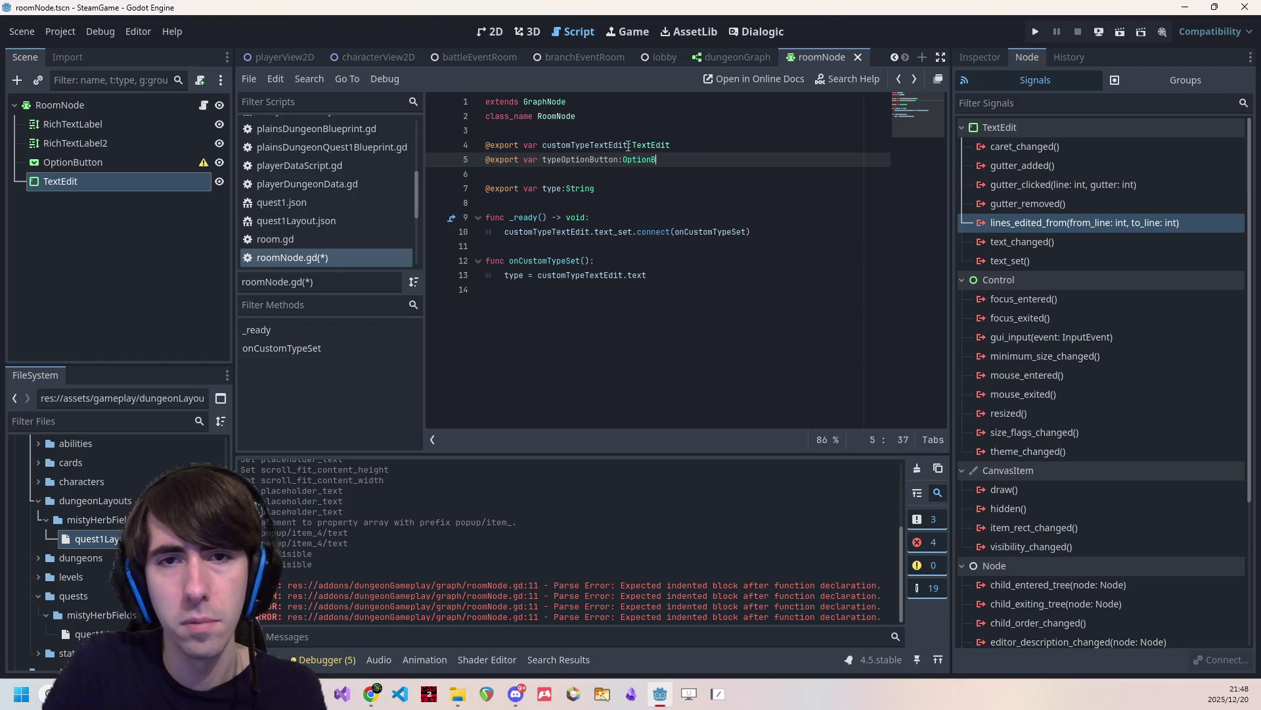
key(ctrl+Left)
key(ctrl+Left)
key(ctrl+Left)
key(ctrl+shift+Right)
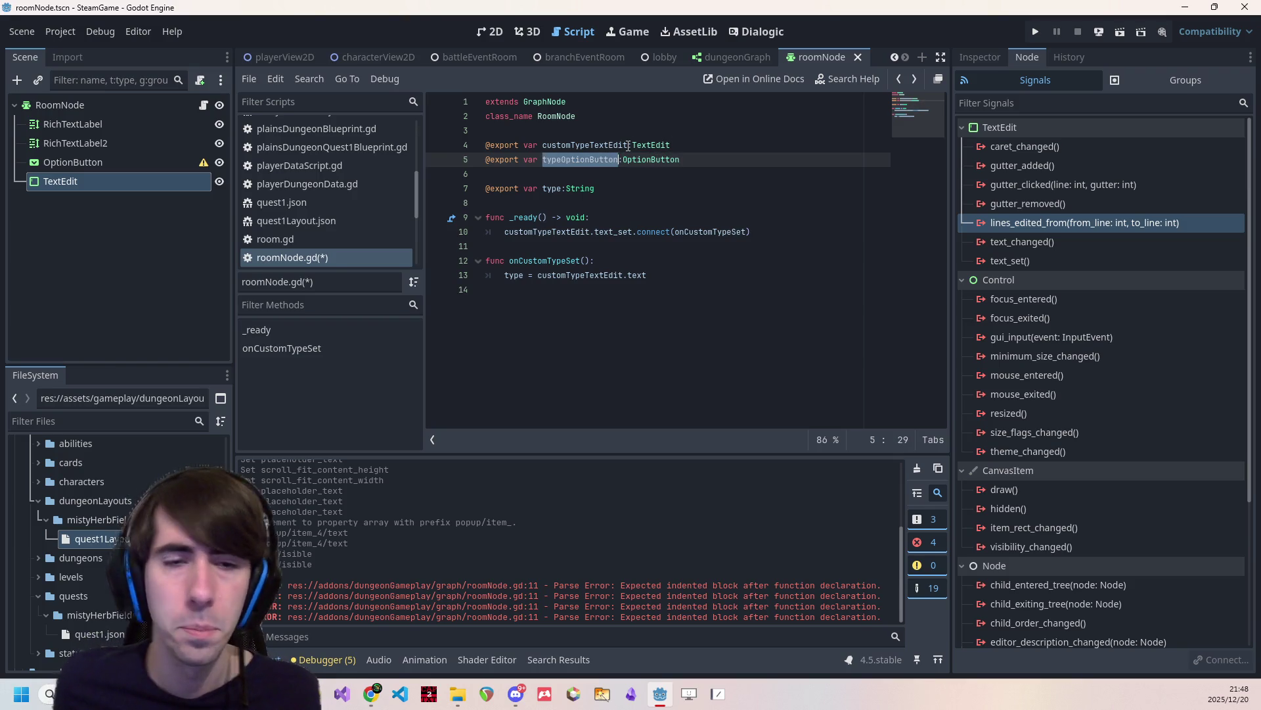
End onCustomTypeSet with typeOptionButton.select() via autocomplete, then pick the TextEdit node in the scene.
click(644, 290)
click(762, 232)
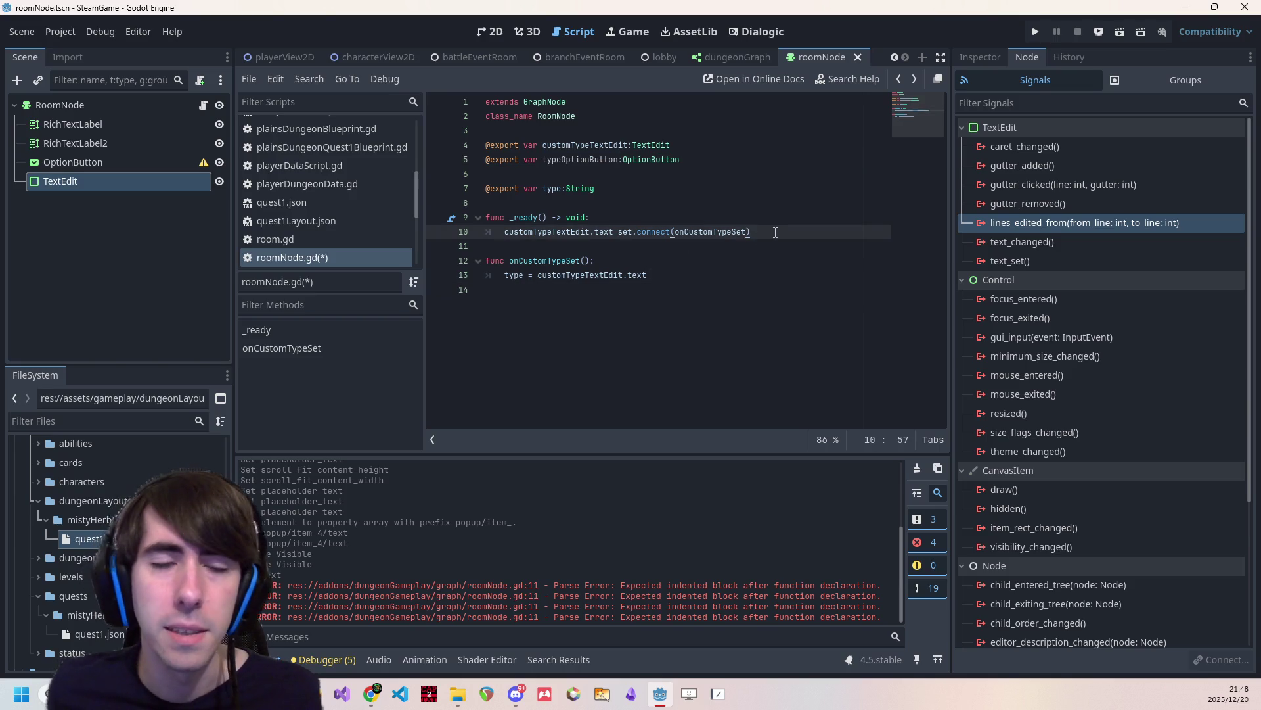
key(Down)
key(Down)
key(Down)
key(Tab)
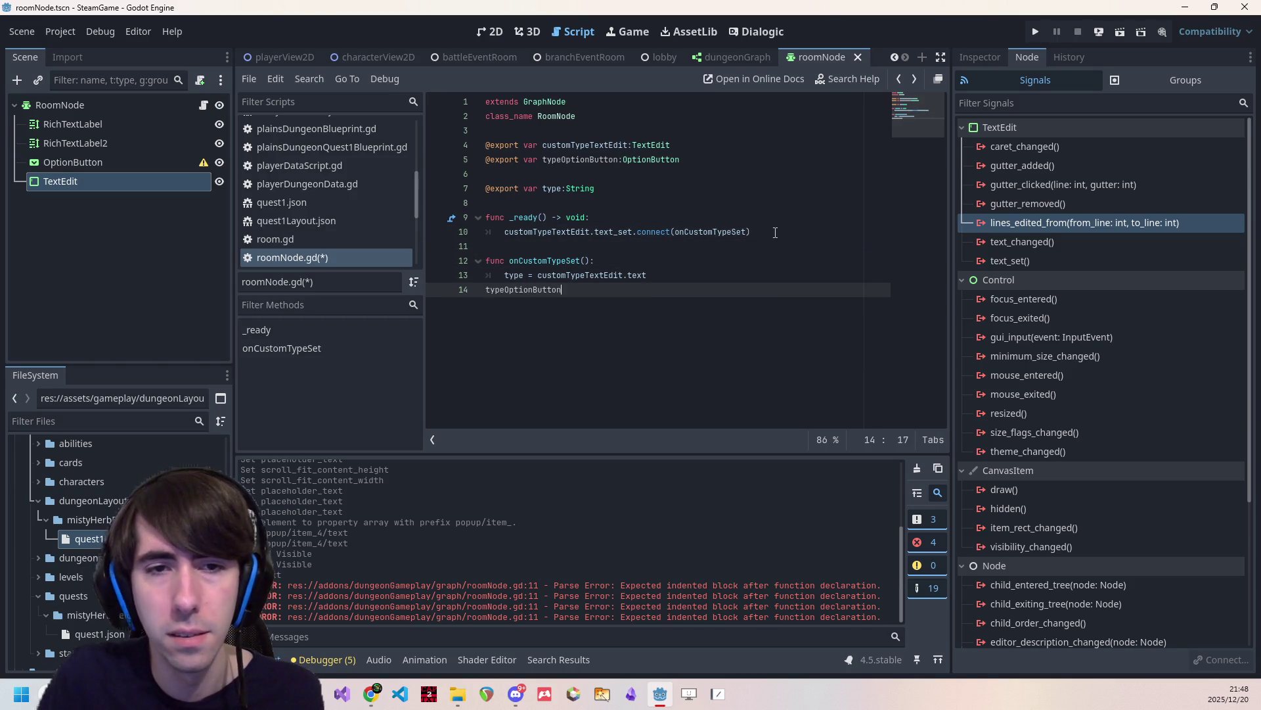
key(ctrl+v)
text(.se)
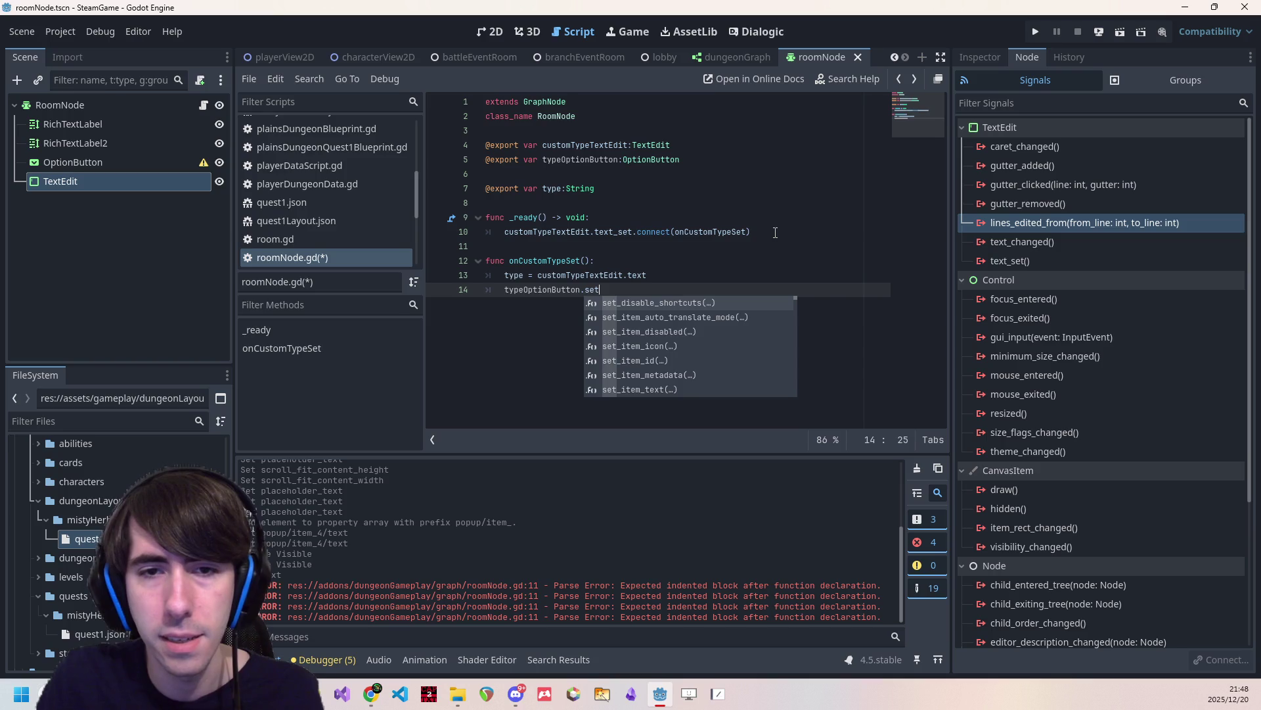
key(Return)
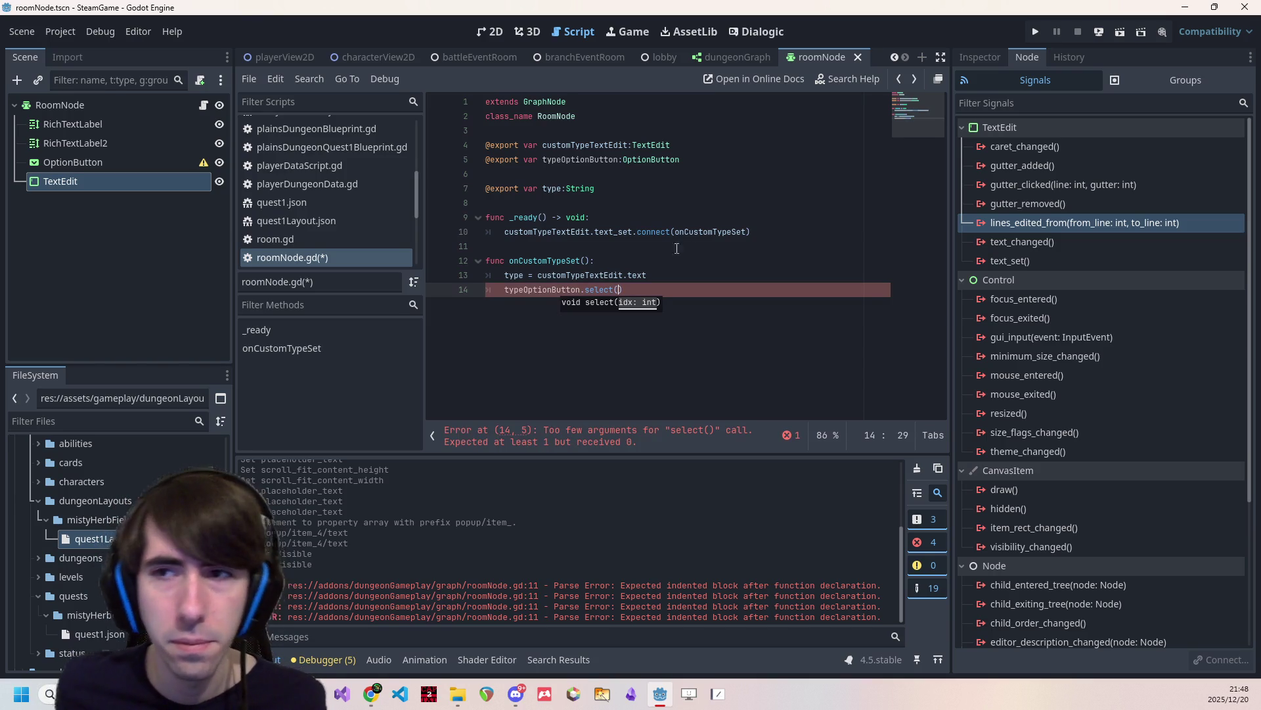
click(77, 219)
click(85, 187)
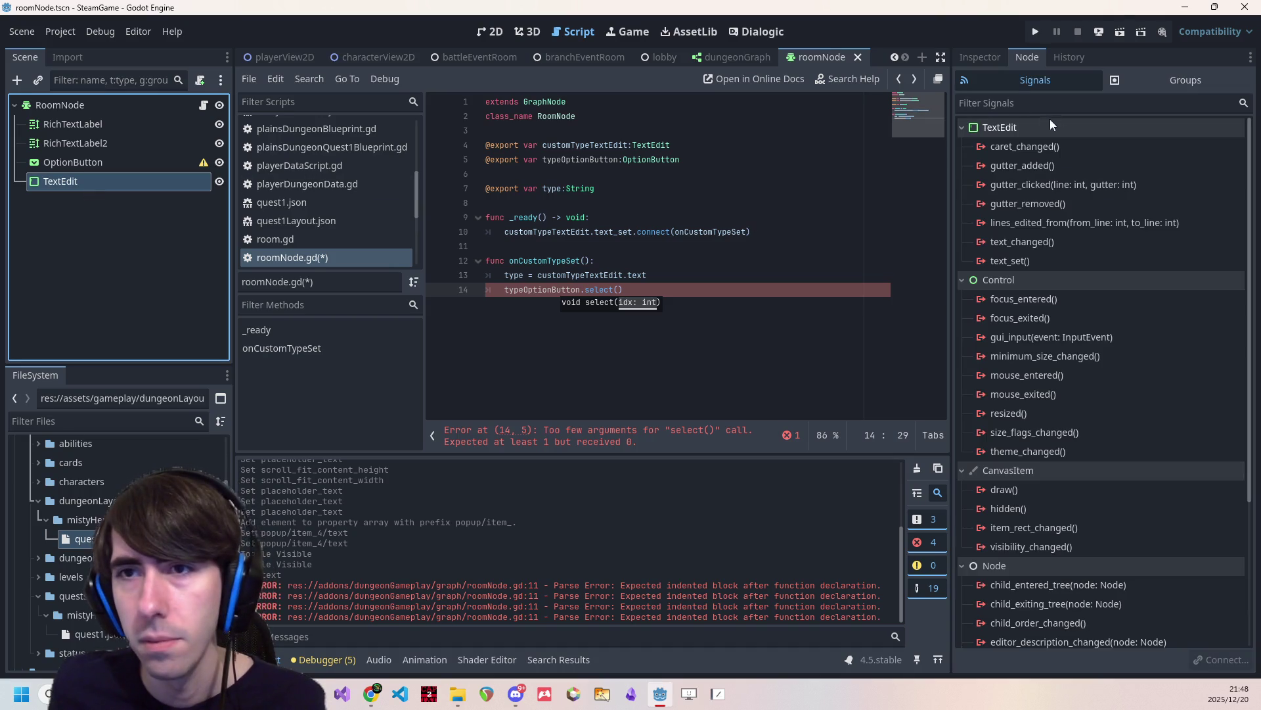
Review the OptionButton's Items (BattleRoom, EventRoom, BossRoom, Starting Room, Custom; IDs 1, 3, 2, 0, 4) and try dragging Custom.
click(989, 55)
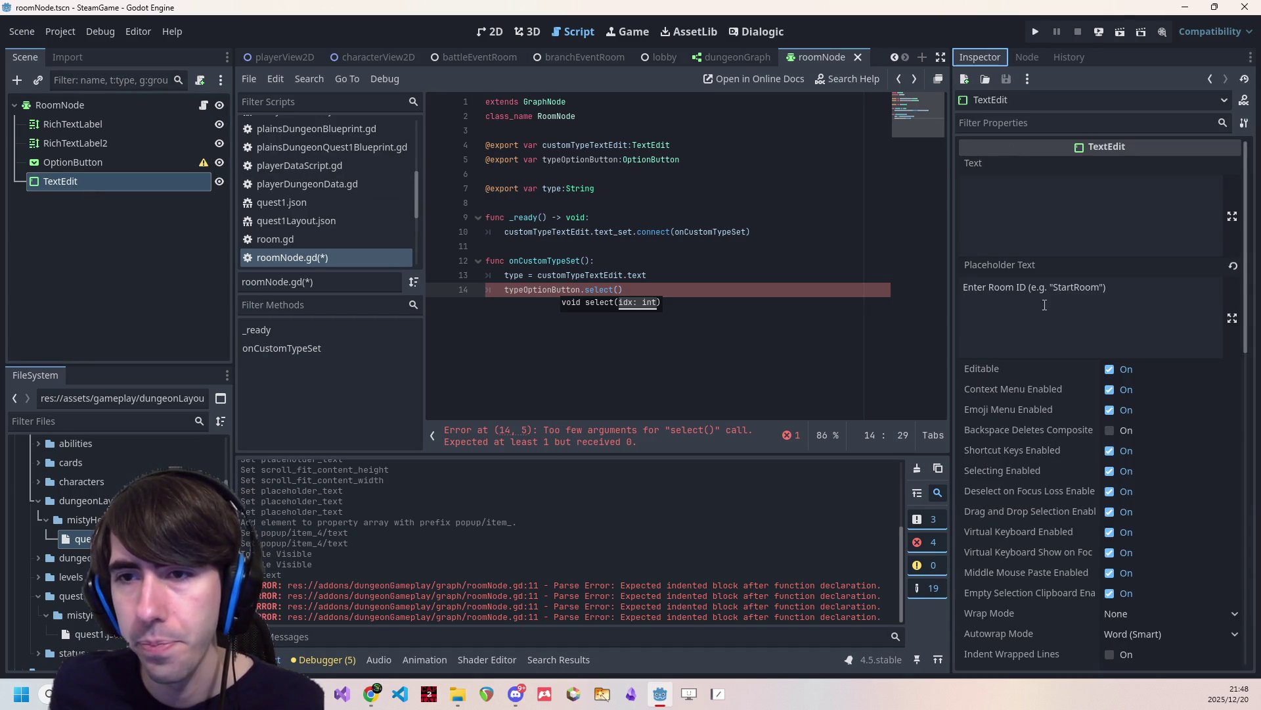
scroll(1044, 305, down, 3)
click(129, 161)
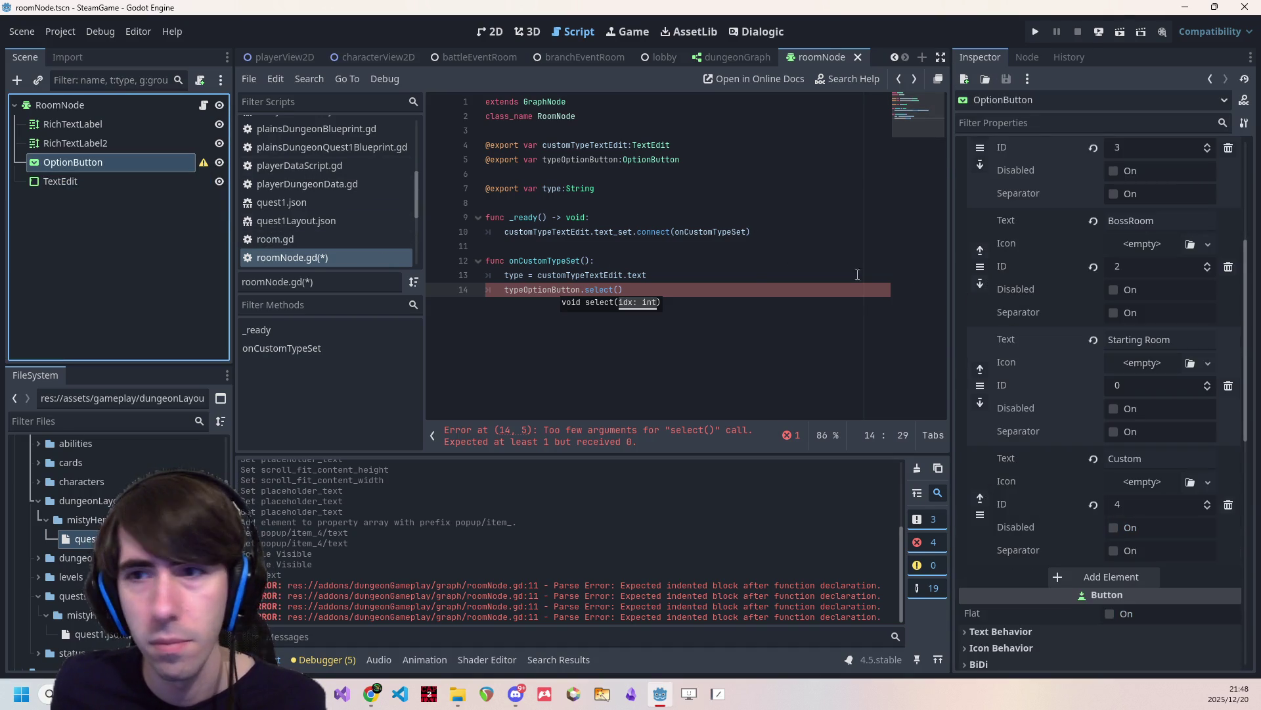
scroll(1040, 222, up, 5)
click(971, 280)
scroll(1082, 290, down, 1)
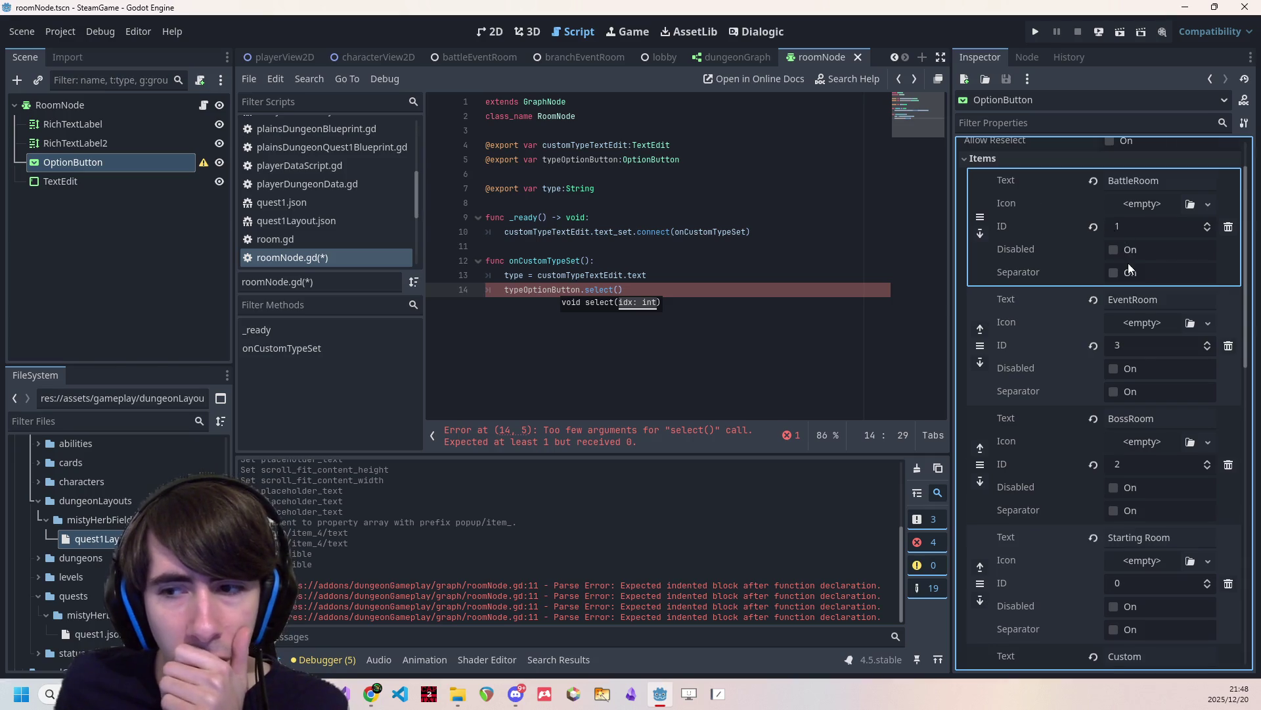
scroll(1127, 267, down, 1)
scroll(1157, 470, down, 1)
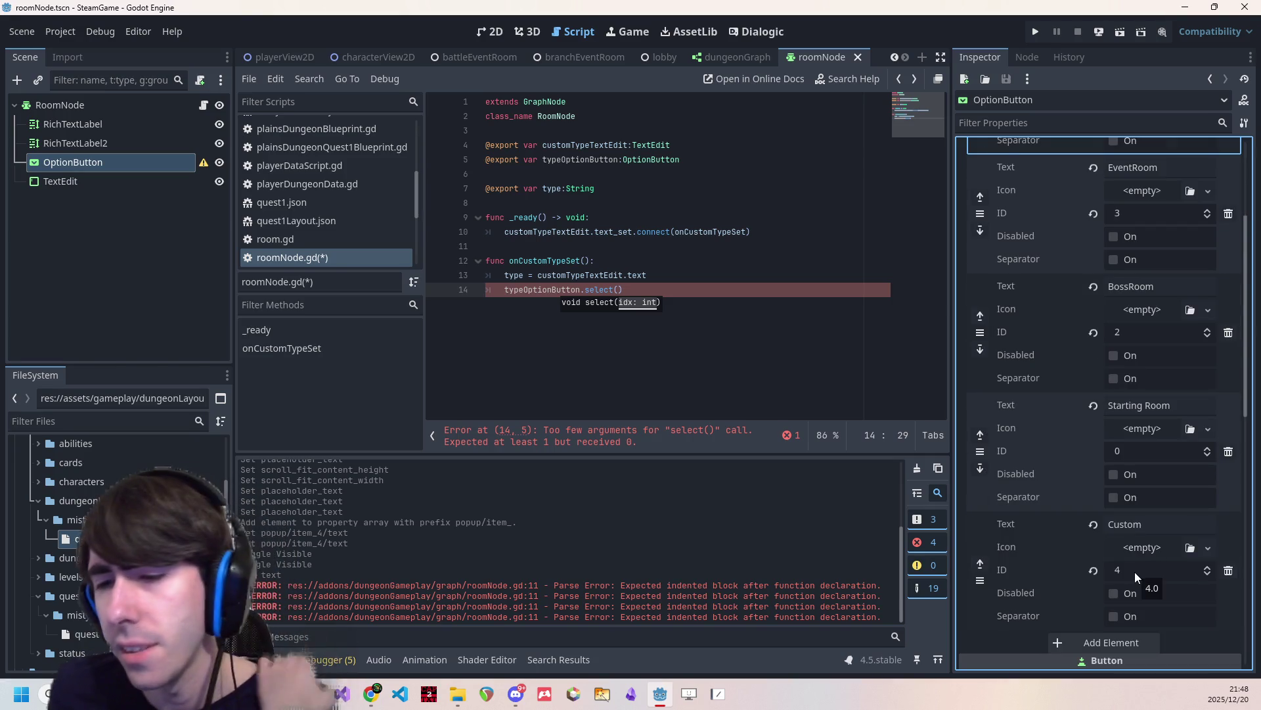
mouse_move(980, 580)
mouse_down()
mouse_move(990, 456)
mouse_move(975, 558)
mouse_up()
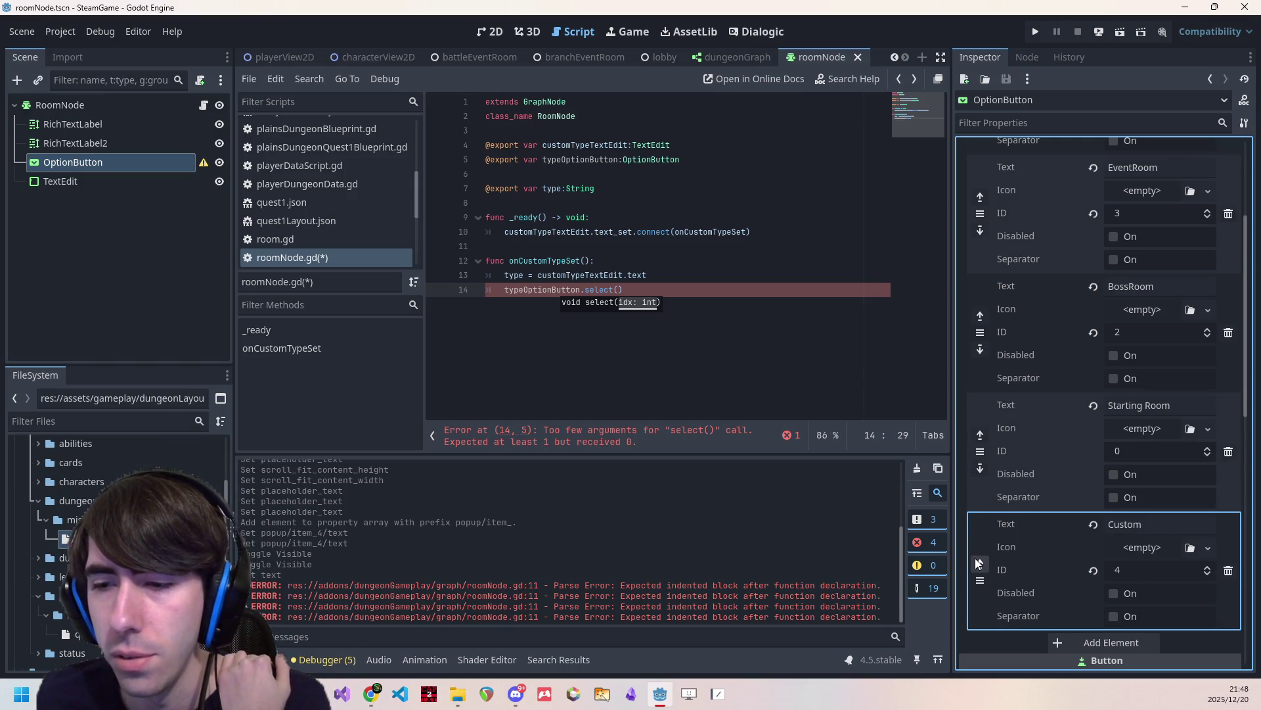
ctrl+click(603, 290)
scroll(578, 215, up, 4)
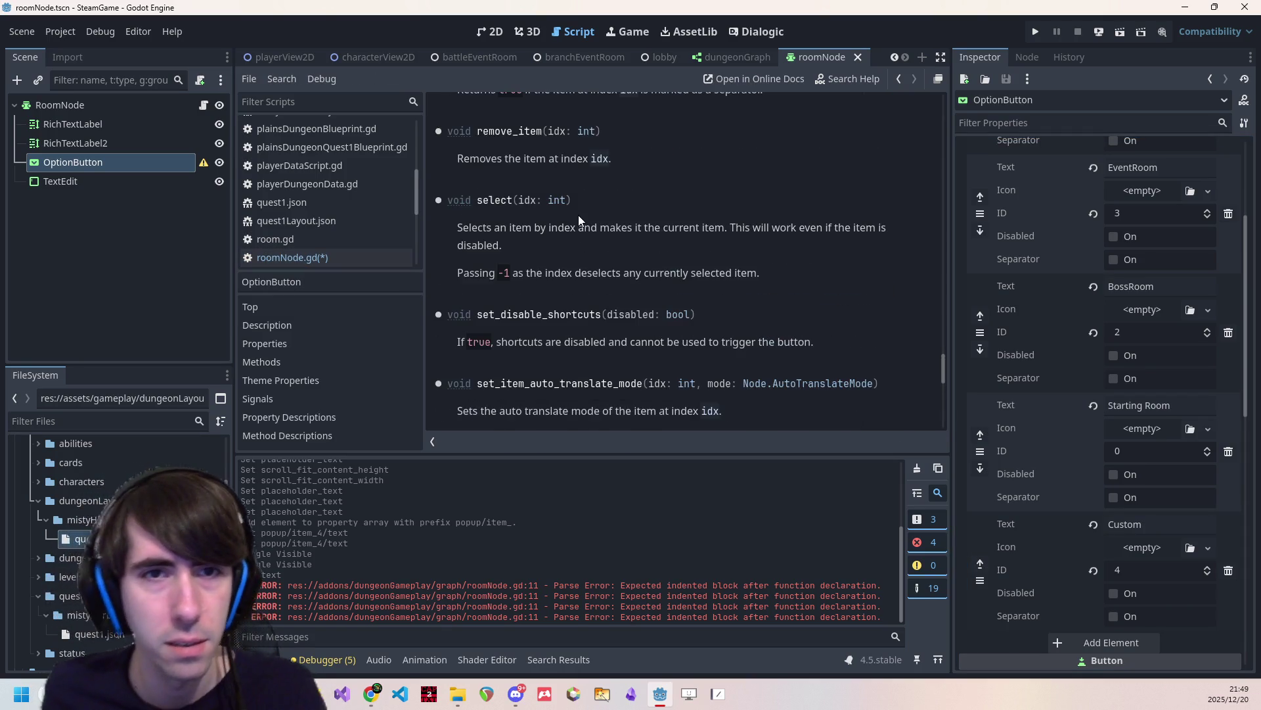
scroll(563, 247, up, 3)
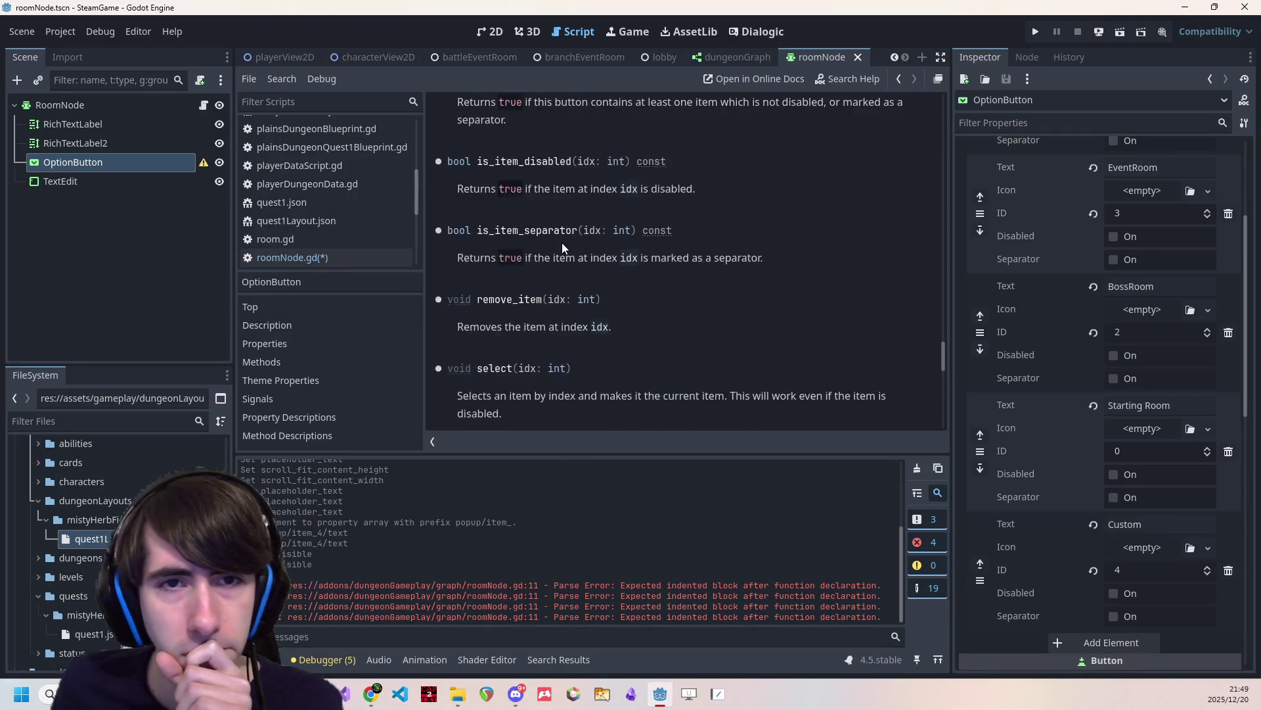
scroll(566, 249, down, 4)
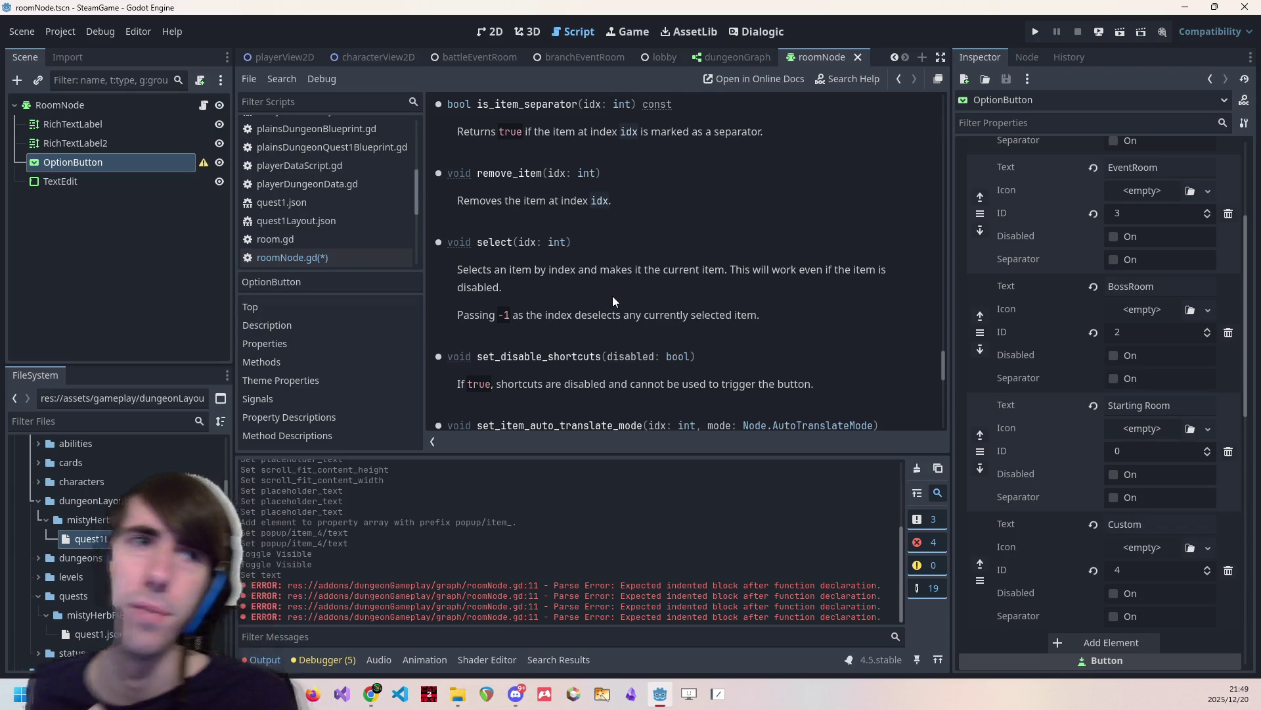
key(alt+Left)
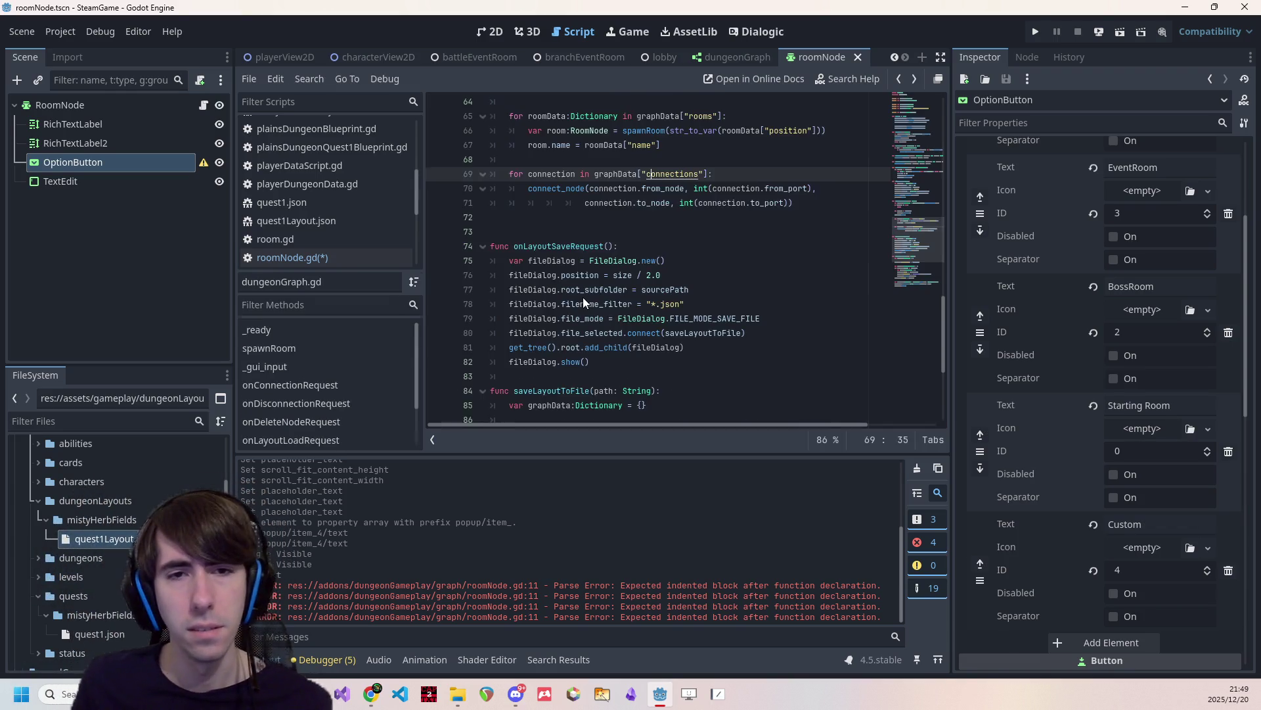
key(alt+Left)
key(alt+Left)
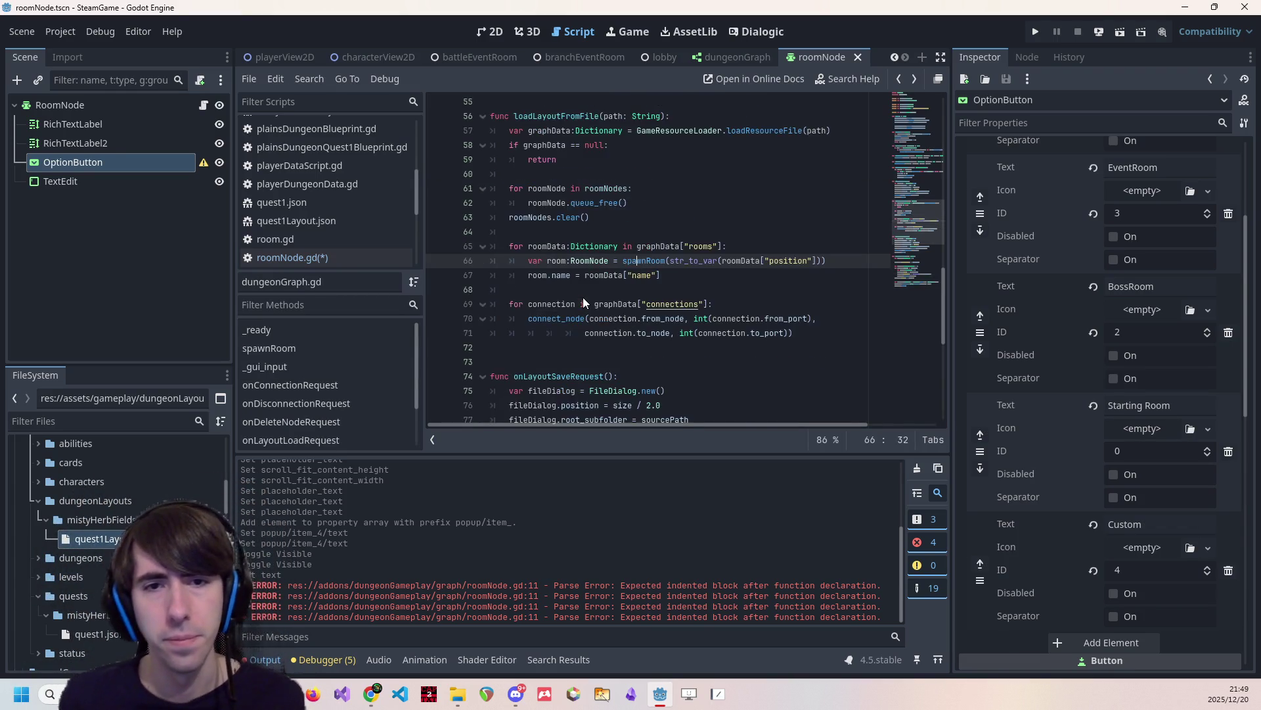
key(alt+Right)
key(alt+Left)
key(alt+Right)
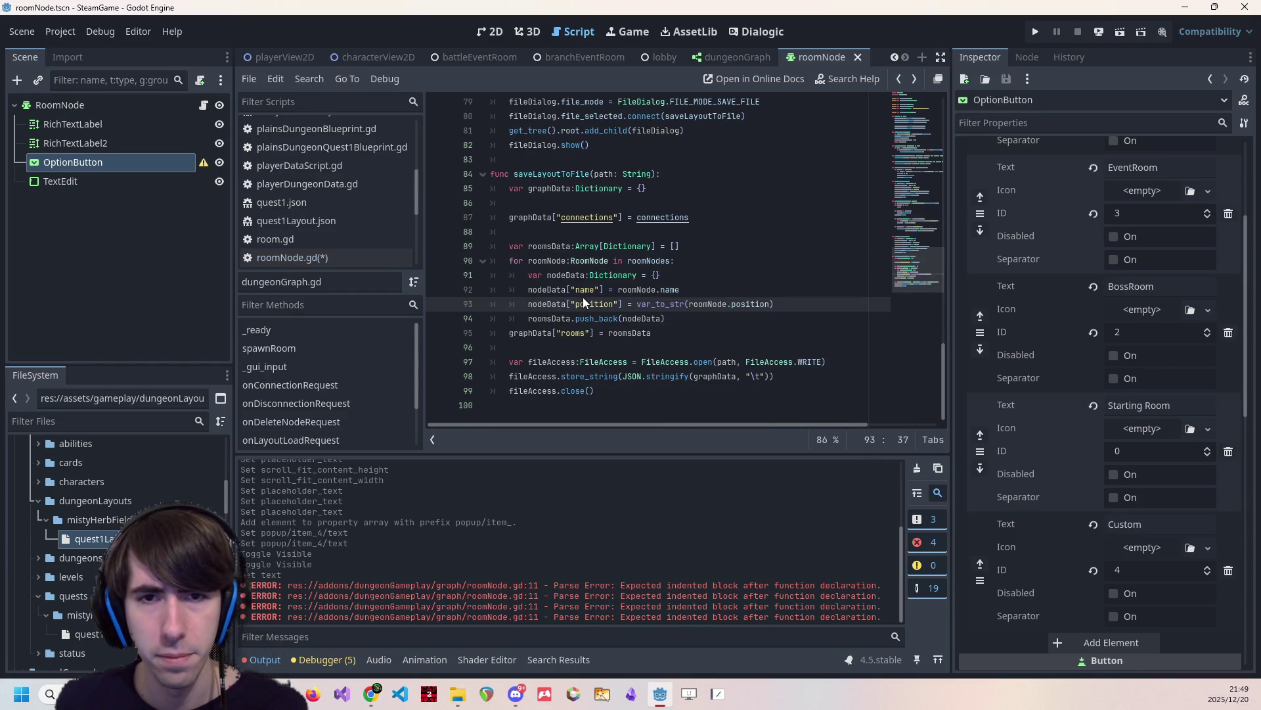
click(205, 105)
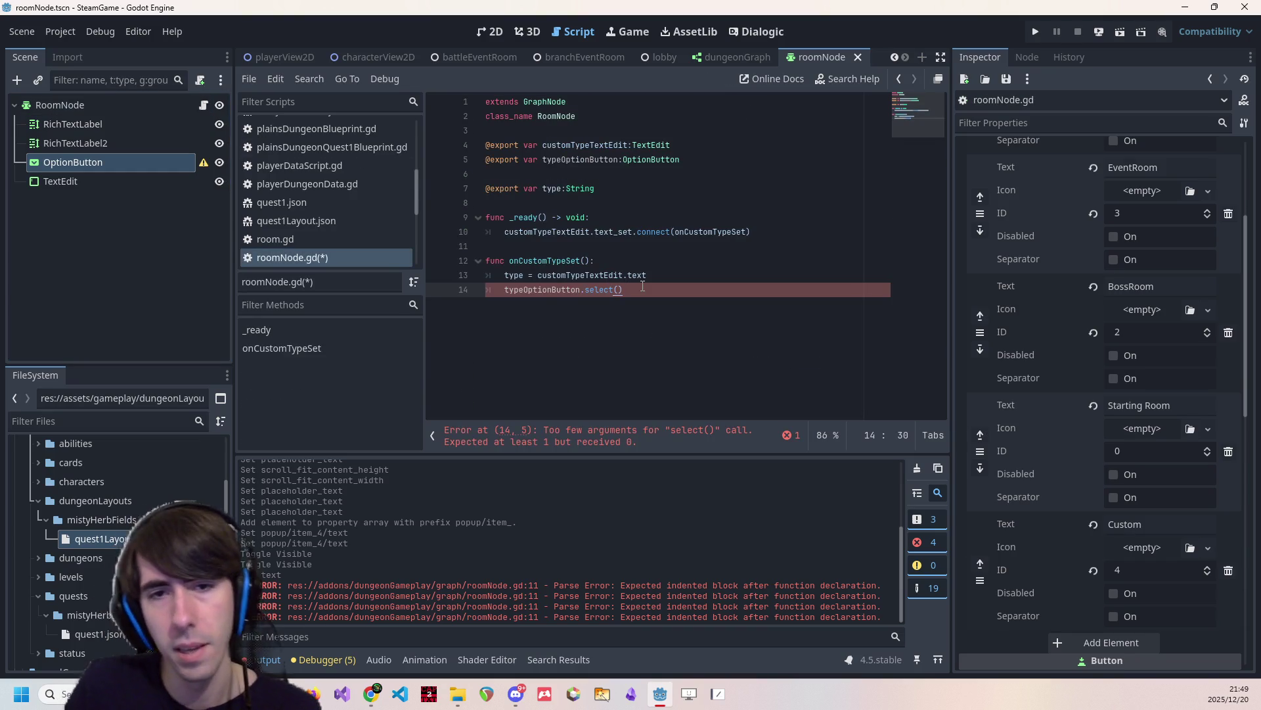
Pass -1 to typeOptionButton.select(), save, and add an empty line below the handler.
text(-1)
key(ctrl+s)
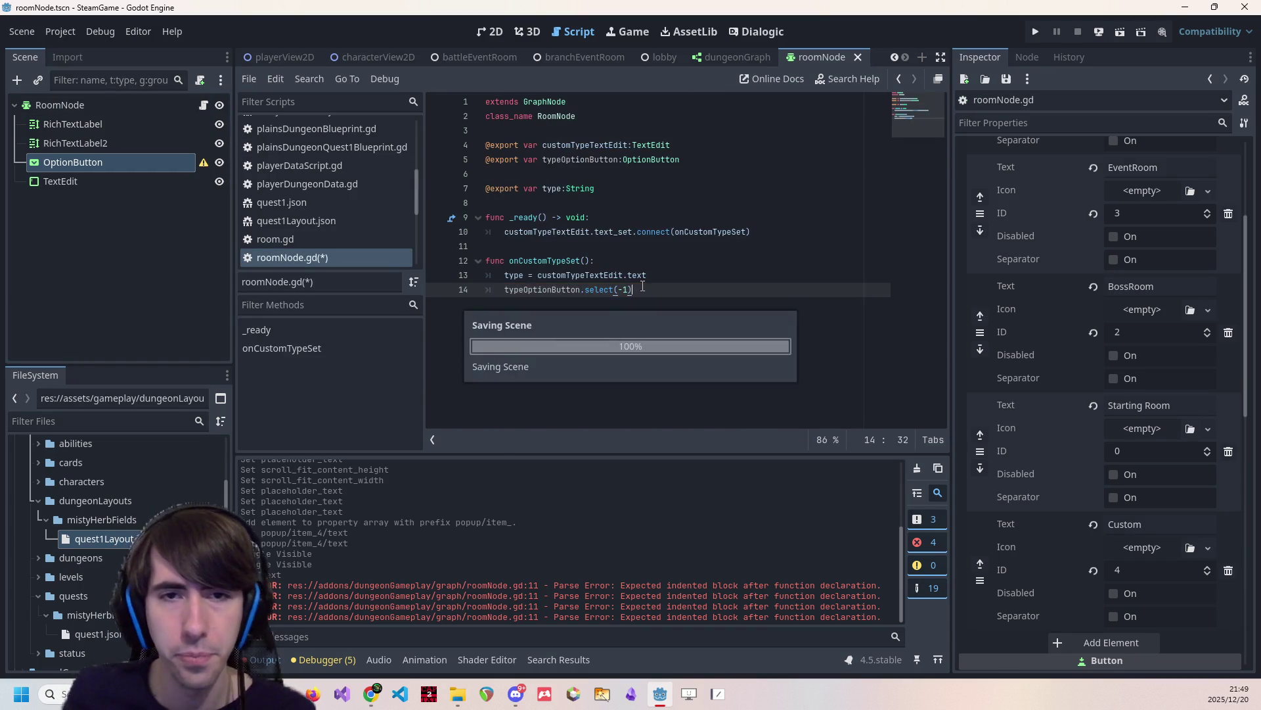
click(637, 334)
key(Return)
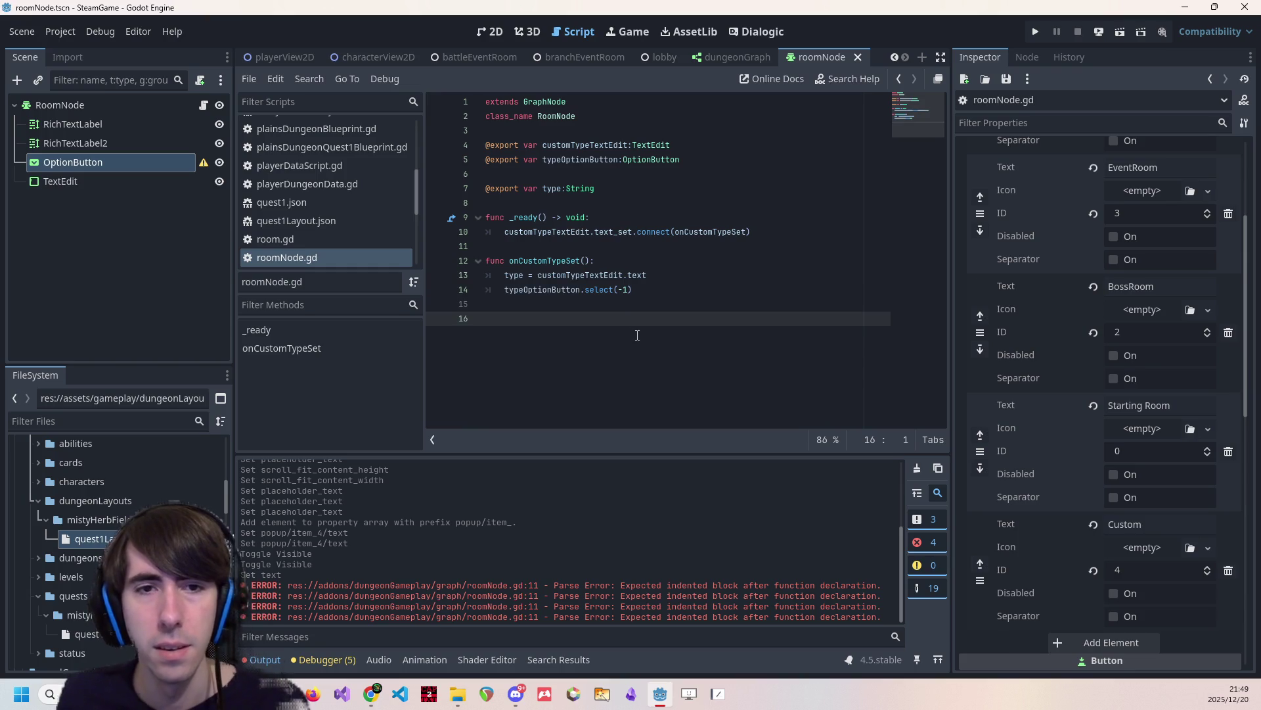
Copy onCustomTypeSet below itself as a new function named onTypeSelected.
click(609, 188)
click(631, 202)
click(617, 344)
mouse_move(659, 301)
mouse_down()
mouse_move(486, 276)
mouse_move(486, 260)
mouse_up()
key(ctrl+c)
click(524, 332)
key(ctrl+v)
click(565, 319)
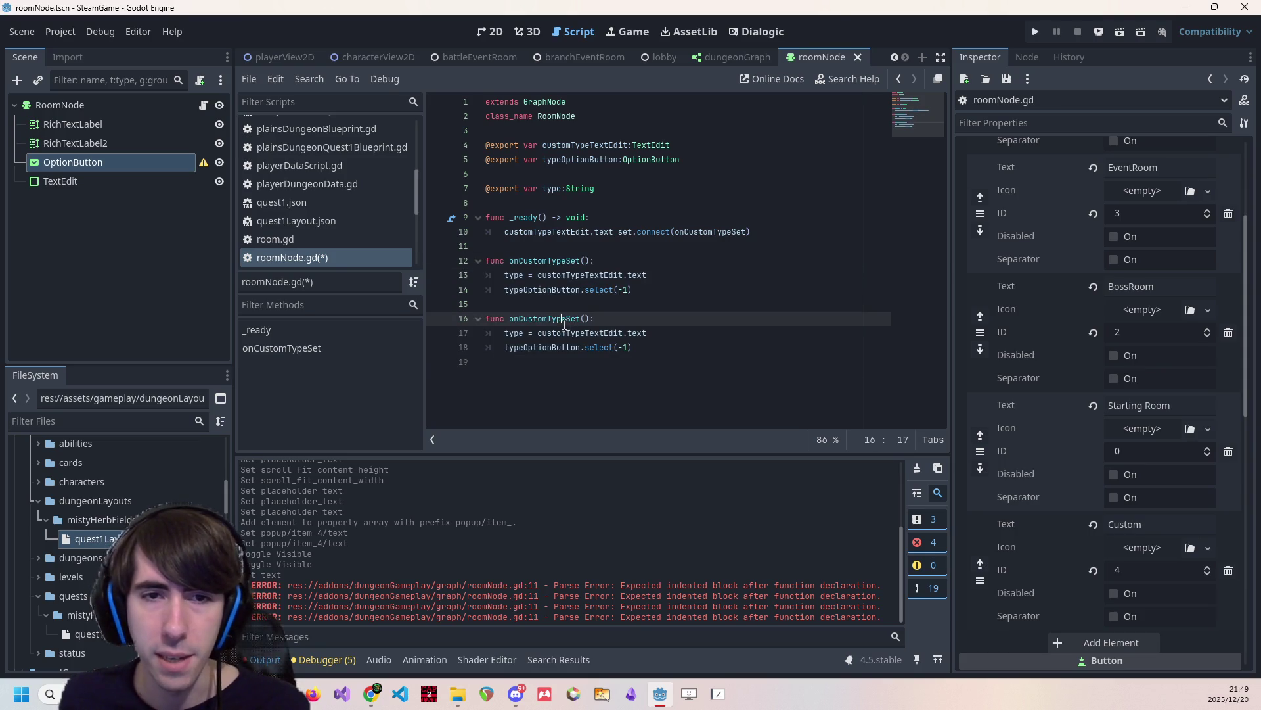
double_click(565, 319)
text(onTypeSelected)
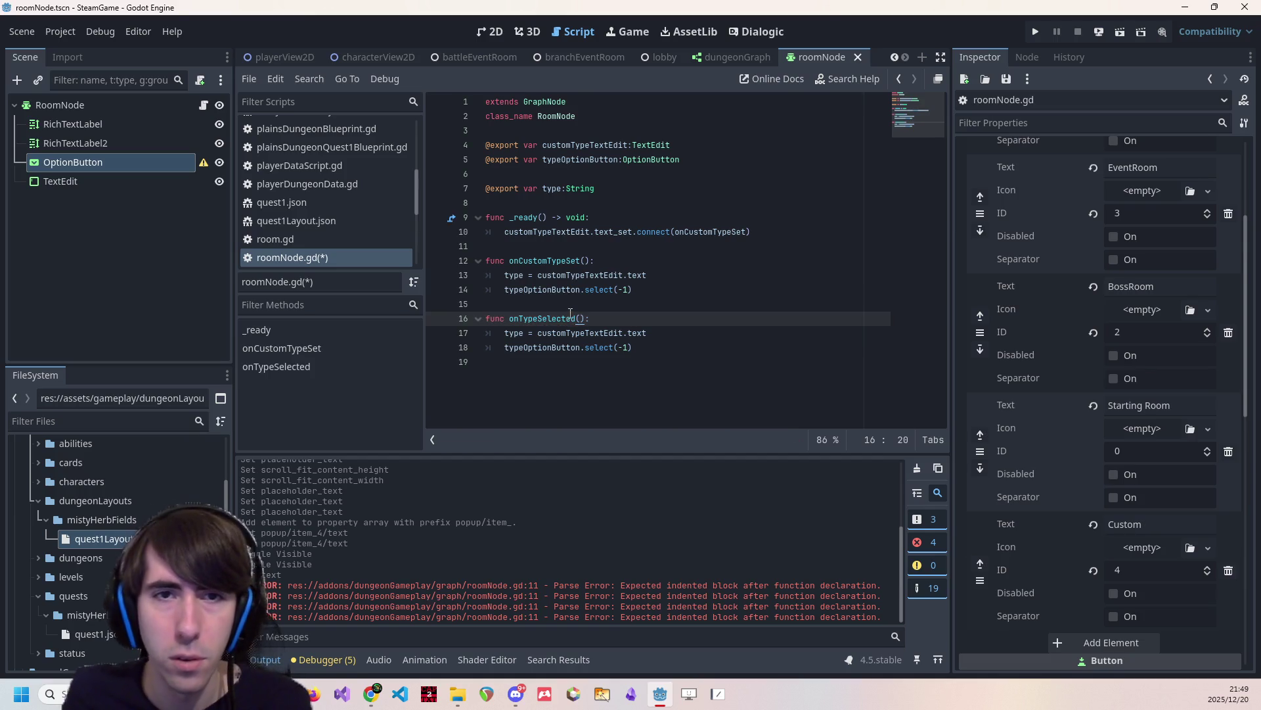
Start a second _ready line with typeOptionButton.selected and look up that property's documentation.
double_click(581, 161)
key(ctrl+c)
click(790, 231)
key(Return)
key(ctrl+v)
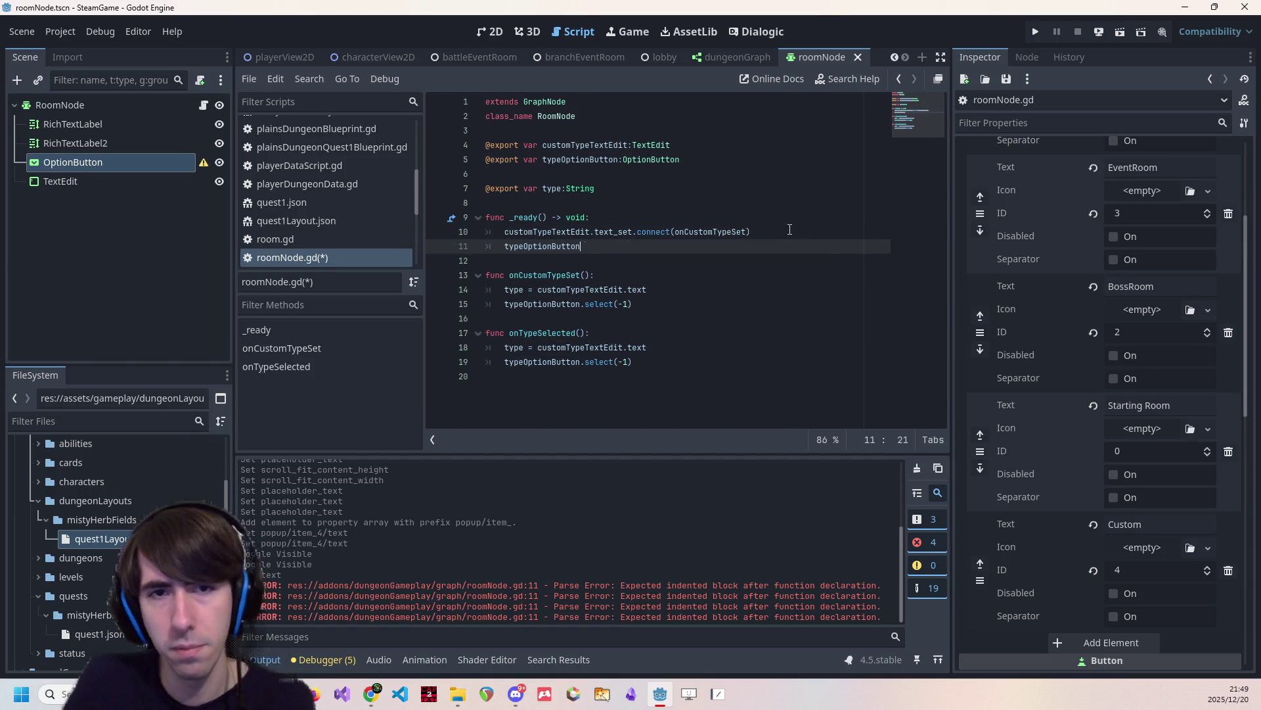
text(.s)
key(Down)
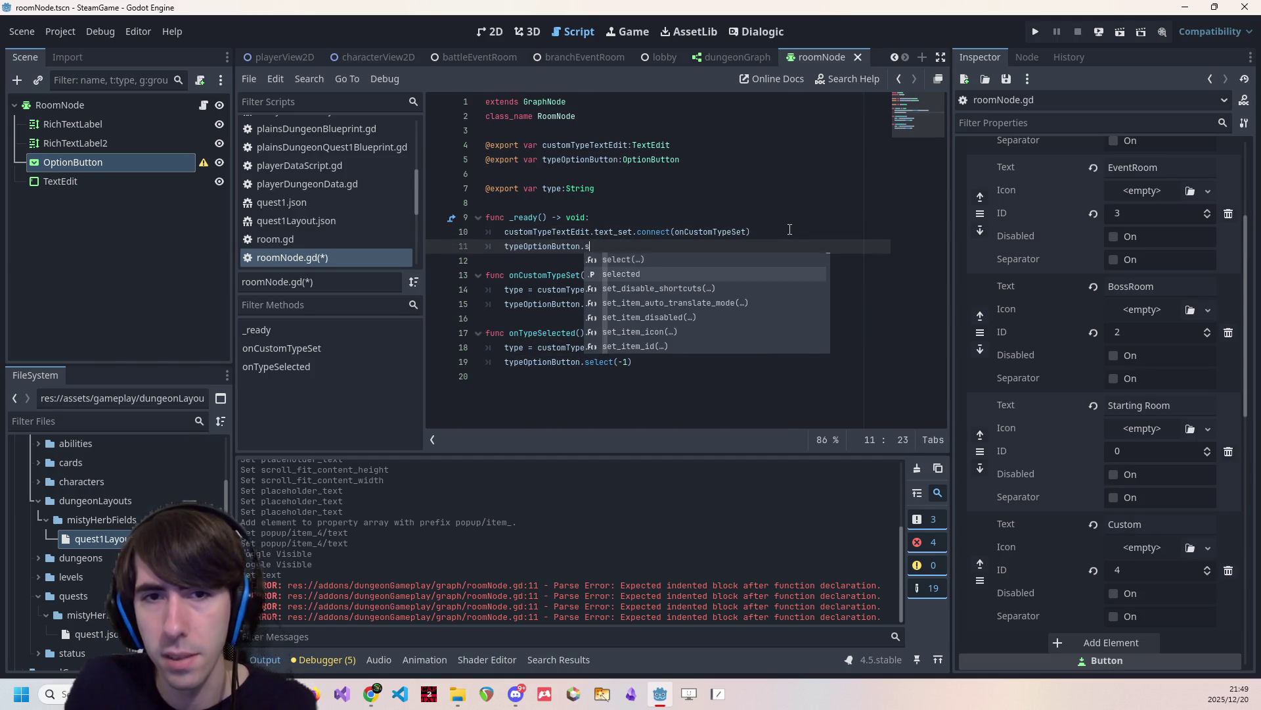
key(Return)
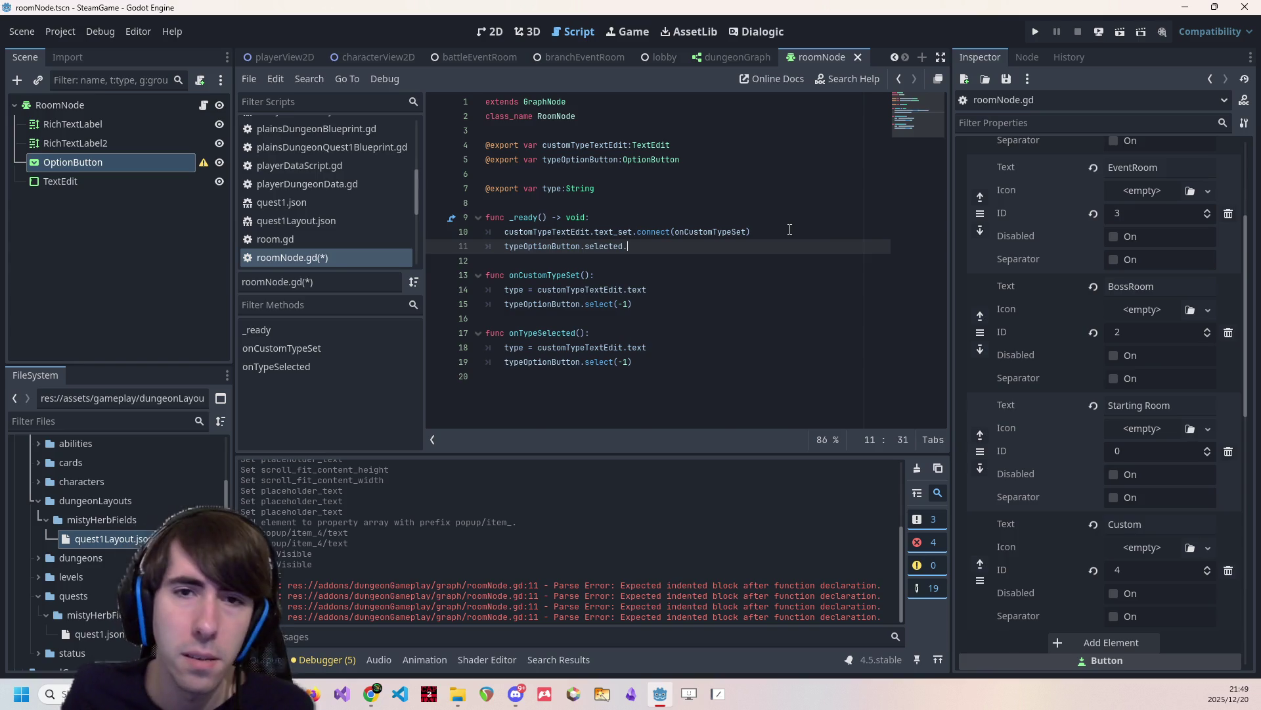
ctrl+click(604, 245)
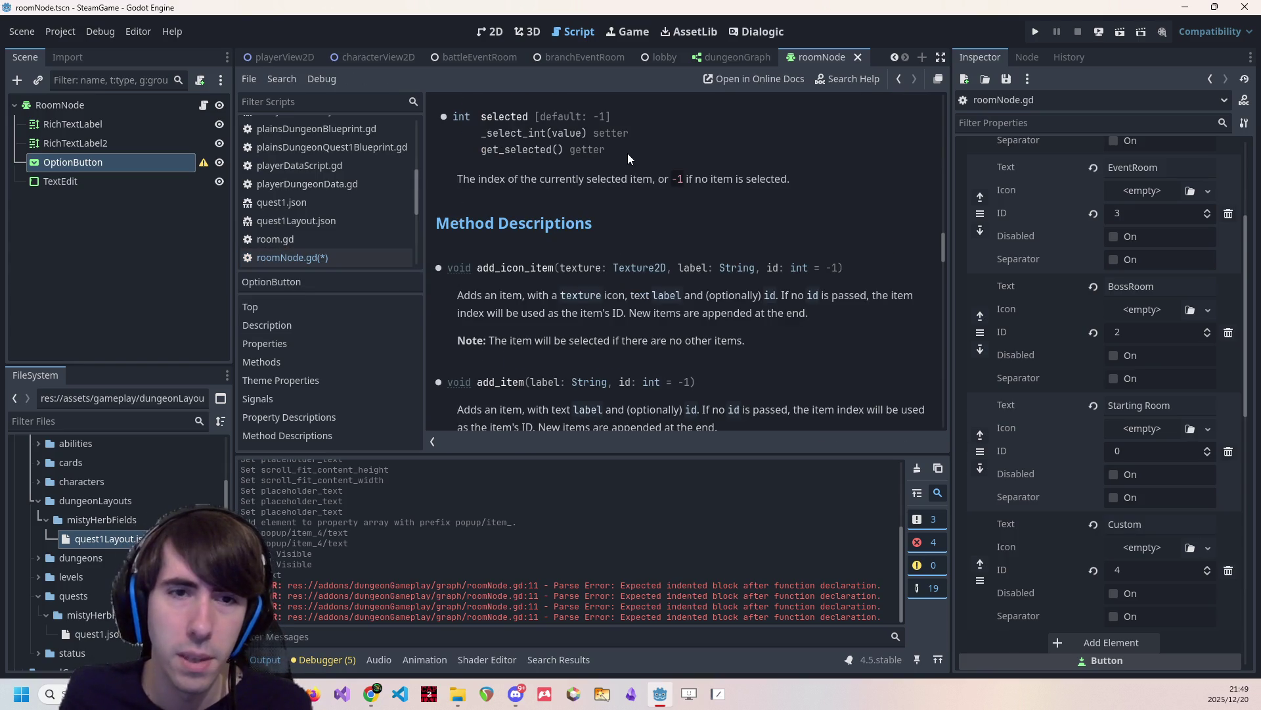
Scroll the OptionButton reference to its Signals and highlight item_selected before returning to the script.
scroll(630, 178, up, 5)
scroll(641, 223, down, 9)
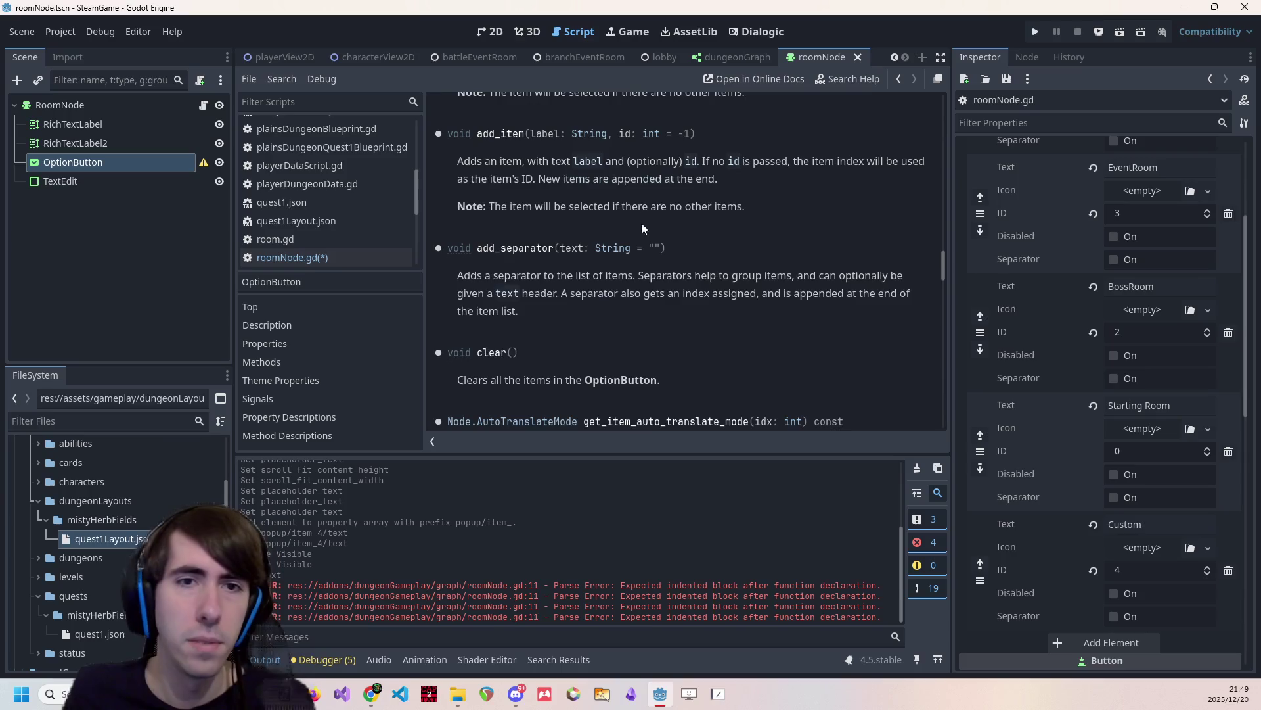
scroll(641, 222, down, 3)
scroll(643, 209, up, 2)
scroll(661, 211, down, 6)
scroll(660, 226, down, 10)
mouse_move(943, 403)
mouse_down()
mouse_move(929, 98)
mouse_move(915, 179)
mouse_up()
scroll(679, 243, down, 3)
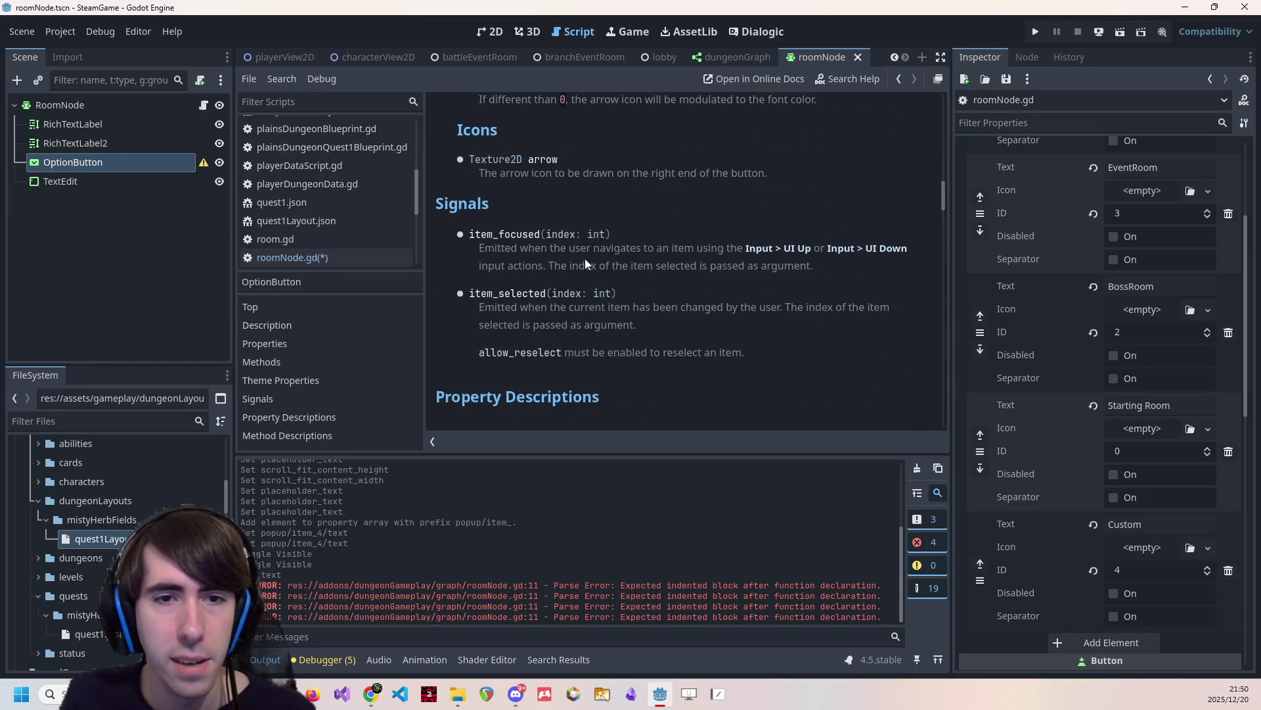
double_click(501, 293)
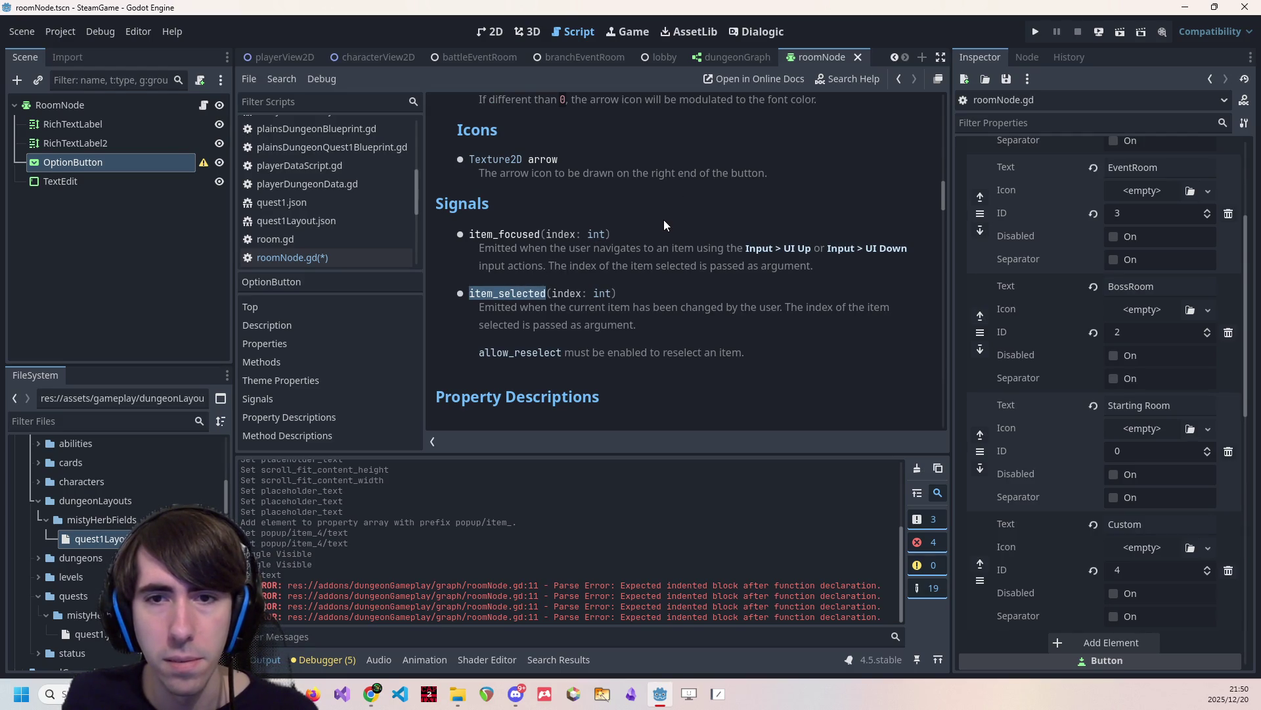
key(alt+Left)
Rewrite line 11 as typeOptionButton.item_selected.connect(onTypeSelected) and save.
key(End)
key(BackSpace)
key(BackSpace)
key(BackSpace)
text(/.)
key(BackSpace)
key(BackSpace)
text(.item_selected.con)
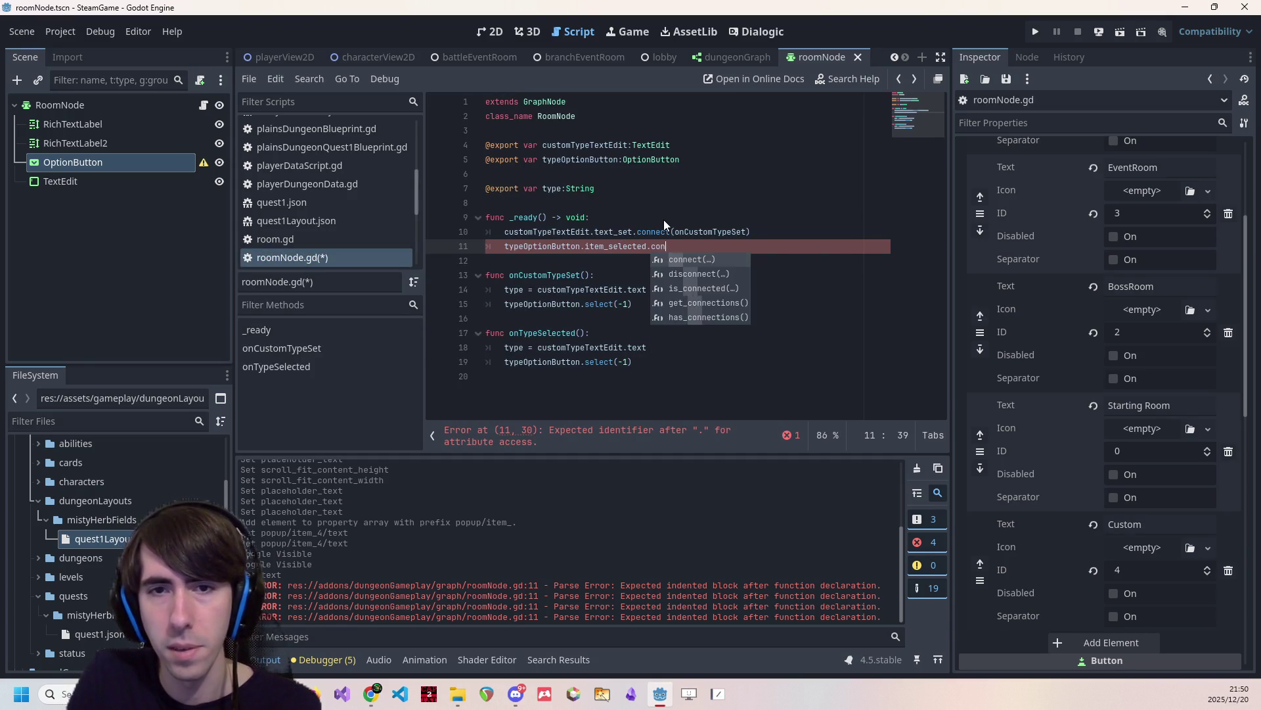
key(Return)
text(onType)
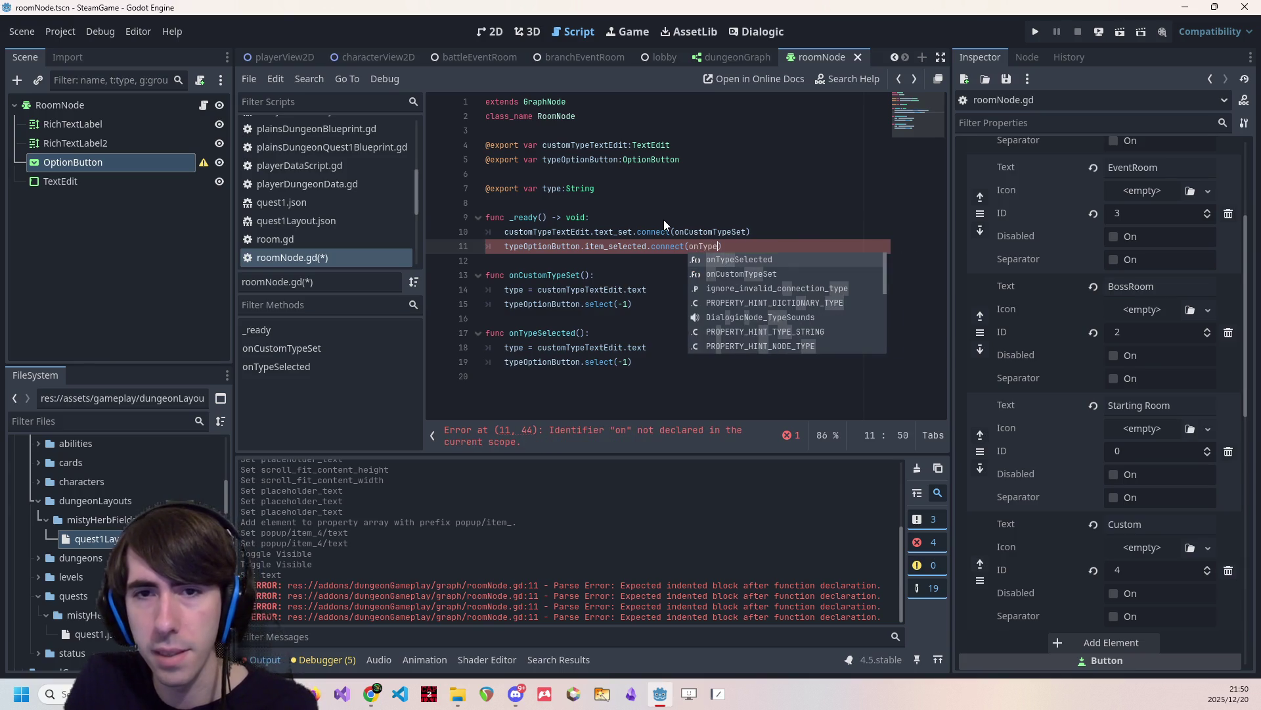
key(Return)
key(ctrl+s)
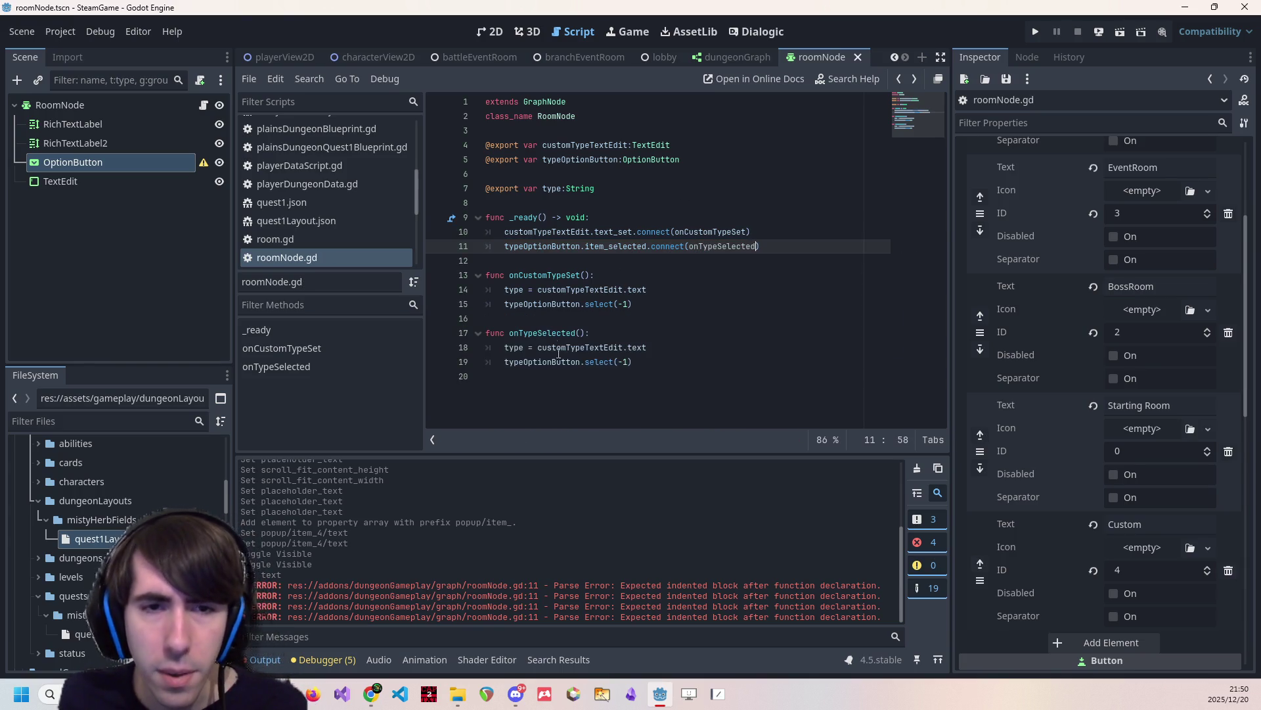
Review the handlers and select the customTypeTextEdit.text reference on line 18.
click(683, 296)
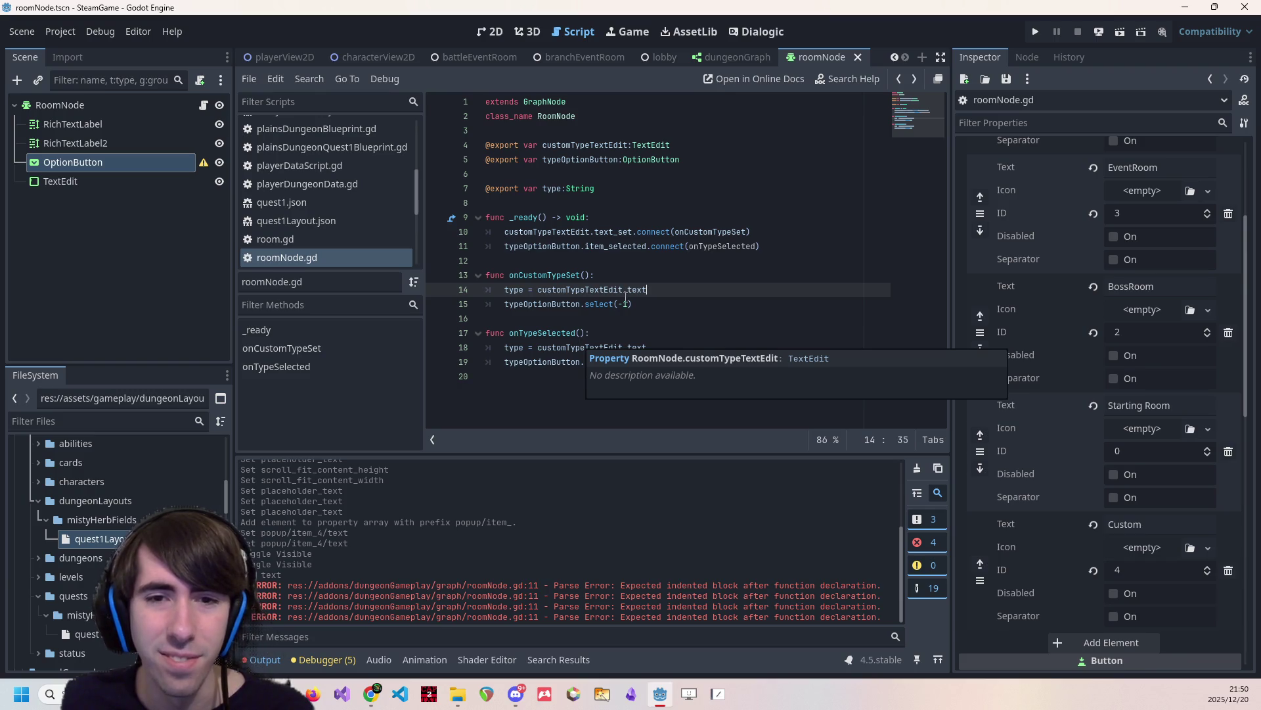
click(599, 347)
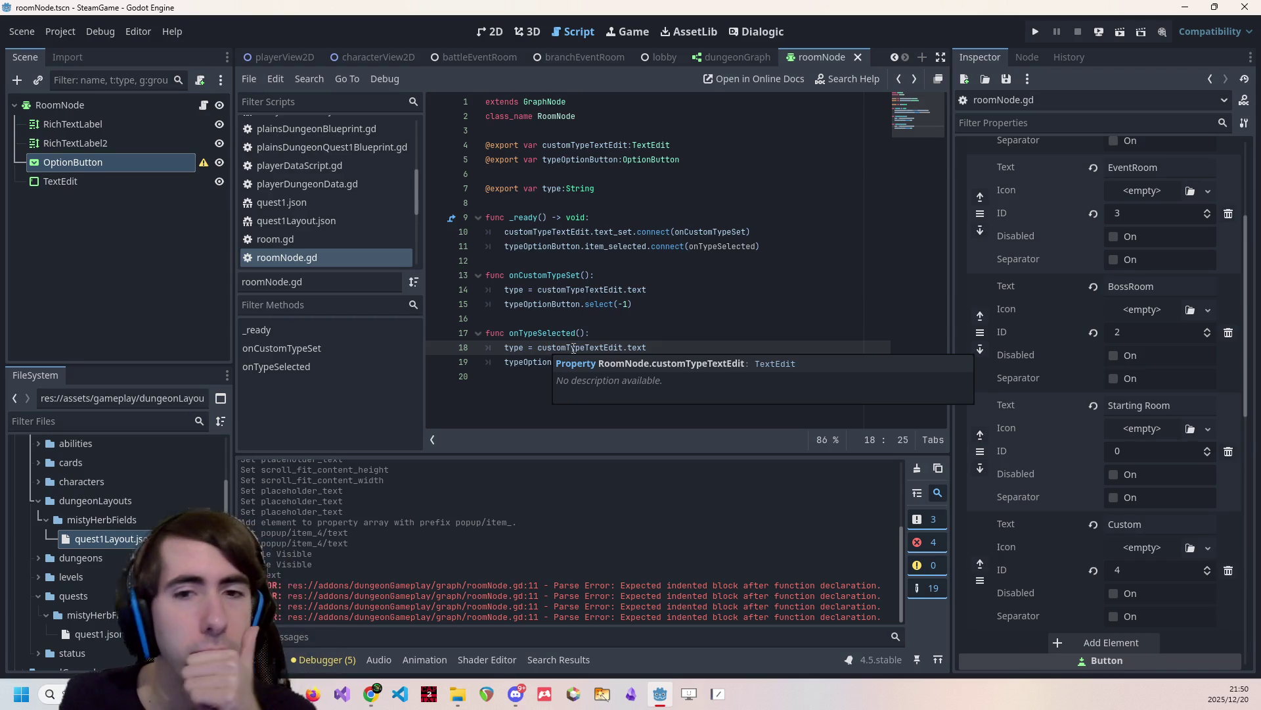
double_click(574, 348)
click(669, 348)
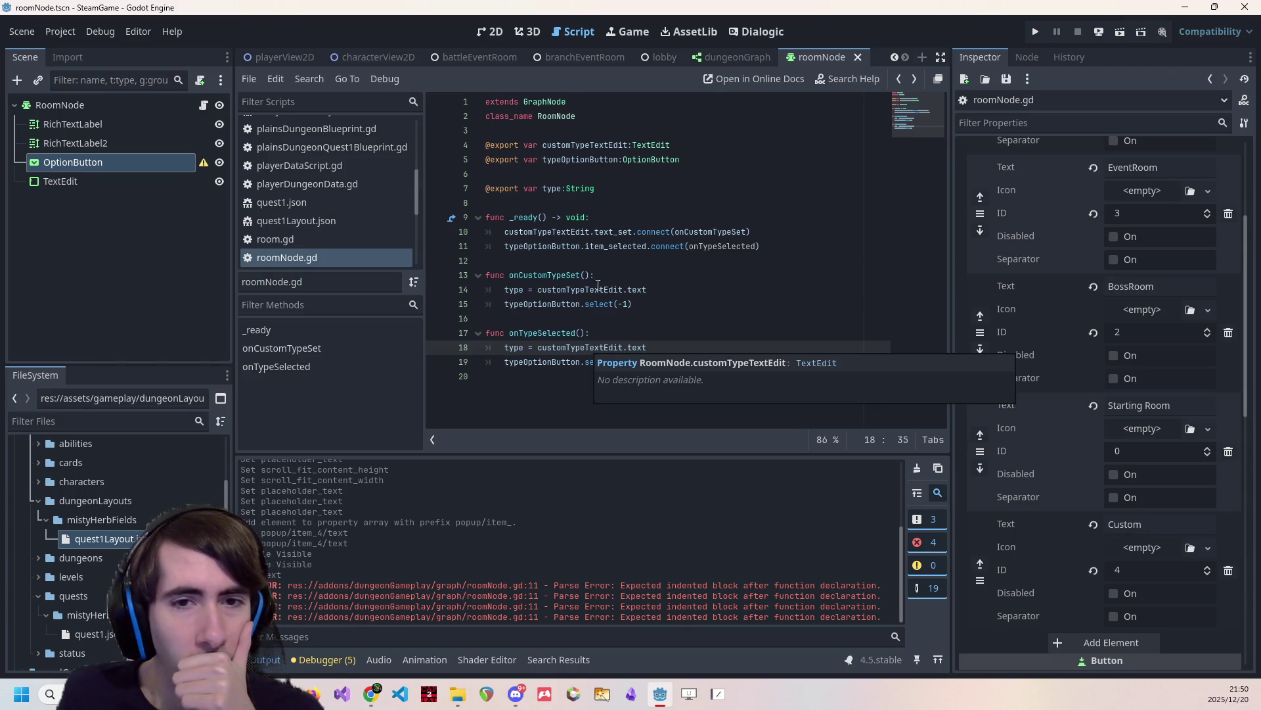
double_click(726, 247)
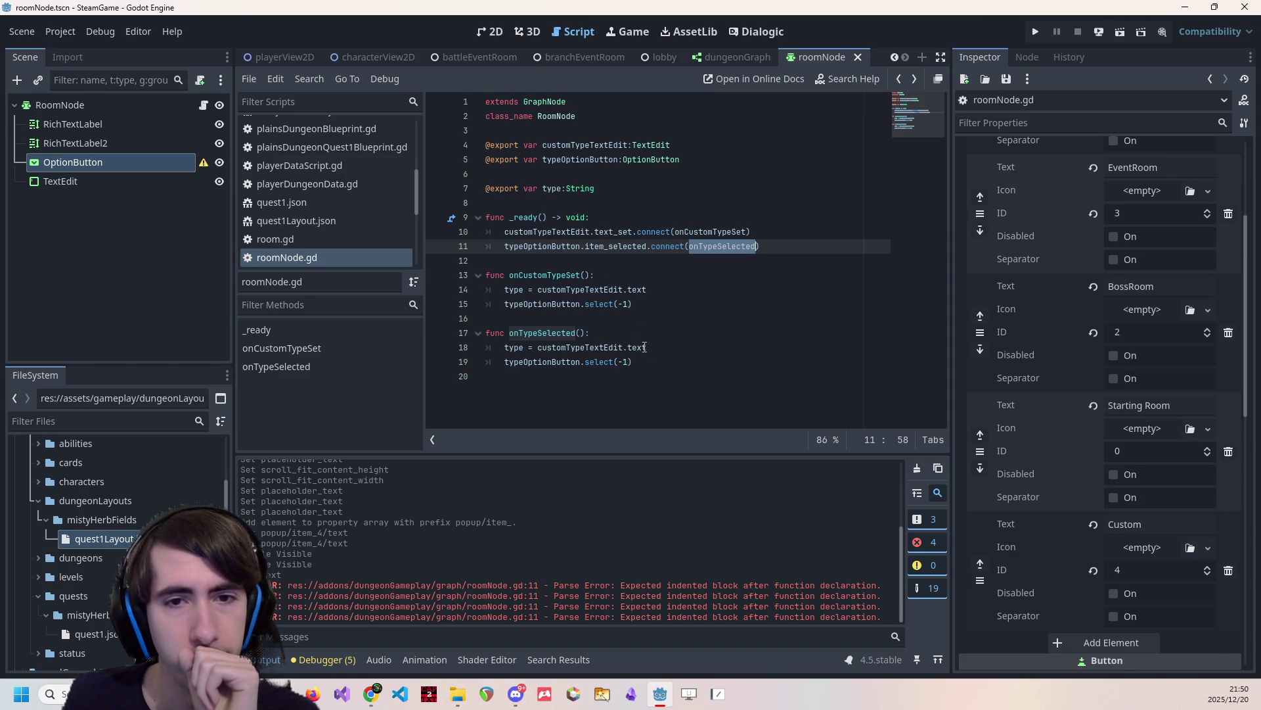
double_click(553, 244)
key(ctrl+c)
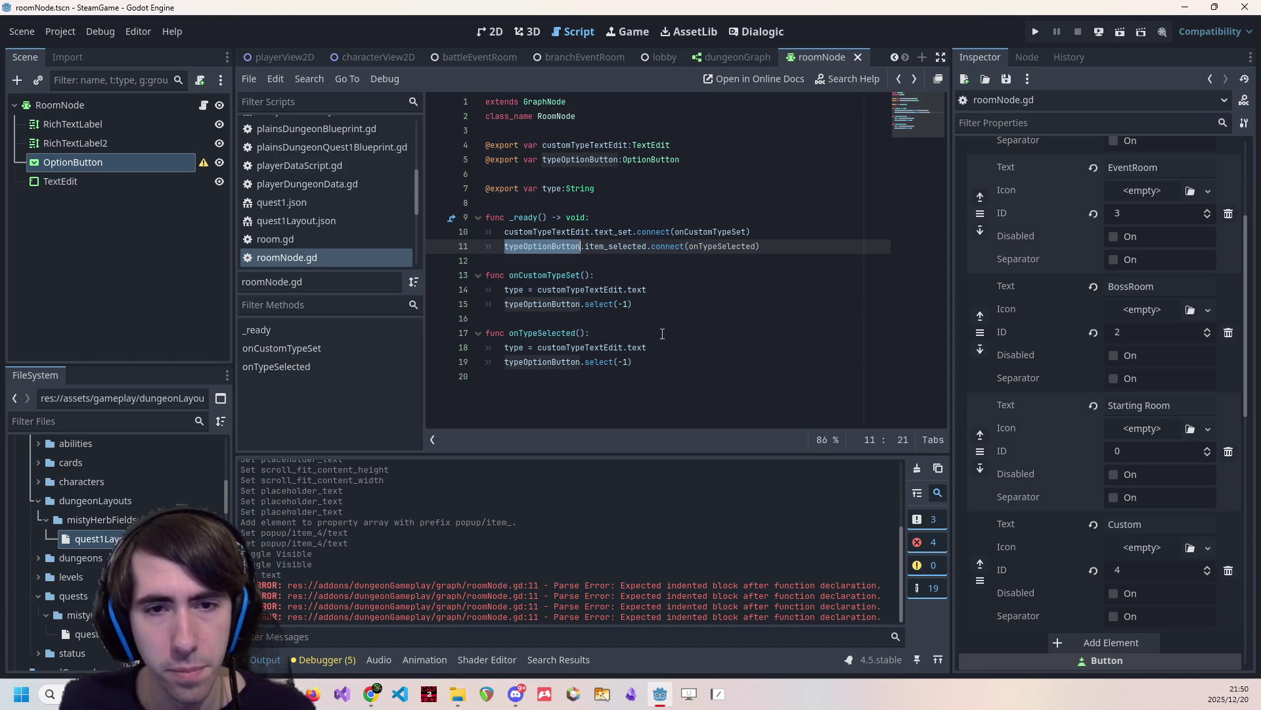
drag(682, 349, 543, 348)
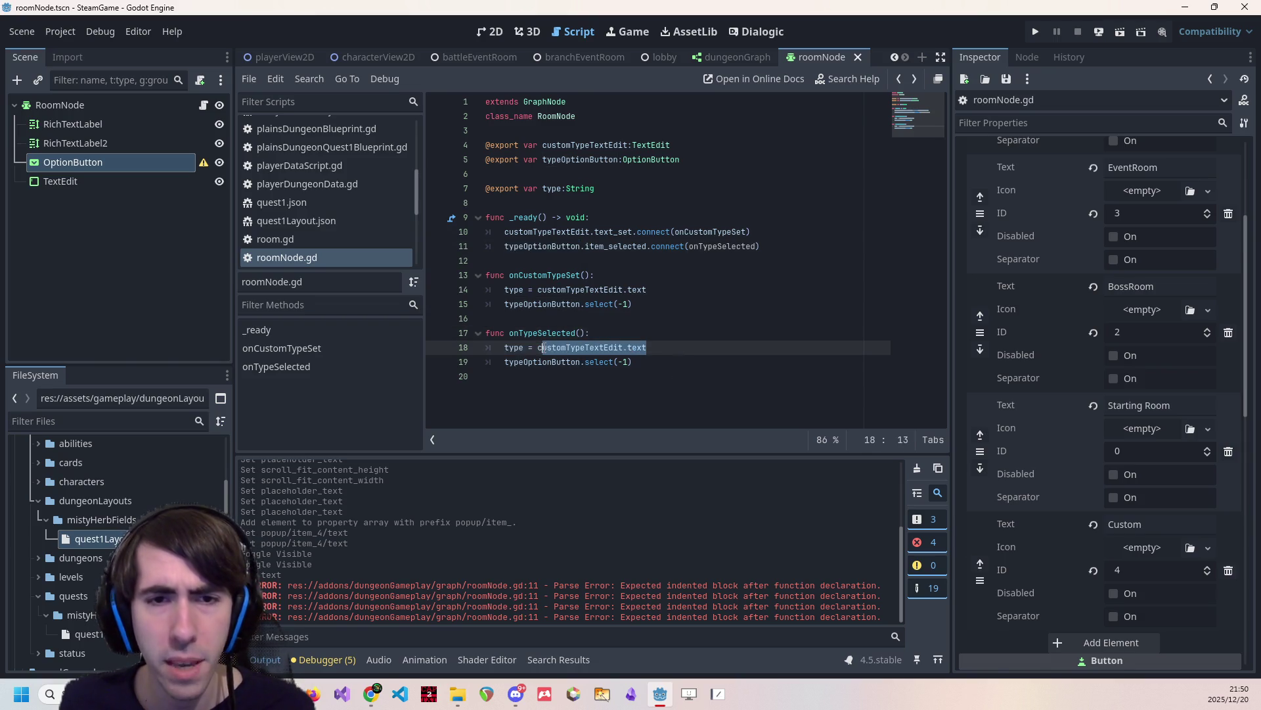
In onTypeSelected, set type from typeOptionButton.text.
key(ctrl+v)
text(.tex)
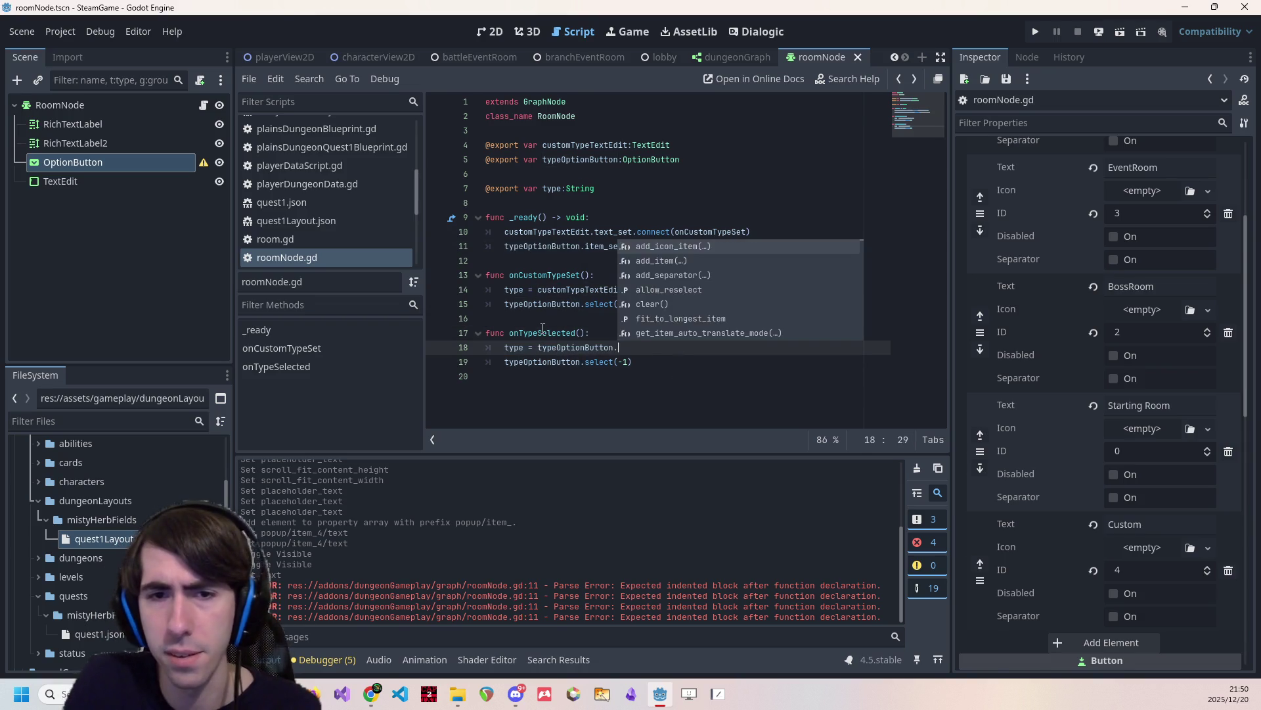
text(t)
key(Escape)
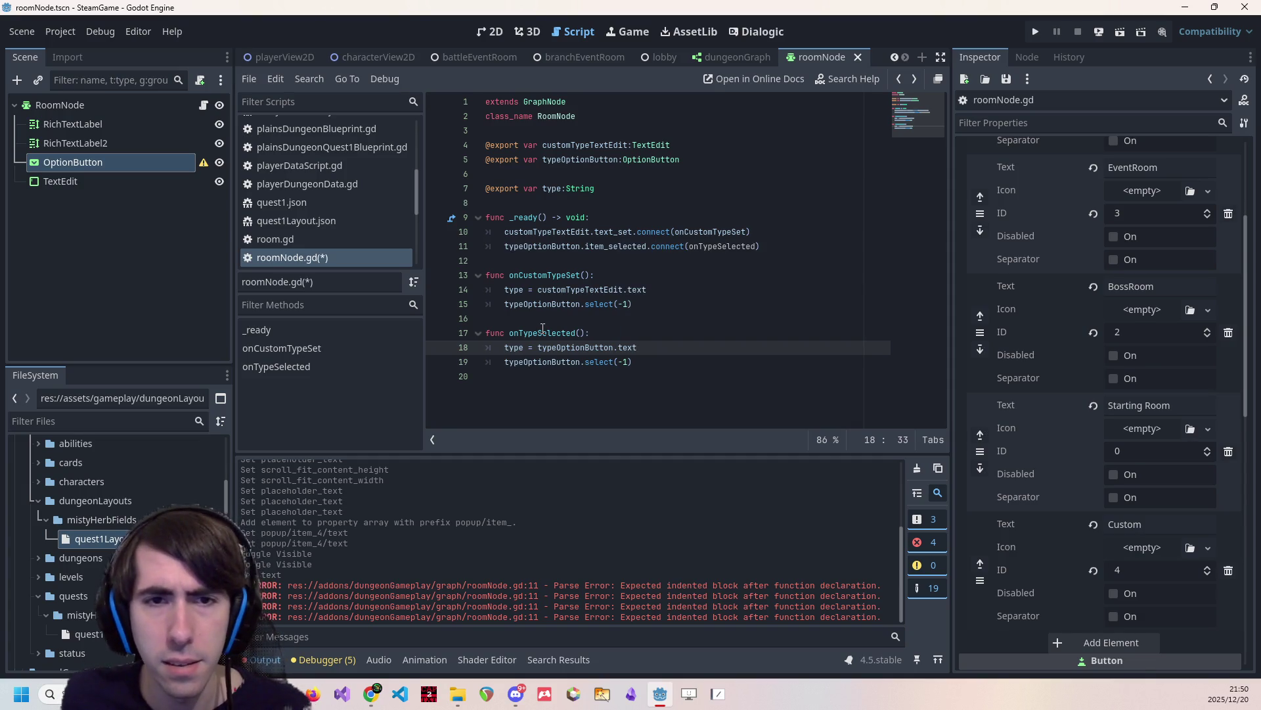
click(559, 303)
click(545, 232)
Add a new line after line 18 assigning customTypeTextEdit.text = type.
click(653, 347)
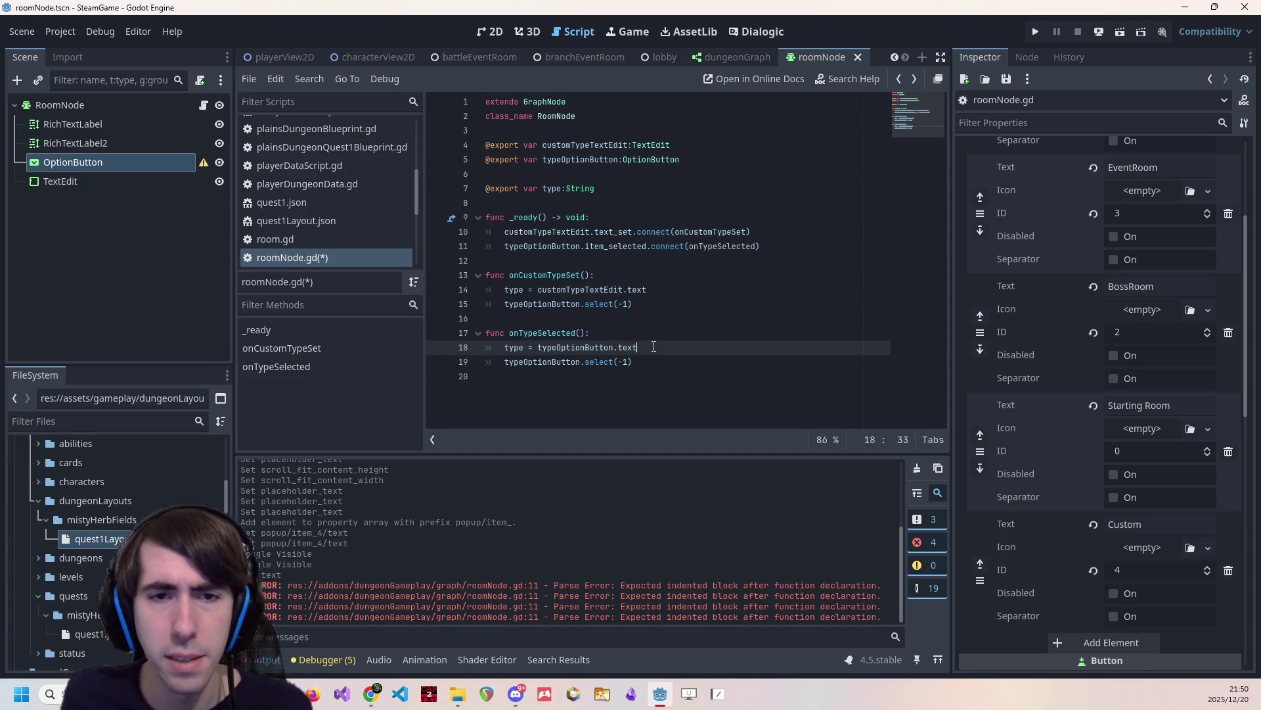
key(Return)
text(customTypeTextEdit.text =)
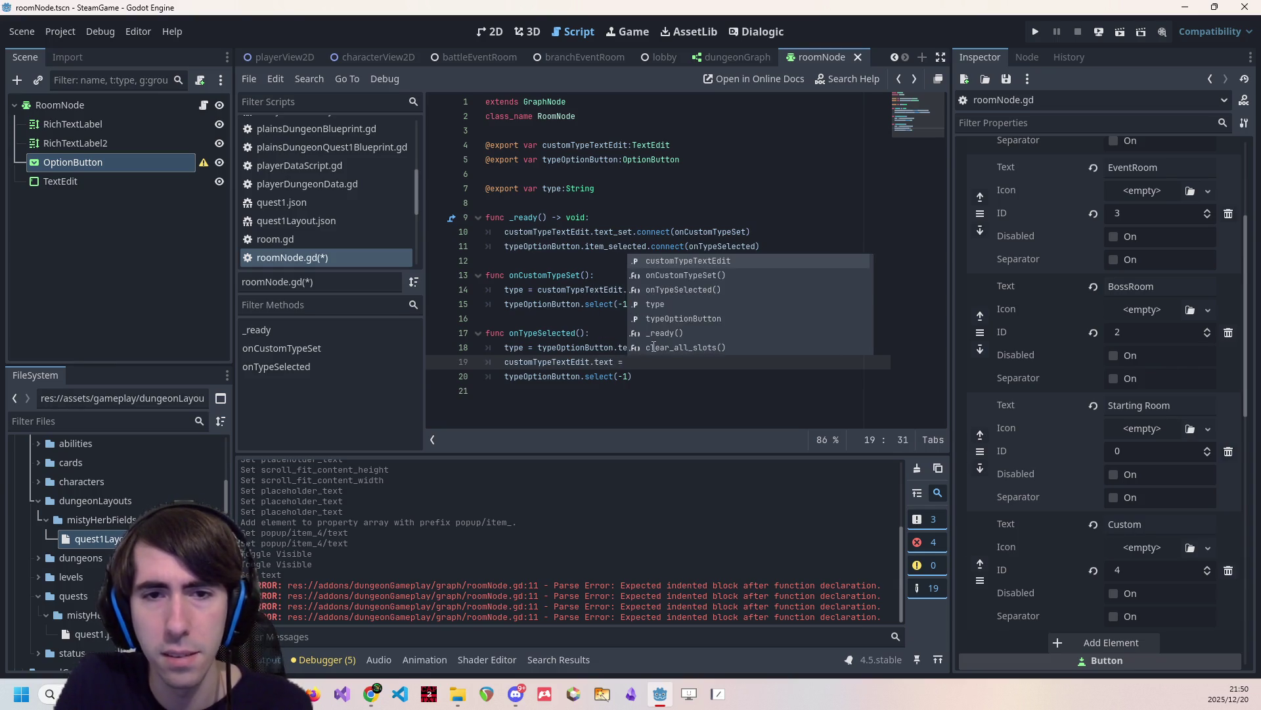
key(Escape)
key(BackSpace)
key(BackSpace)
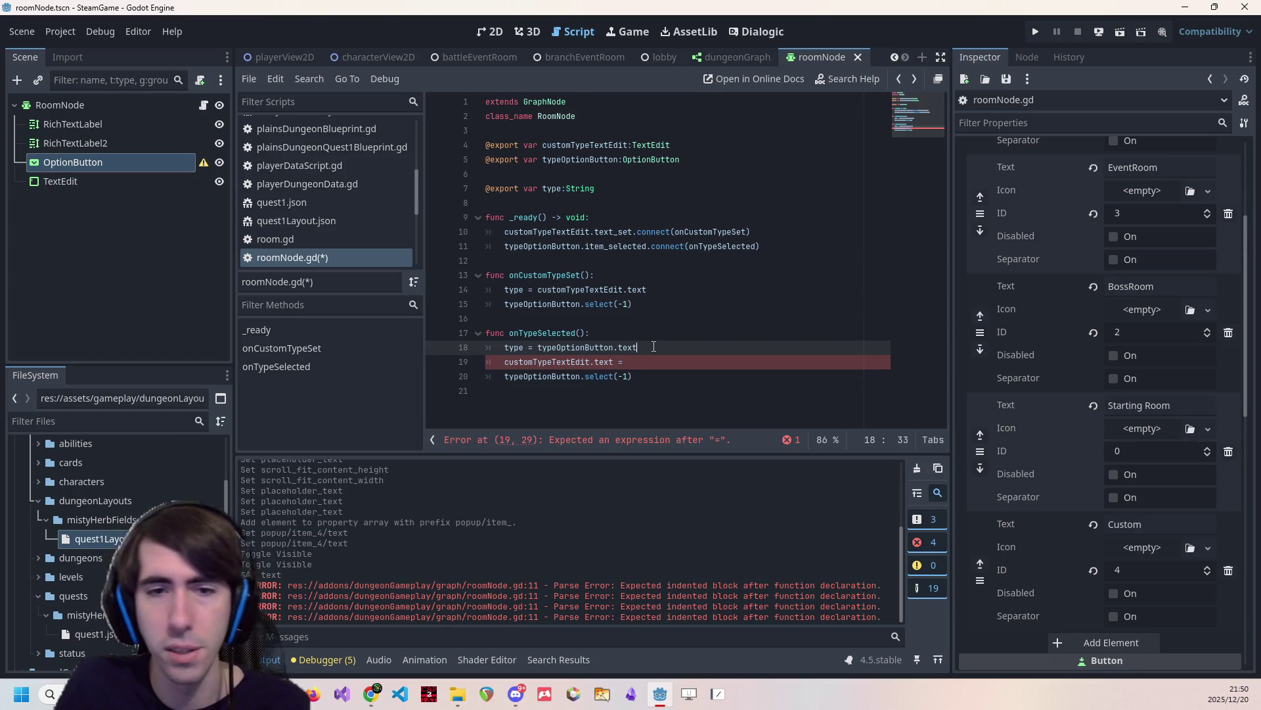
text(ype)
Delete the select(-1) line, save the script, and briefly run the current scene.
key(Down)
key(shift+Home)
key(BackSpace)
key(BackSpace)
key(BackSpace)
key(ctrl+s)
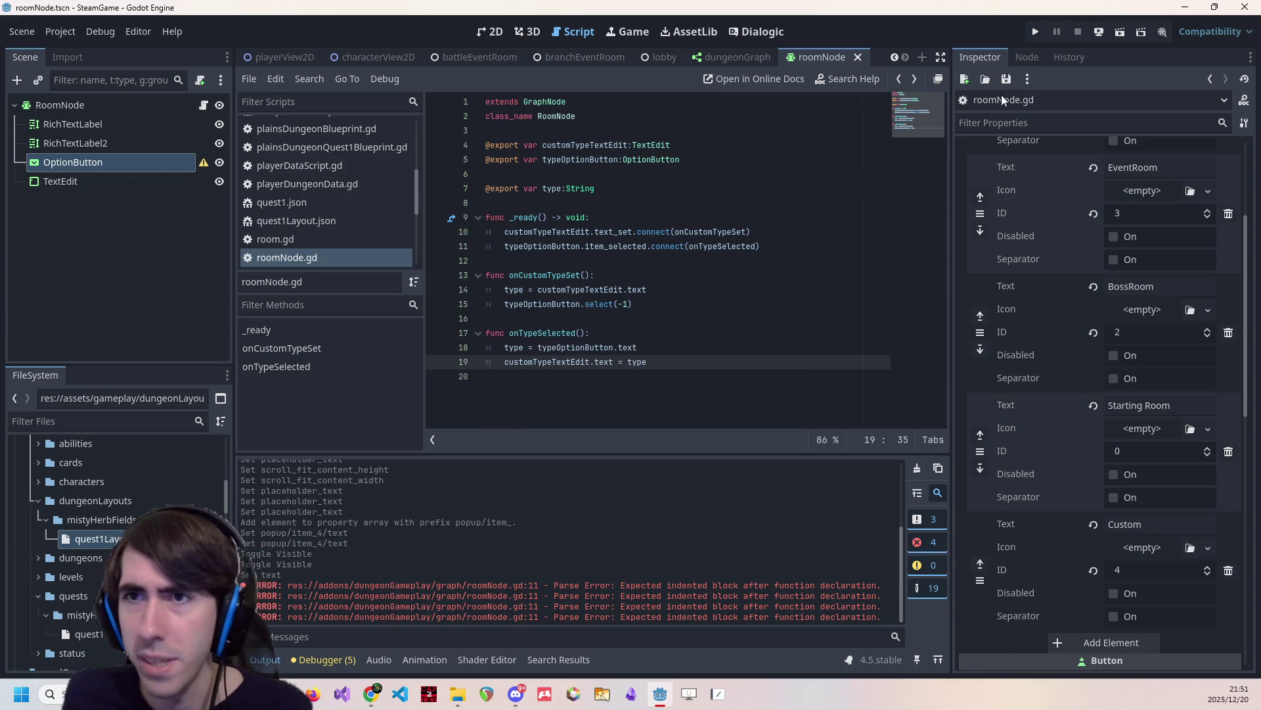
click(1120, 31)
click(1071, 32)
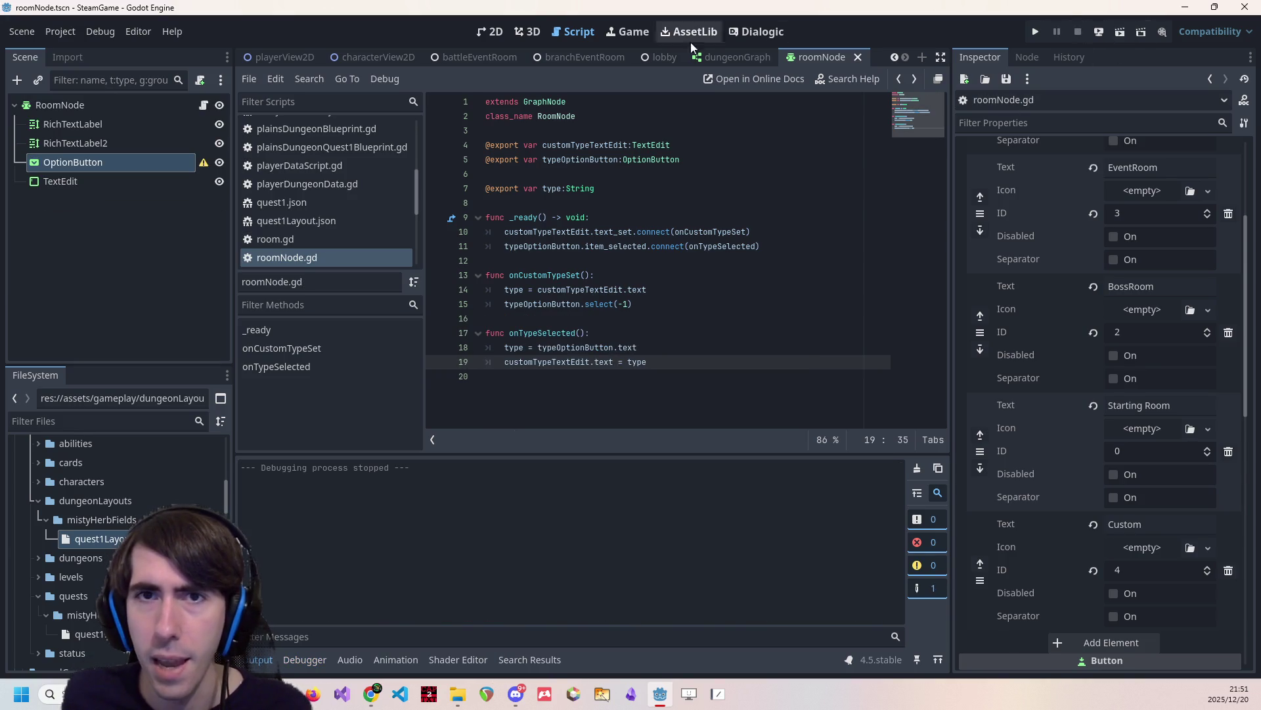
Run the dungeonGraph scene and try adding a room, triggering the Nil text_set error.
click(736, 58)
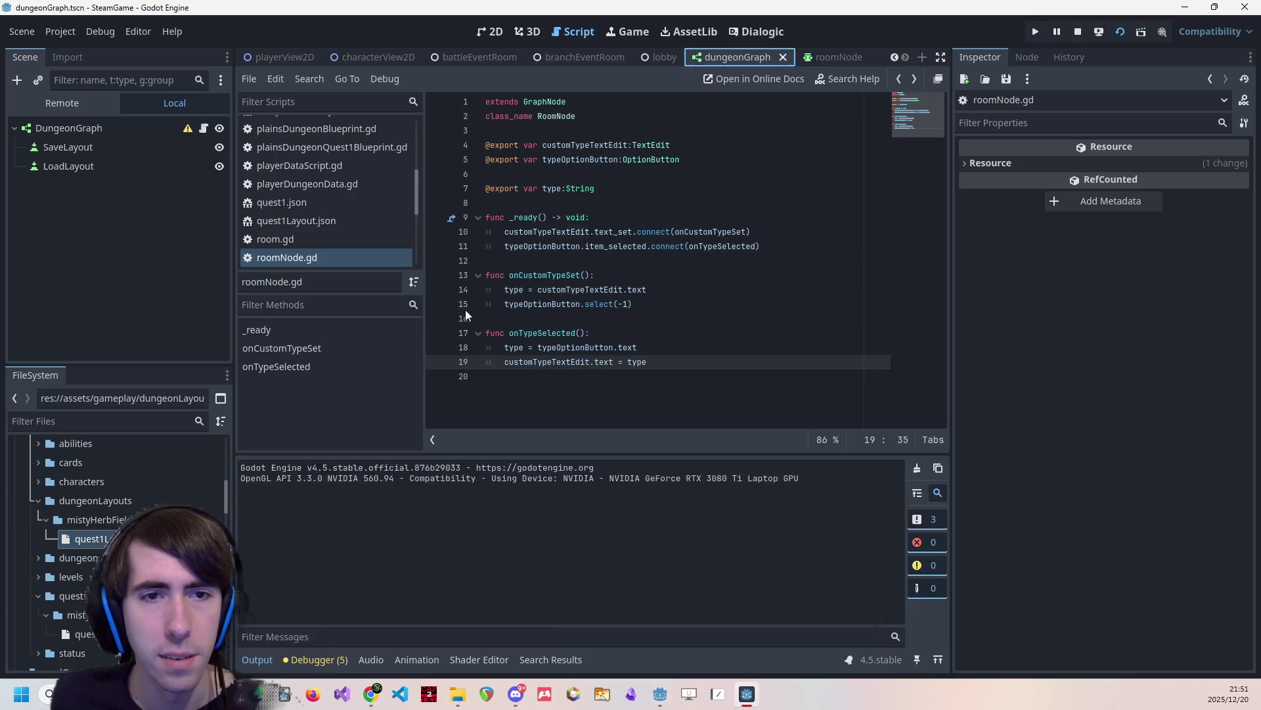
right_click(706, 229)
click(664, 207)
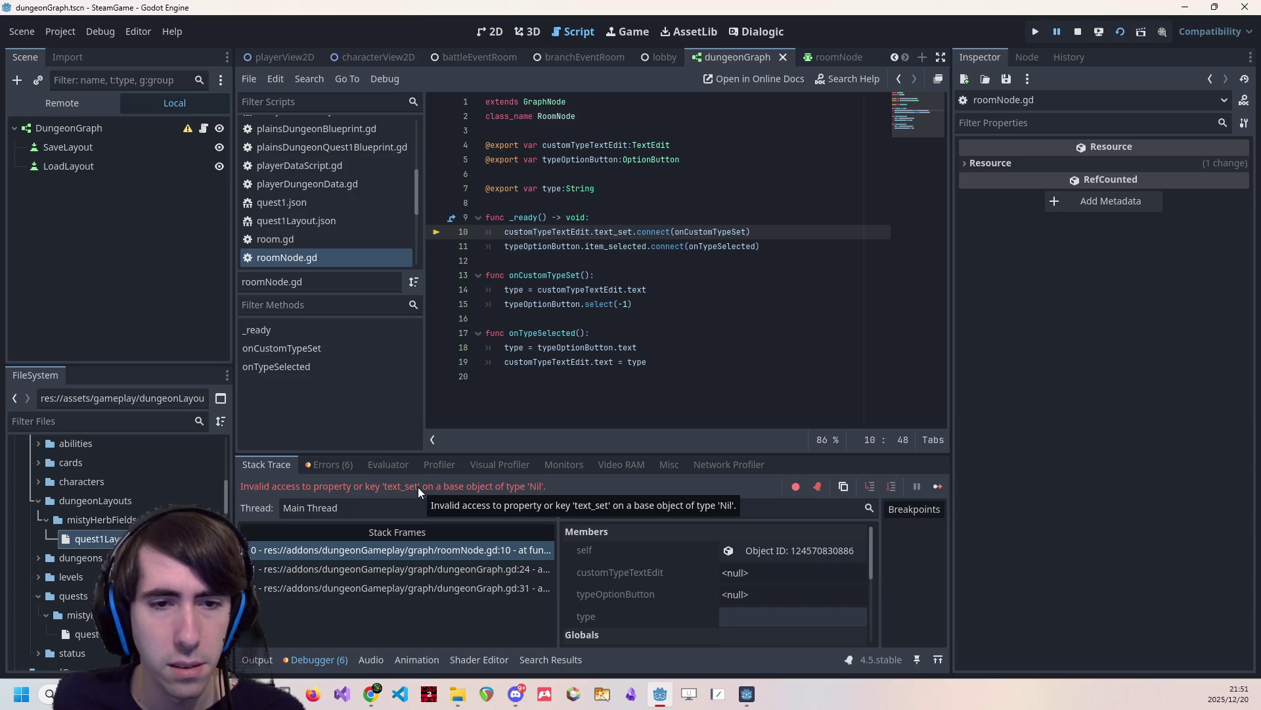
Stop debugging, open the roomNode scene, and assign TextEdit to RoomNode's Custom Type Text Edit.
key(F8)
click(69, 105)
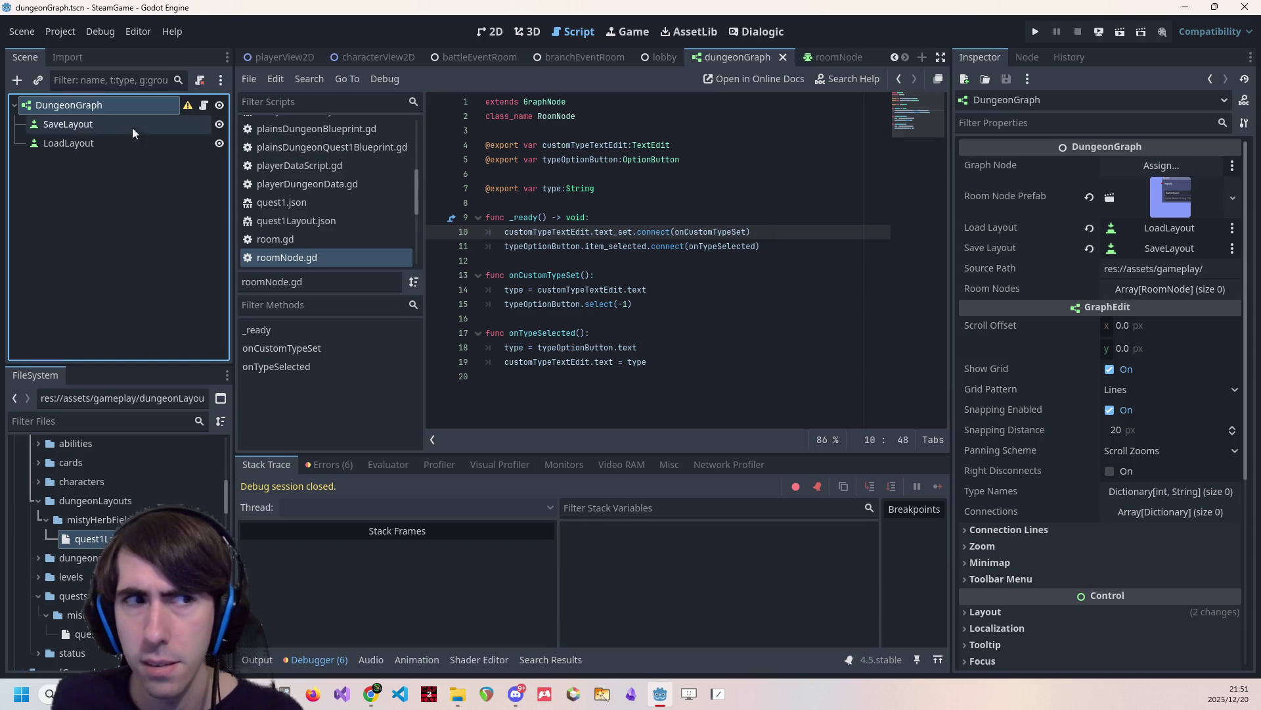
click(836, 57)
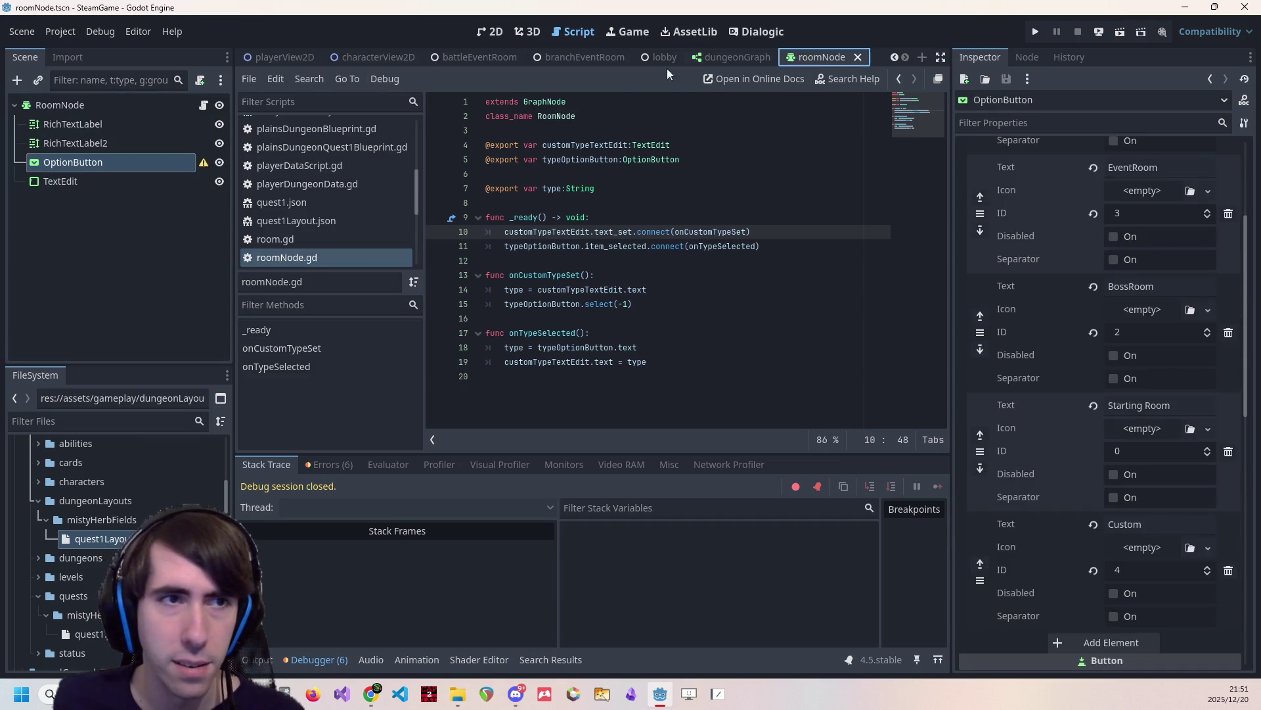
click(103, 108)
click(1162, 165)
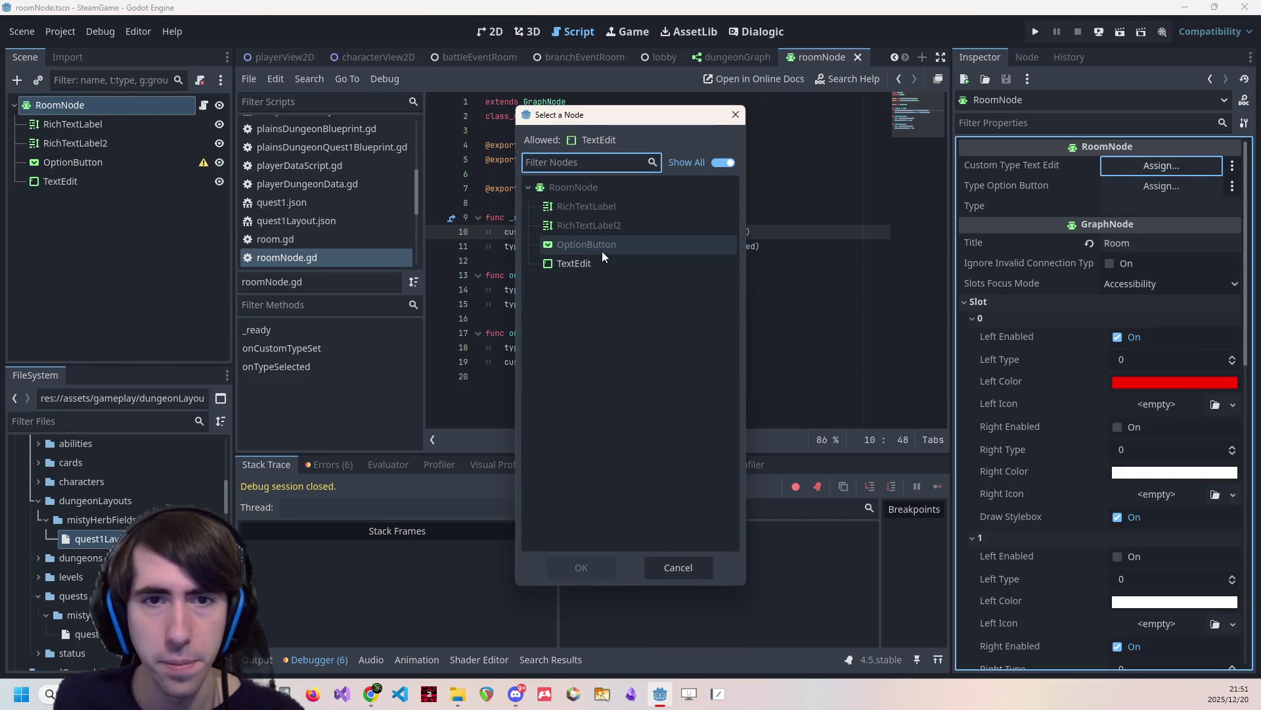
double_click(602, 264)
Assign OptionButton to Type Option Button, save the scene, and return to dungeonGraph.
click(1143, 183)
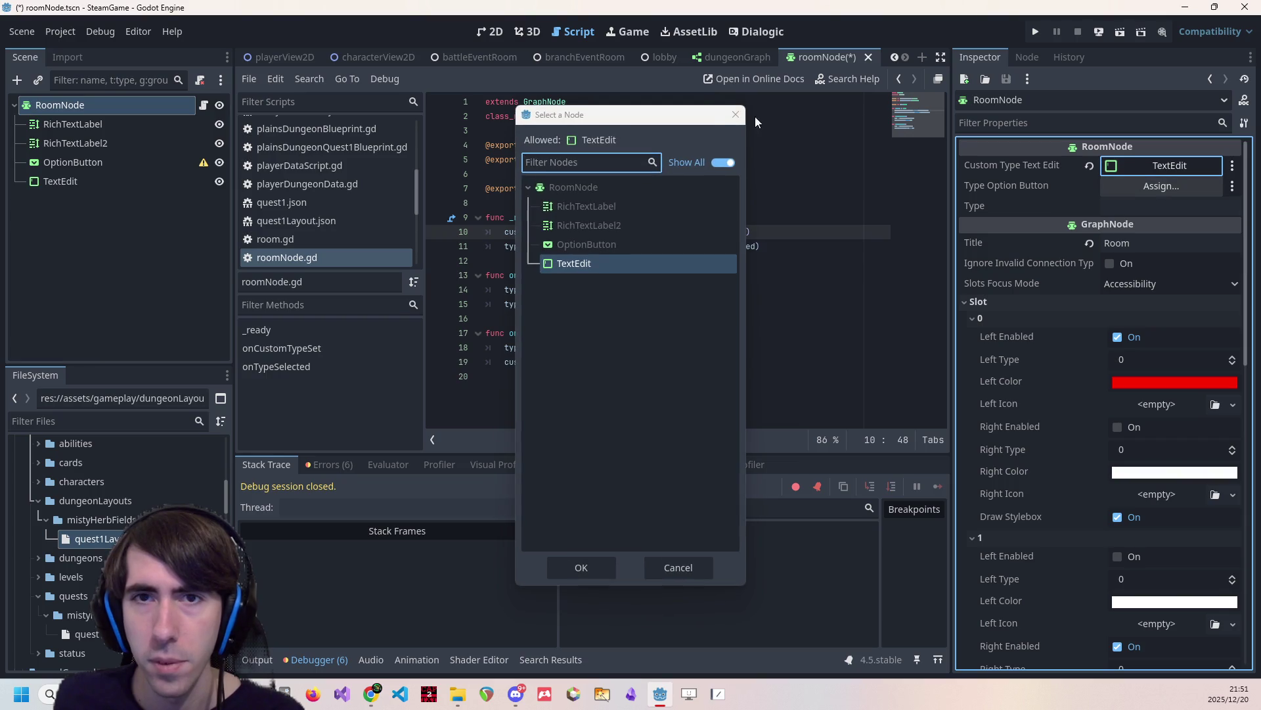
click(735, 115)
click(1160, 191)
double_click(636, 240)
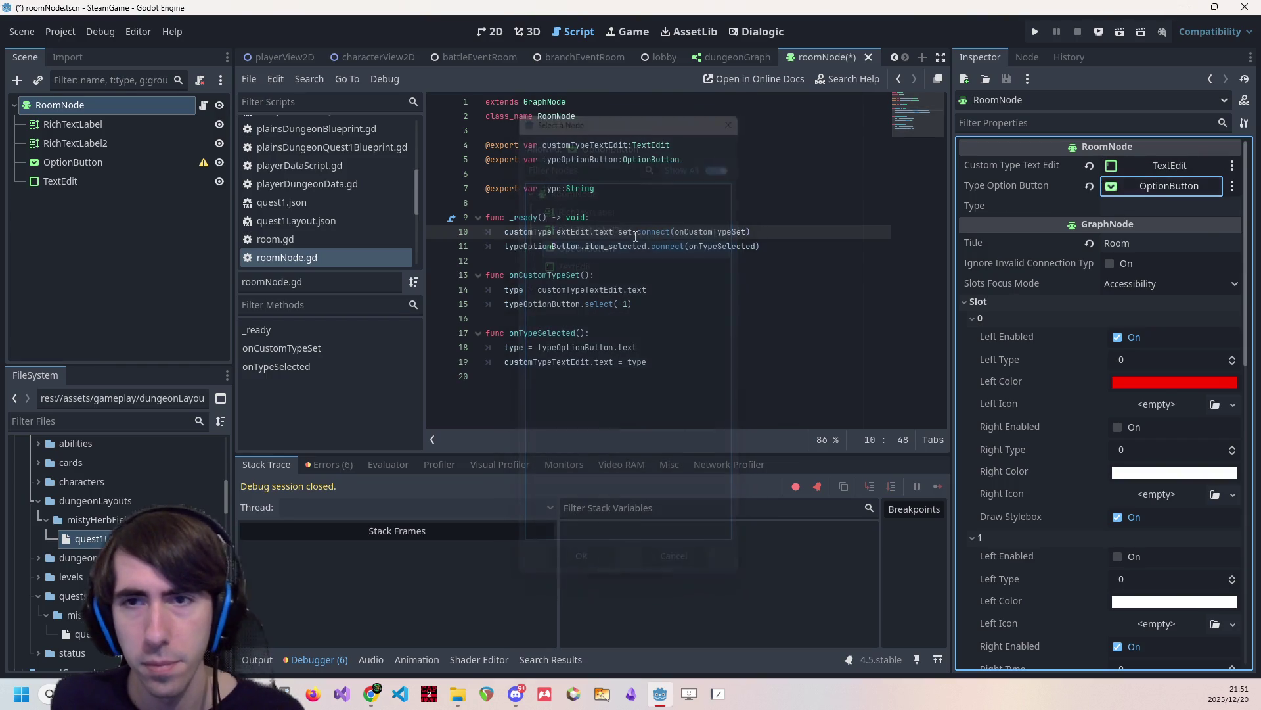
key(ctrl+s)
click(742, 58)
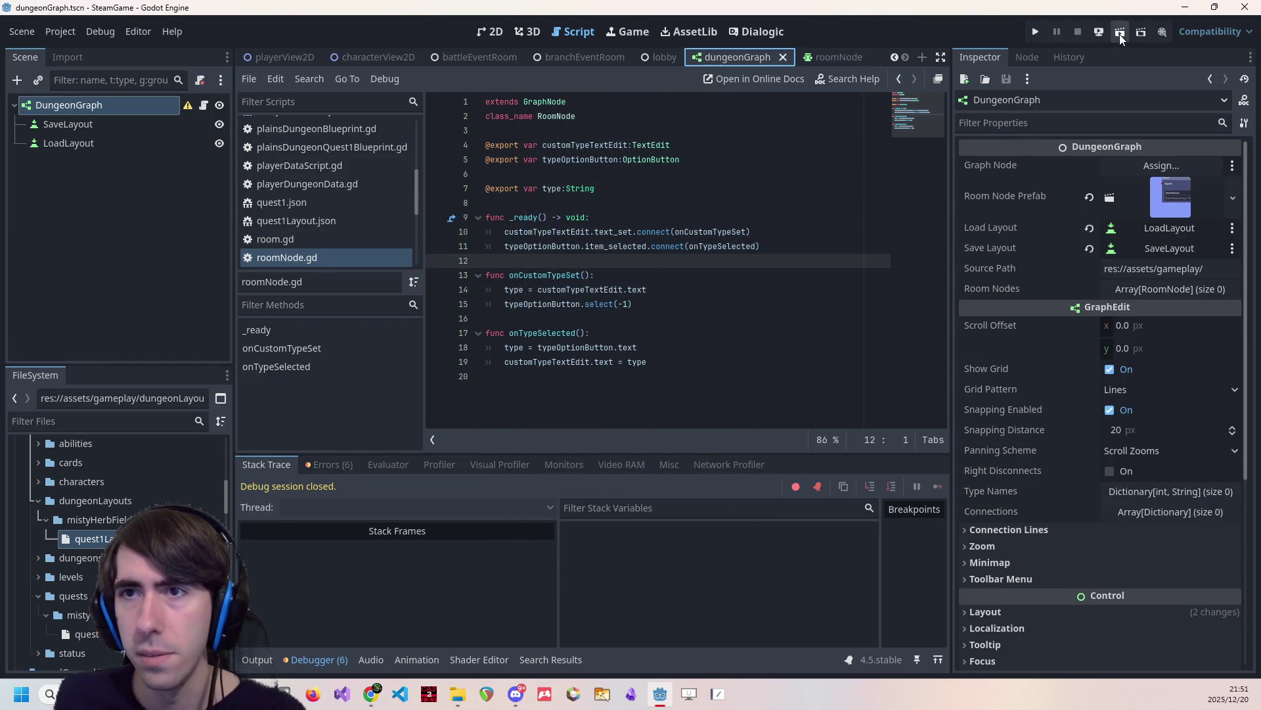
click(1137, 30)
click(868, 133)
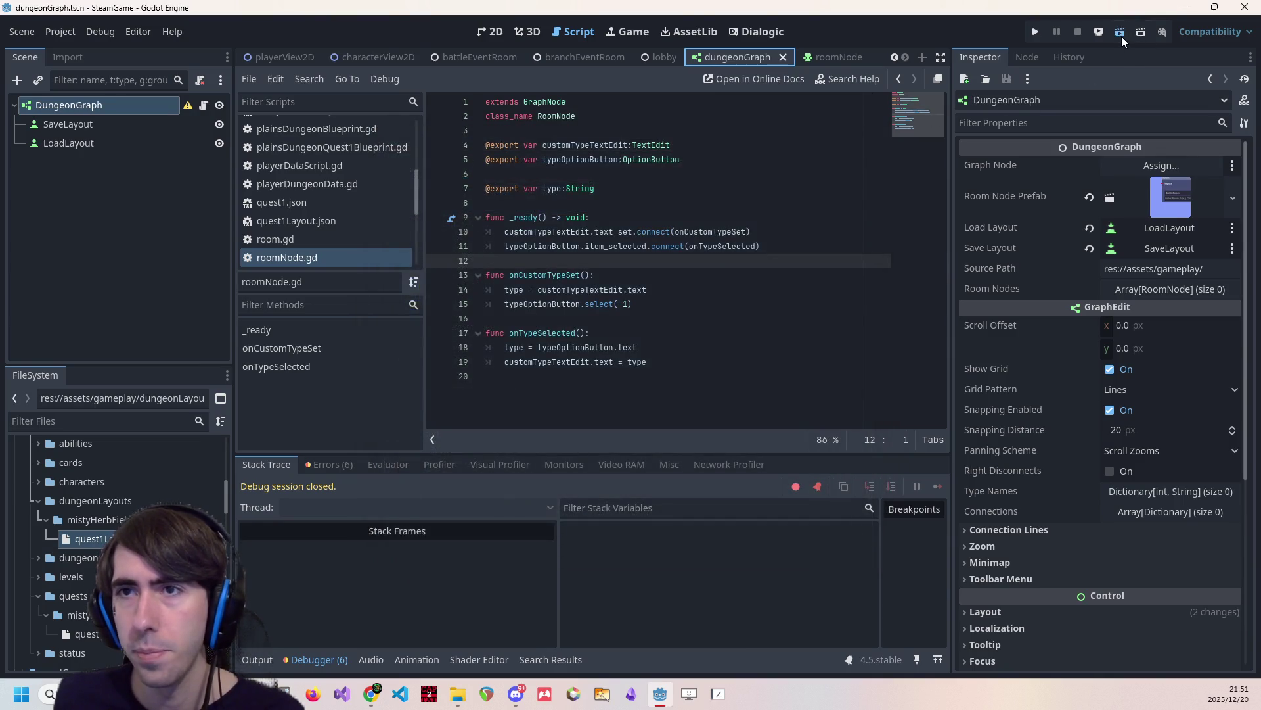
Run the dungeonGraph scene, add several Room nodes, and separate the overlapping one.
click(1121, 36)
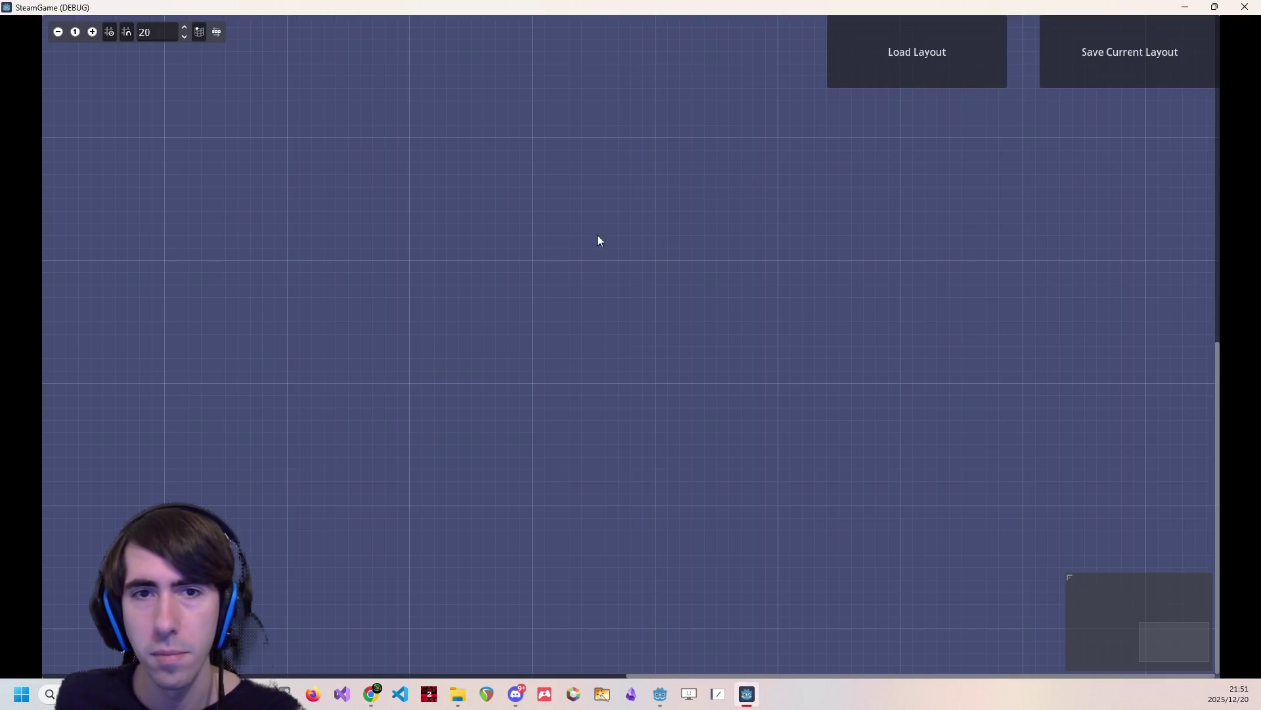
click(372, 289)
click(718, 272)
click(696, 465)
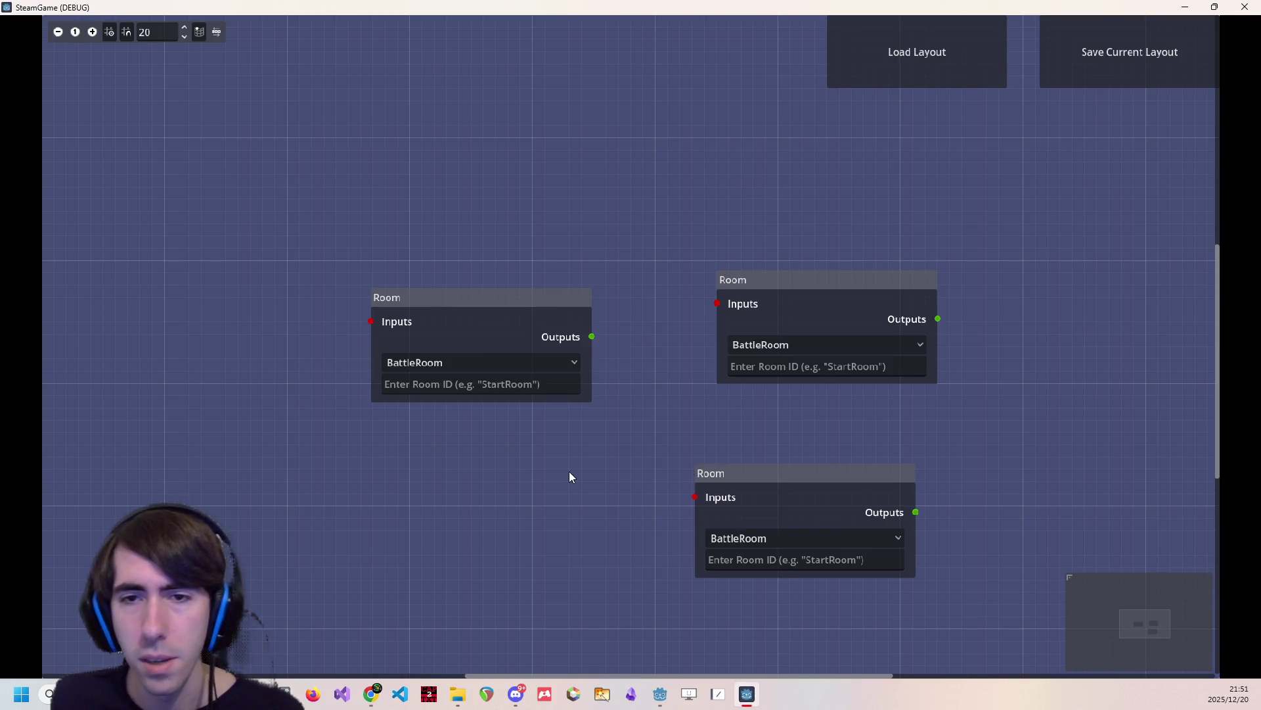
click(570, 473)
drag(675, 475, 503, 473)
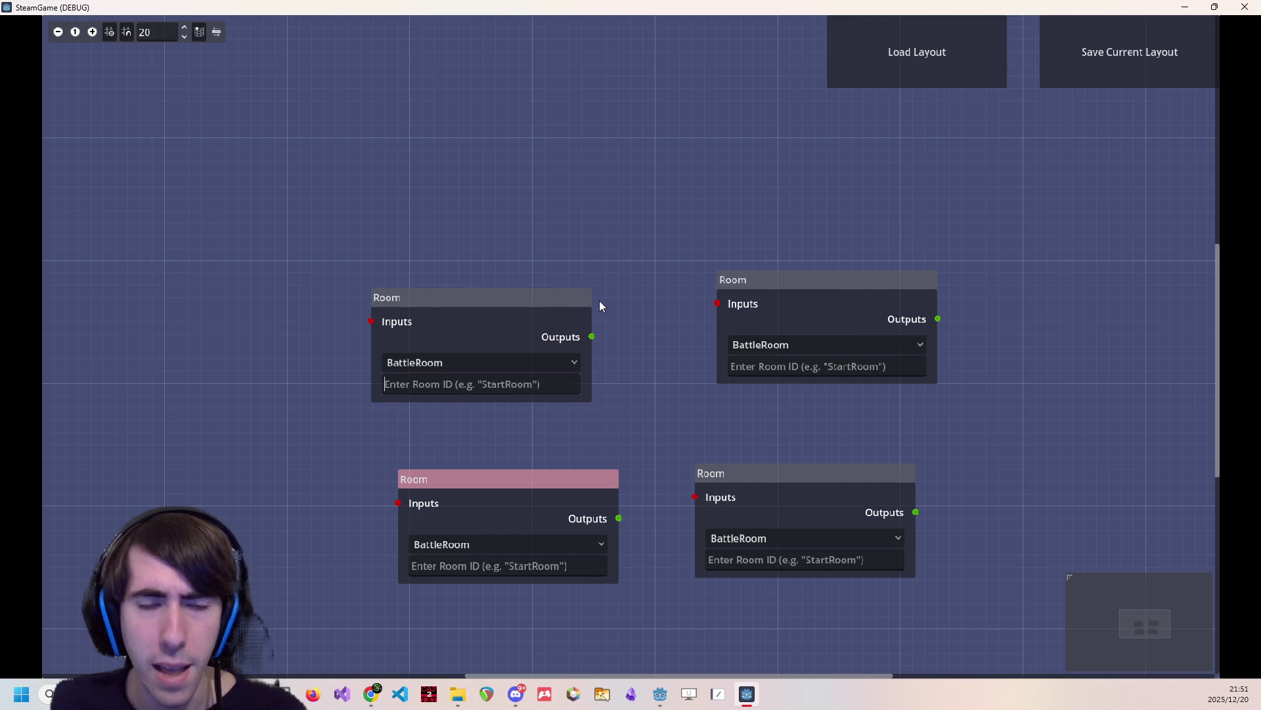
Enter 'Test' as the first room's ID, checking that line breaks can be removed.
text(Test)
key(Return)
key(BackSpace)
click(538, 256)
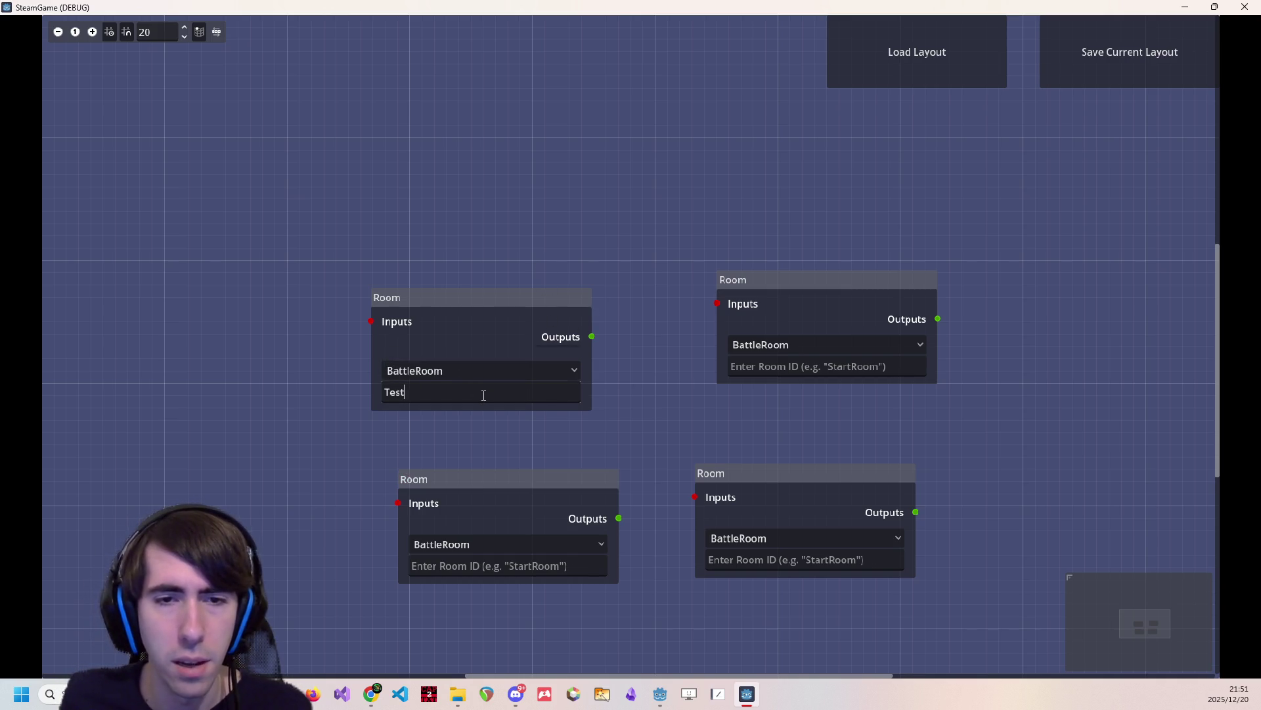
key(Return)
key(BackSpace)
Switch the first room's type to EventRoom, then BossRoom, and return to the editor.
click(551, 385)
click(551, 384)
click(517, 389)
click(507, 424)
click(467, 408)
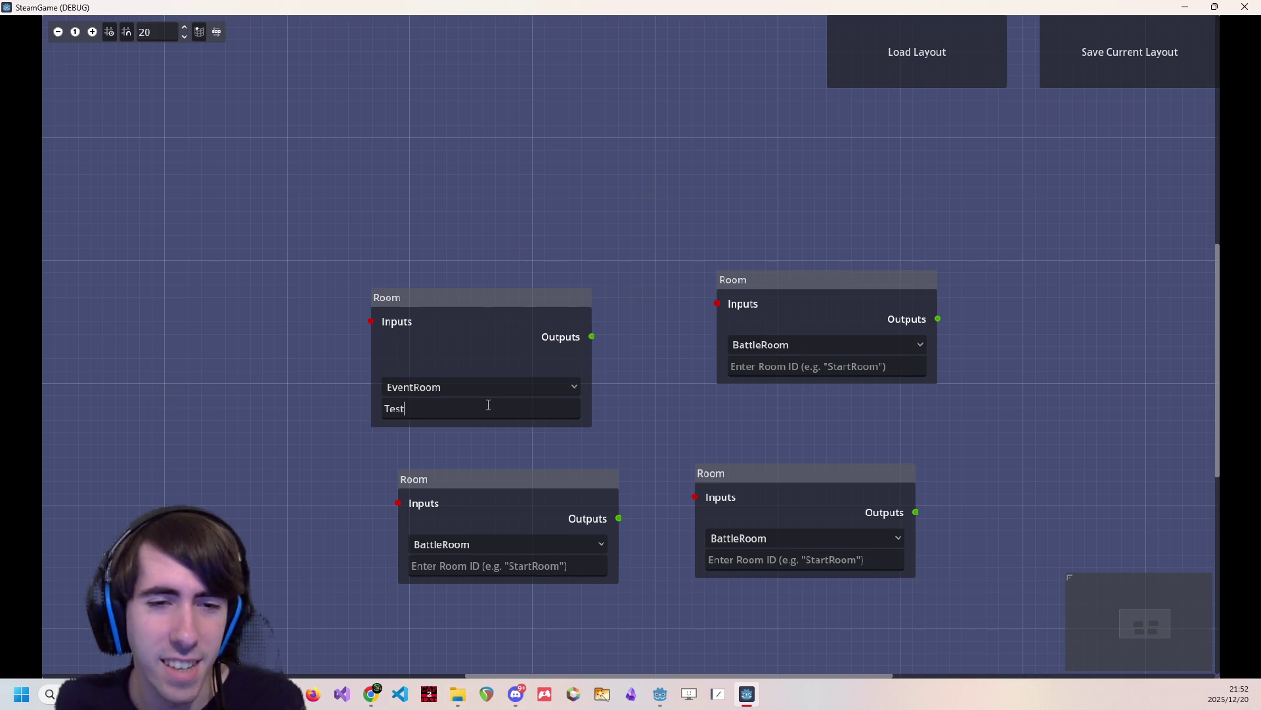
click(476, 393)
click(440, 407)
click(441, 387)
click(434, 440)
click(441, 391)
click(1131, 50)
key(alt+Tab)
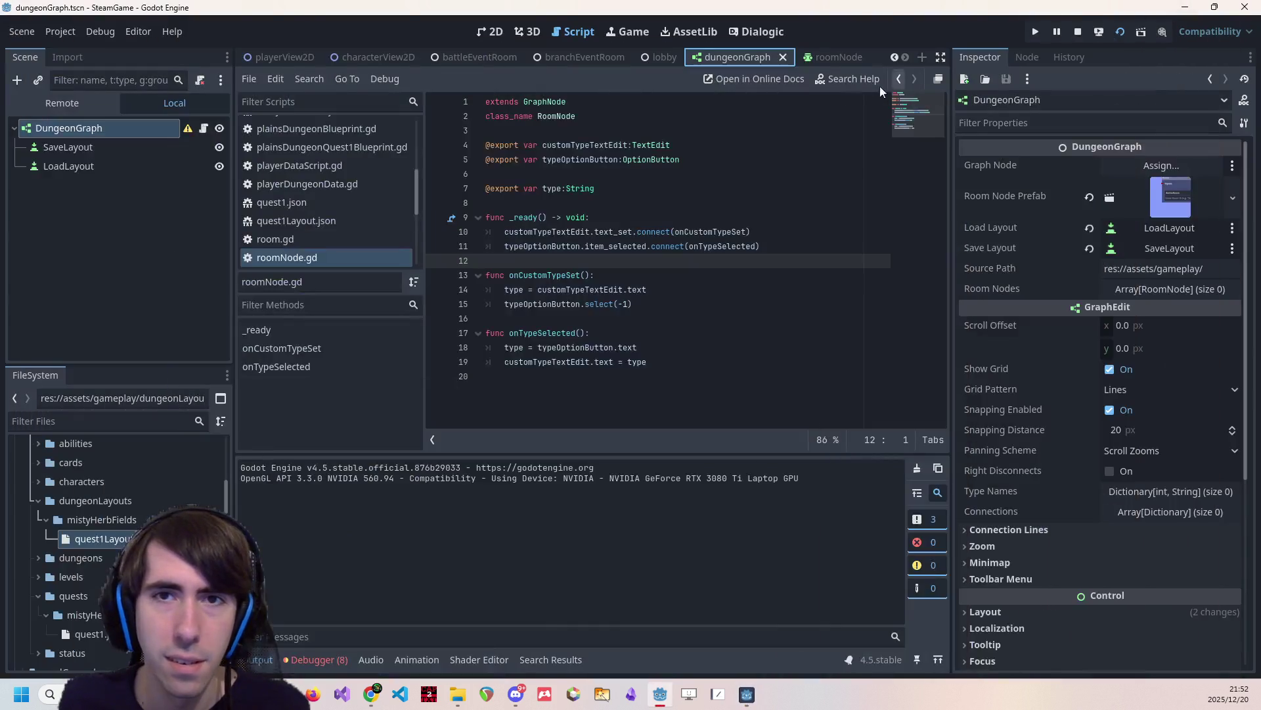
Open roomNode.gd, add breakpoints on lines 14 and 18, and review the runtime errors.
click(830, 53)
click(338, 264)
click(437, 290)
click(437, 348)
mouse_move(751, 706)
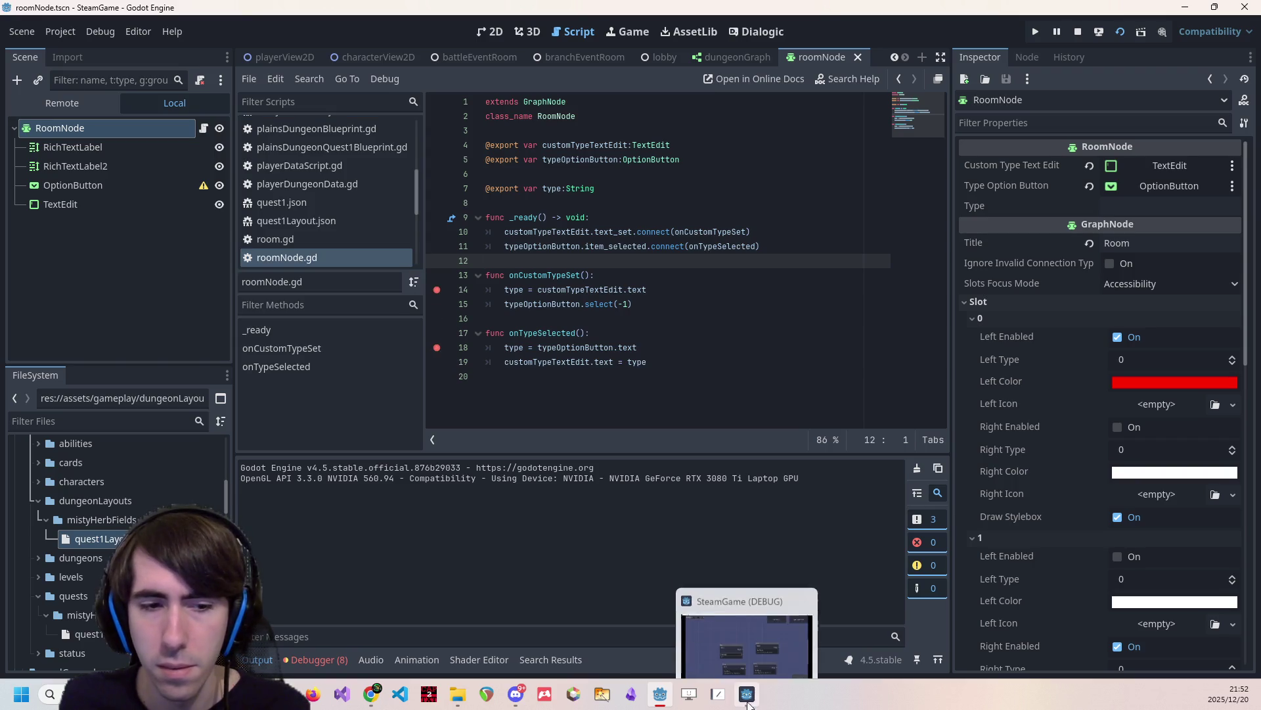
click(319, 660)
click(329, 464)
scroll(477, 565, down, 1)
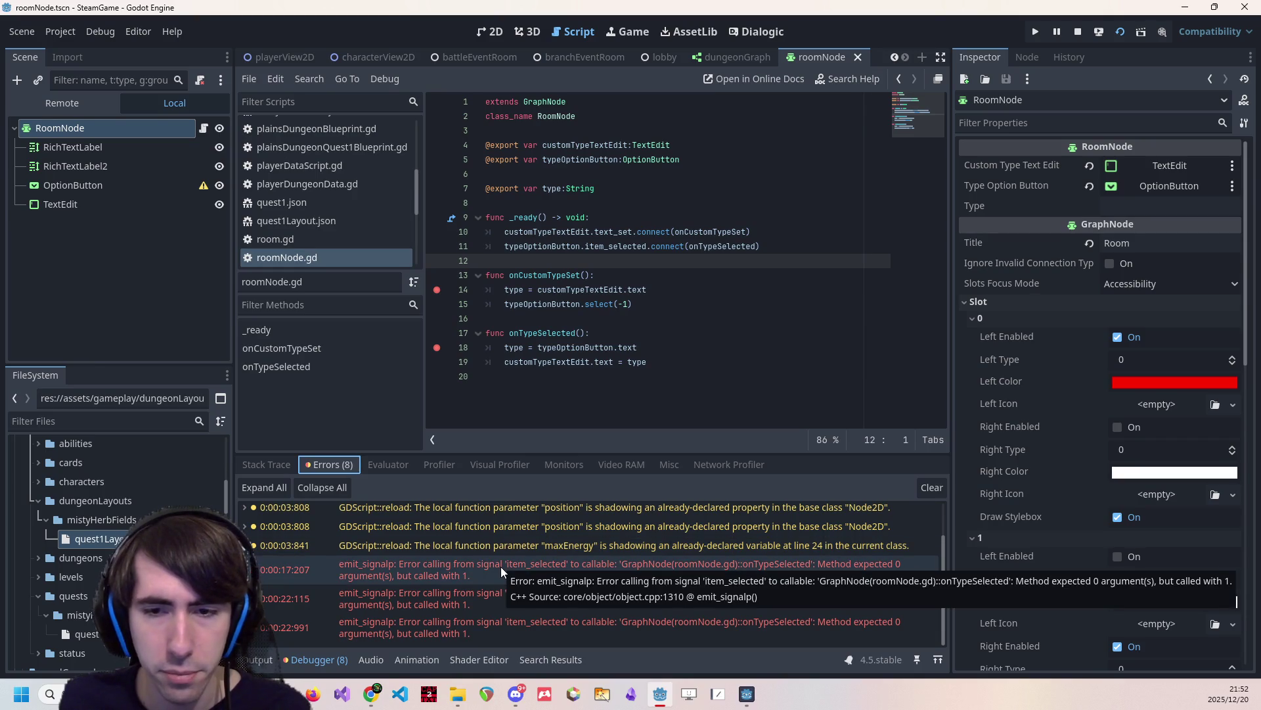
Check the item_selected signal docs and give onTypeSelected an index:int parameter.
click(620, 252)
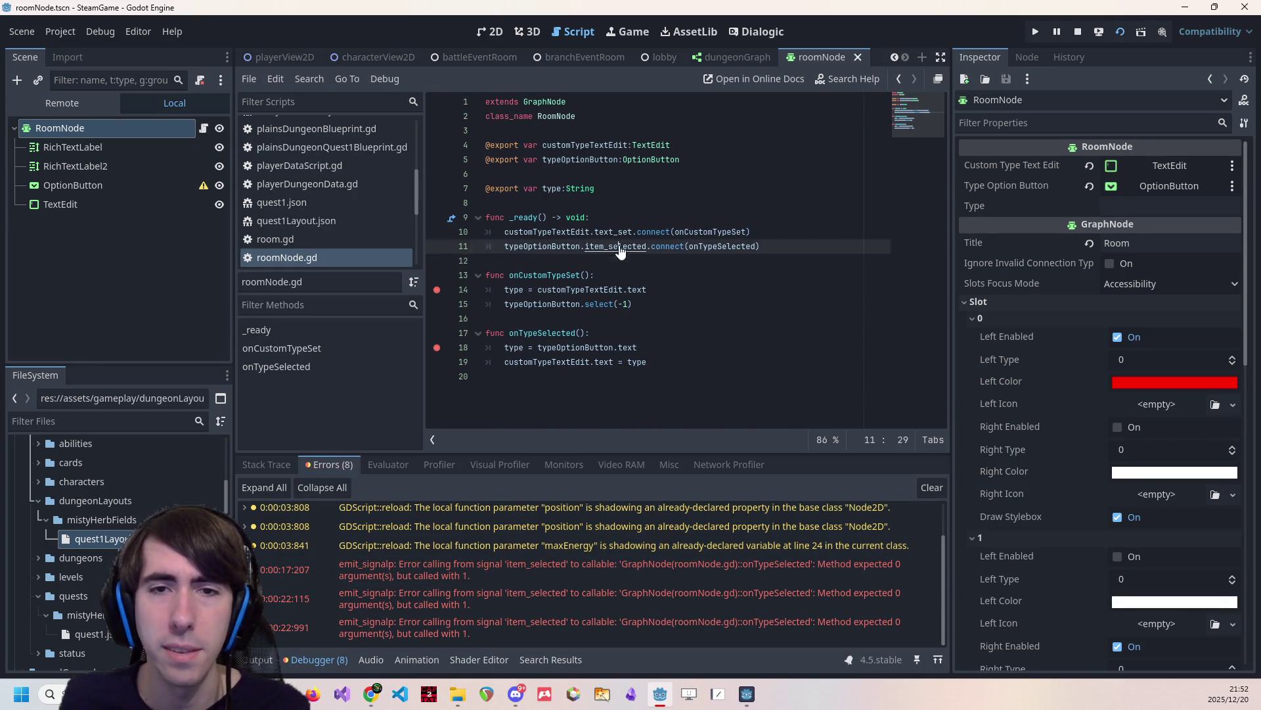
ctrl+click(621, 252)
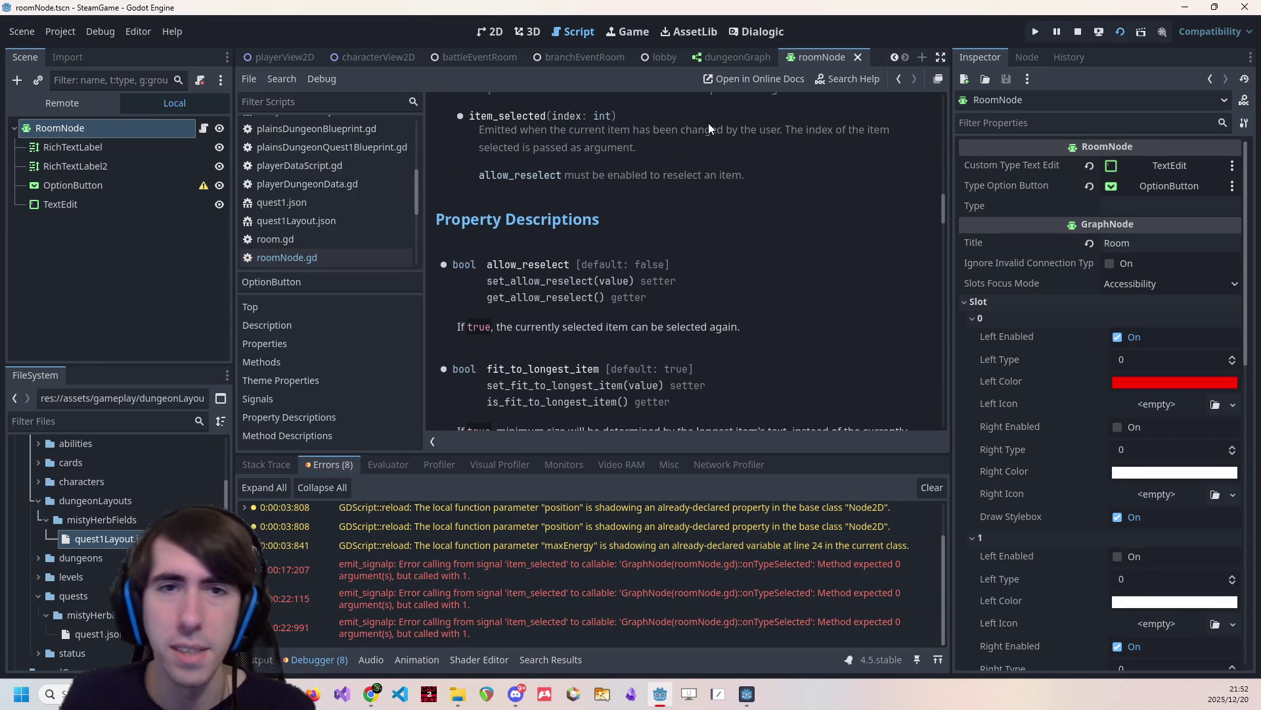
key(alt+Left)
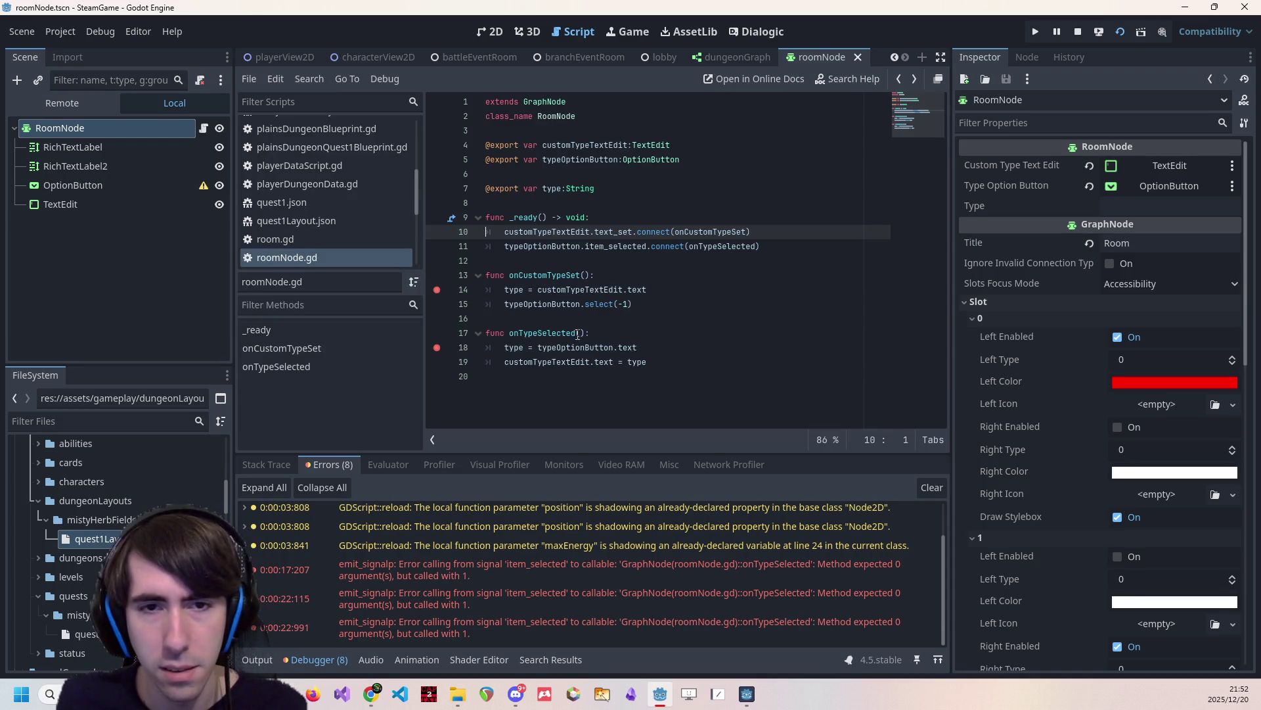
click(578, 334)
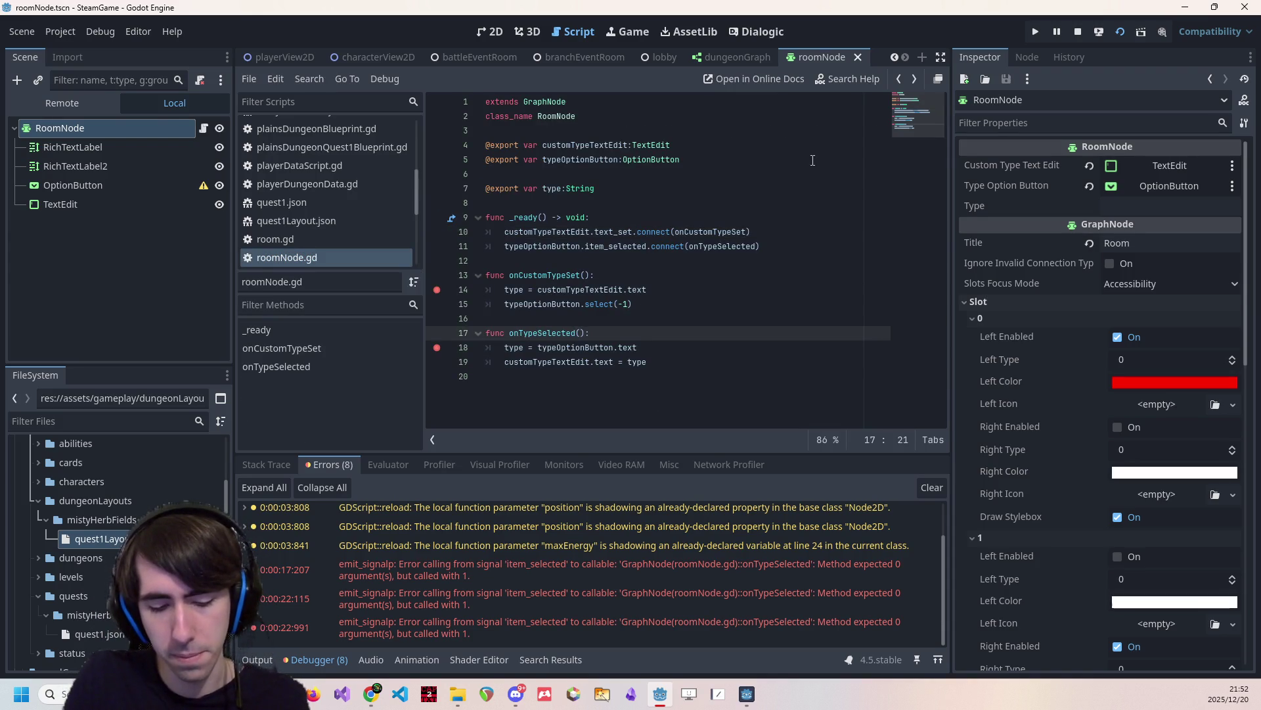
text(index)
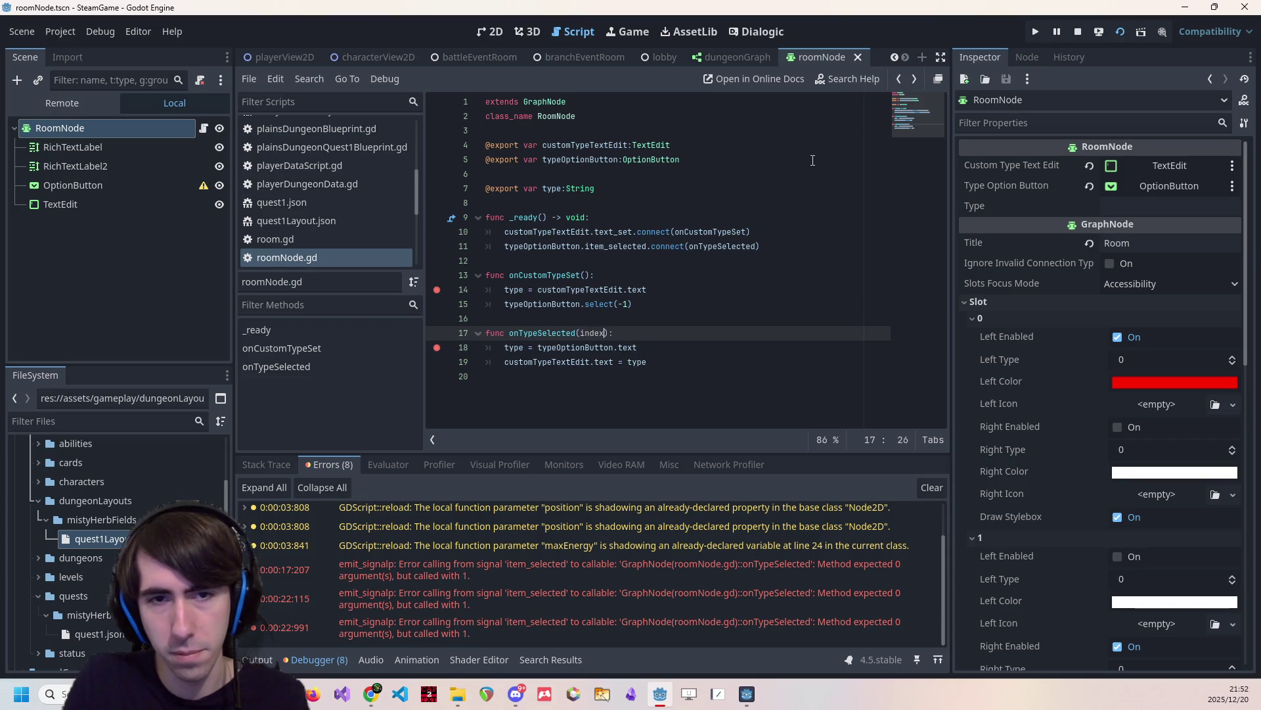
text(:int)
Consult the TextEdit documentation for its text signals.
click(634, 146)
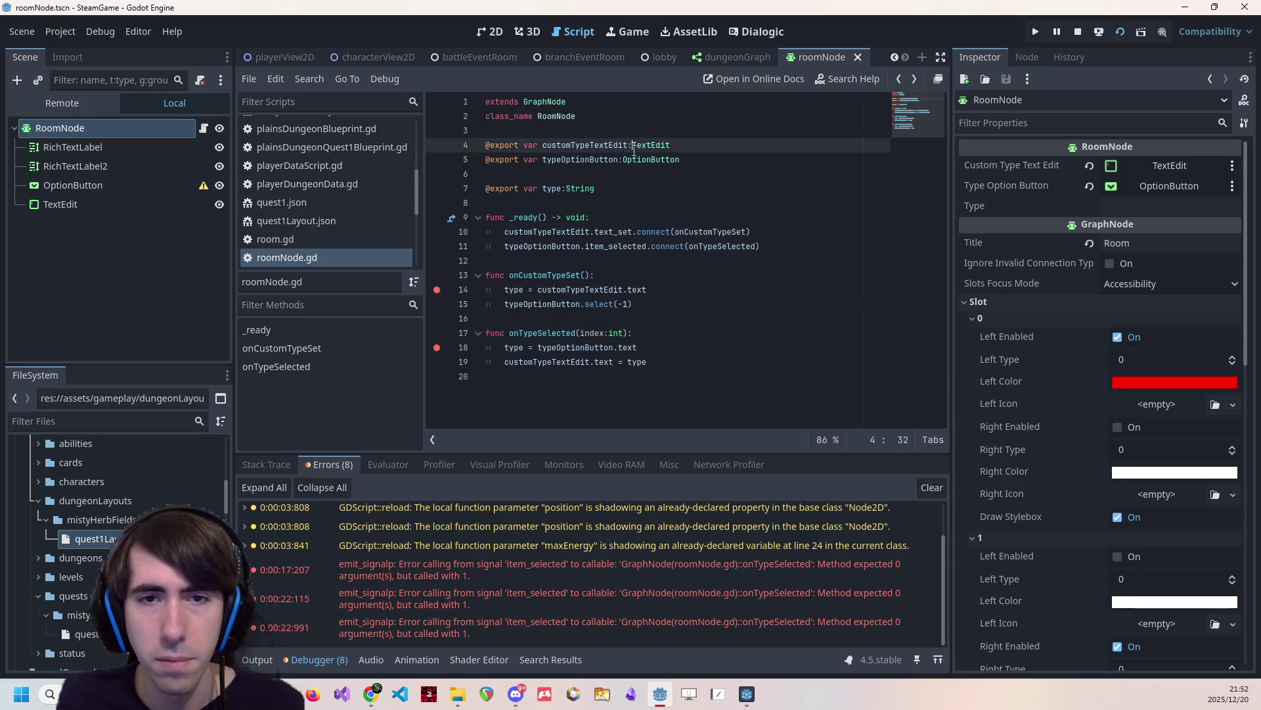
ctrl+click(615, 232)
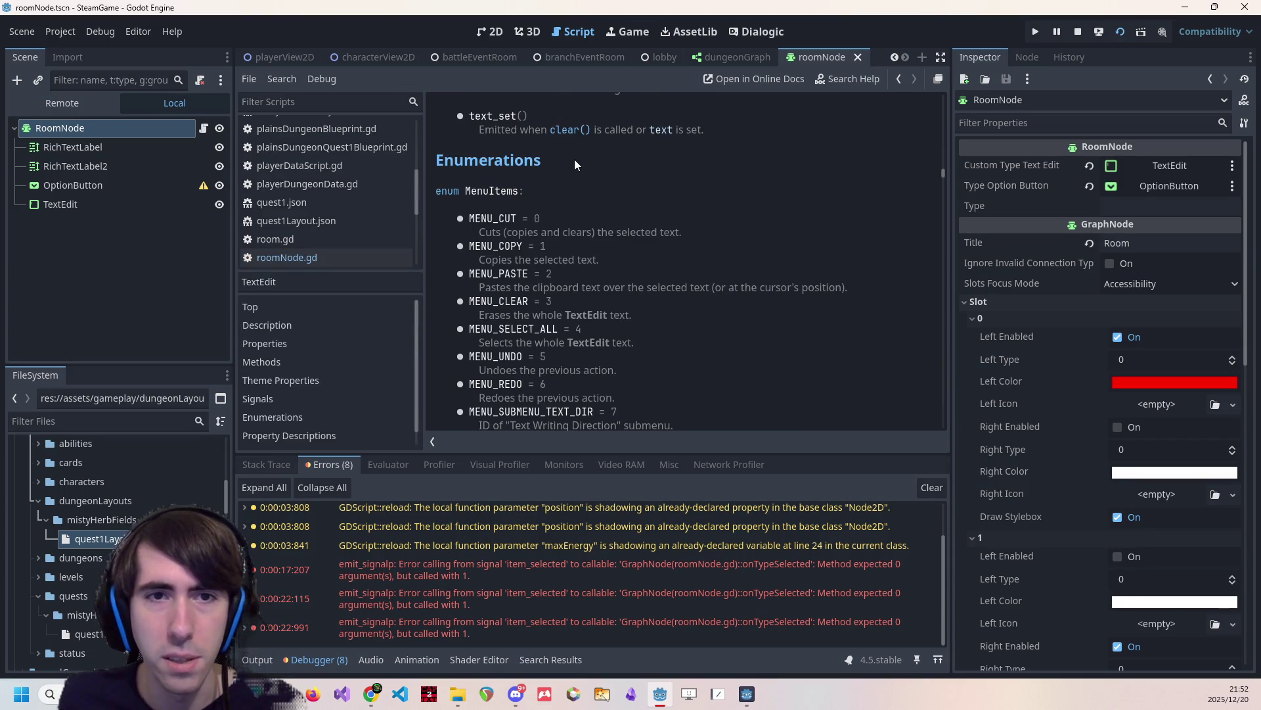
scroll(575, 164, up, 1)
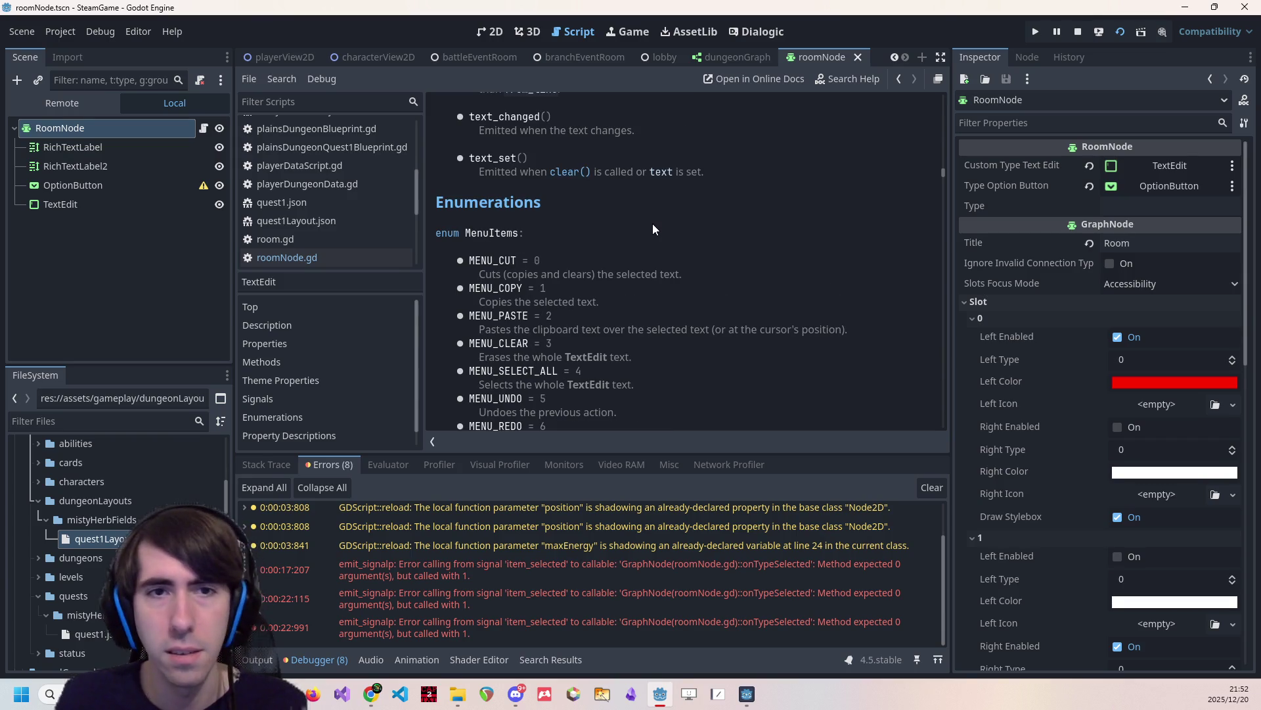
key(alt+Left)
key(alt+Right)
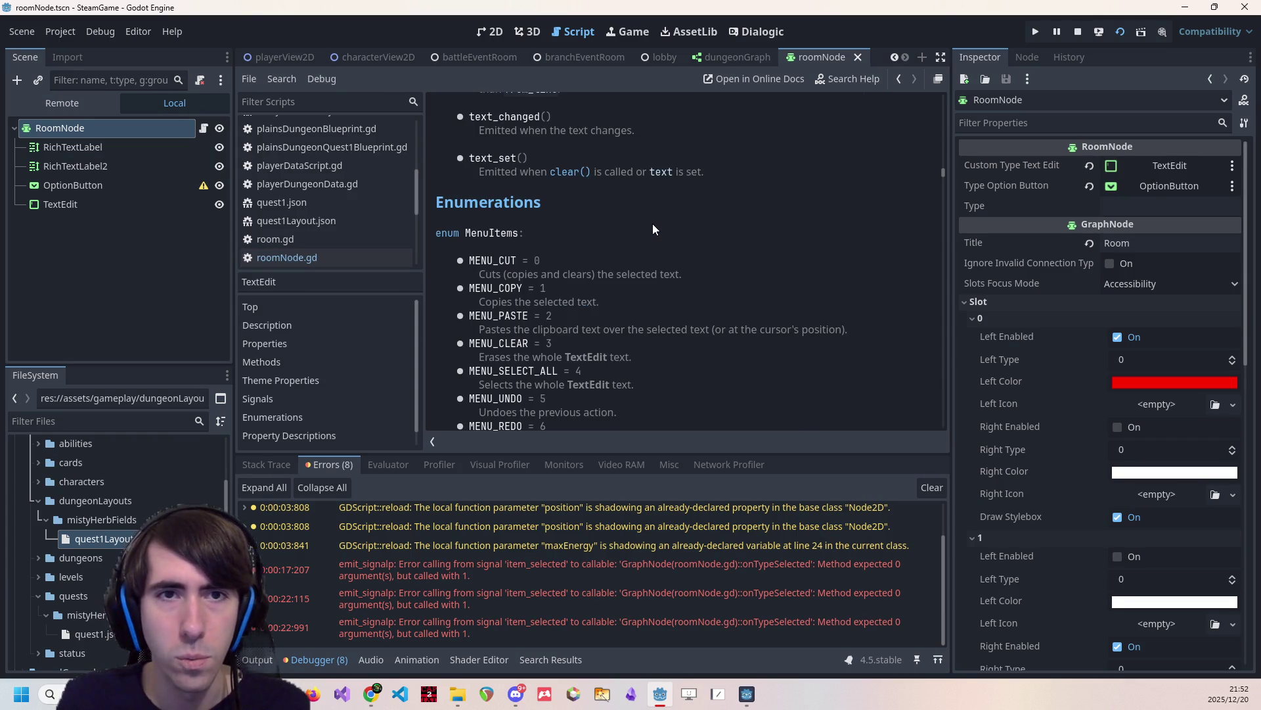
key(alt+Left)
key(alt+Right)
key(alt+Left)
Replace text_set with text_changed on line 10, save, and clear the line 14 and 18 breakpoints.
double_click(615, 235)
text(text_ch)
key(Return)
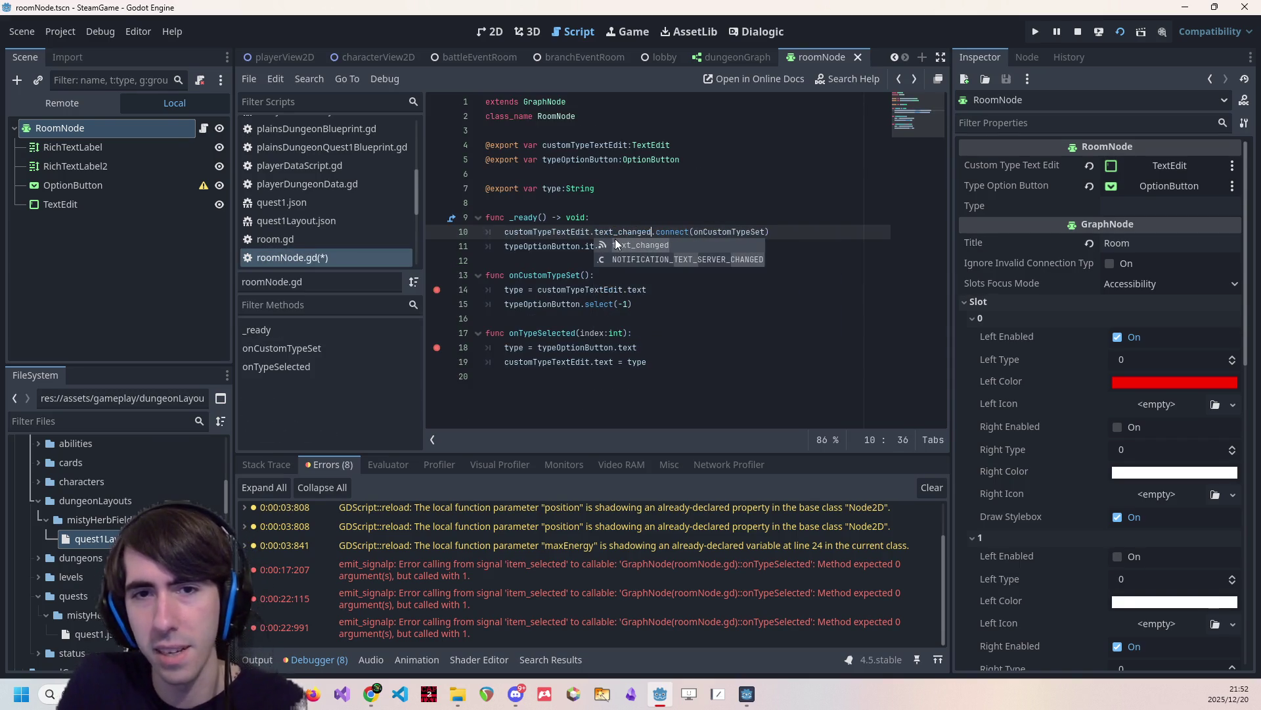
key(ctrl+s)
key(Up)
key(Up)
click(437, 289)
click(437, 347)
Restart the dungeonGraph game and set the first room's type to BattleRoom.
click(1081, 29)
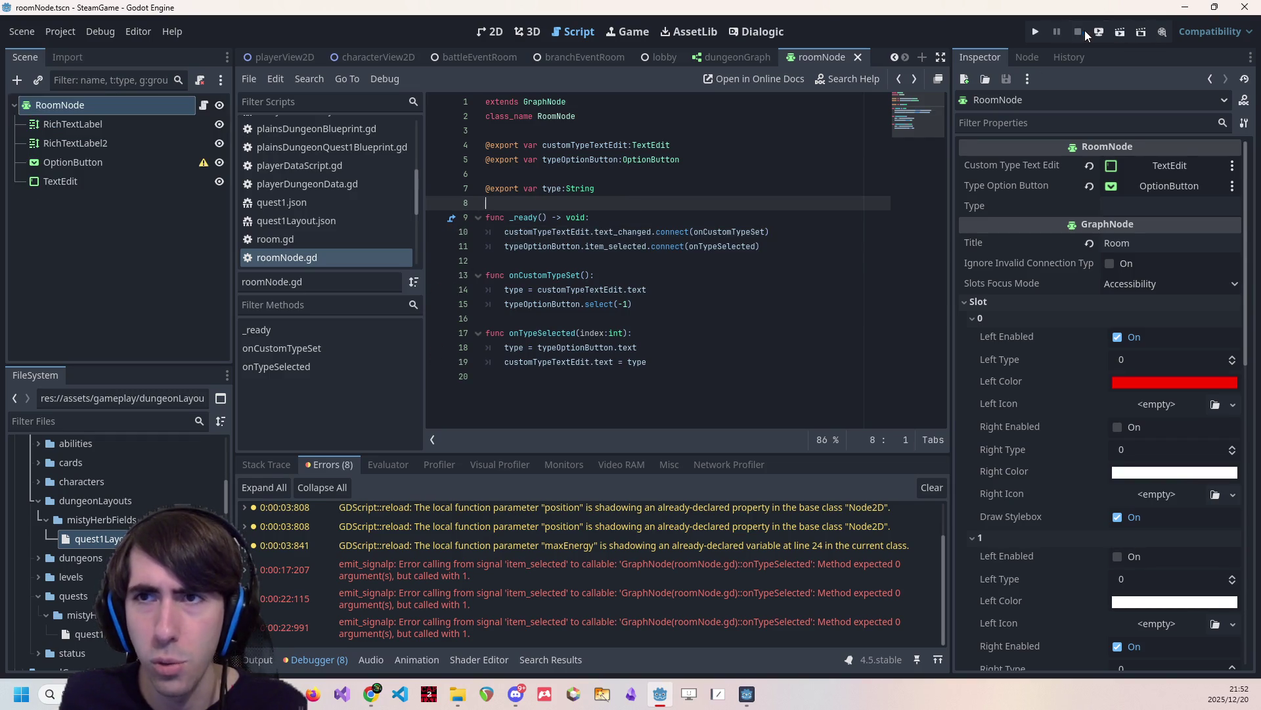
click(763, 57)
click(1094, 33)
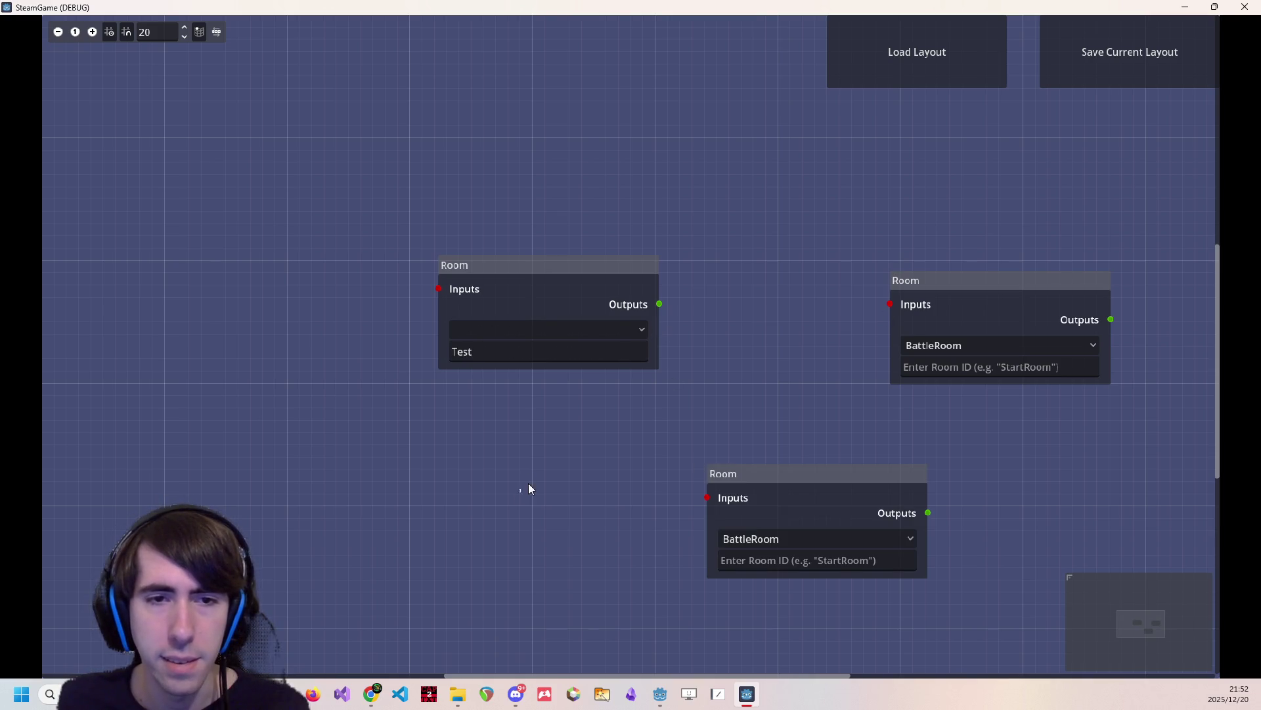
click(527, 327)
click(302, 371)
click(499, 329)
click(493, 349)
Cycle the type through Starting Room, Custom, EventRoom, BattleRoom and BossRoom, then close the game.
click(544, 335)
click(515, 392)
click(526, 330)
click(523, 415)
click(539, 330)
click(526, 366)
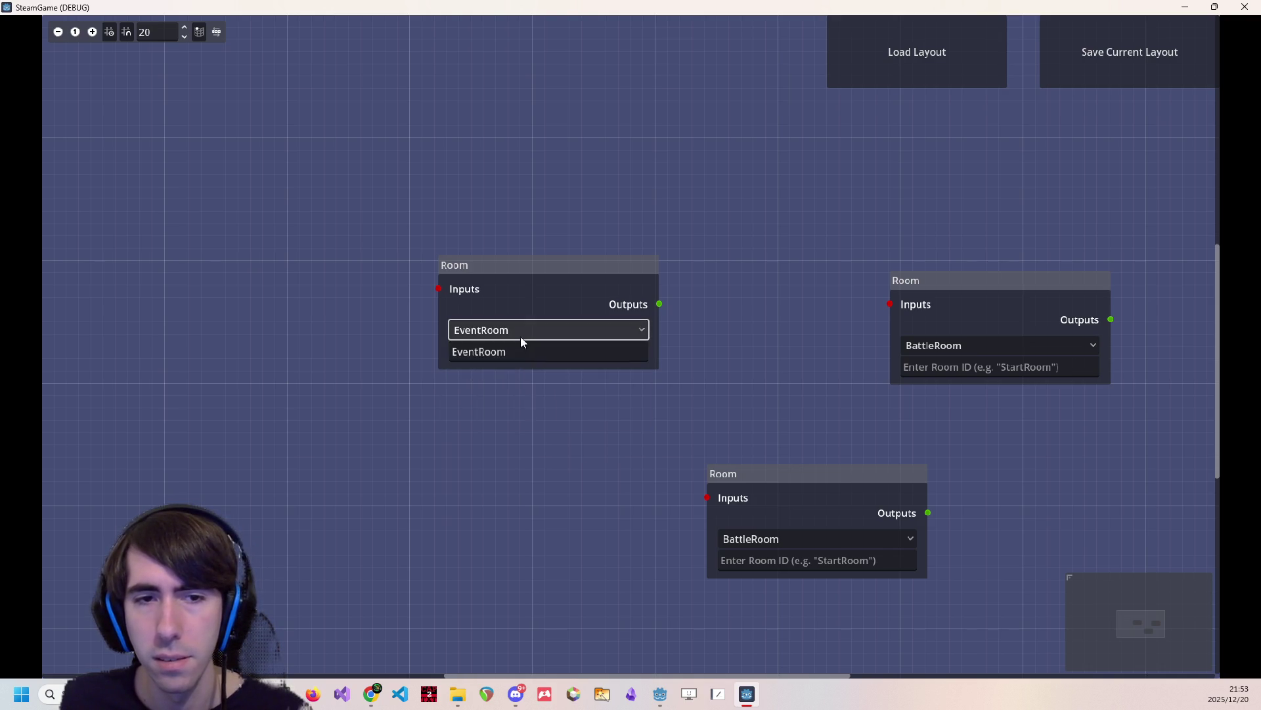
click(520, 335)
click(513, 348)
click(494, 332)
click(505, 381)
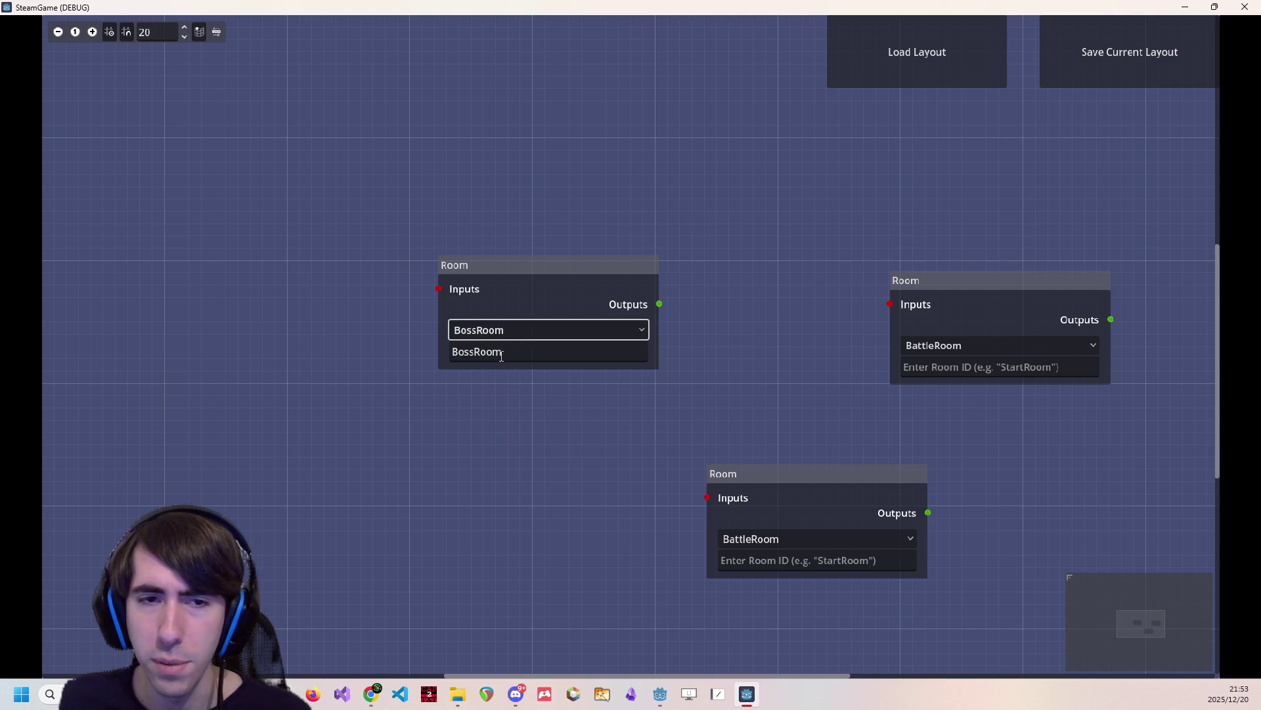
click(1245, 6)
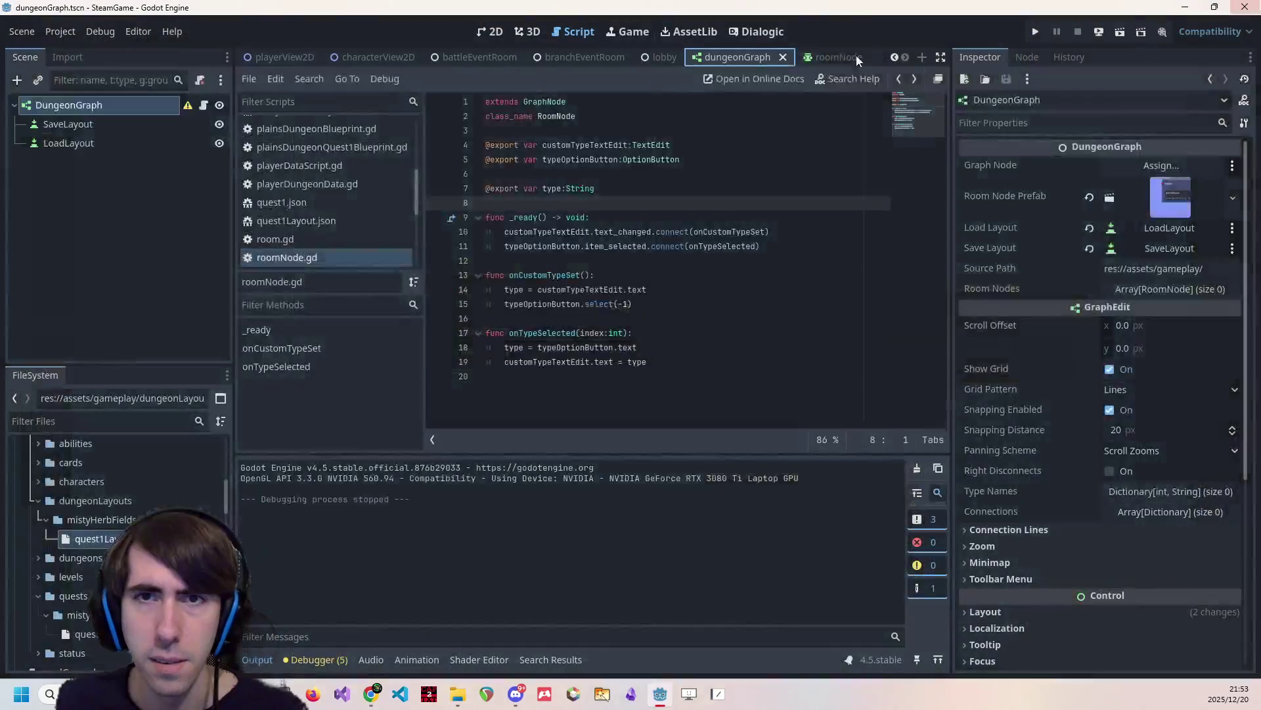
Toggle between the 2D and Script workspaces, then open the roomNode scene in the 2D view.
click(490, 32)
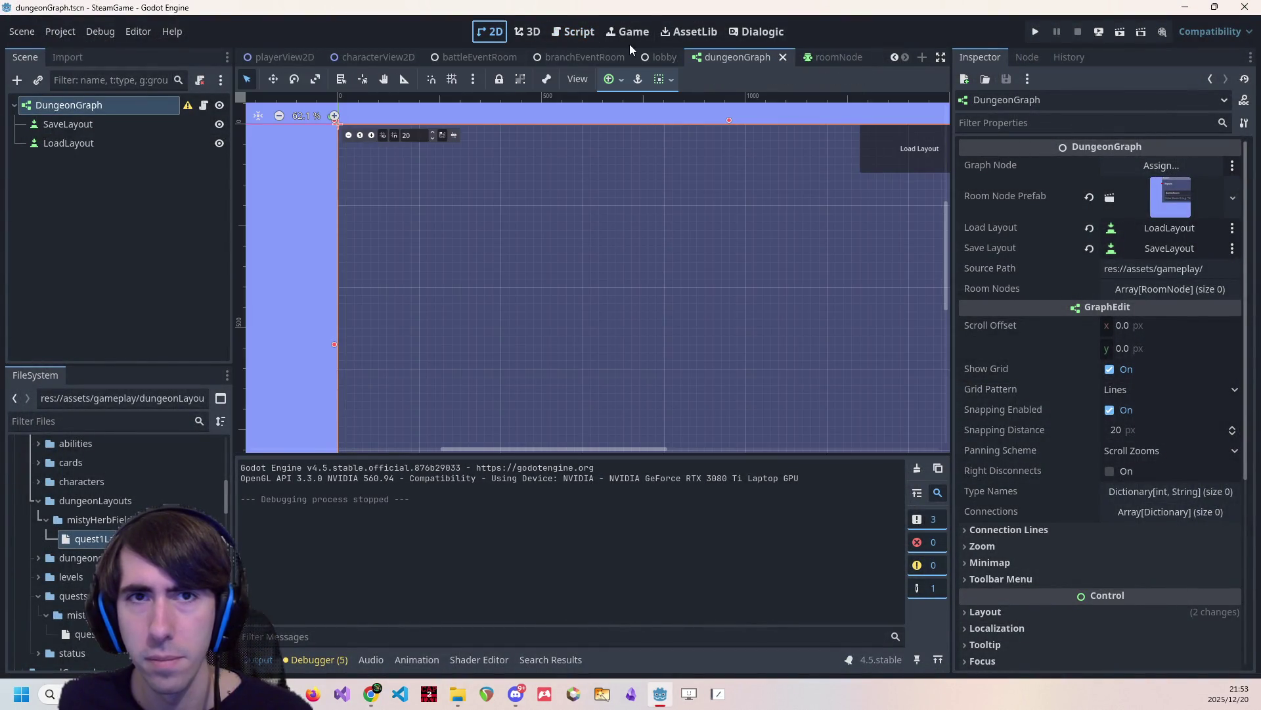
click(578, 32)
click(497, 37)
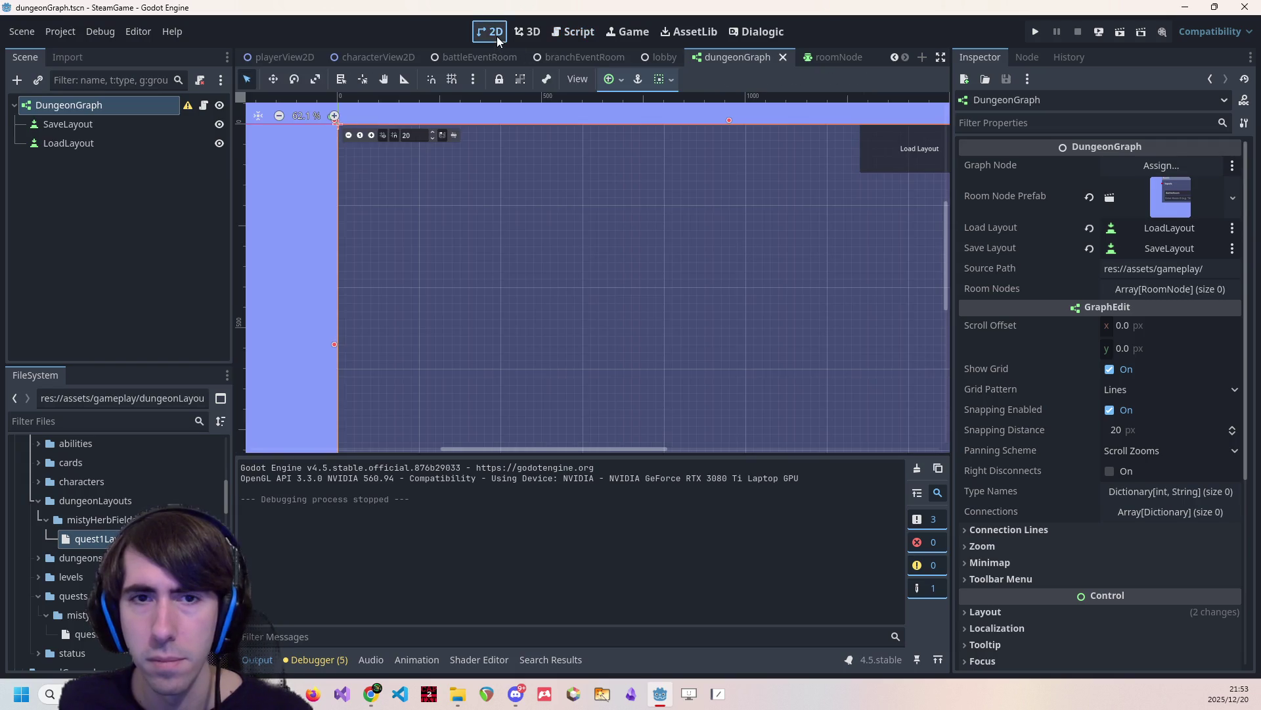
click(565, 41)
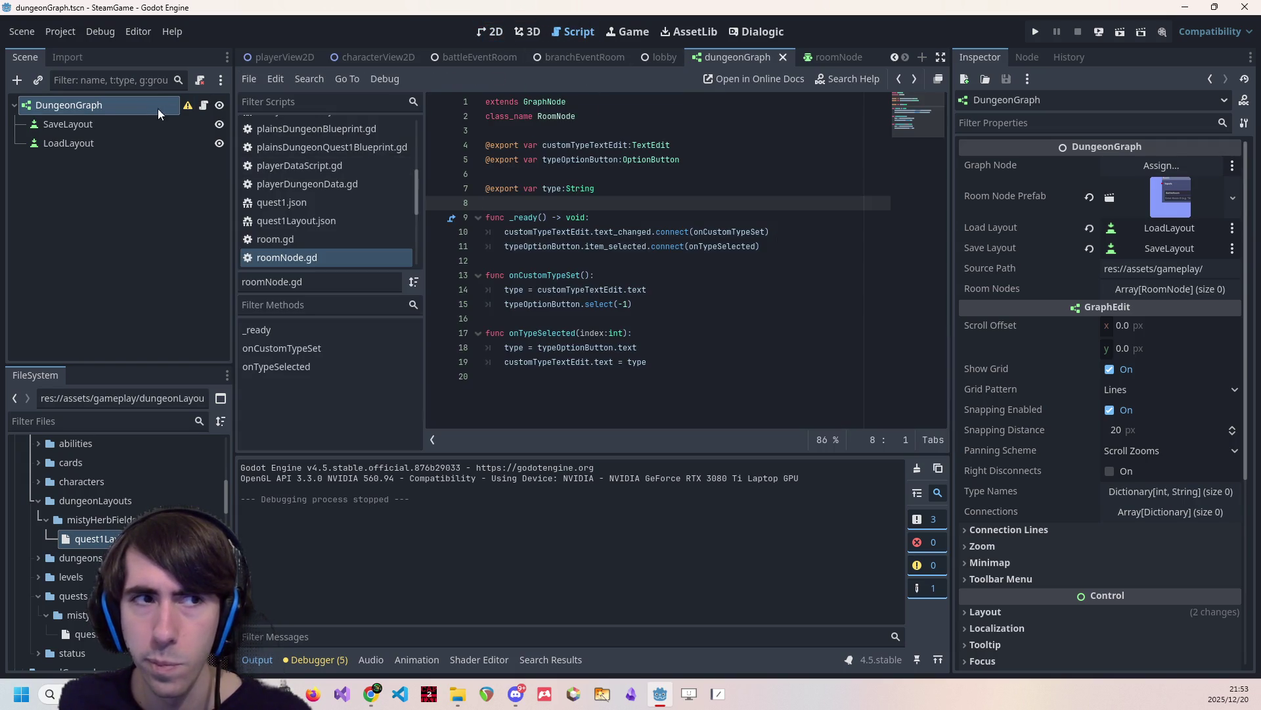
click(820, 58)
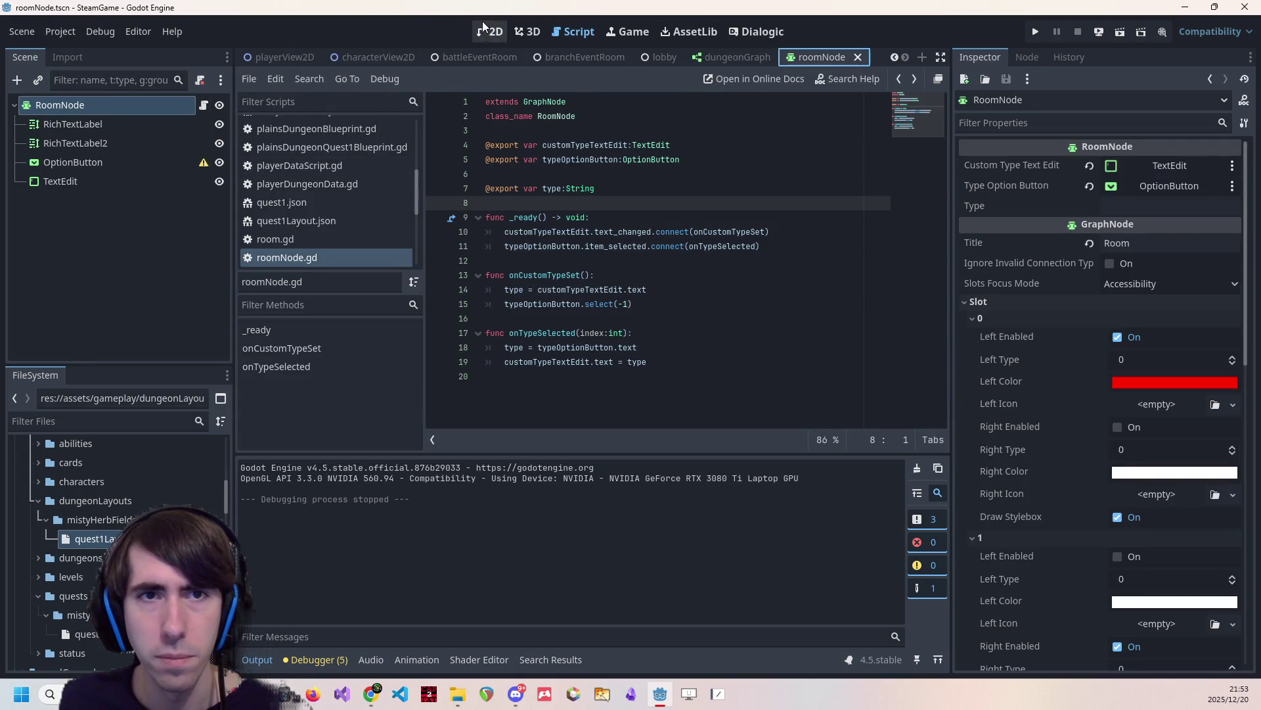
click(489, 32)
Move the OptionButton's Custom item to the top of Items and give it ID 0.
click(655, 254)
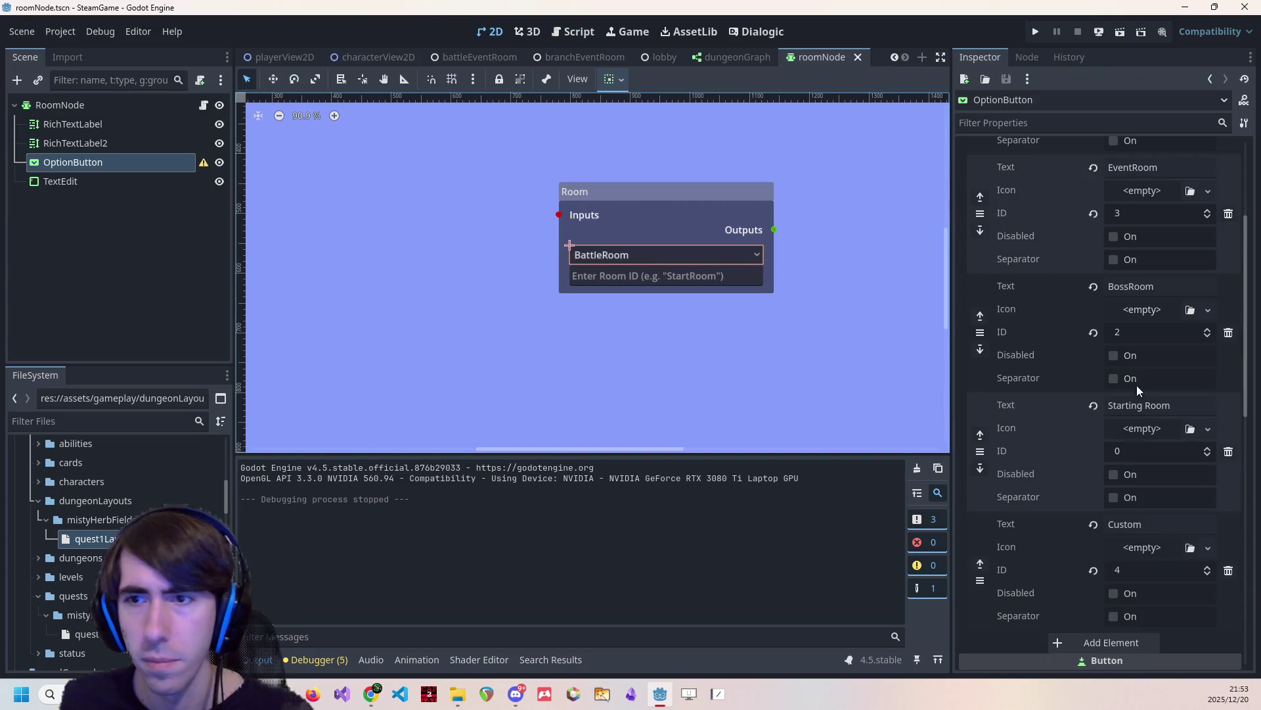
drag(980, 581, 999, 258)
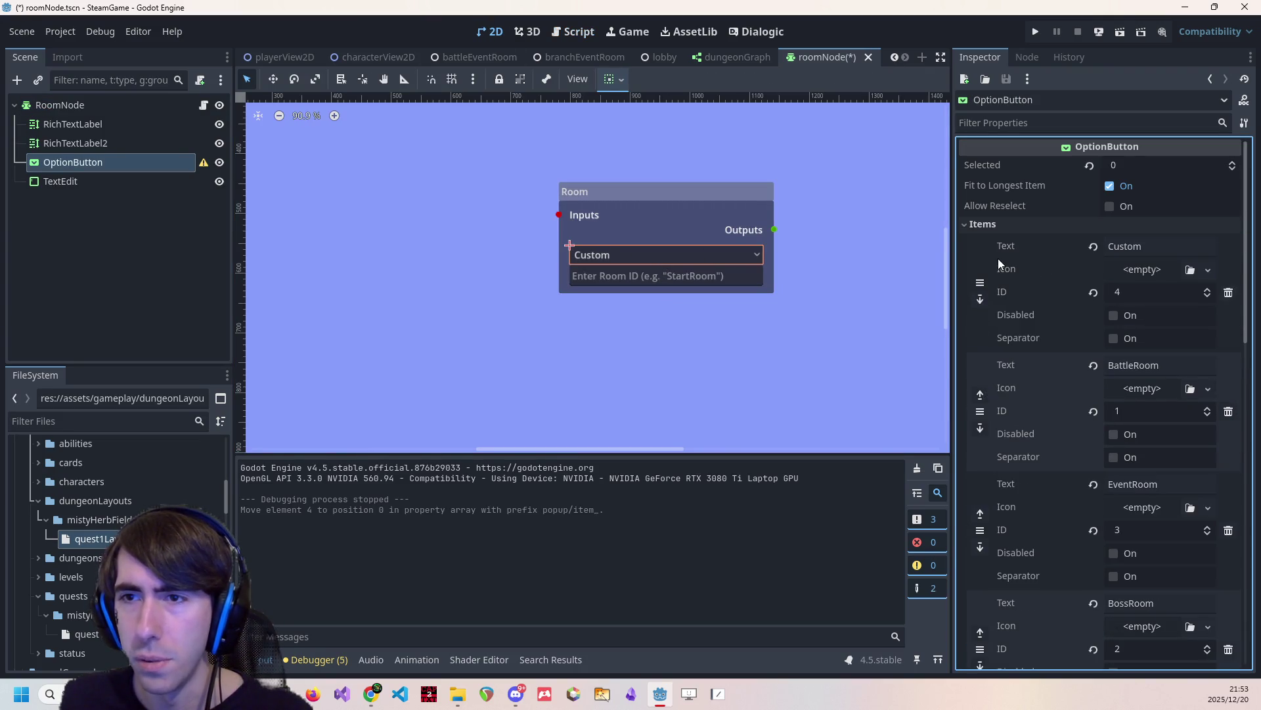
click(1135, 294)
text(0)
key(Return)
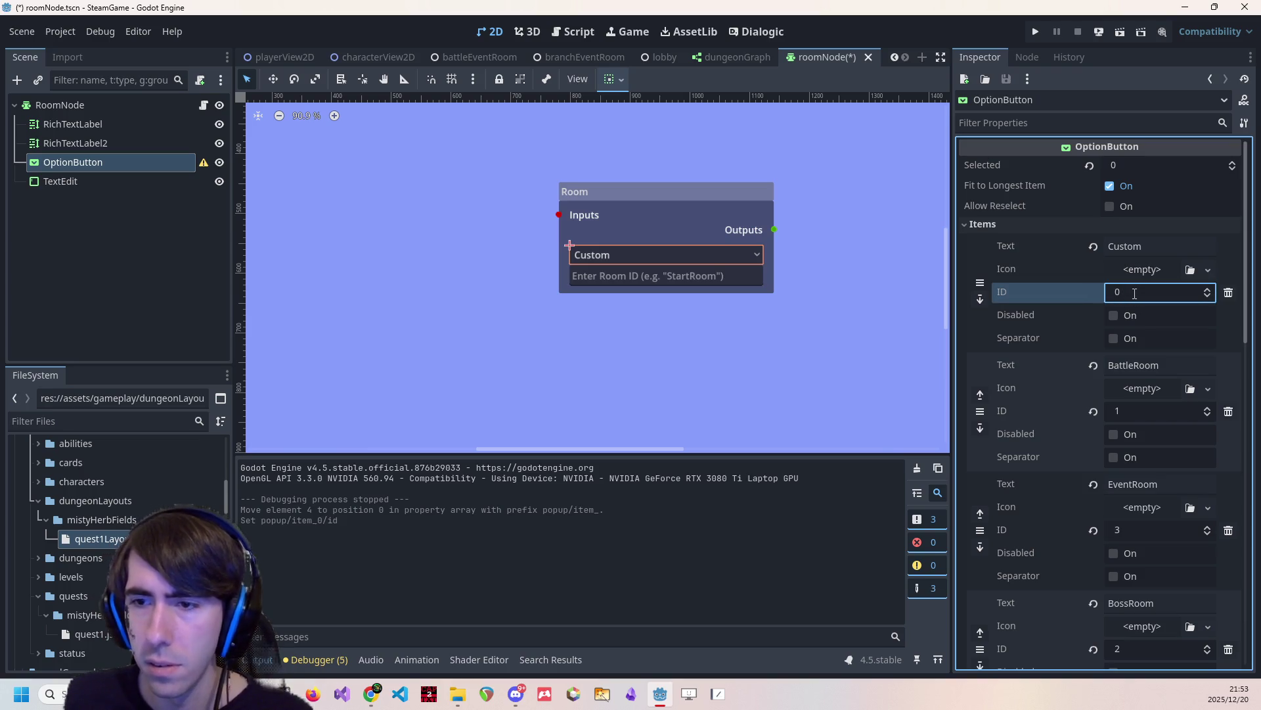
Give Starting Room ID 1 and re-enter the BossRoom and EventRoom IDs (32 and 2).
scroll(1154, 404, down, 5)
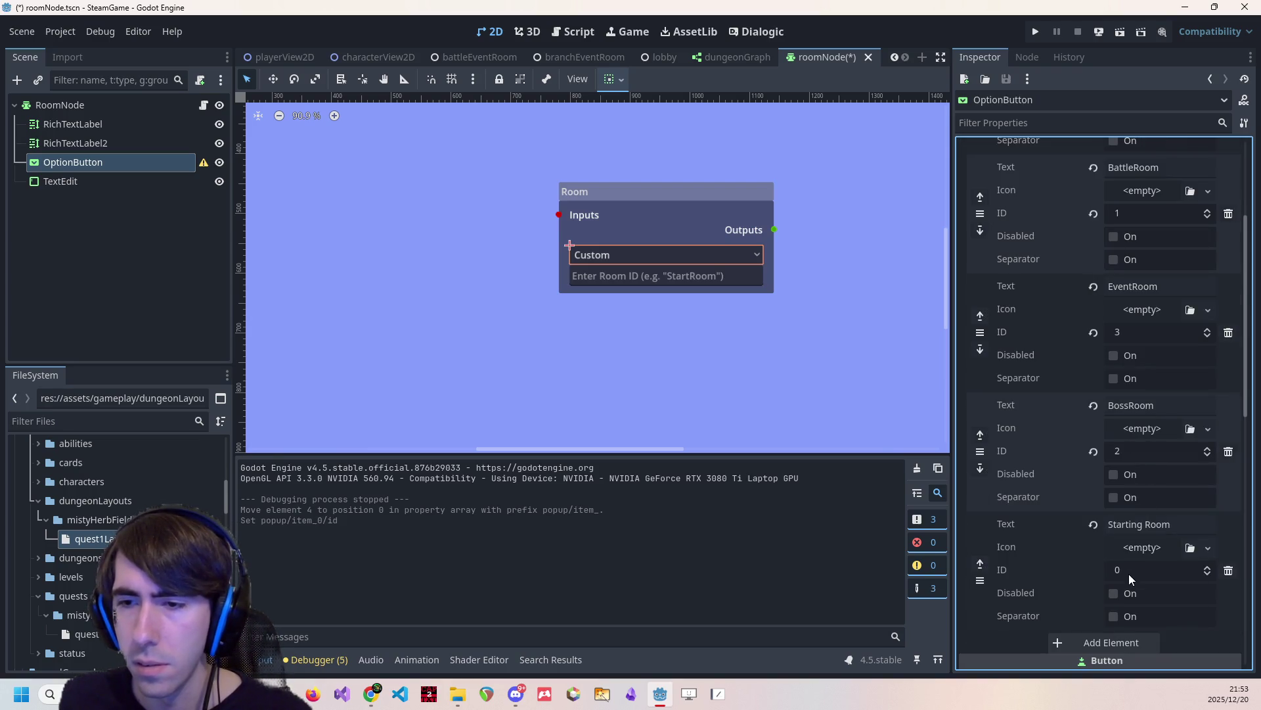
click(1131, 571)
text(1)
click(1145, 450)
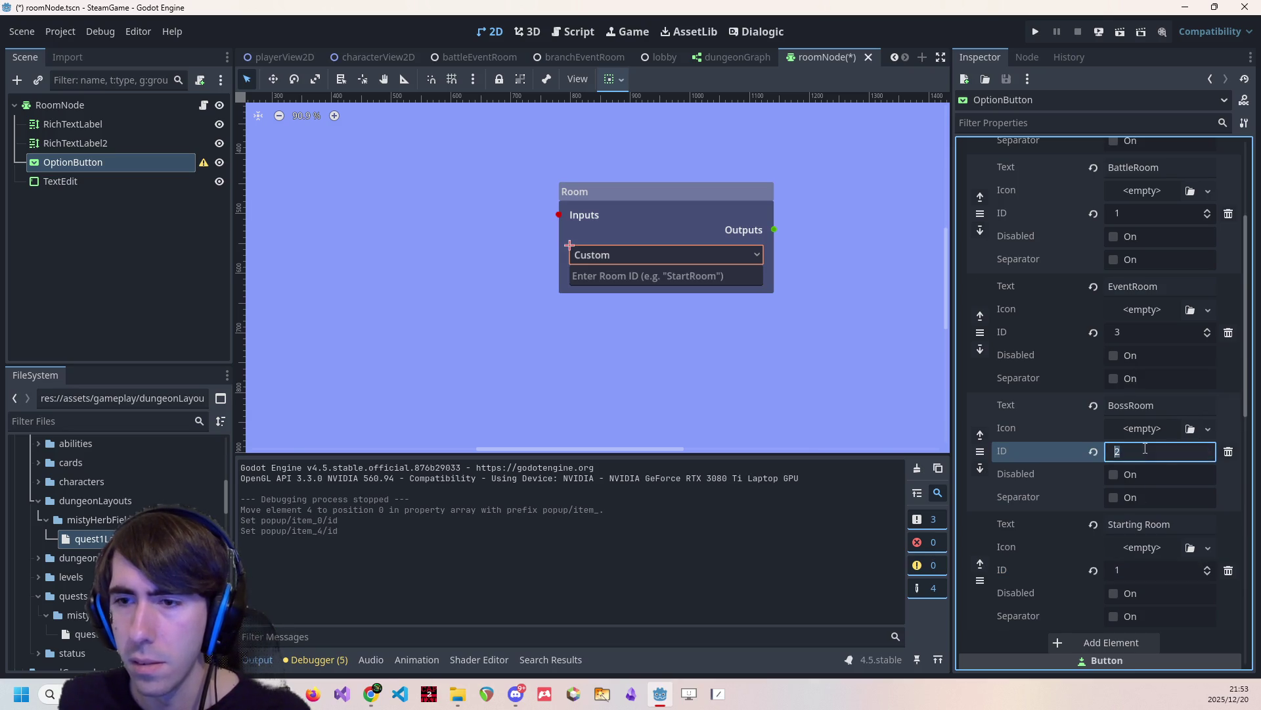
text(3)
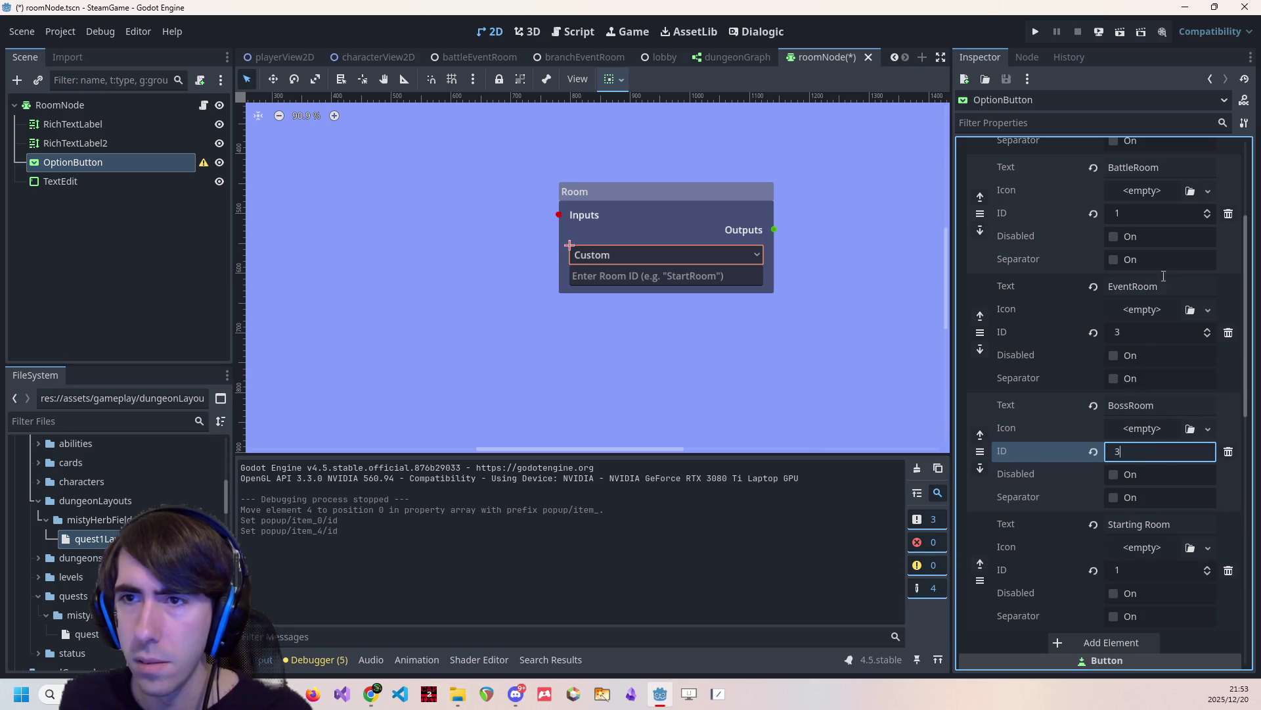
text(2)
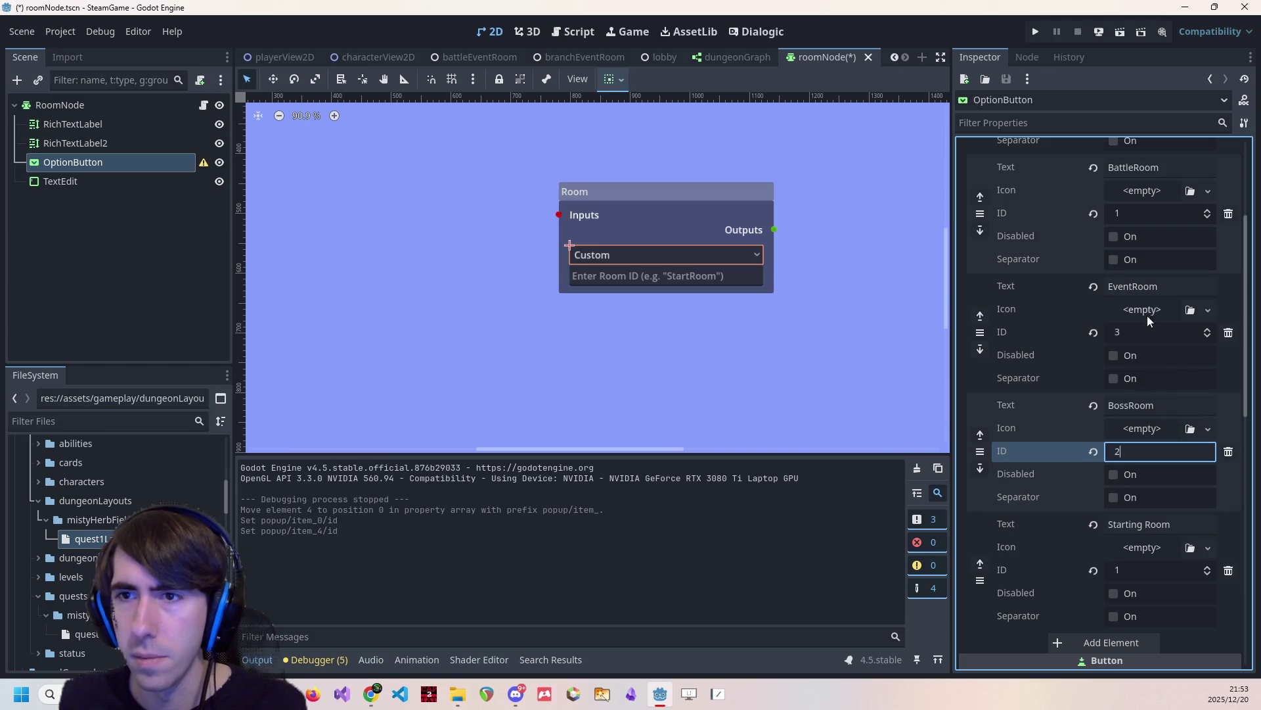
click(1143, 405)
text(2)
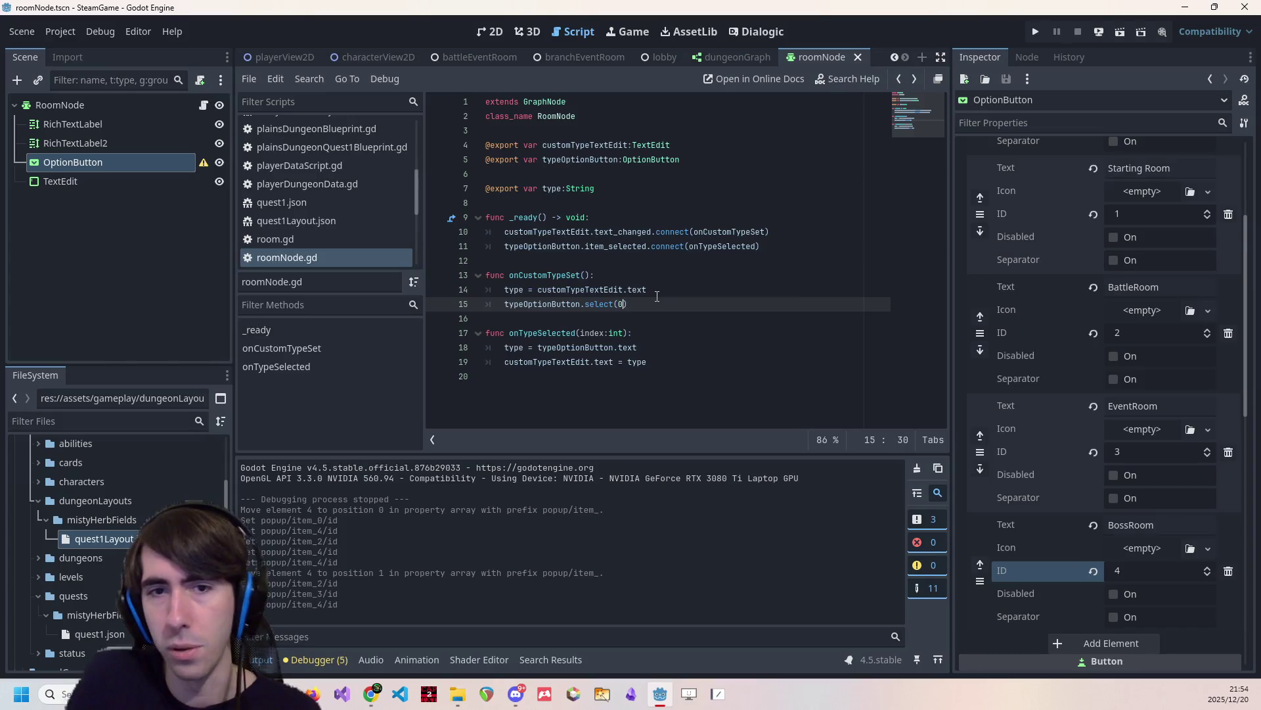
Run the dungeonGraph scene and set the lower room's type to BattleRoom.
click(756, 58)
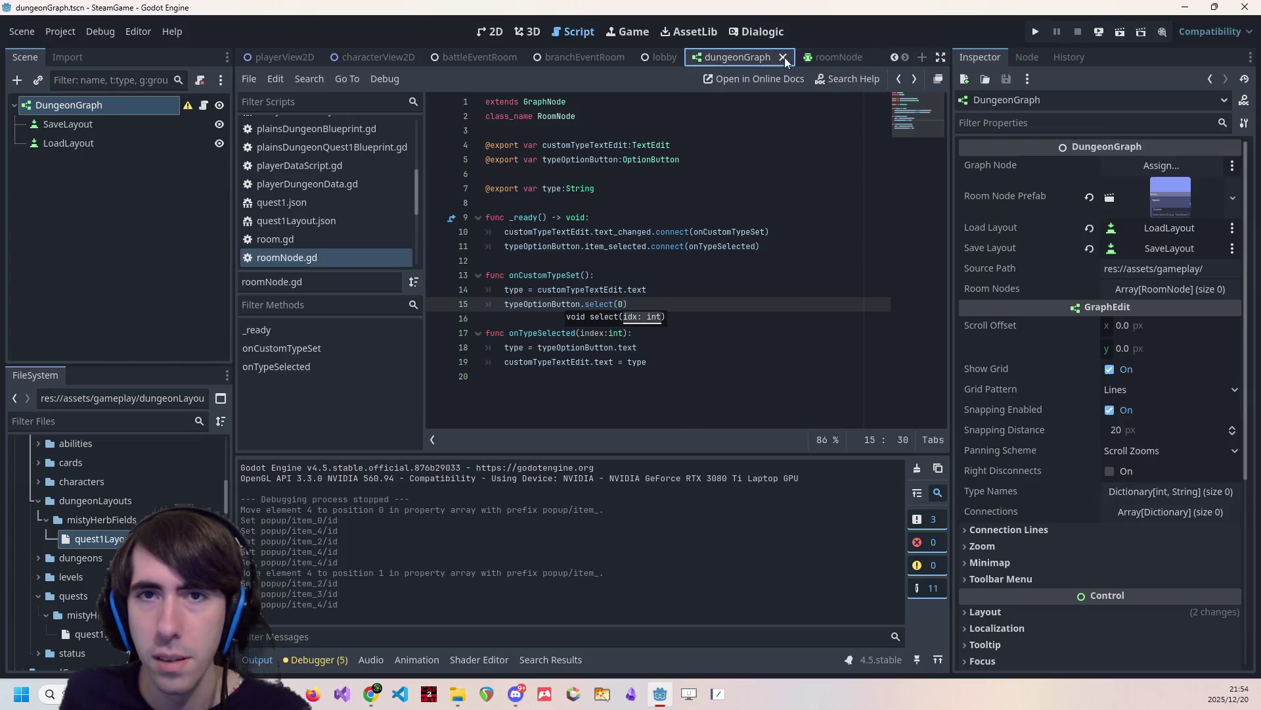
click(1121, 32)
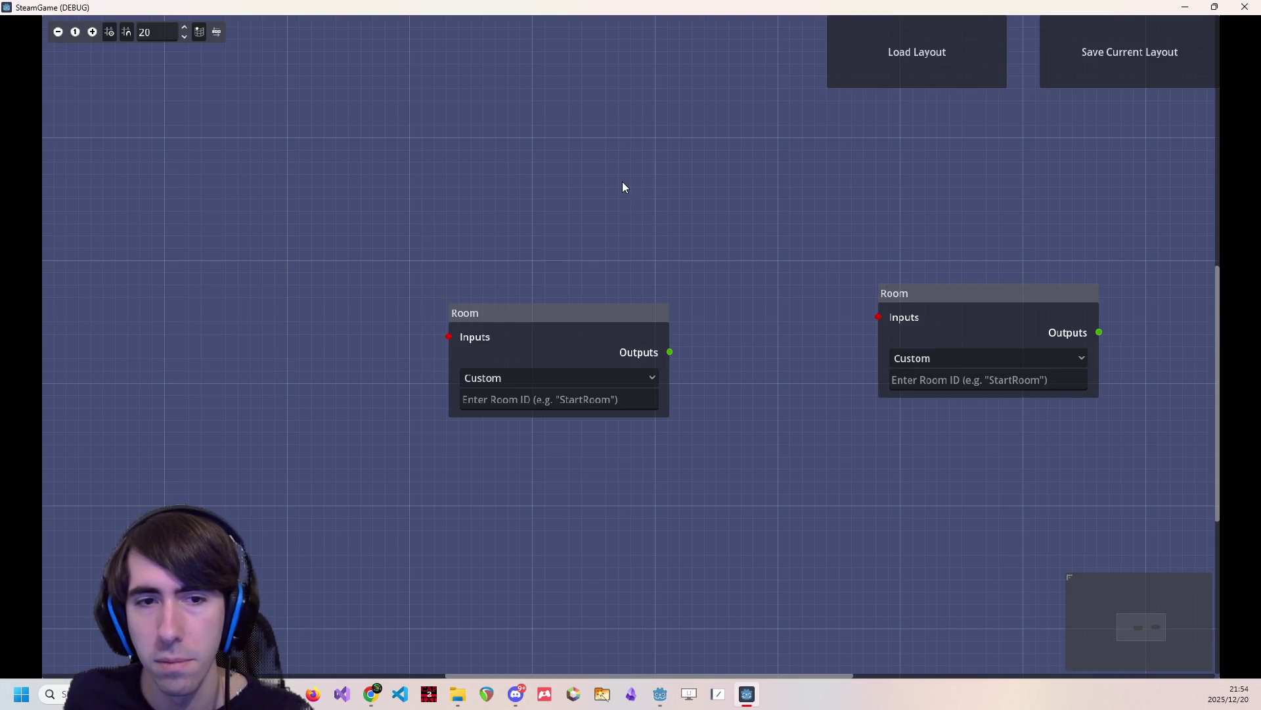
click(559, 377)
click(527, 428)
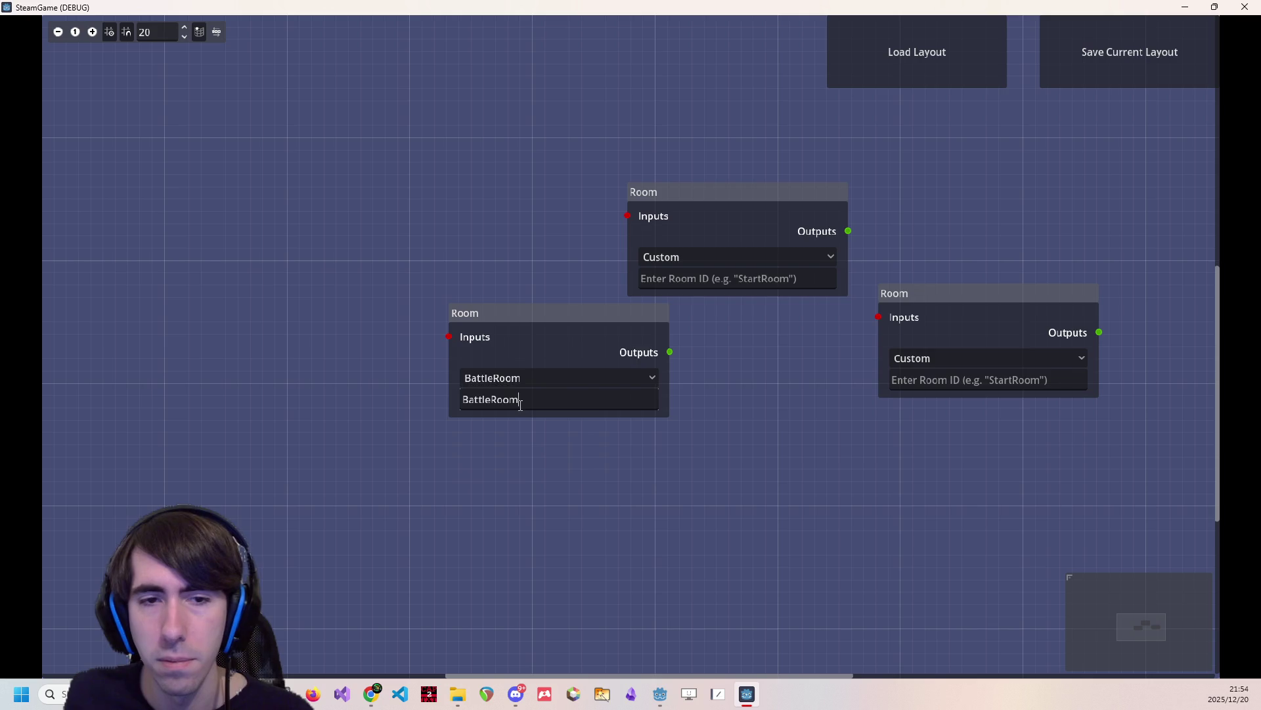
Type 'te' into the room's ID field, test a line break and its removal, then close the game.
text(t)
key(ctrl+a)
text(te)
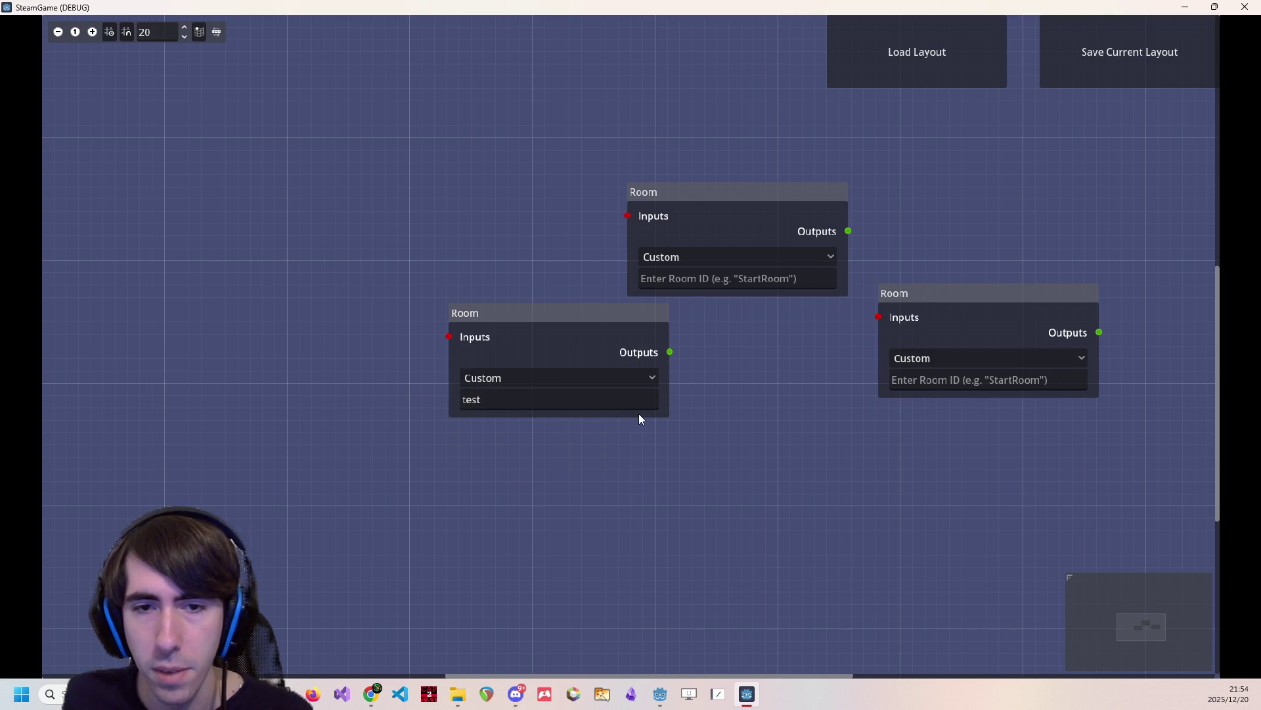
click(623, 397)
key(Return)
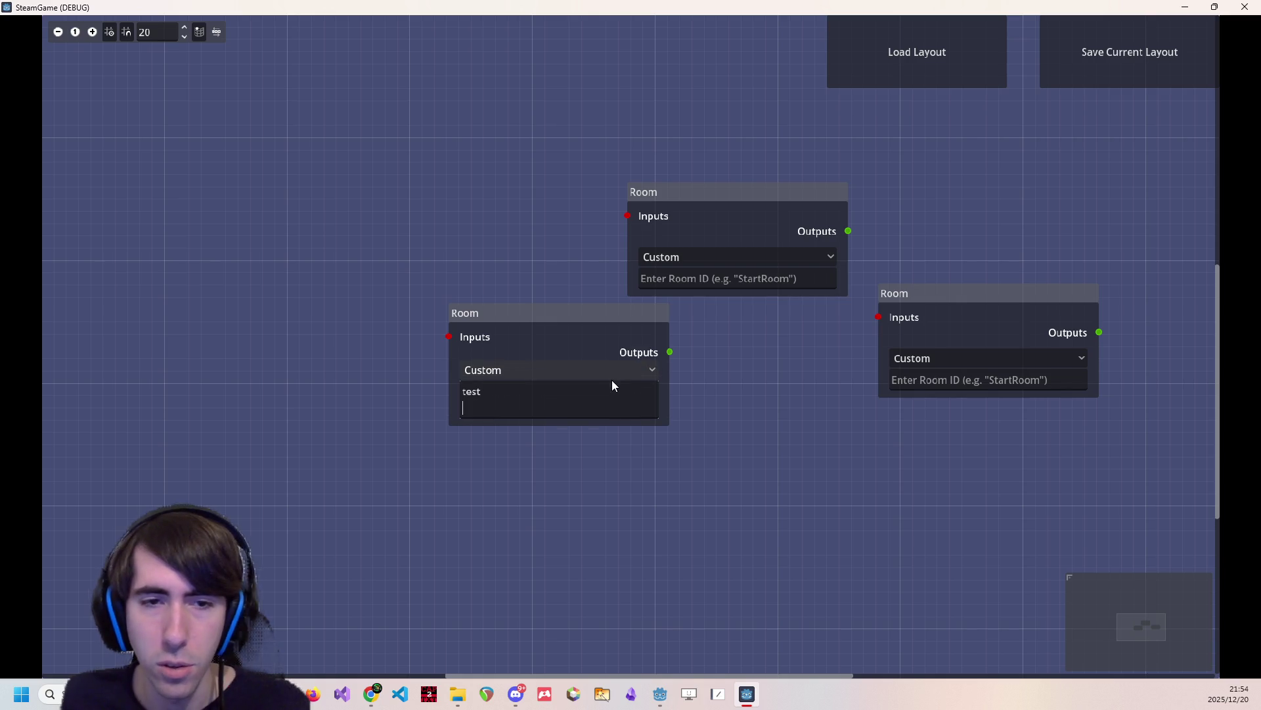
key(BackSpace)
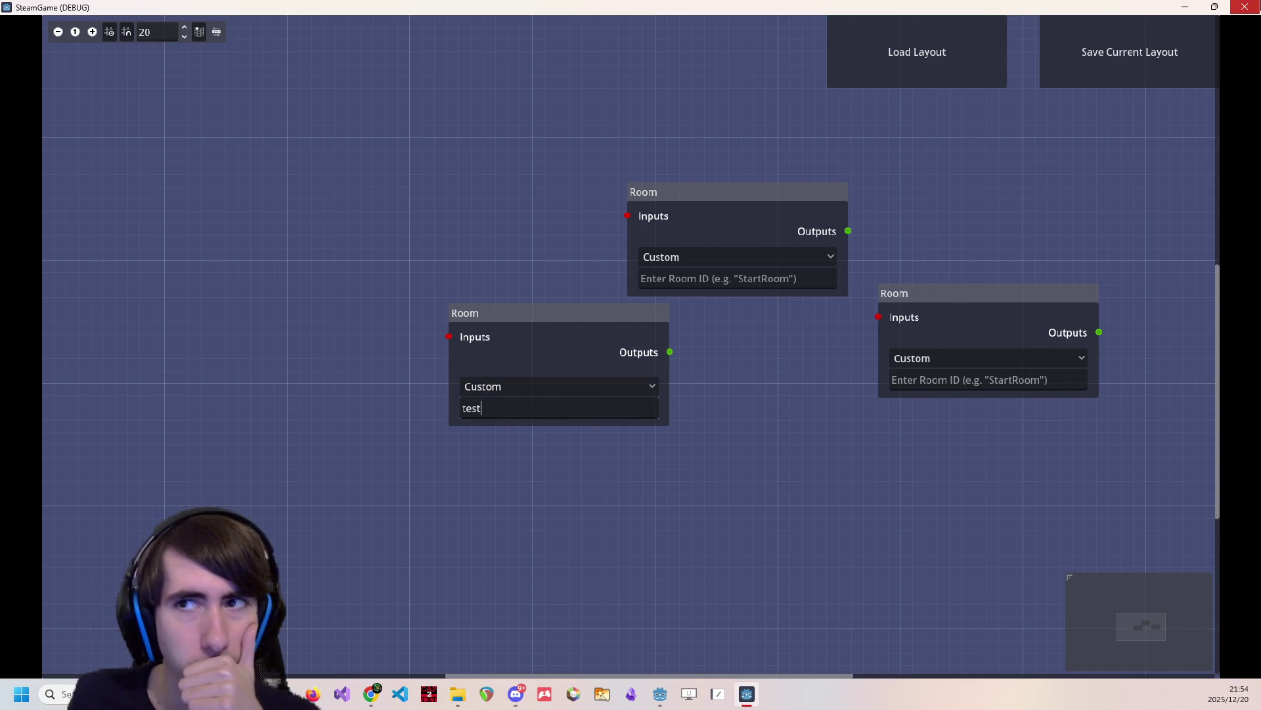
click(1245, 8)
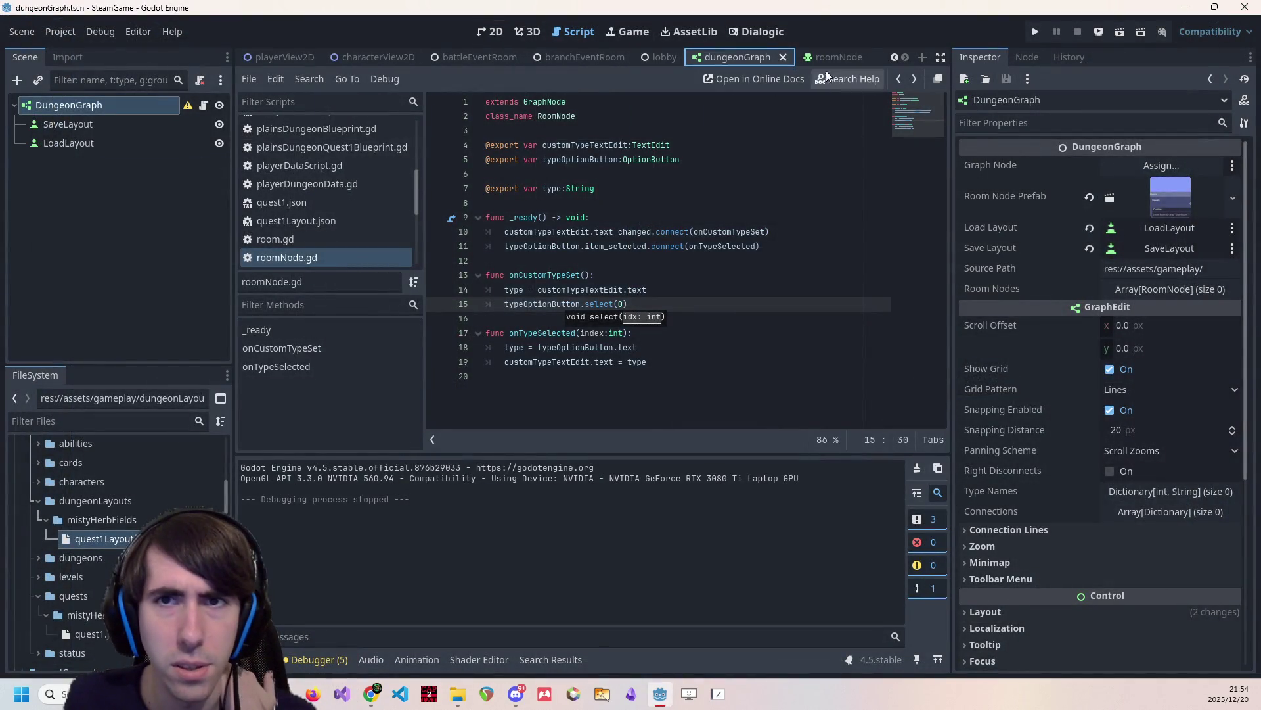
Open the roomNode scene, select its TextEdit node, and show it in the 2D view.
click(823, 57)
click(120, 142)
click(109, 184)
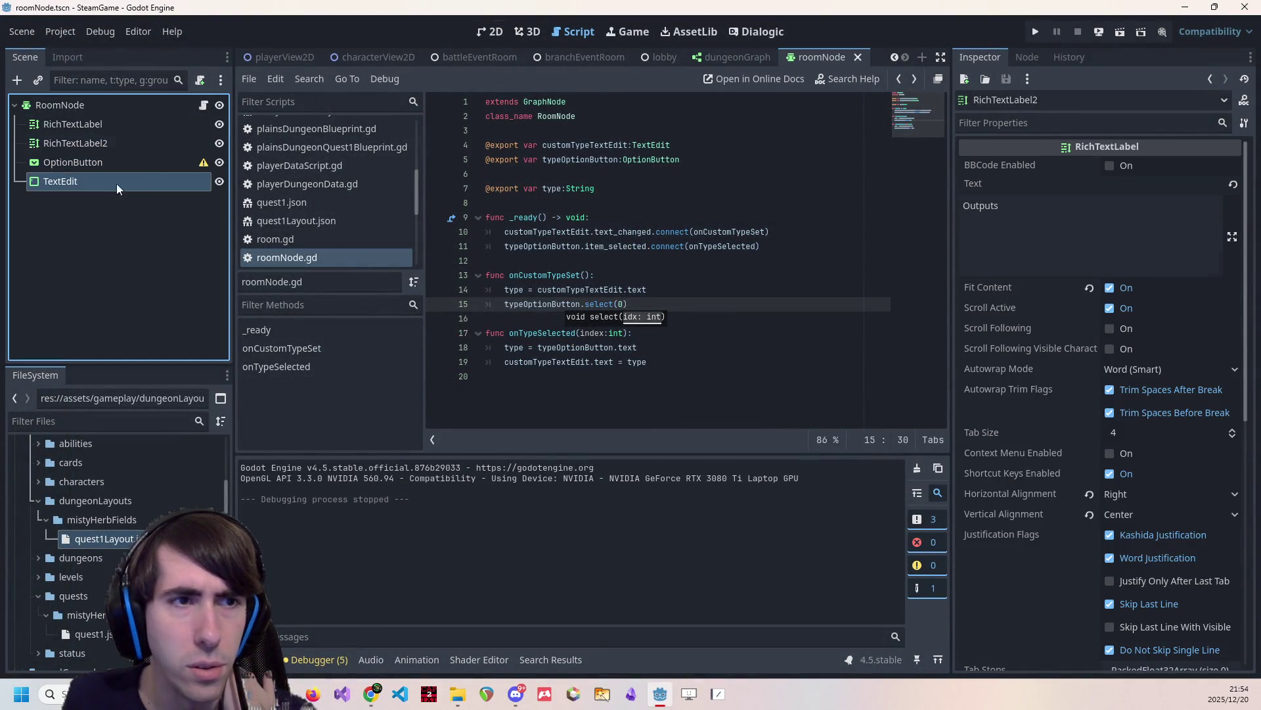
click(484, 37)
scroll(1048, 239, up, 3)
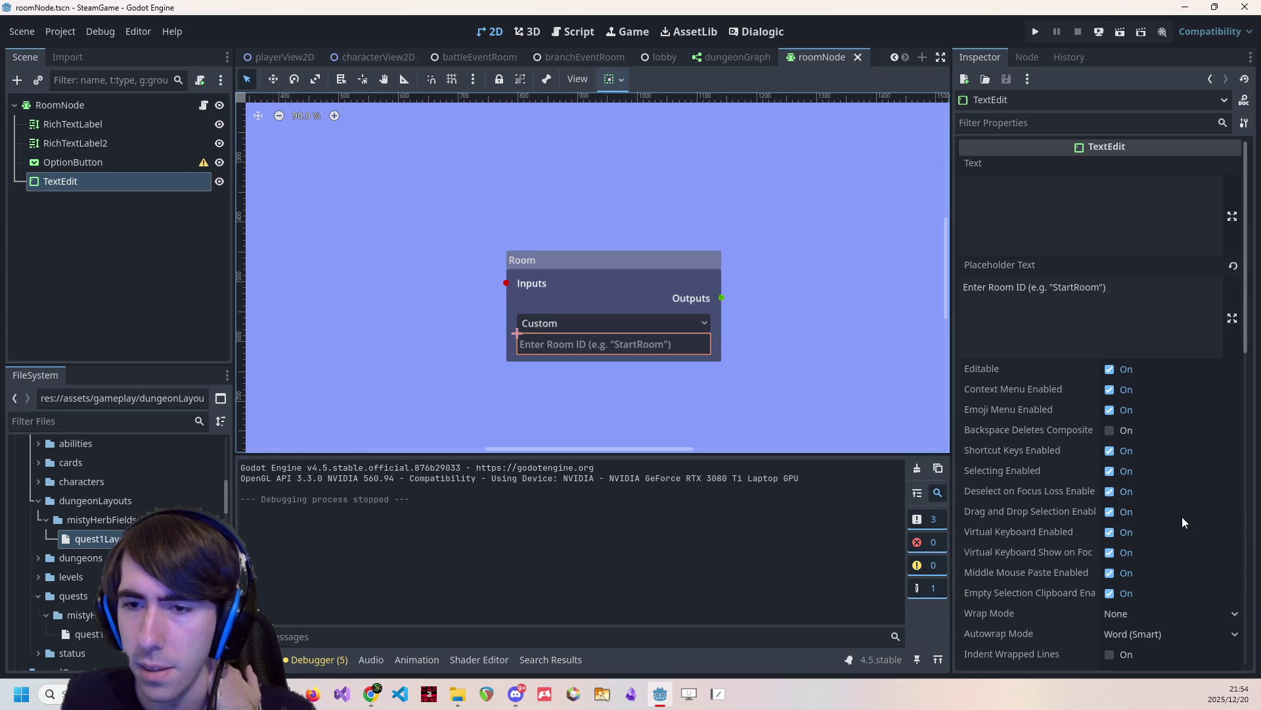
scroll(1176, 519, down, 2)
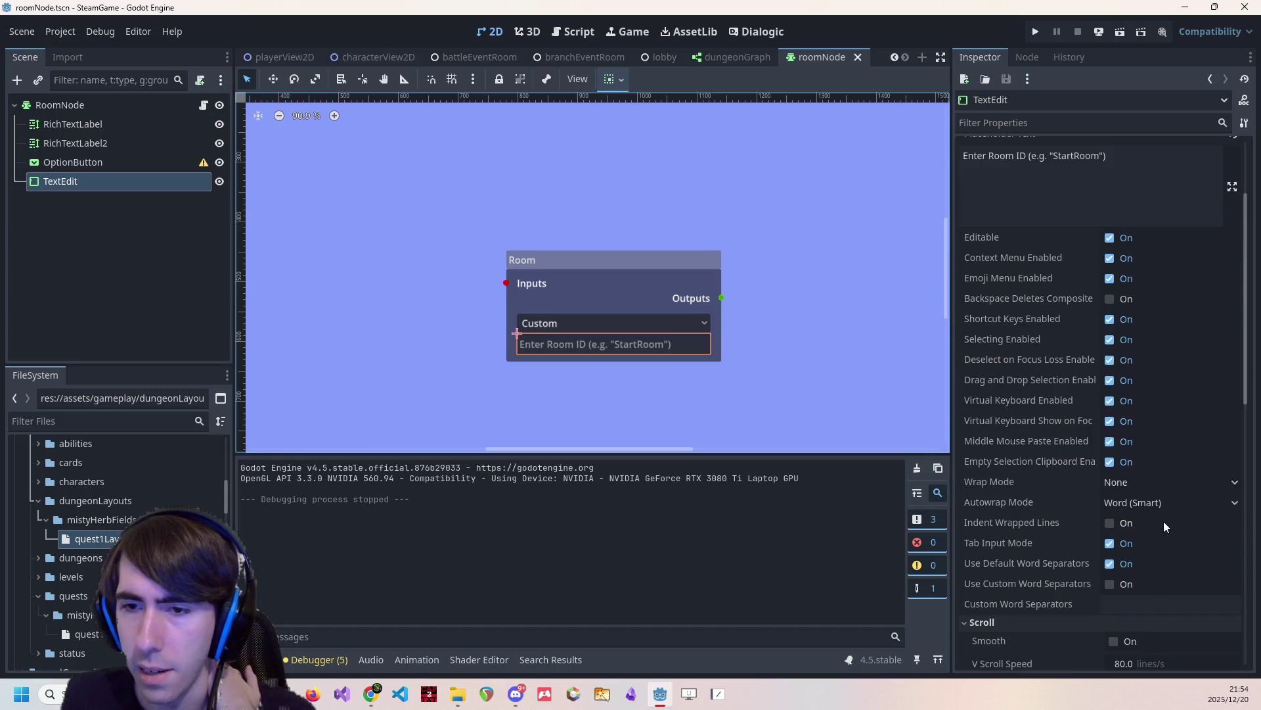
Browse the TextEdit's Inspector properties, leaving its Wrap Mode unchanged.
click(1125, 483)
click(1125, 483)
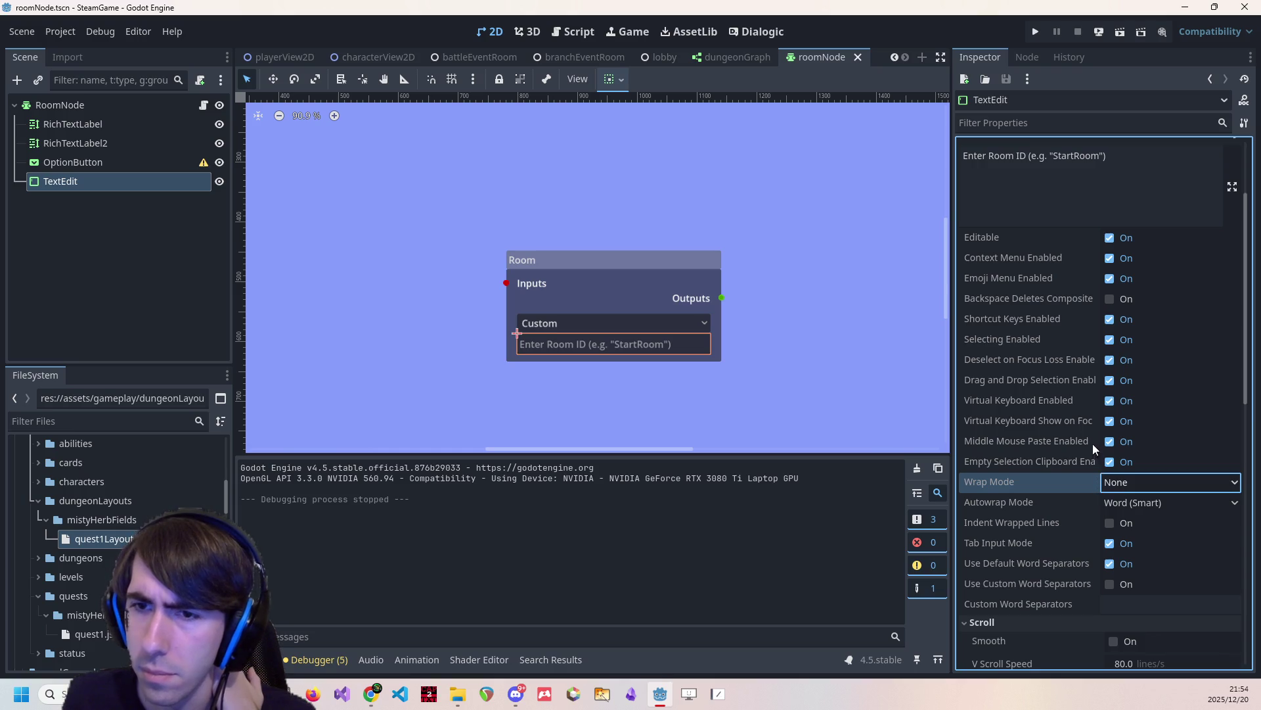
scroll(1101, 439, down, 5)
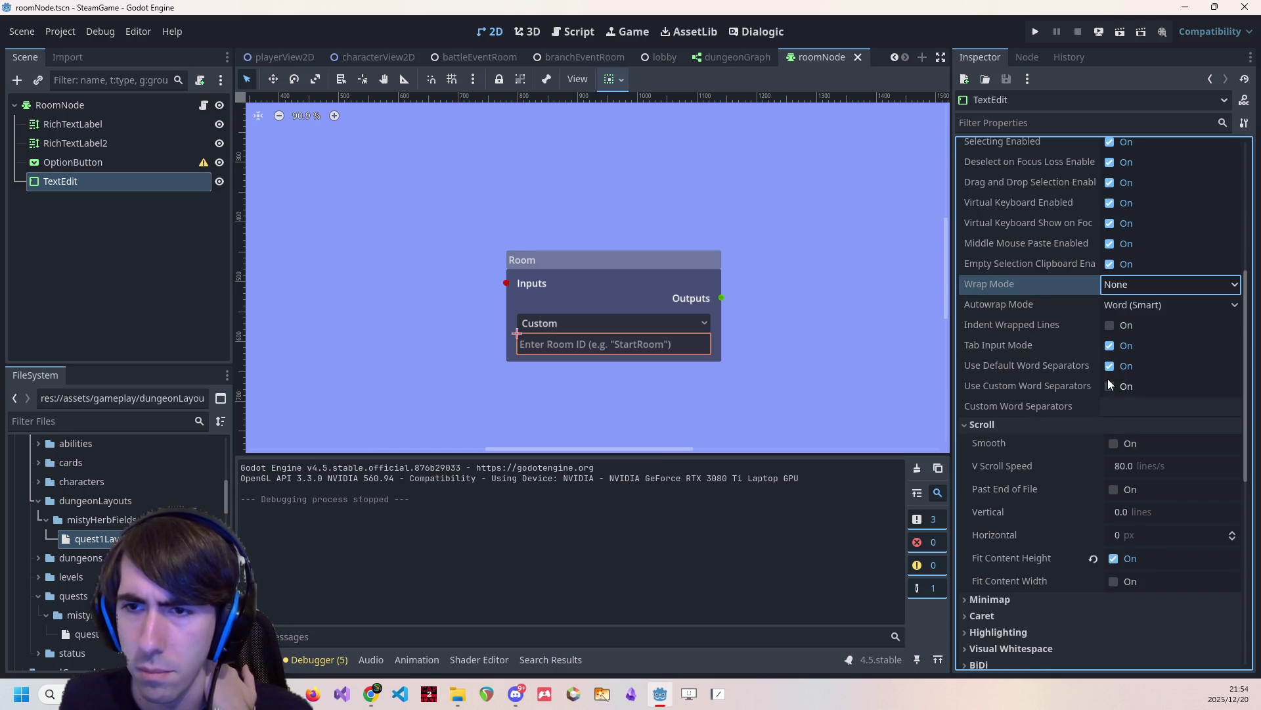
mouse_move(1062, 344)
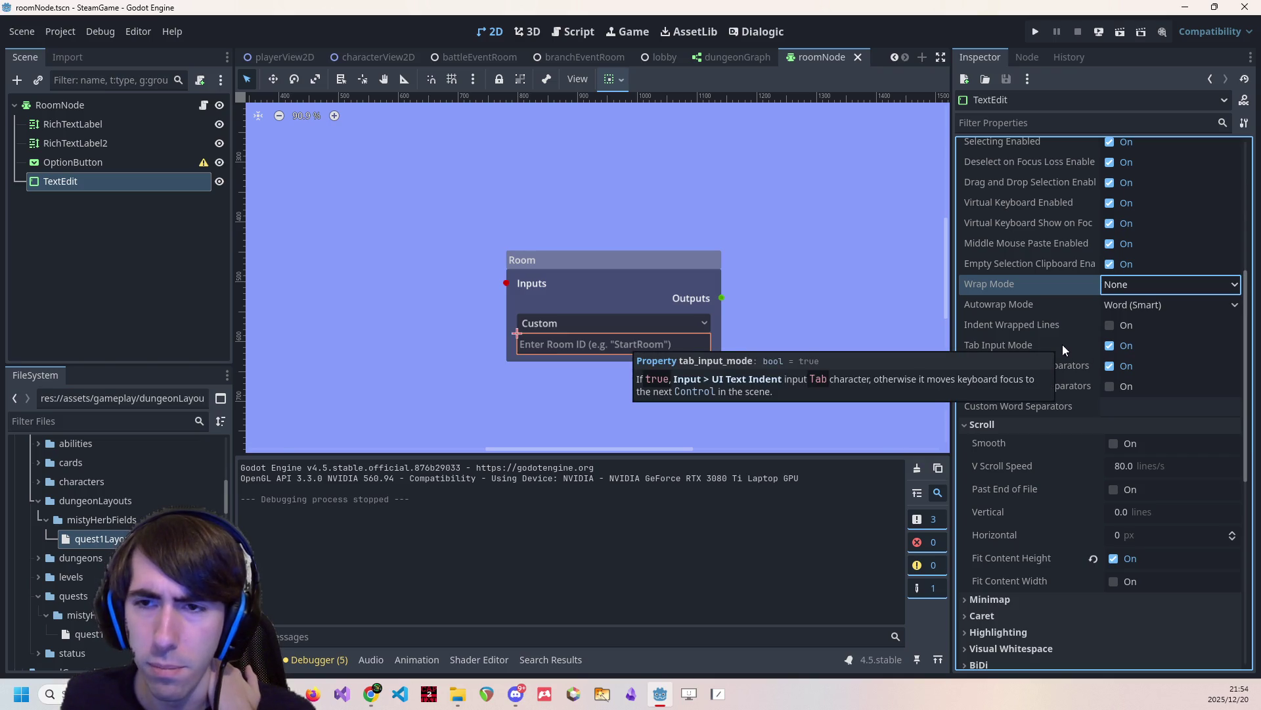
scroll(1063, 344, up, 2)
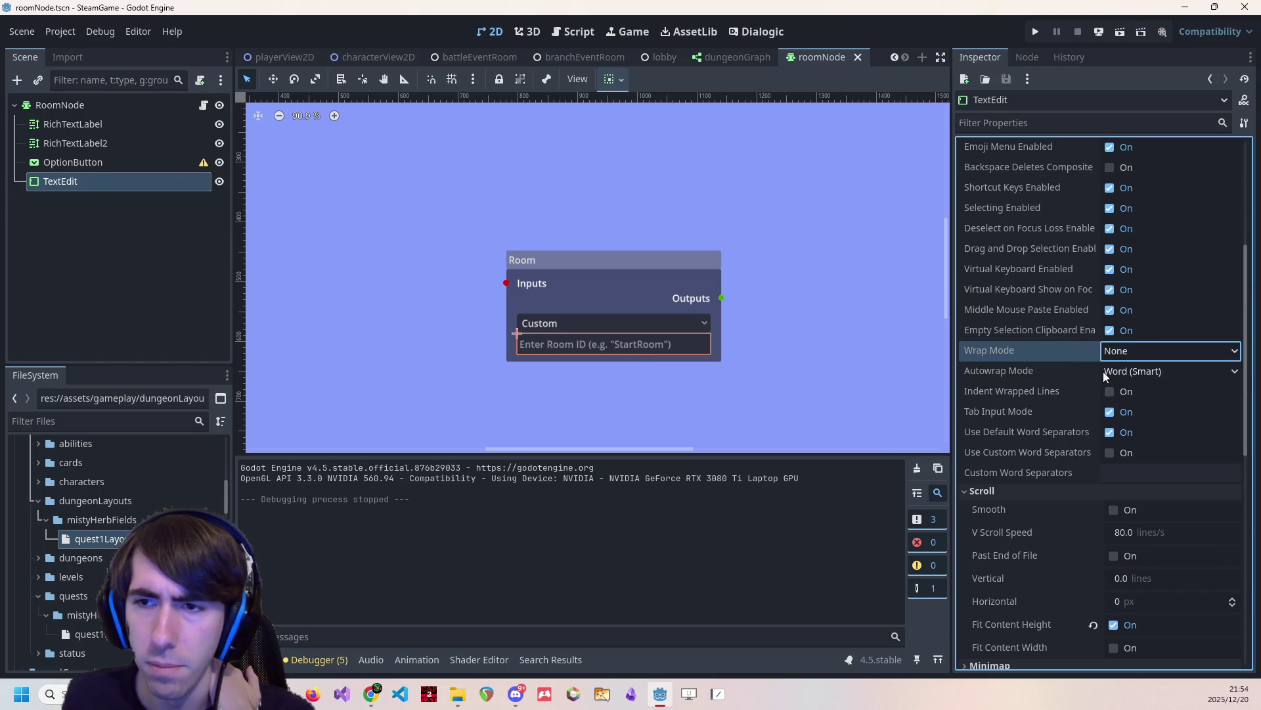
scroll(1103, 371, up, 2)
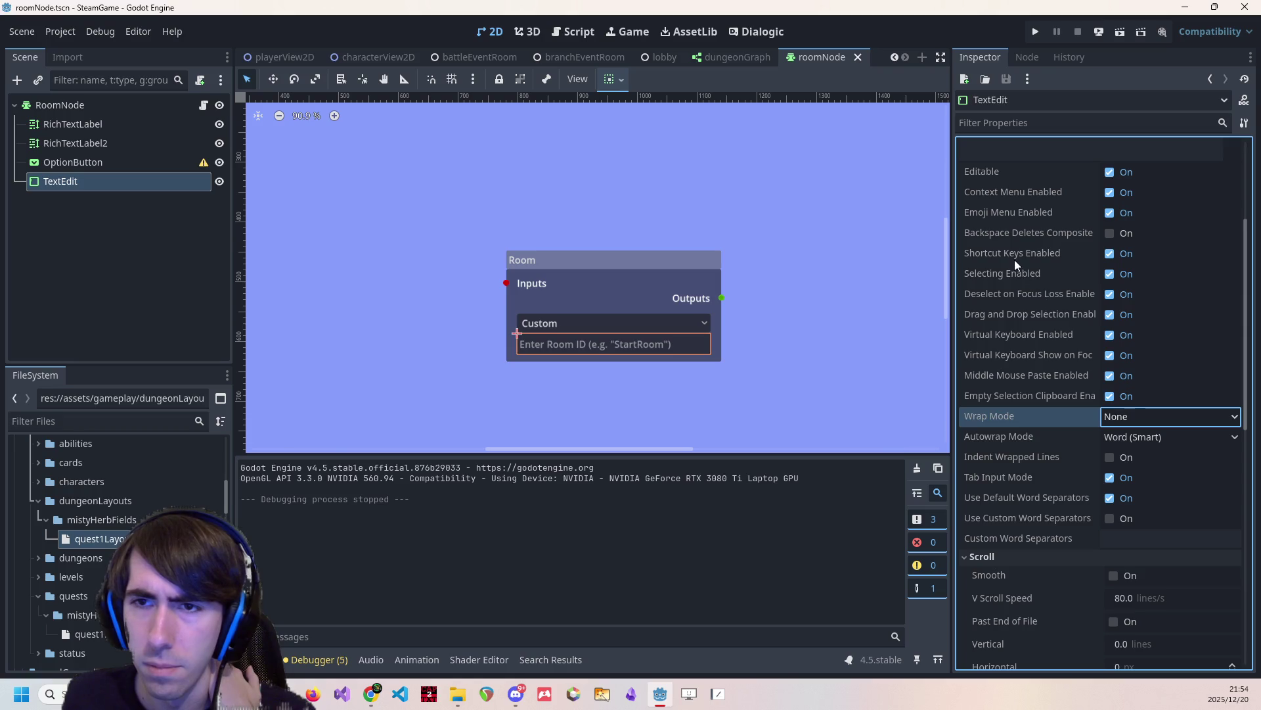
mouse_move(1043, 269)
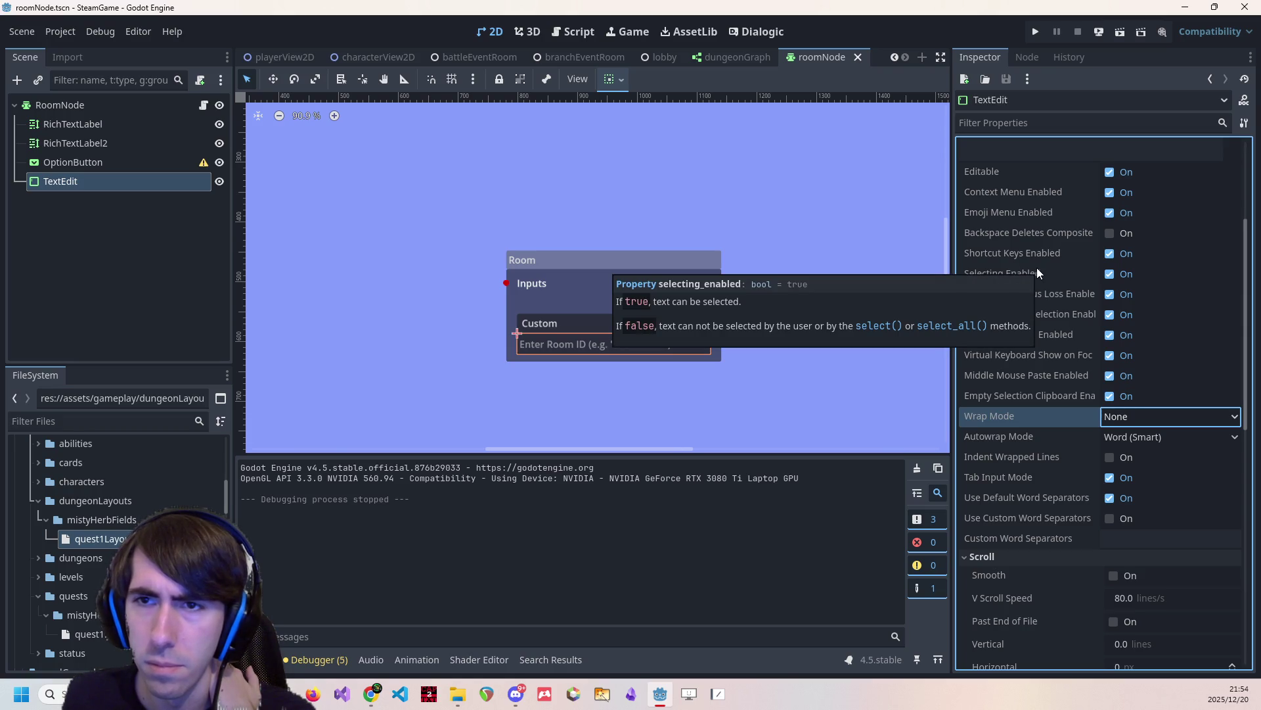
scroll(1077, 416, up, 6)
scroll(1082, 419, down, 12)
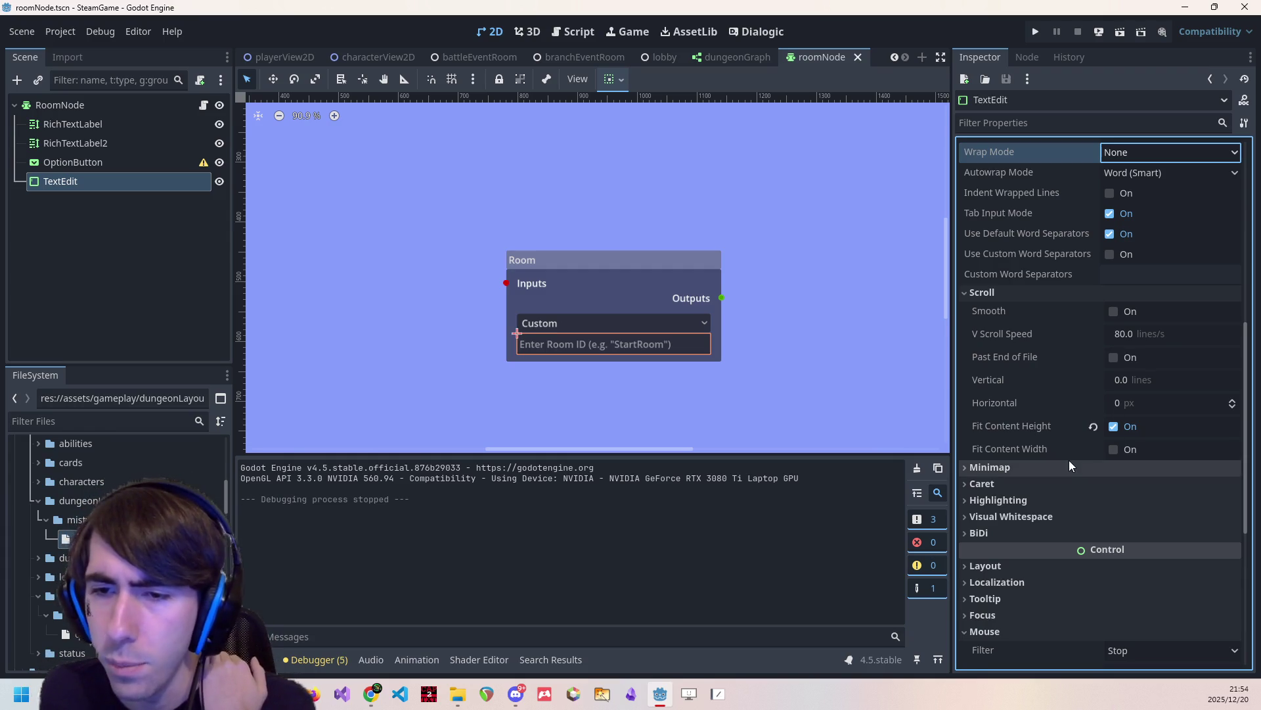
Expand the TextEdit's BiDi, Visual Whitespace, Highlighting, Caret and Minimap property sections.
click(1007, 531)
click(1003, 517)
click(1001, 501)
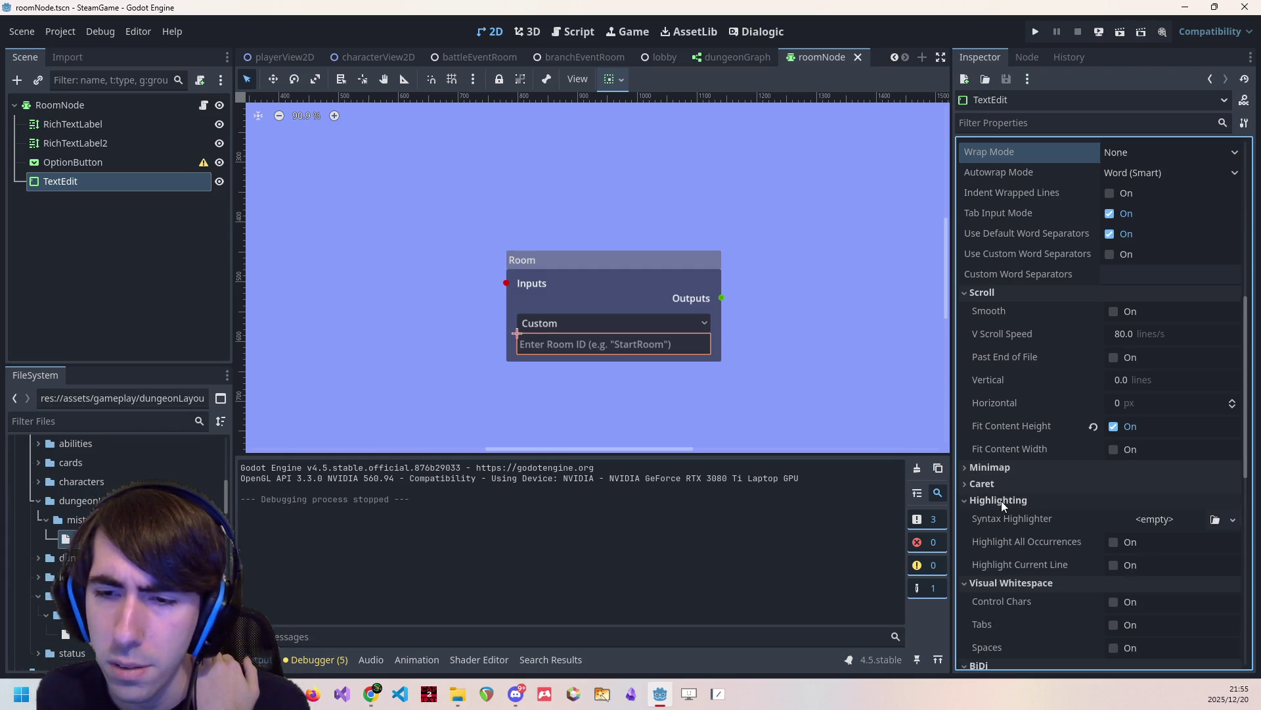
click(1008, 485)
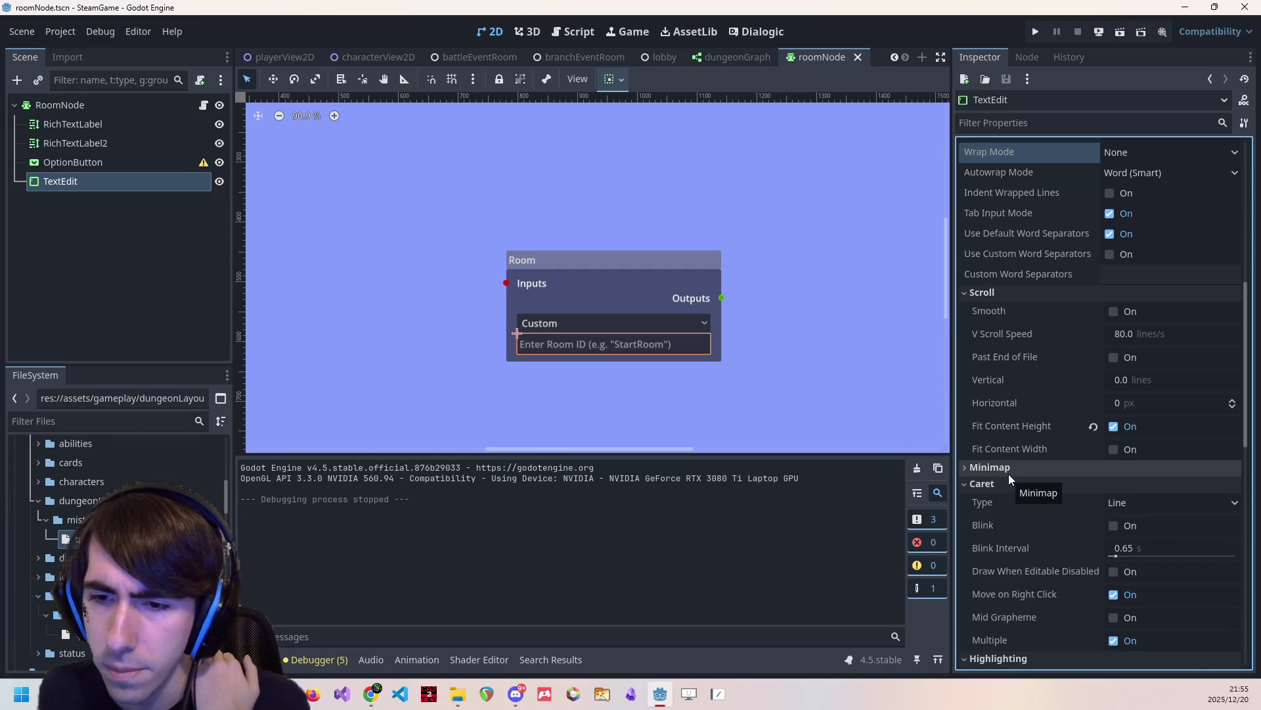
click(1008, 474)
click(1015, 123)
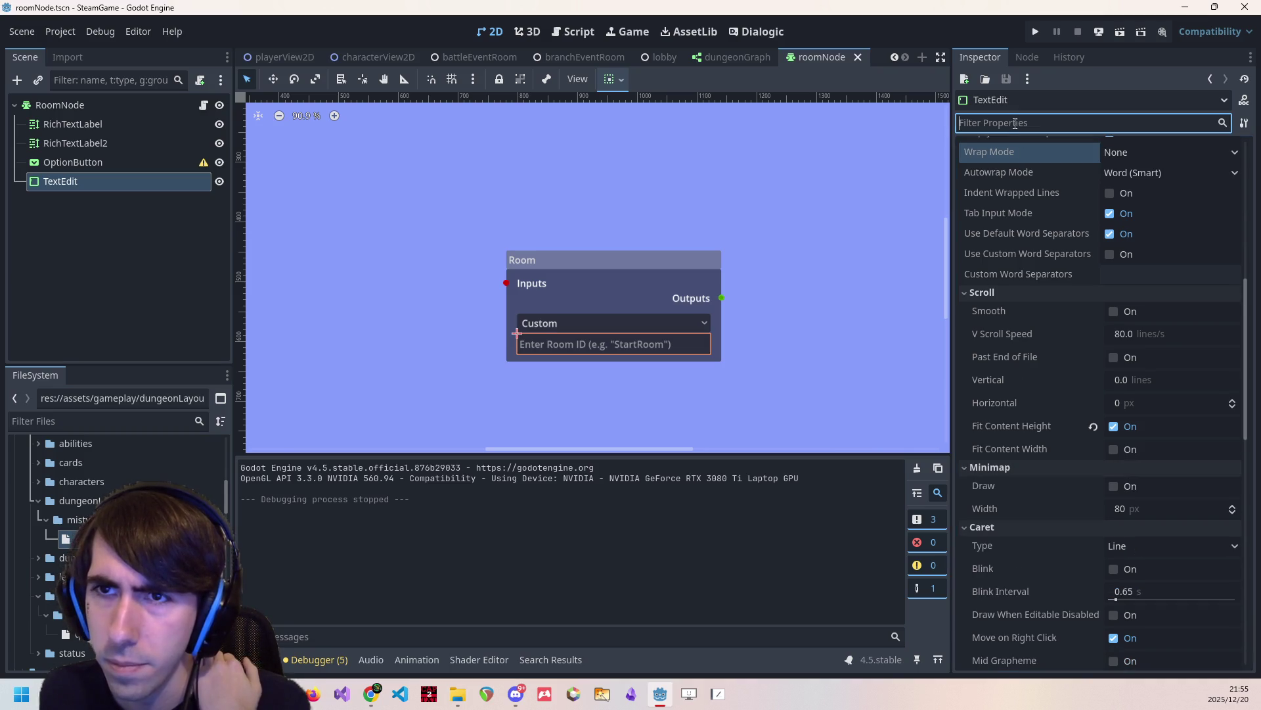
Filter the Inspector by 'back', then by 'multi' to reveal the Caret > Multiple setting.
text(back)
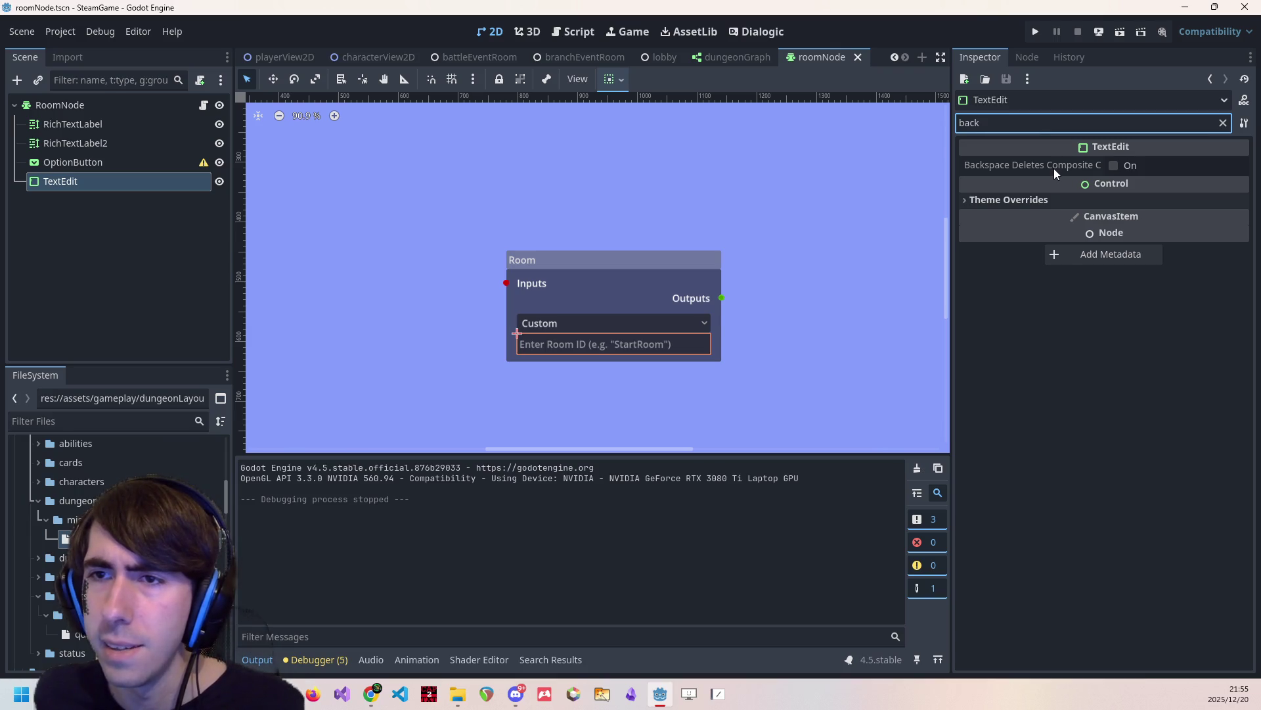
mouse_move(1054, 168)
key(BackSpace)
key(BackSpace)
key(BackSpace)
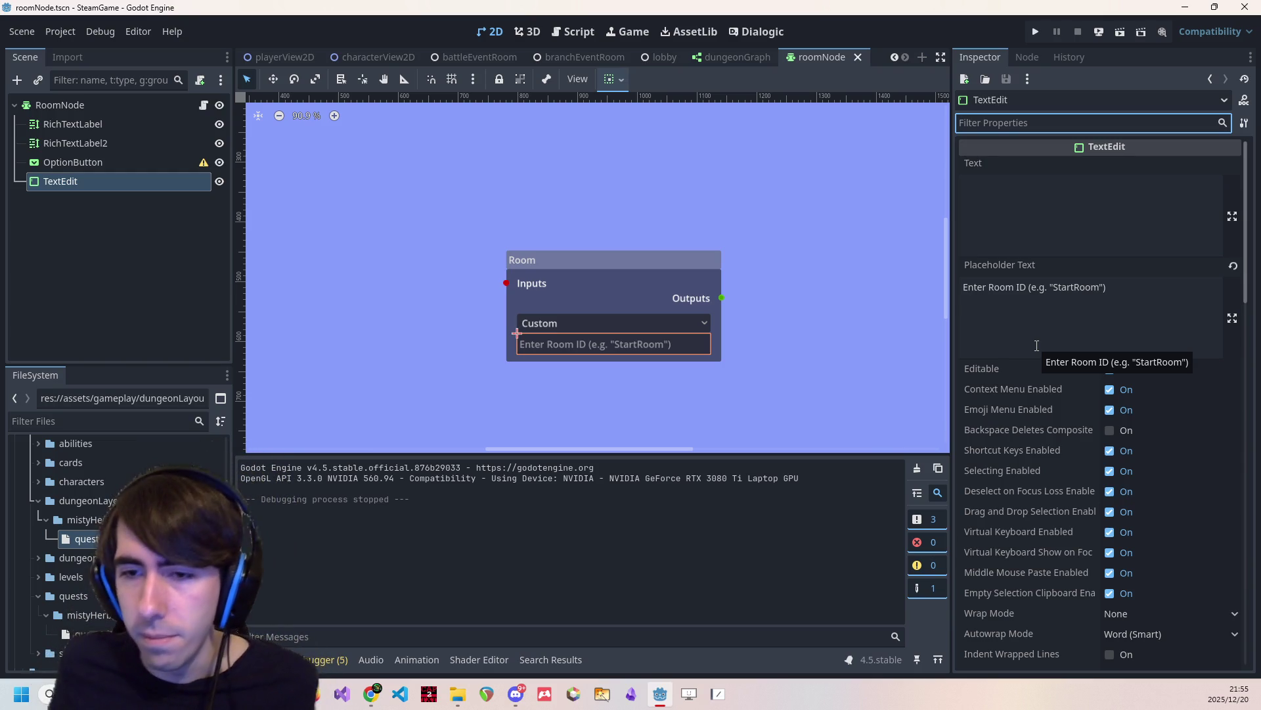
text(mukl)
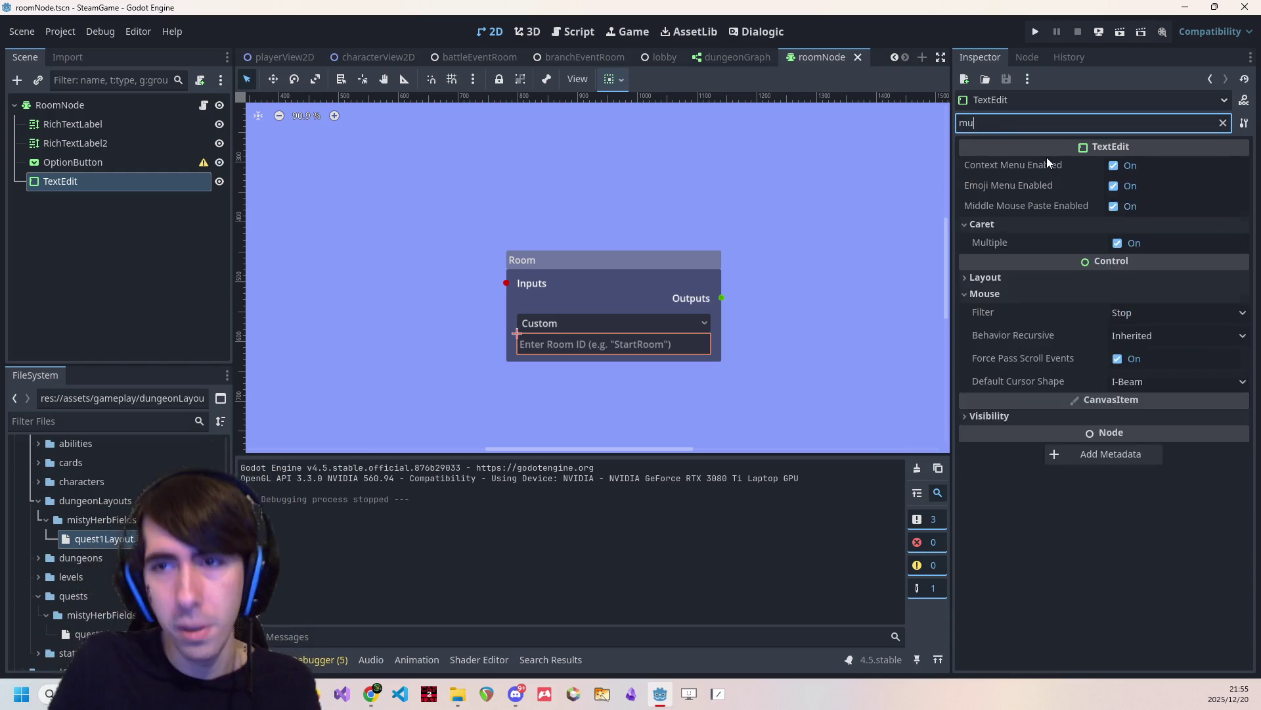
key(BackSpace)
key(BackSpace)
text(lti)
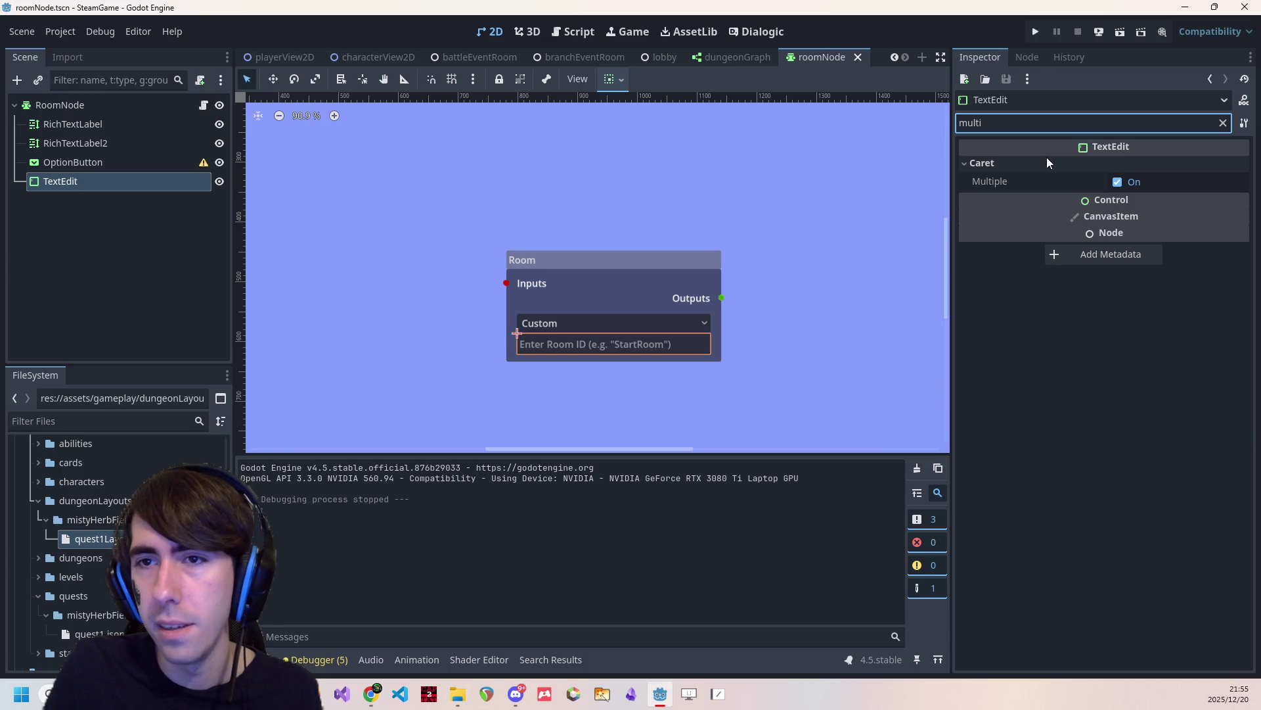
mouse_move(996, 179)
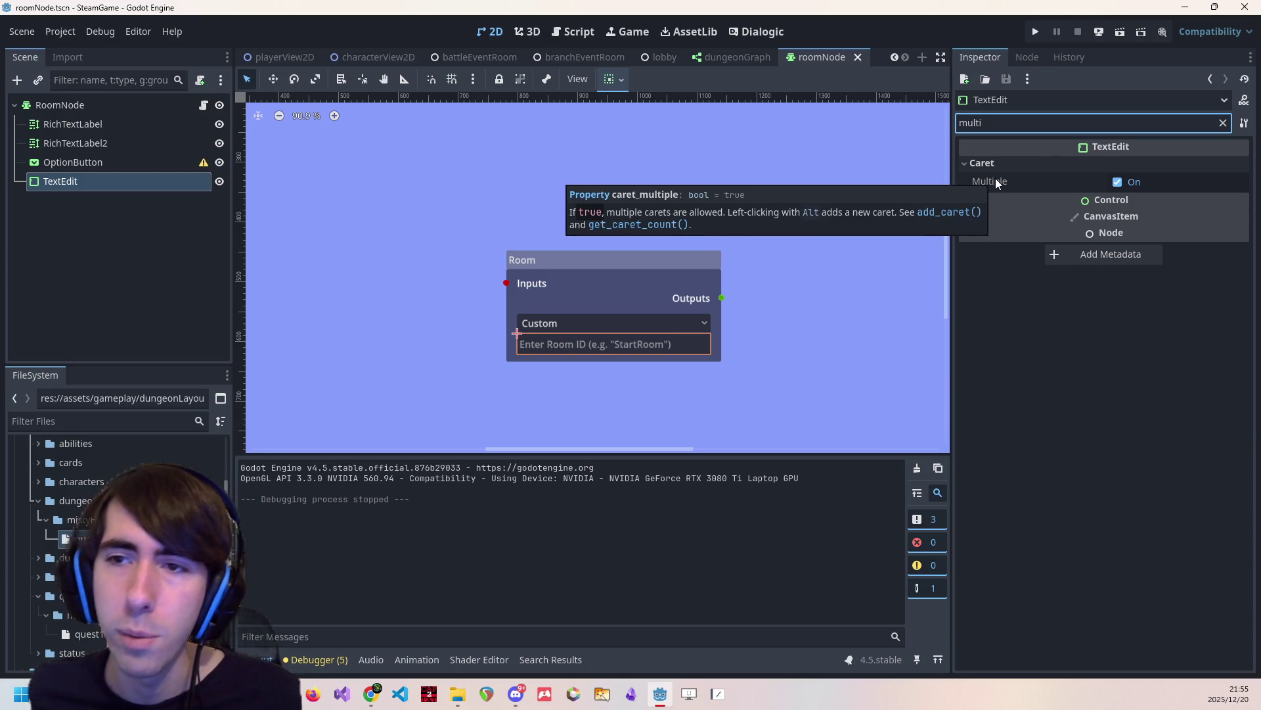
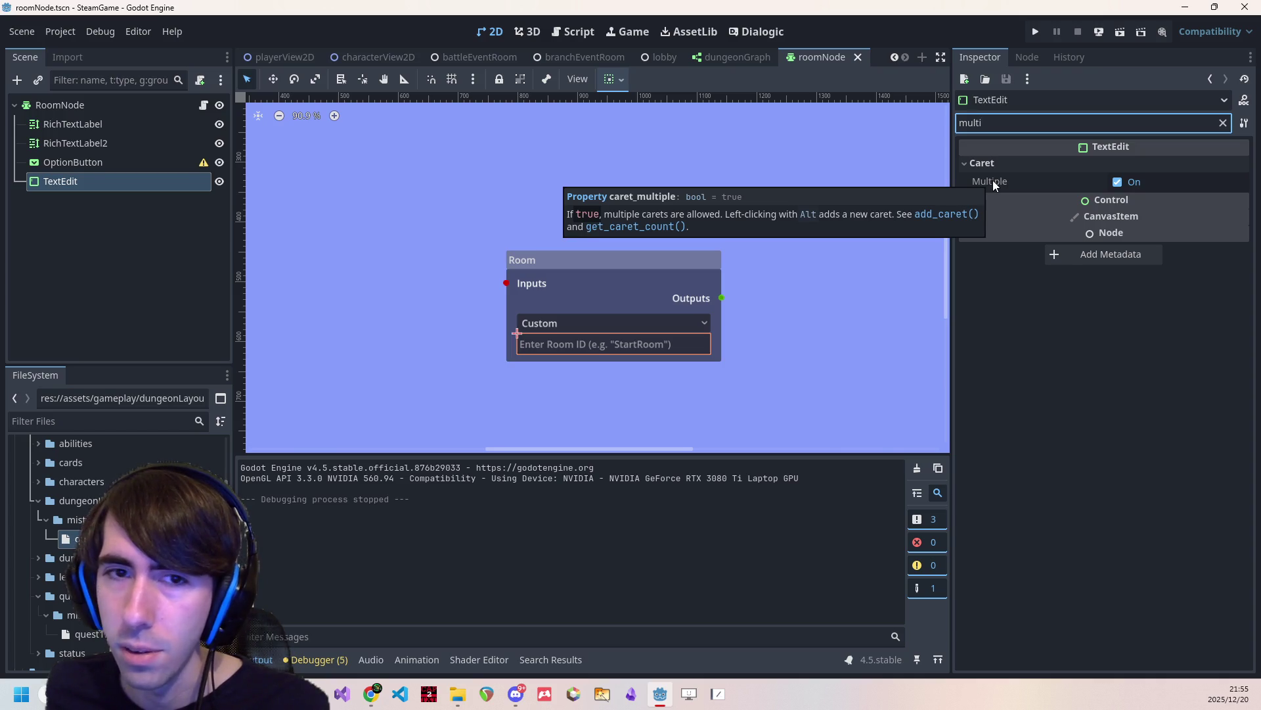
Clear the Inspector property filter and bring up Google's results on stopping TextEdit new lines.
key(BackSpace)
key(BackSpace)
key(BackSpace)
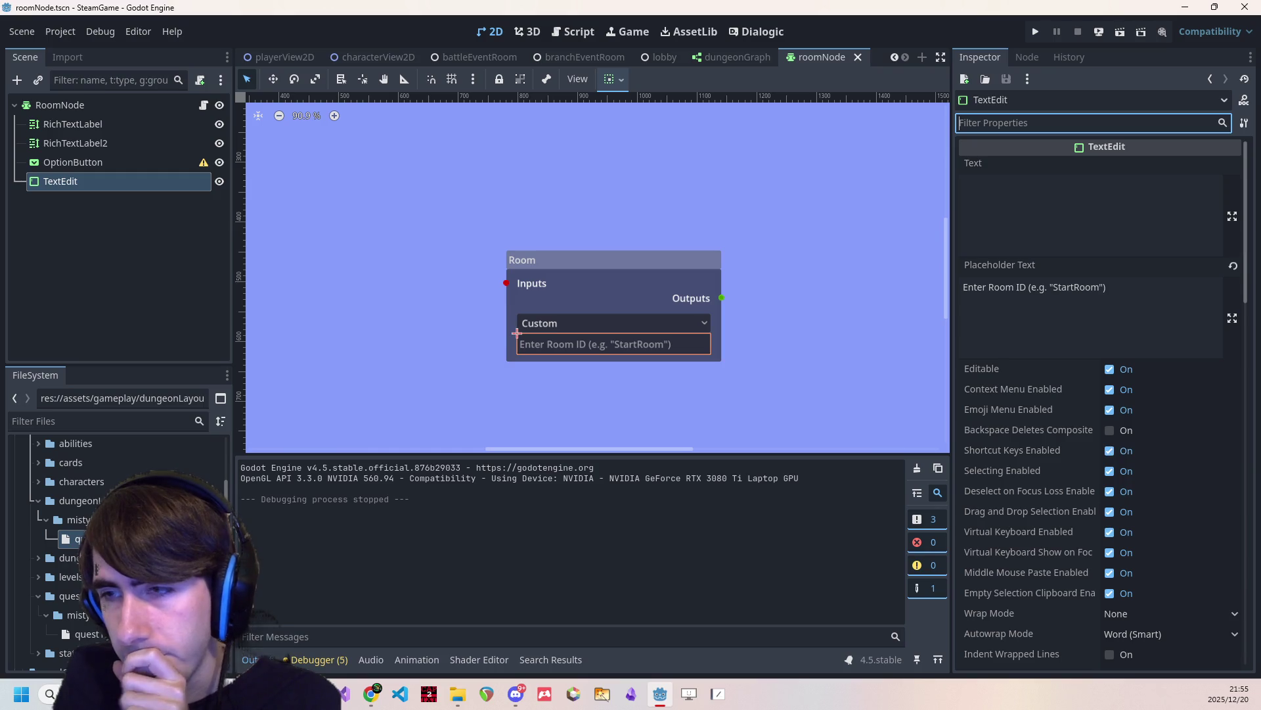
key(alt+Tab)
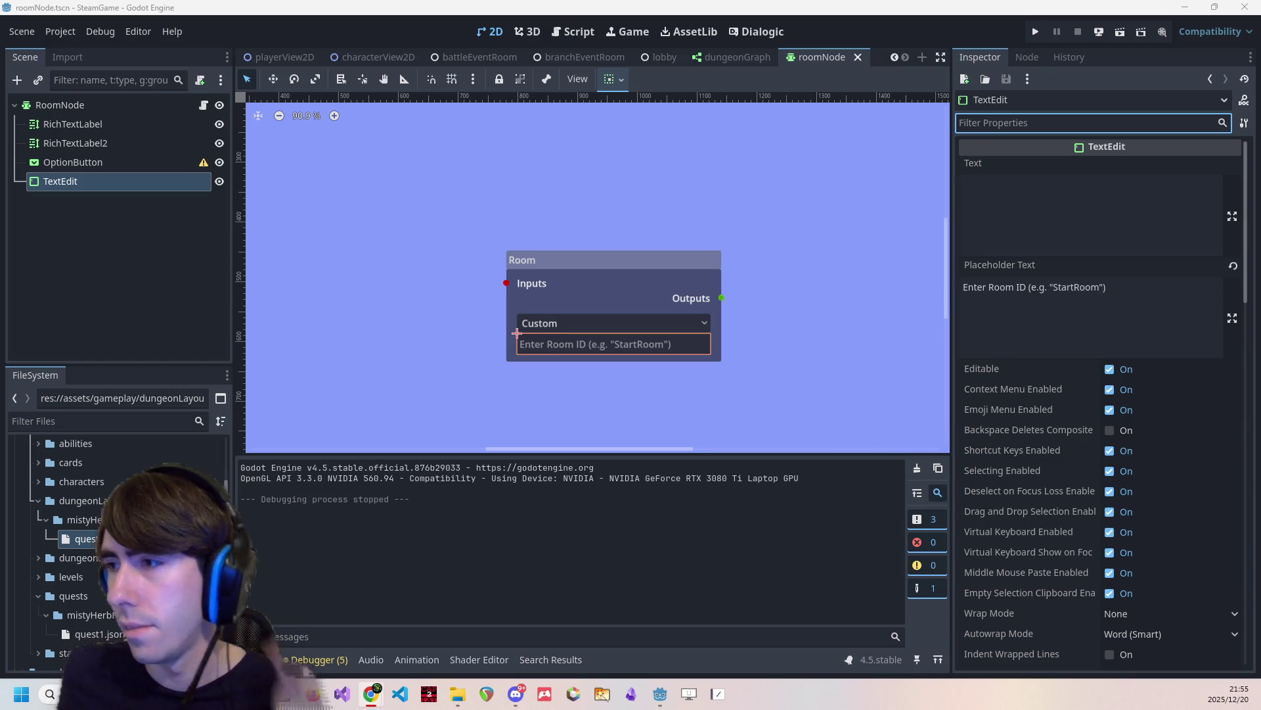
key(alt+Tab)
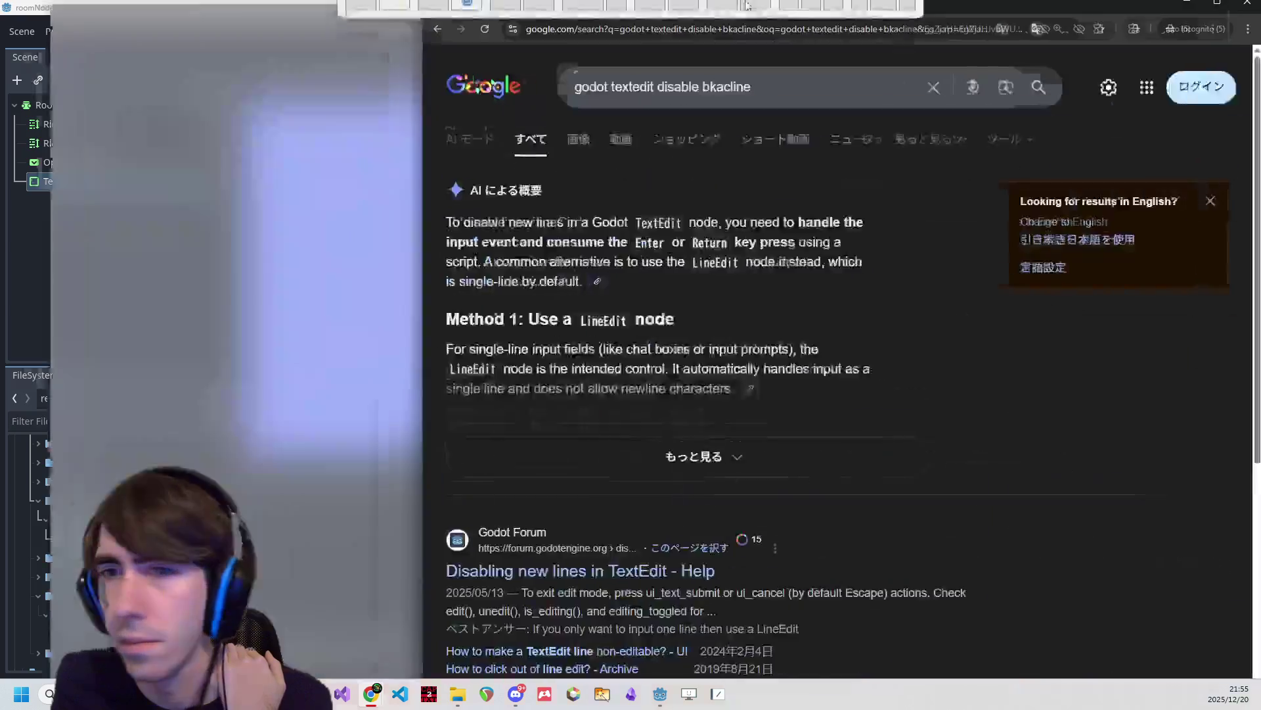
Expand and read the AI overview's methods and code samples, then minimize Chrome.
click(348, 470)
scroll(353, 424, down, 1)
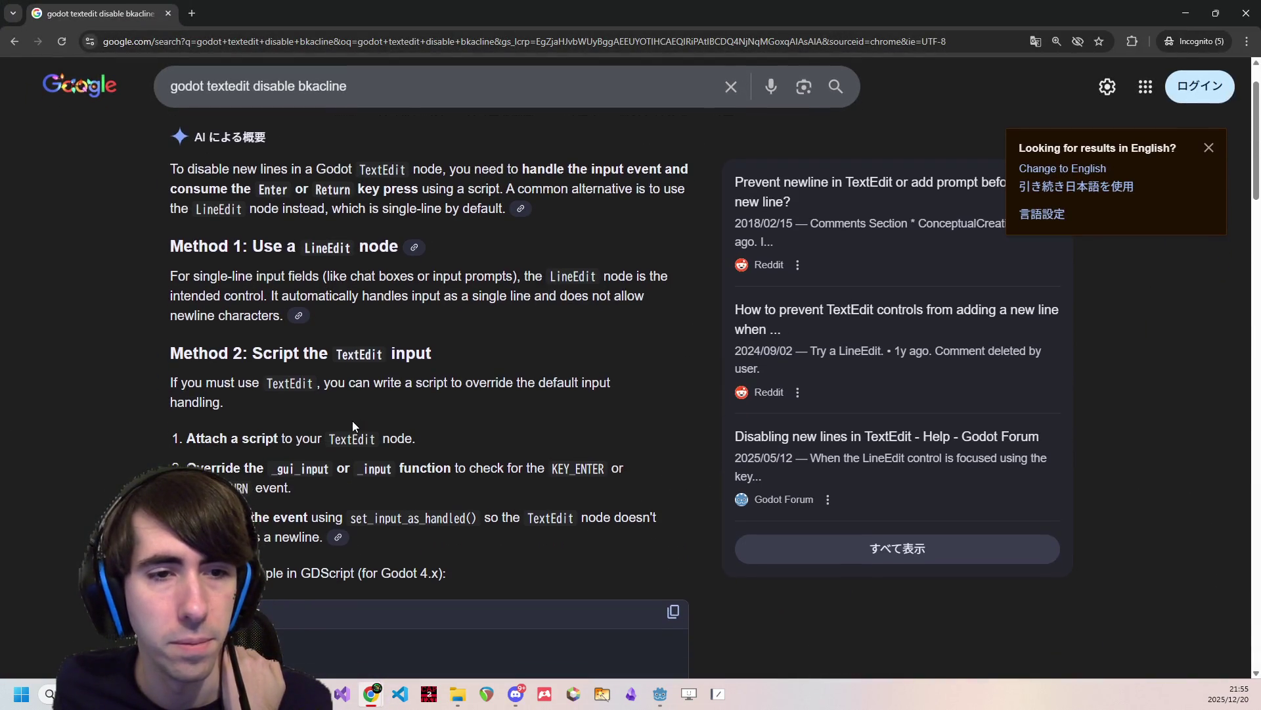
scroll(329, 381, down, 2)
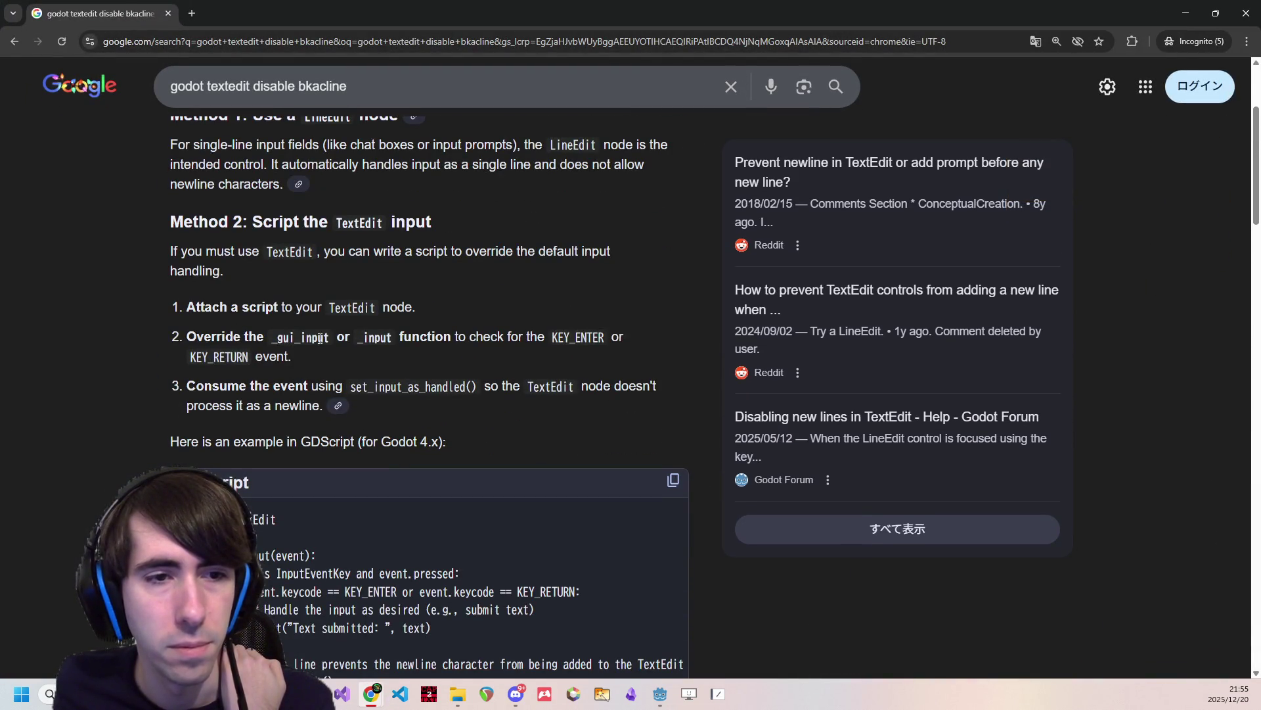
scroll(361, 359, down, 5)
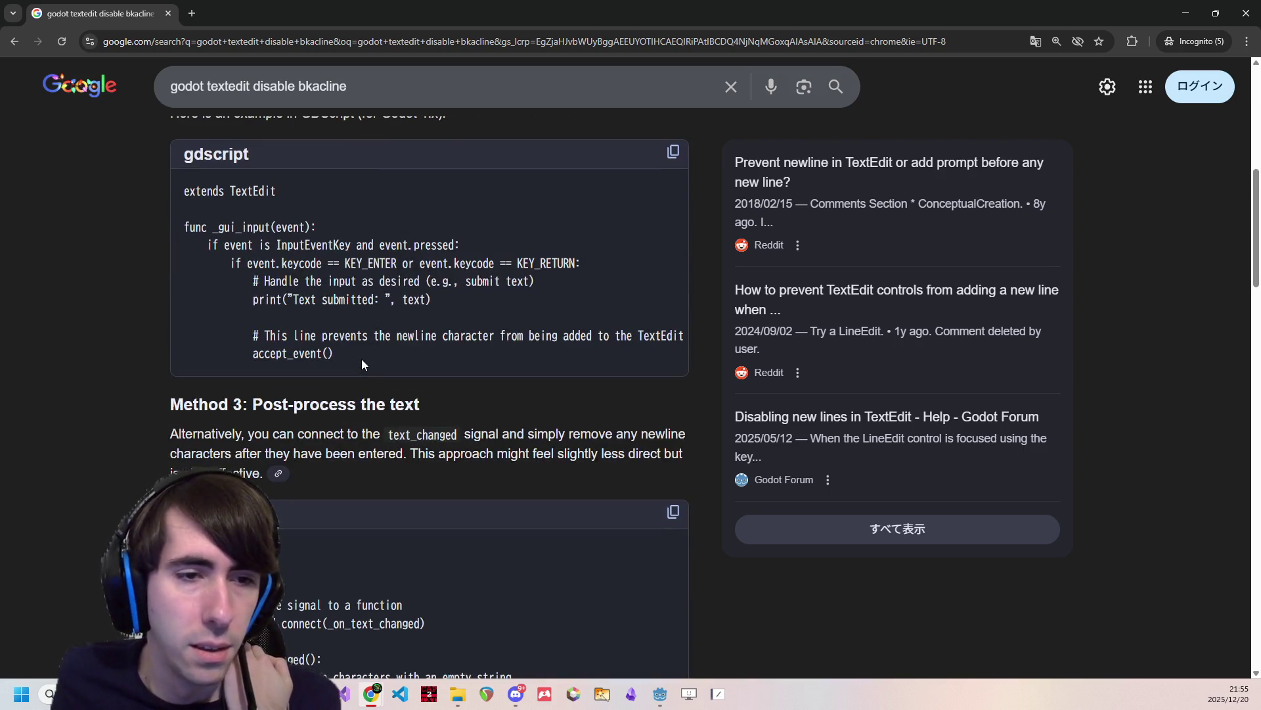
scroll(362, 358, down, 3)
scroll(361, 365, down, 2)
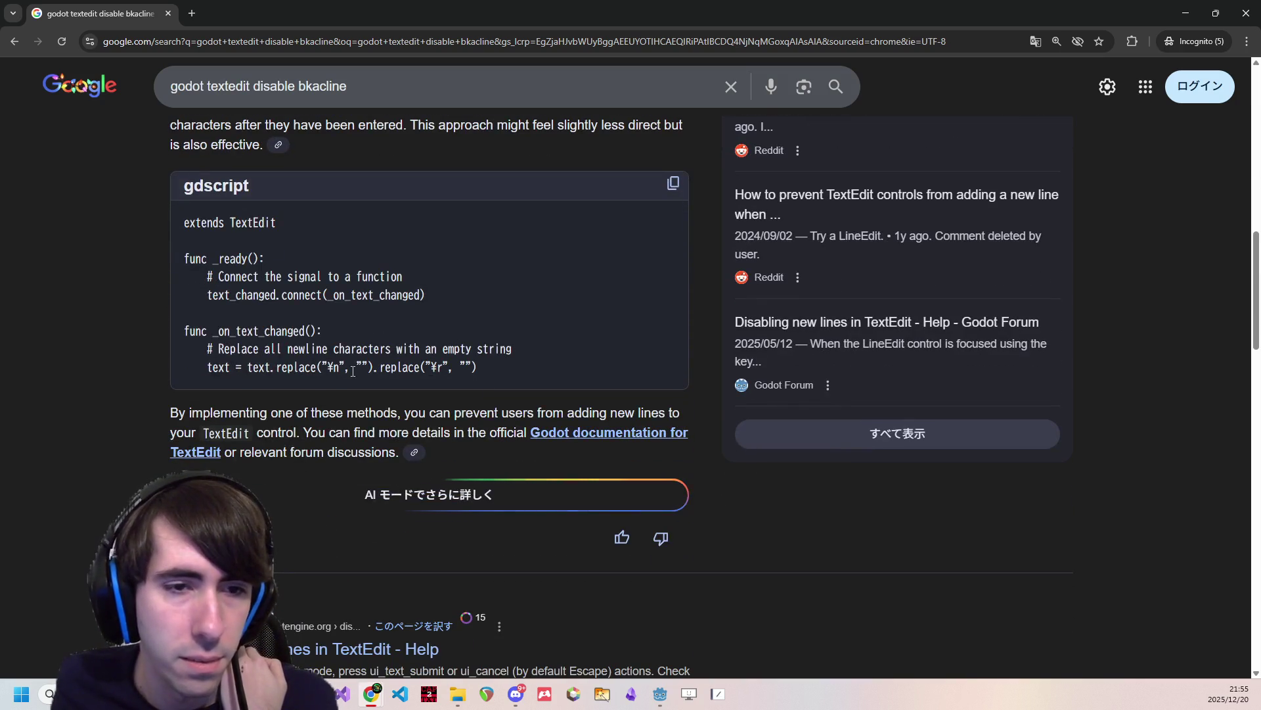
click(1183, 10)
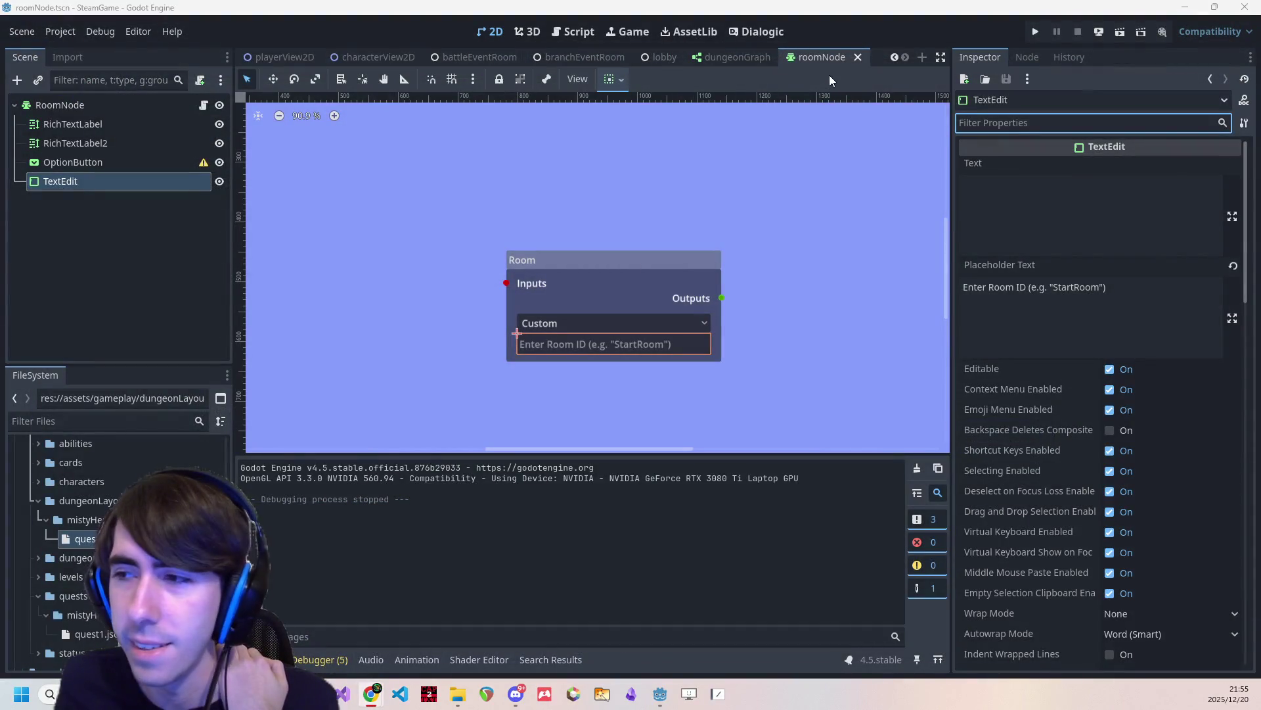
Add a LineEdit child under RoomNode, then delete it again.
right_click(52, 105)
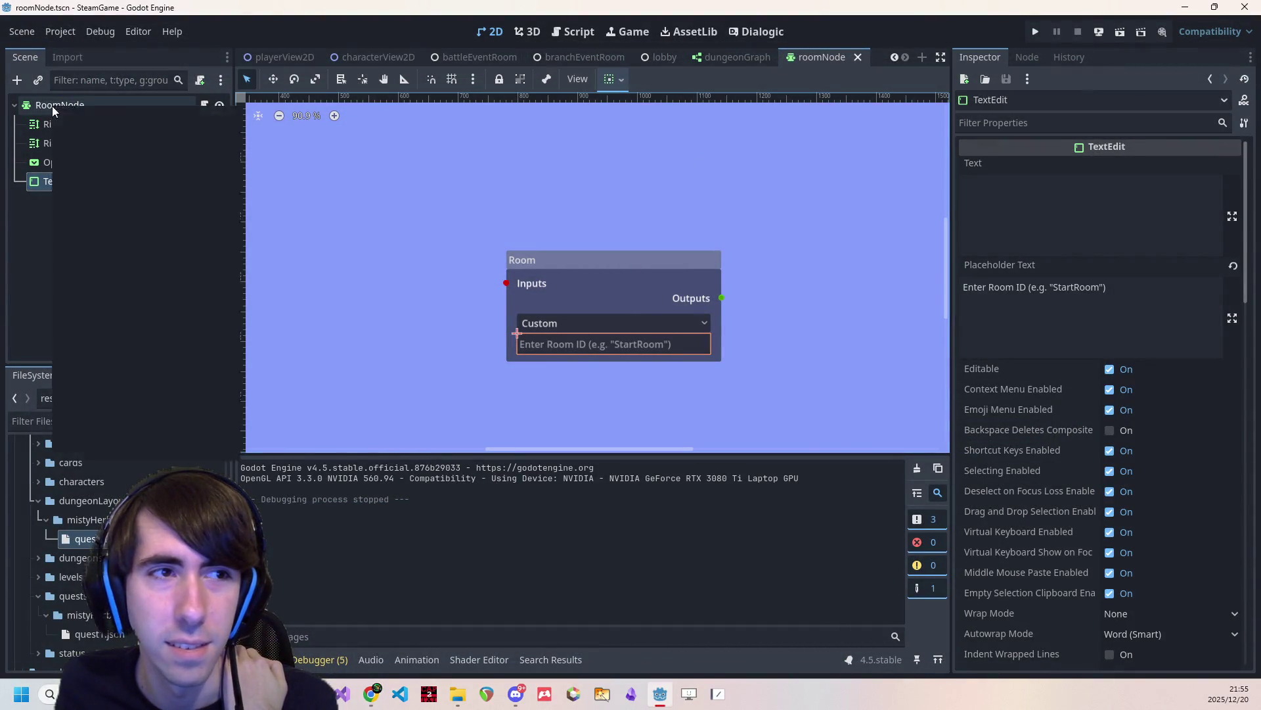
click(96, 138)
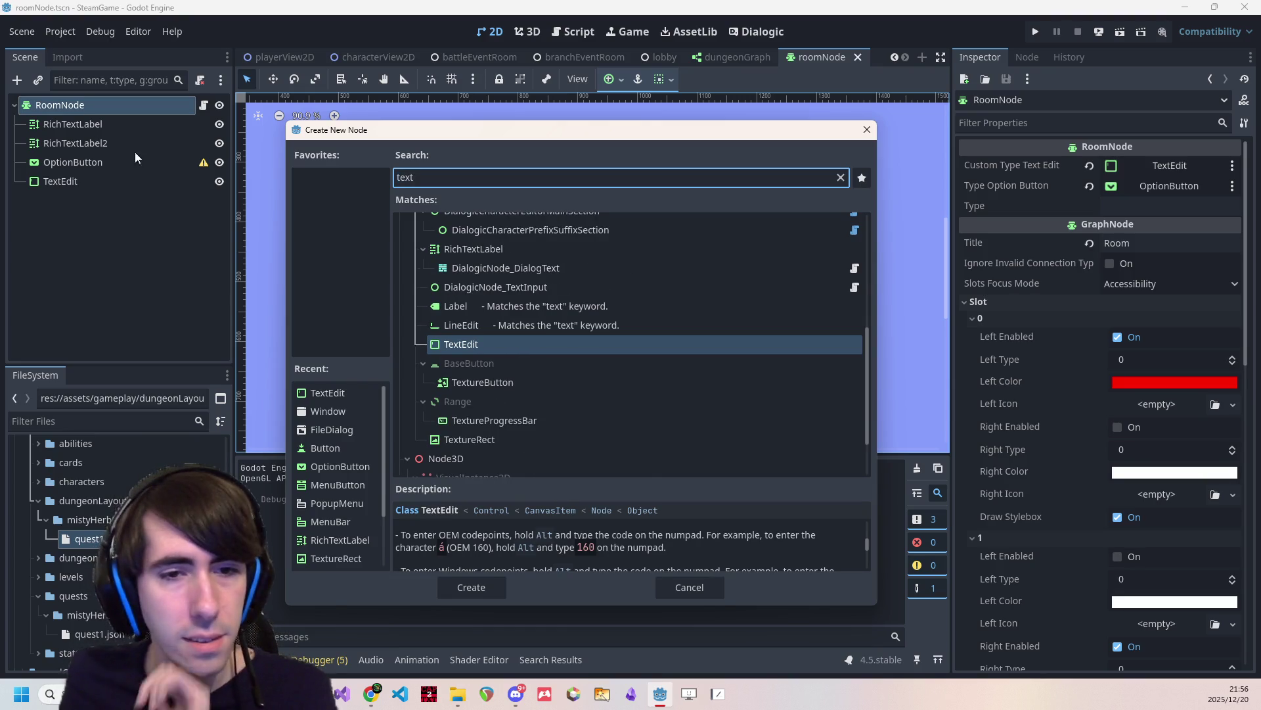
scroll(598, 328, up, 3)
scroll(598, 327, down, 2)
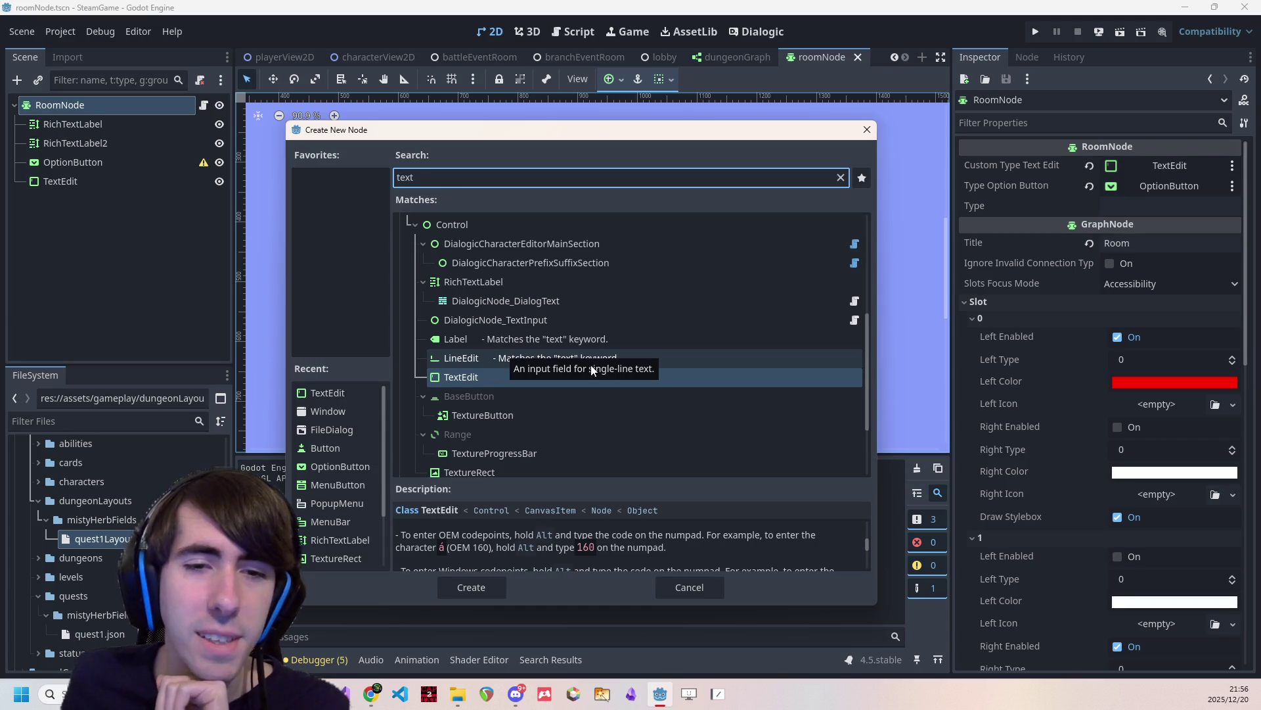
click(610, 358)
double_click(610, 358)
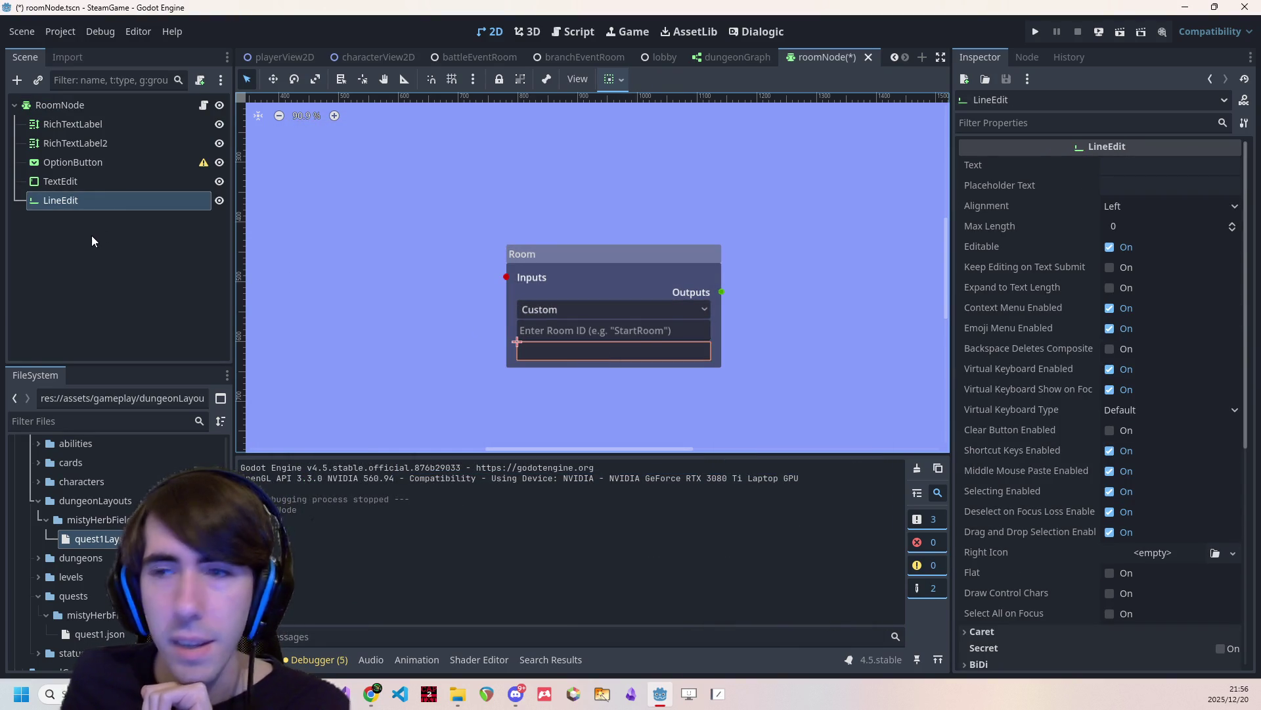
click(92, 206)
key(Delete)
key(Return)
Change the TextEdit node's type to LineEdit and save the scene.
right_click(82, 188)
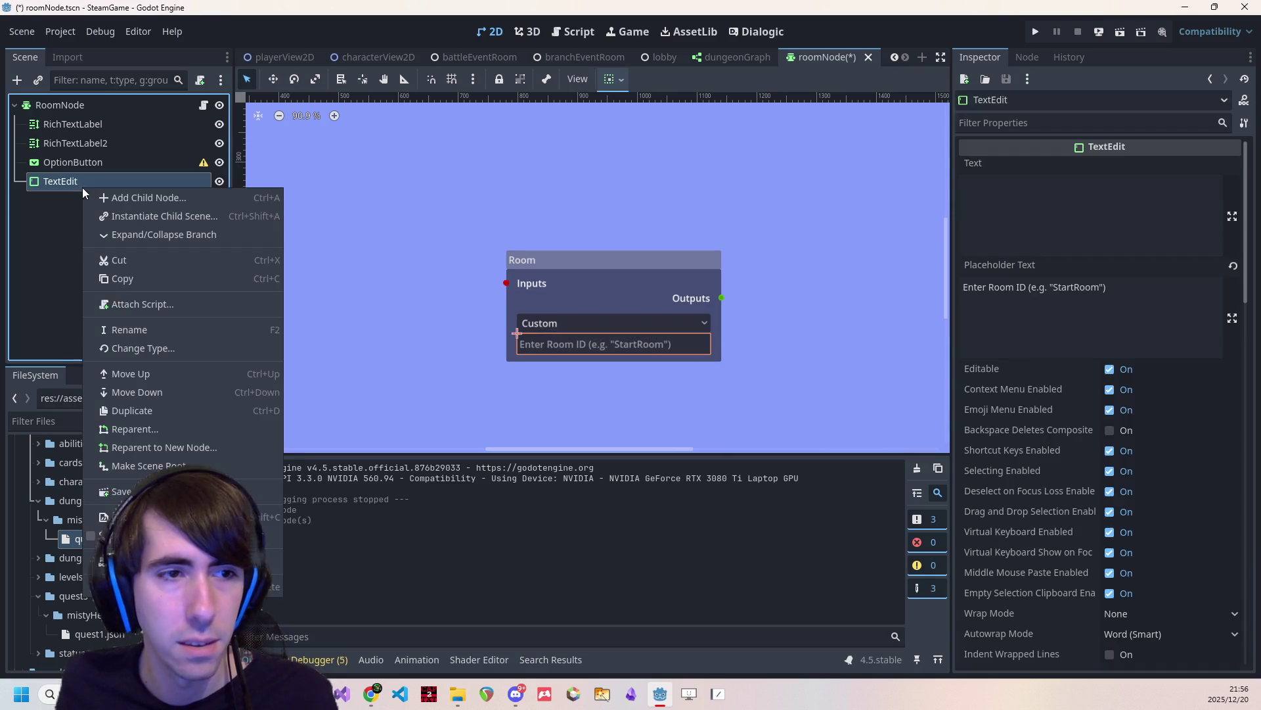
click(167, 350)
text(line)
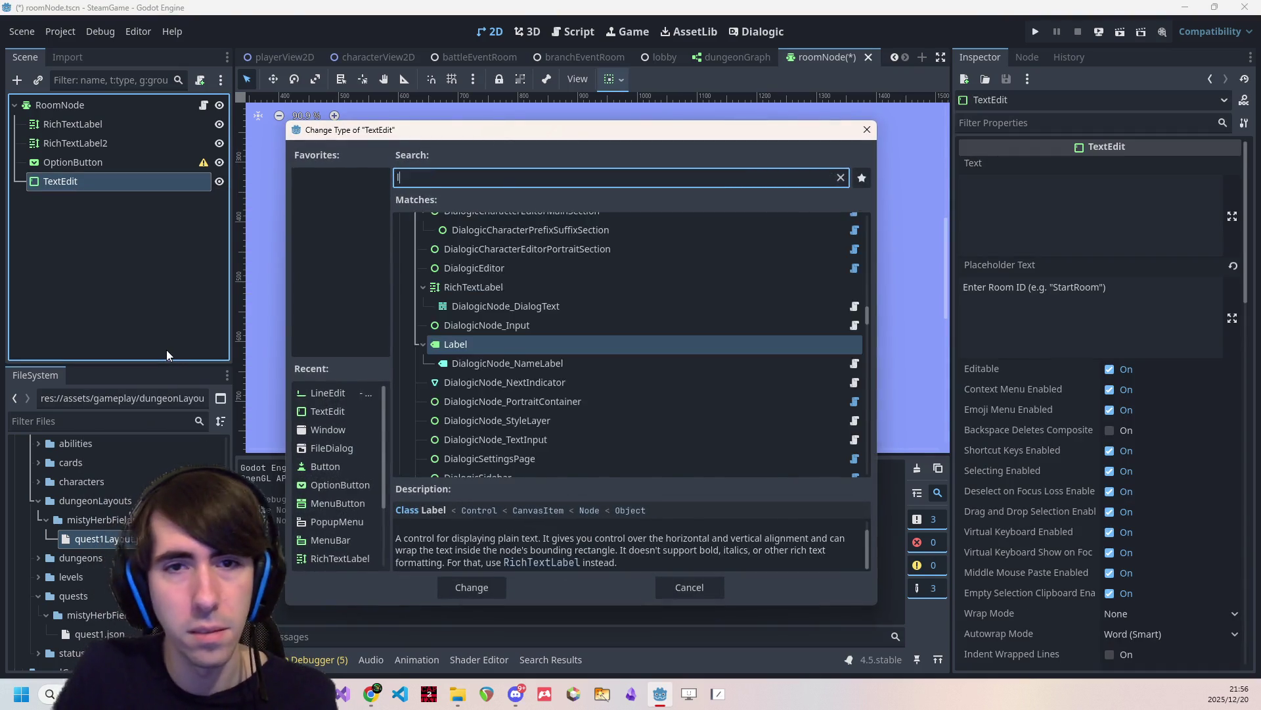
key(Return)
triple_click(1153, 307)
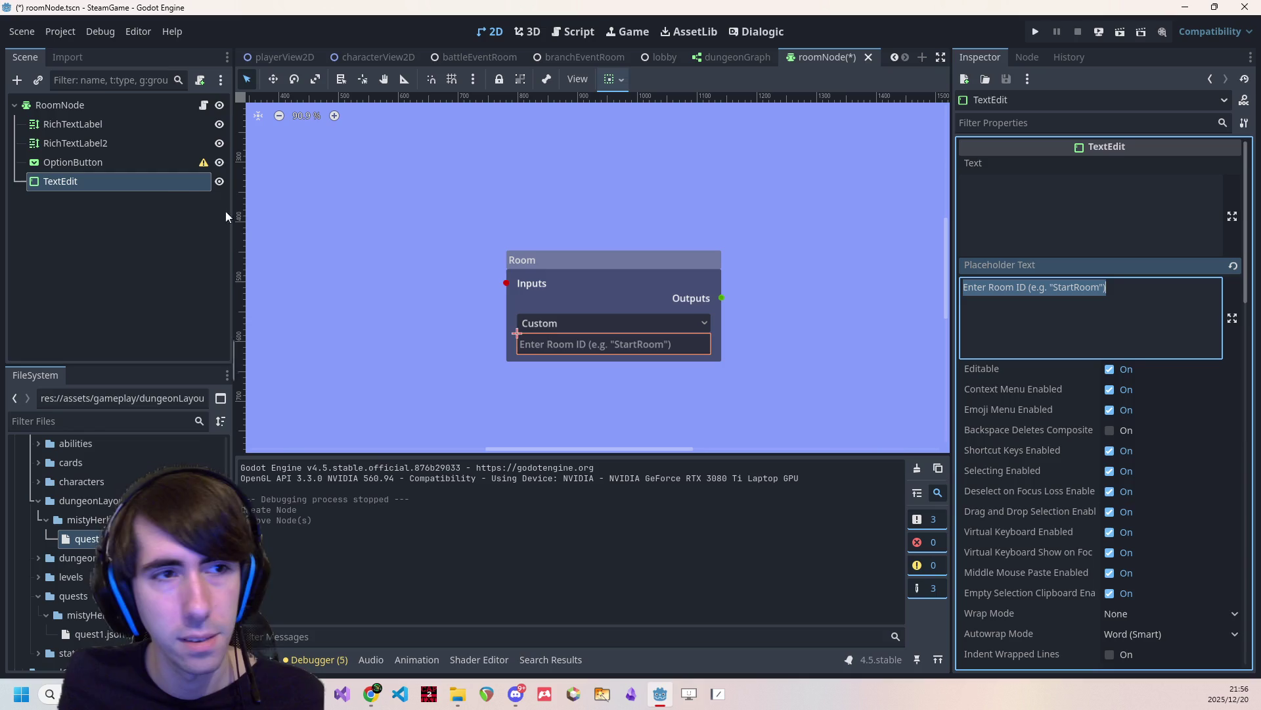
right_click(158, 179)
click(204, 344)
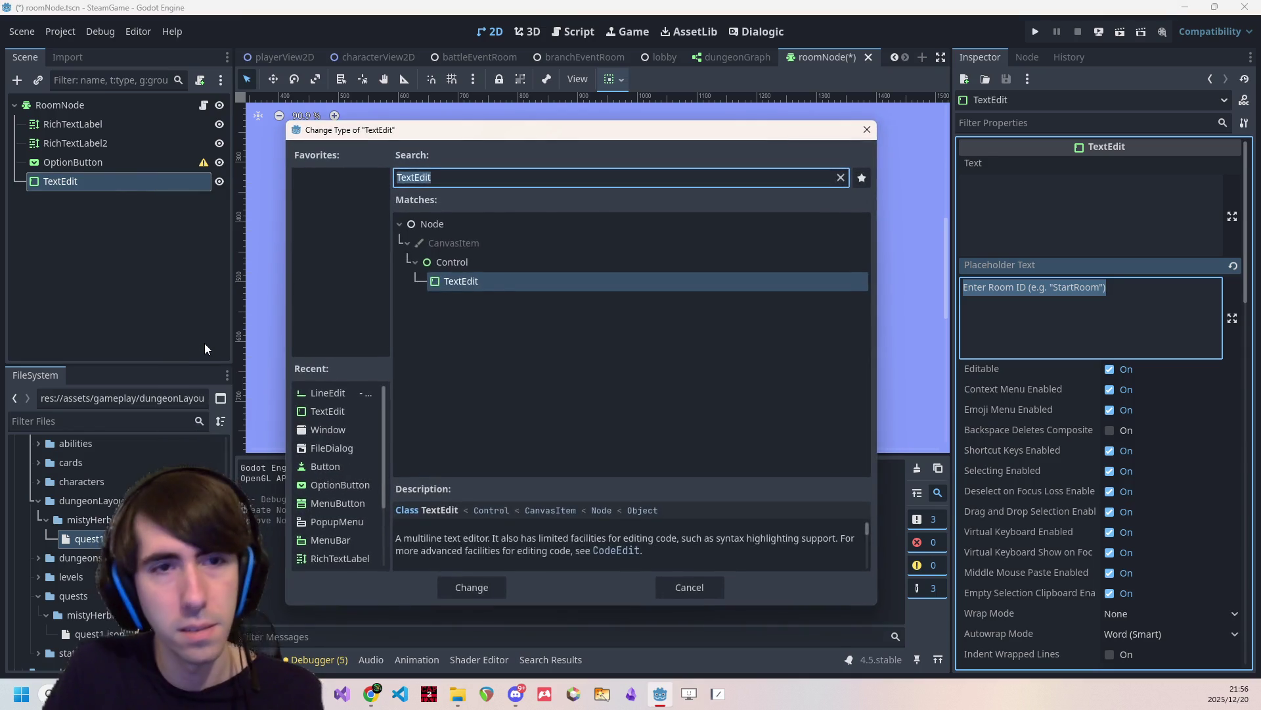
text(lineedit)
key(Return)
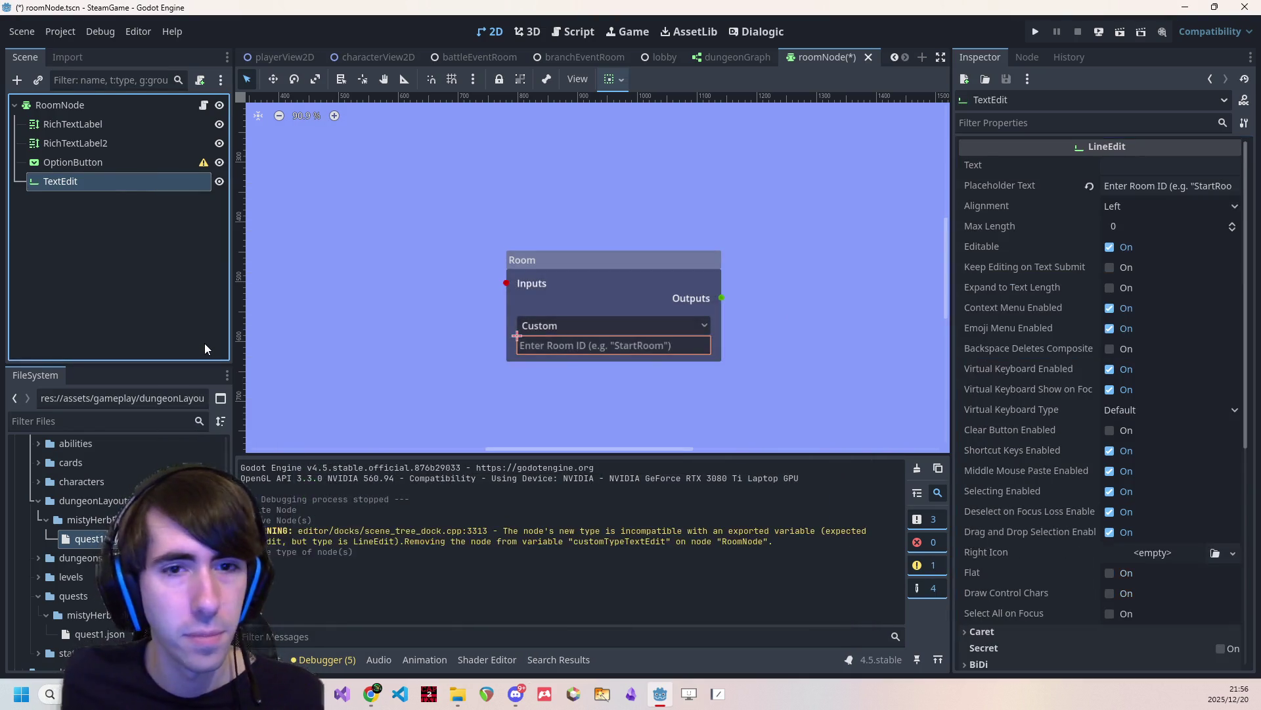
key(ctrl+s)
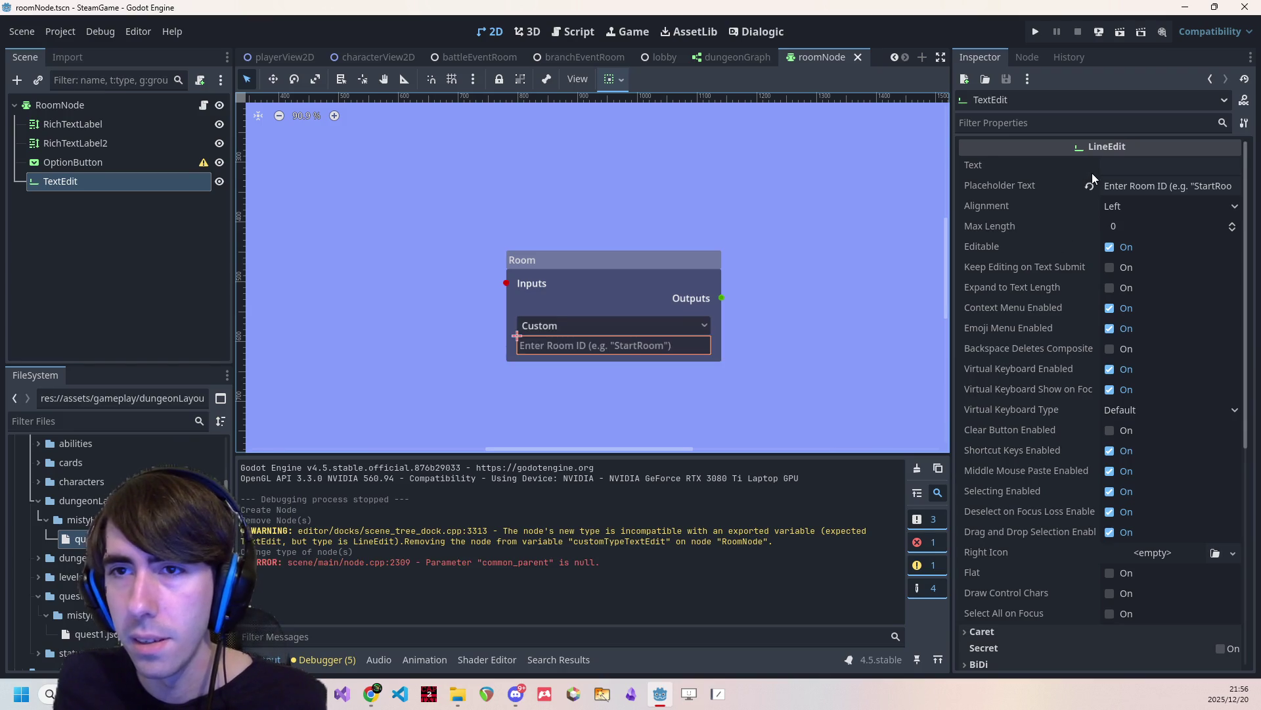
key(ctrl+s)
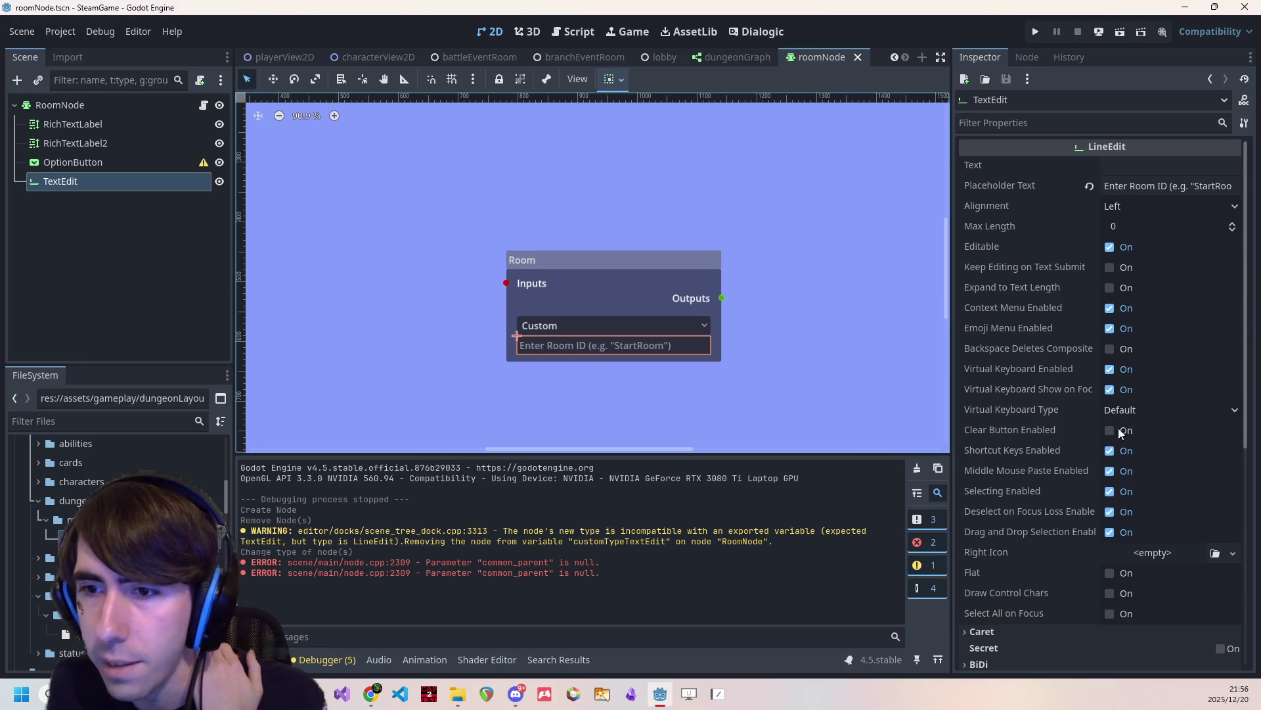
Enable Expand to Text Length on the LineEdit and open roomNode.gd.
scroll(1115, 458, down, 5)
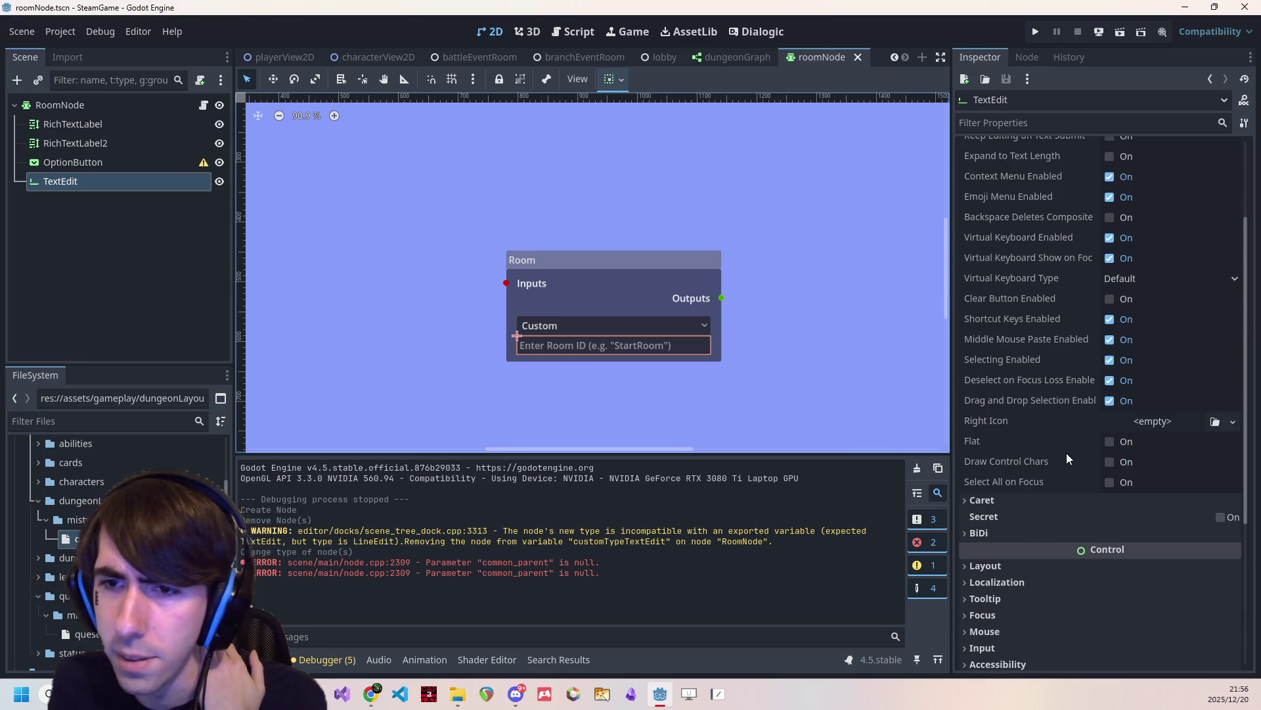
scroll(1066, 452, up, 3)
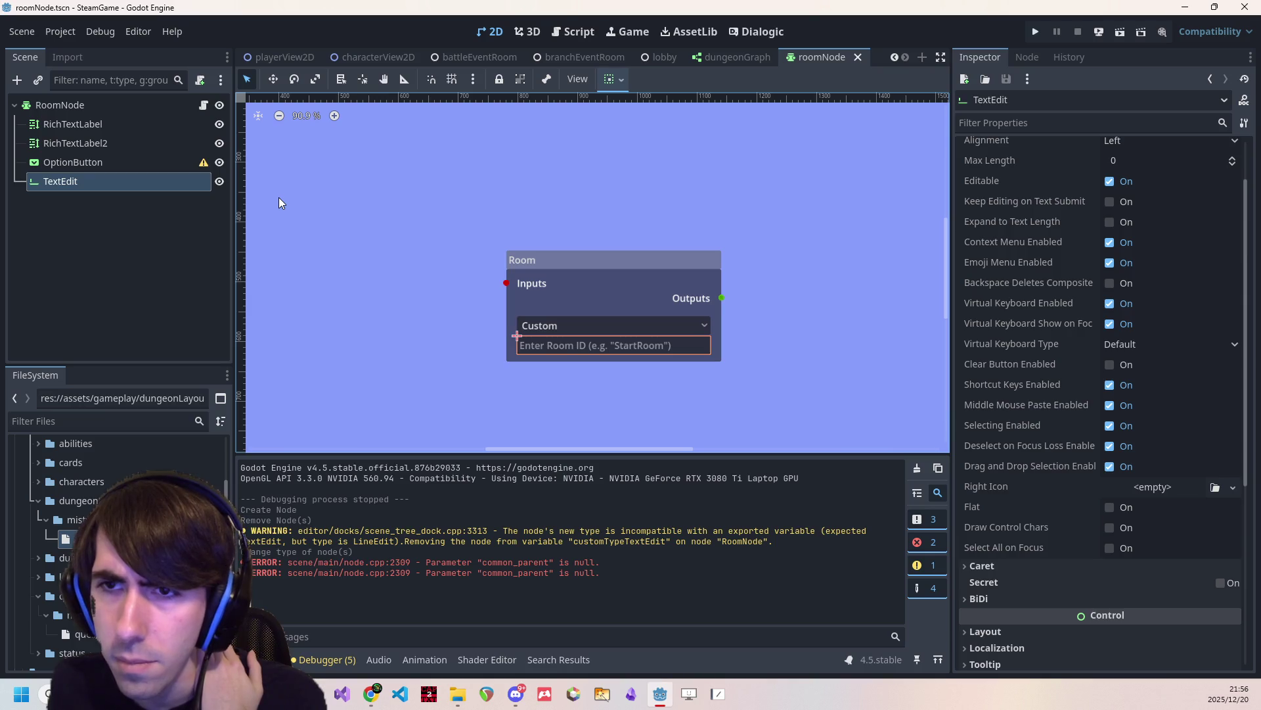
mouse_move(1034, 201)
scroll(999, 354, up, 3)
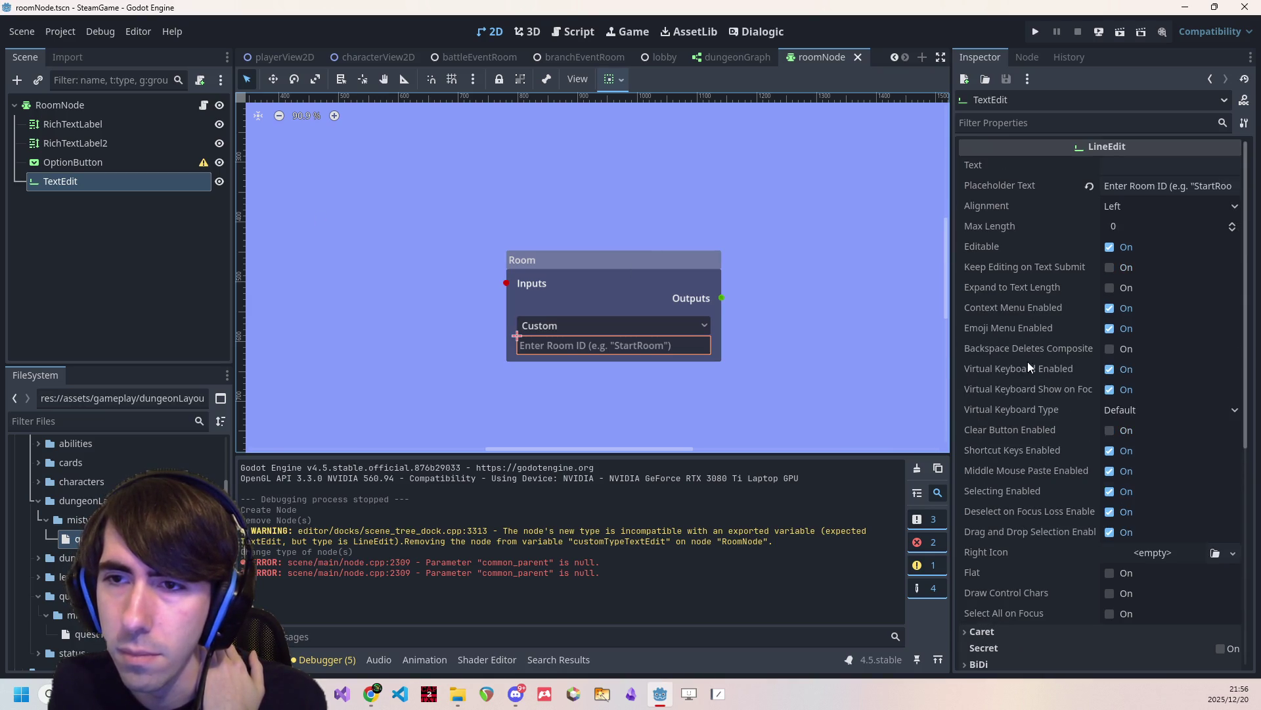
click(1110, 288)
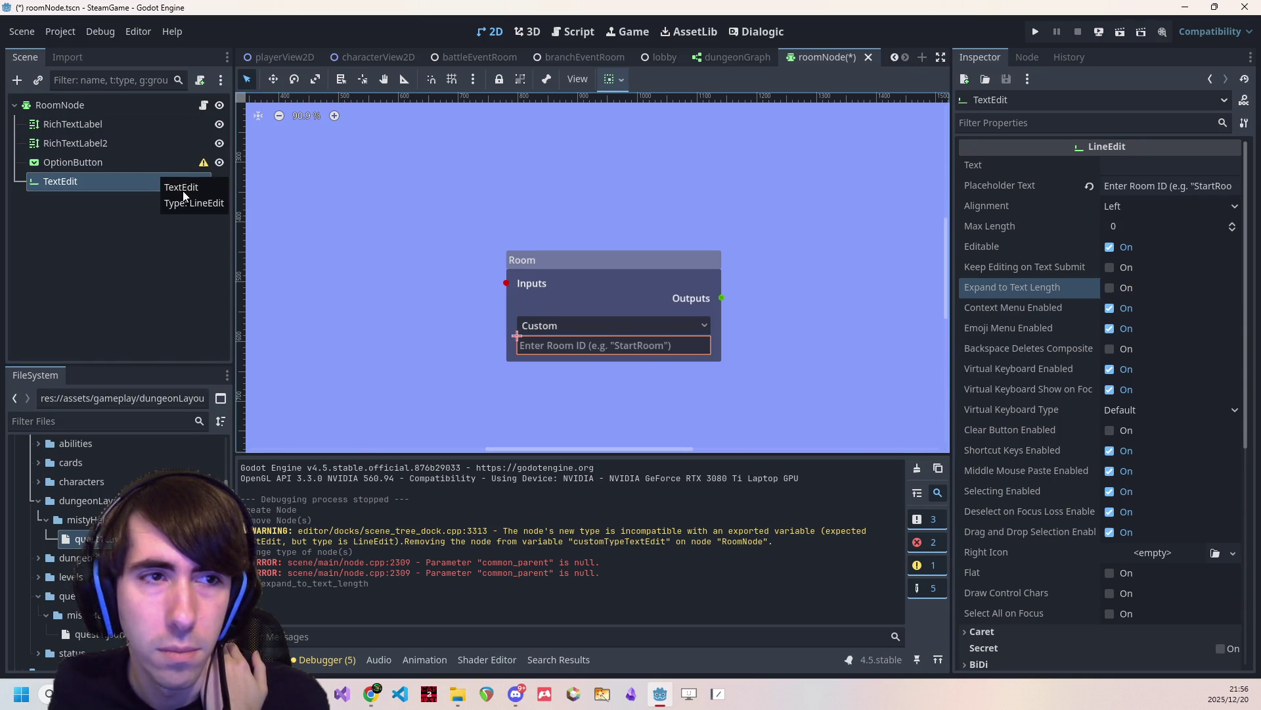
click(203, 105)
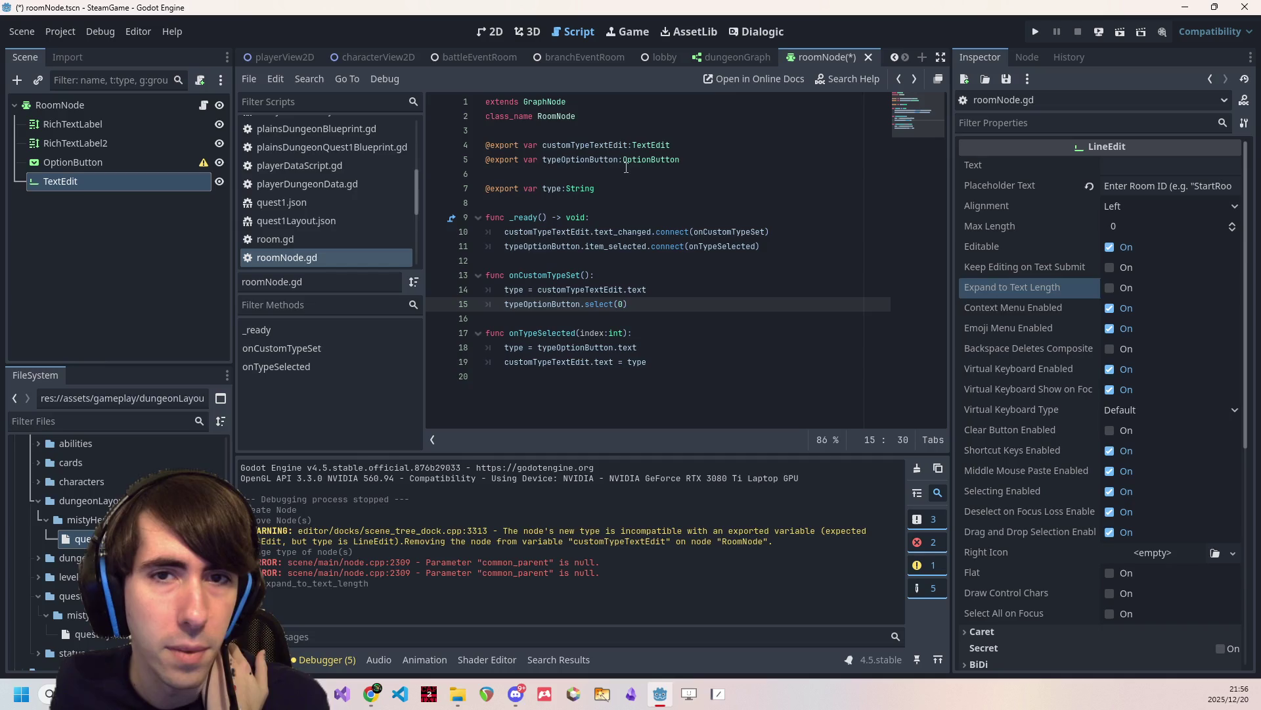
Change line 4's export type hint to LineEdit, save, and reassign the field node on RoomNode.
double_click(661, 145)
text(LineEdit)
key(ctrl+s)
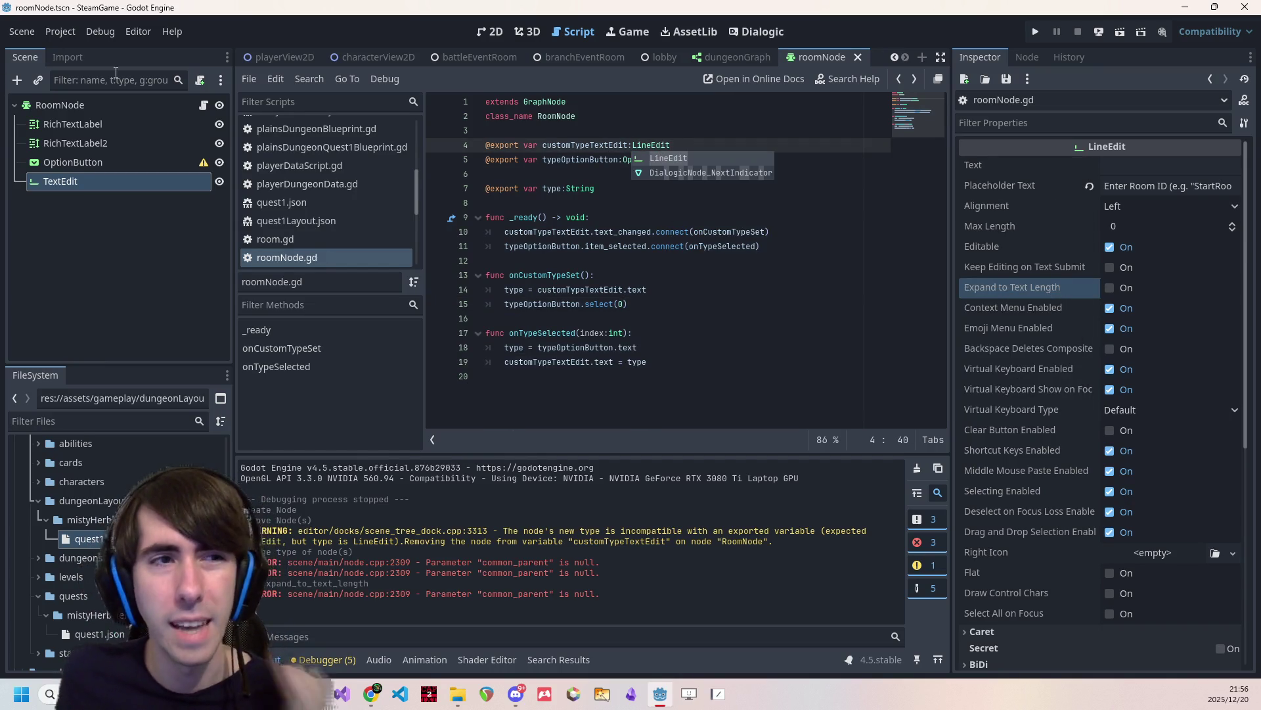
click(88, 107)
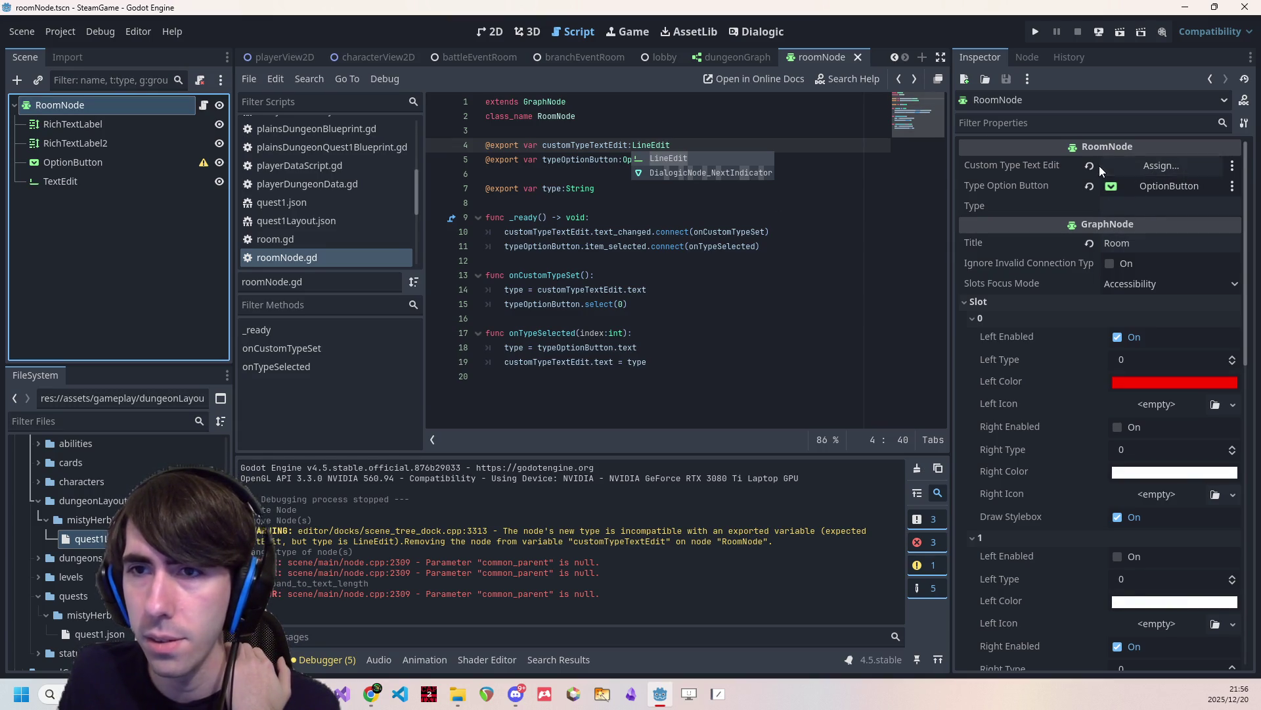
click(1106, 166)
double_click(605, 263)
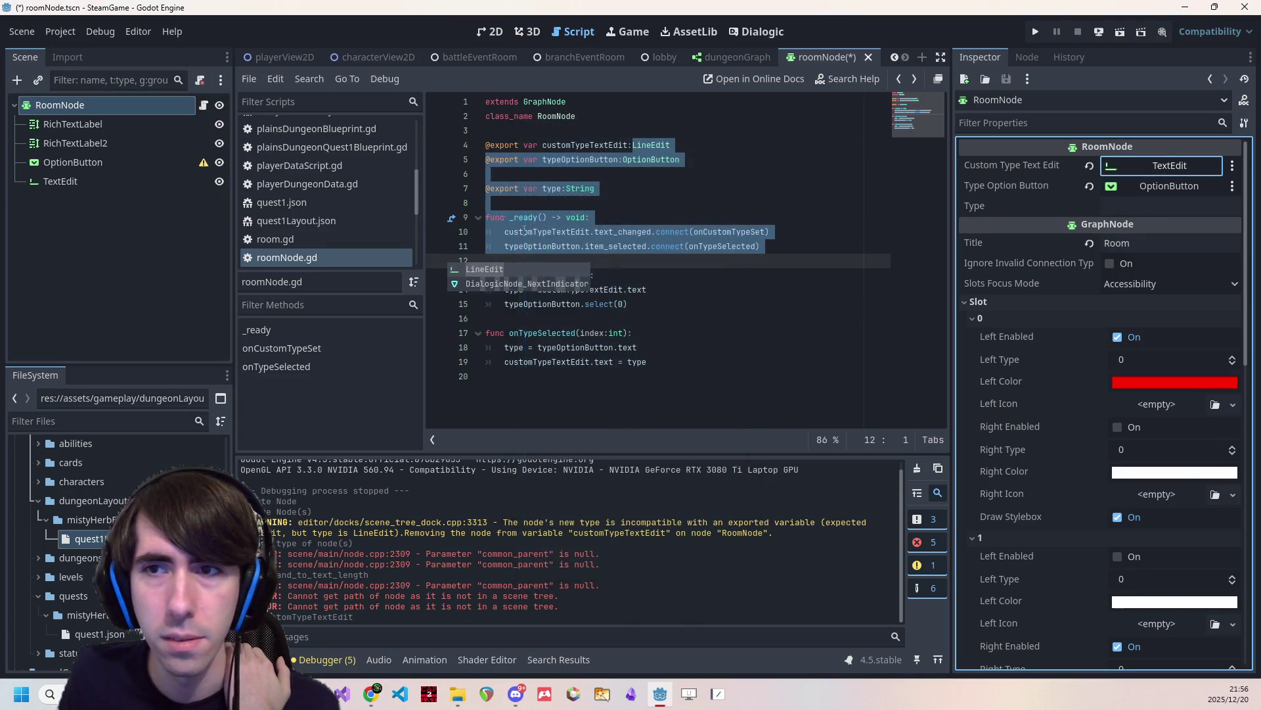
Rename every customTypeTextEdit occurrence to customTypeLineEdit and save the script.
click(589, 145)
drag(589, 145, 609, 145)
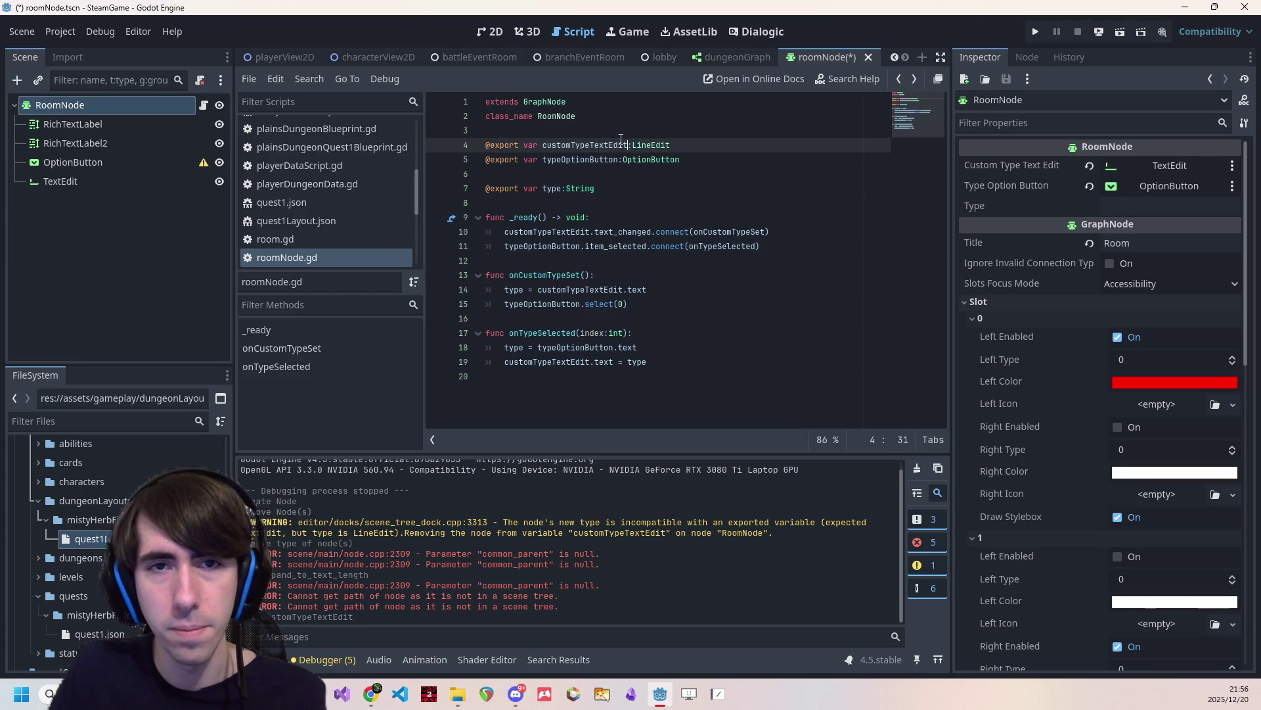
double_click(621, 140)
key(ctrl+d)
key(ctrl+d)
key(ctrl+d)
key(Right)
key(Left)
key(Left)
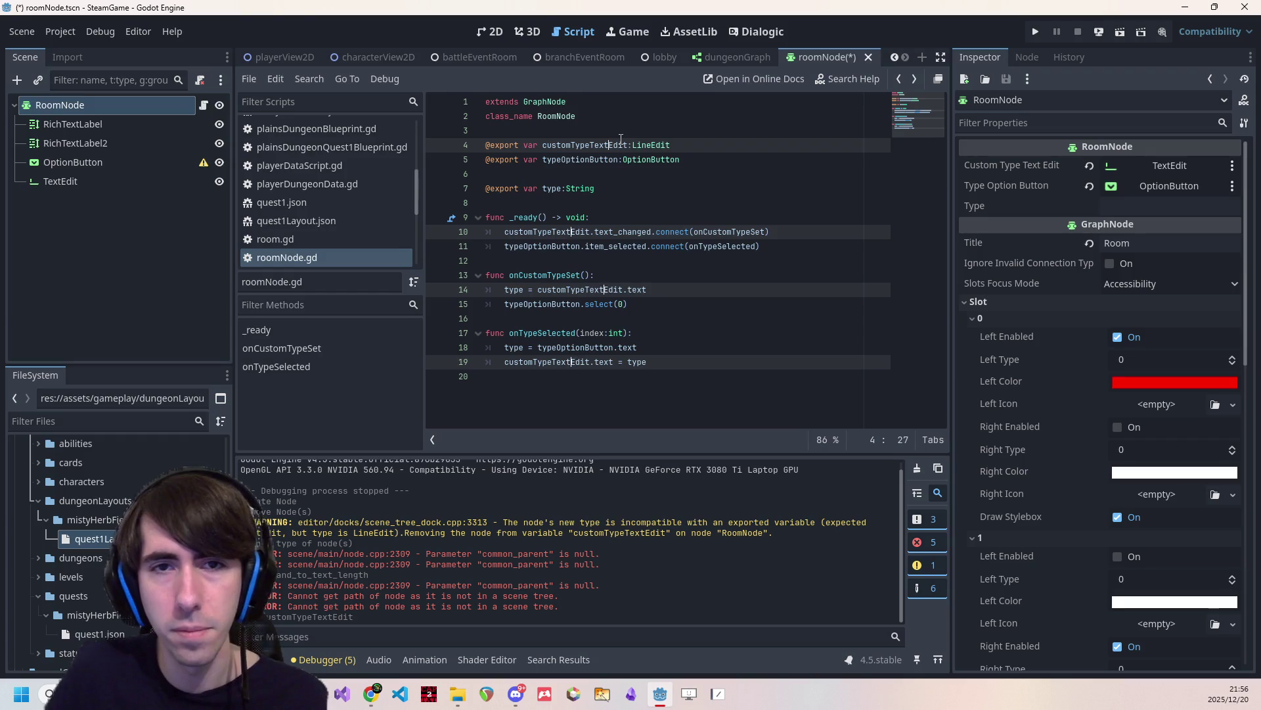
key(BackSpace)
key(BackSpace)
key(BackSpace)
text(Line)
key(ctrl+s)
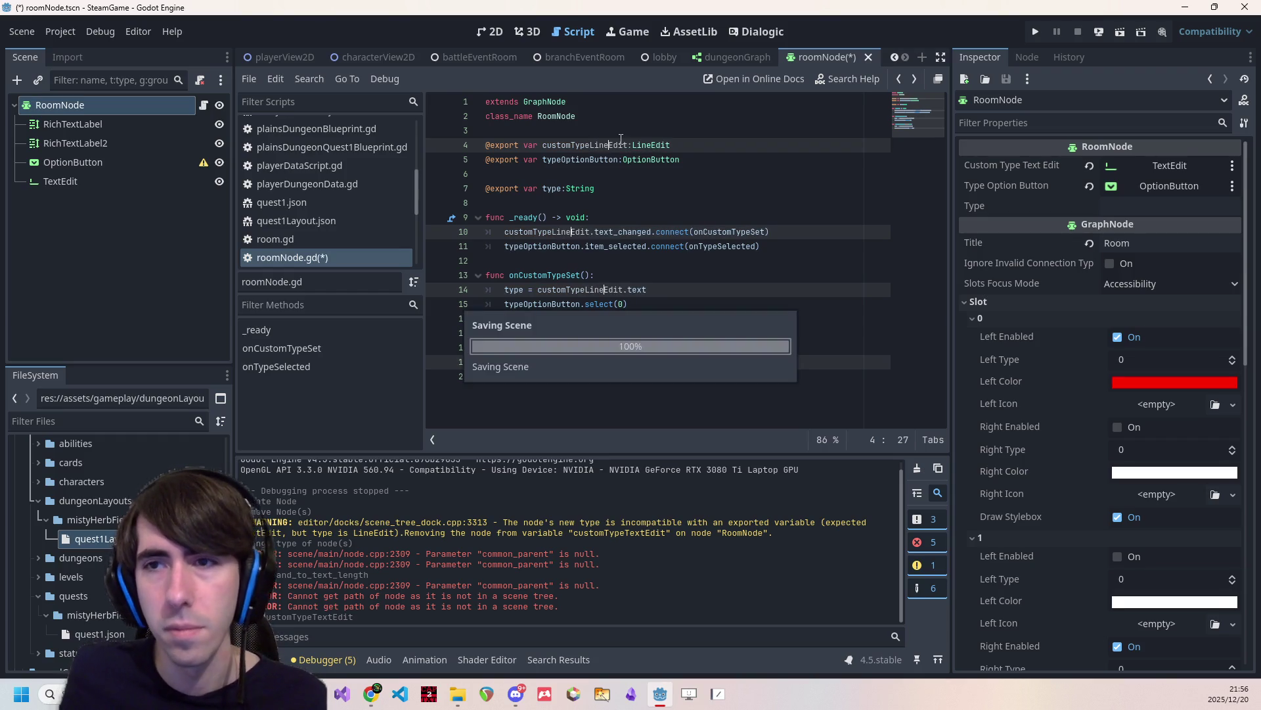
Assign the field node to the Custom Type Line Edit export and switch to dungeonGraph.
click(1147, 166)
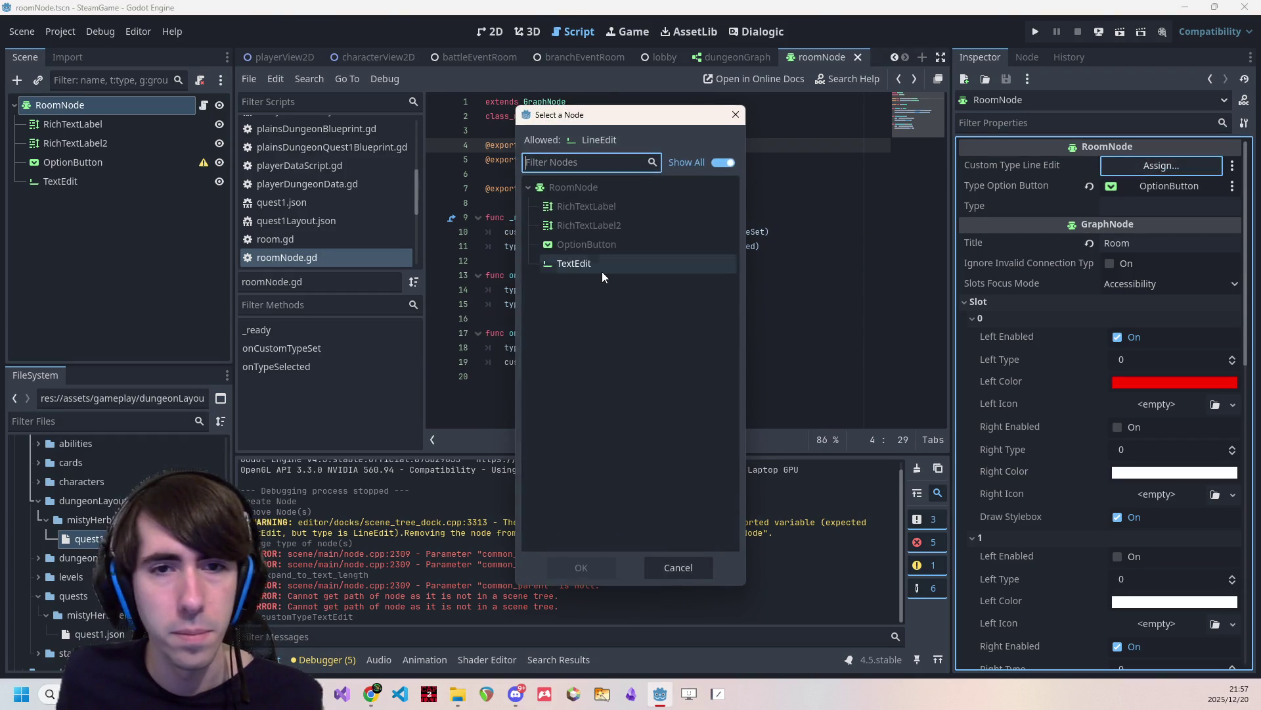
double_click(601, 264)
click(548, 275)
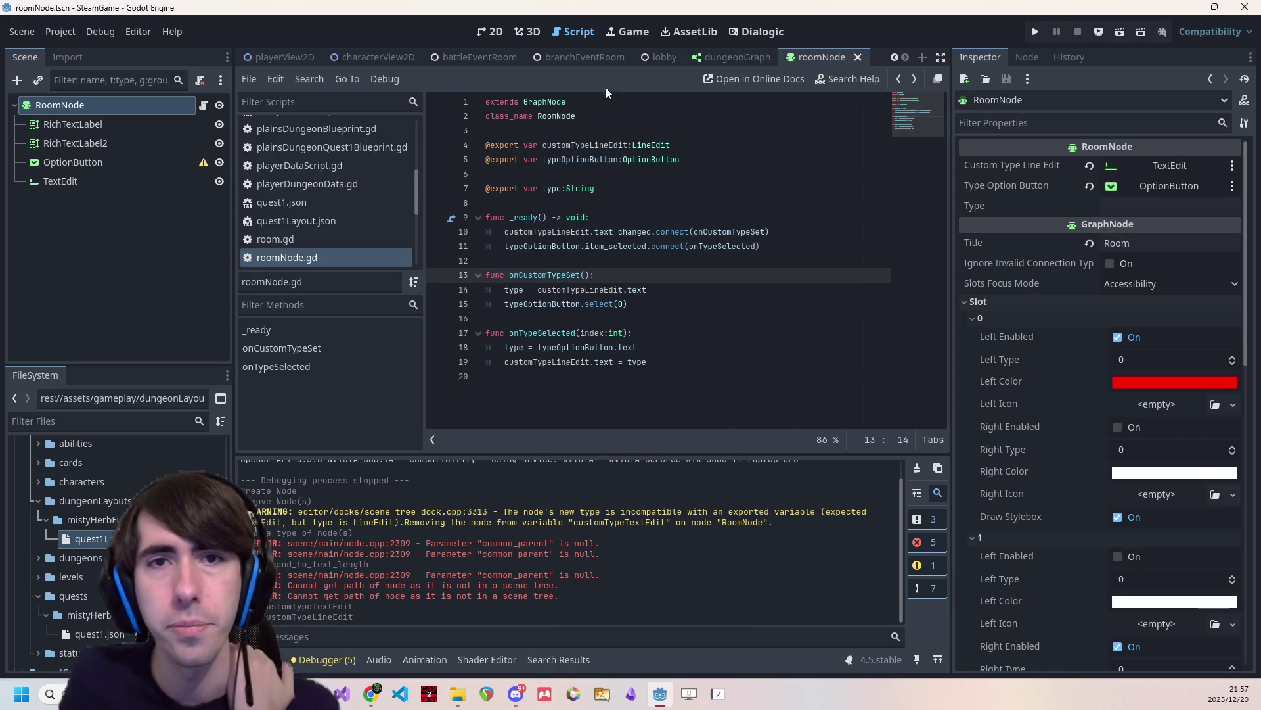
click(729, 57)
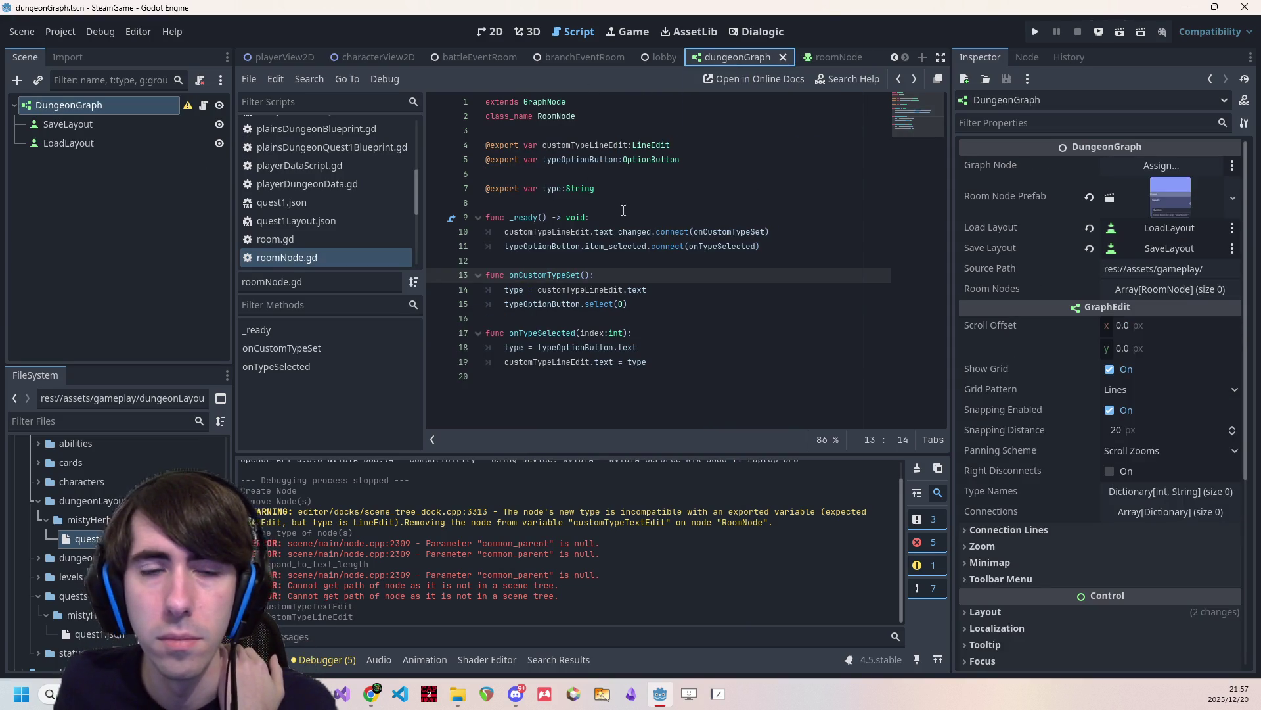
Run the dungeon graph and set two rooms to Starting Room and EventRoom.
click(1113, 39)
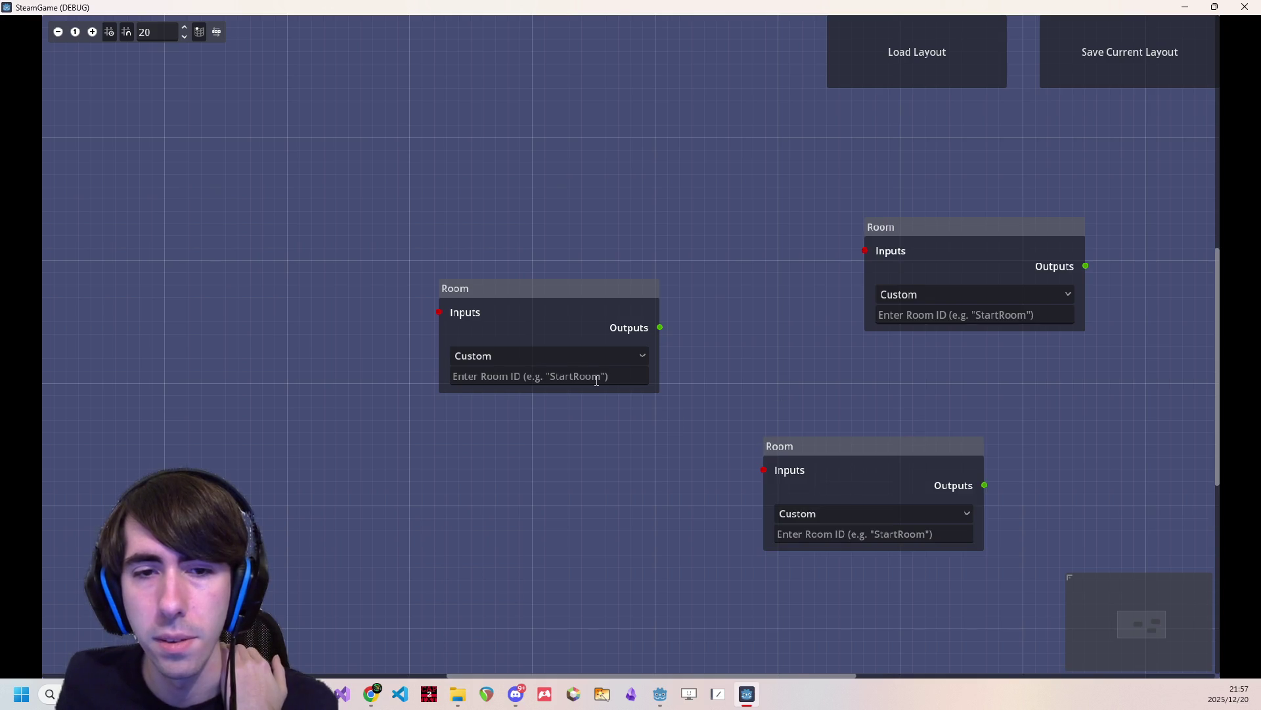
click(564, 356)
click(523, 397)
click(1014, 293)
click(950, 346)
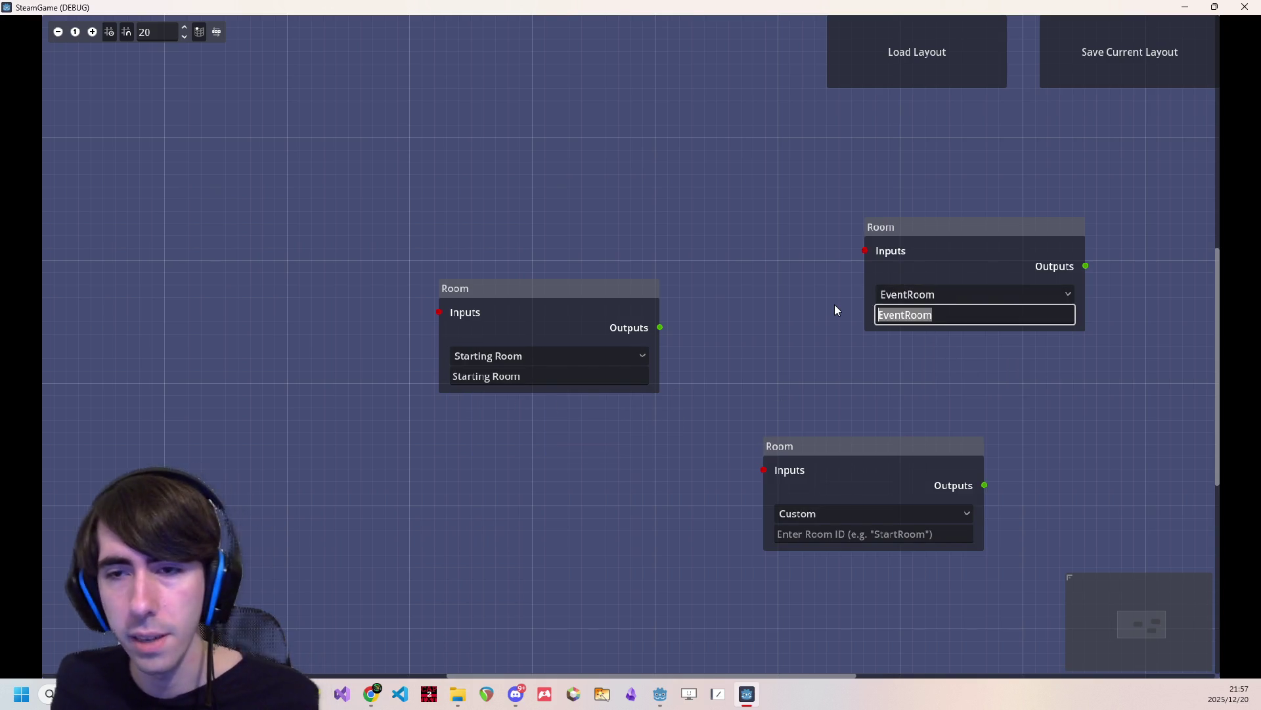
Type 'rrtgh' and 'TSjh' into the EventRoom's ID field, then close the game.
text(rrtgh)
click(853, 415)
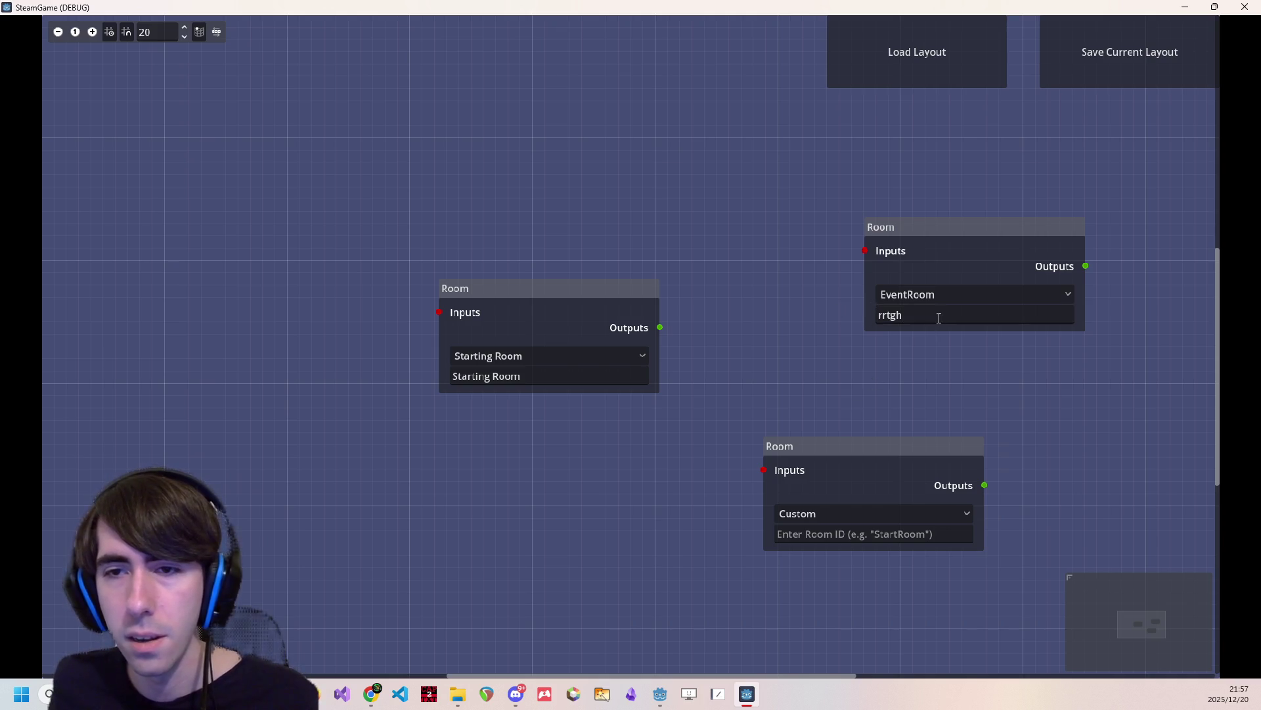
click(929, 296)
click(925, 294)
click(917, 315)
text(TSjh)
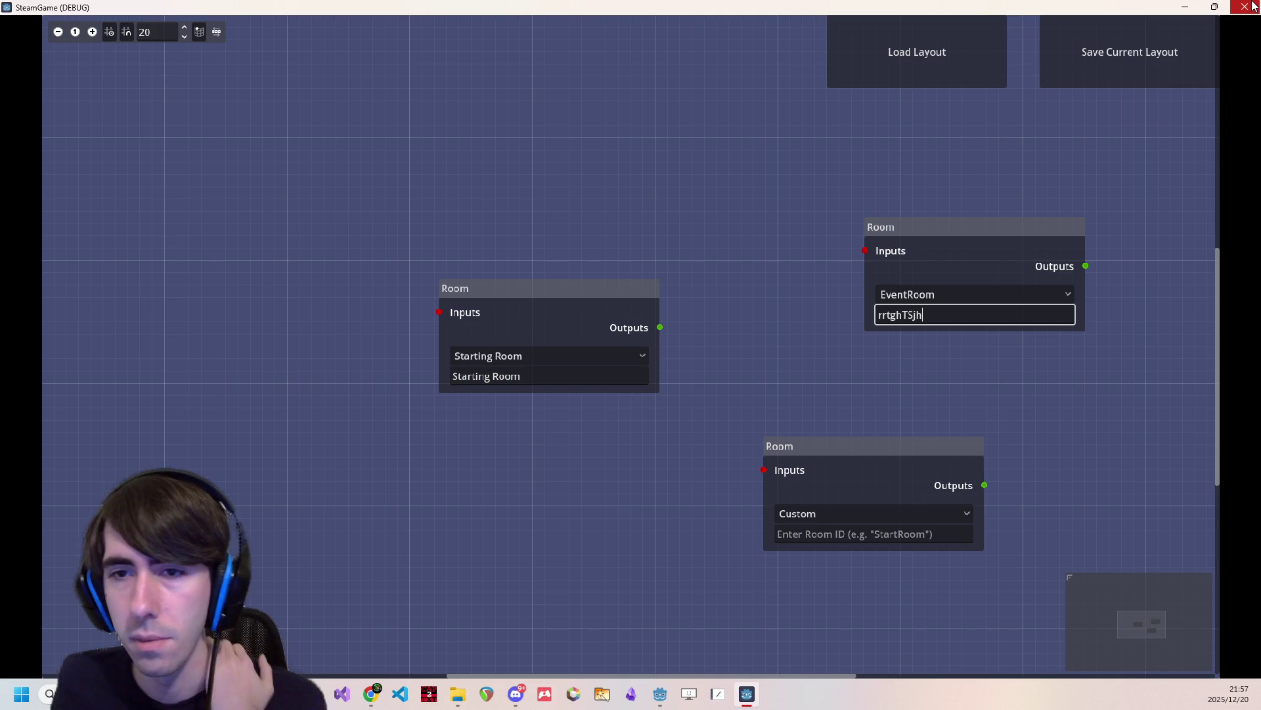
click(1254, 7)
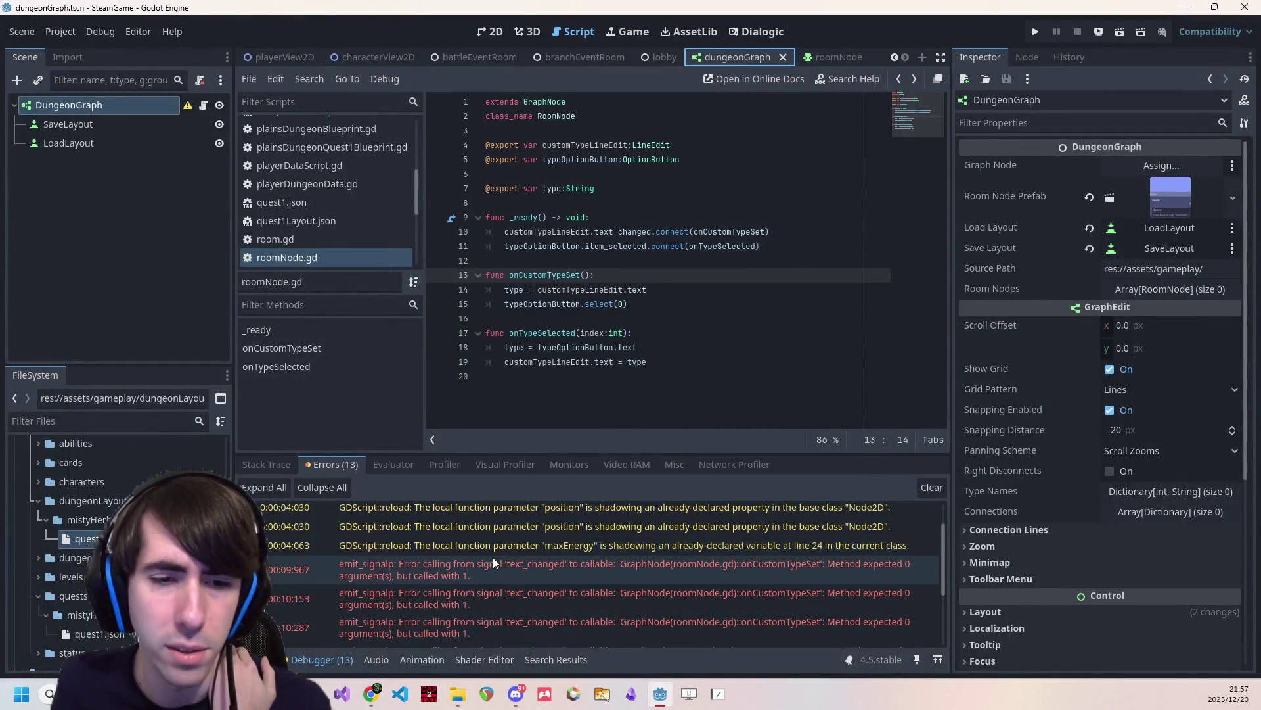
Inspect the text_changed error and read the LineEdit docs' new_text: String parameter.
scroll(490, 555, down, 1)
click(528, 559)
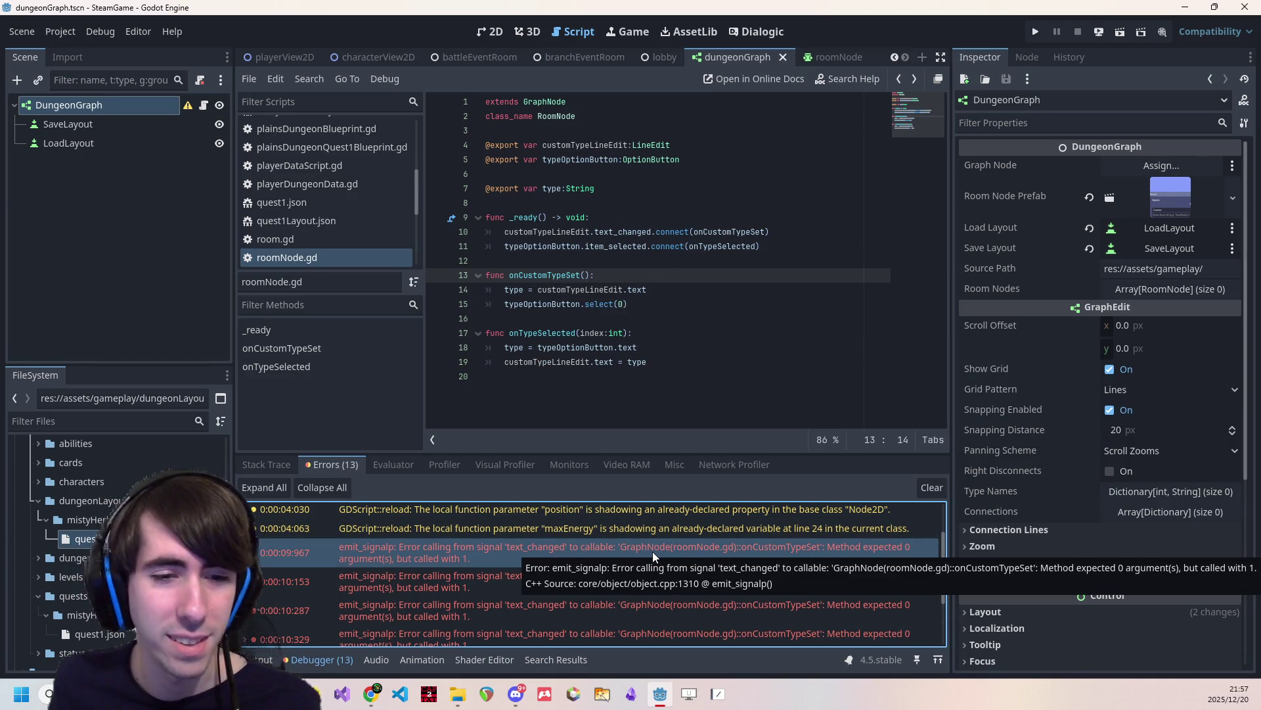
scroll(628, 243, down, 10)
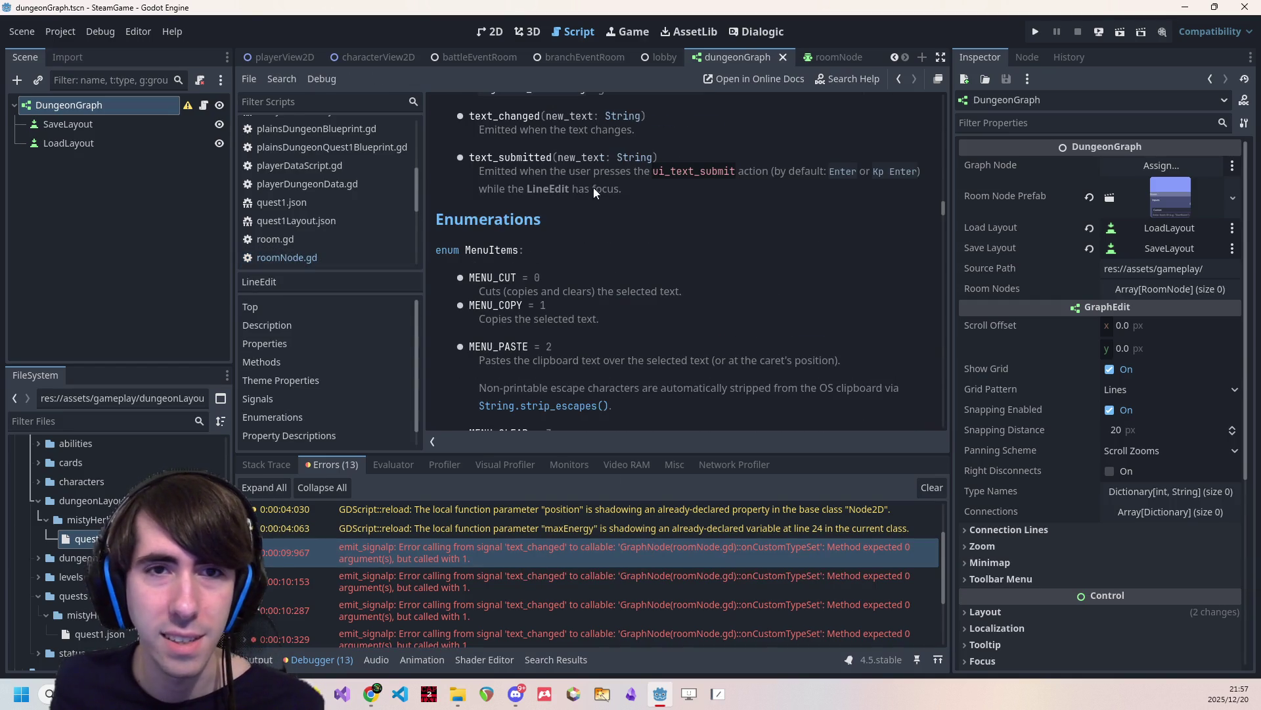
drag(584, 117, 643, 115)
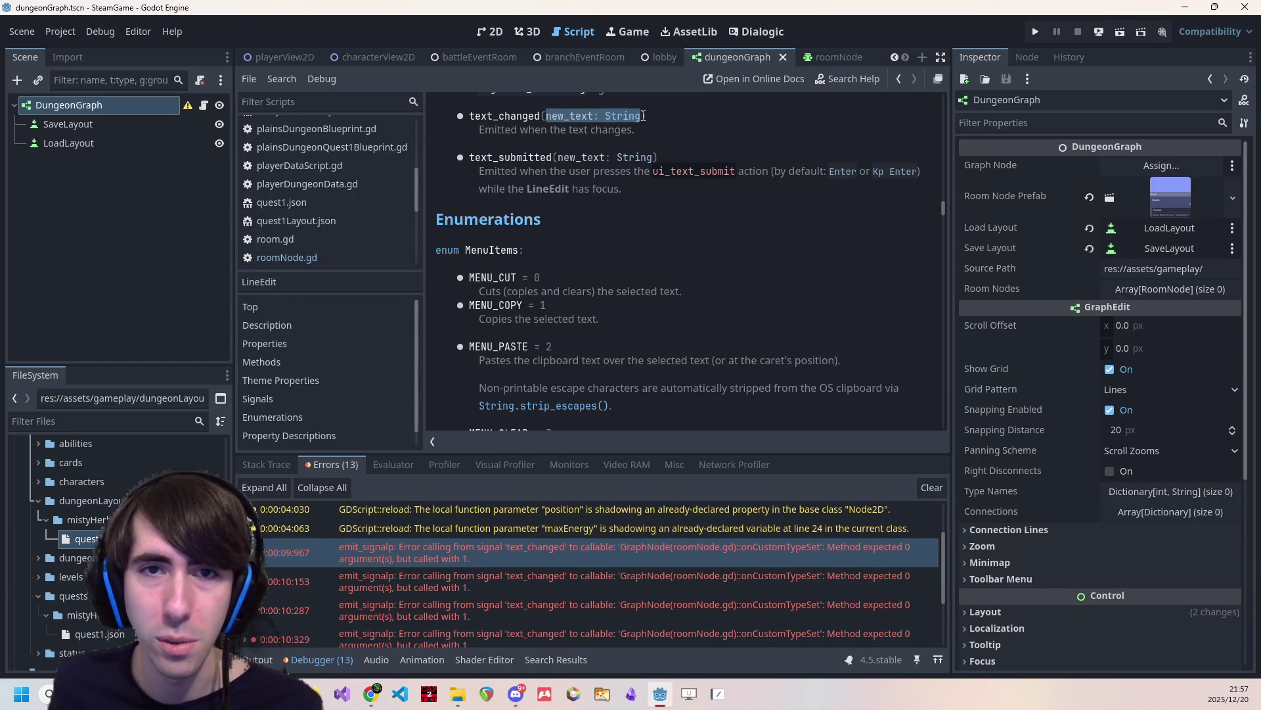
key(alt+Left)
key(alt+Right)
key(alt+Left)
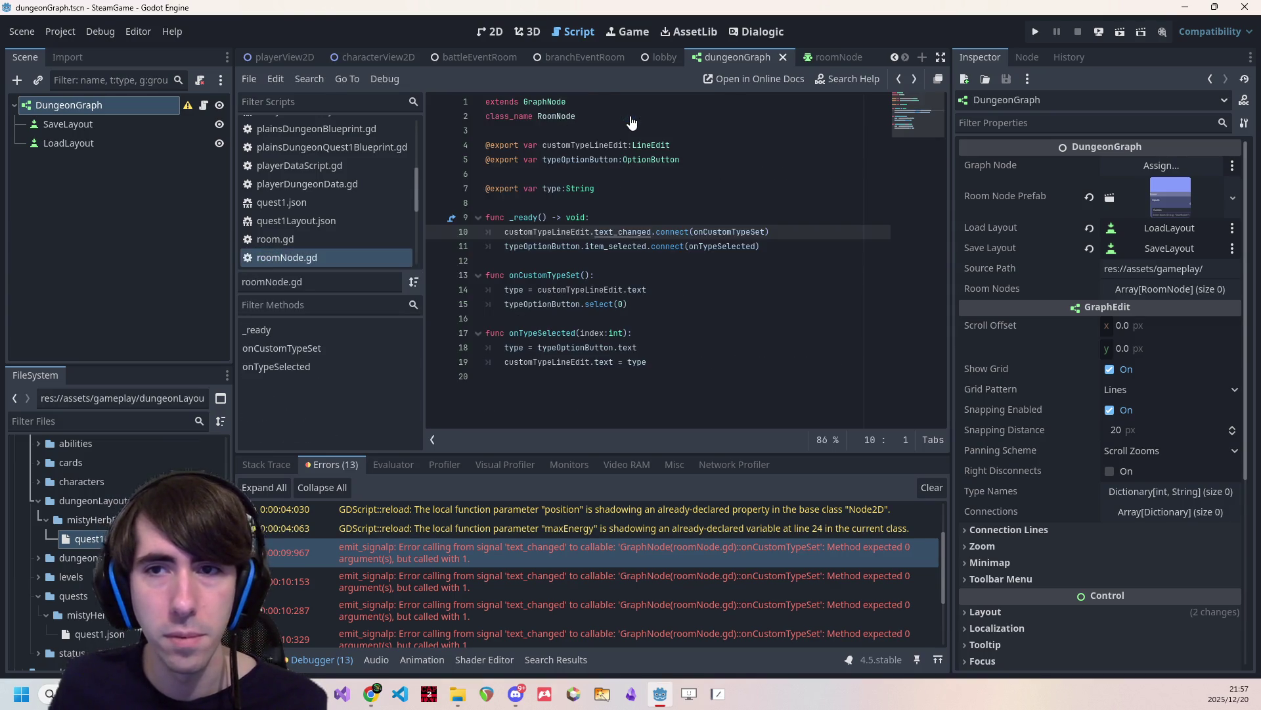
key(alt+Right)
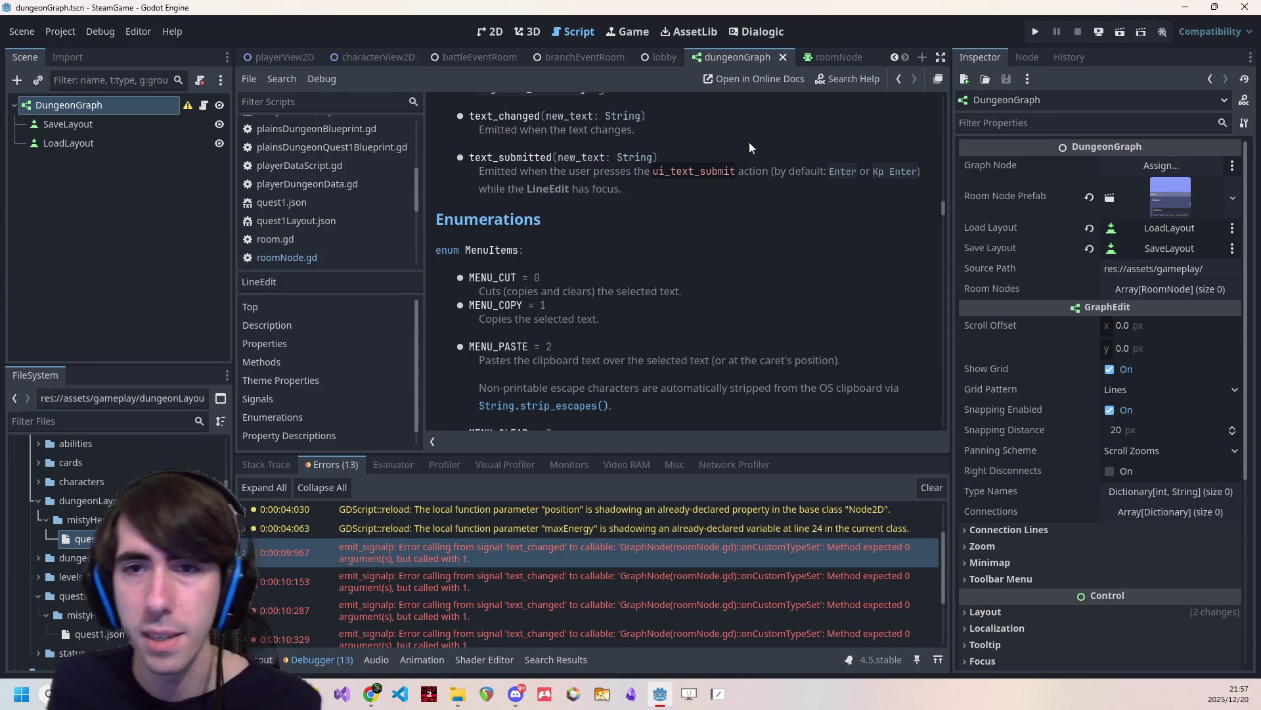
key(alt+Left)
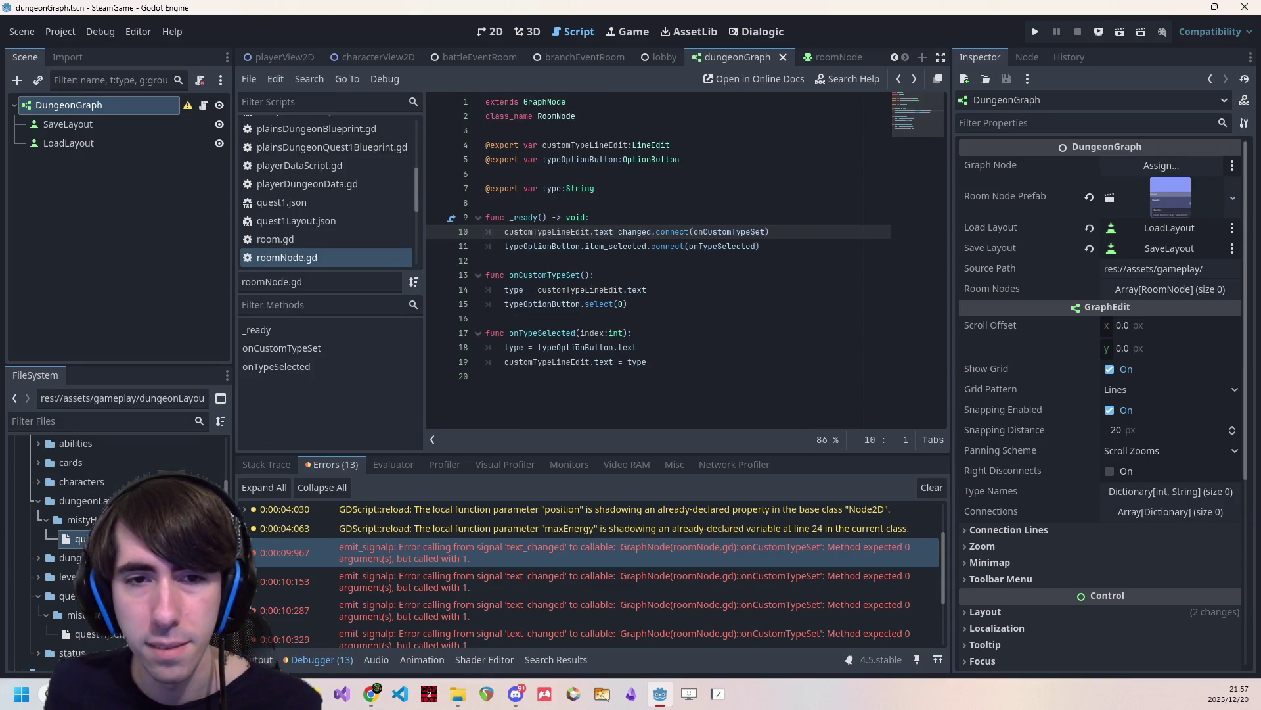
Make onCustomTypeSet take newType: String and assign type = newType, then rerun the scene.
click(585, 276)
double_click(613, 275)
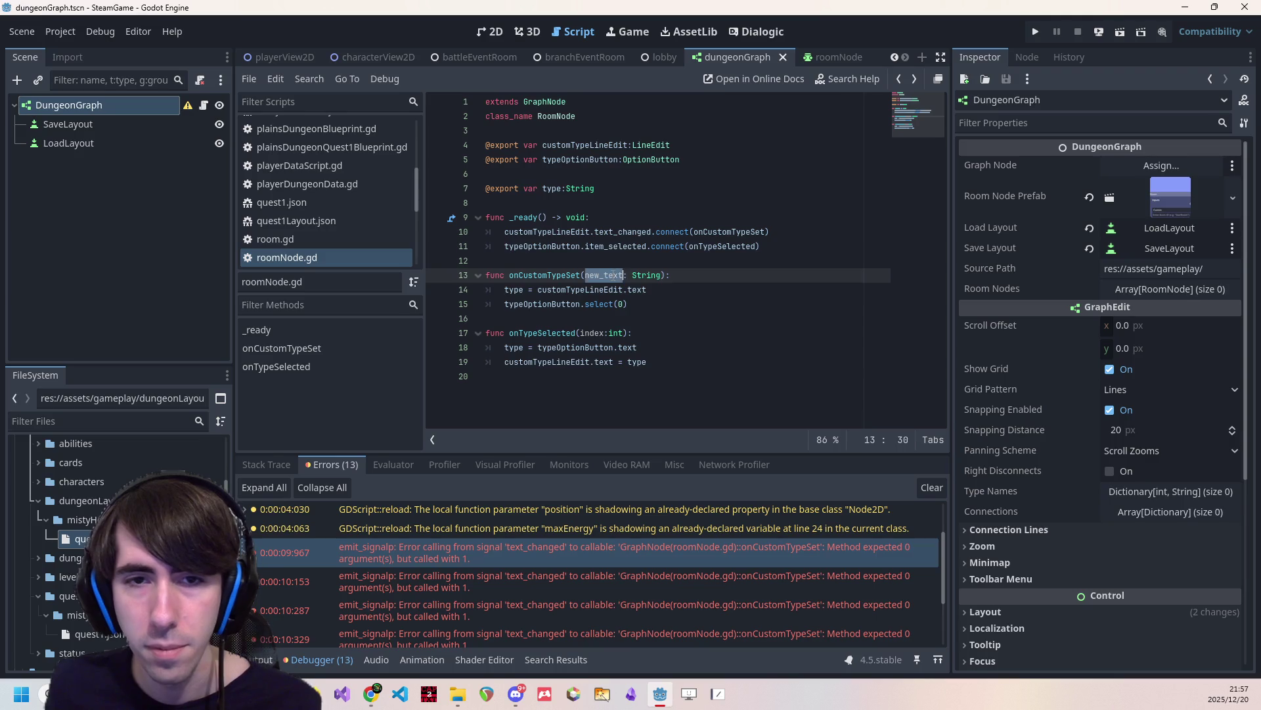
text(new)
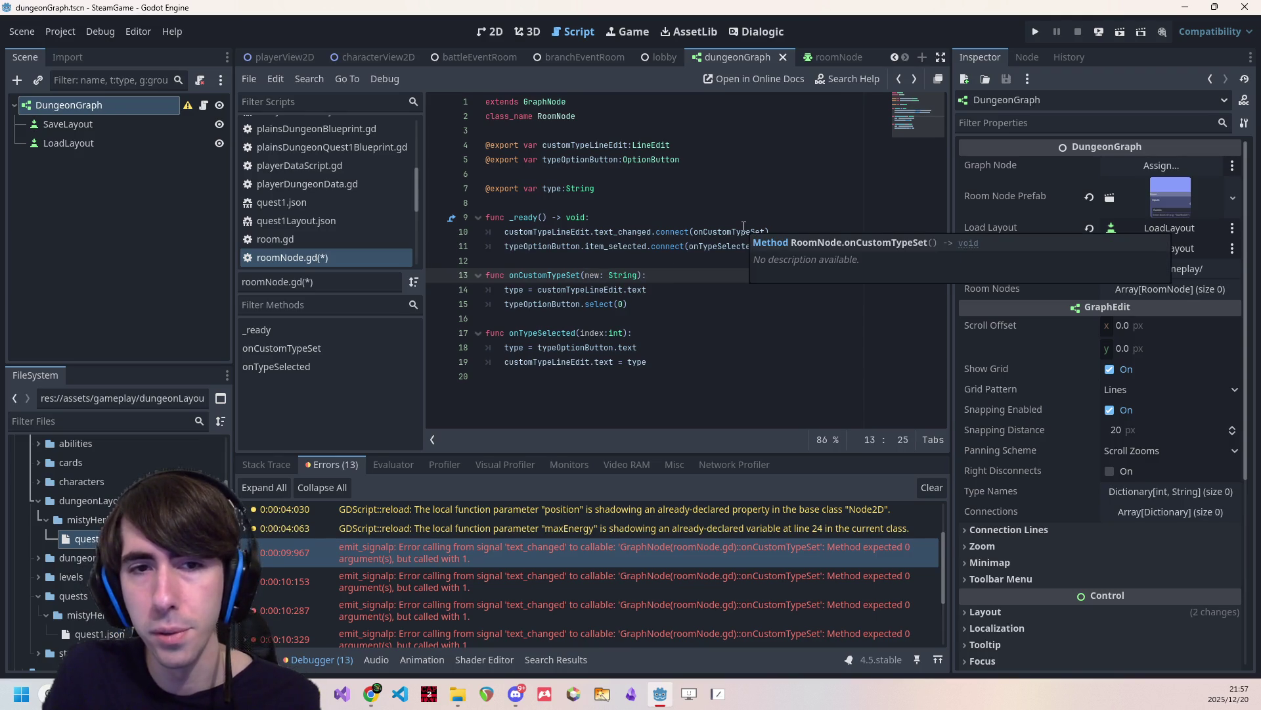
text(T)
key(ctrl+shift+Left)
key(ctrl+c)
key(Down)
key(End)
key(ctrl+shift+Left)
key(ctrl+shift+Left)
key(ctrl+shift+Left)
key(ctrl+v)
click(628, 277)
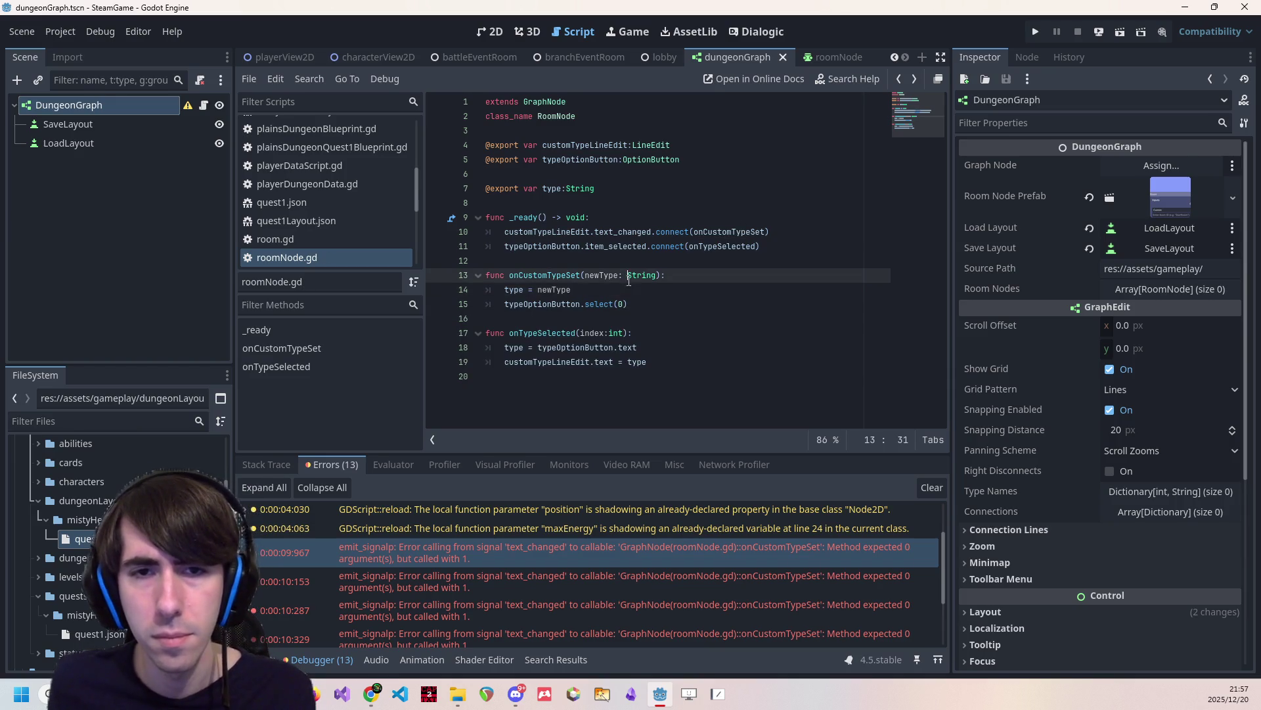
click(1117, 33)
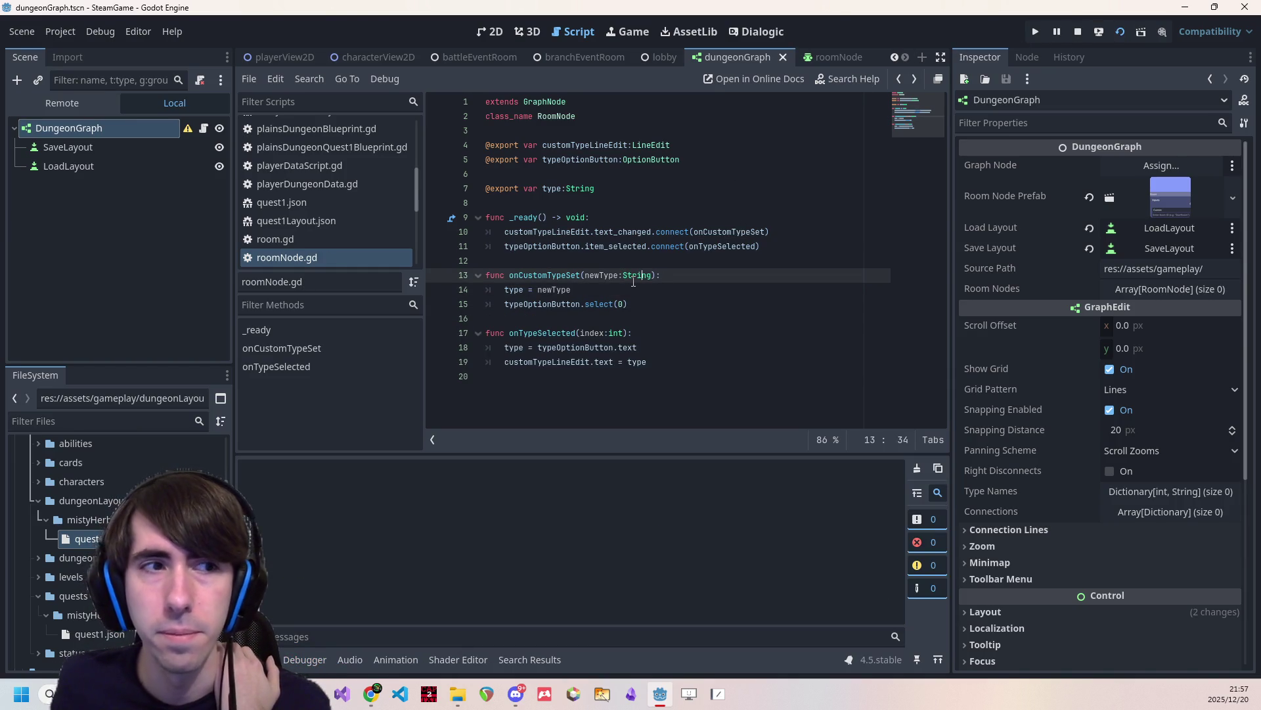
mouse_move(634, 281)
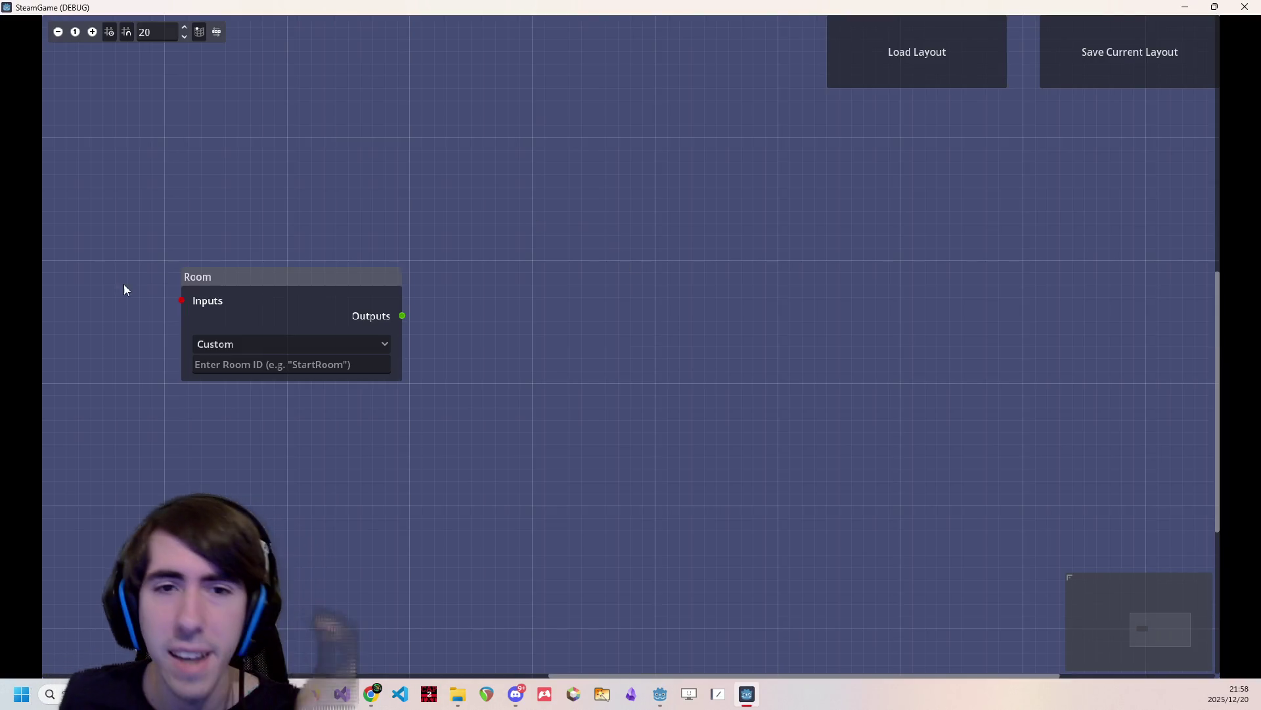
Connect the three rooms in a chain and rearrange them closer together.
drag(410, 316, 680, 325)
drag(893, 343, 986, 343)
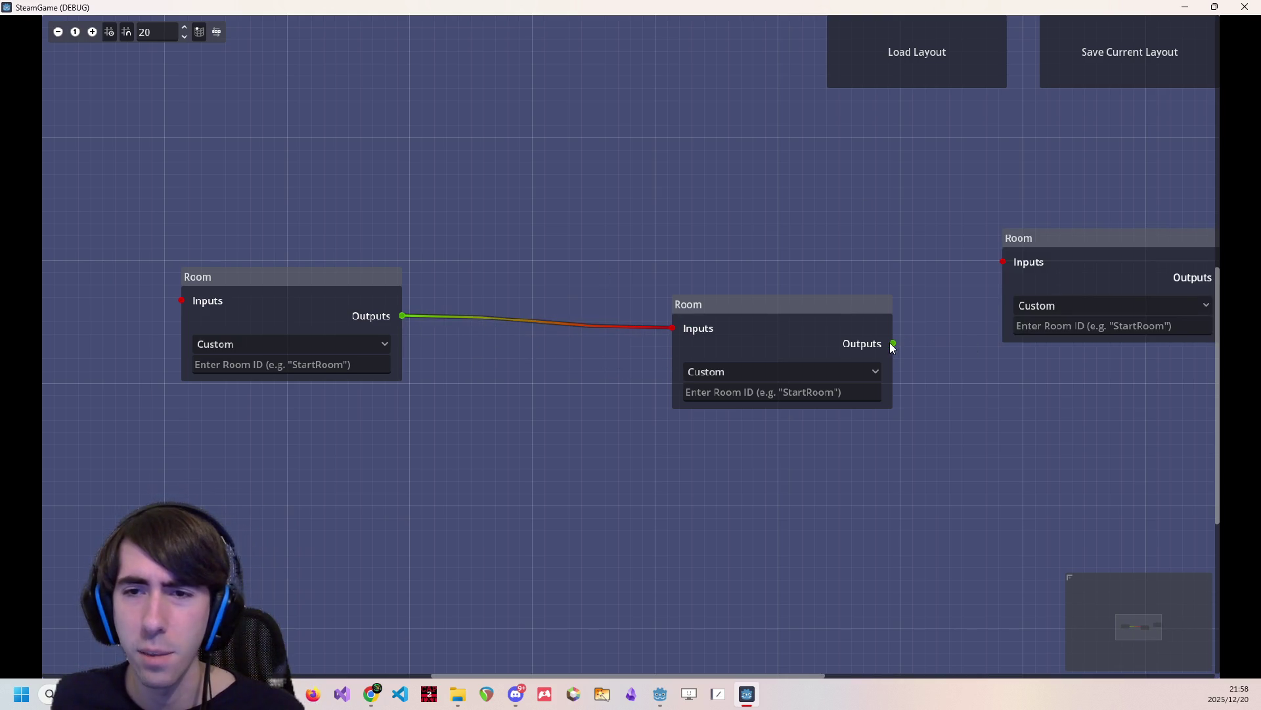
drag(894, 343, 1000, 270)
drag(898, 282, 1071, 293)
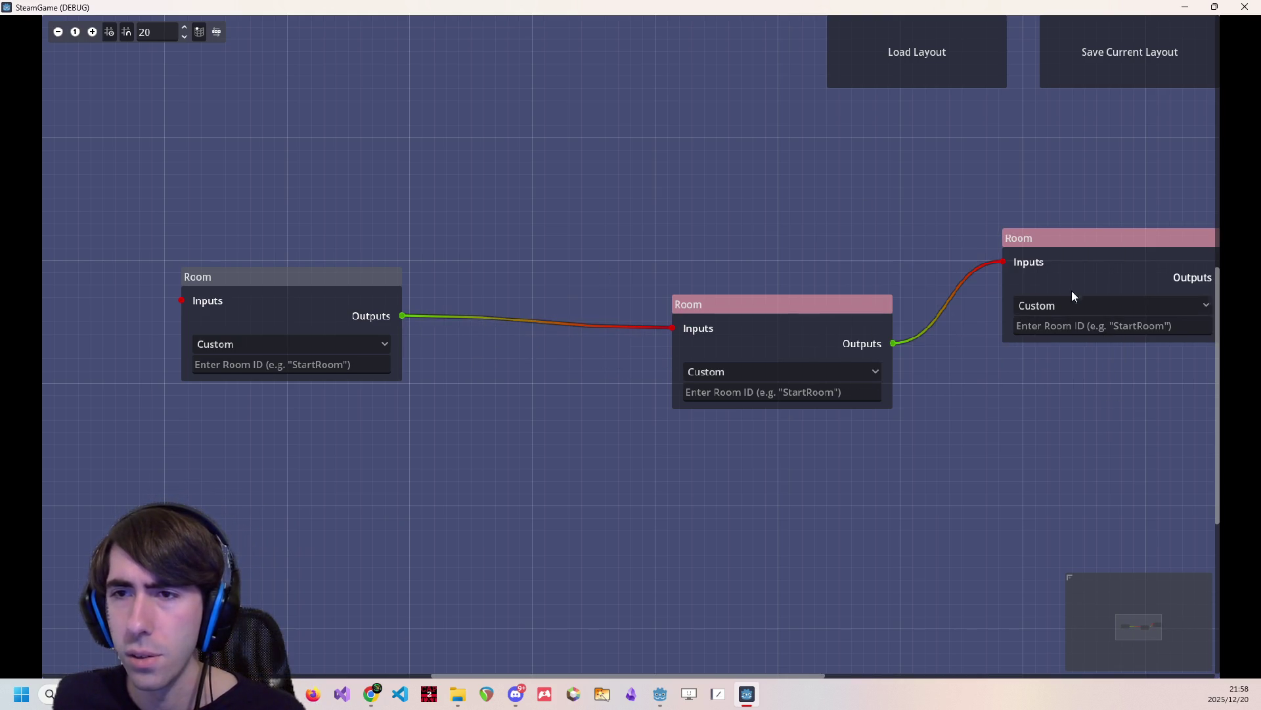
drag(1087, 239, 886, 235)
click(385, 276)
drag(385, 280, 429, 238)
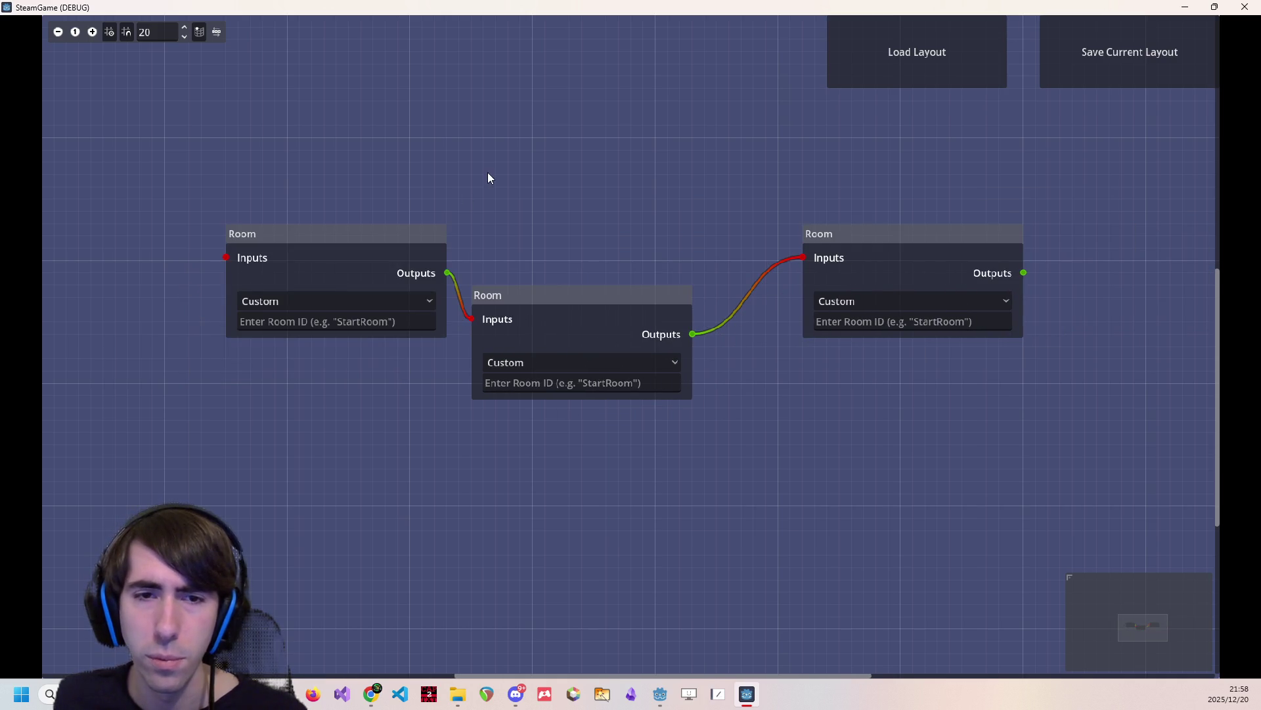
Set the middle room to BattleRoom with typed ID text and the right room to EventRoom.
click(652, 388)
text(ffregd)
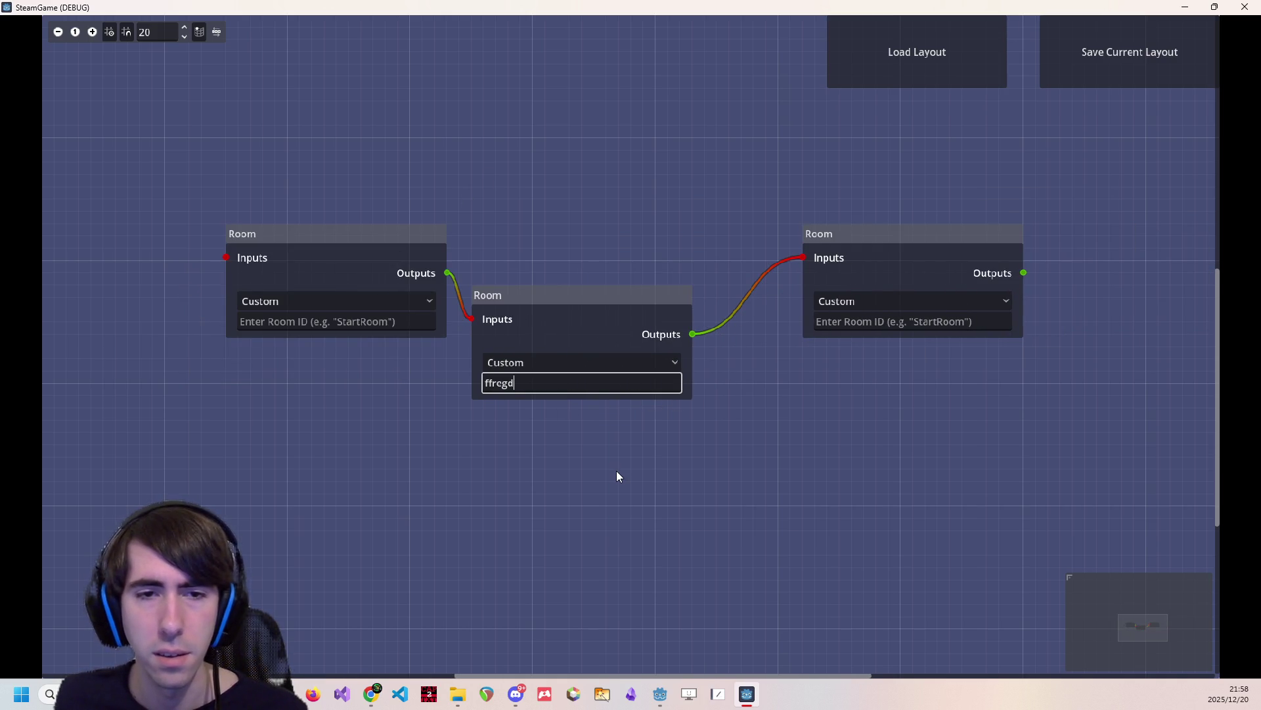
click(556, 361)
click(554, 362)
click(545, 388)
click(602, 365)
click(562, 381)
text(tfgjr)
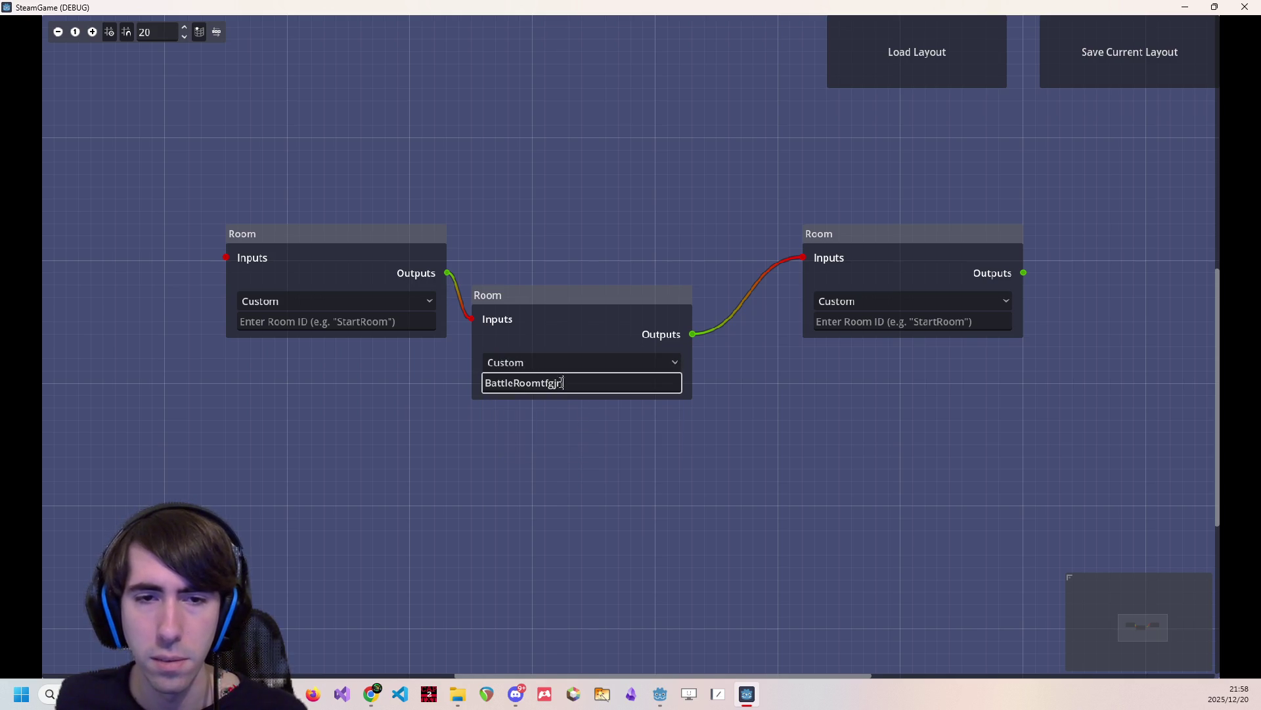
click(907, 301)
click(882, 371)
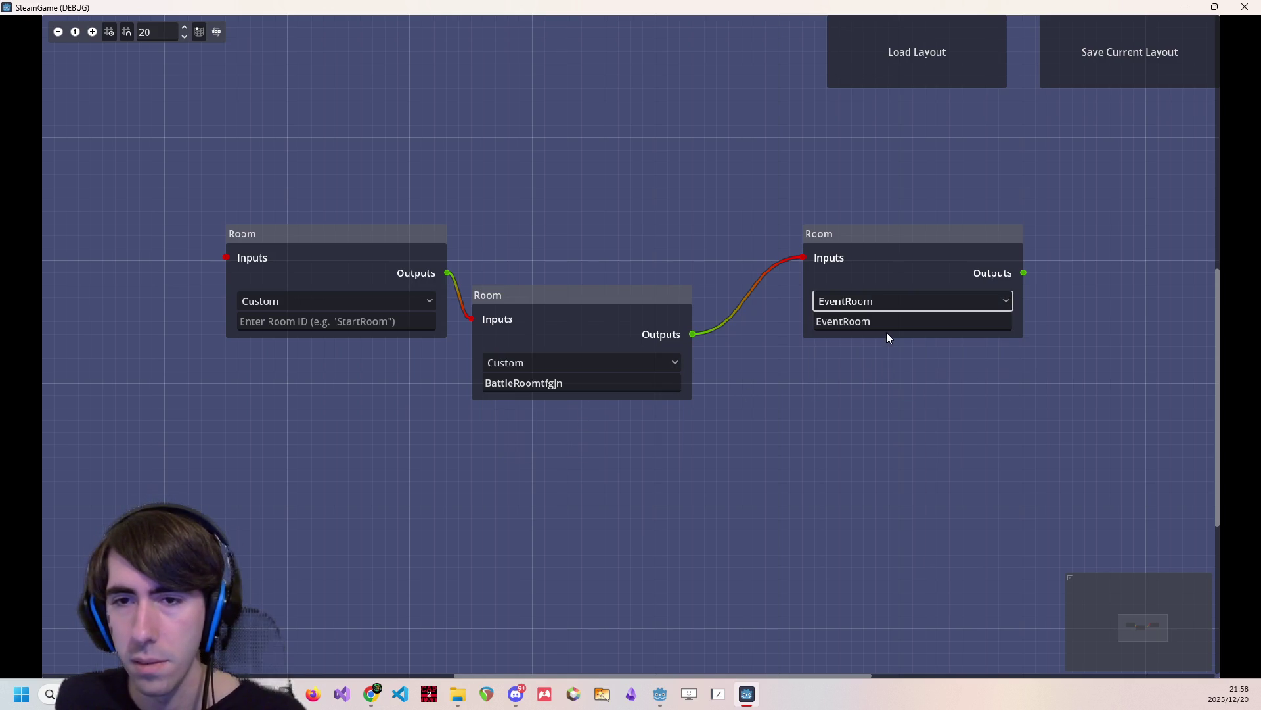
Set the left room to BossRoom, then clear its room ID field.
click(368, 301)
click(335, 386)
click(337, 323)
text(gr)
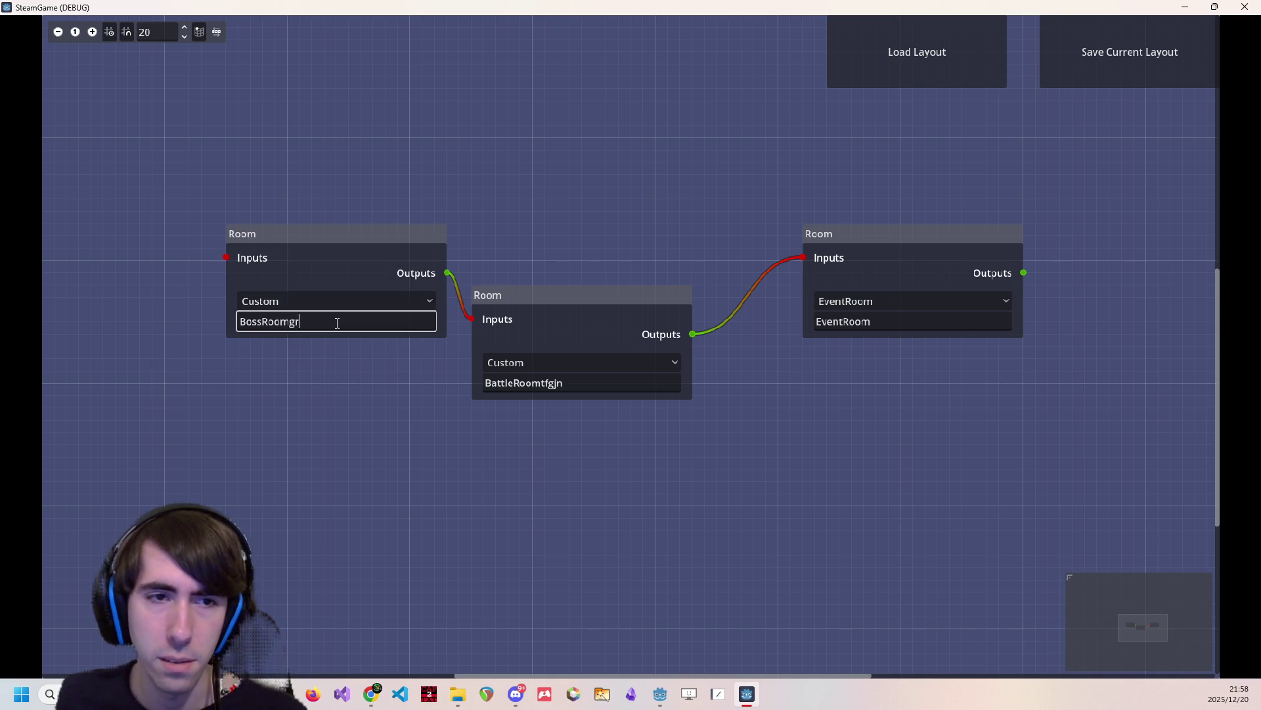
click(344, 423)
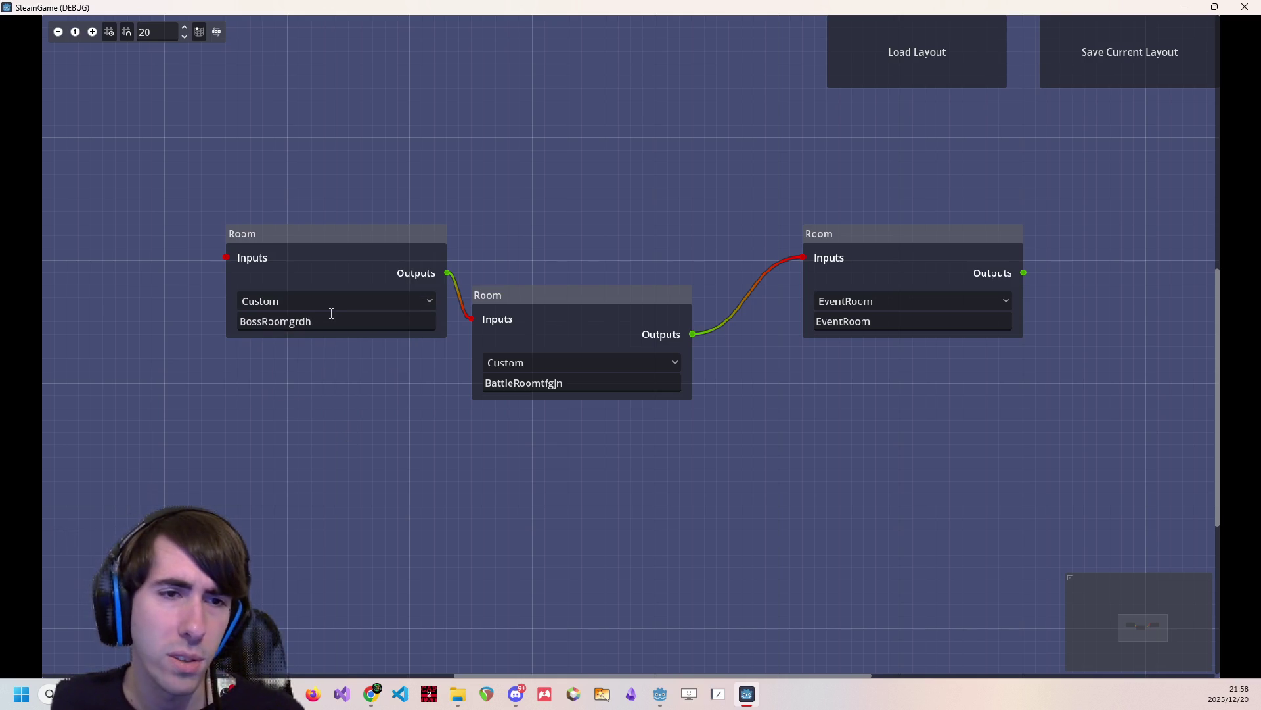
click(308, 322)
key(ctrl+a)
key(BackSpace)
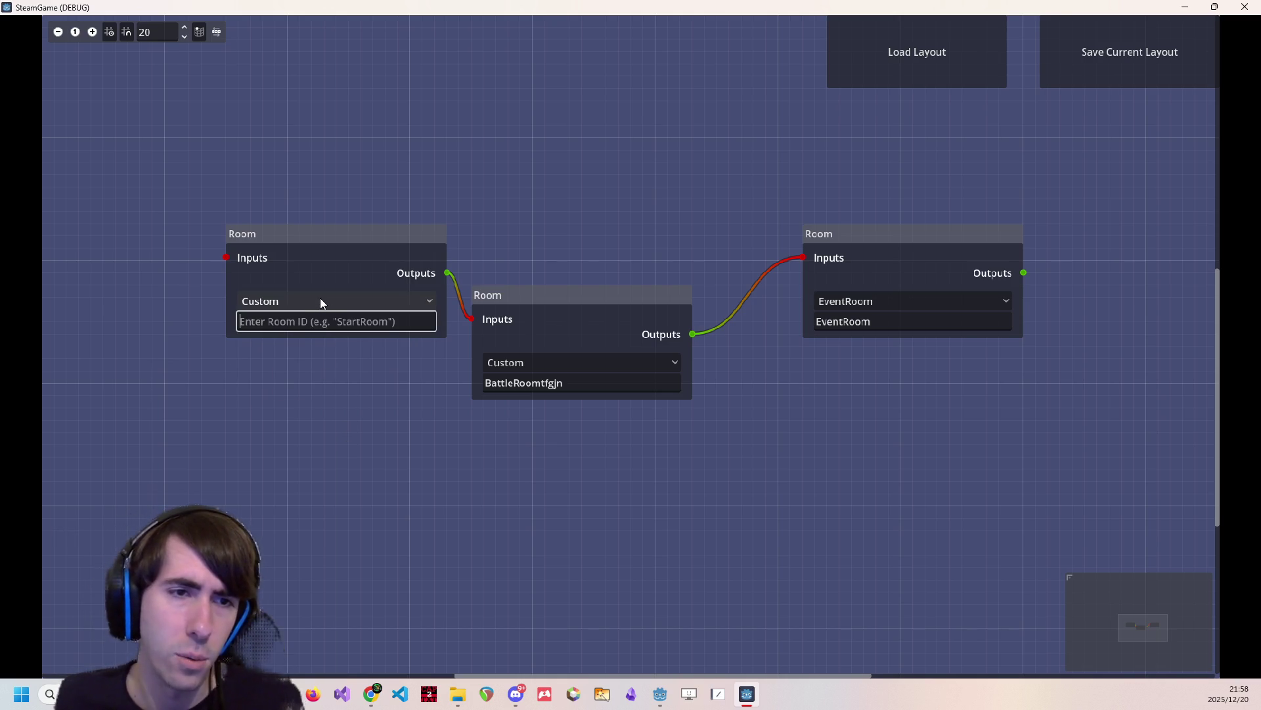
Choose BossRoom again for the left room and check its ID field reads BossRoom.
double_click(318, 309)
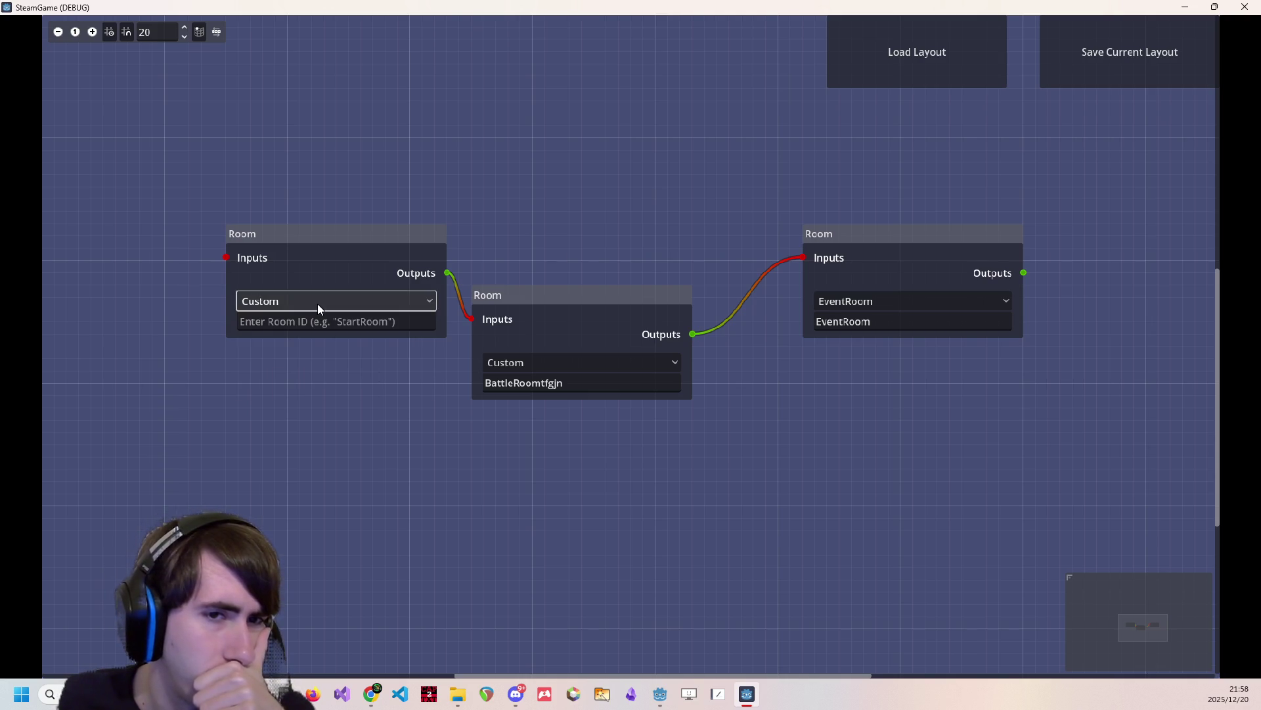
click(318, 309)
click(322, 382)
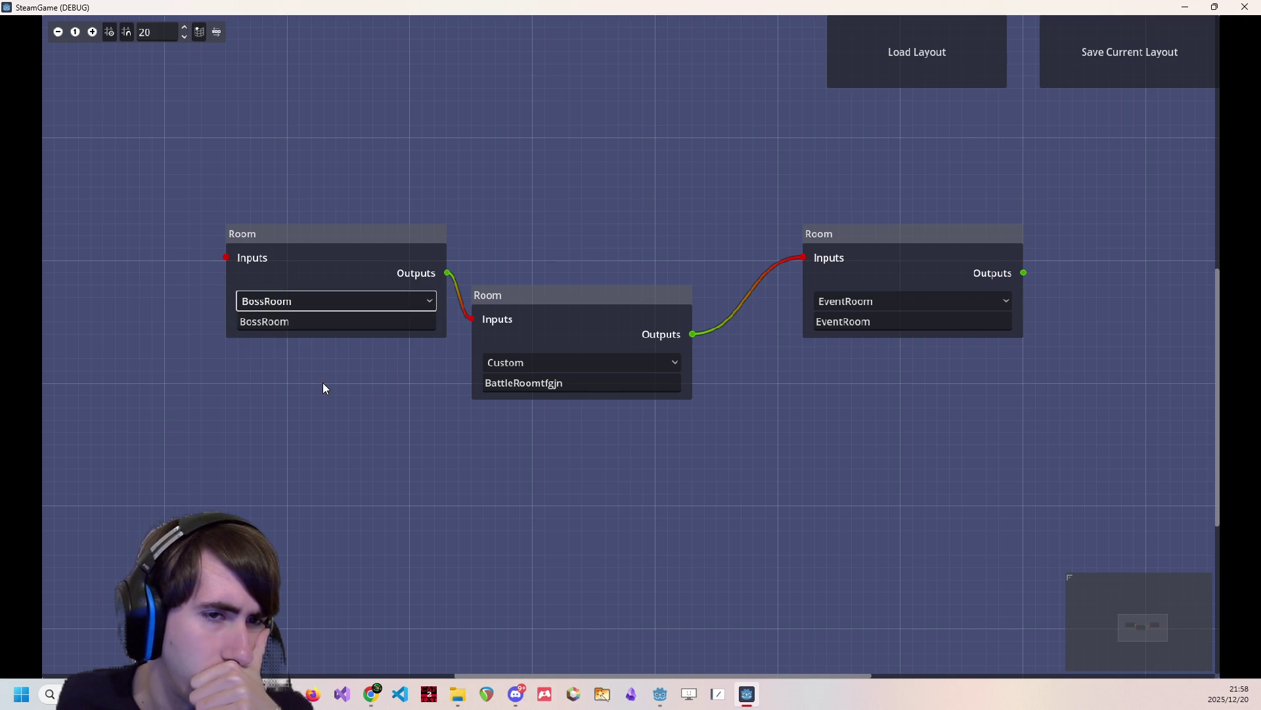
double_click(305, 328)
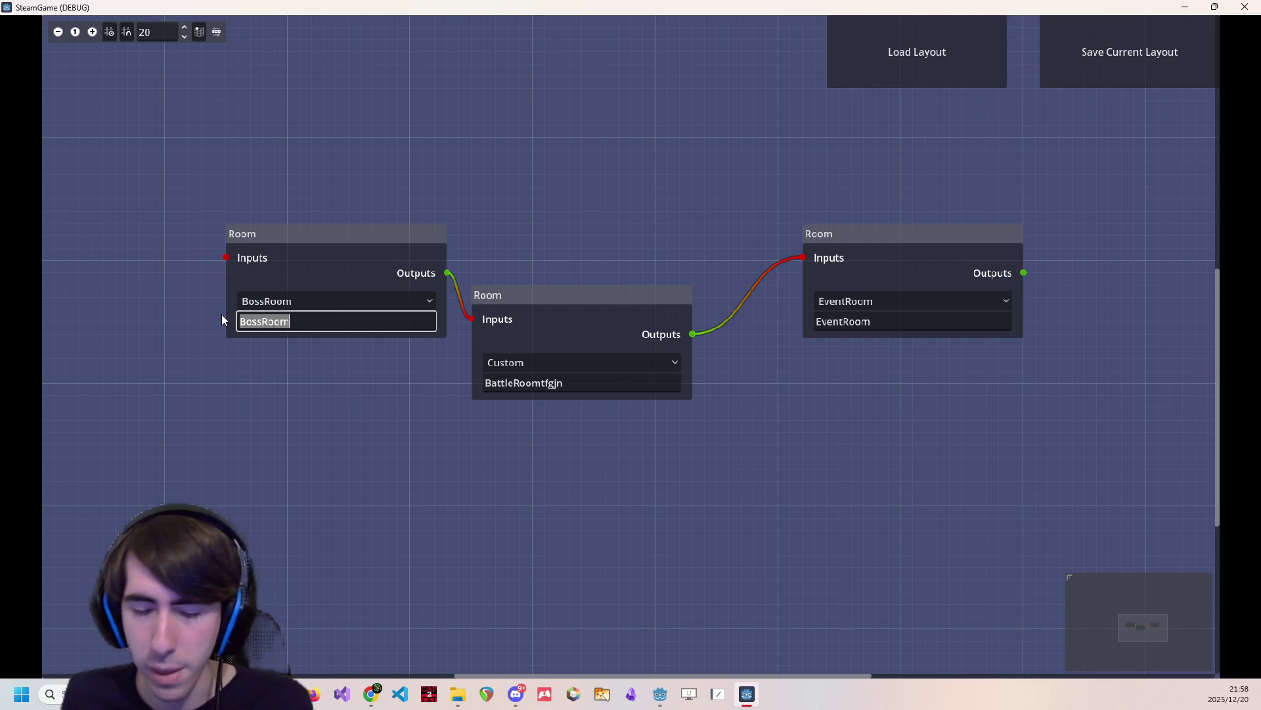
click(286, 414)
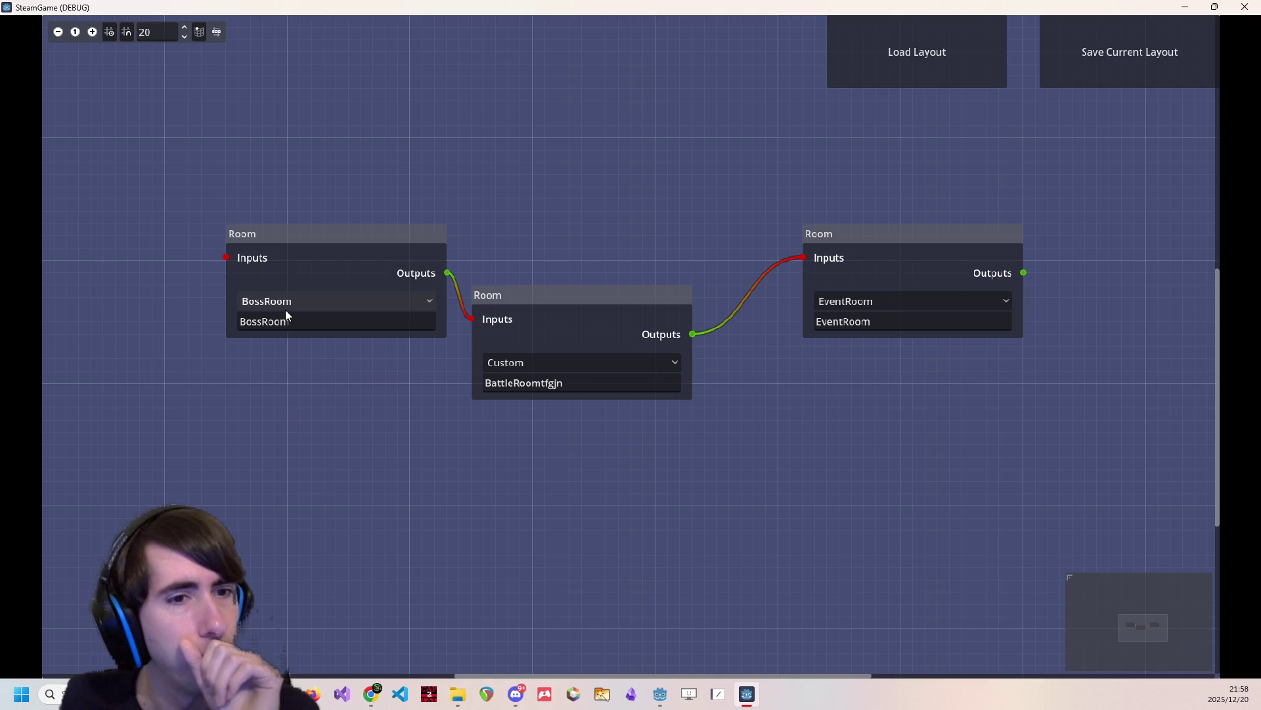
double_click(289, 320)
click(352, 365)
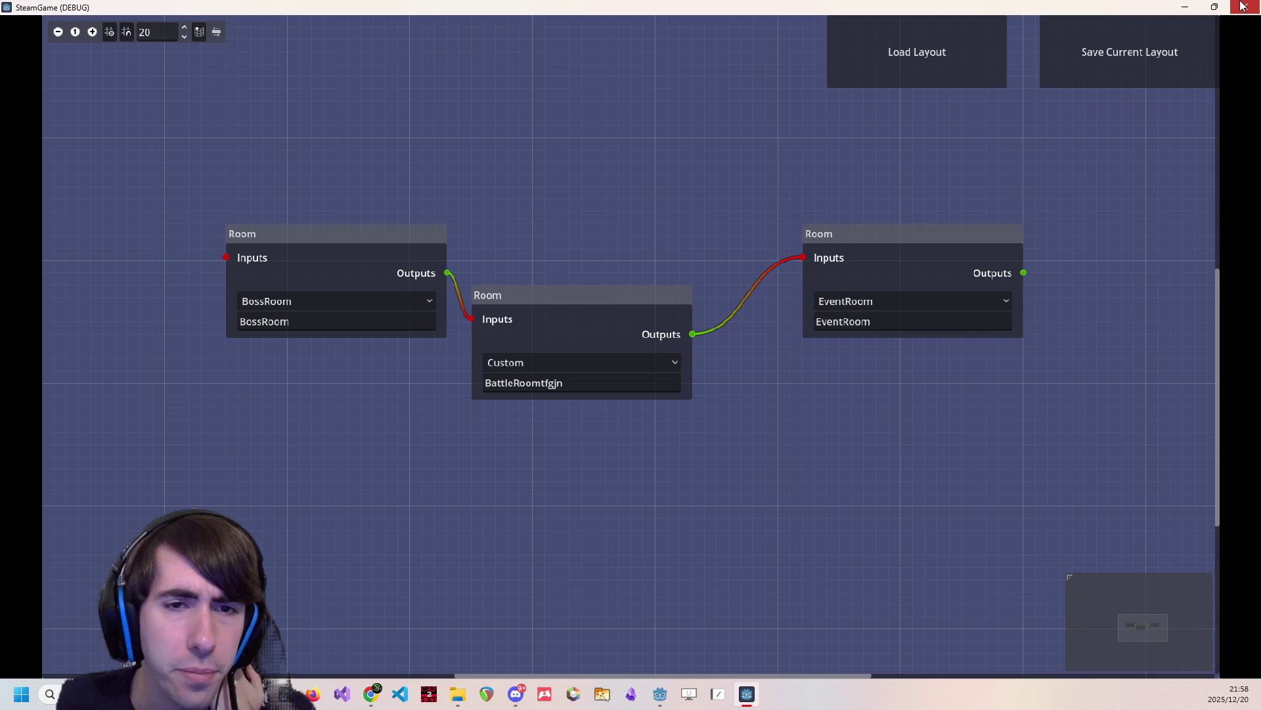
Save the current layout over dungeonLayouts/mistyHerbFields/quest1Layout.json.
click(1121, 52)
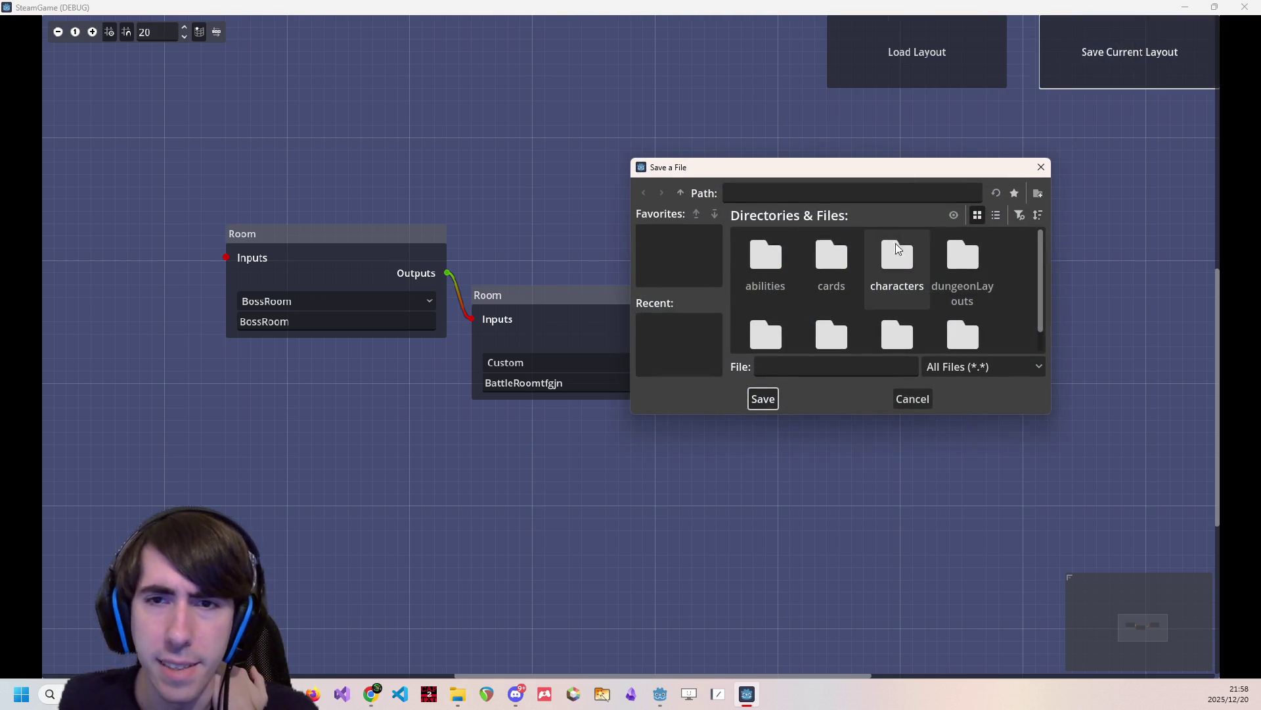
double_click(962, 251)
double_click(788, 262)
click(770, 259)
click(770, 400)
click(538, 373)
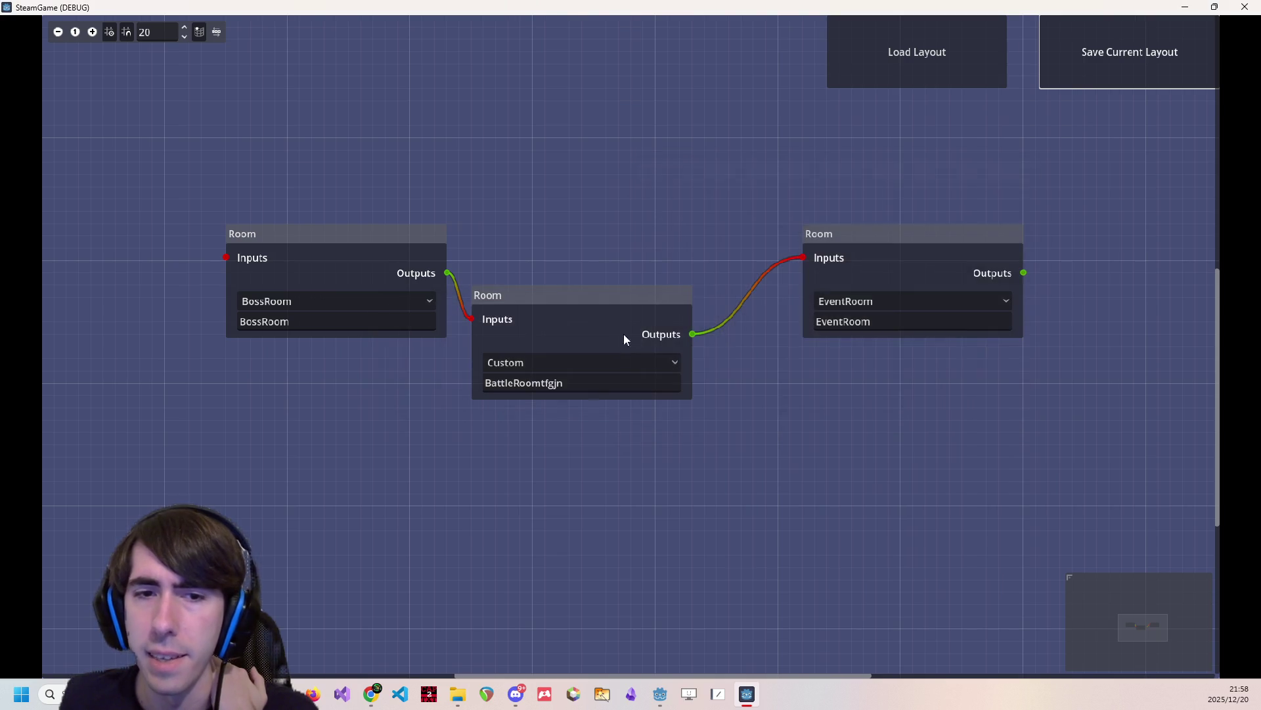
Delete all three Room nodes, then load quest1Layout.json back into the graph.
drag(197, 178, 941, 384)
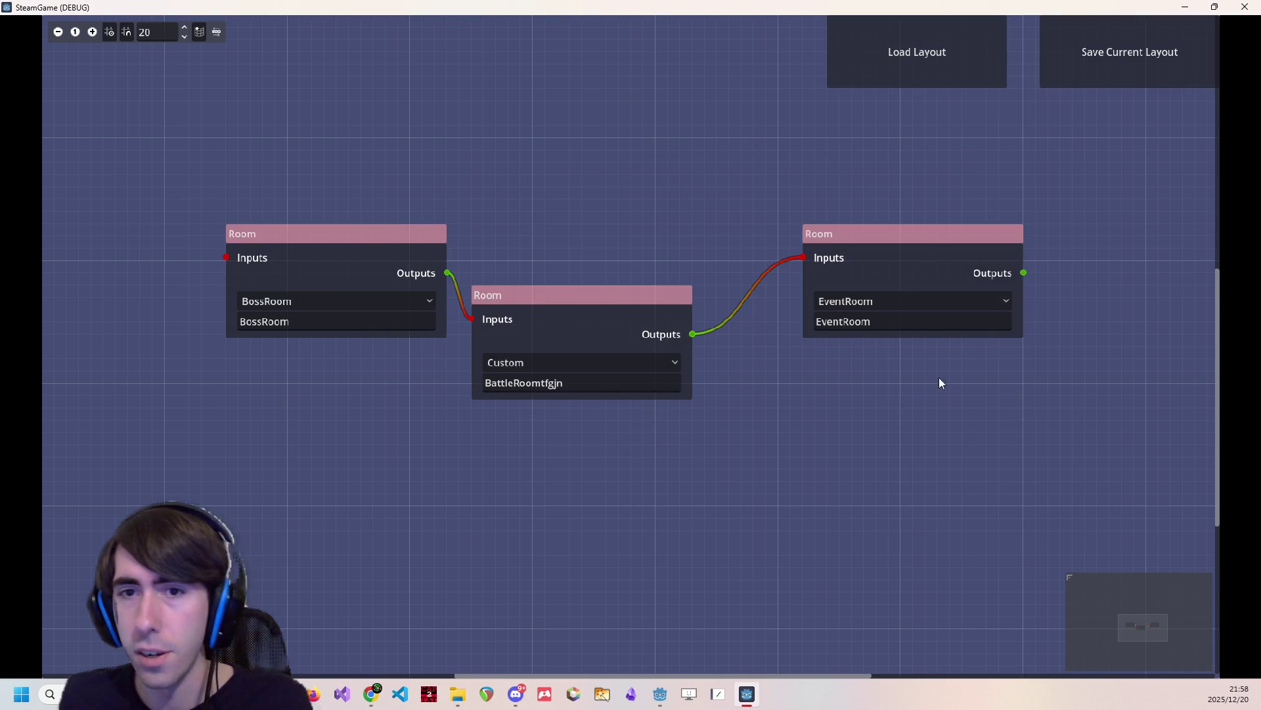
key(Delete)
click(874, 61)
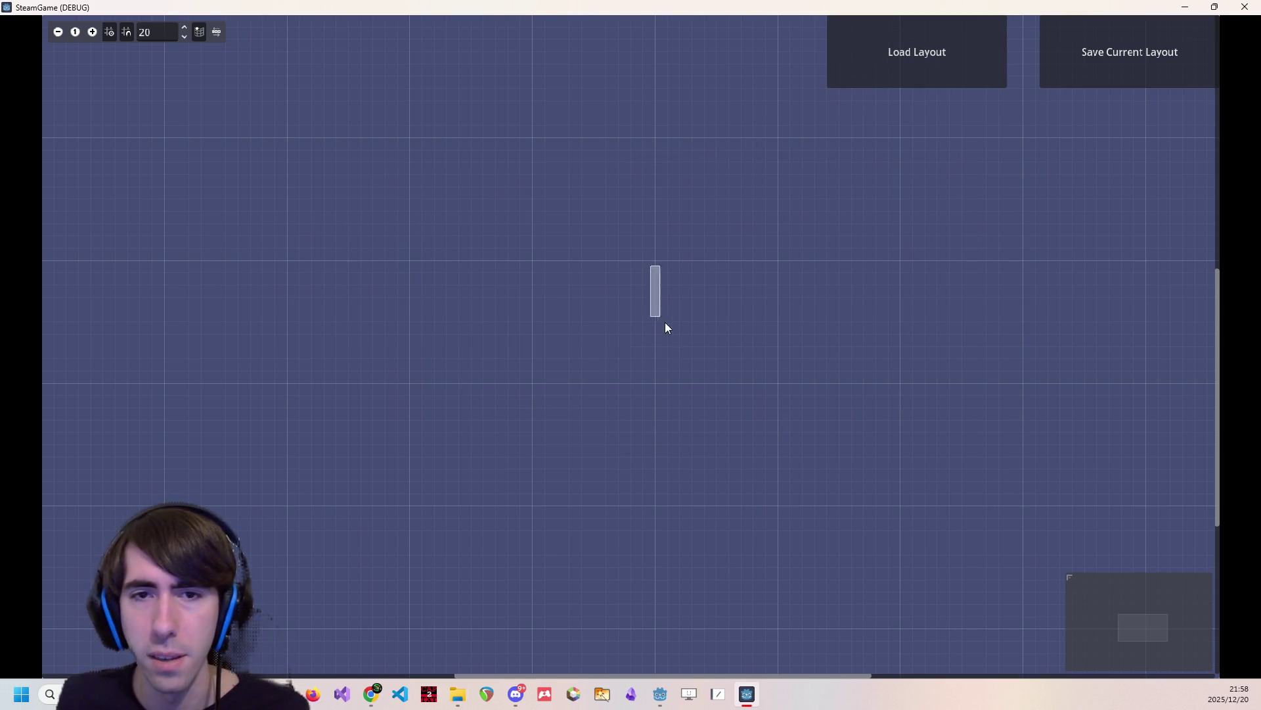
click(942, 68)
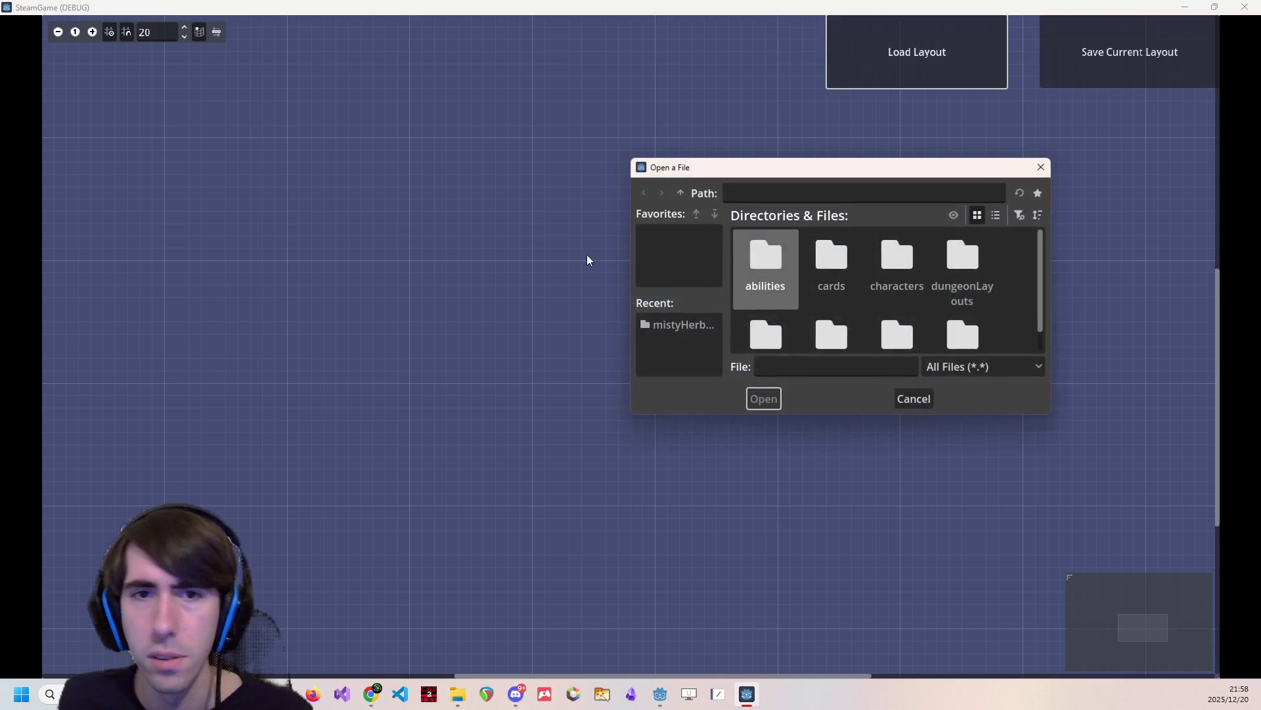
double_click(970, 262)
double_click(772, 264)
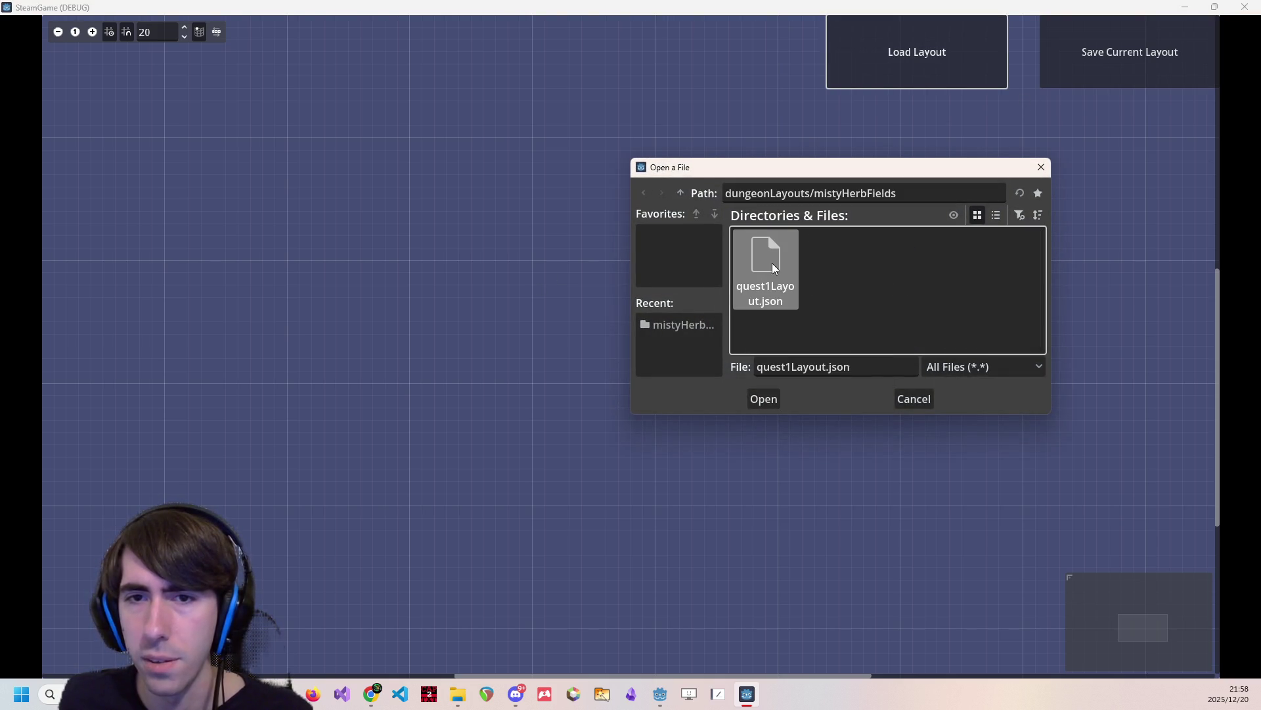
double_click(773, 264)
Connect the left room to the middle room, and the middle room to the right room.
mouse_move(404, 196)
mouse_down()
mouse_move(956, 389)
mouse_move(648, 220)
mouse_move(628, 222)
mouse_up()
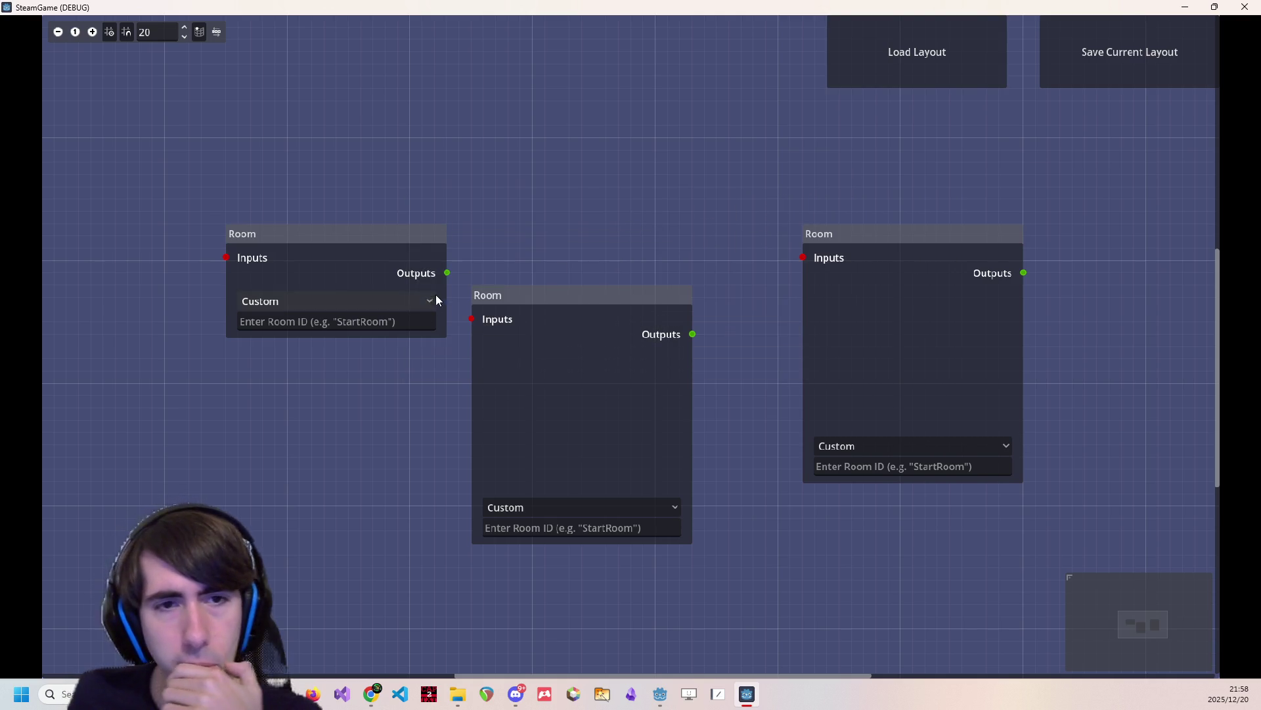
drag(400, 205, 845, 420)
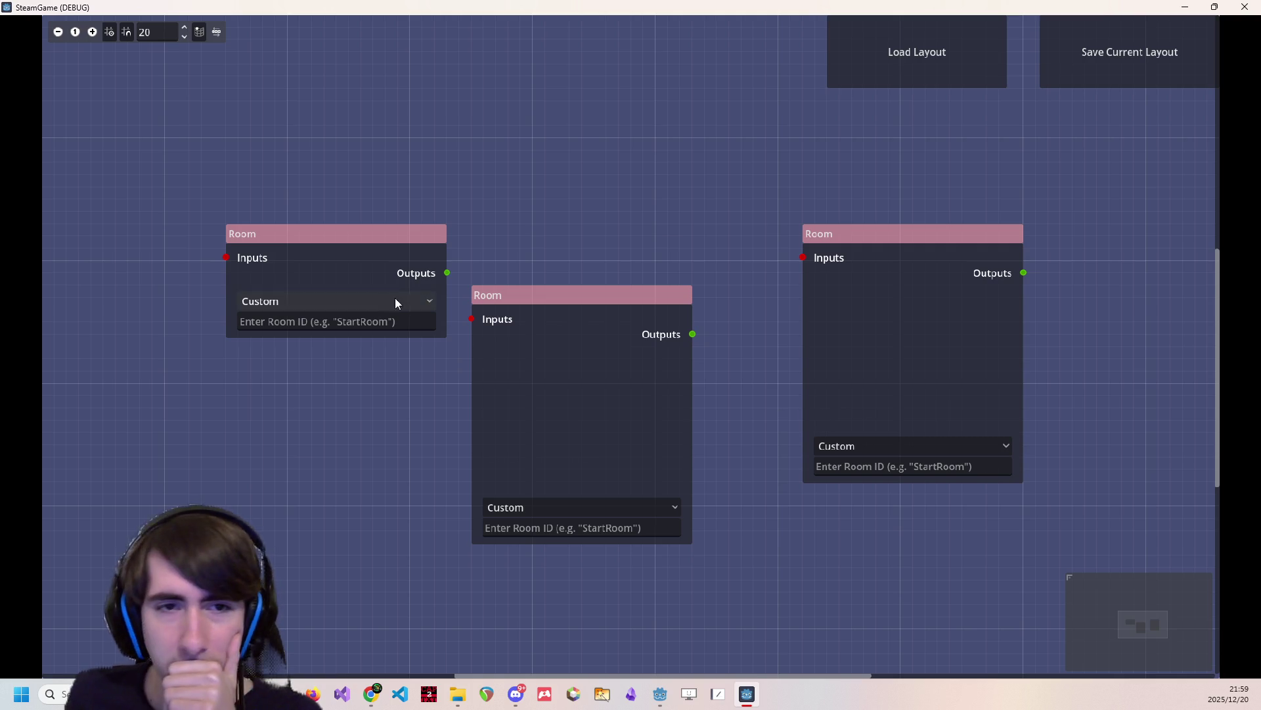
drag(446, 274, 473, 319)
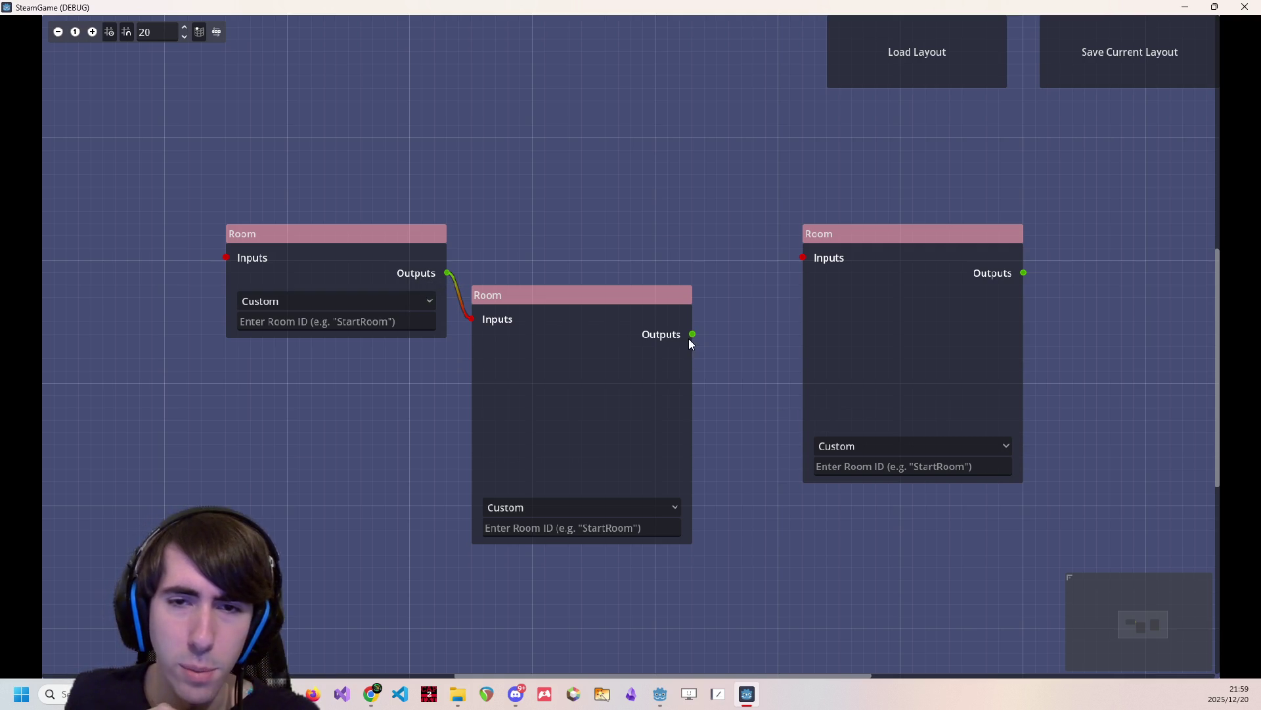
drag(810, 247, 799, 258)
drag(593, 169, 637, 215)
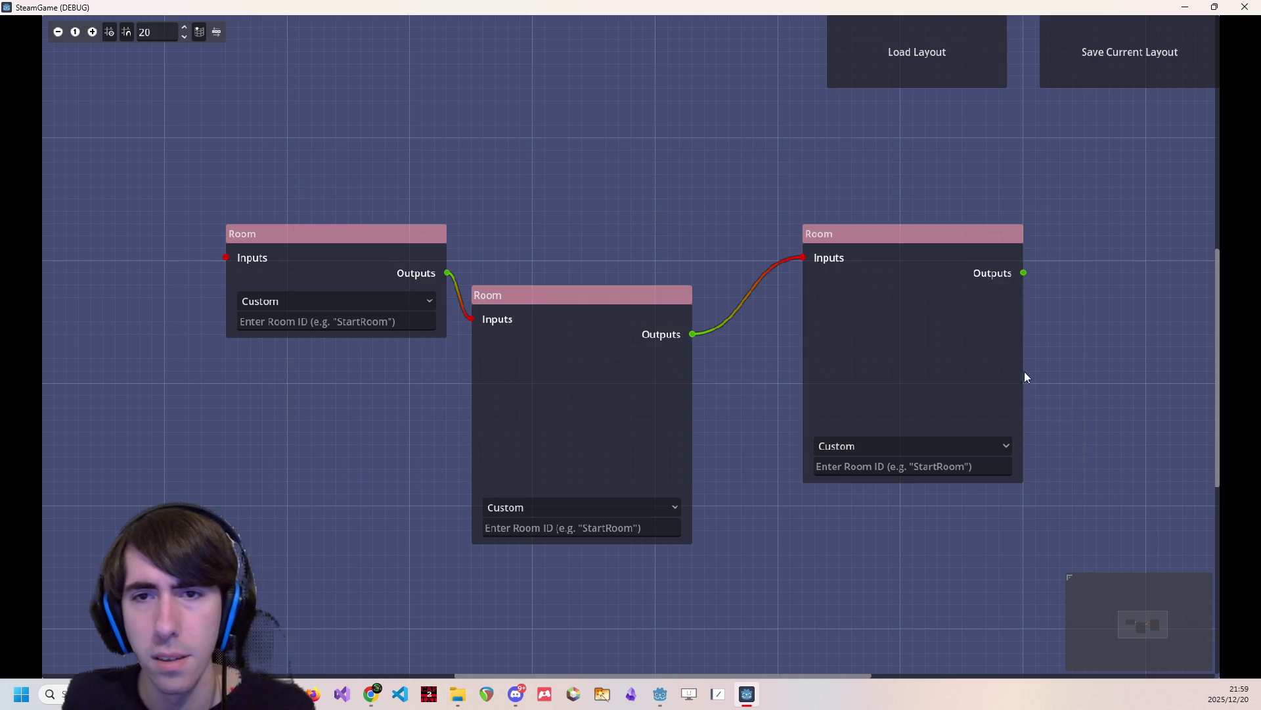
Reload quest1Layout.json and rewire the three rooms into a left-middle-right chain.
click(909, 62)
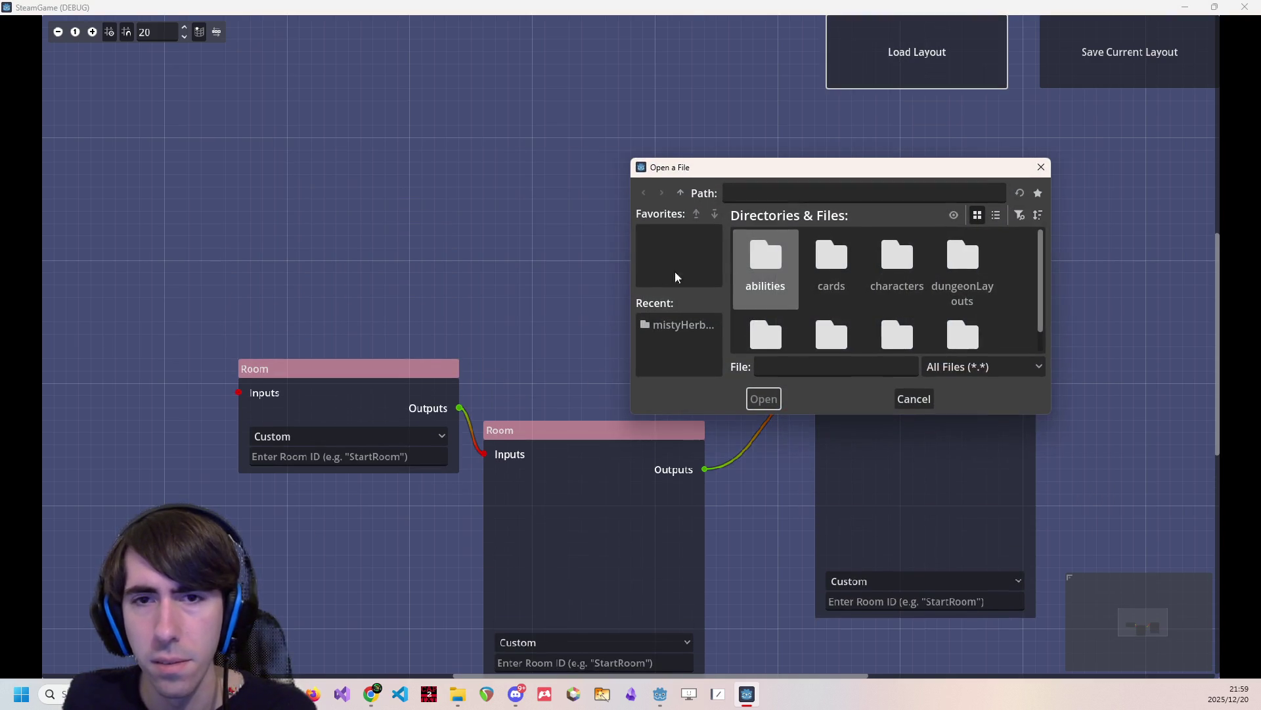
double_click(963, 261)
double_click(778, 274)
double_click(762, 274)
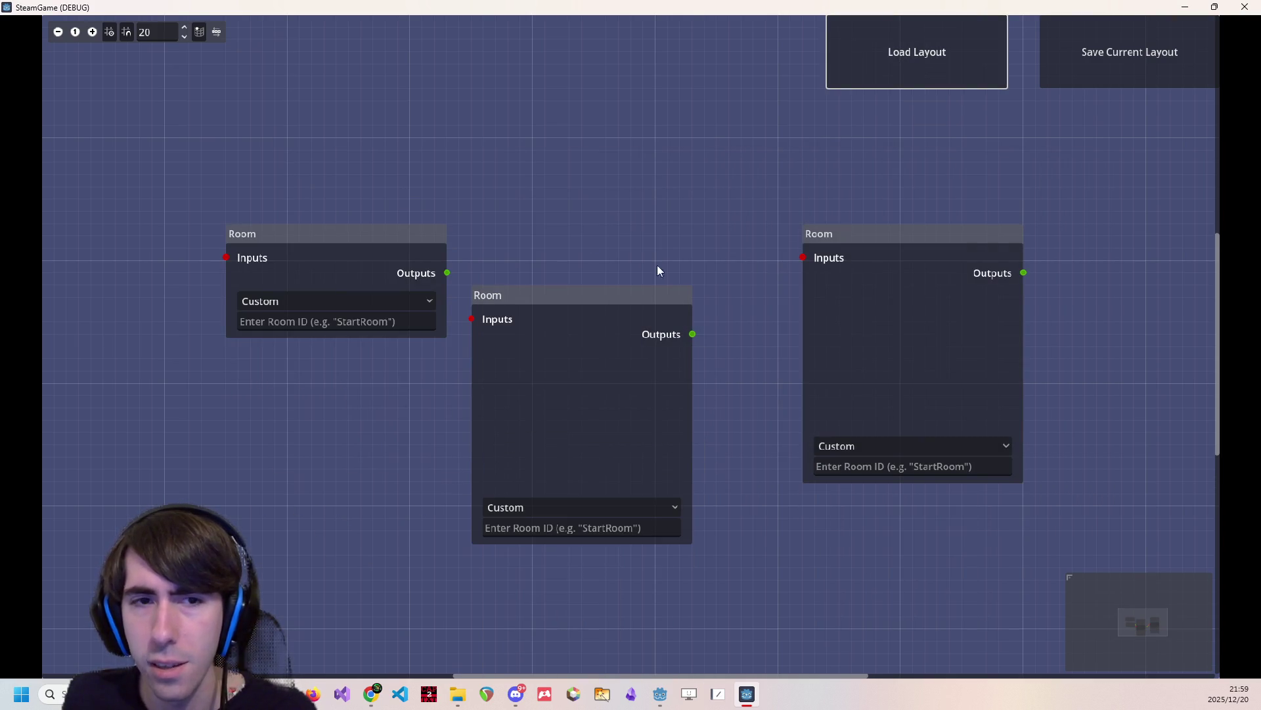
mouse_move(464, 189)
mouse_down()
mouse_move(503, 230)
mouse_move(485, 235)
mouse_up()
drag(447, 272, 474, 324)
mouse_move(692, 334)
mouse_down()
mouse_move(819, 260)
mouse_move(808, 254)
mouse_up()
drag(689, 179, 611, 214)
Save the connected layout over quest1Layout.json.
click(1078, 85)
double_click(964, 263)
double_click(766, 258)
double_click(769, 269)
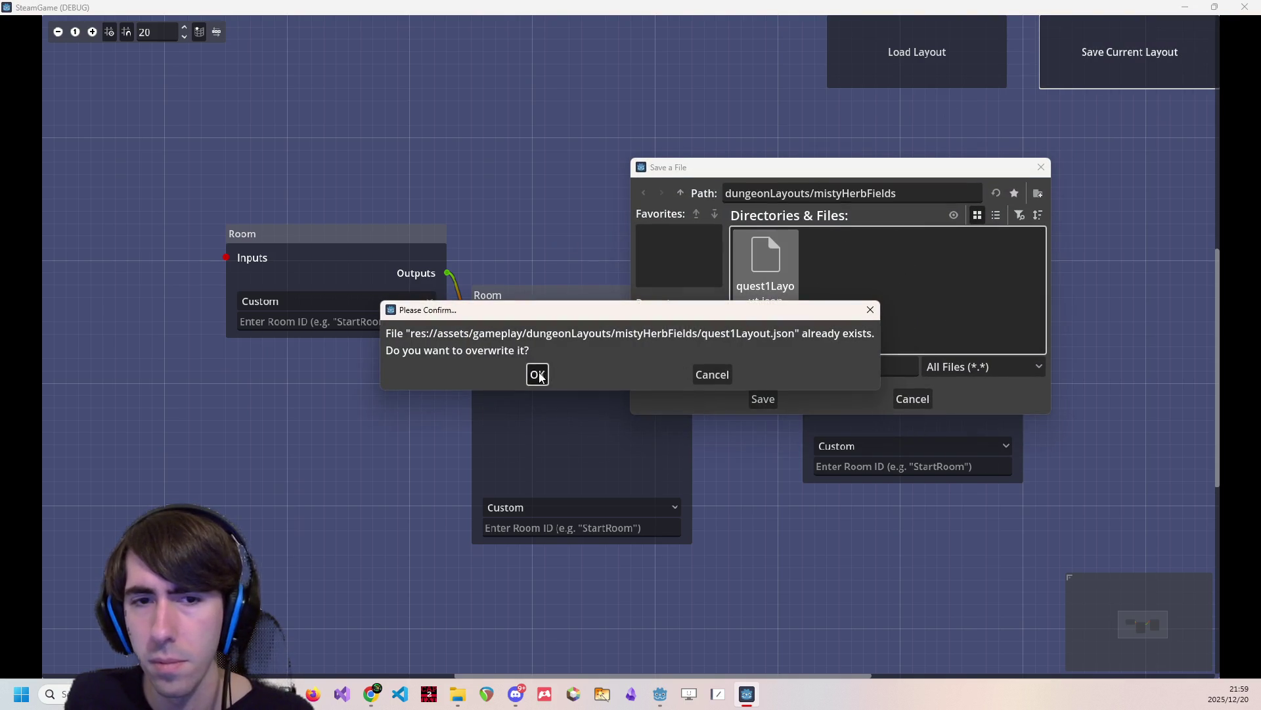
click(539, 376)
Reload quest1Layout.json to check the connections, then close the game window.
click(864, 73)
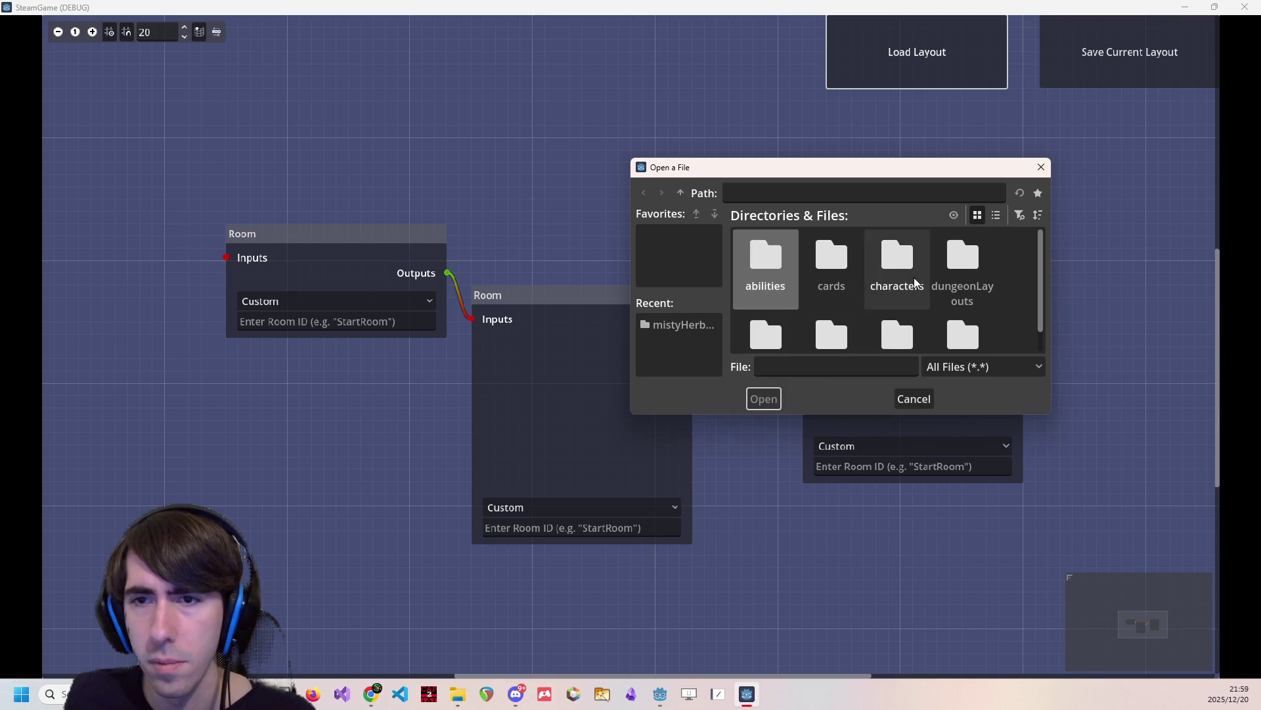
double_click(963, 263)
double_click(759, 252)
double_click(759, 252)
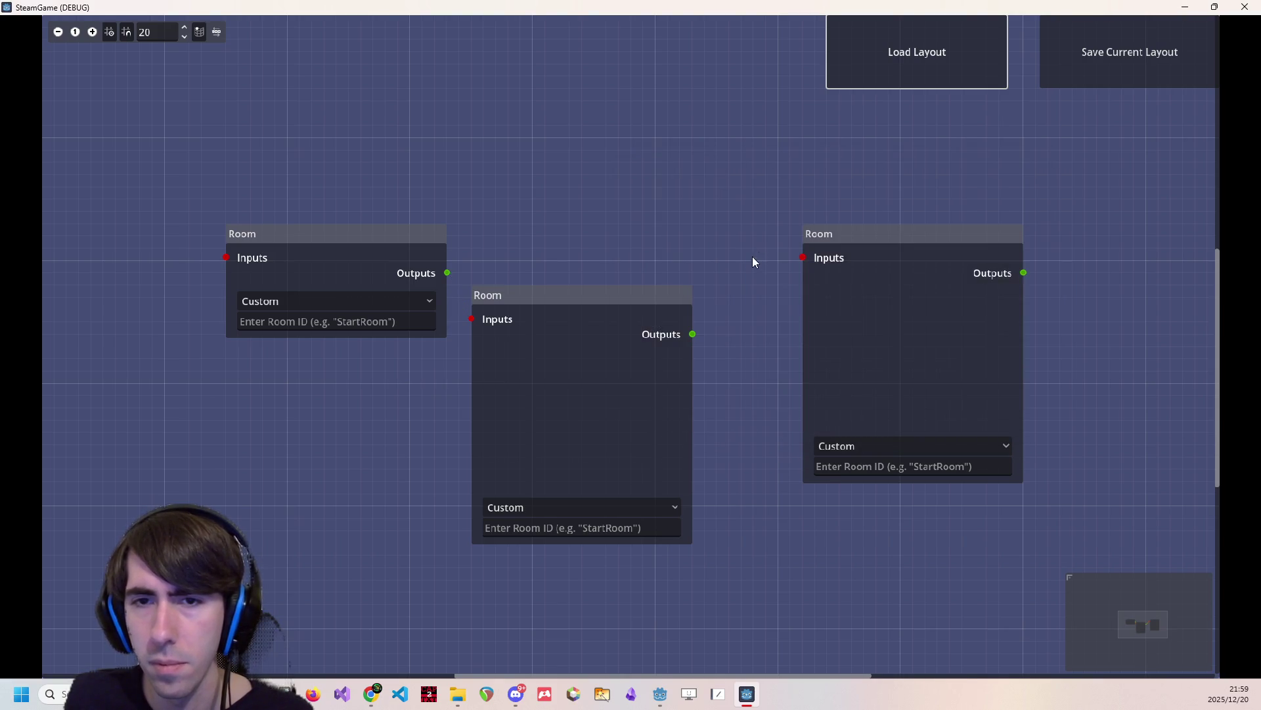
key(alt+F4)
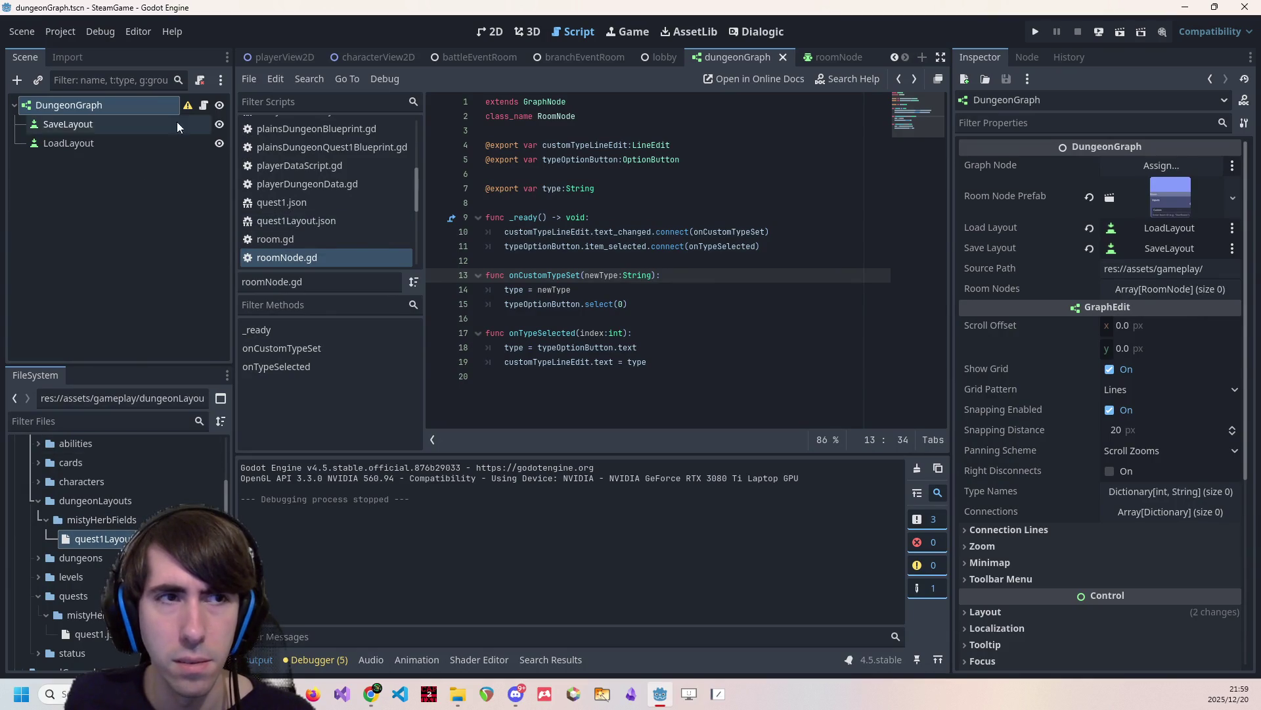
Open dungeonGraph.gd and add a breakpoint on line 69.
click(204, 105)
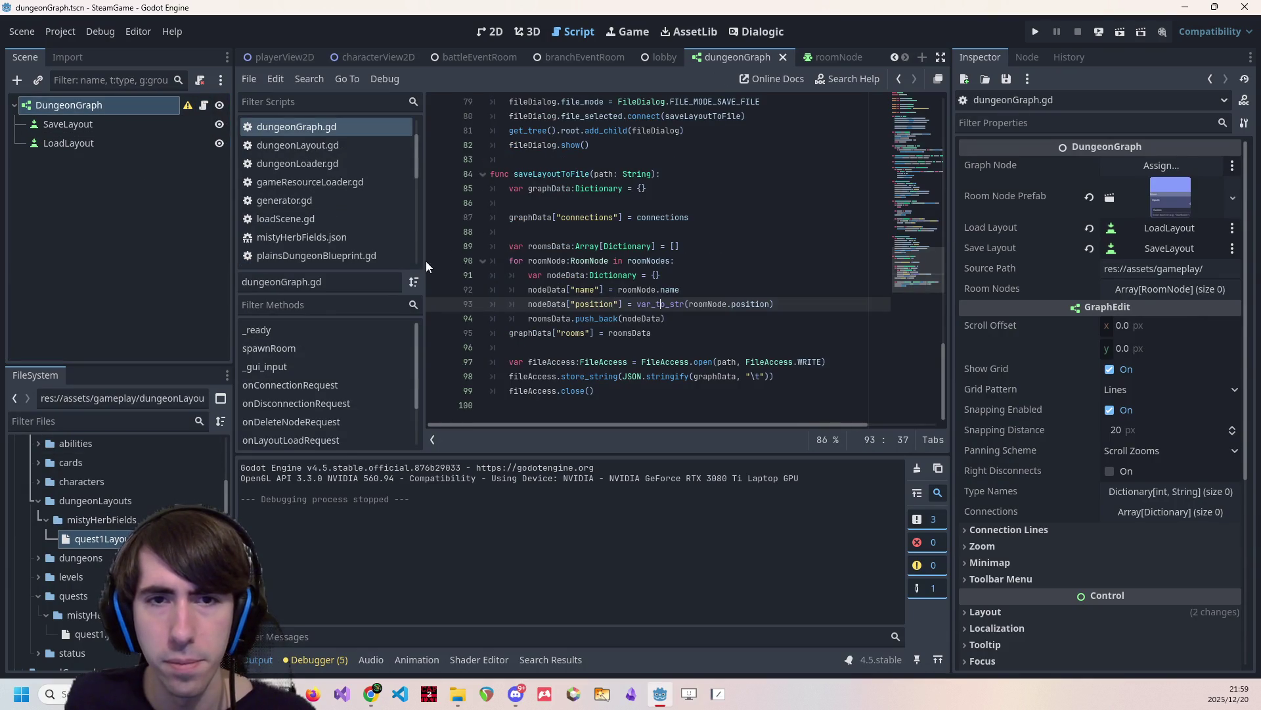
scroll(595, 330, up, 7)
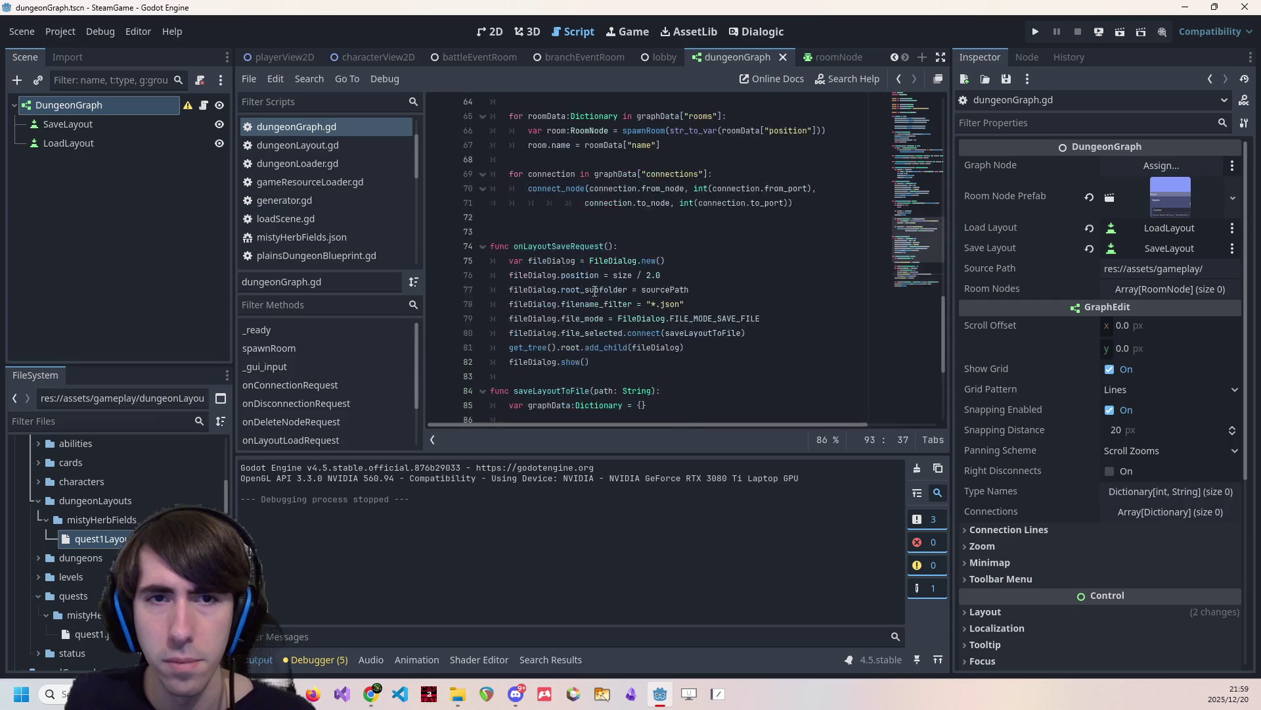
scroll(595, 330, down, 7)
scroll(595, 330, up, 7)
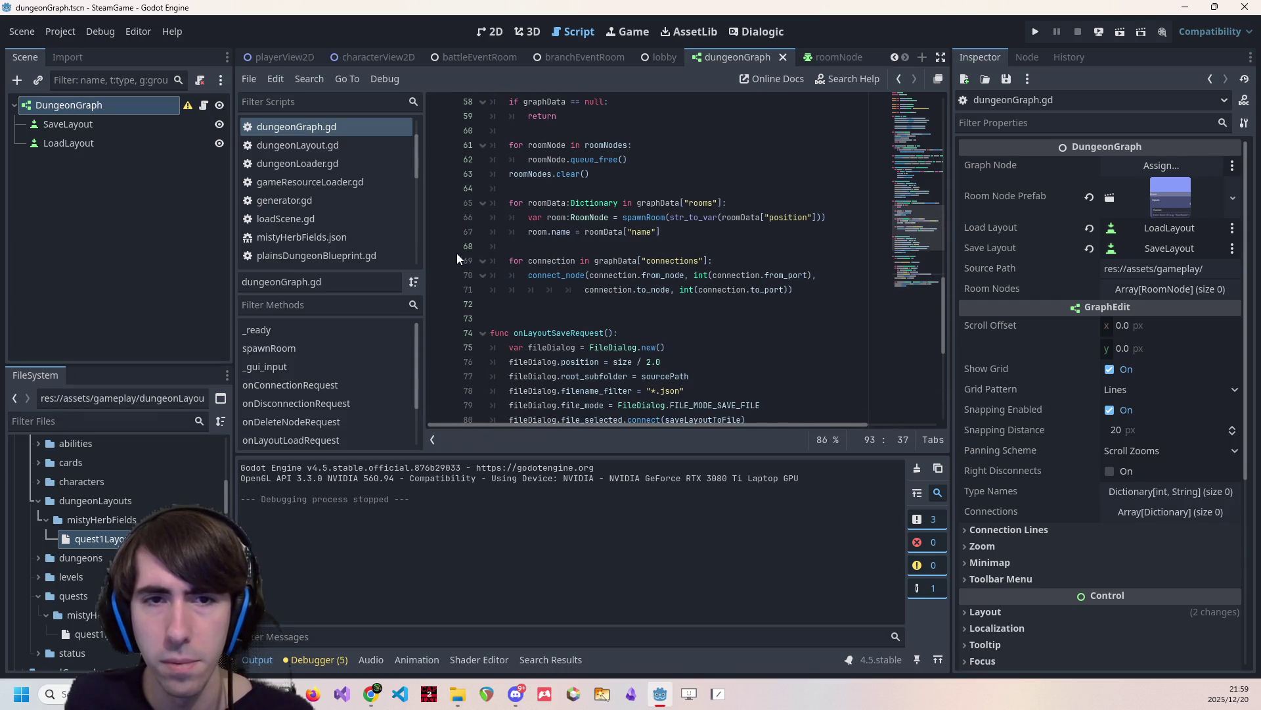
click(438, 261)
Select room.name in the loading code and run the current scene for debugging.
scroll(438, 266, up, 1)
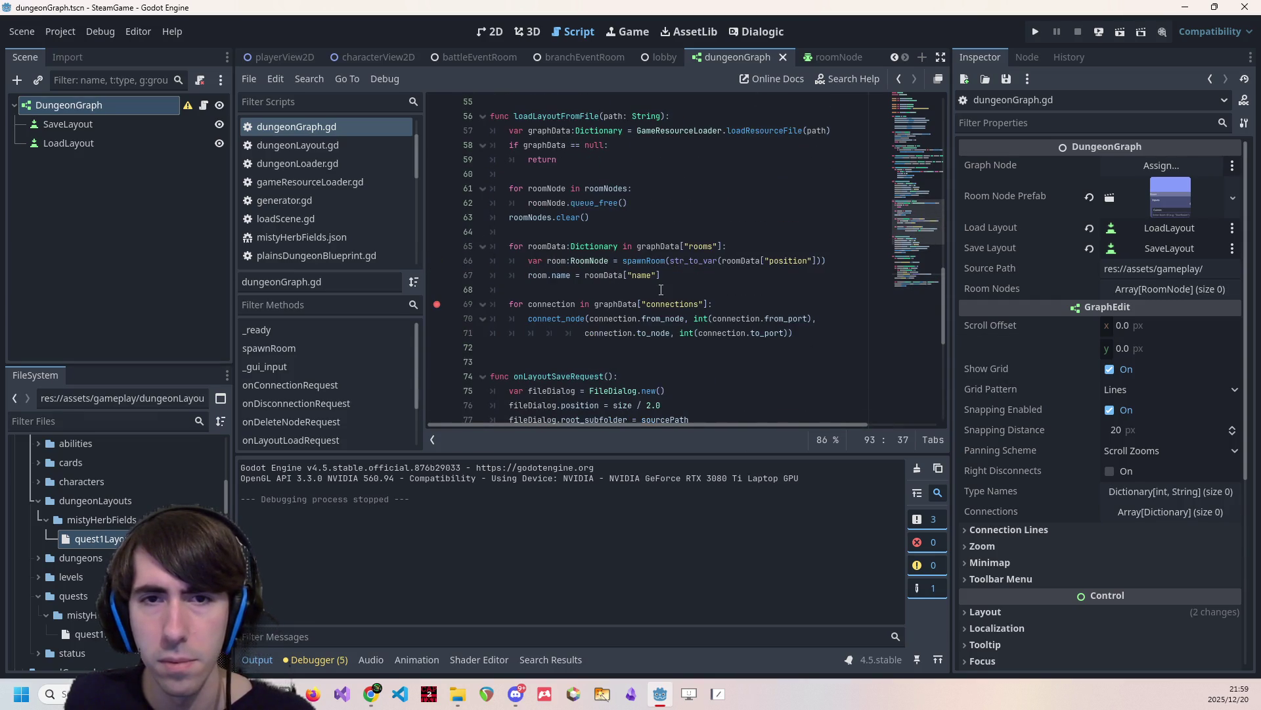
double_click(561, 275)
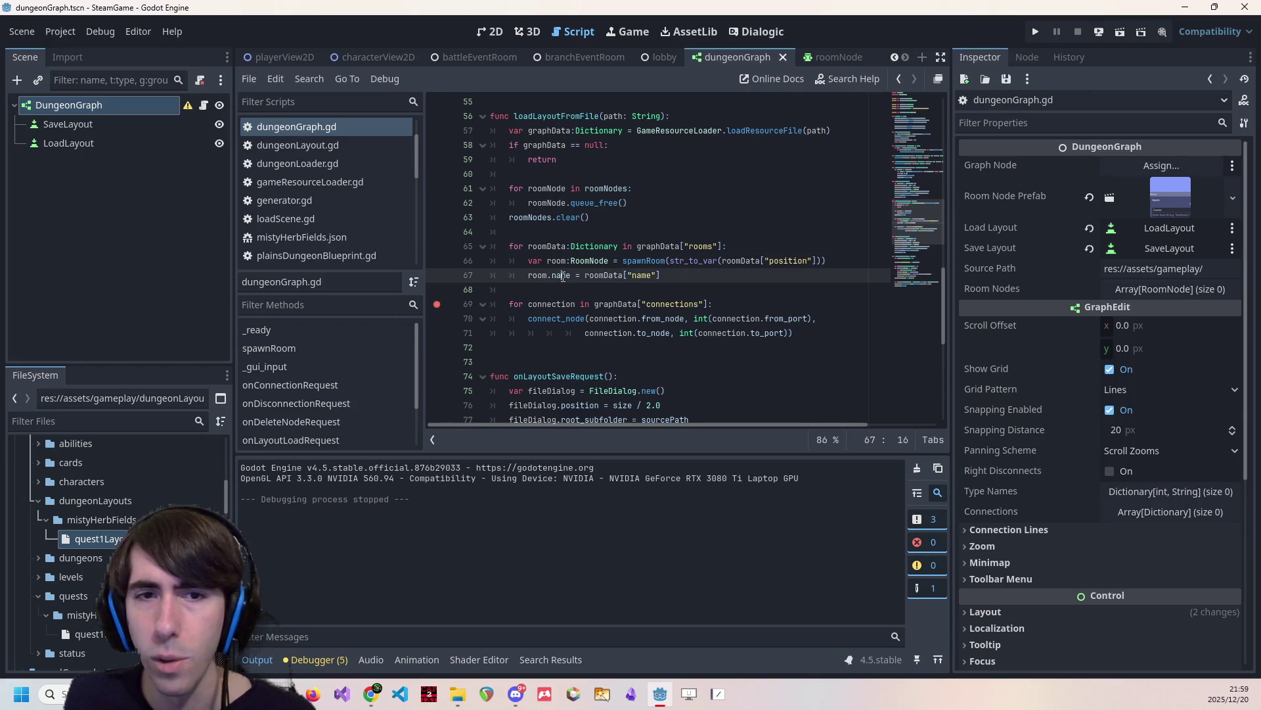
click(1120, 32)
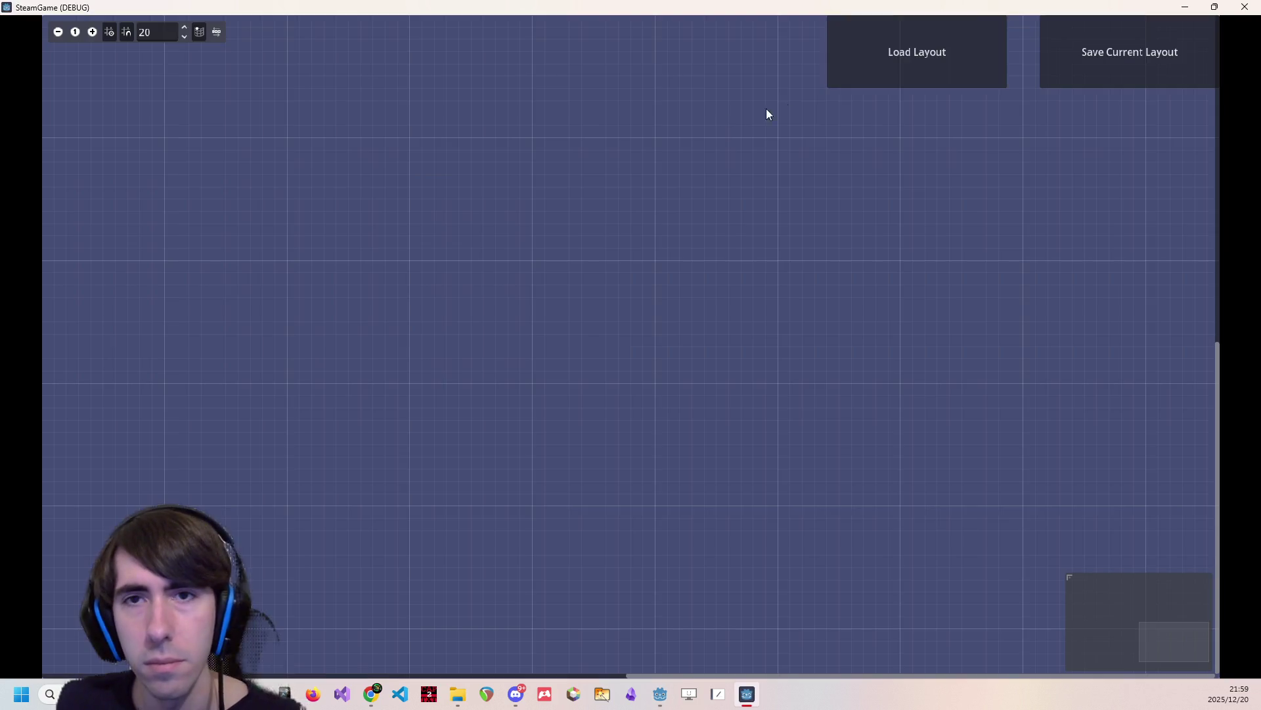
Load quest1Layout.json, continue past the line-69 breakpoint, then close the game window.
click(887, 70)
double_click(957, 270)
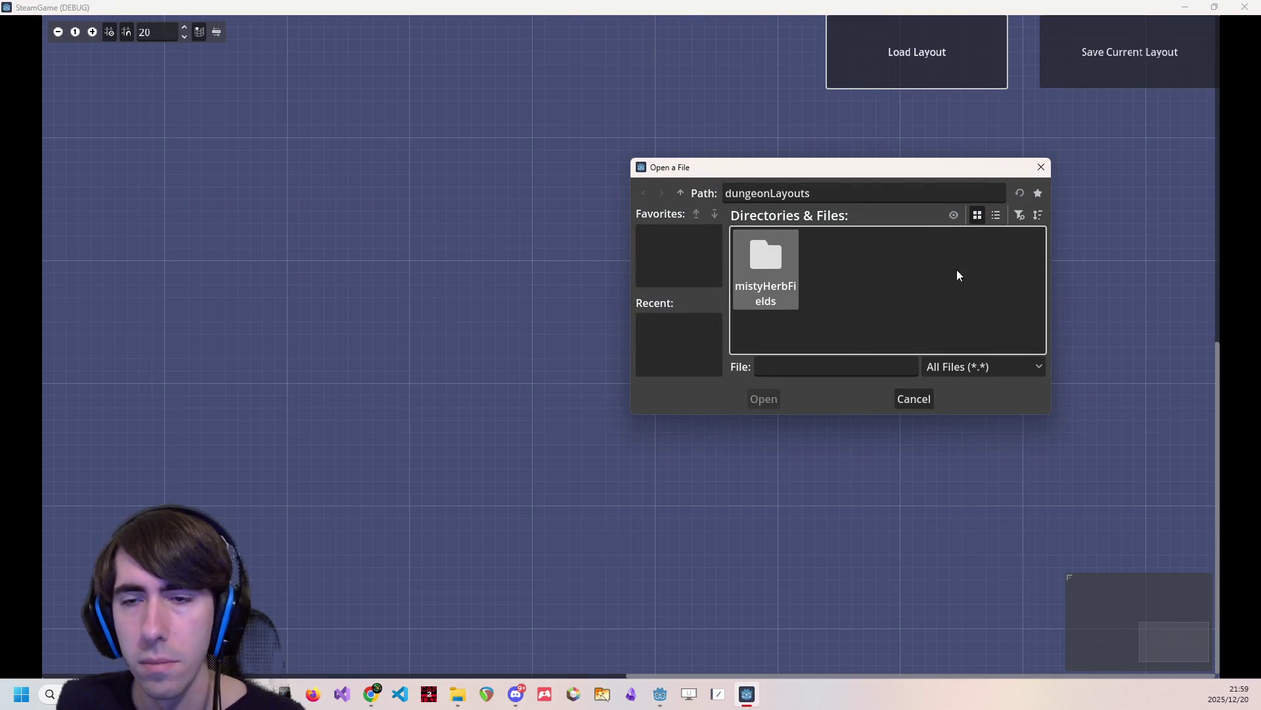
double_click(762, 264)
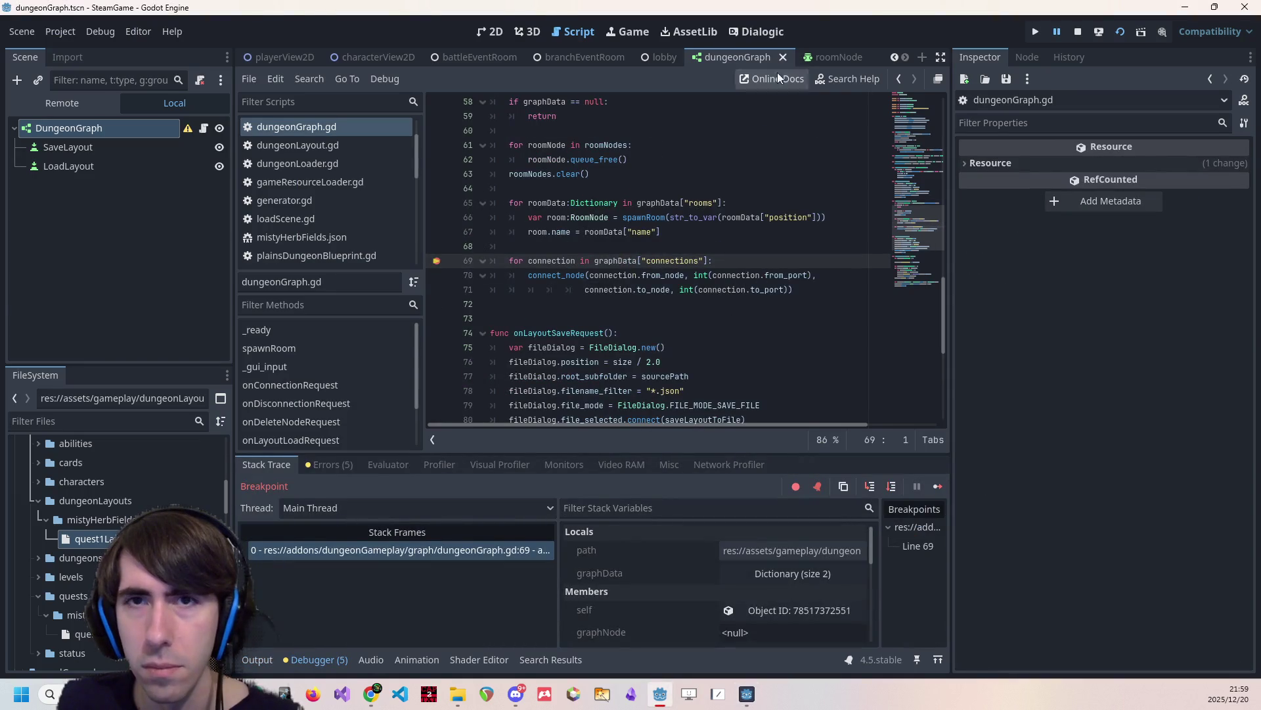
click(937, 485)
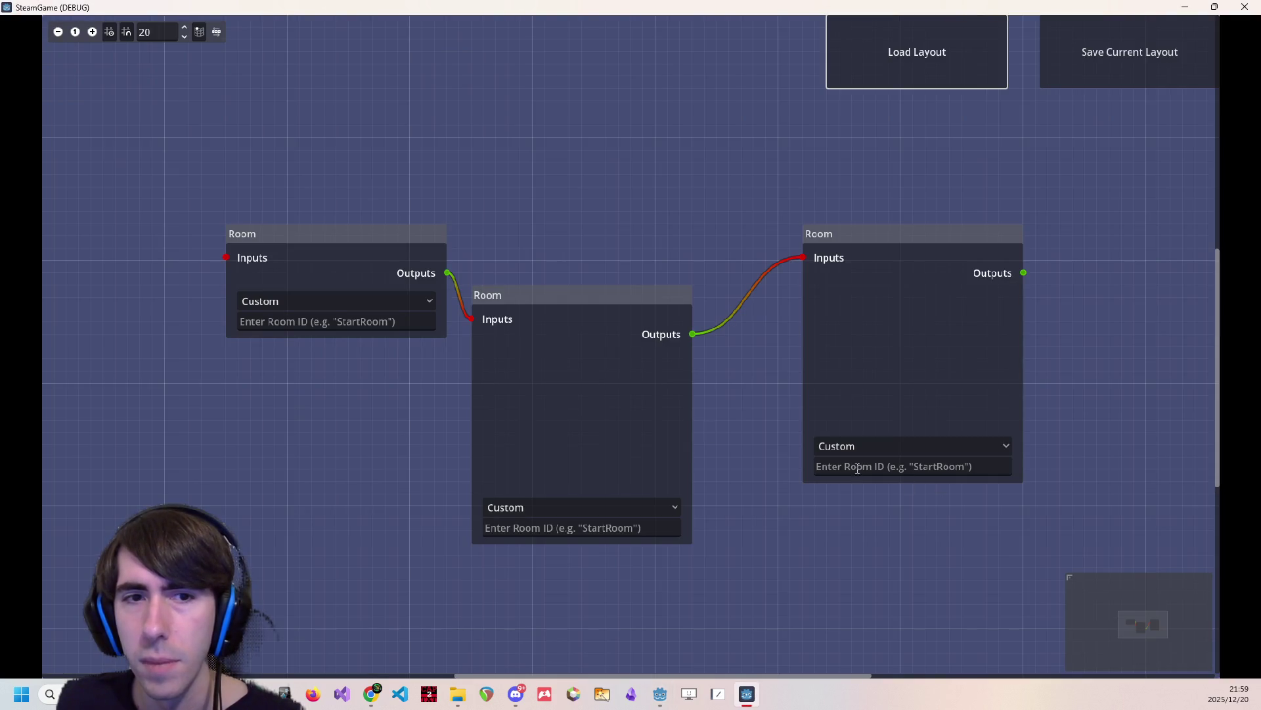
click(1243, 6)
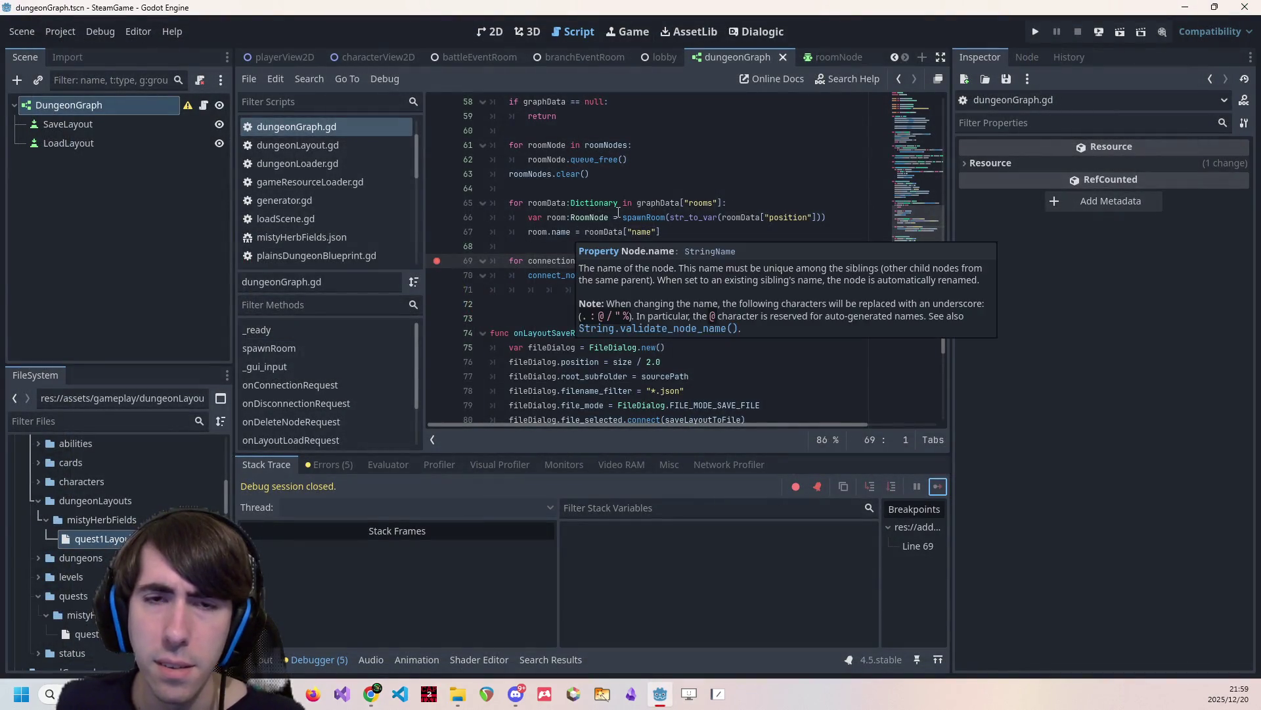
Review loadLayoutFromFile around the line-66 spawnRoom call, then rerun the scene.
click(643, 217)
scroll(647, 236, up, 5)
scroll(649, 248, up, 8)
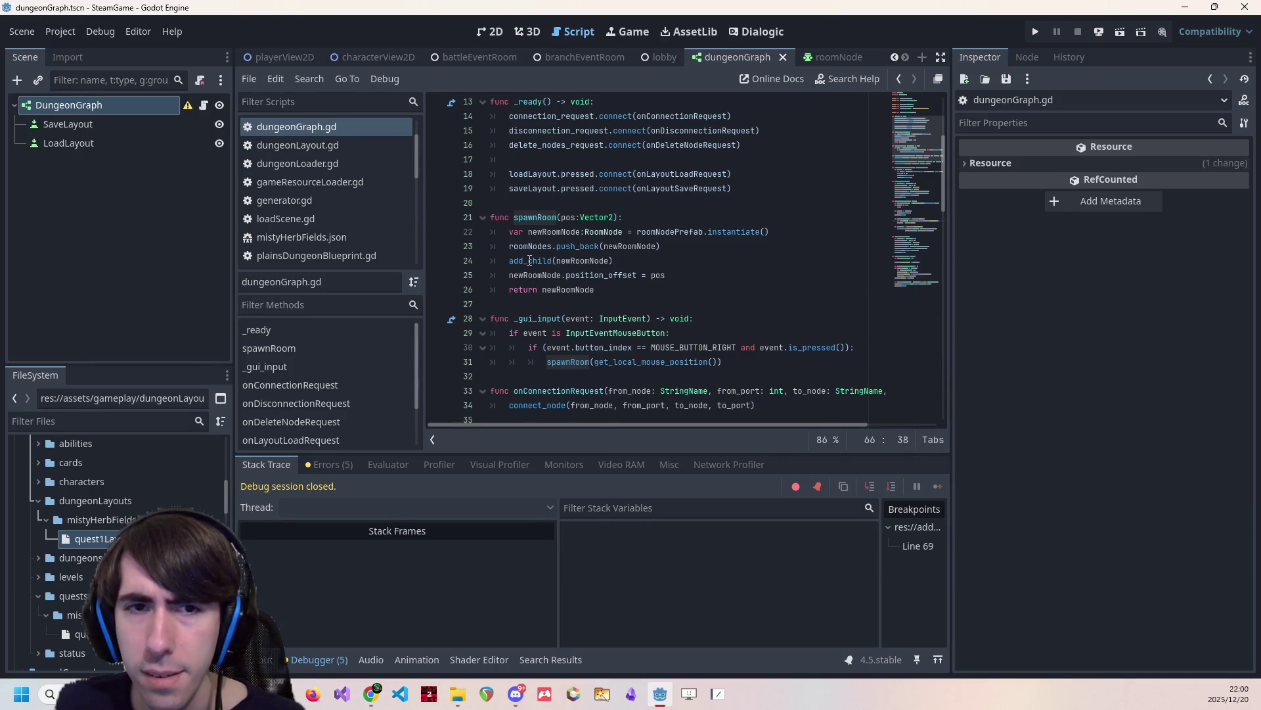
scroll(756, 241, down, 10)
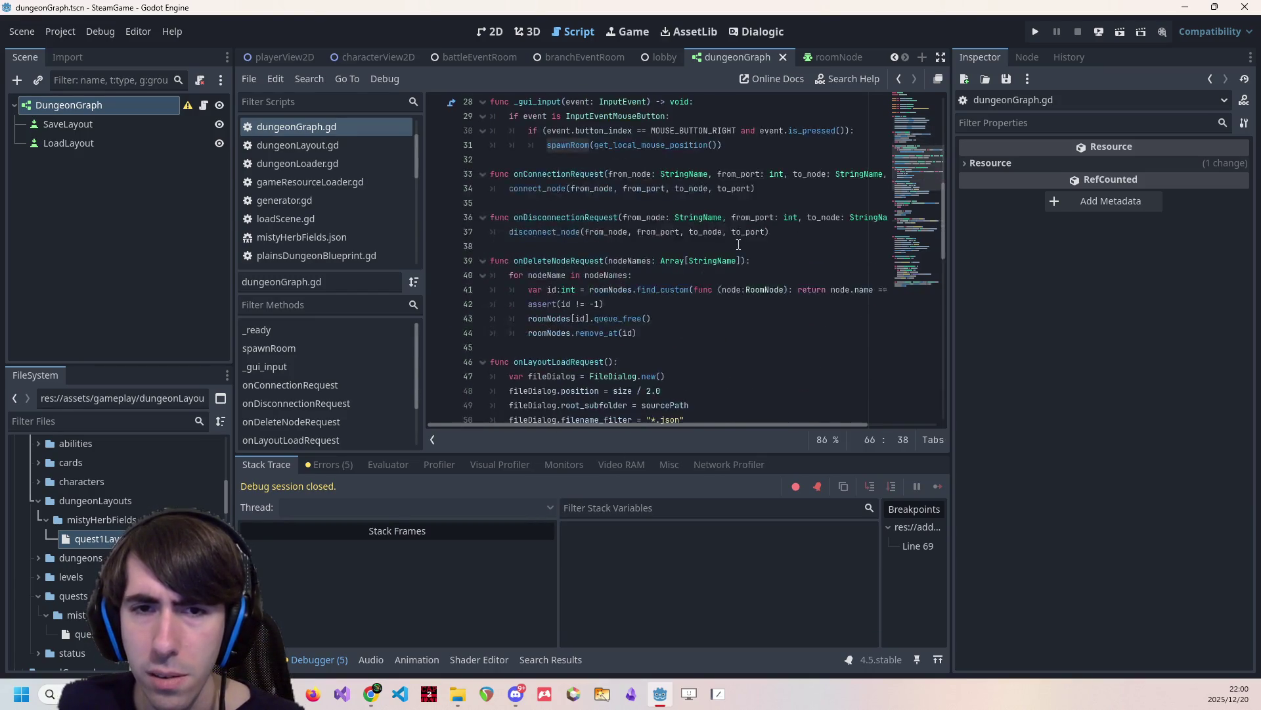
scroll(735, 246, down, 2)
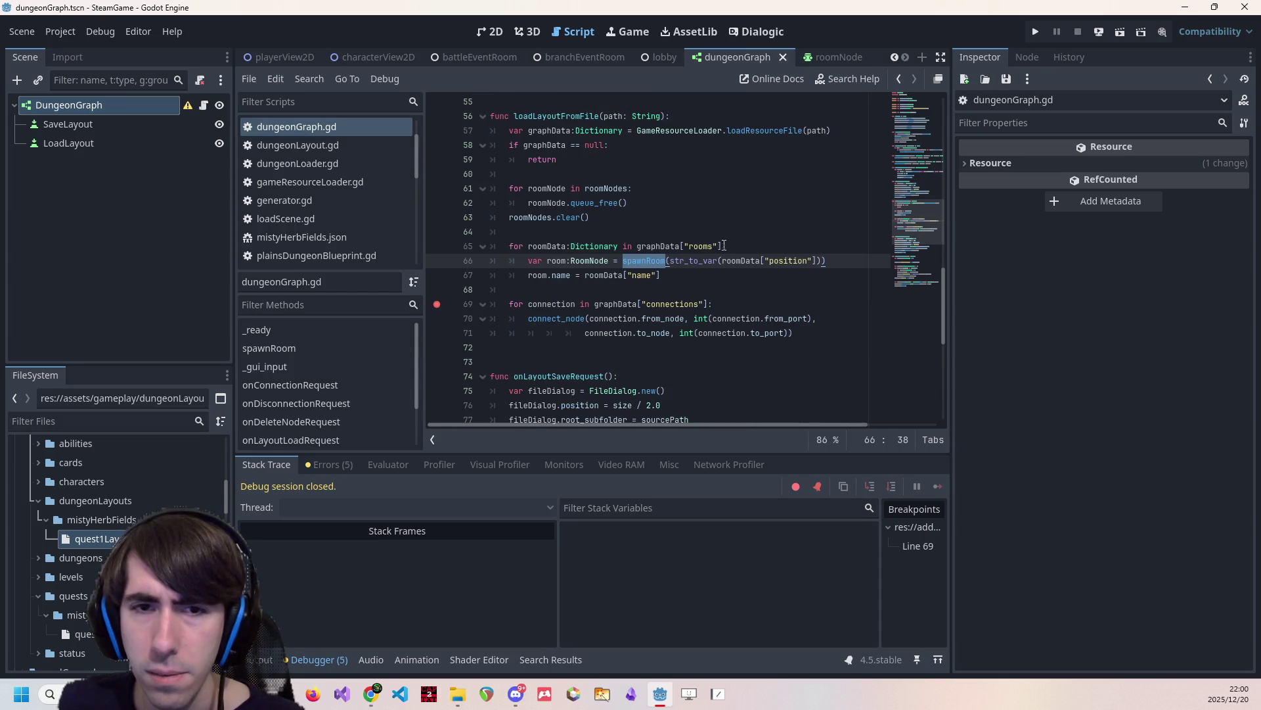
mouse_move(558, 318)
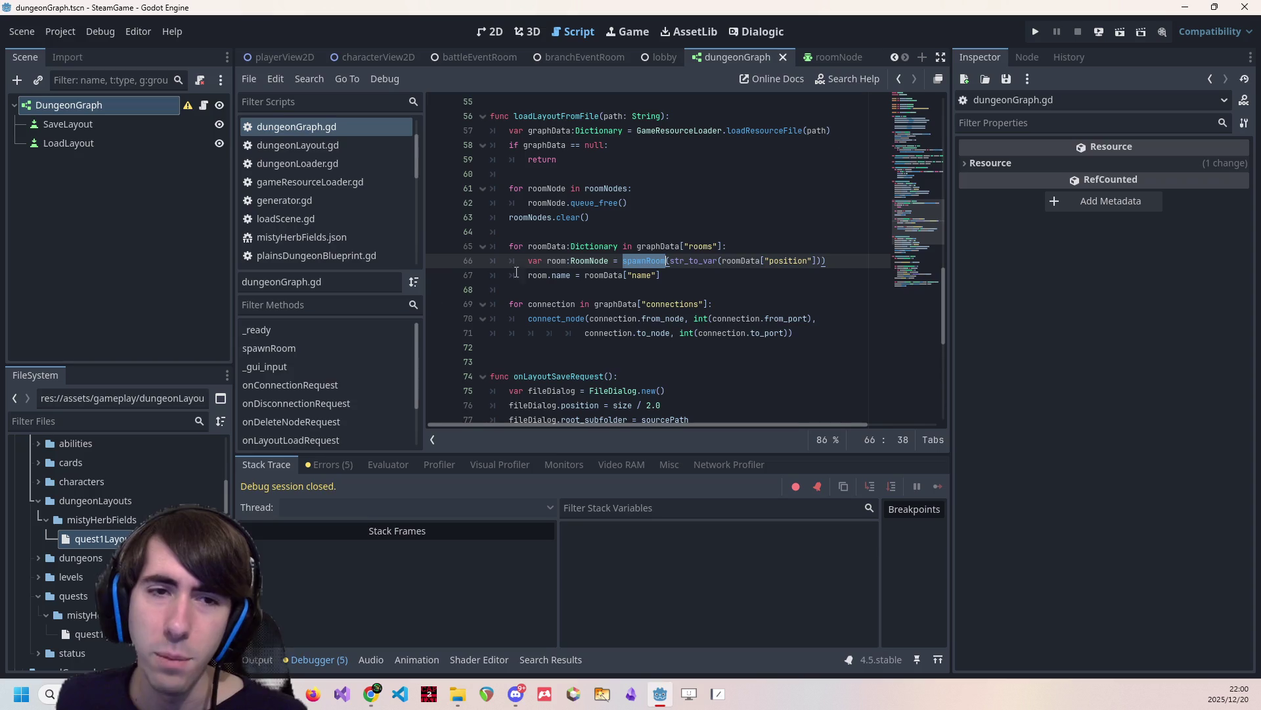
click(1120, 31)
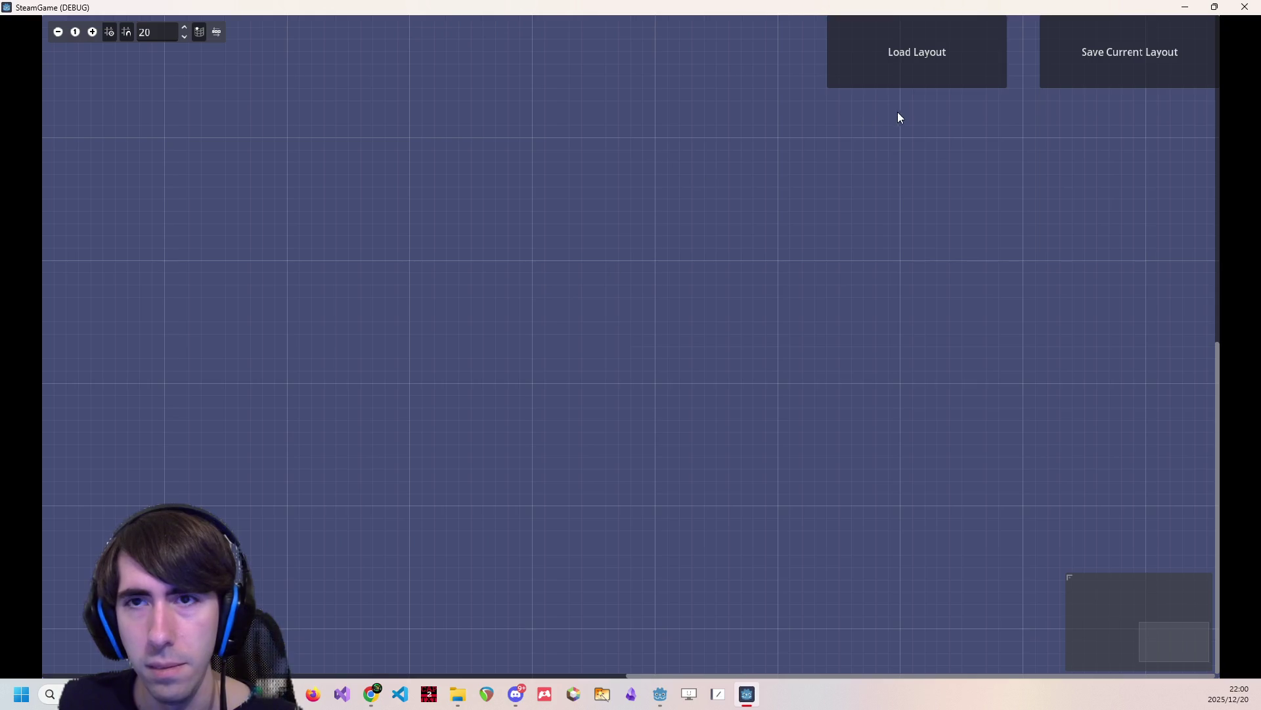
Load quest1Layout.json, then select and deselect the three Room nodes.
click(873, 72)
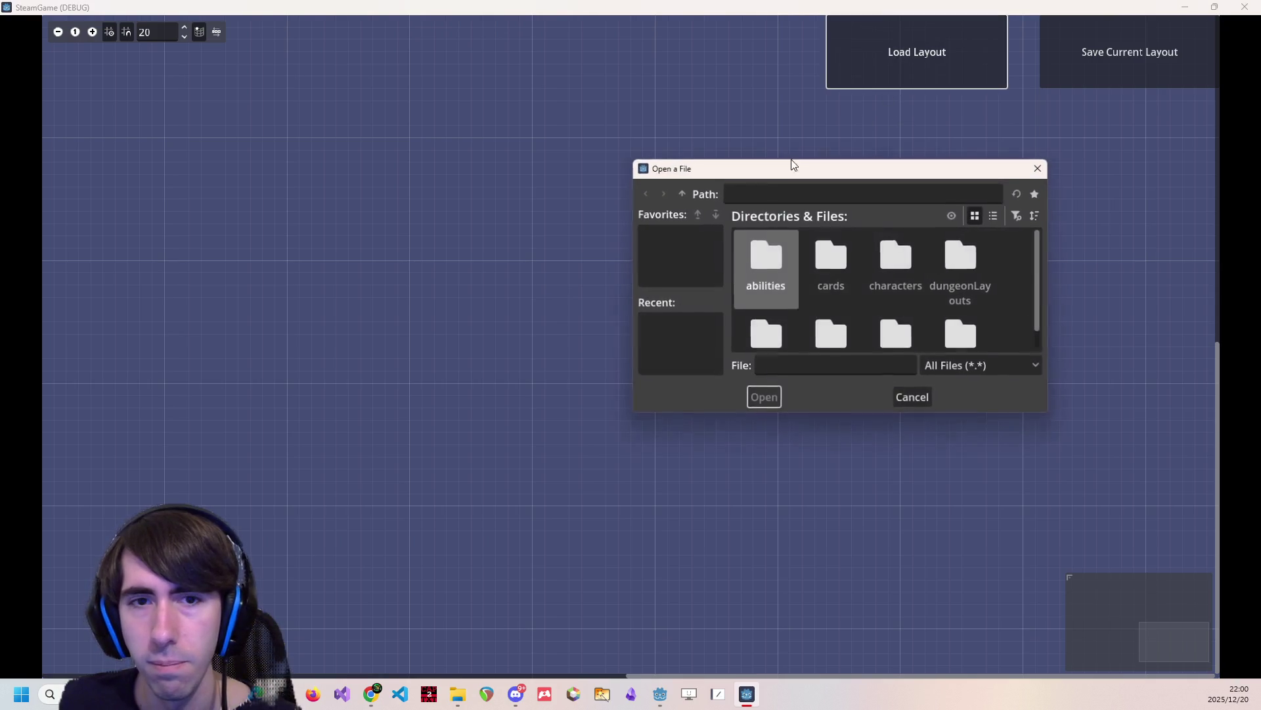
double_click(941, 261)
double_click(770, 255)
double_click(770, 255)
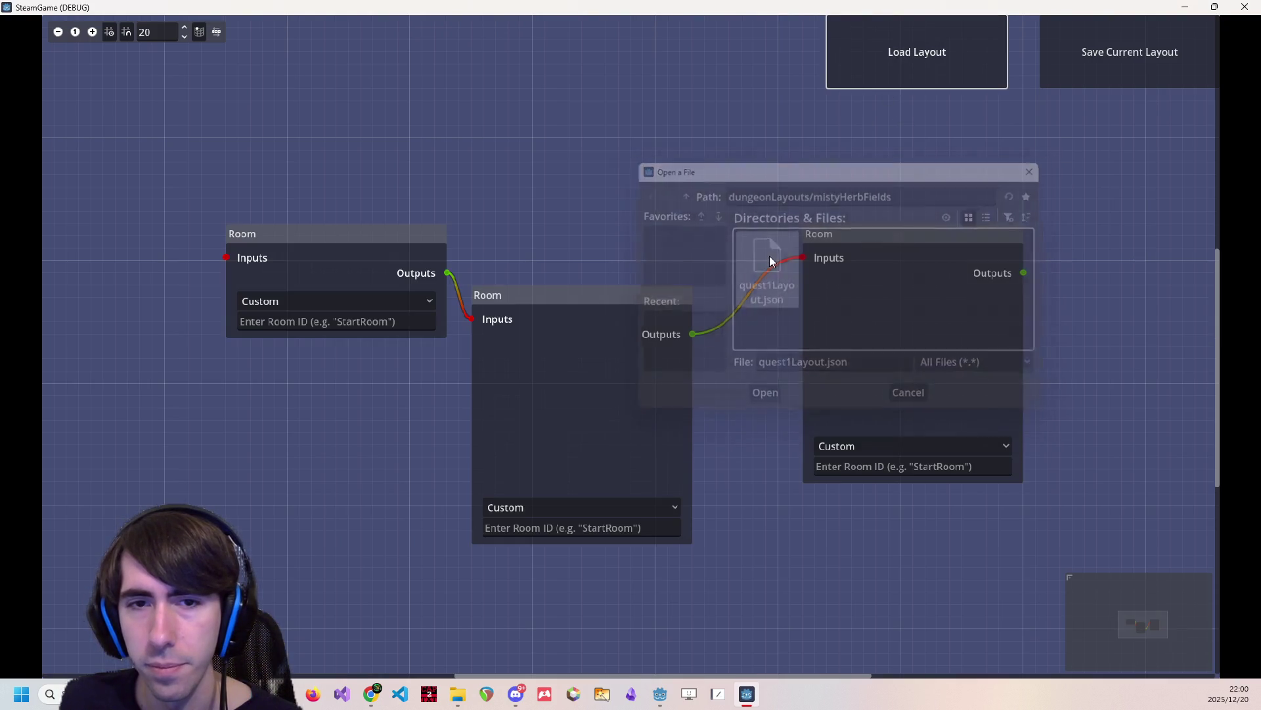
drag(304, 197, 903, 443)
click(751, 108)
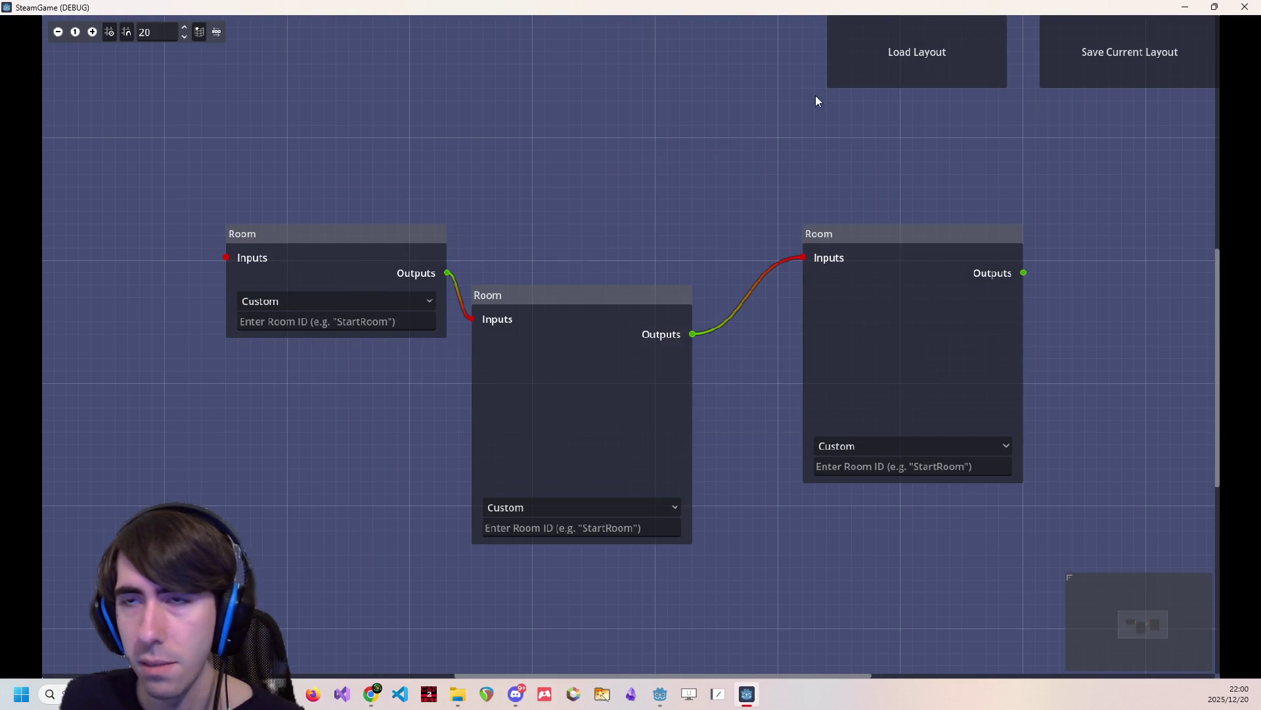
Reload quest1Layout.json three more times to see whether the connections appear.
click(929, 81)
double_click(937, 263)
double_click(772, 267)
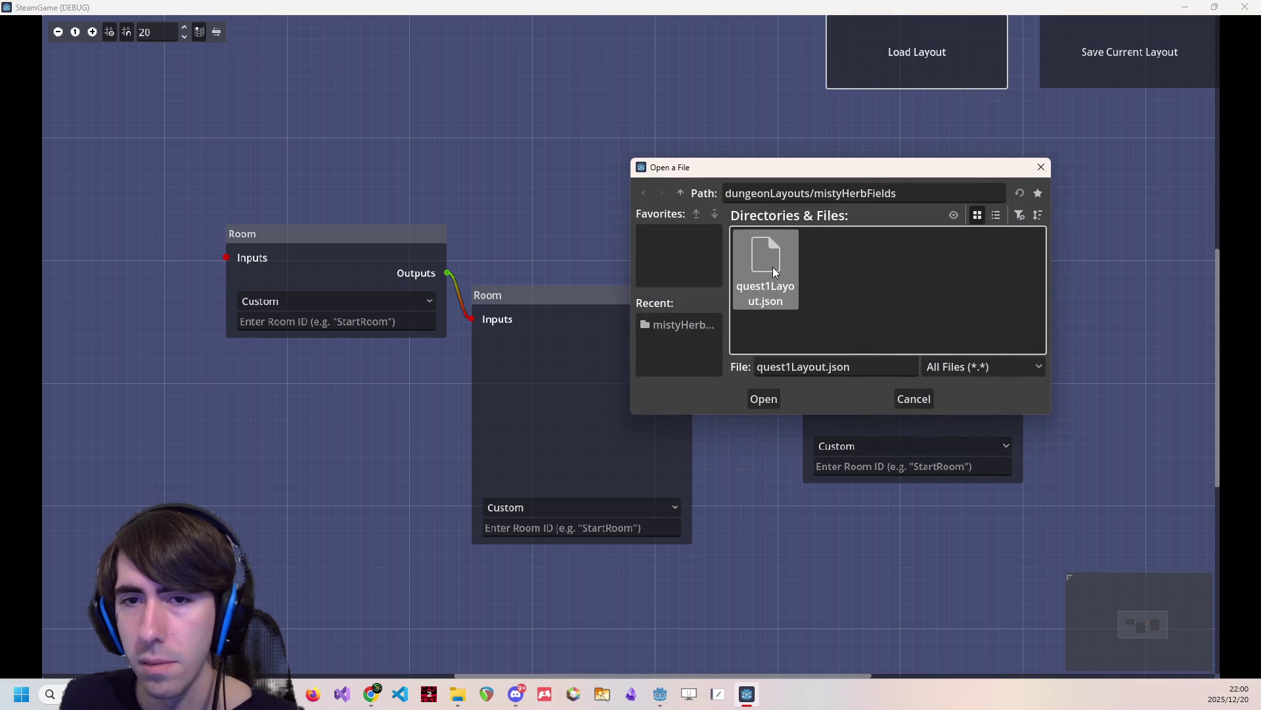
double_click(772, 267)
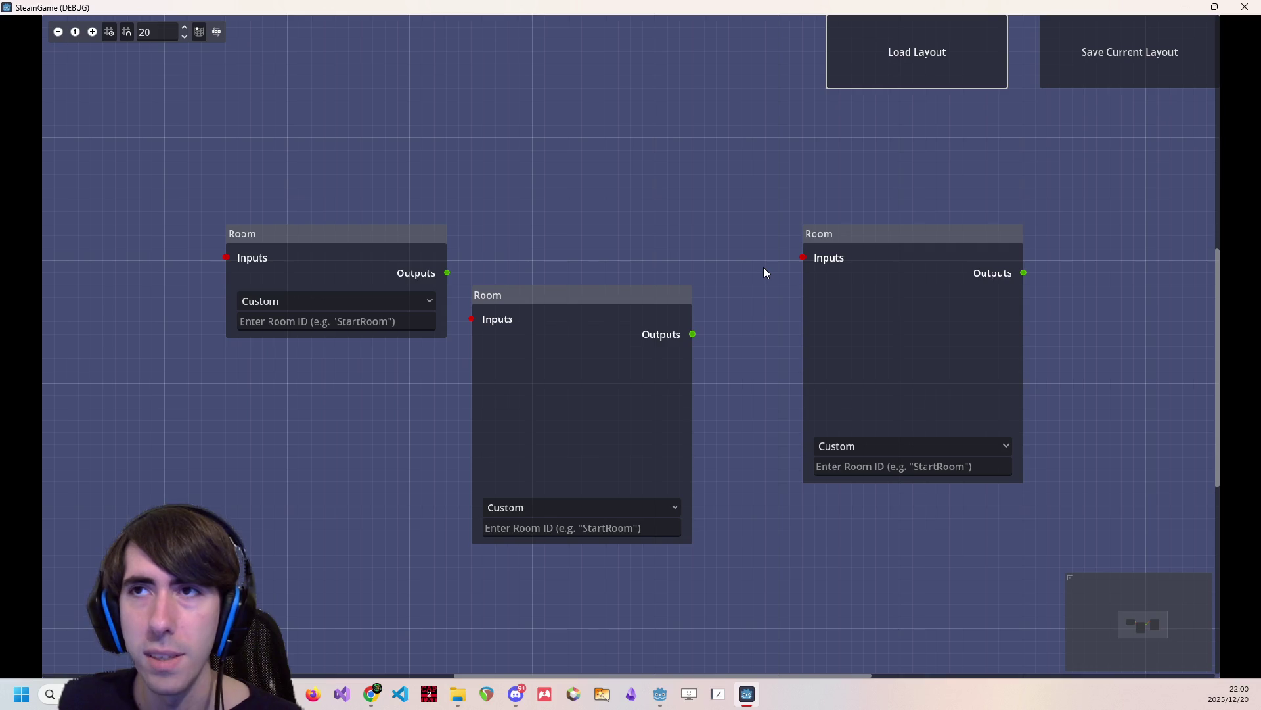
click(888, 85)
double_click(959, 274)
double_click(770, 266)
double_click(770, 266)
click(938, 85)
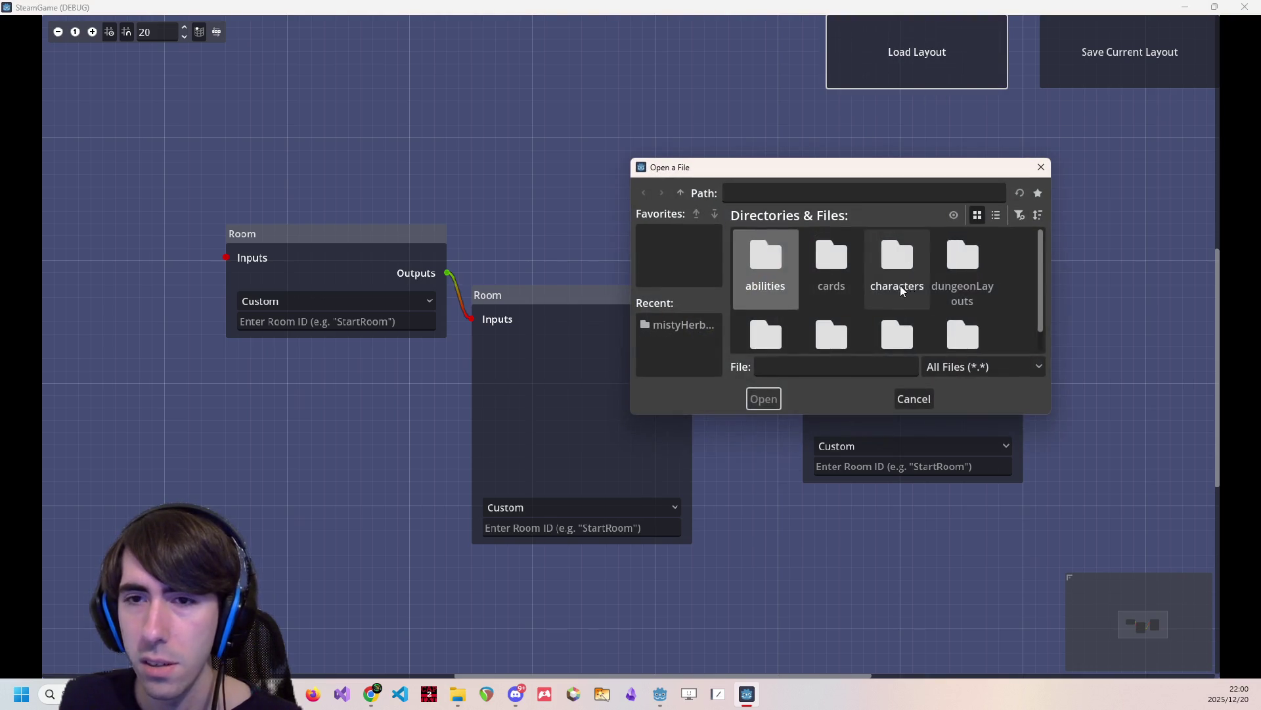
double_click(899, 266)
double_click(762, 269)
double_click(759, 274)
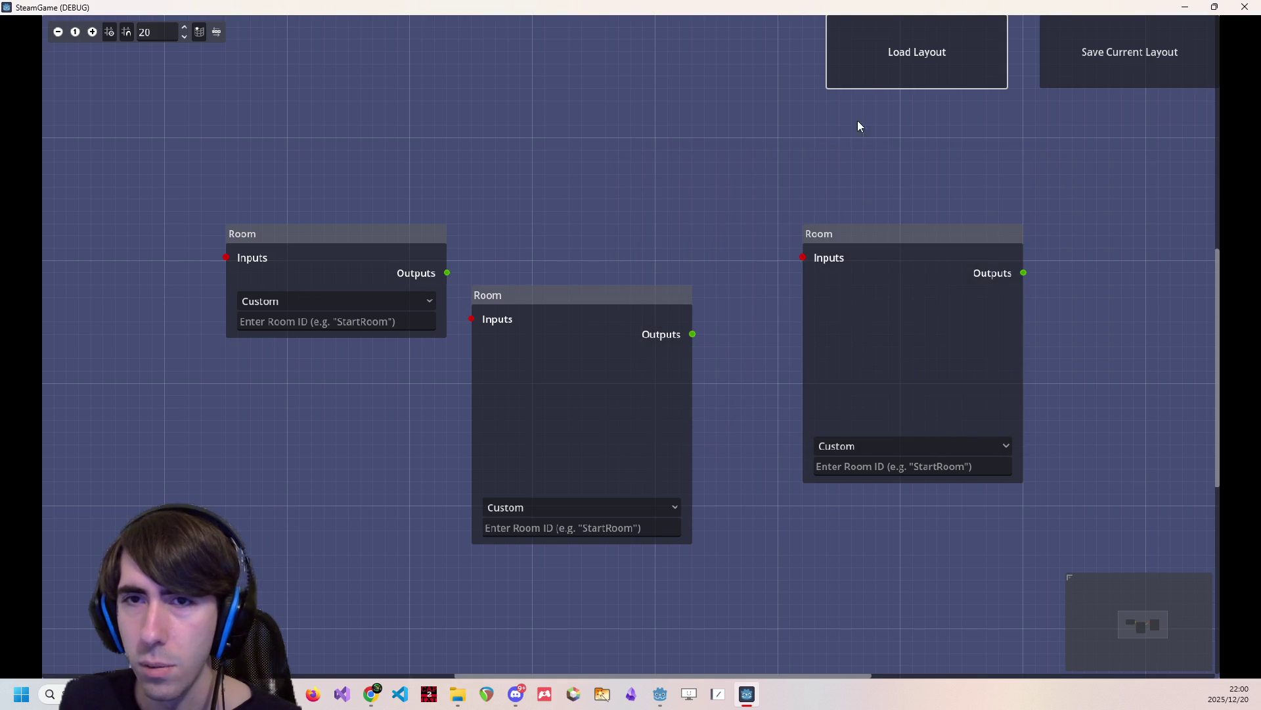
Reload quest1Layout.json twice more and move all three rooms down and left.
click(887, 76)
double_click(981, 273)
double_click(752, 265)
double_click(753, 265)
click(874, 72)
double_click(960, 272)
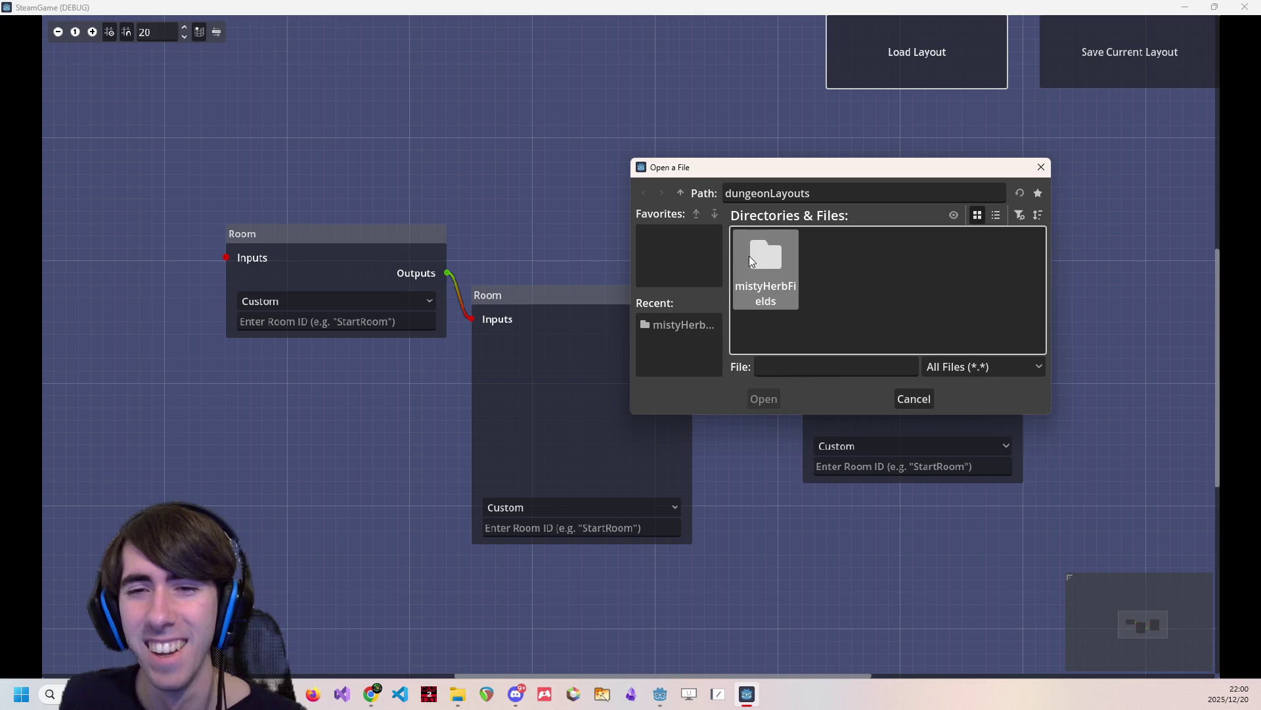
double_click(762, 266)
double_click(762, 266)
mouse_move(461, 208)
mouse_down()
mouse_move(922, 266)
mouse_move(838, 399)
mouse_up()
Reload quest1Layout.json, then select the three rooms and move them down and left.
click(885, 61)
double_click(952, 264)
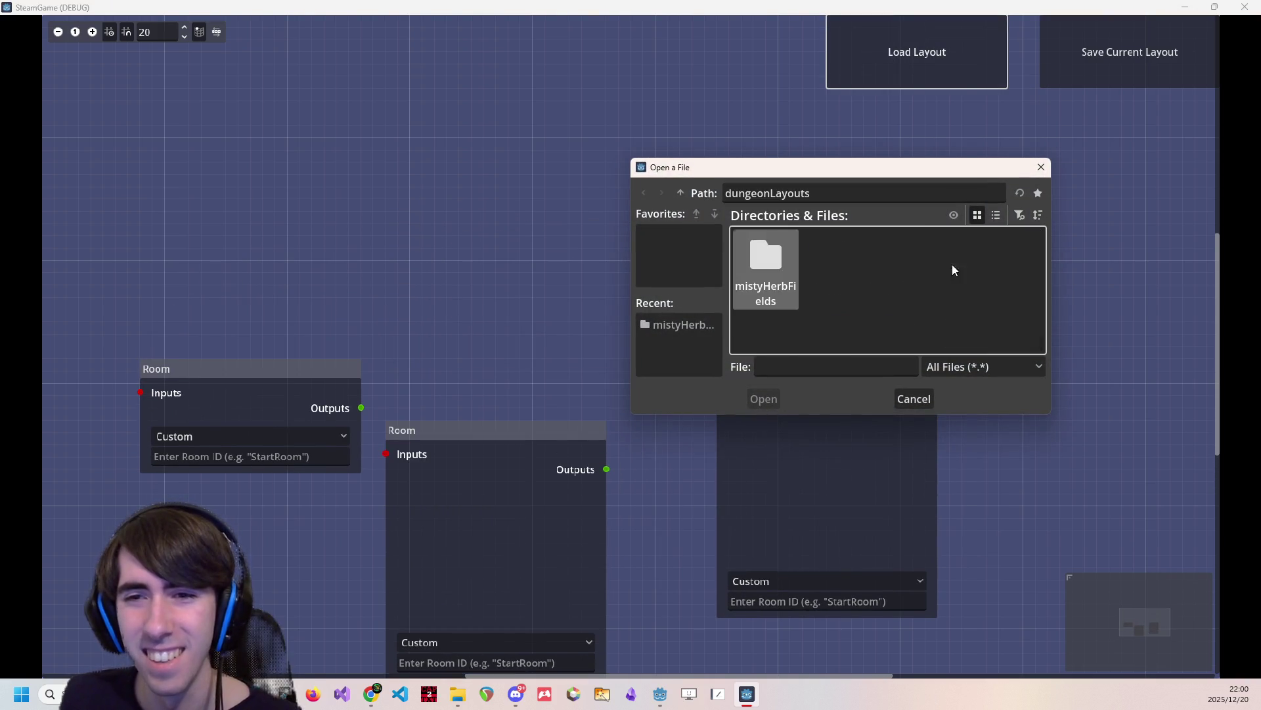
double_click(781, 266)
double_click(771, 256)
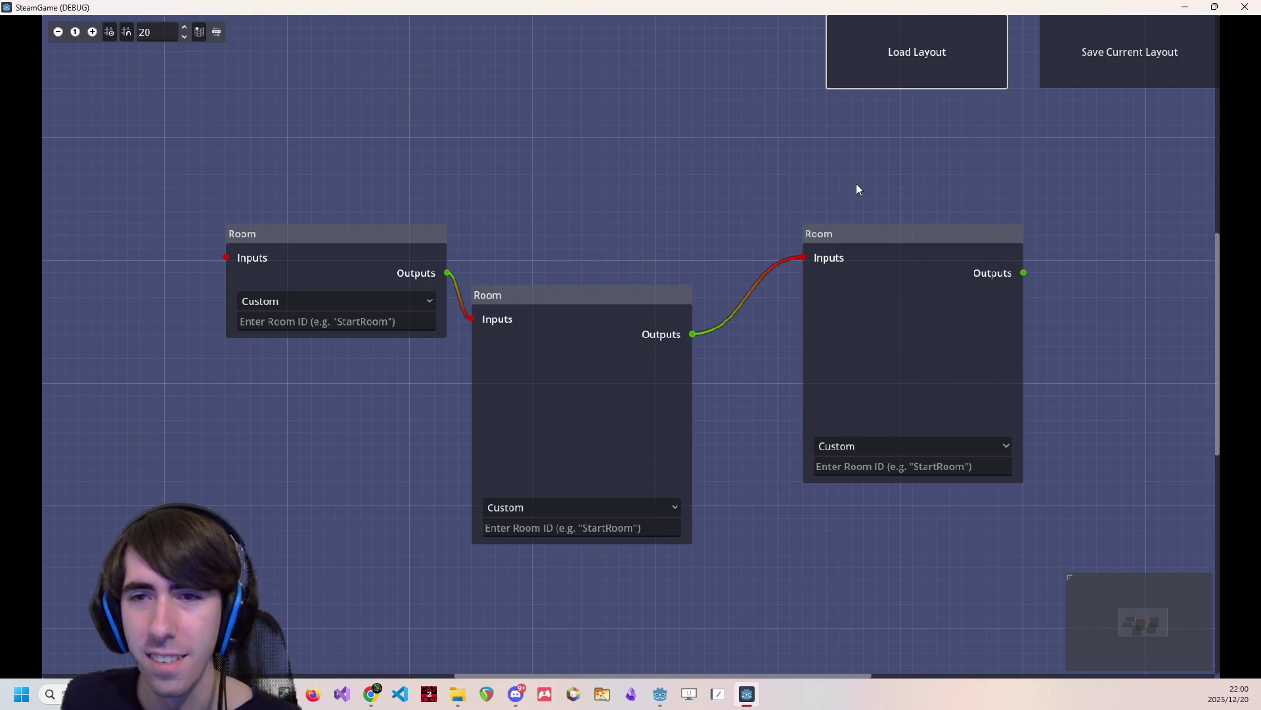
drag(383, 168, 920, 402)
drag(867, 237, 739, 406)
Load quest1Layout.json again to hit the dungeonGraph.gd breakpoint.
click(867, 59)
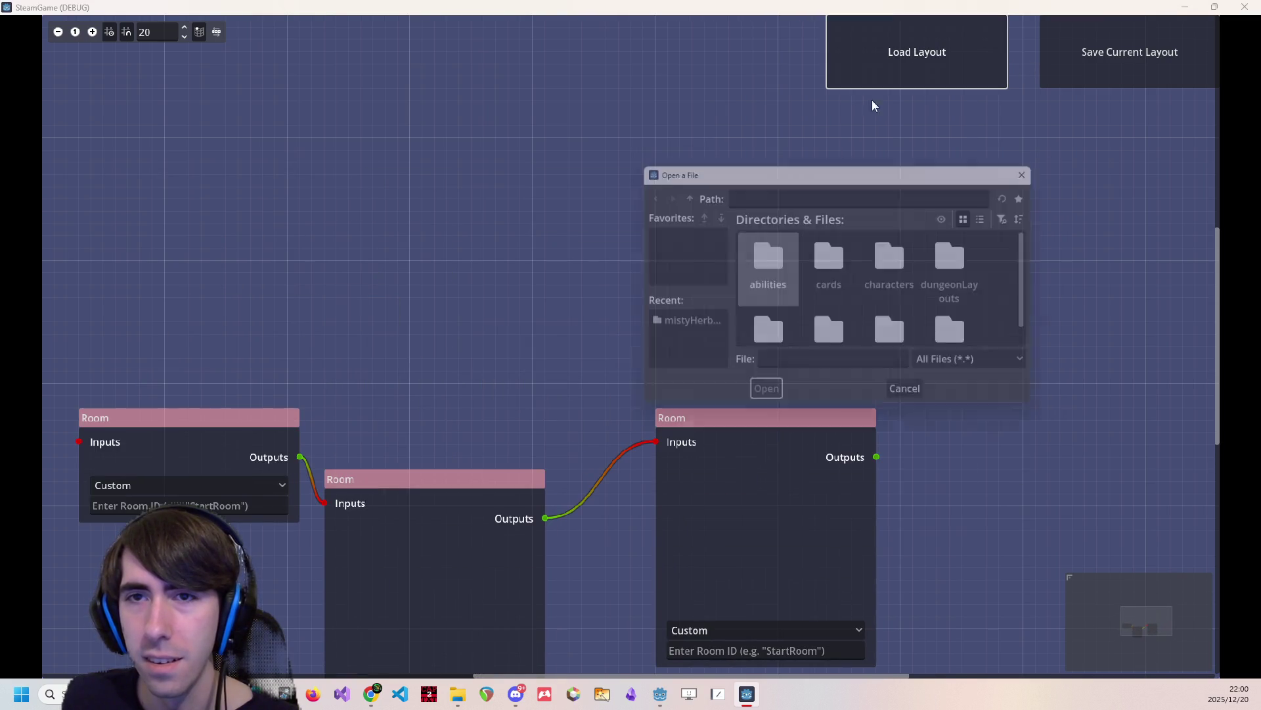
double_click(992, 282)
double_click(775, 262)
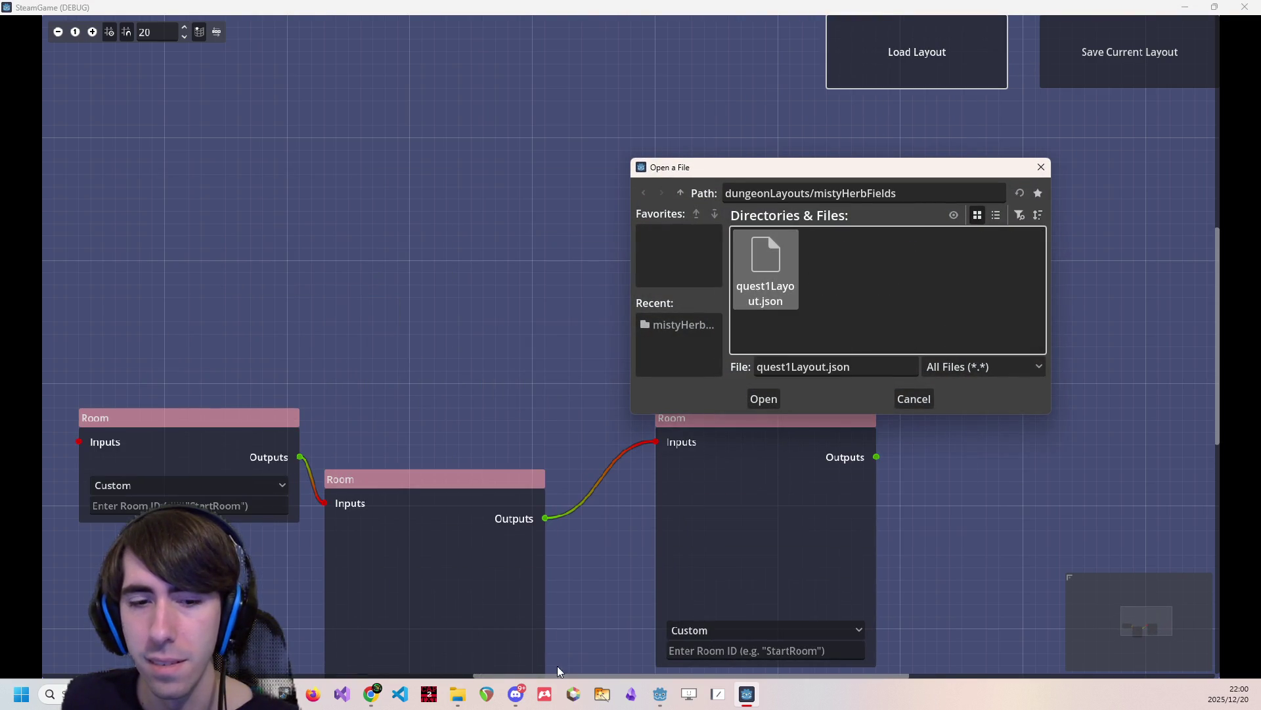
click(661, 693)
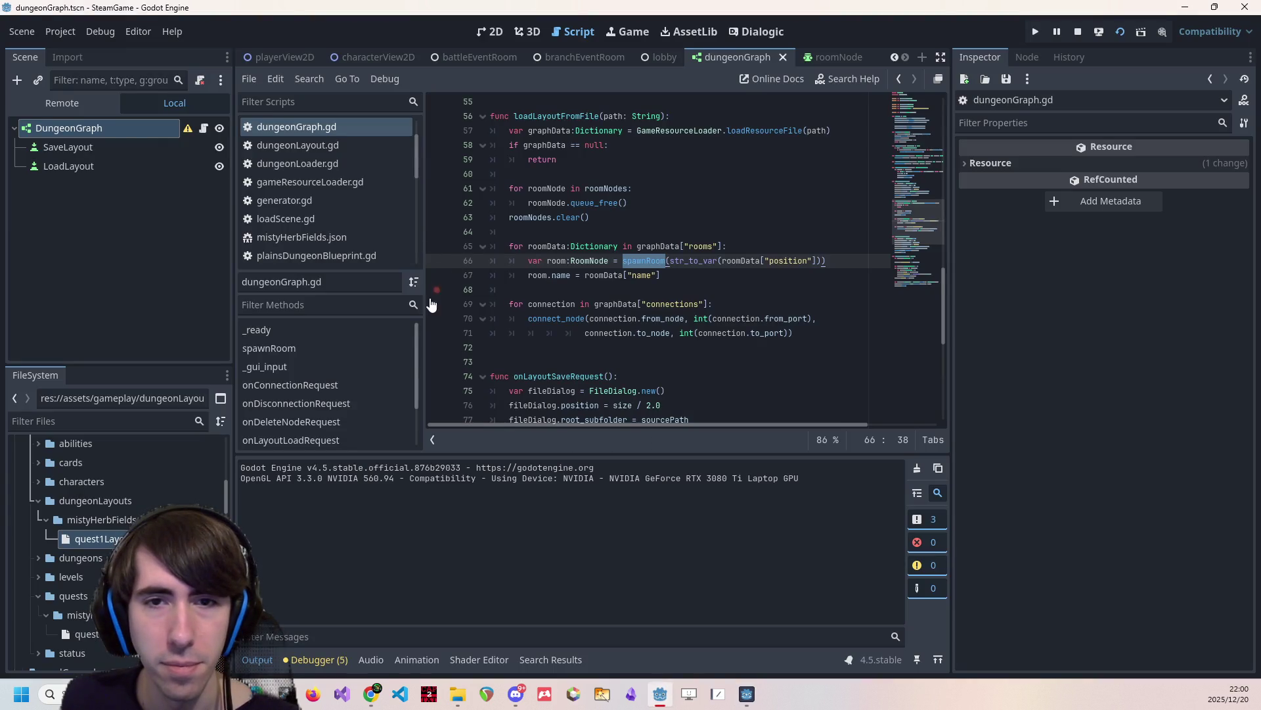
click(746, 693)
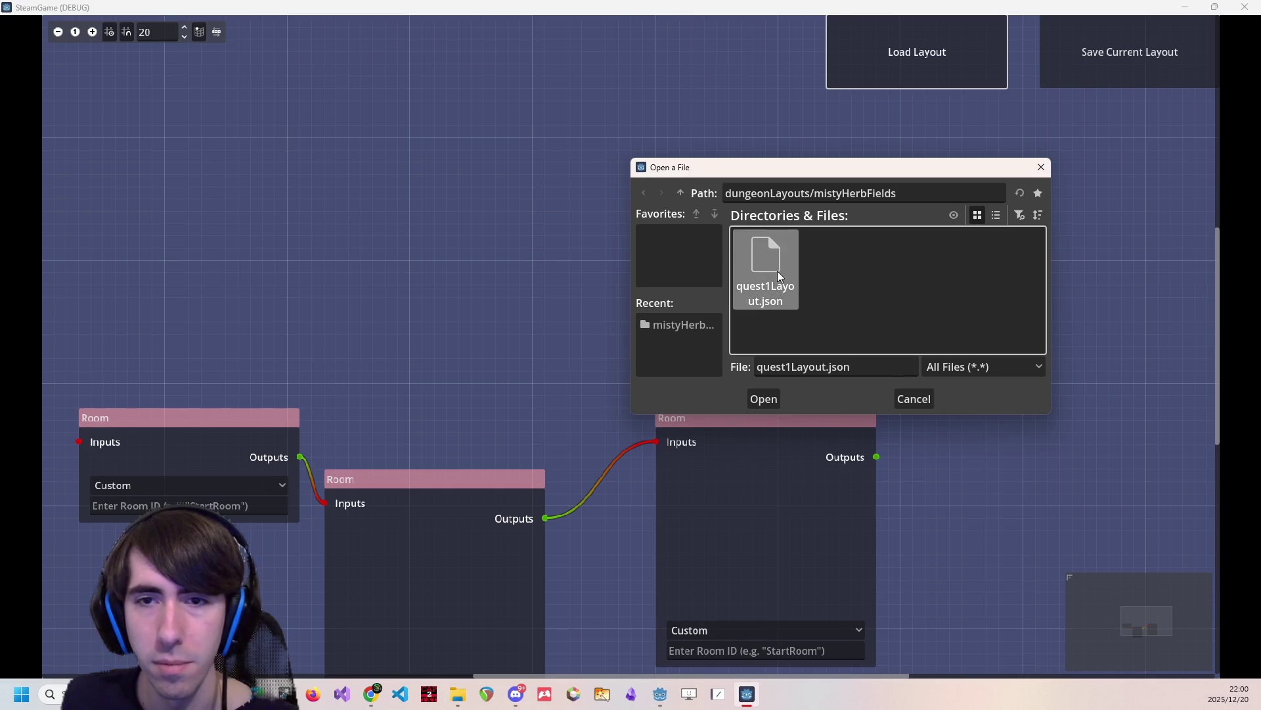
double_click(778, 272)
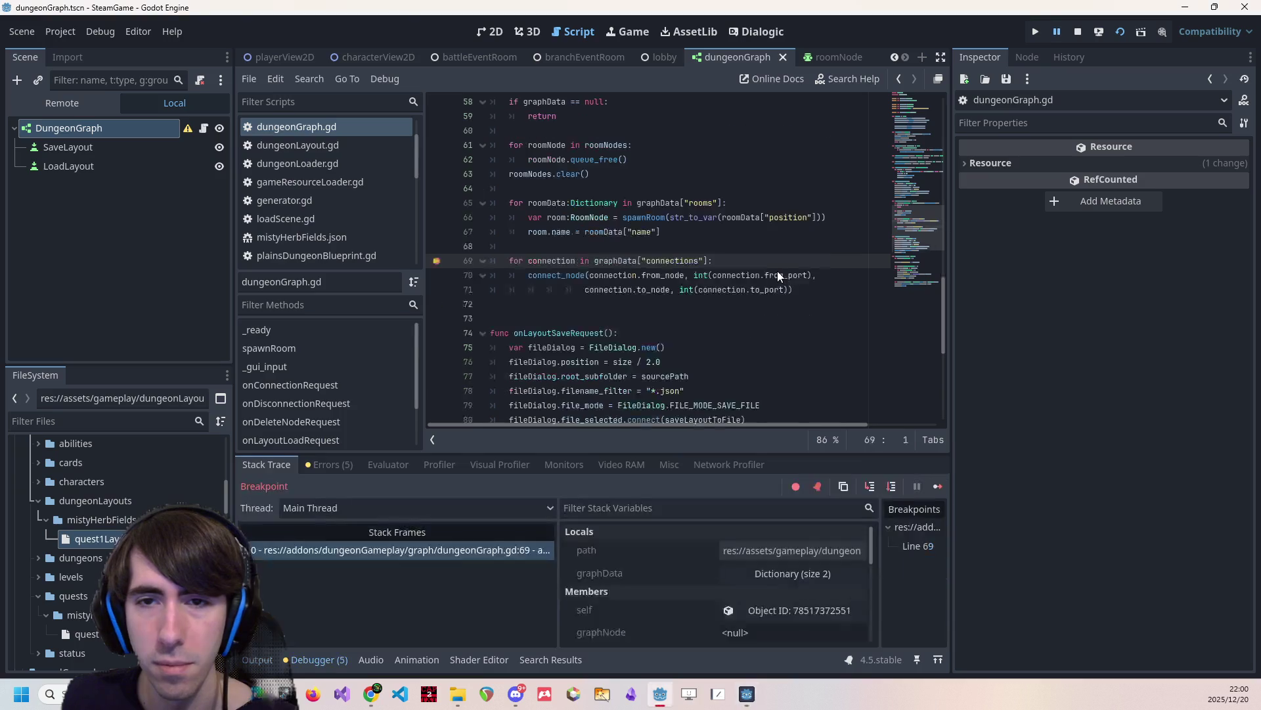
Step through the breakpoint, resume the game, then close the game window.
click(891, 486)
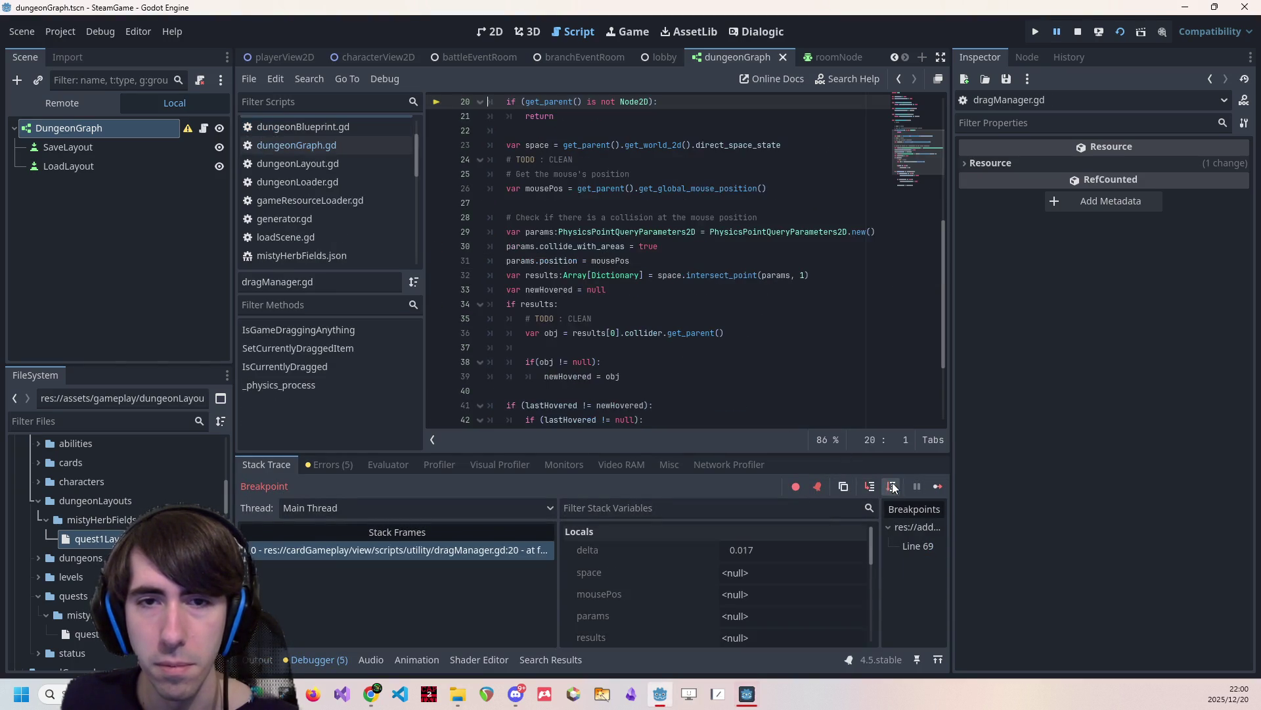
scroll(672, 318, up, 4)
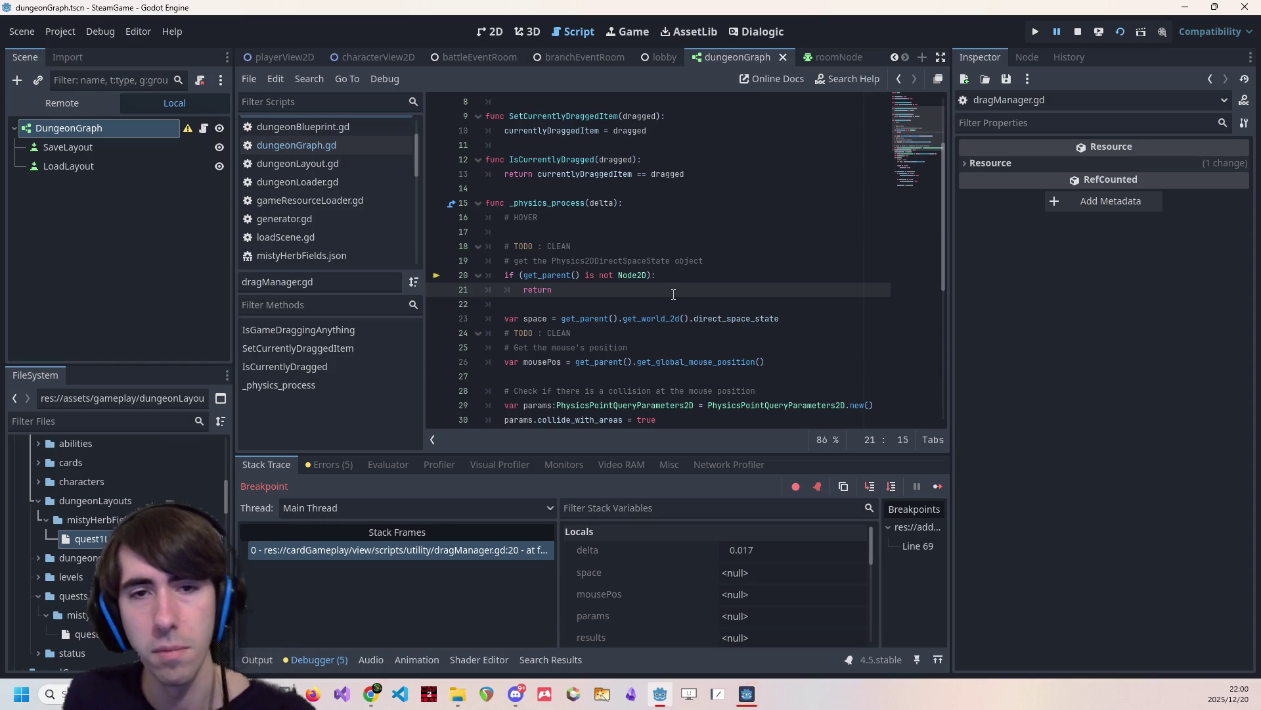
key(ctrl+Home)
click(938, 487)
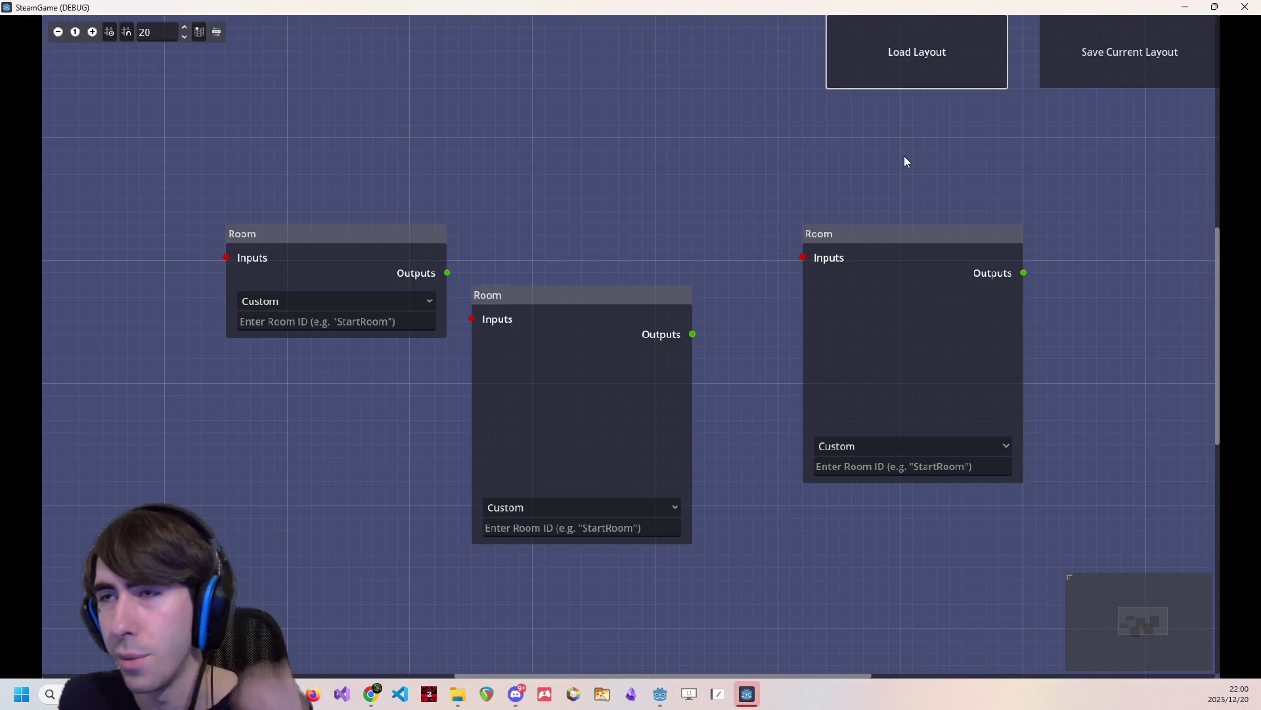
click(1245, 7)
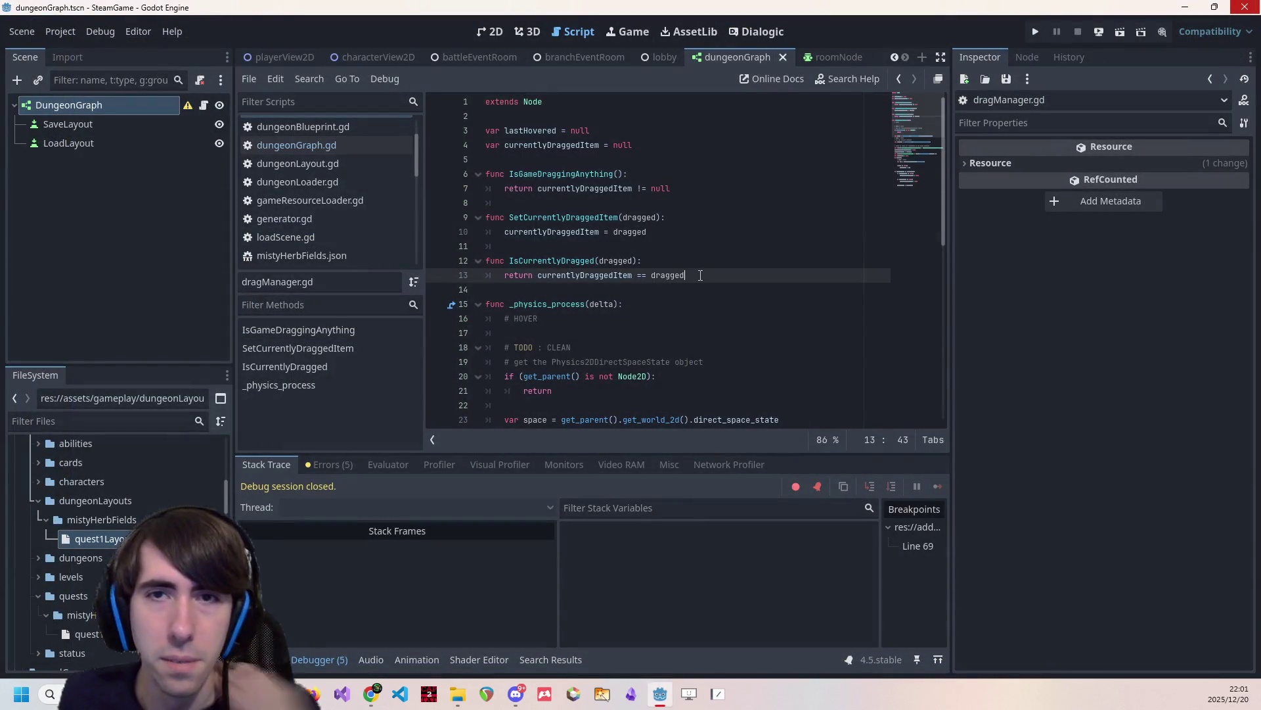
Return to roomNodes.clear() in loadLayoutFromFile and read the queue_free documentation.
key(alt+Left)
key(alt+Left)
key(alt+Left)
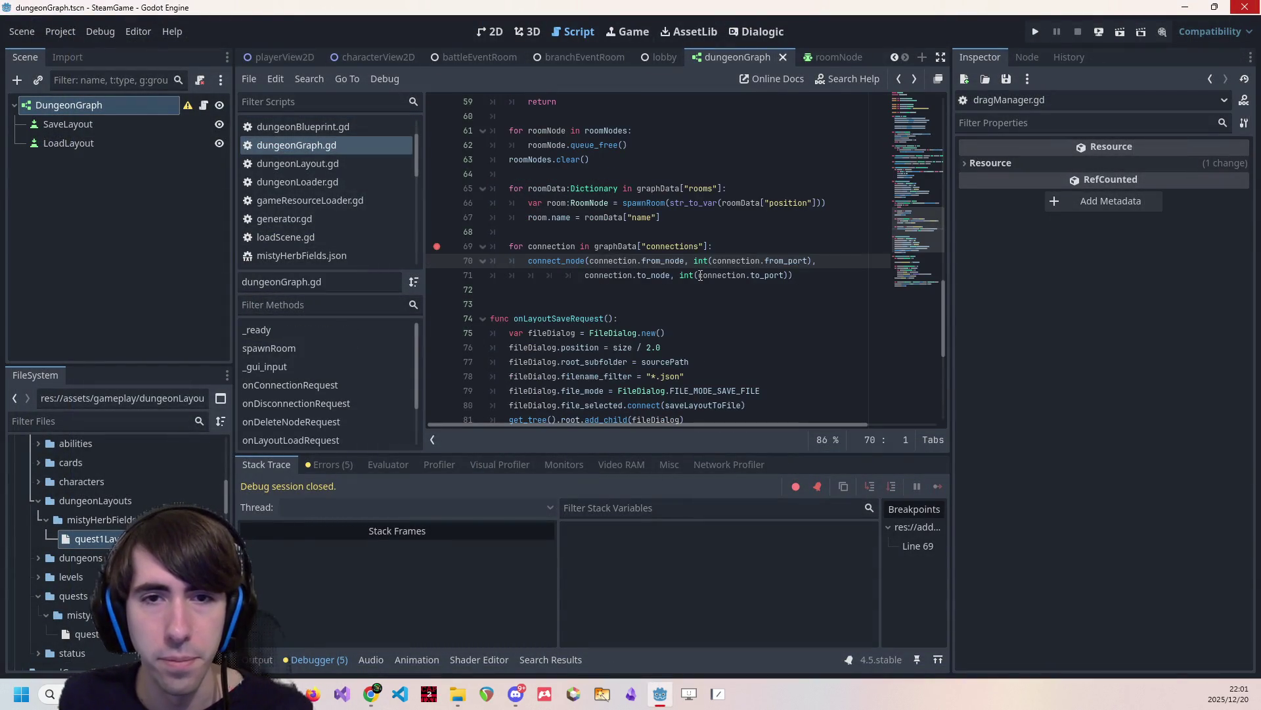
key(alt+Left)
key(alt+Left)
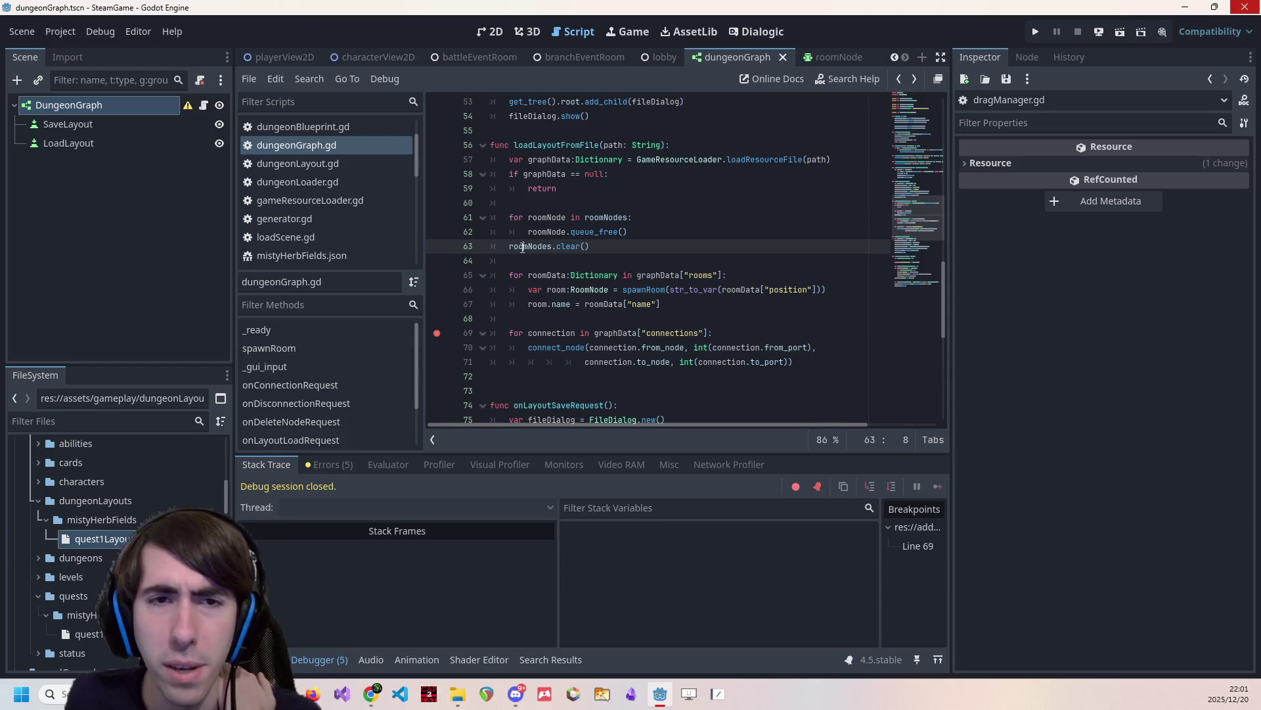
mouse_move(522, 247)
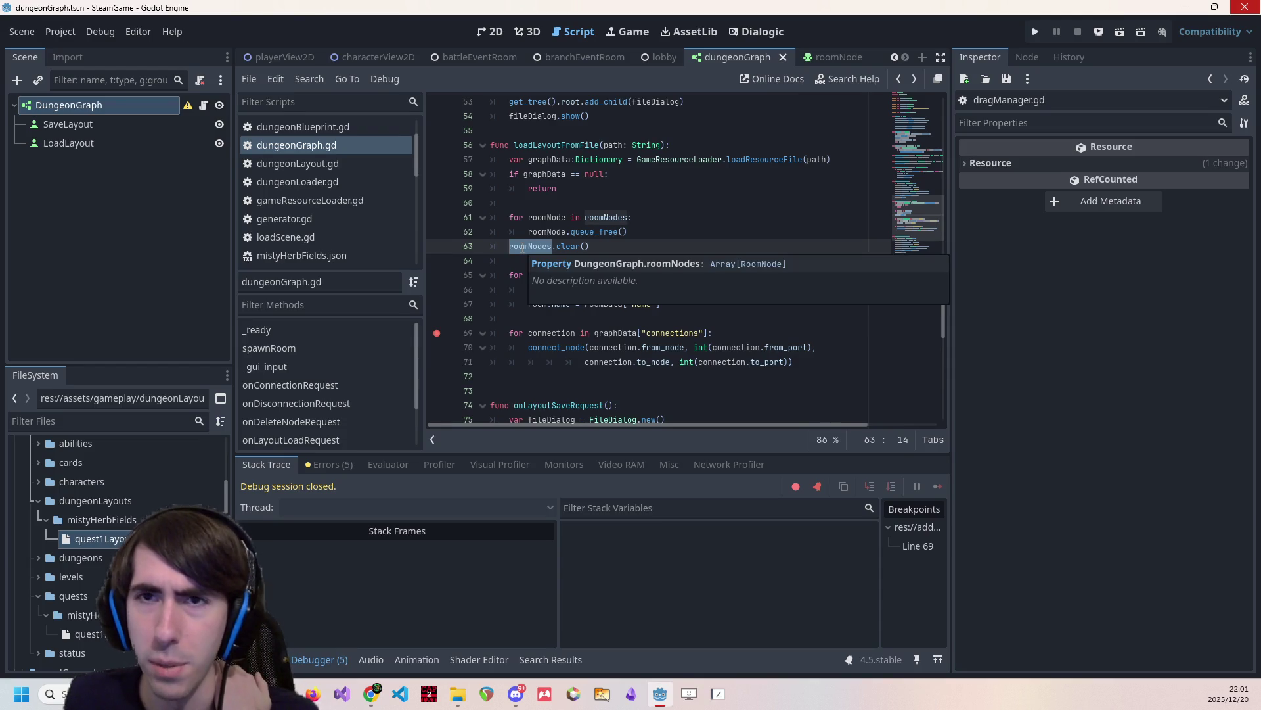
click(625, 234)
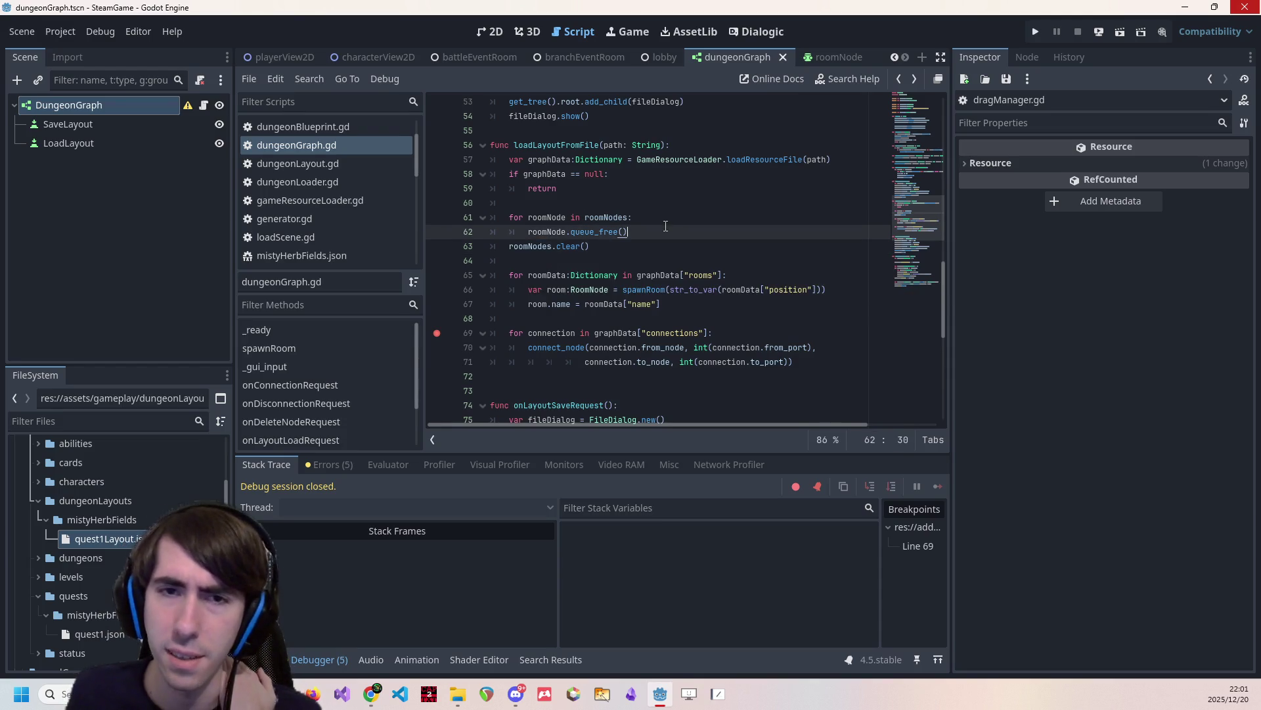
double_click(583, 232)
mouse_move(583, 234)
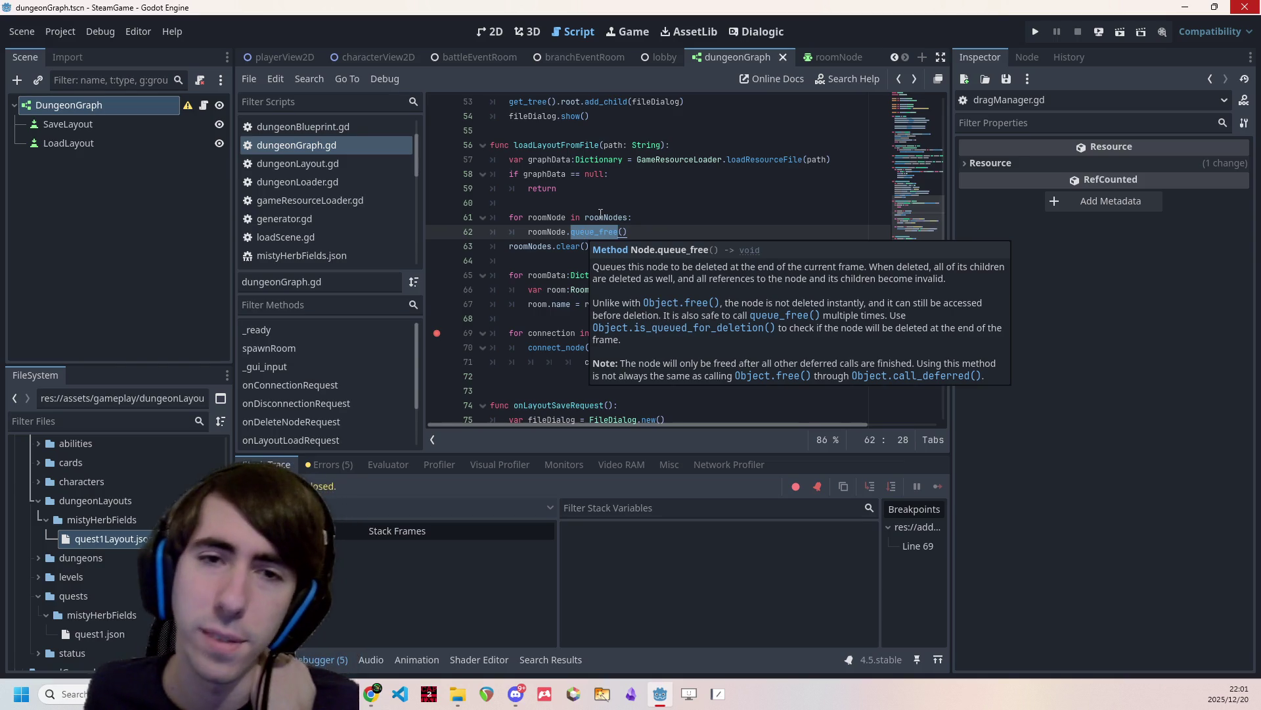
click(591, 205)
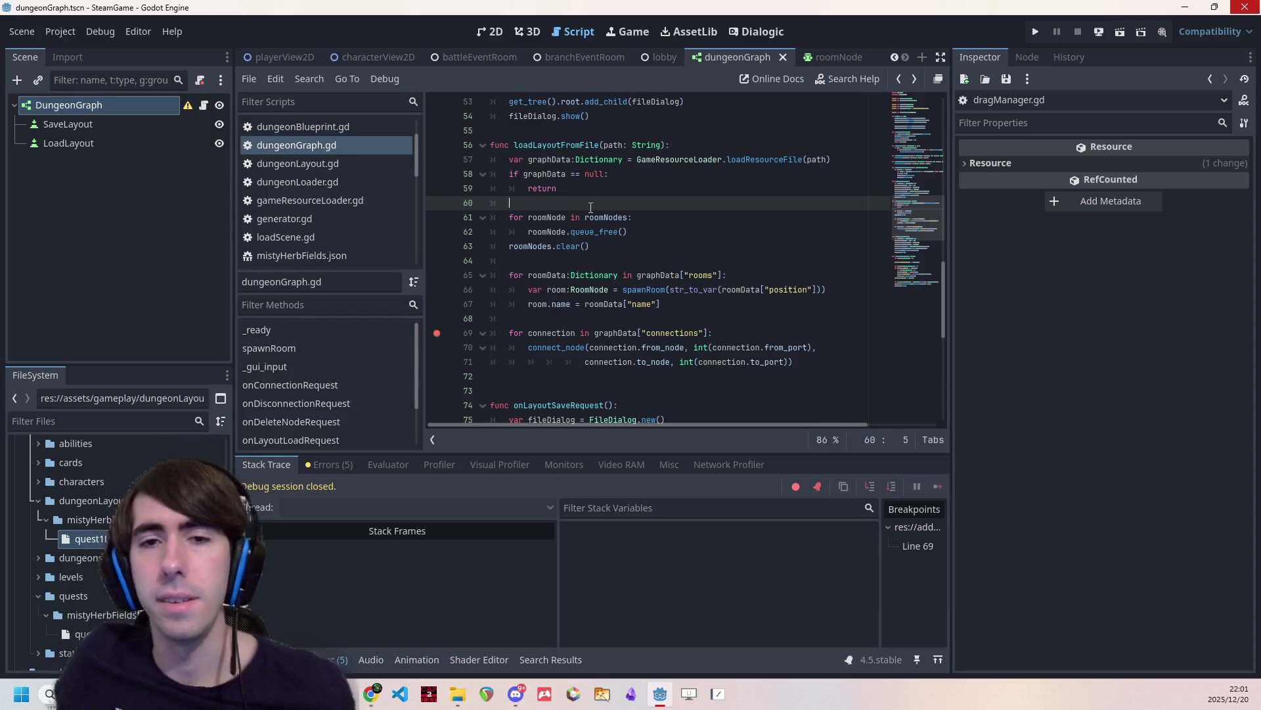
Insert blank lines after roomNodes.clear() on line 63.
mouse_move(592, 247)
mouse_down()
mouse_move(499, 248)
mouse_move(455, 227)
mouse_up()
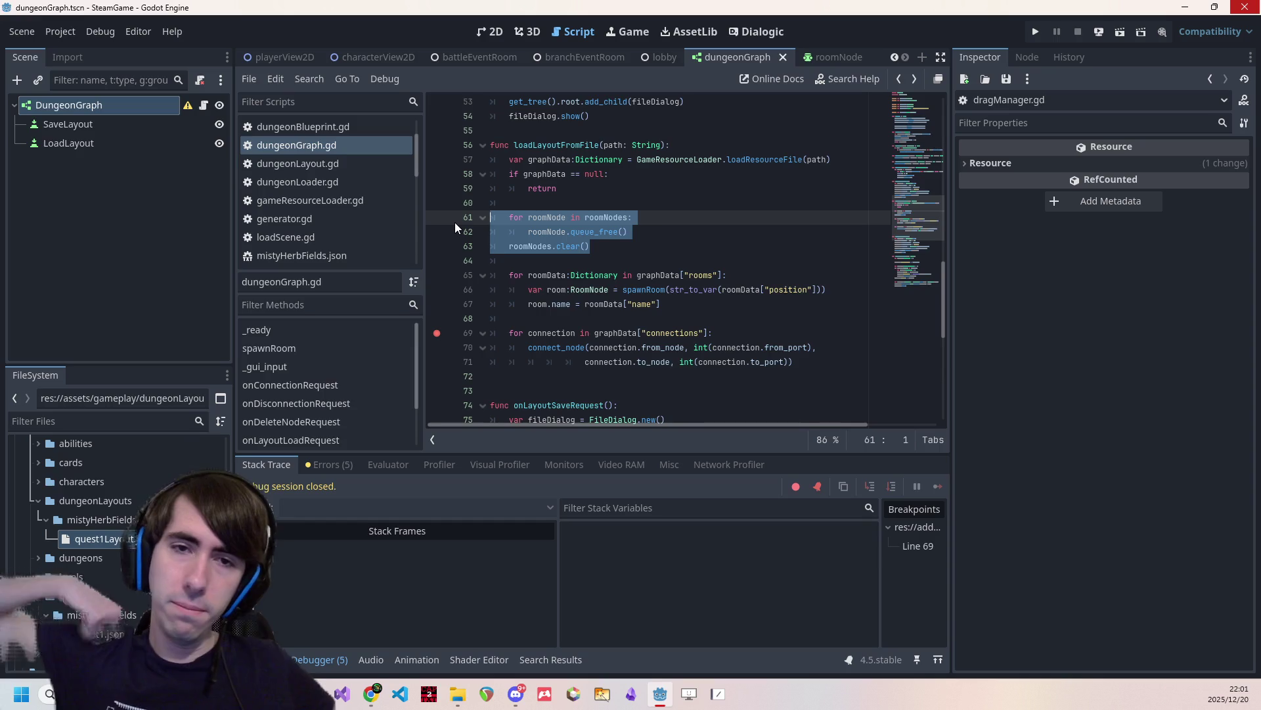
click(751, 246)
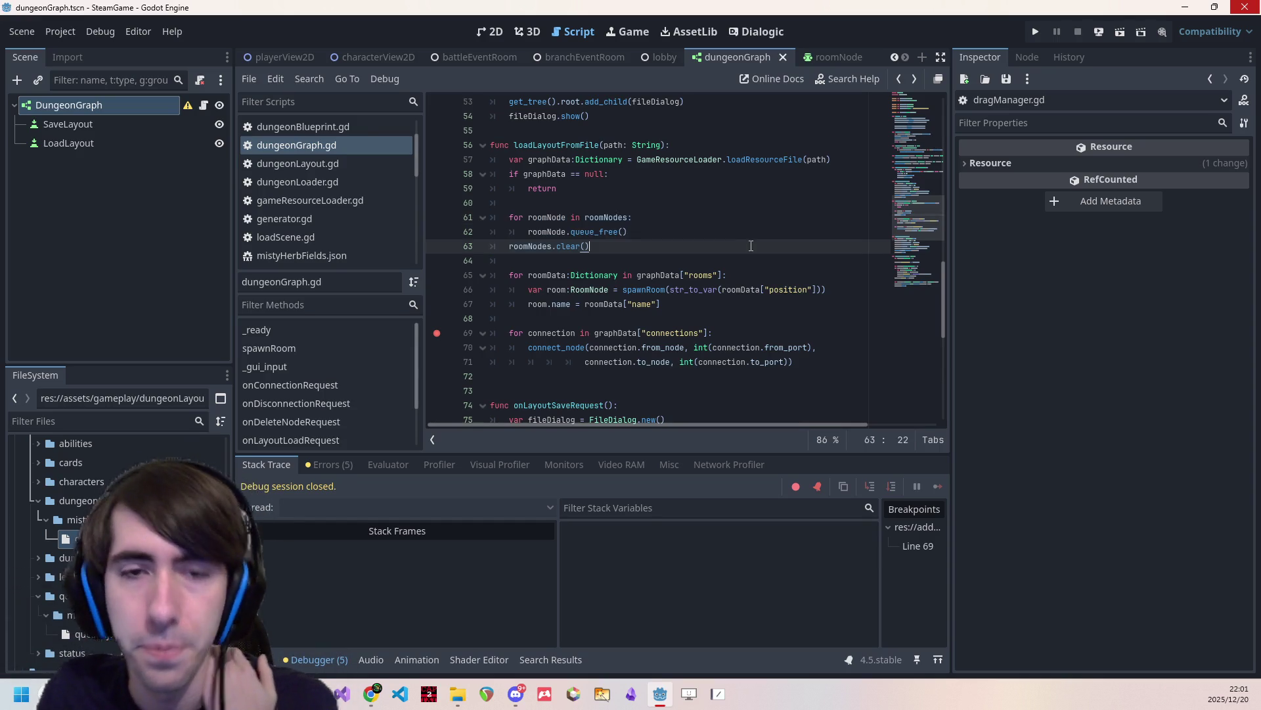
click(742, 260)
drag(619, 256, 466, 256)
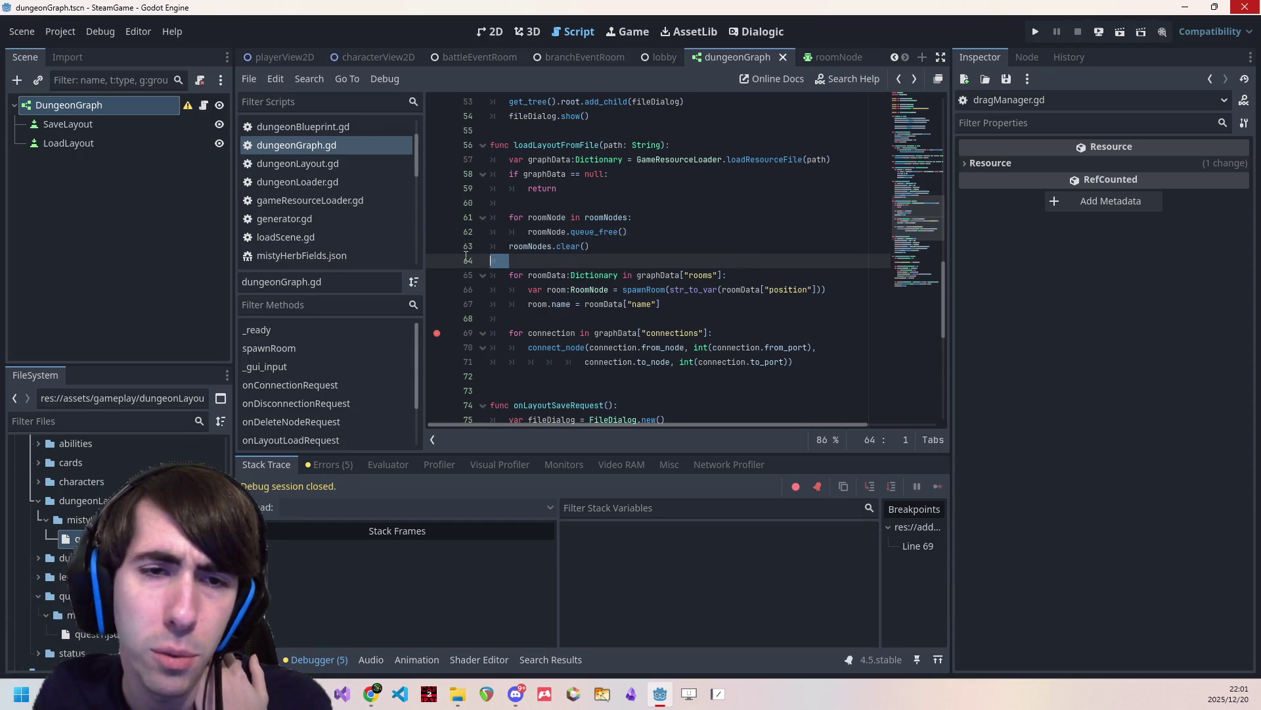
click(672, 242)
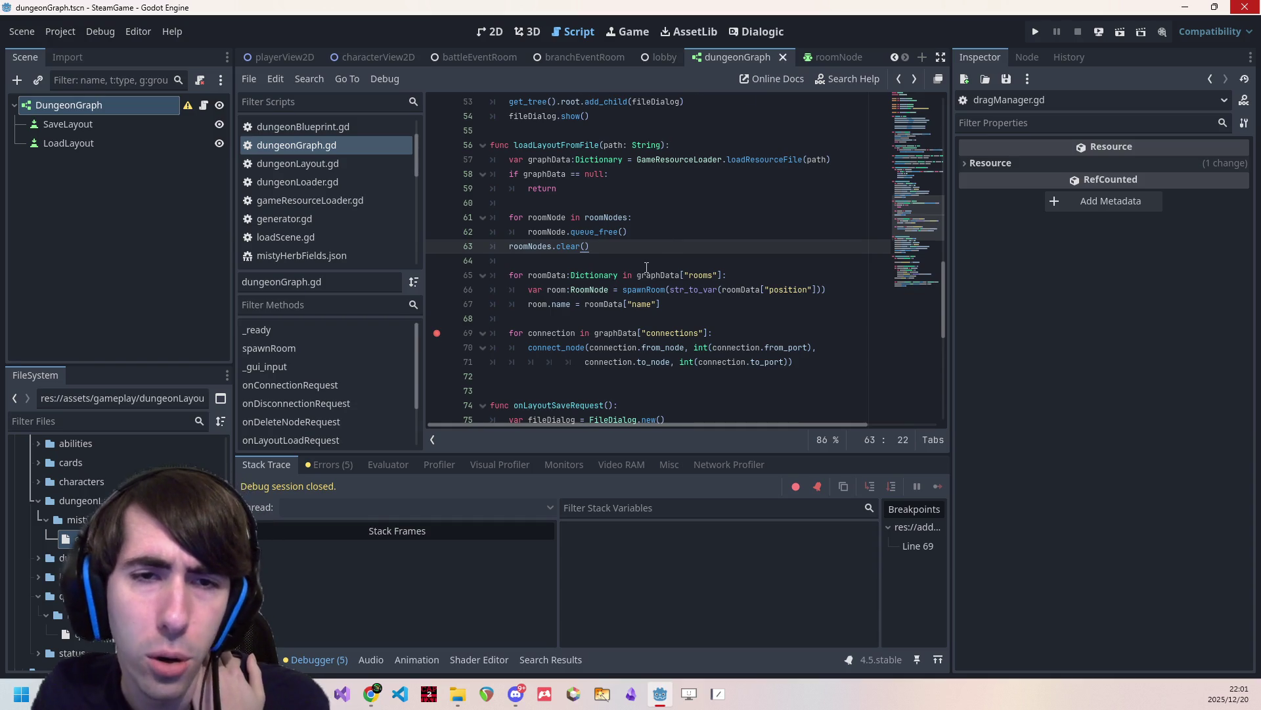
scroll(647, 268, up, 1)
key(Return)
key(Return)
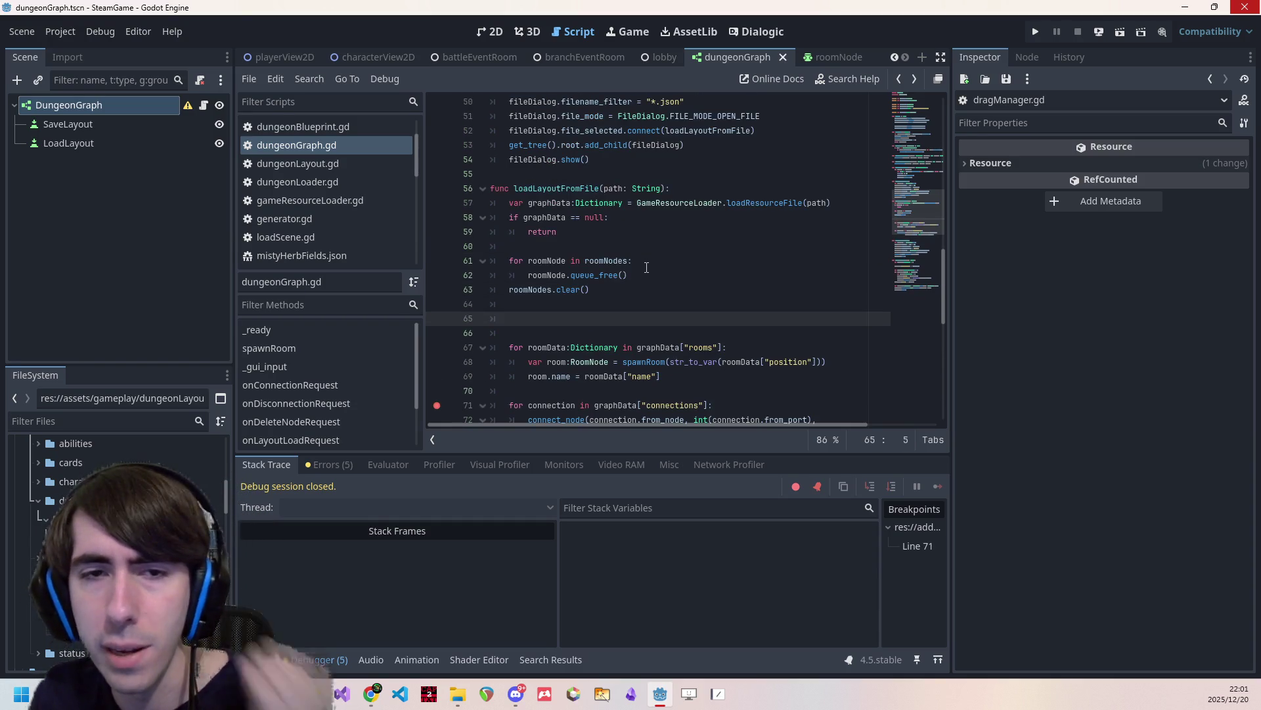
Scroll through loadLayoutFromFile to review the inserted blank lines.
scroll(646, 267, up, 13)
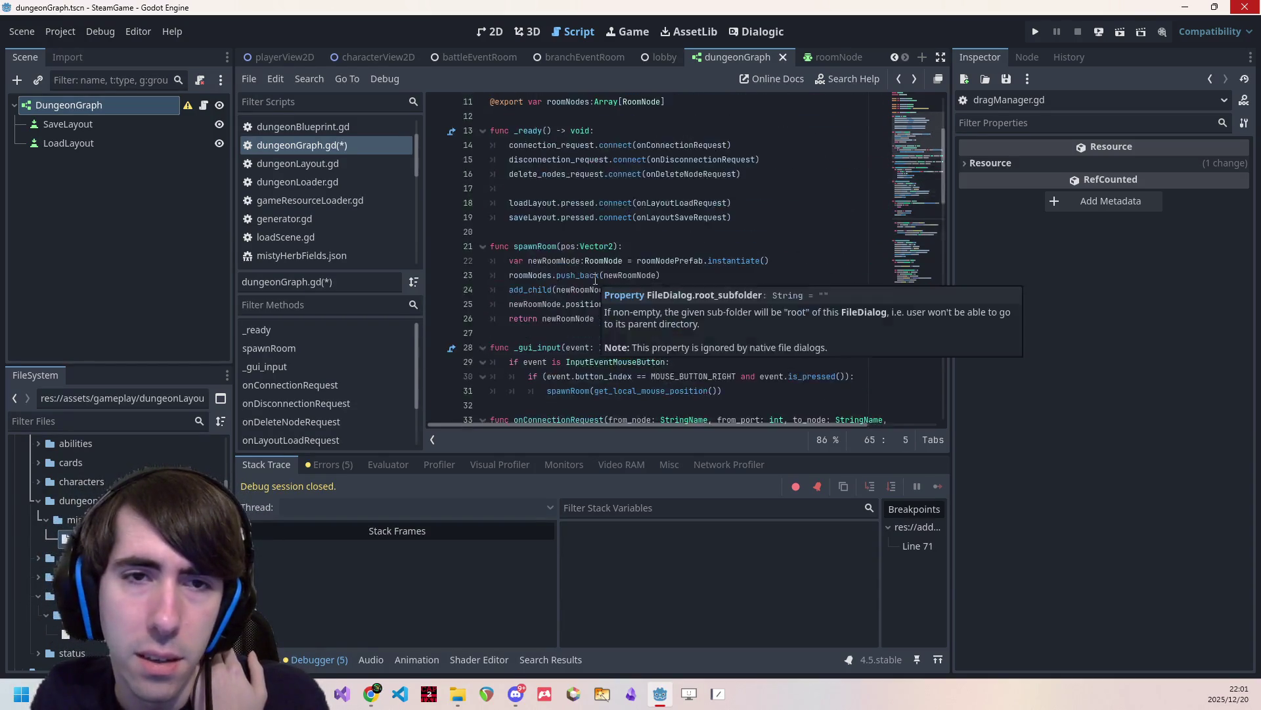
scroll(596, 280, up, 3)
scroll(593, 273, down, 14)
scroll(591, 267, up, 14)
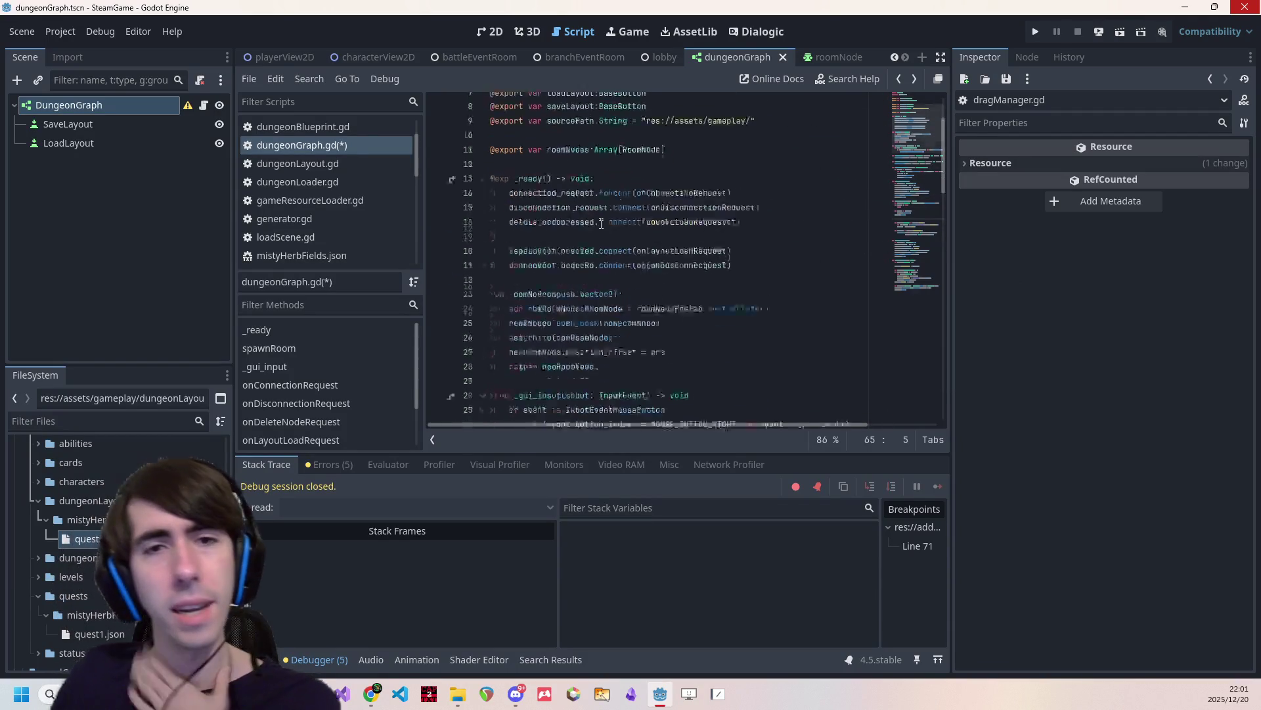
scroll(599, 240, down, 14)
scroll(600, 245, down, 3)
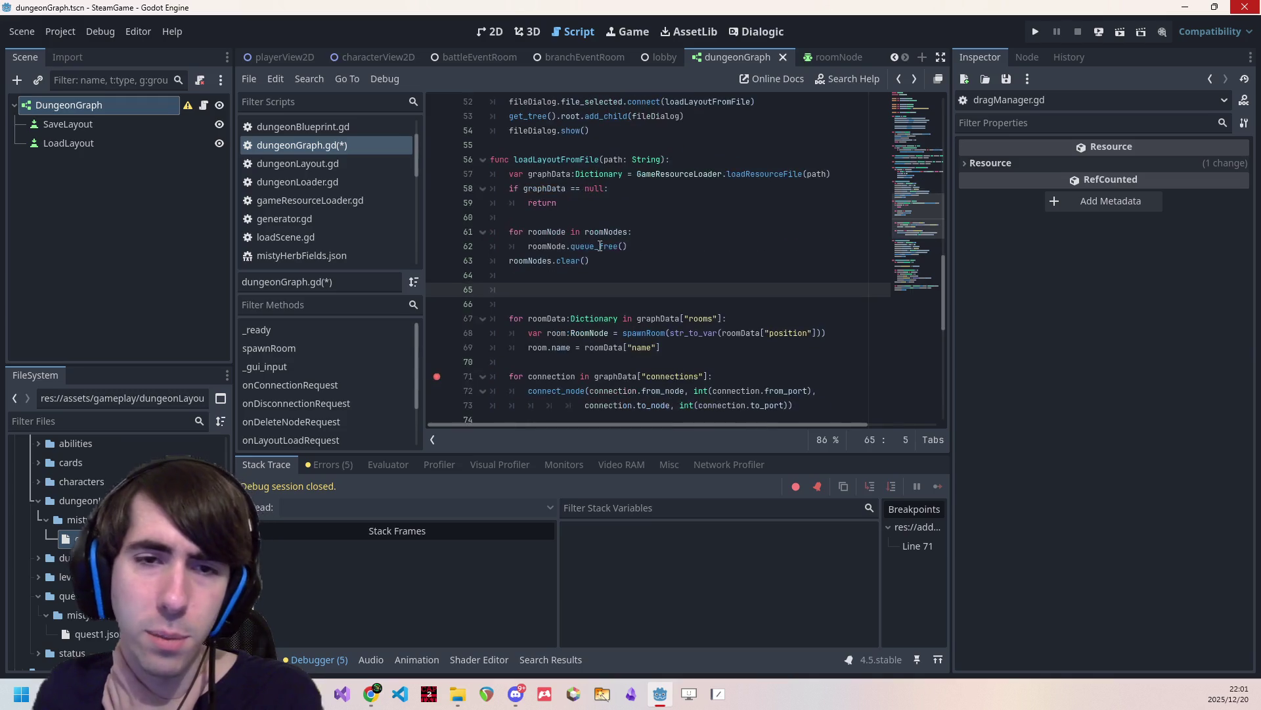
scroll(599, 245, up, 17)
scroll(636, 245, down, 15)
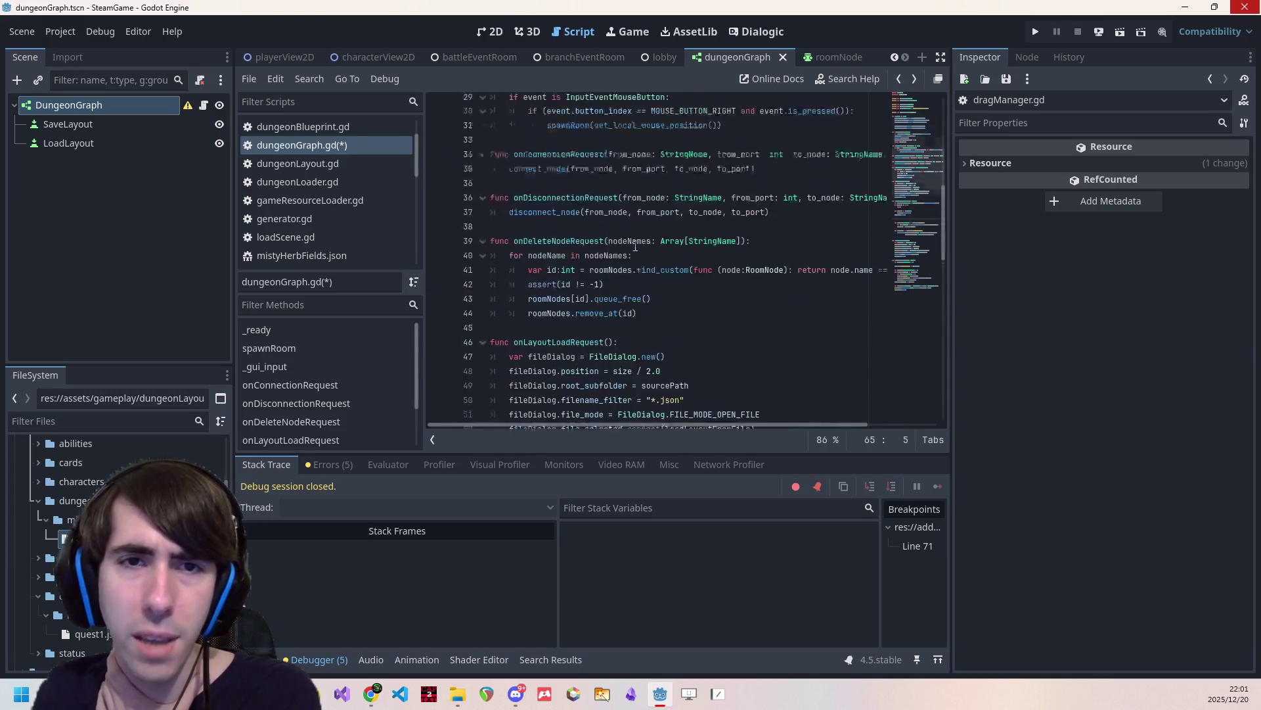
scroll(635, 246, down, 3)
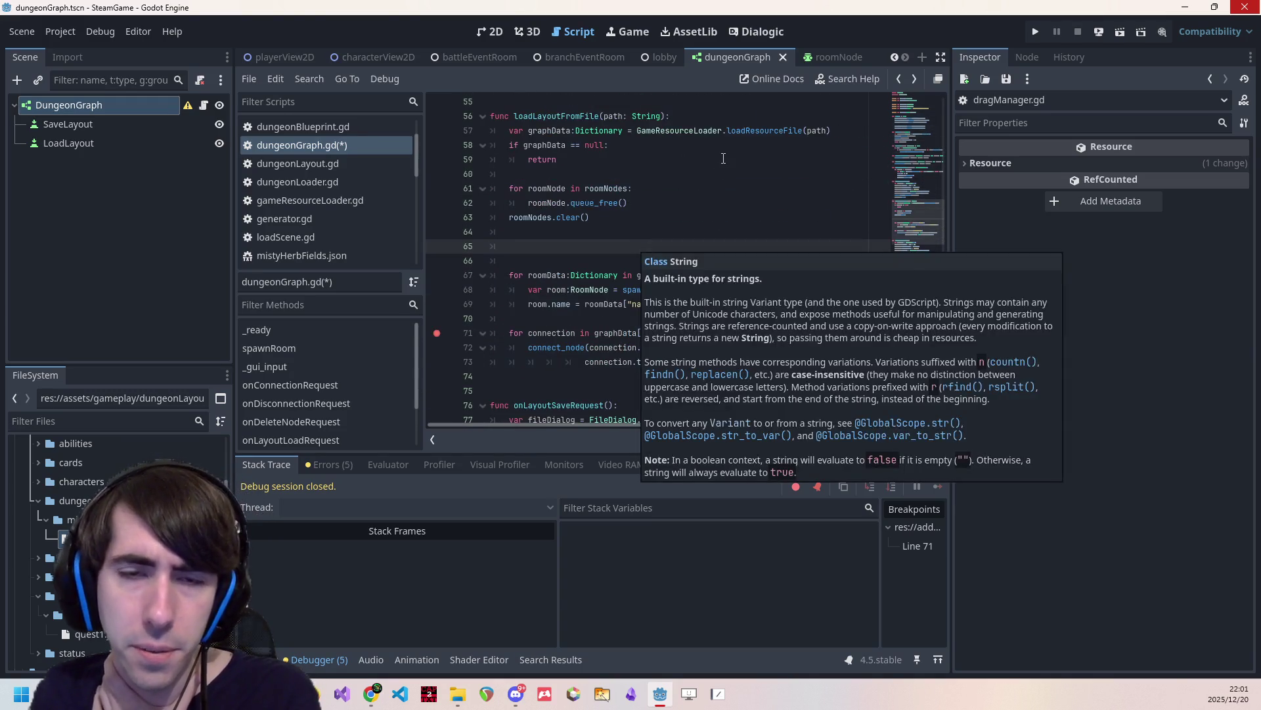
text(onnections.)
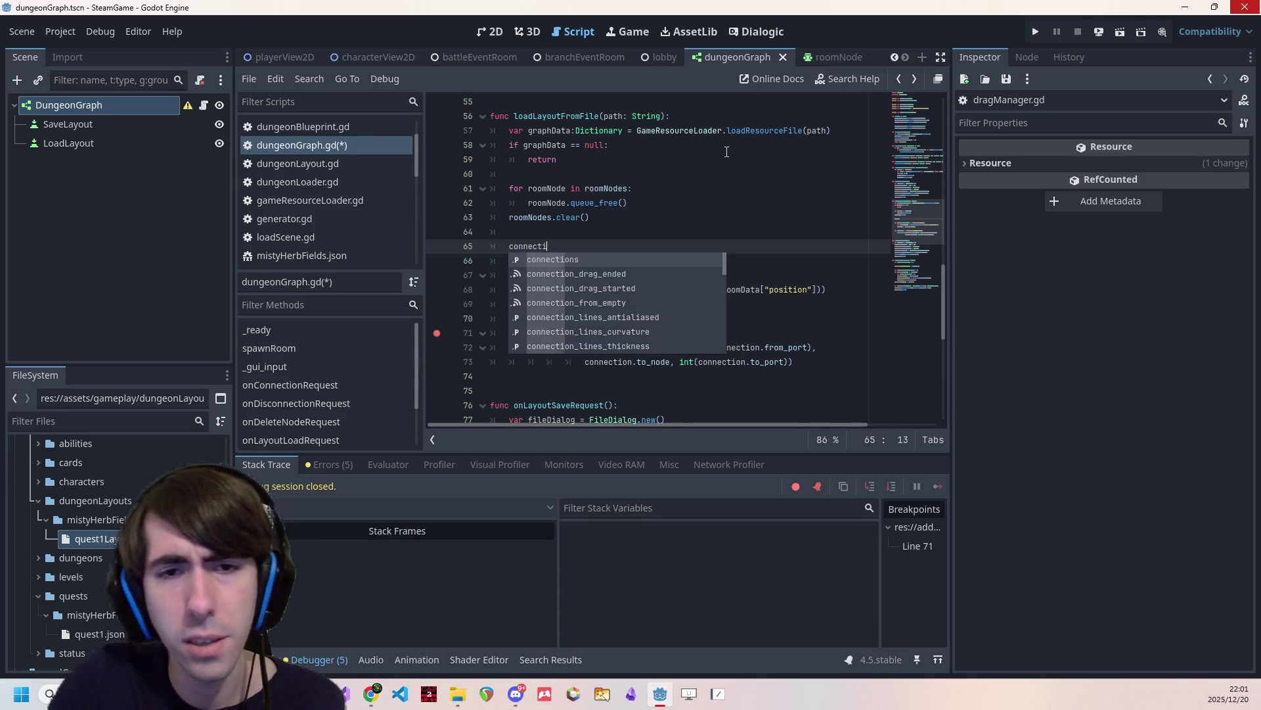
key(BackSpace)
key(BackSpace)
key(BackSpace)
text(discon)
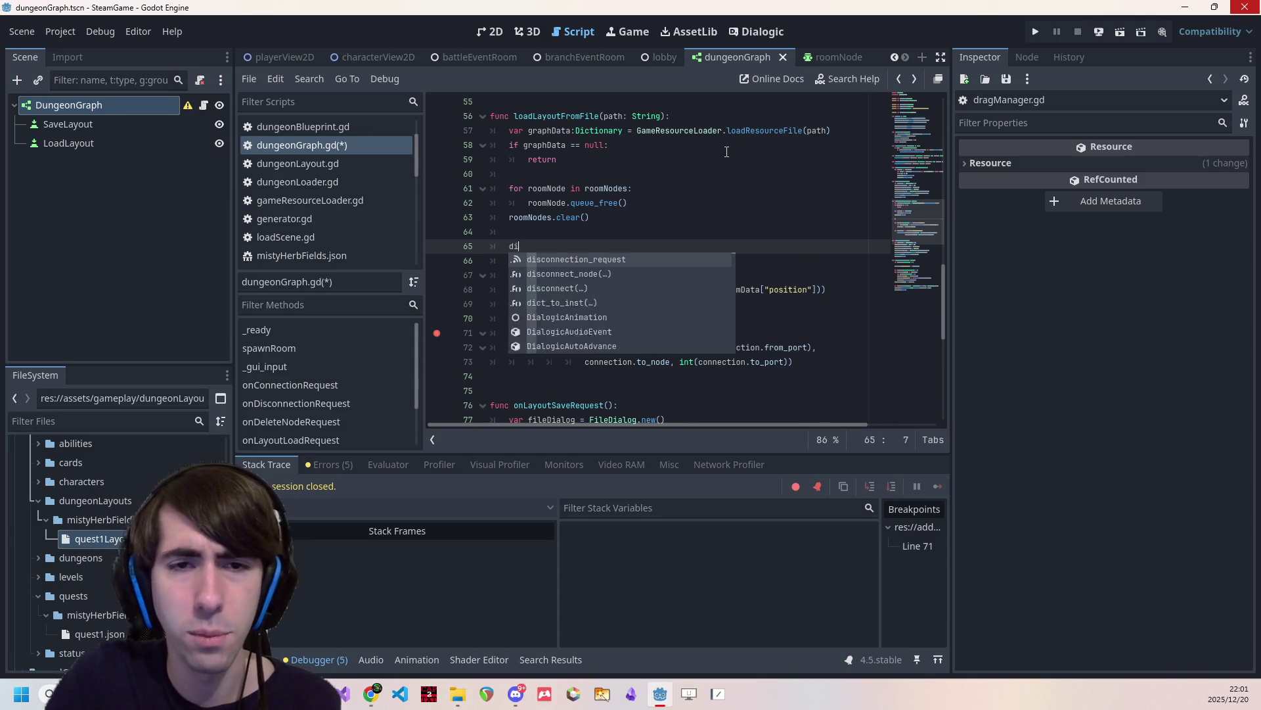
key(Down)
key(Return)
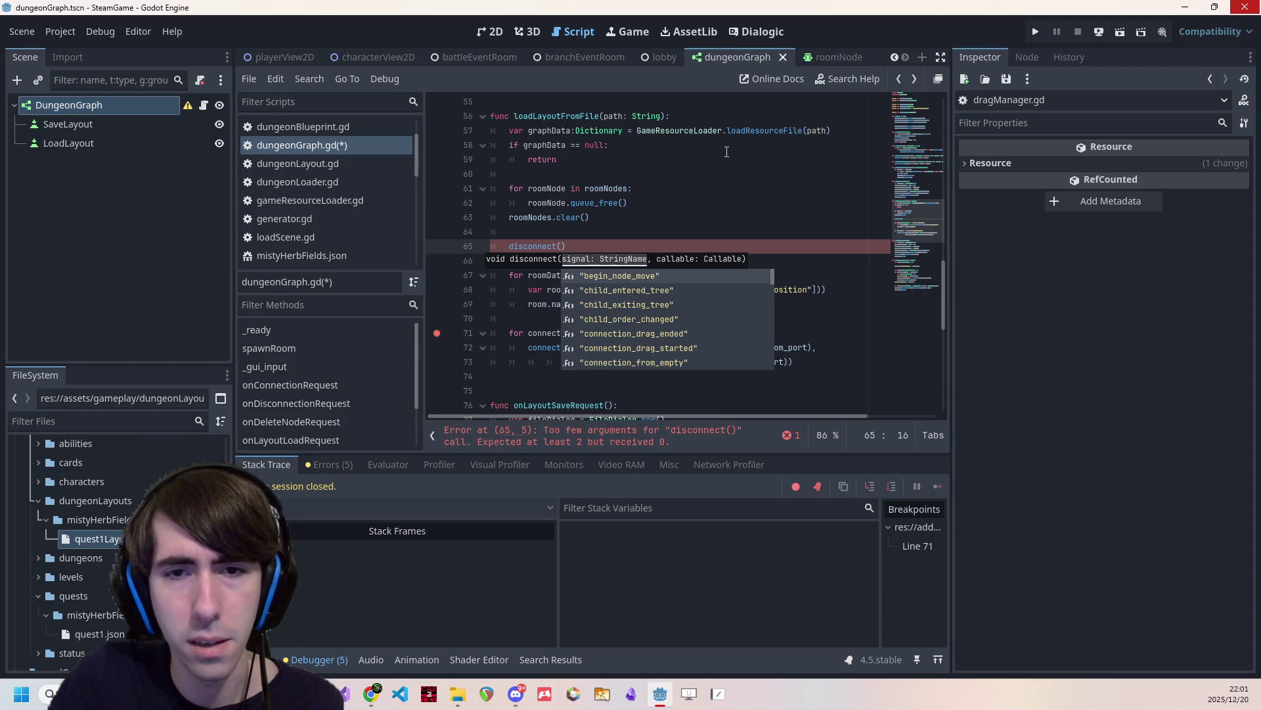
key(ctrl+BackSpace)
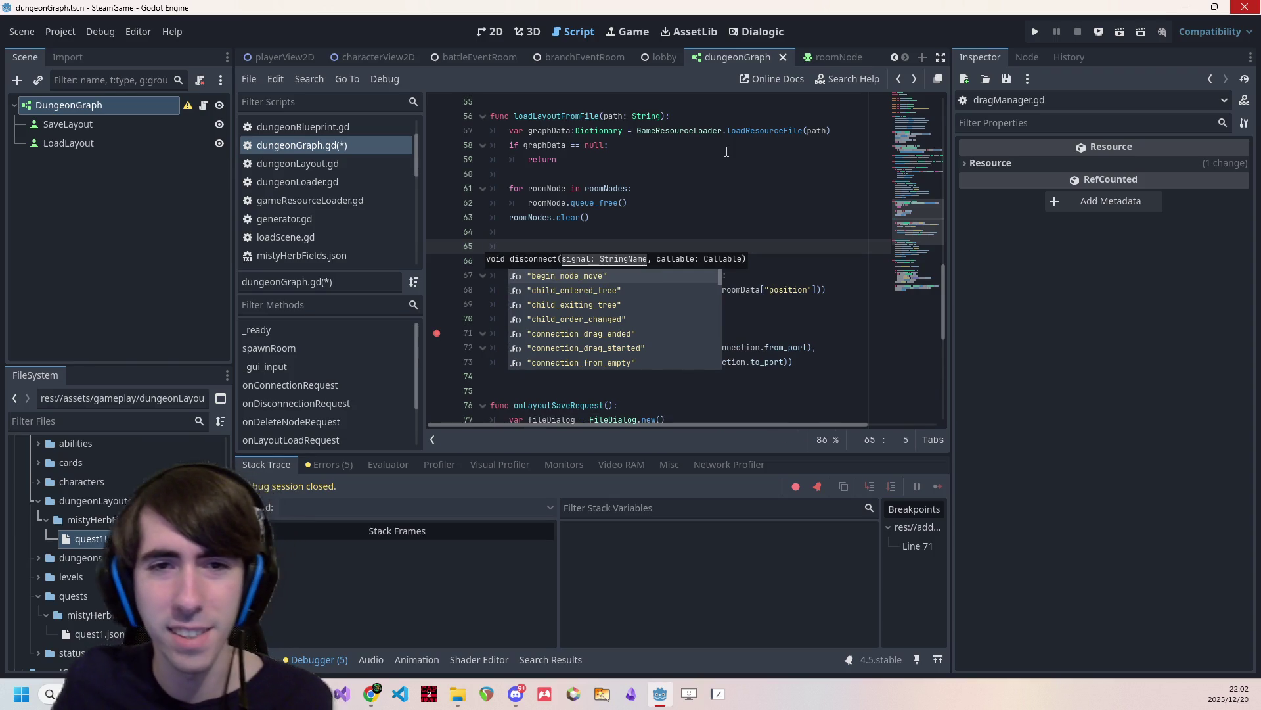
key(Escape)
scroll(726, 197, down, 8)
scroll(725, 182, up, 15)
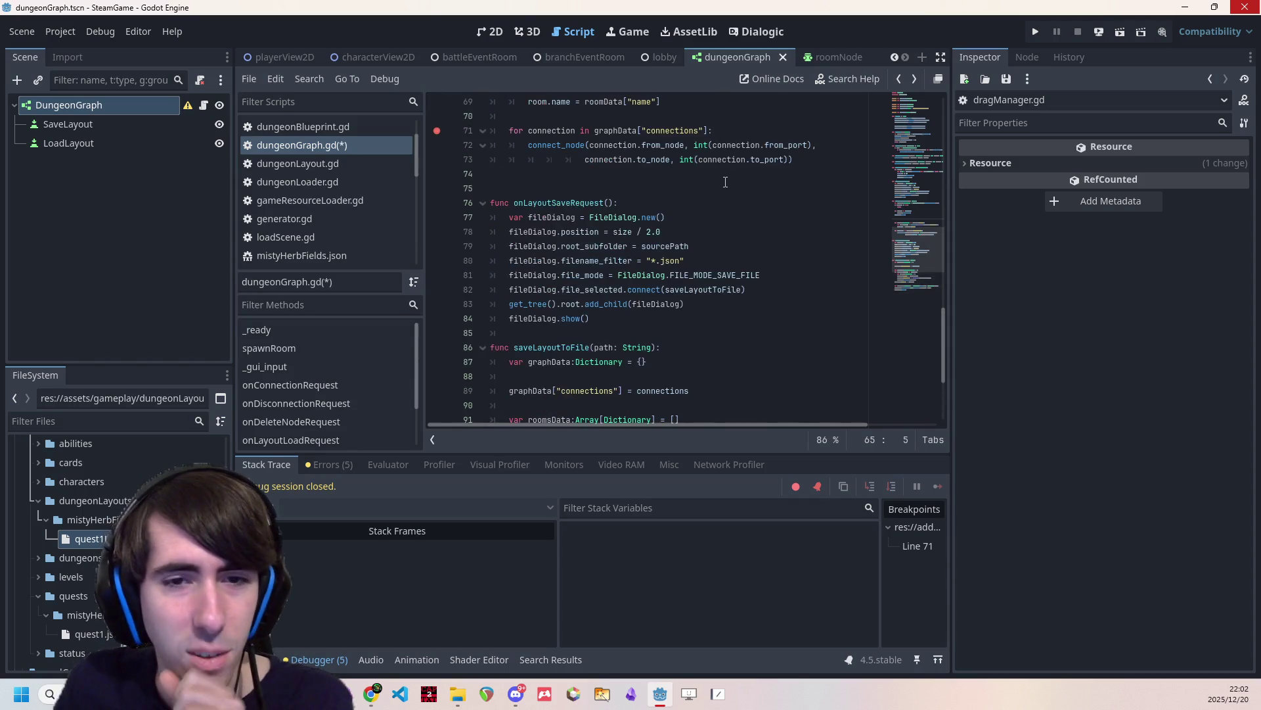
scroll(657, 197, up, 1)
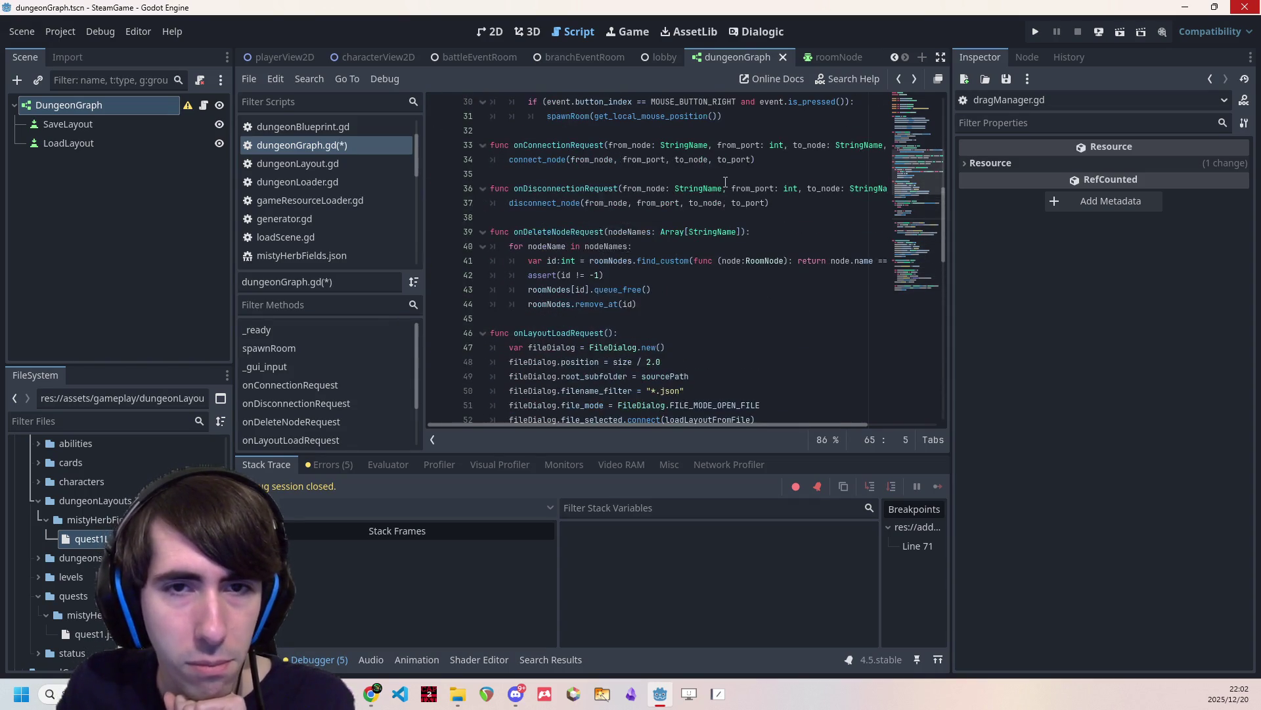
double_click(557, 190)
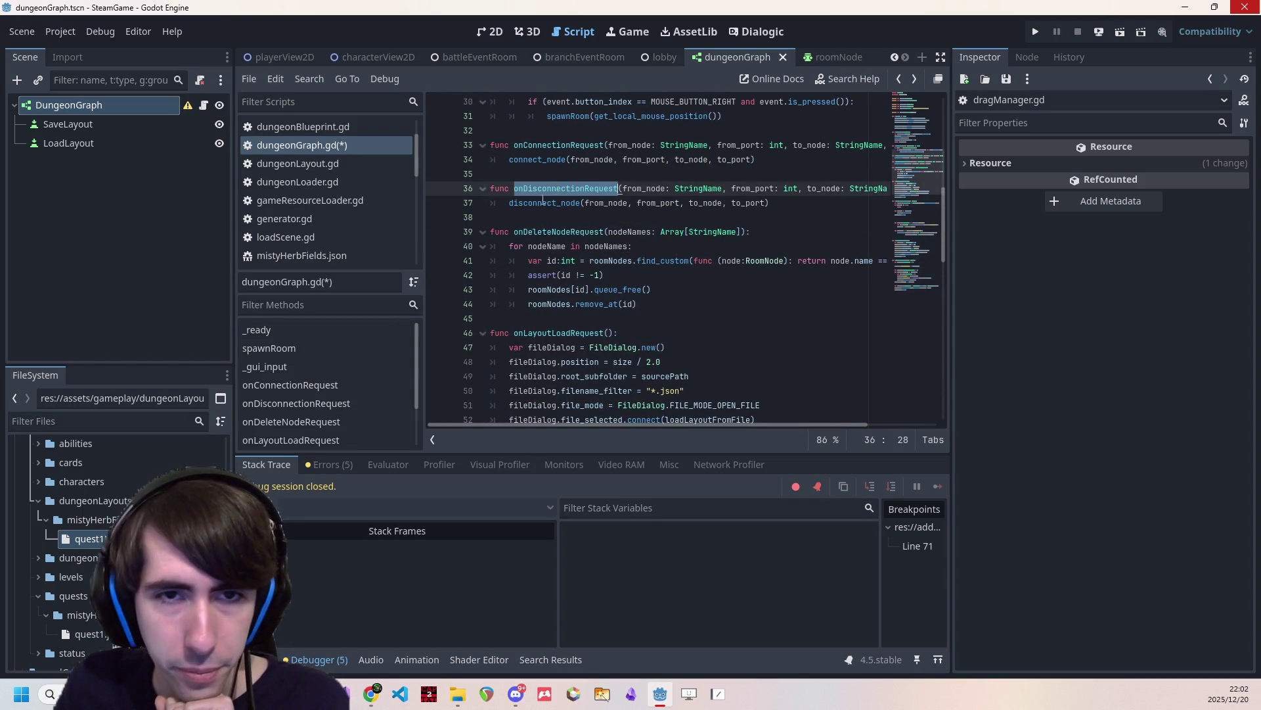
drag(770, 202, 452, 200)
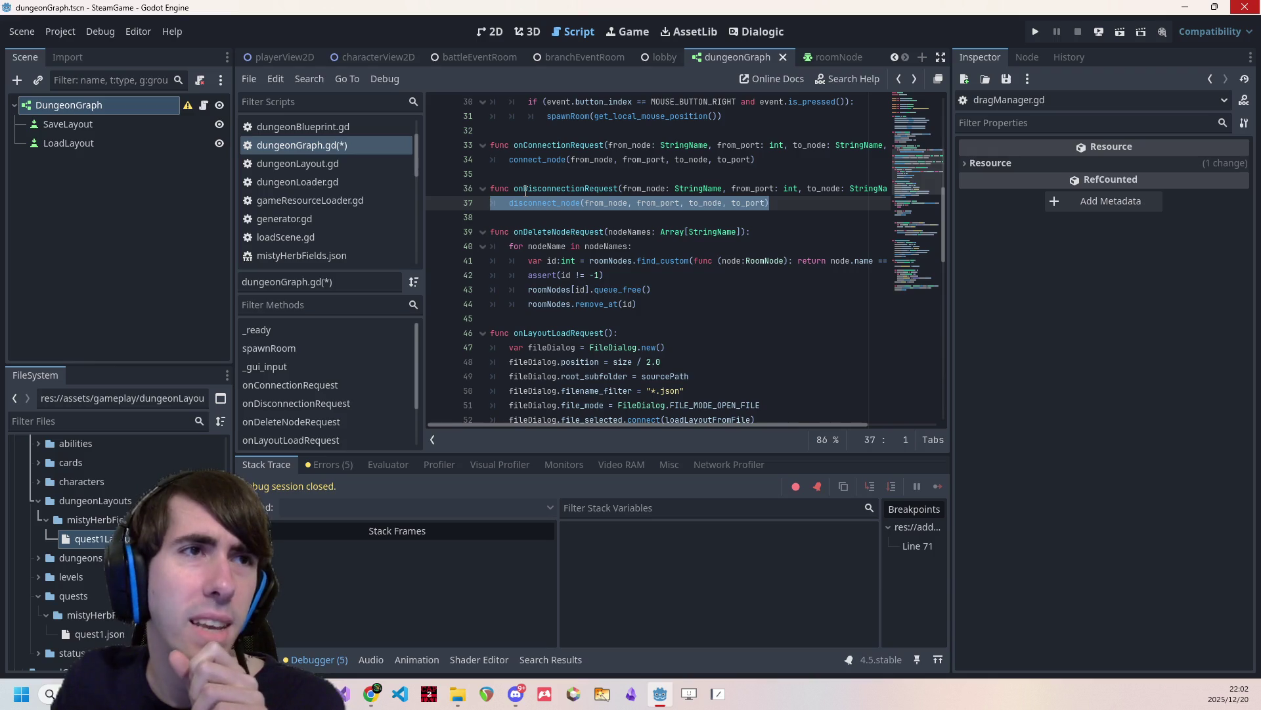
scroll(526, 191, down, 8)
click(568, 243)
double_click(563, 218)
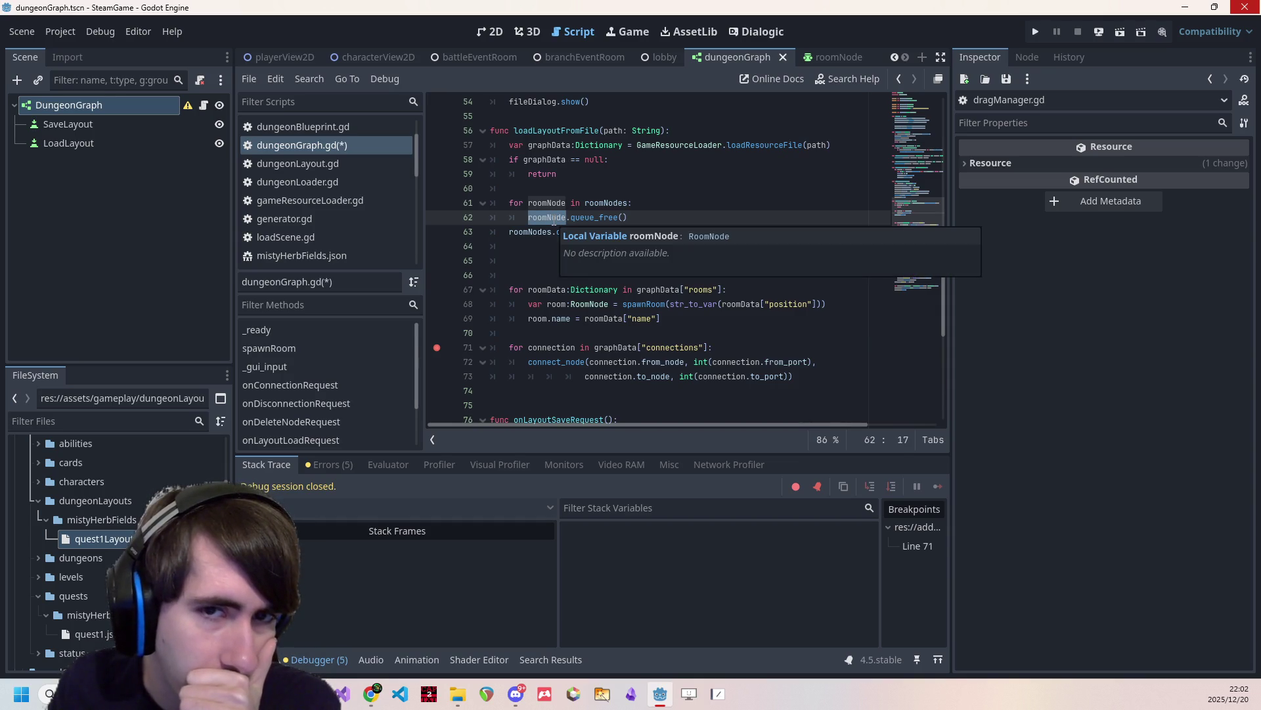
Add 'await get_tree().process_frame' on line 65 after roomNodes.clear().
double_click(545, 202)
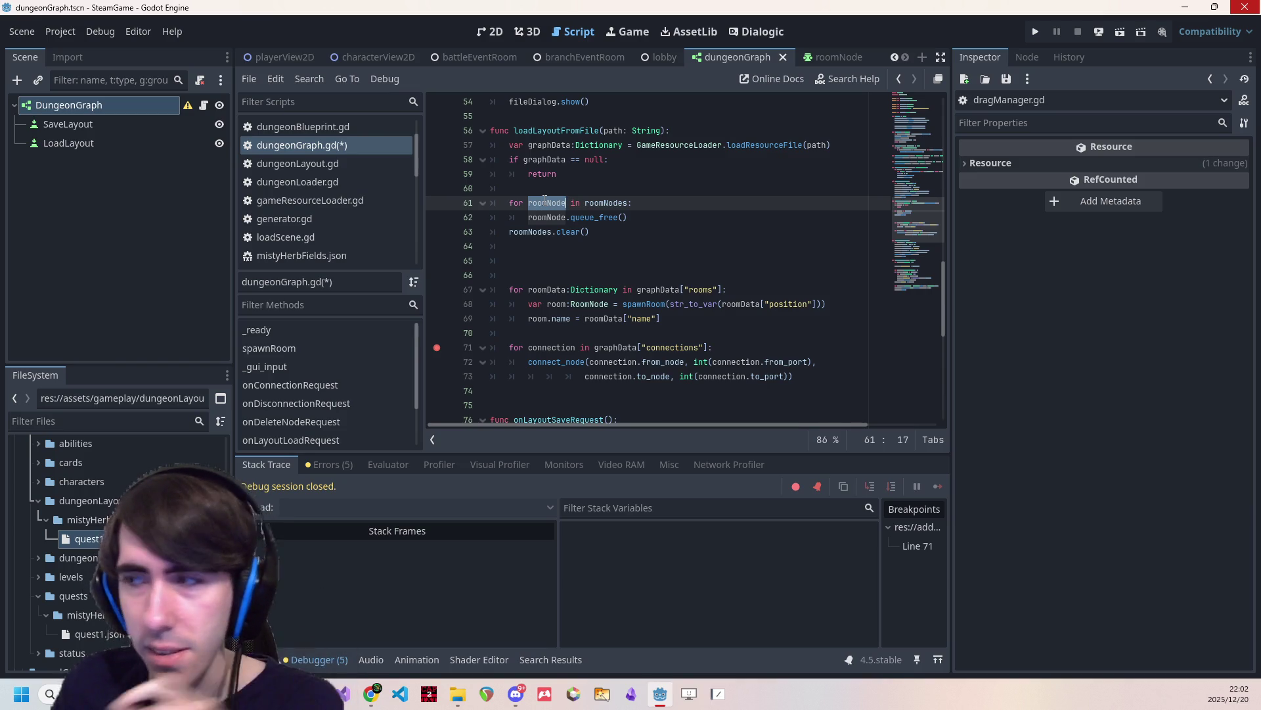
click(558, 256)
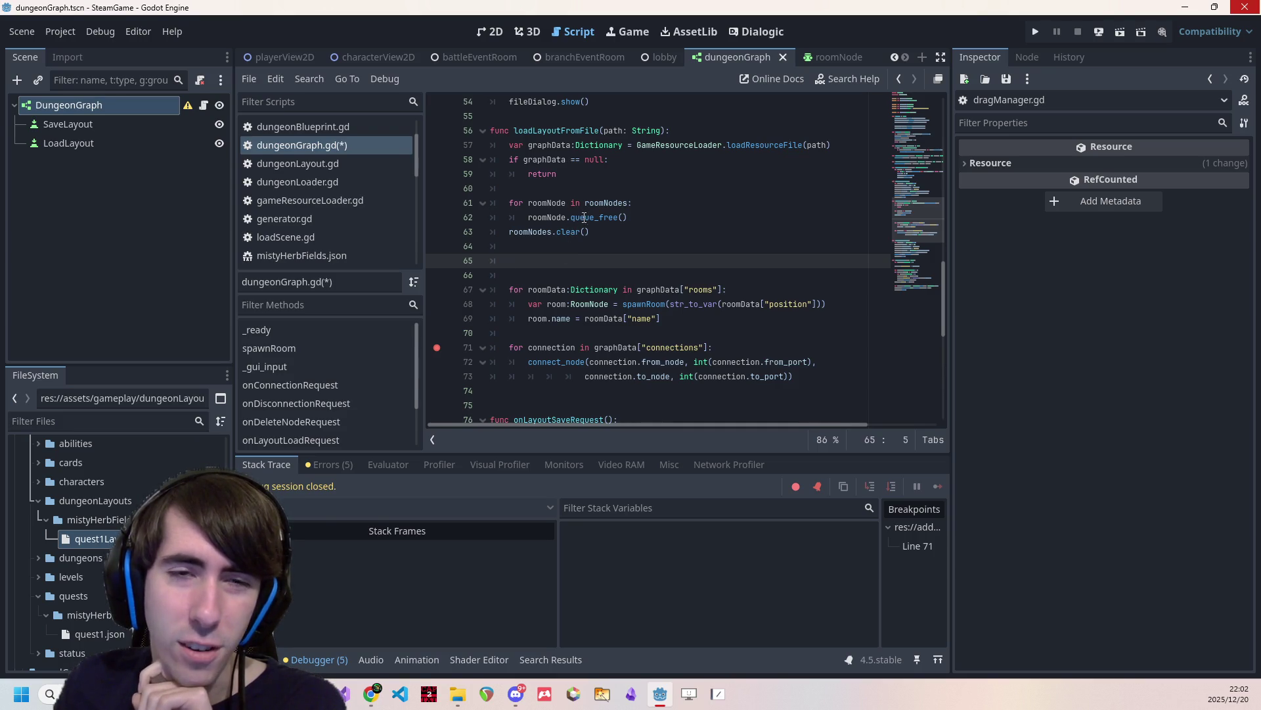
text(await get_tree)
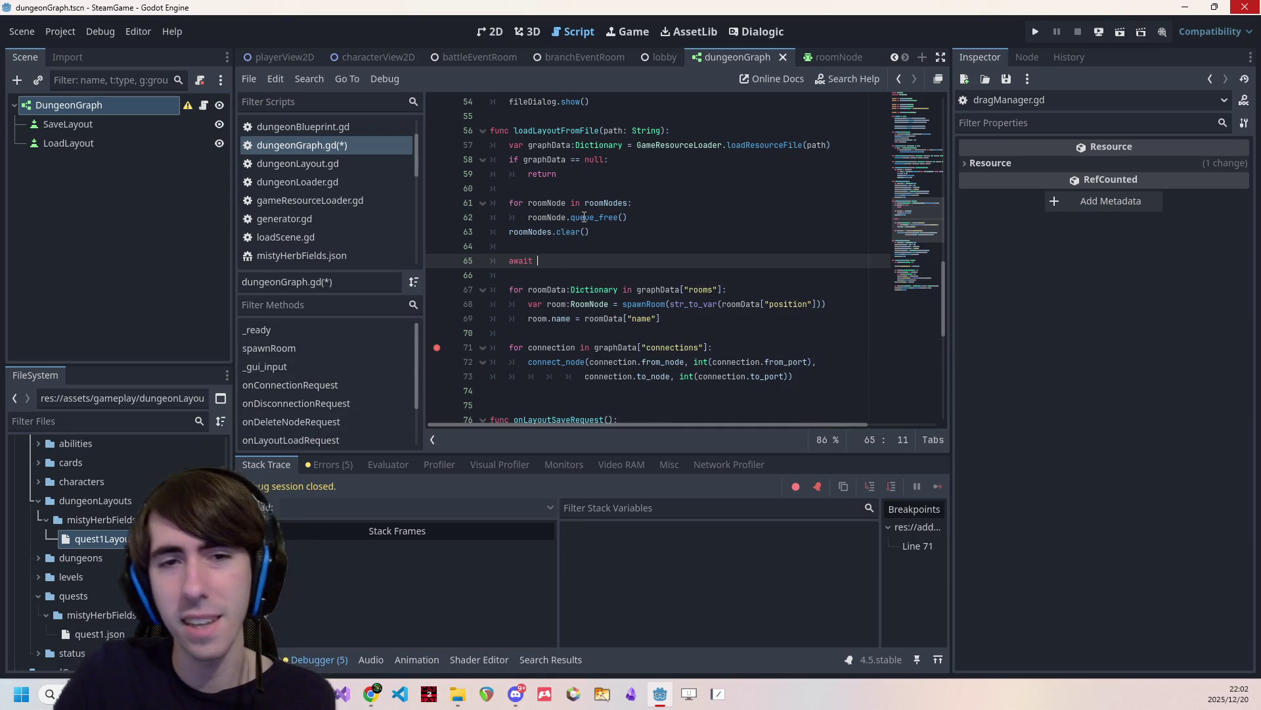
text(().proces)
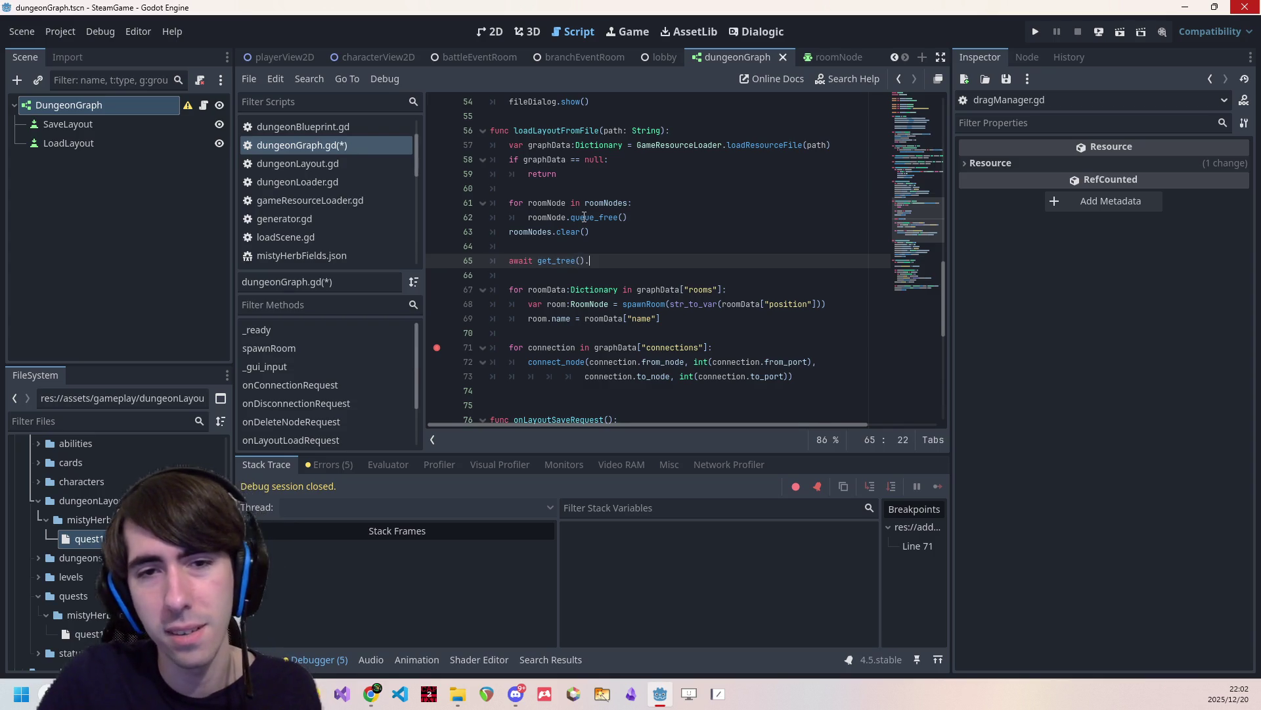
key(Return)
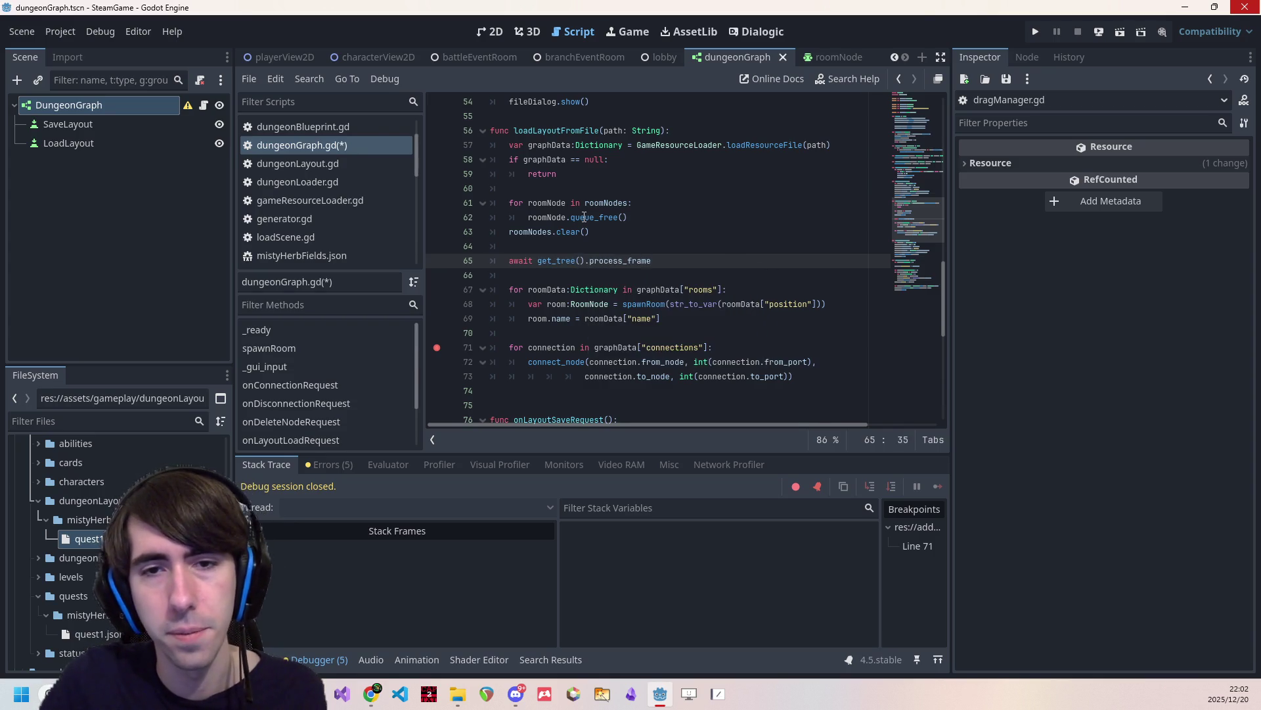
Add comments above the await: '# Wait for the previous nodes to be freed' / '# to not have any name conflict with connectors'.
key(Up)
key(Return)
text(# Wait for the )
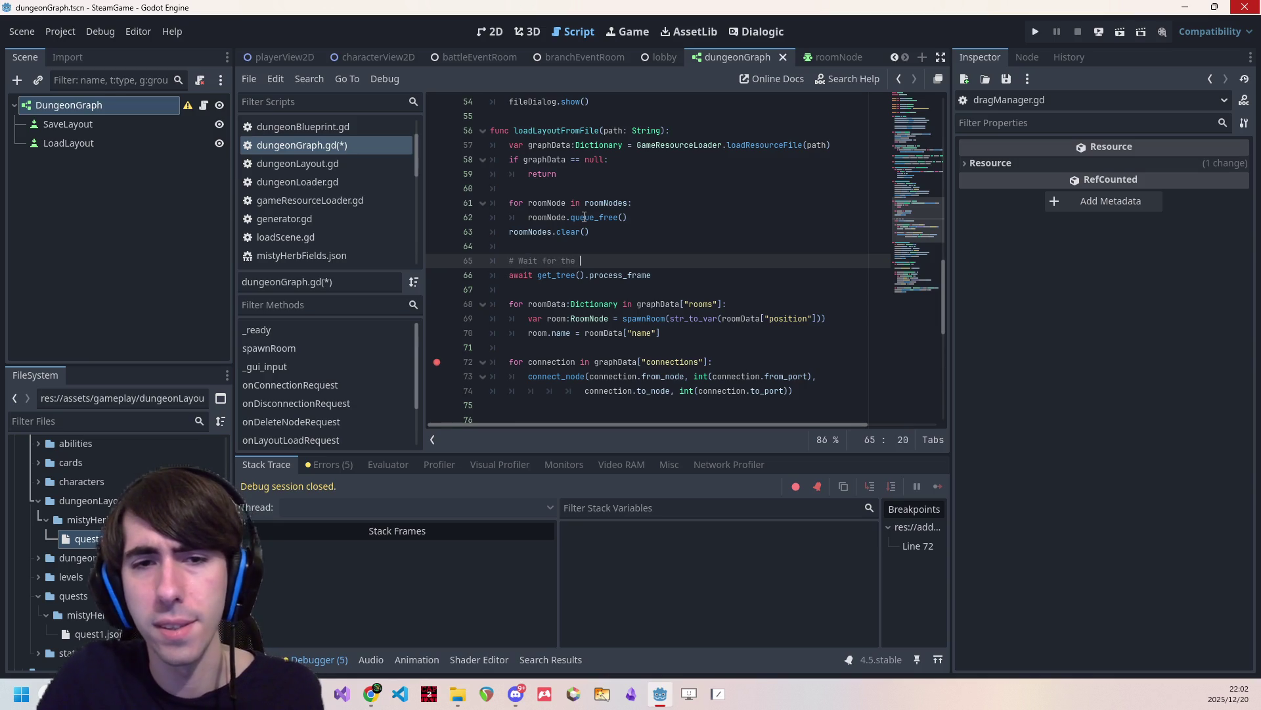
text(previous nodes to be)
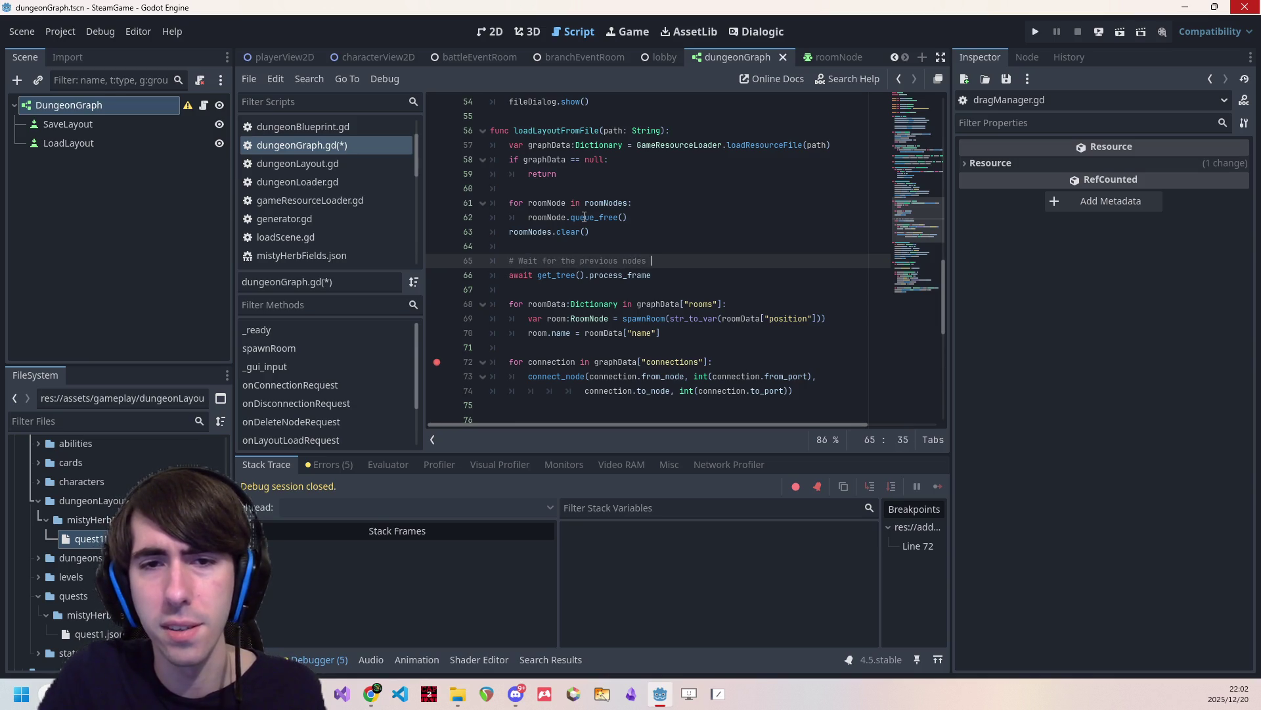
text( freed)
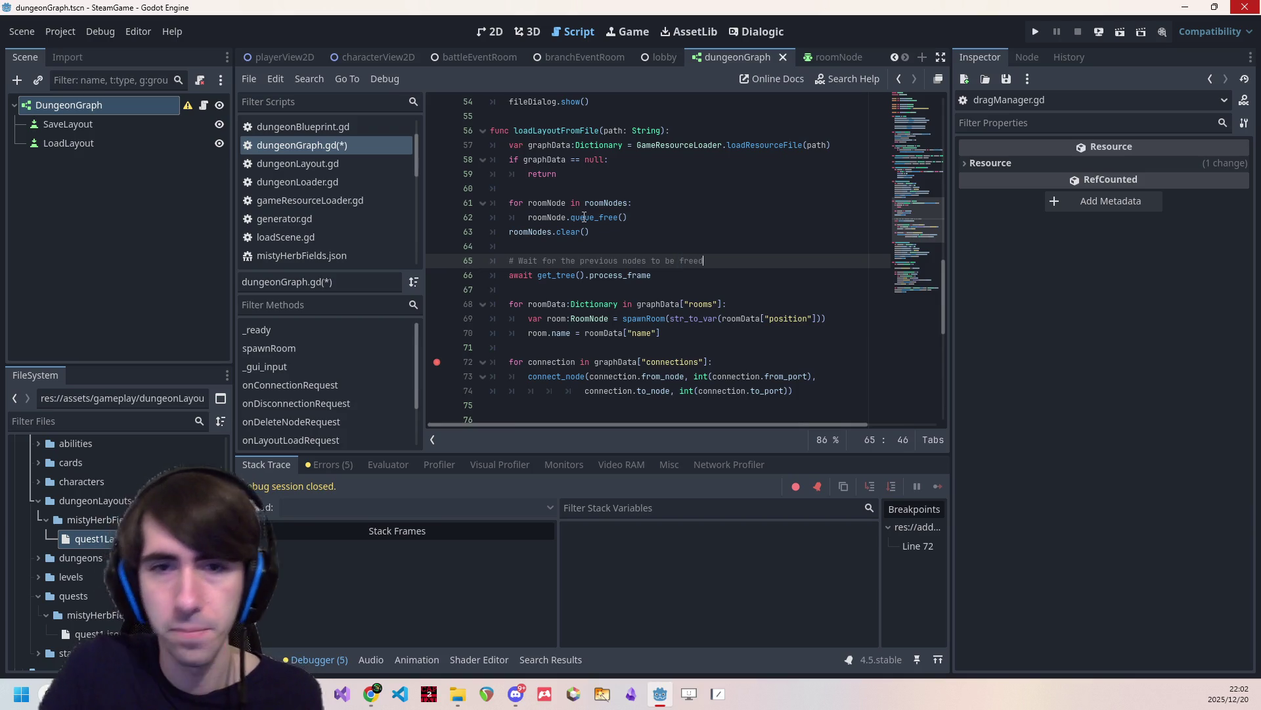
key(Return)
text(# to not have any name fo)
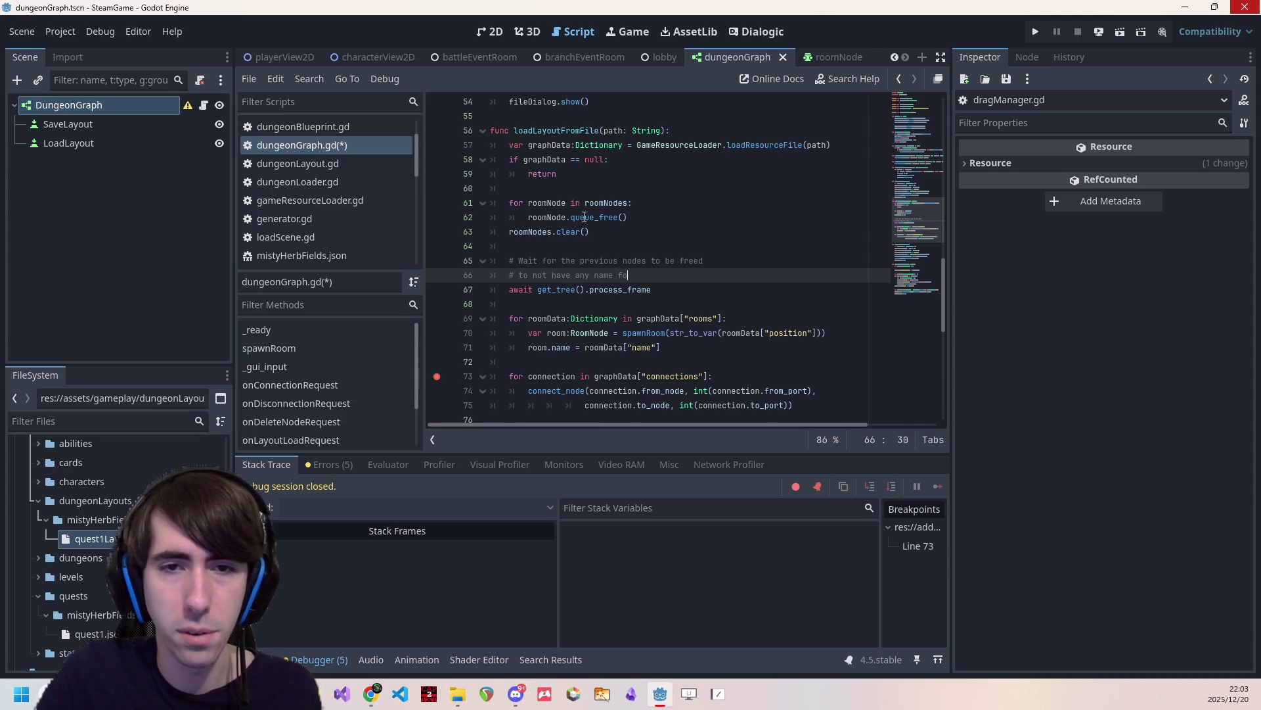
key(BackSpace)
key(BackSpace)
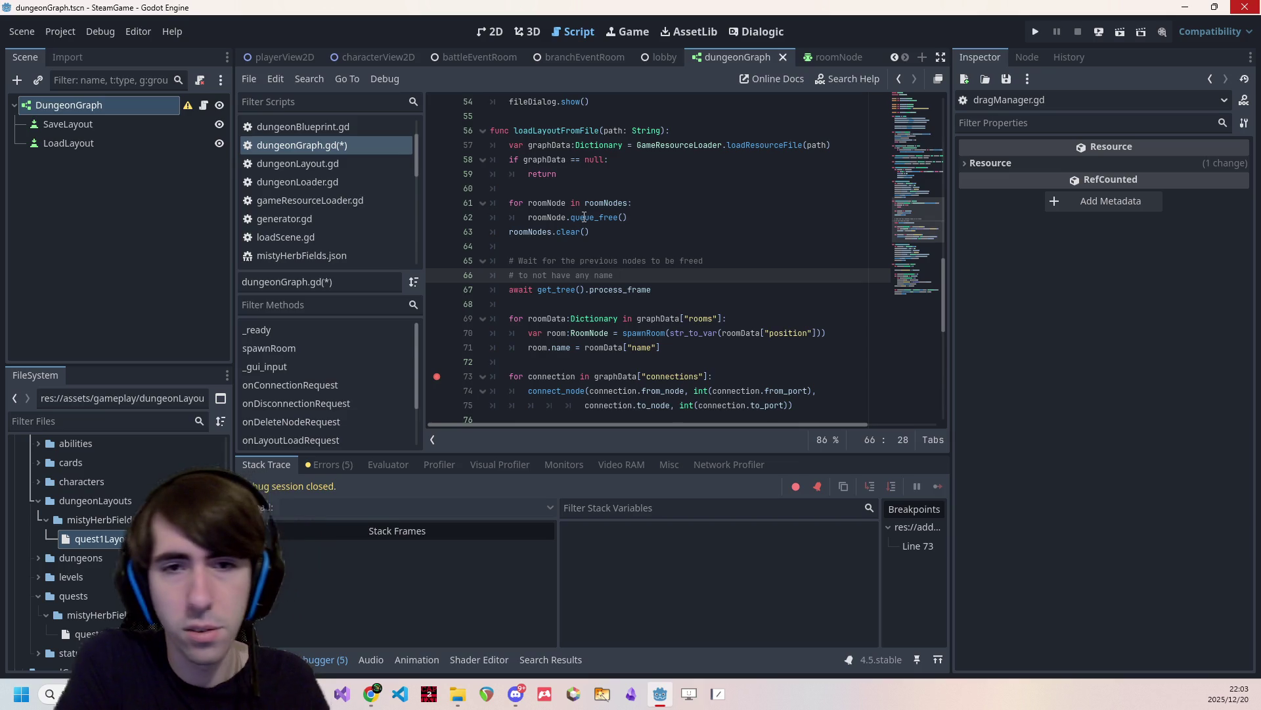
text(conflict with)
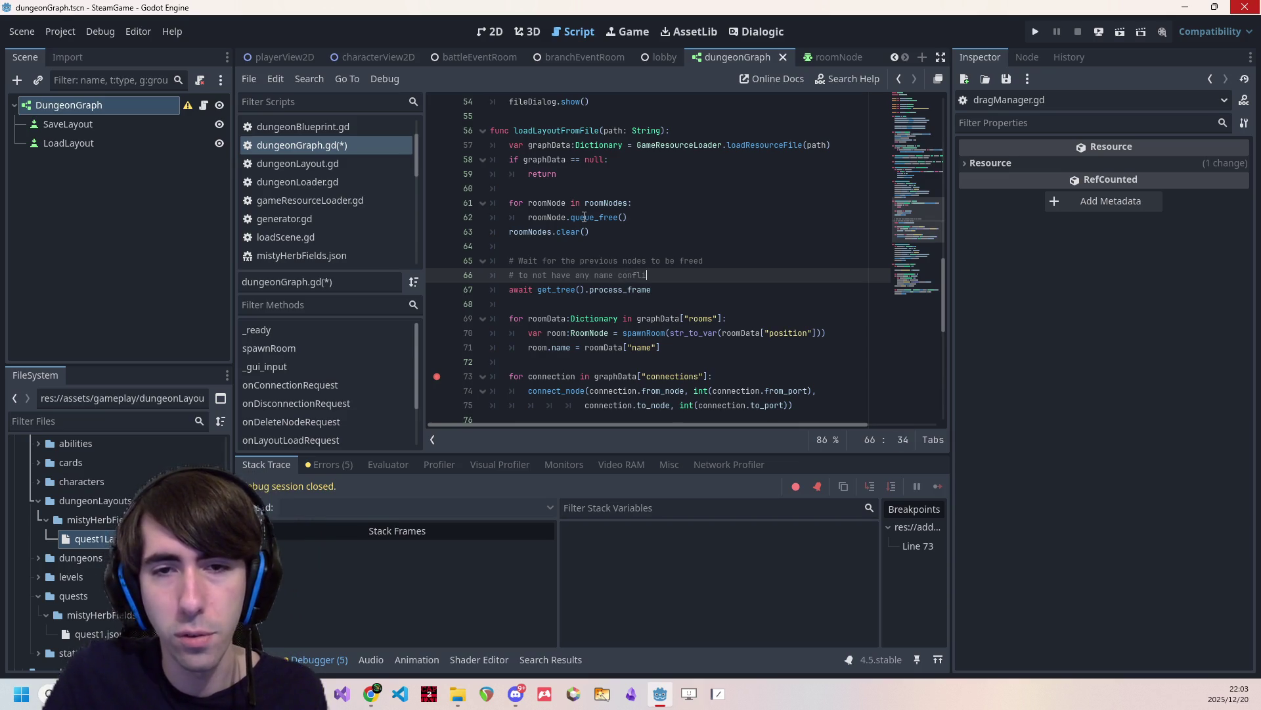
text( connectors)
Save the script, remove the line-73 breakpoint, and run the scene to test.
key(ctrl+s)
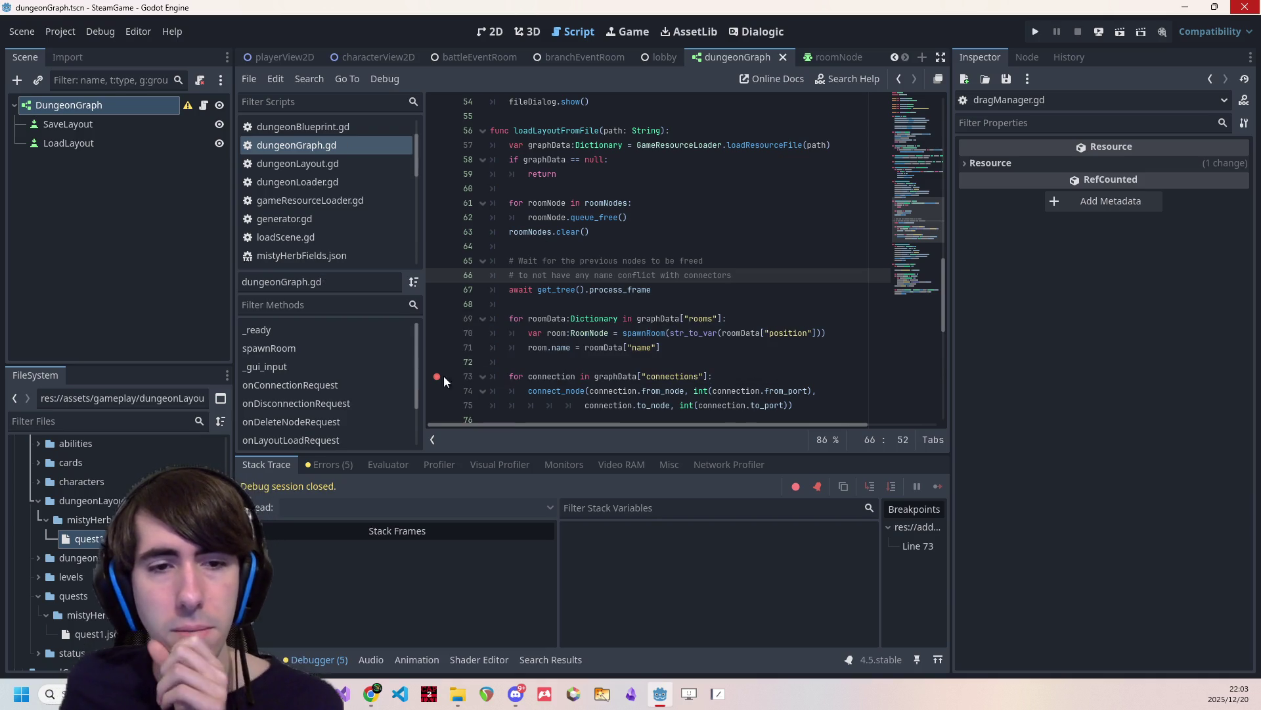
click(436, 376)
click(581, 260)
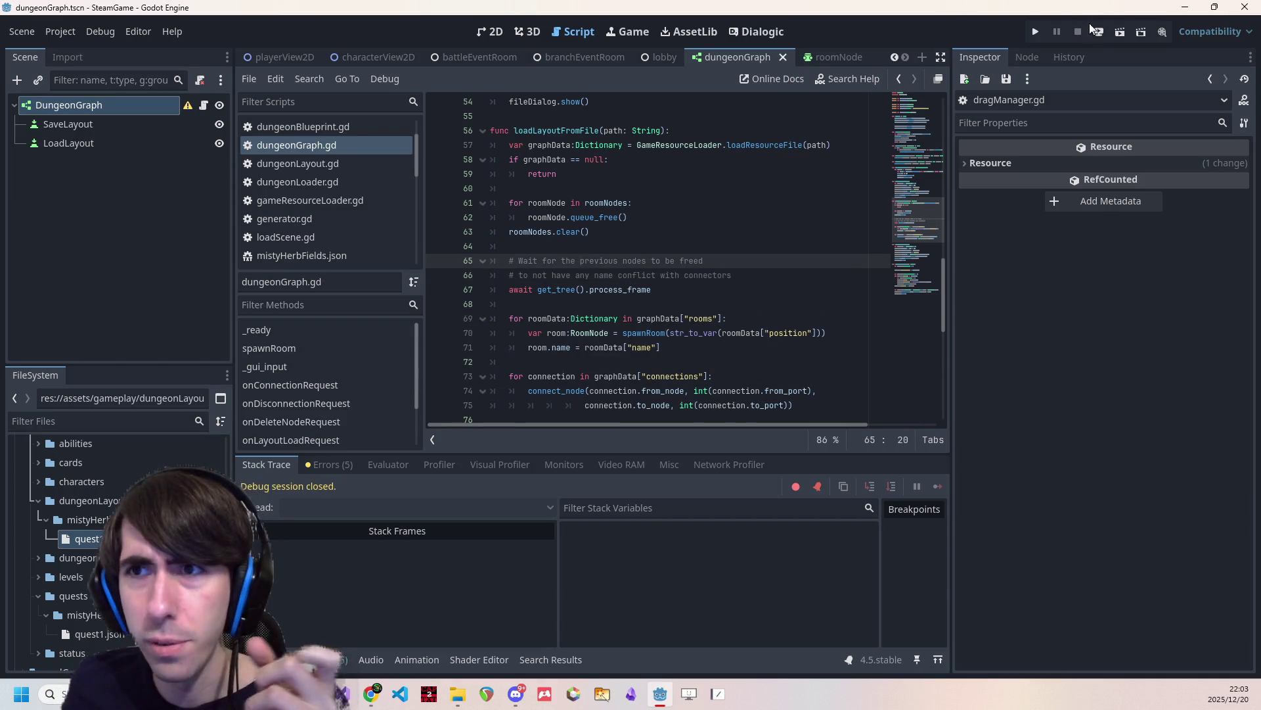
click(1117, 32)
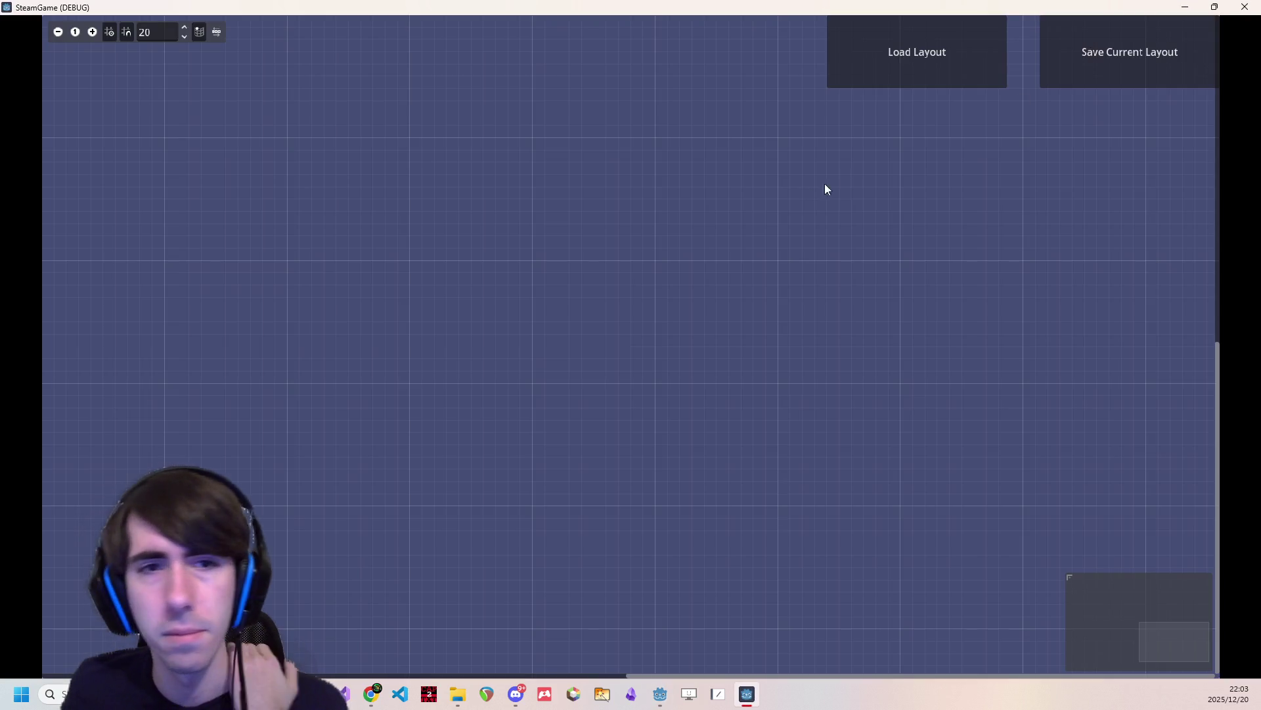
Add four Room nodes, linking first to second, second to third, and fourth to second.
right_click(300, 203)
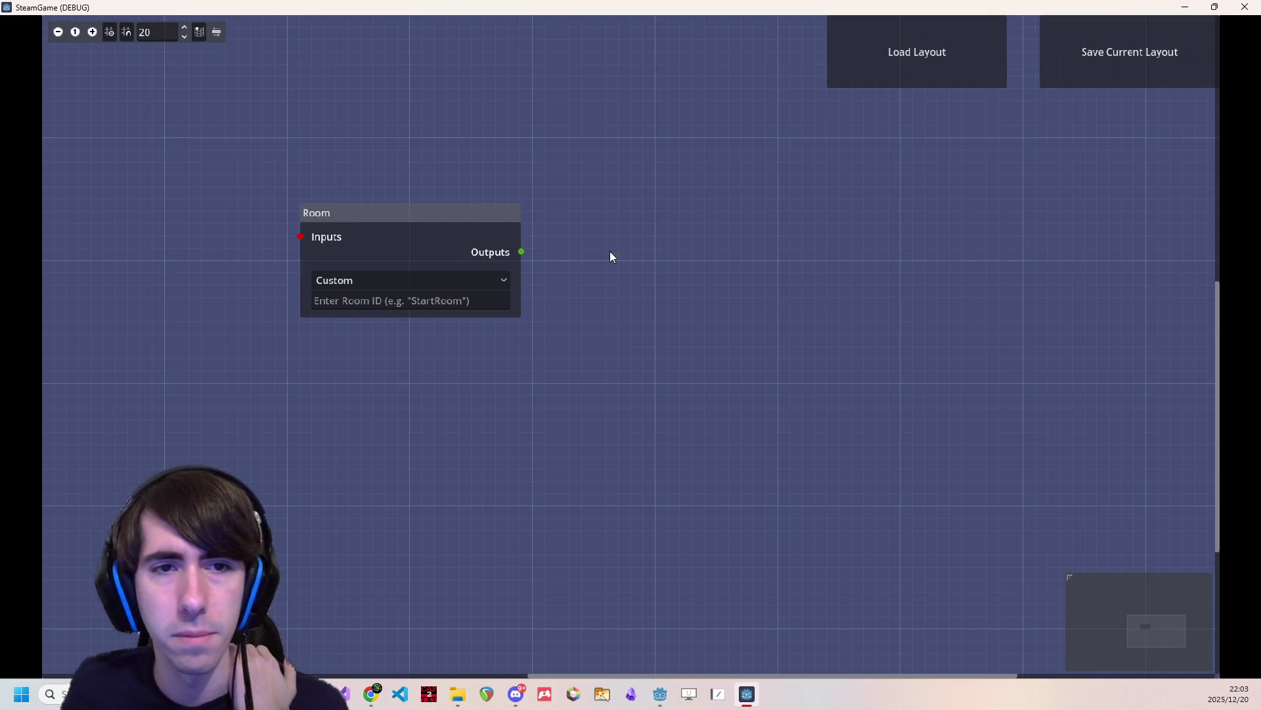
right_click(611, 252)
right_click(856, 194)
drag(597, 286, 609, 284)
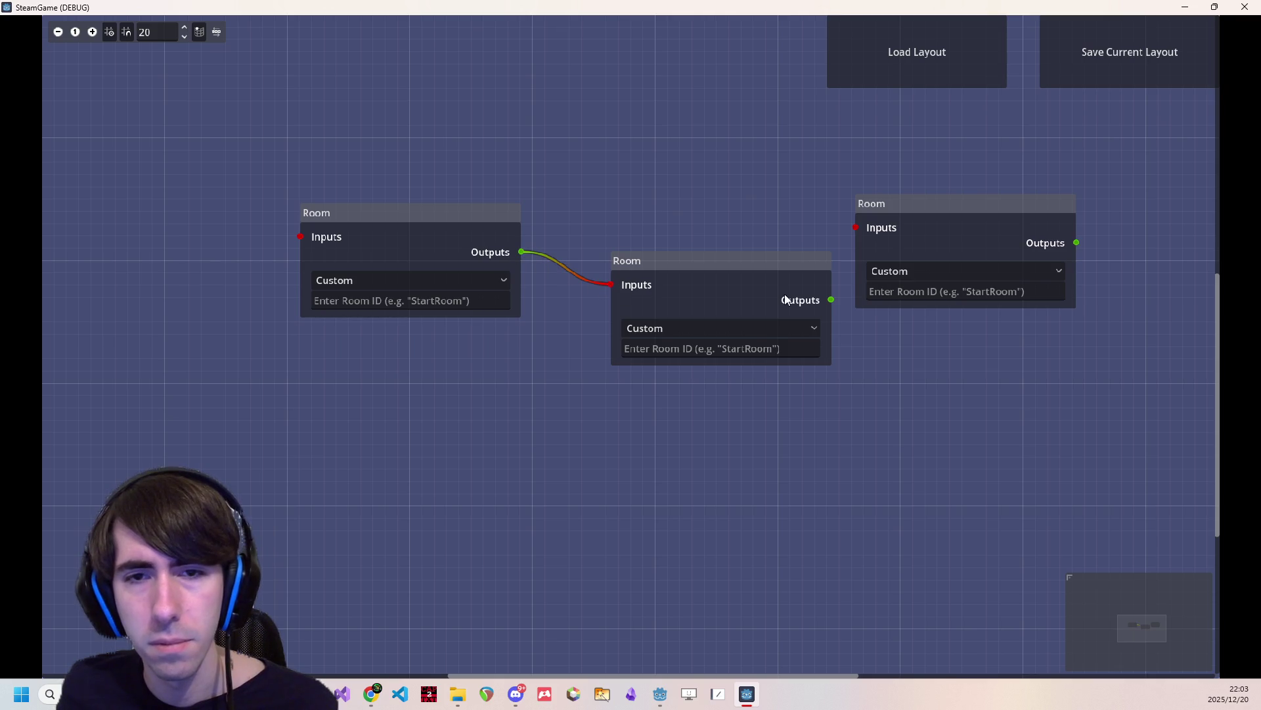
drag(831, 299, 854, 227)
right_click(379, 471)
mouse_move(599, 519)
mouse_down()
mouse_move(627, 298)
mouse_move(611, 284)
mouse_up()
Load quest1Layout.json from dungeonLayouts/mistyHerbFields twice via Load Layout.
click(999, 73)
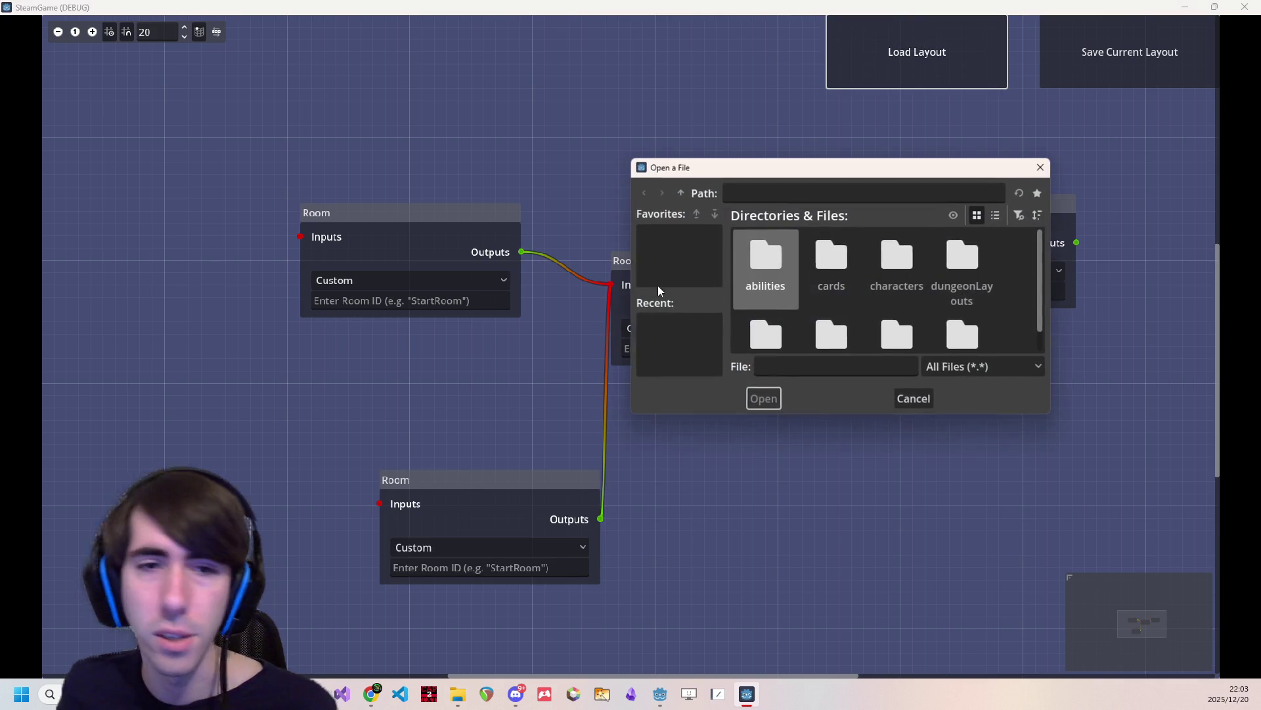
double_click(969, 272)
double_click(775, 293)
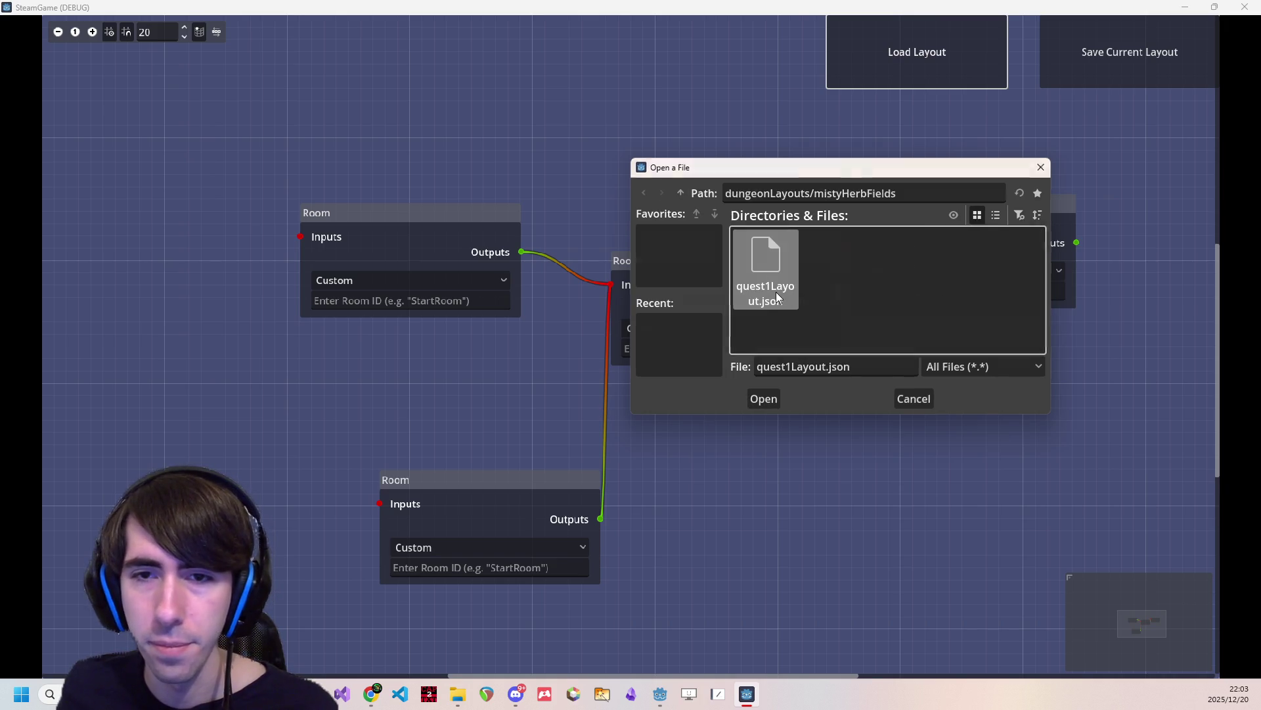
double_click(777, 297)
click(932, 71)
double_click(964, 296)
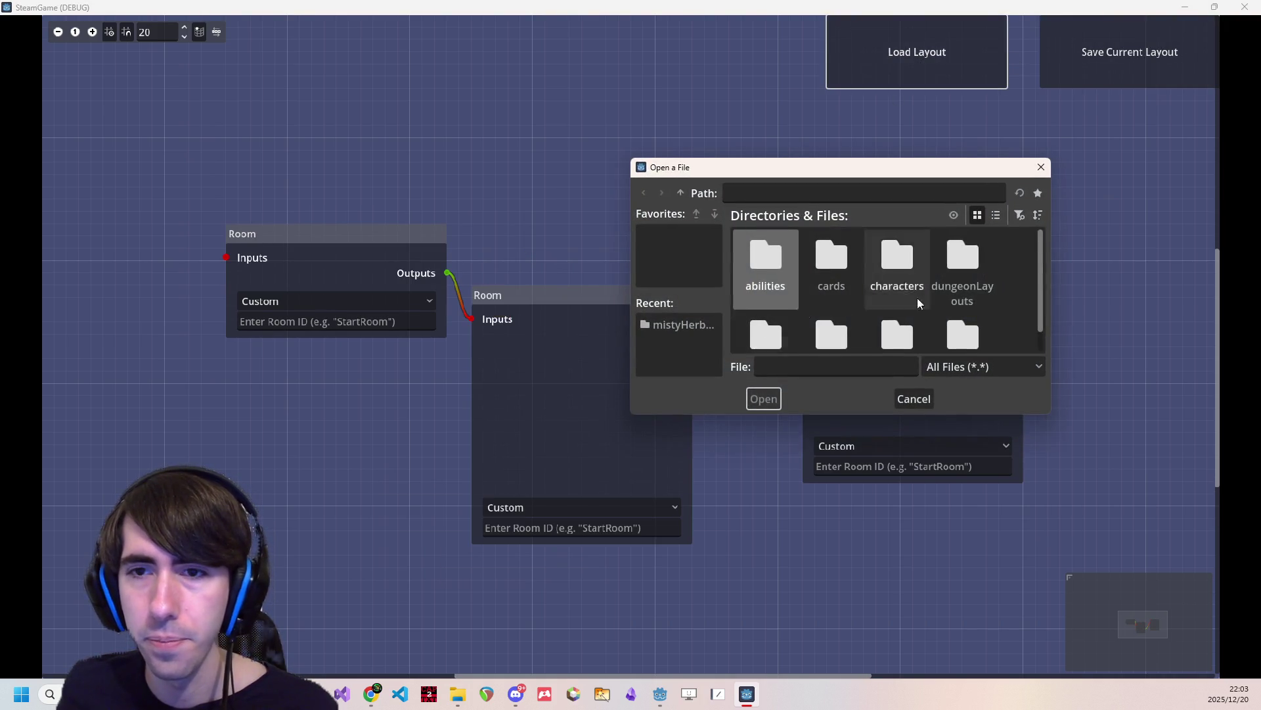
double_click(778, 267)
double_click(779, 266)
Reload quest1Layout.json two more times, then close the game window.
click(875, 70)
double_click(959, 281)
double_click(795, 285)
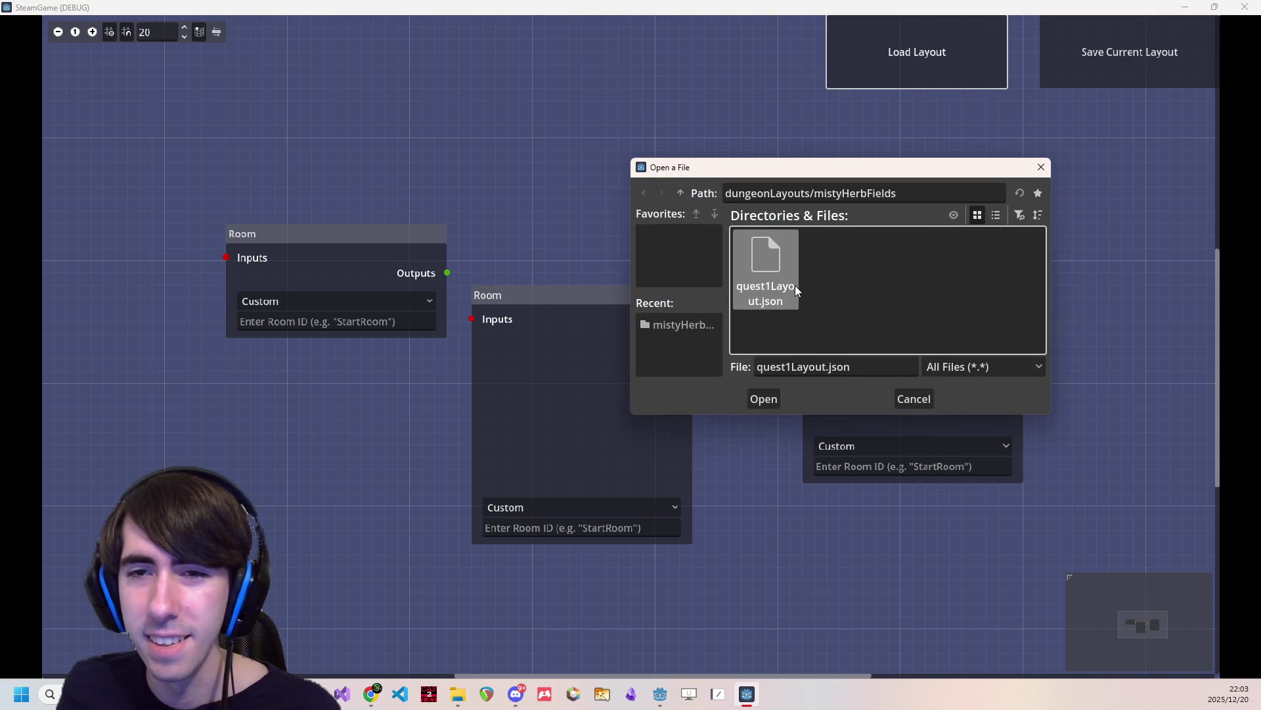
double_click(795, 285)
click(871, 52)
double_click(965, 276)
double_click(756, 272)
double_click(757, 270)
click(1245, 7)
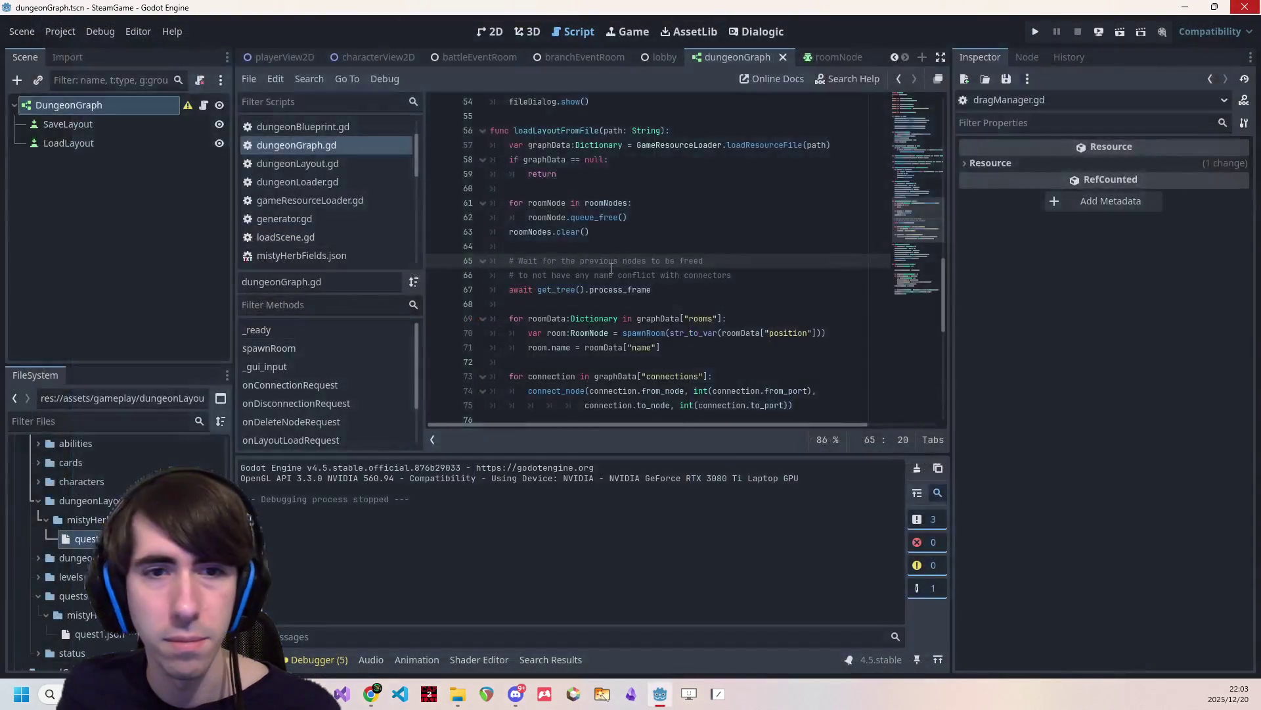
Remove the await-next-frame line from the room-clearing loop.
triple_click(614, 292)
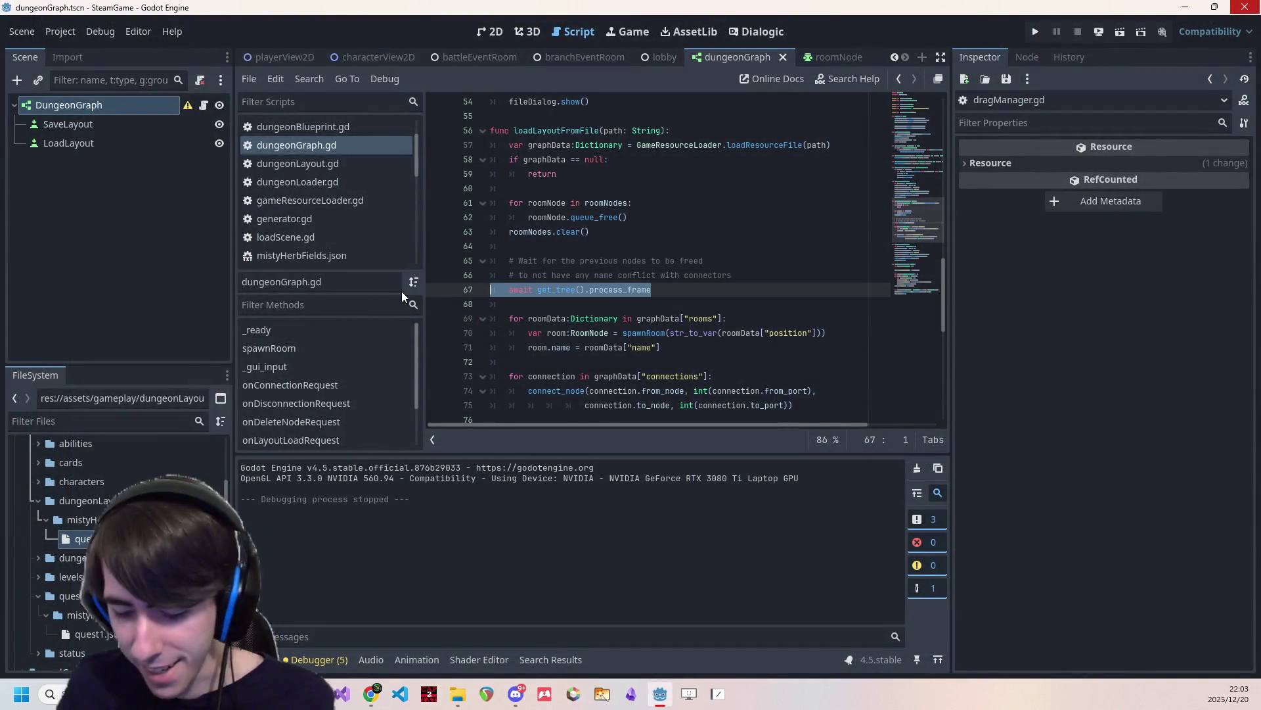
key(Left)
key(ctrl+x)
Add roomNode.name += "Deleted" inside the room loop, save, and run the scene.
click(658, 208)
key(Return)
text(roomNode.name = "Deleted)
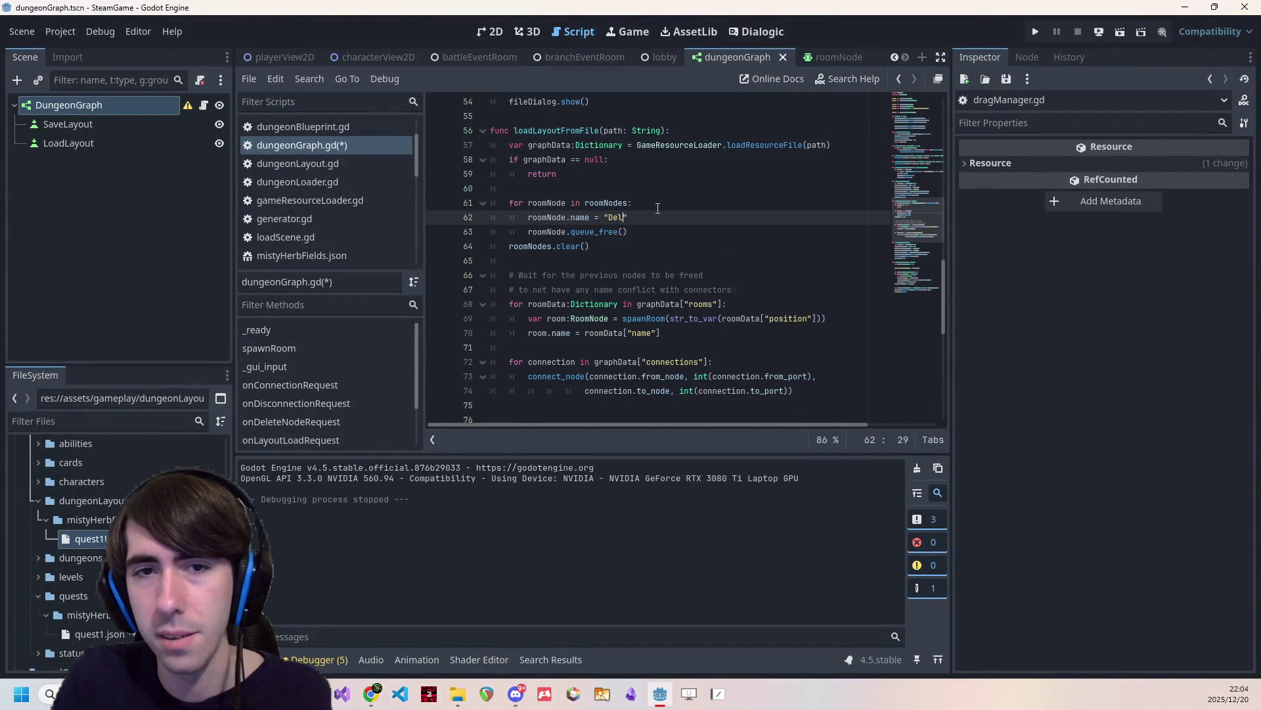
key(ctrl+s)
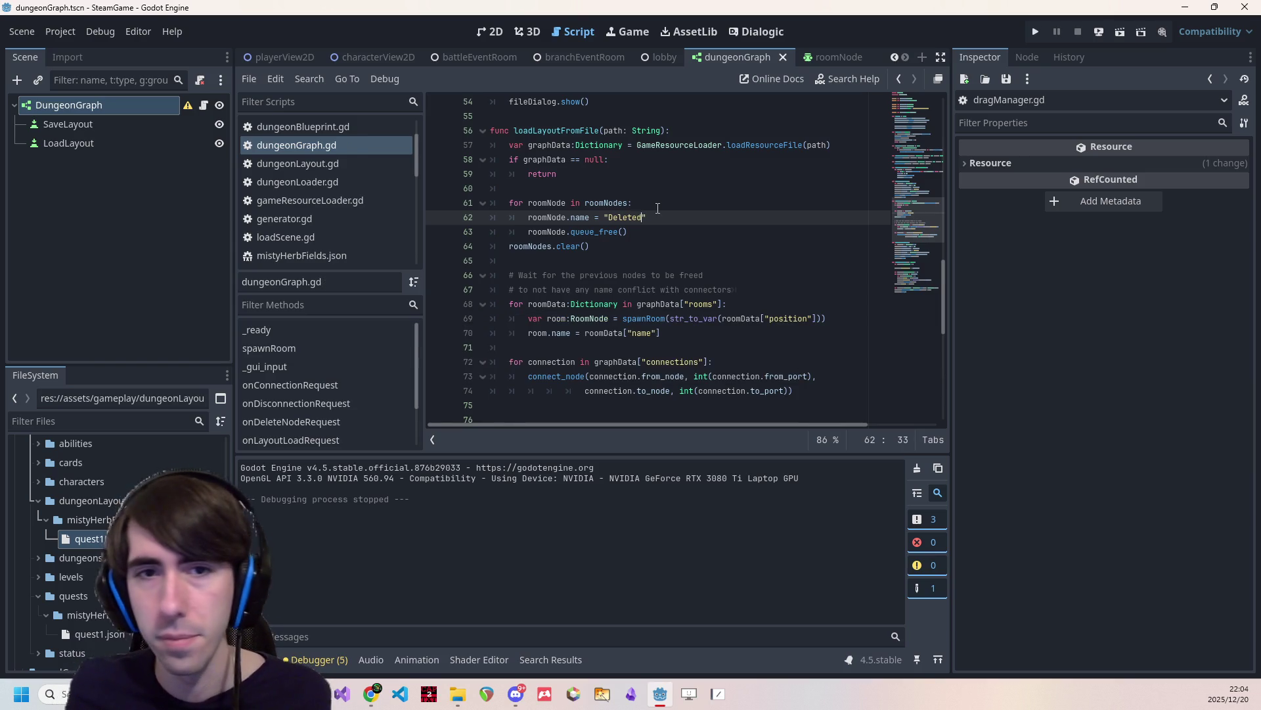
click(594, 221)
text(+)
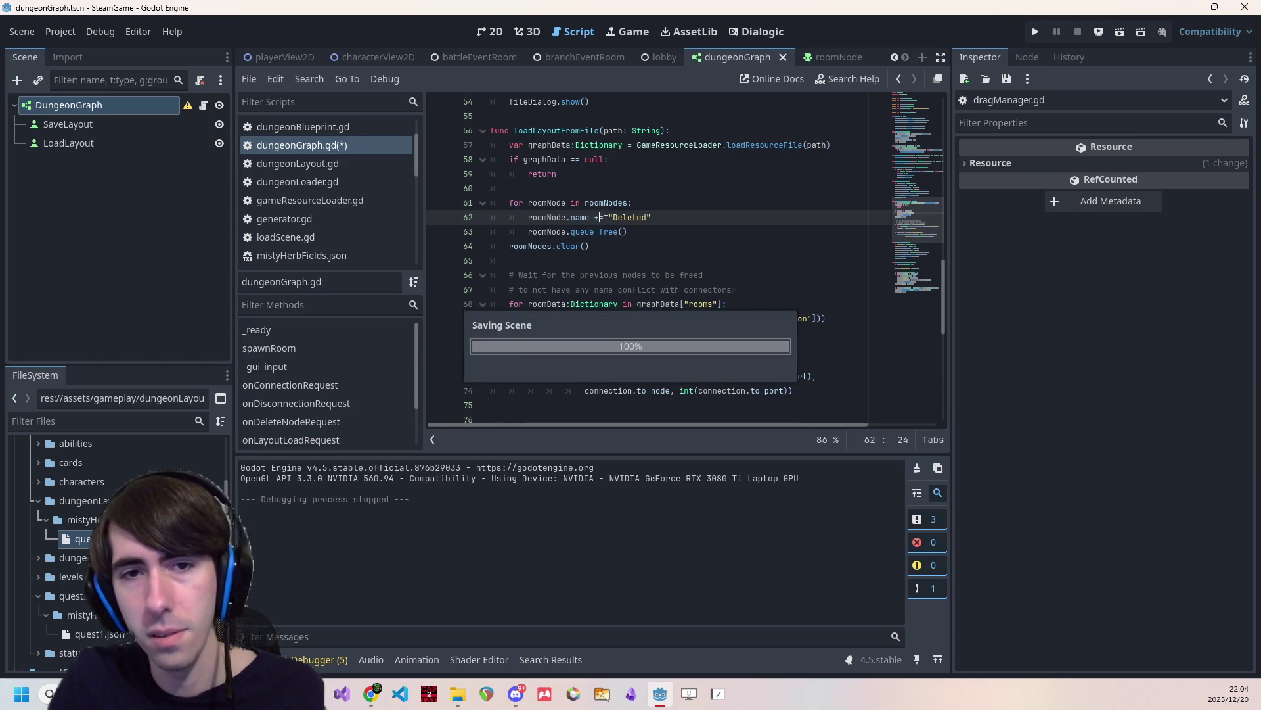
key(ctrl+s)
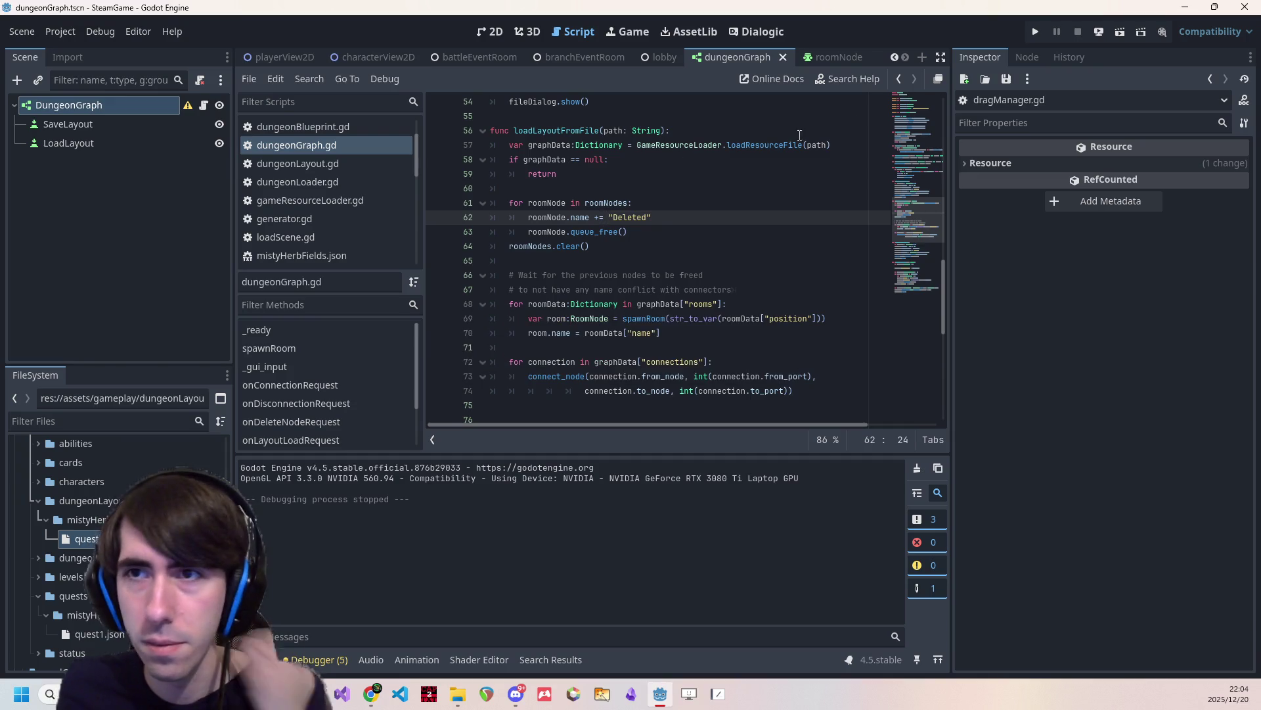
click(1126, 28)
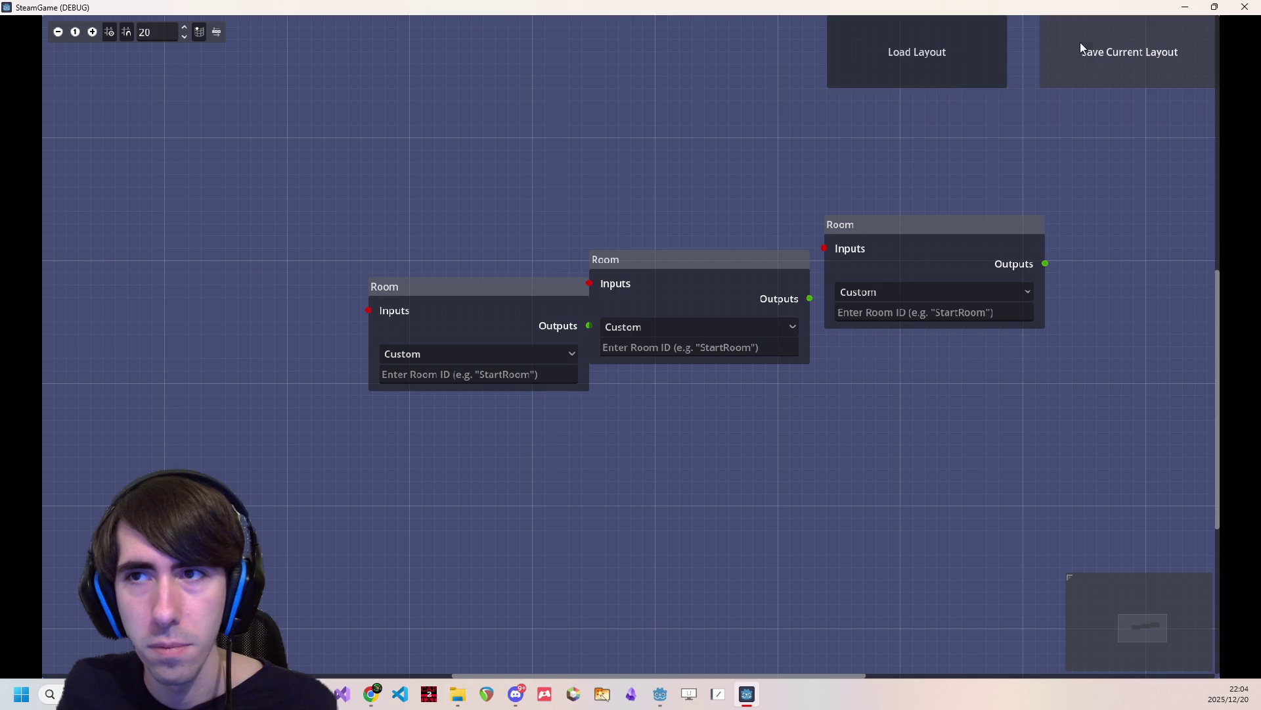
Load quest1Layout.json from dungeonLayouts/mistyHerbFields twice in the running graph.
click(962, 50)
double_click(944, 266)
double_click(774, 278)
double_click(771, 266)
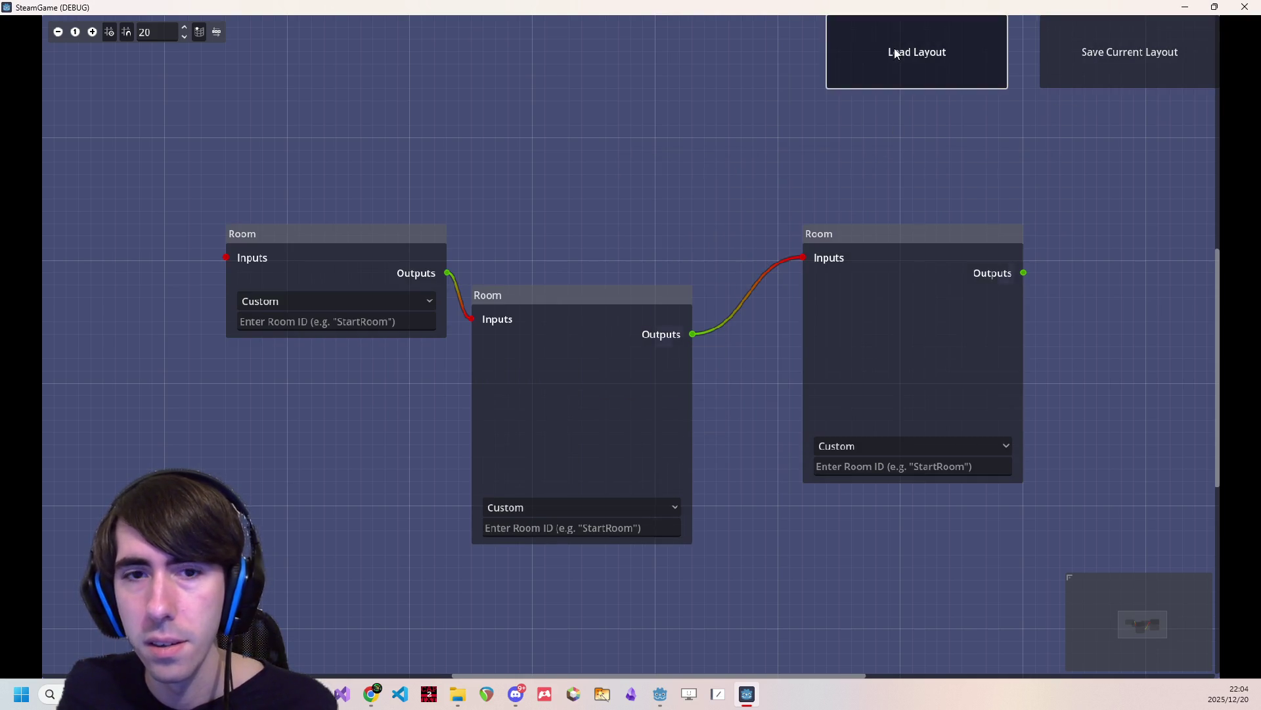
click(893, 51)
double_click(946, 263)
double_click(762, 263)
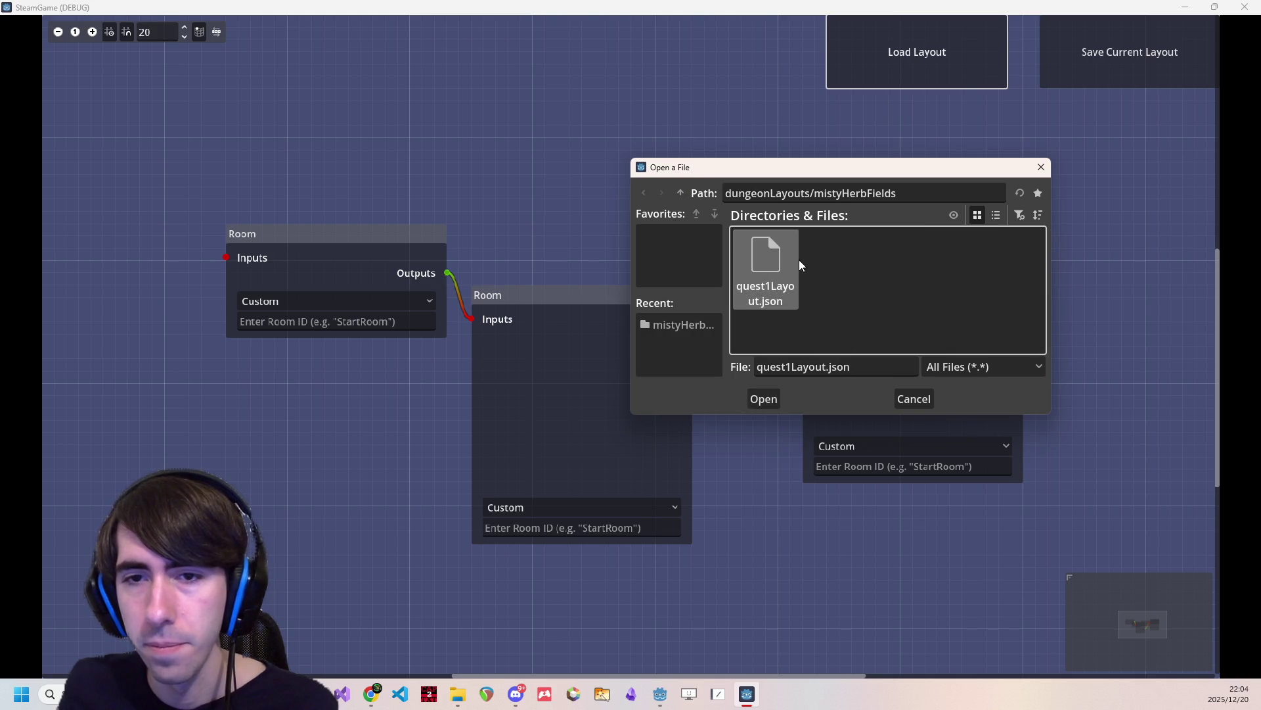
double_click(765, 260)
Reload quest1Layout.json once more, then close the game with Alt+F4.
click(933, 58)
double_click(958, 260)
double_click(761, 267)
double_click(754, 270)
key(alt+F4)
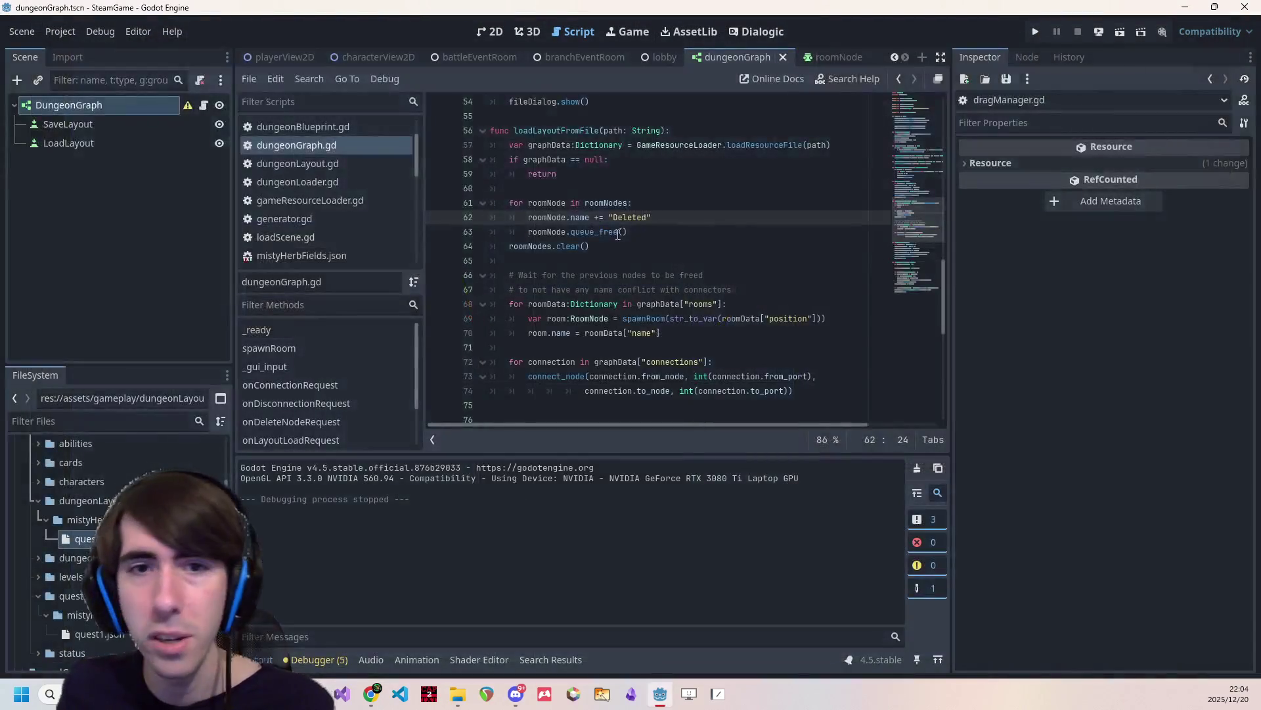
Add a comment in the room loop explaining the rename avoids conflicts with new nodes, and save.
click(631, 190)
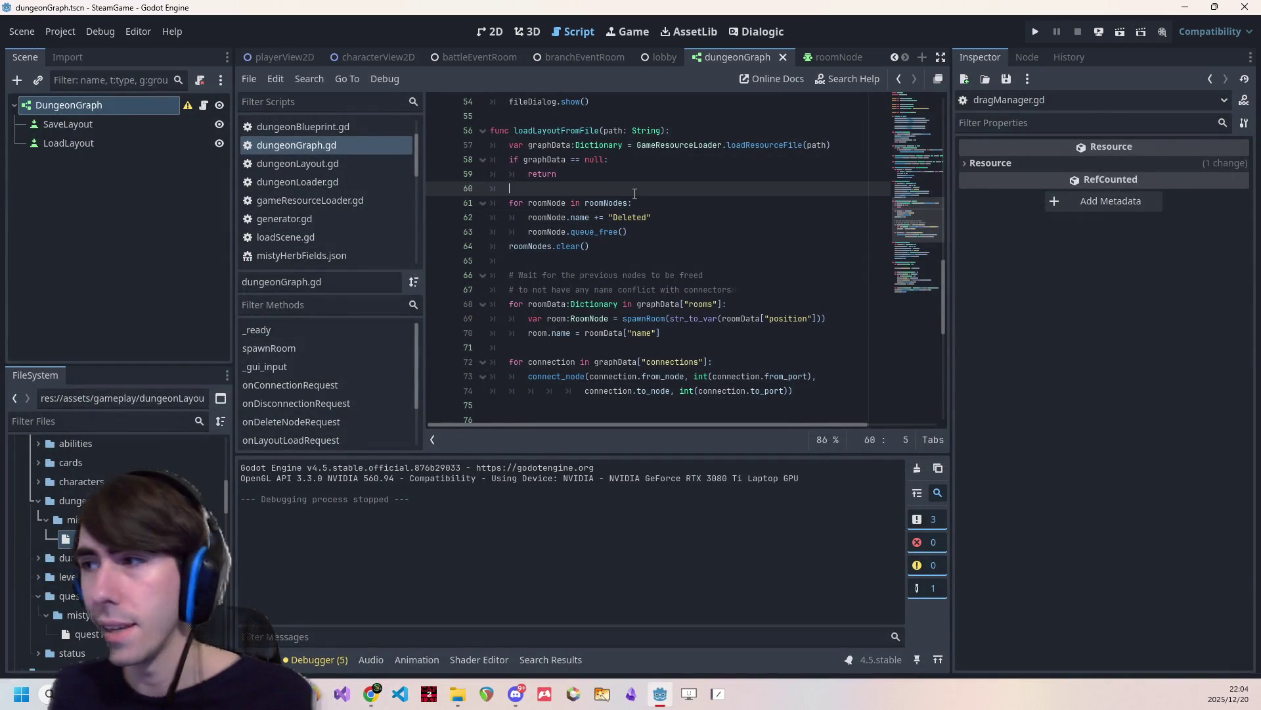
click(667, 201)
key(Return)
text(# Rename the node )
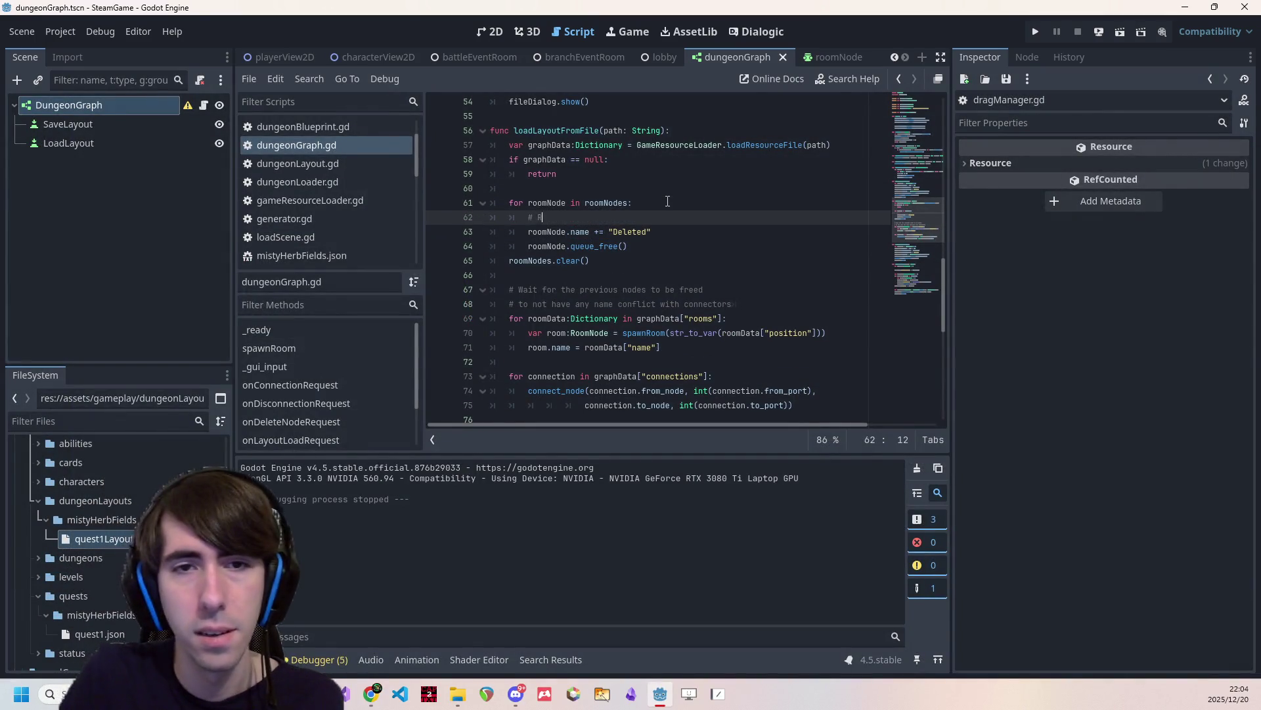
text(so there's)
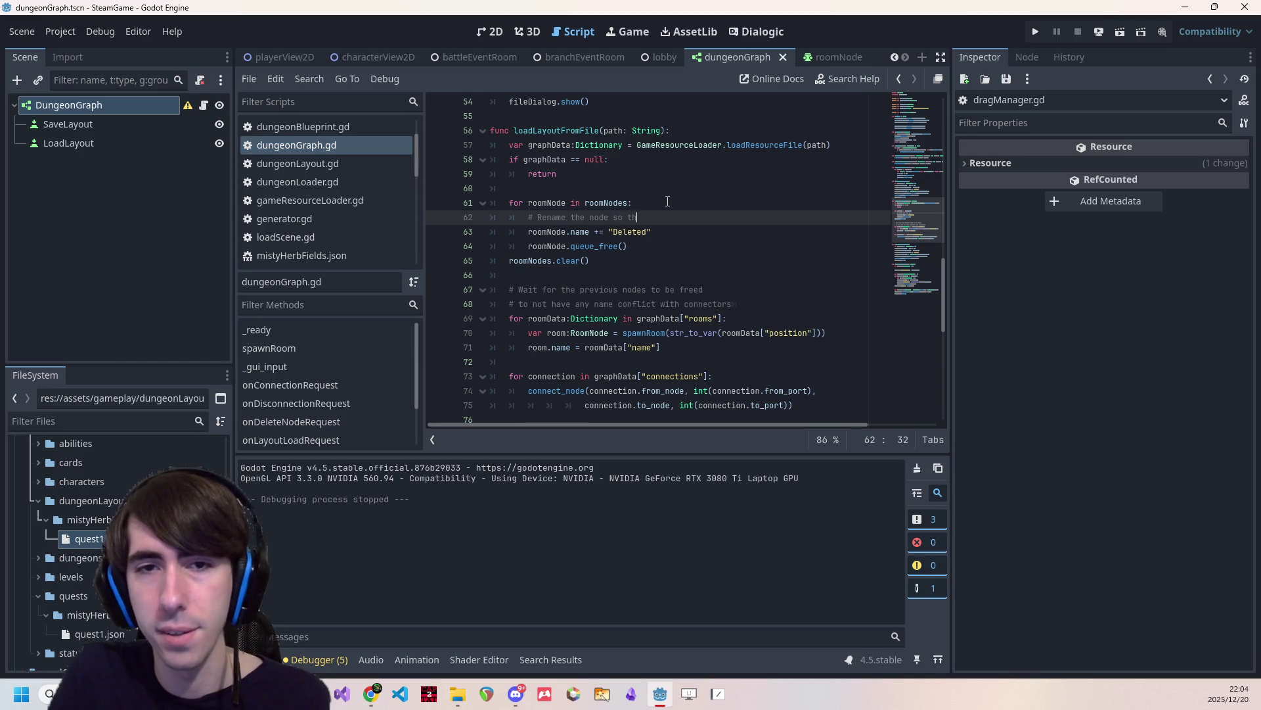
text(nflict with the ne)
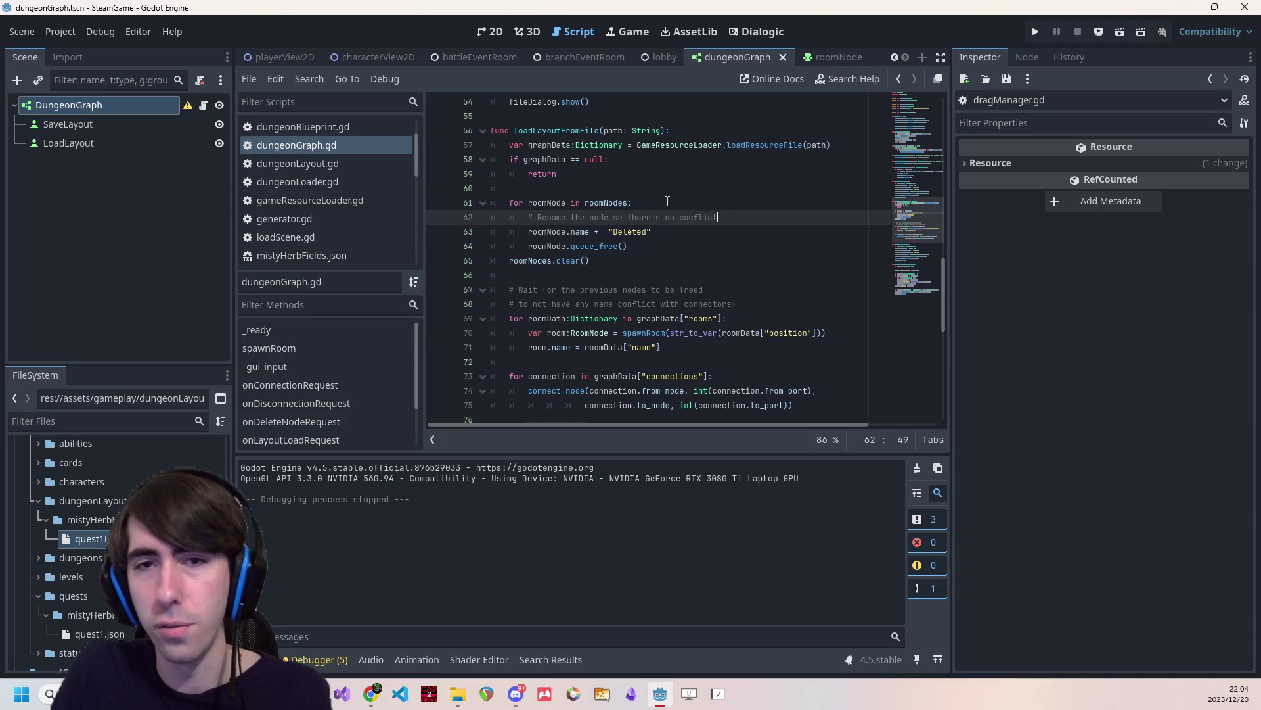
text(w ones)
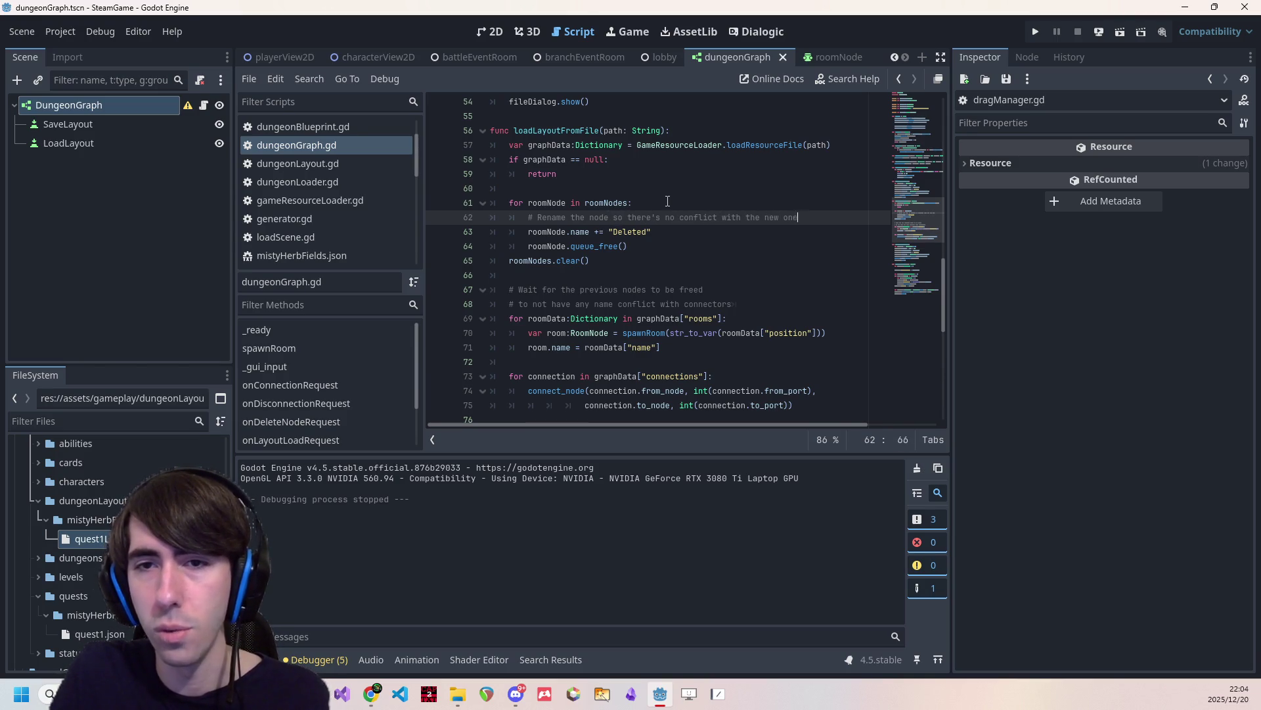
key(ctrl+s)
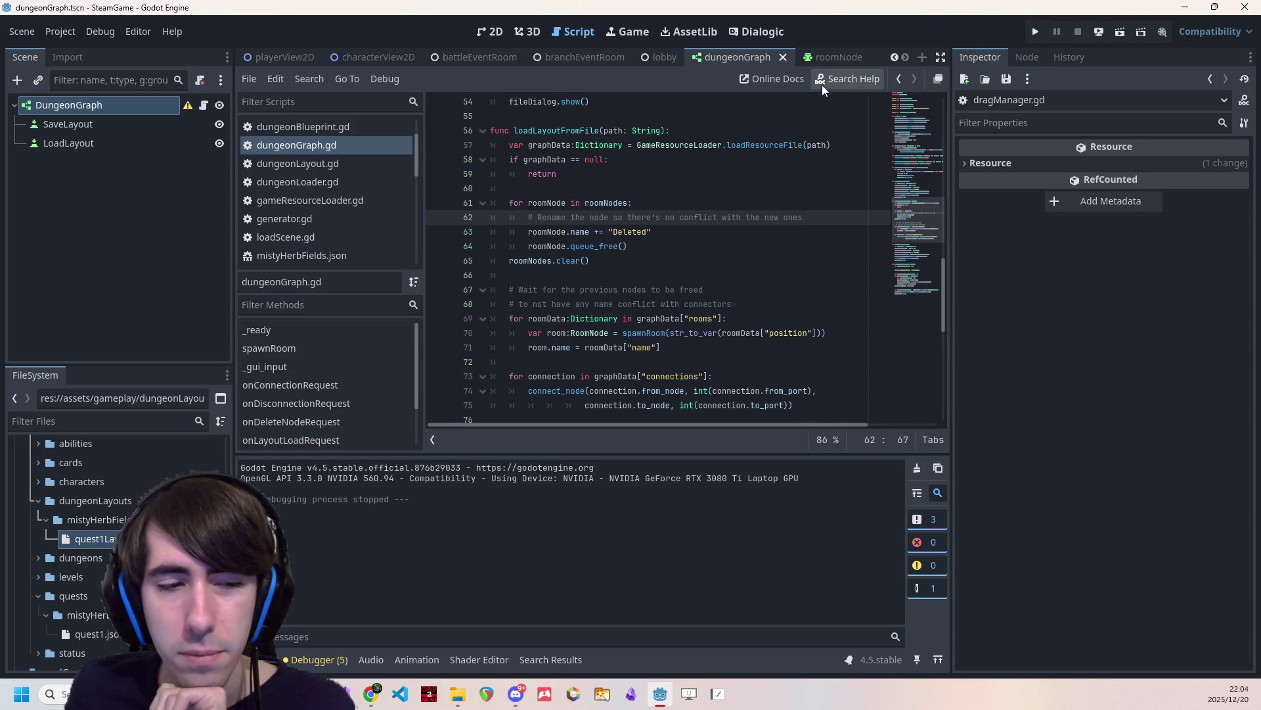
Review the 'Deleted' rename on line 63 and launch the current scene.
double_click(630, 232)
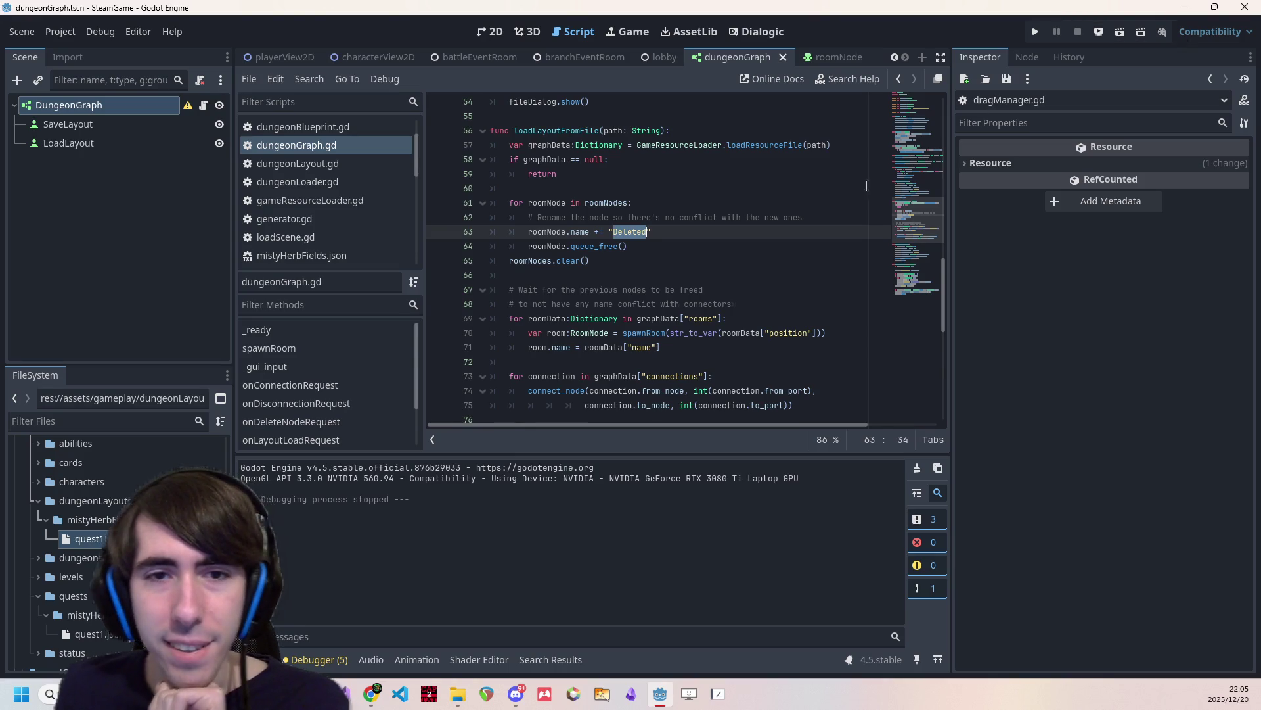
click(780, 267)
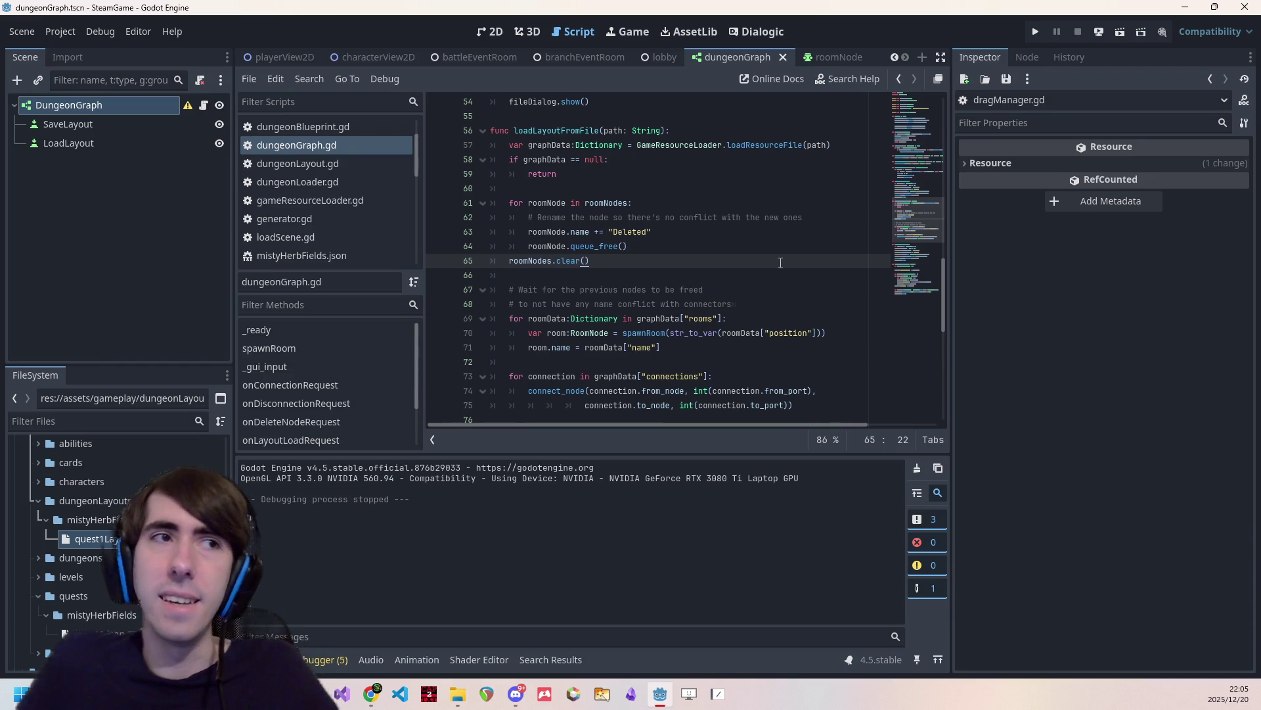
click(1118, 37)
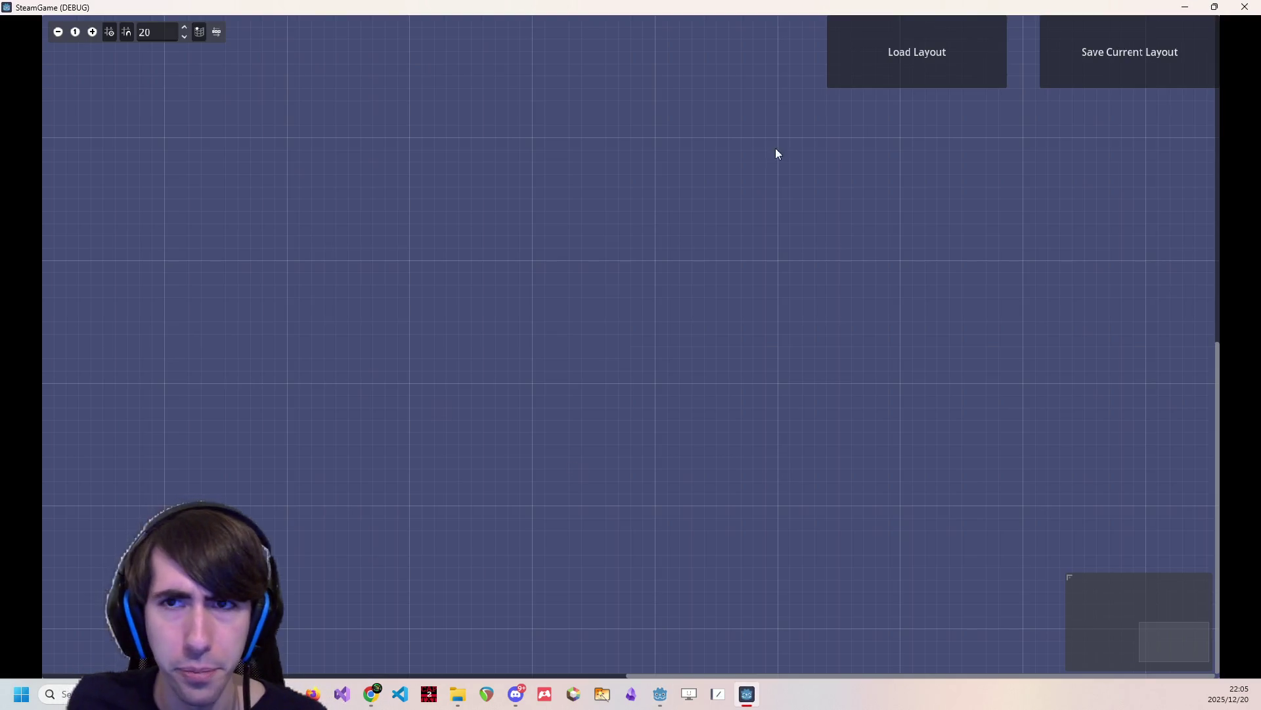
Load quest1Layout.json from dungeonLayouts/mistyHerbFields and adjust the graph view.
click(867, 69)
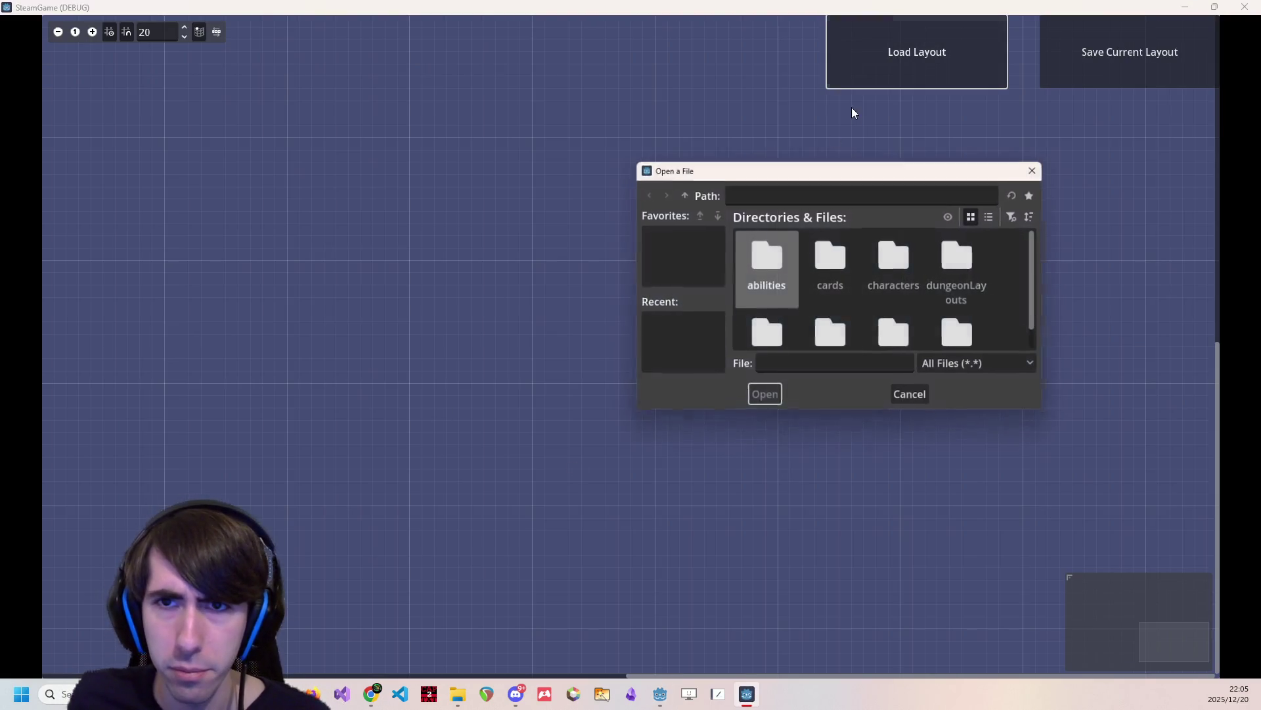
double_click(960, 263)
double_click(770, 256)
double_click(770, 254)
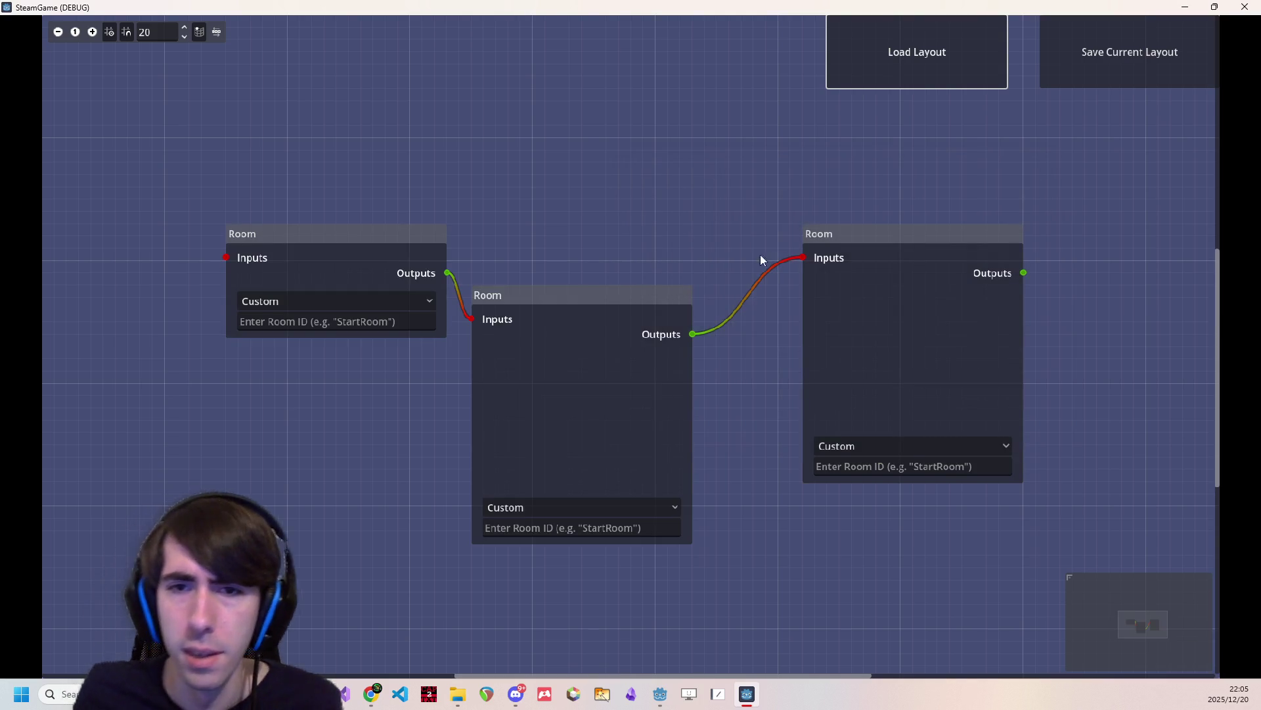
scroll(546, 328, up, 1)
click(519, 457)
click(533, 473)
scroll(446, 443, down, 1)
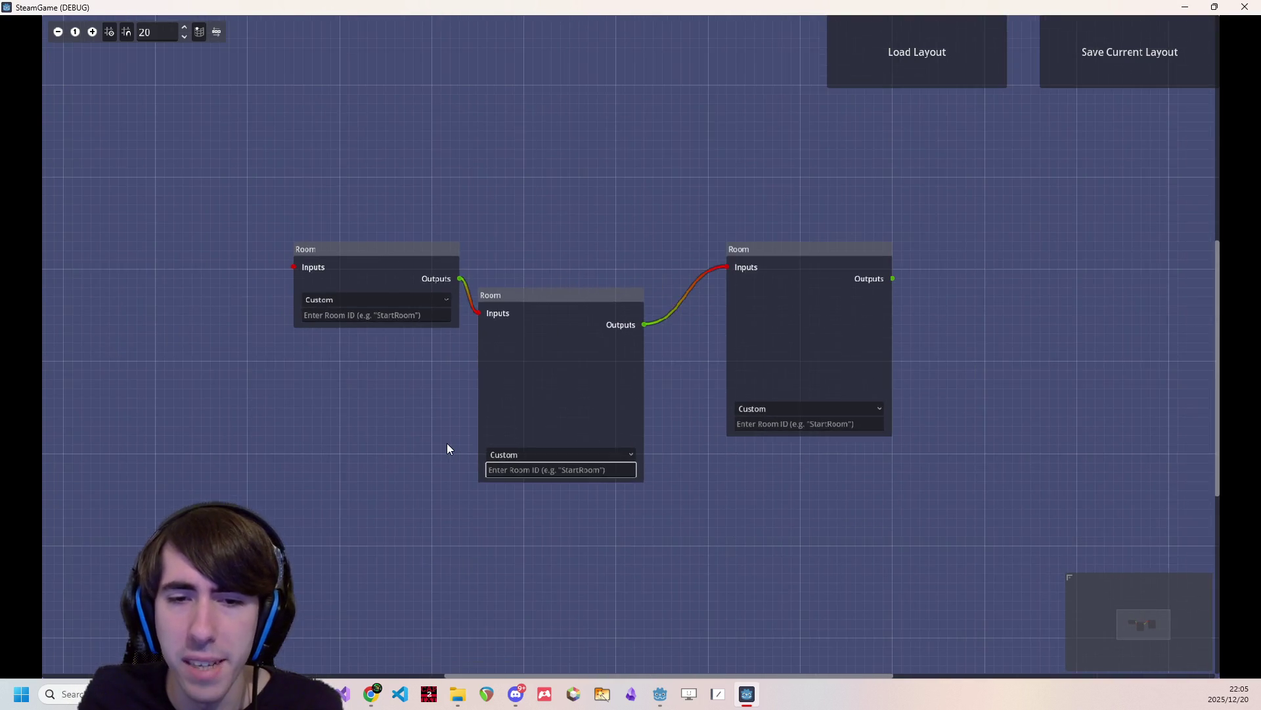
drag(447, 443, 523, 475)
scroll(523, 475, up, 1)
scroll(523, 475, down, 2)
scroll(522, 475, up, 2)
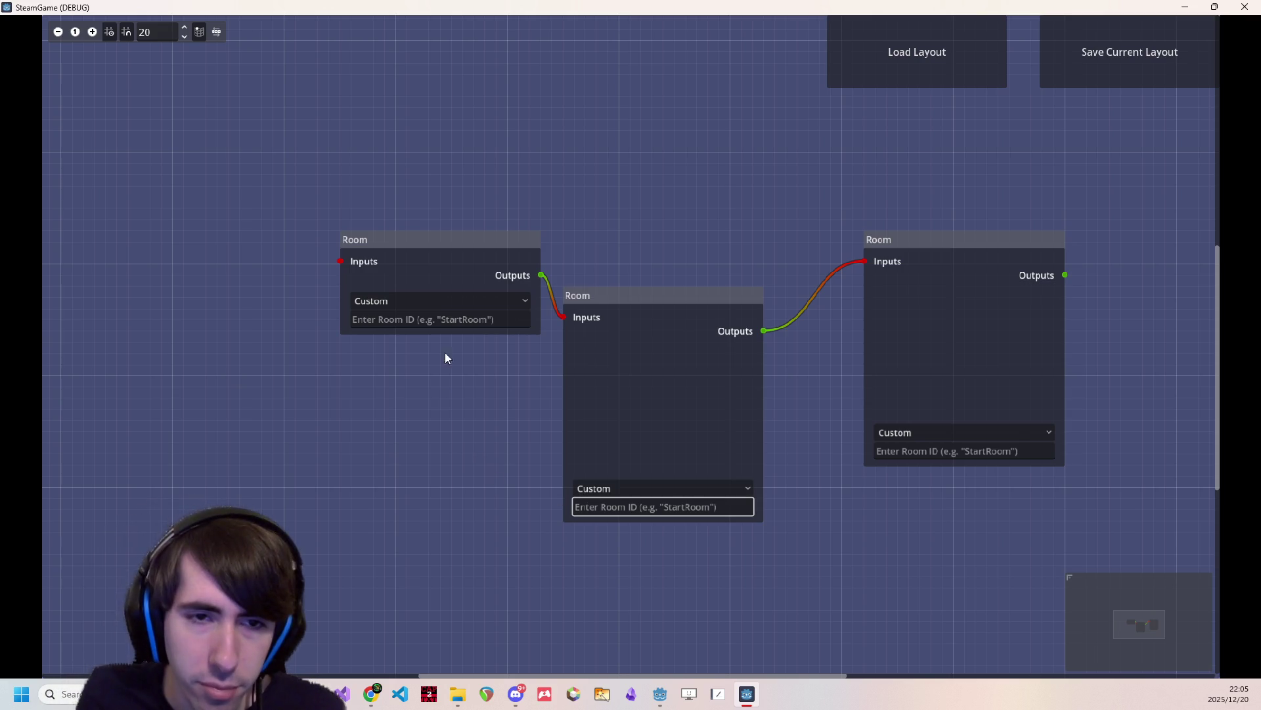
Set the rooms' types to Starting Room, BossRoom and BattleRoom, repositioning the nodes.
click(402, 302)
click(420, 336)
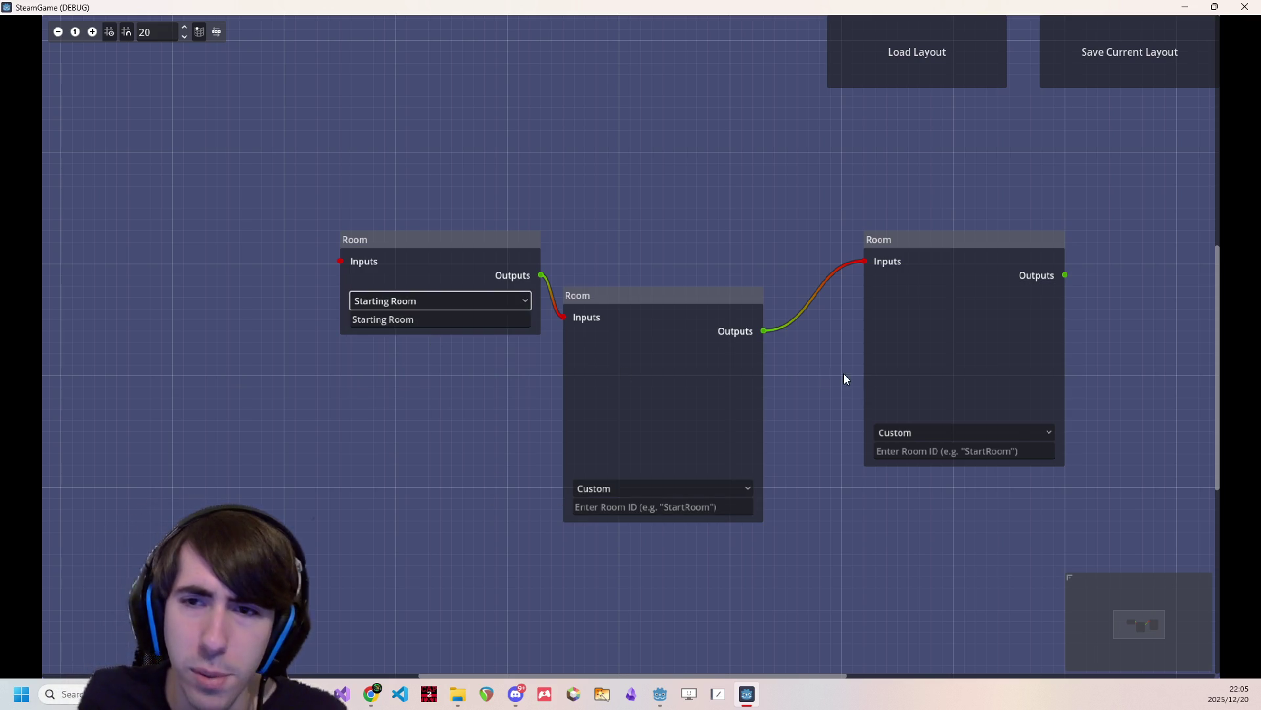
click(980, 430)
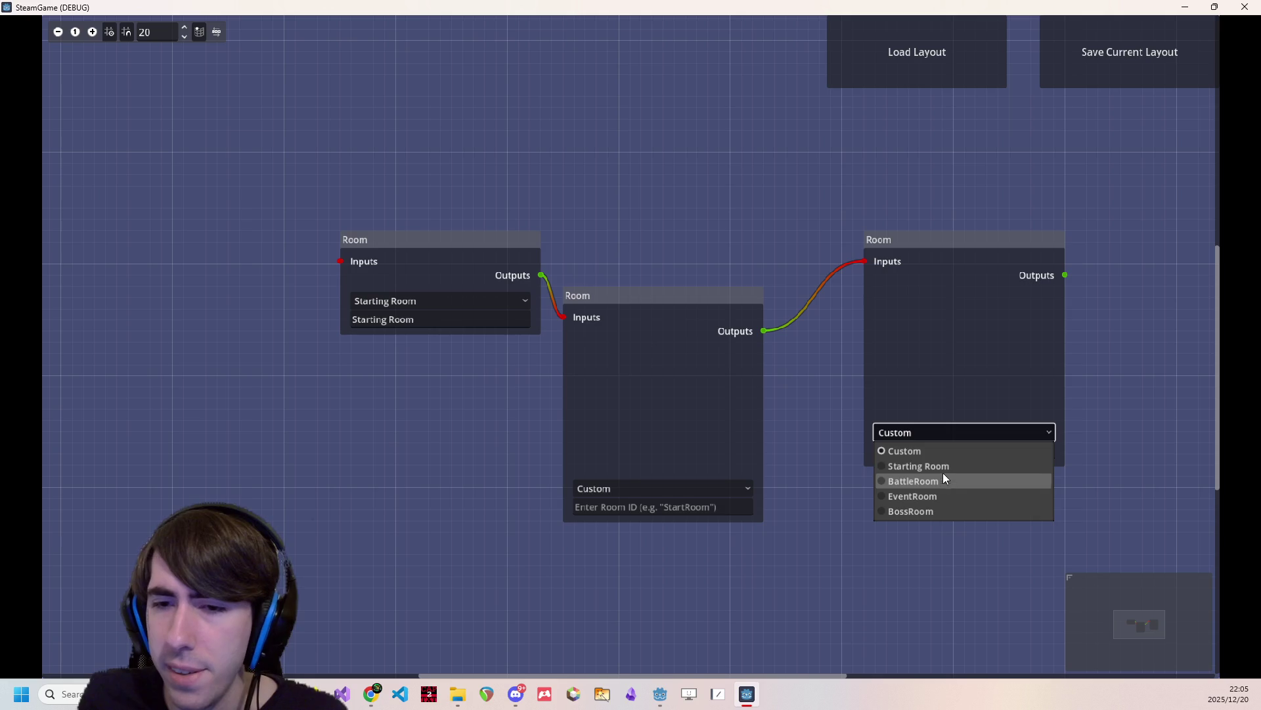
click(941, 509)
drag(920, 393, 987, 393)
drag(681, 383, 760, 290)
click(721, 399)
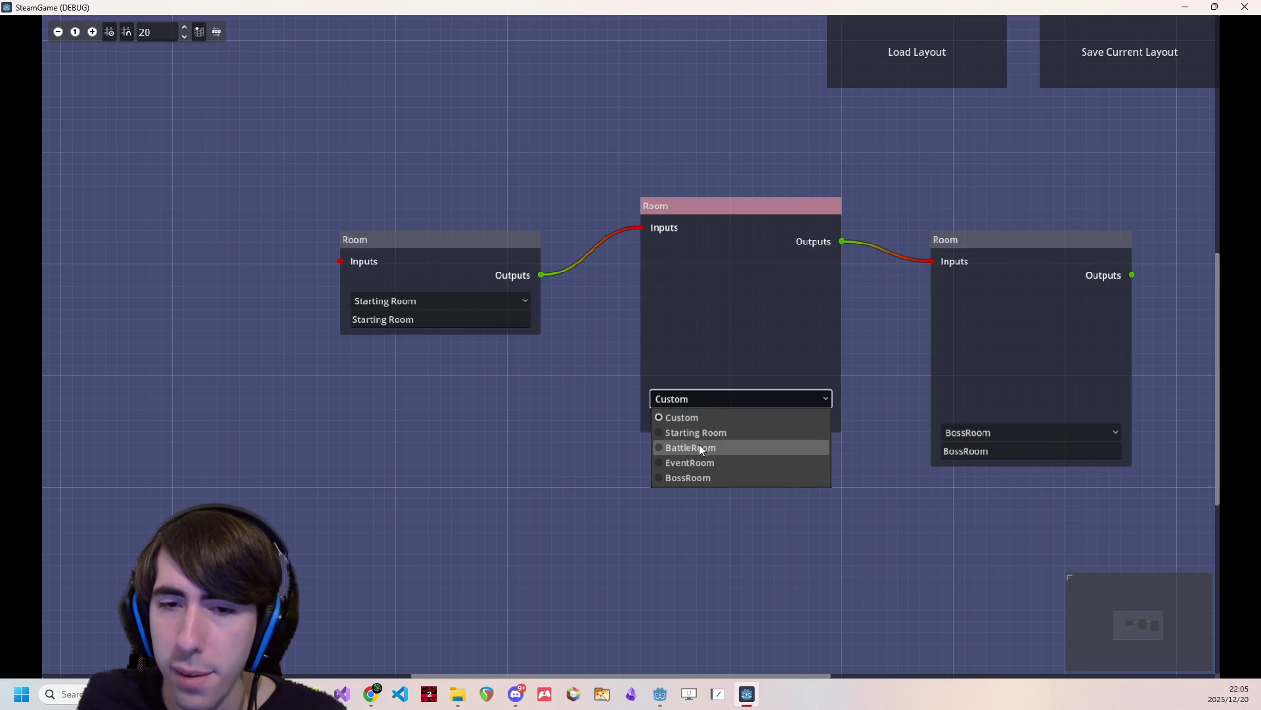
click(699, 447)
mouse_move(703, 341)
mouse_down()
mouse_move(602, 340)
mouse_move(650, 330)
mouse_up()
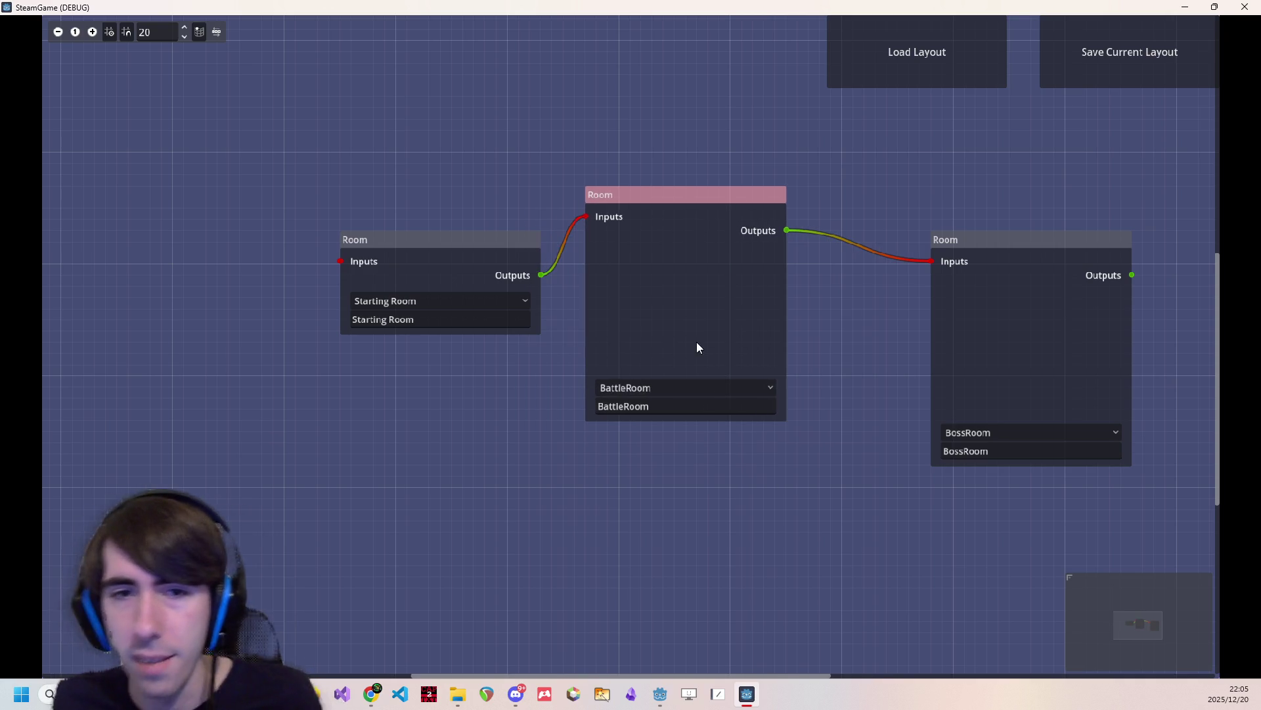
Add an EventRoom node, delete an extra Custom node, and rearrange BossRoom and EventRoom.
key(n)
click(875, 503)
click(849, 569)
key(n)
click(1022, 389)
key(Delete)
drag(957, 329, 1101, 330)
drag(879, 470, 935, 309)
Wire BattleRoom to EventRoom and BossRoom, then delete a stray Custom node and the BossRoom.
drag(787, 230, 833, 306)
drag(1077, 270, 1085, 262)
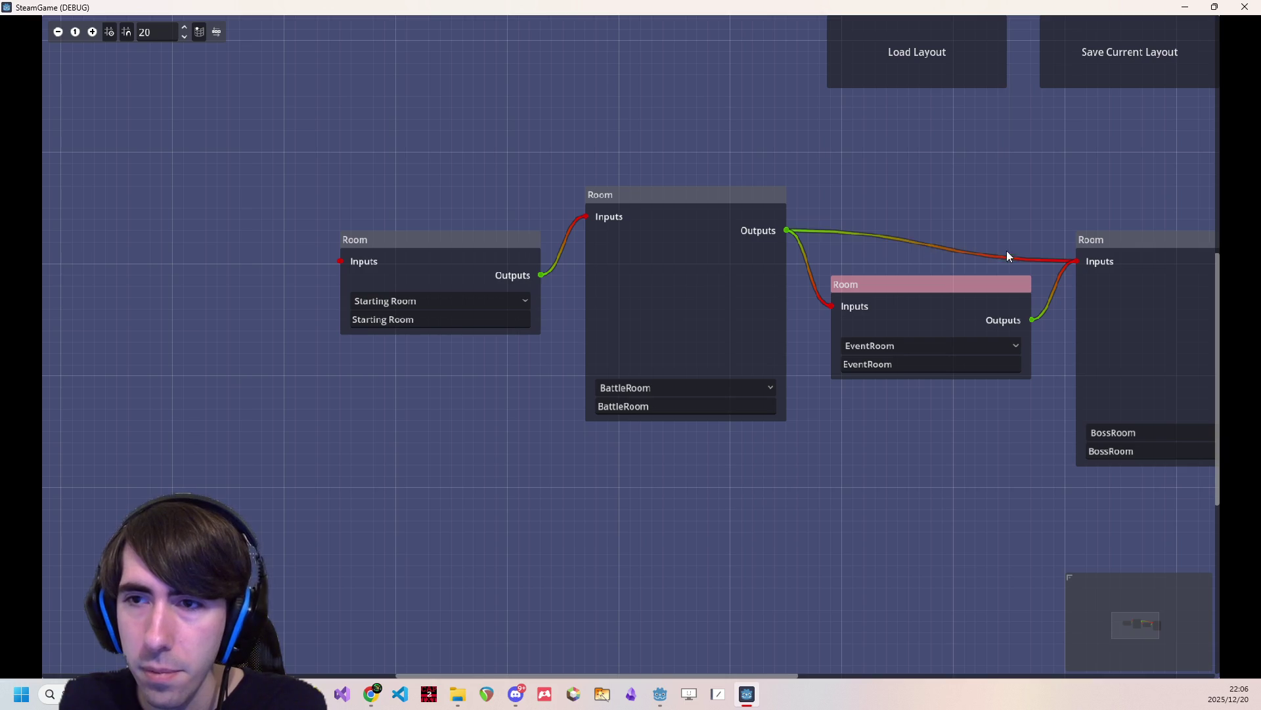
drag(1071, 263, 785, 230)
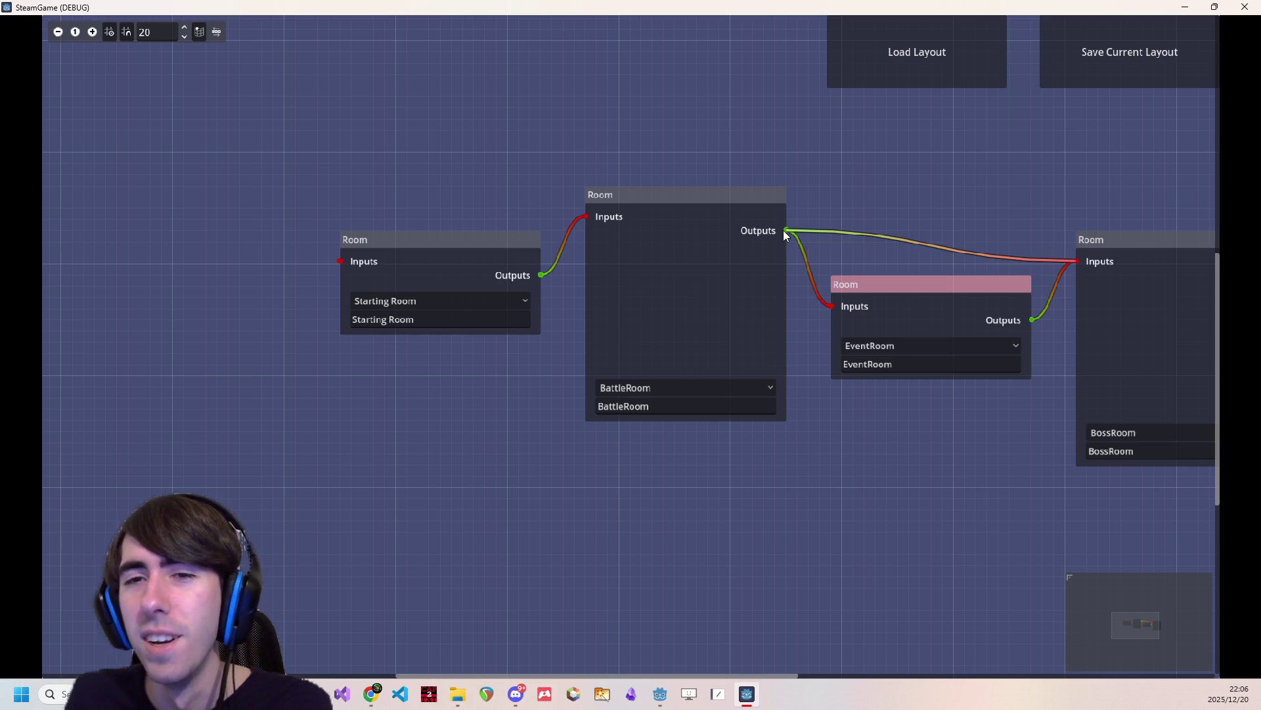
click(913, 249)
scroll(759, 238, right, 3)
click(874, 303)
key(Delete)
drag(1002, 312, 1002, 279)
drag(972, 225, 1059, 378)
key(Delete)
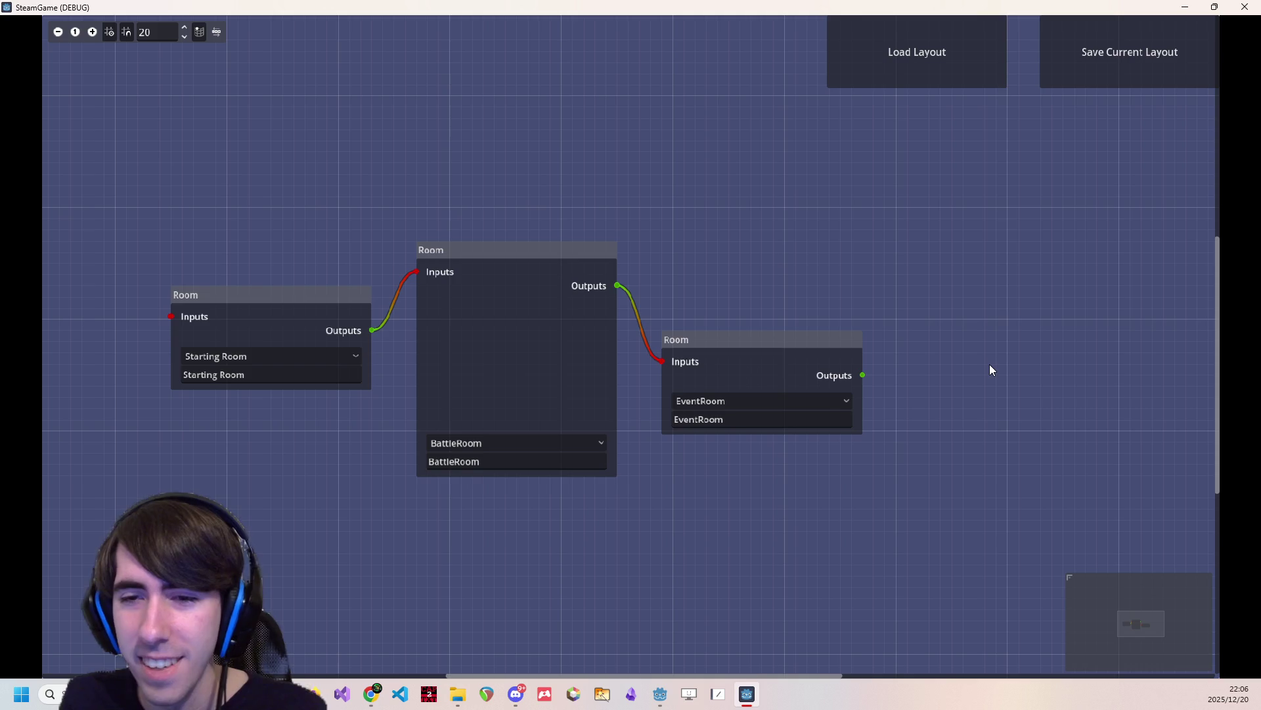
Add a new BossRoom node and connect BattleRoom and EventRoom outputs to it.
right_click(942, 280)
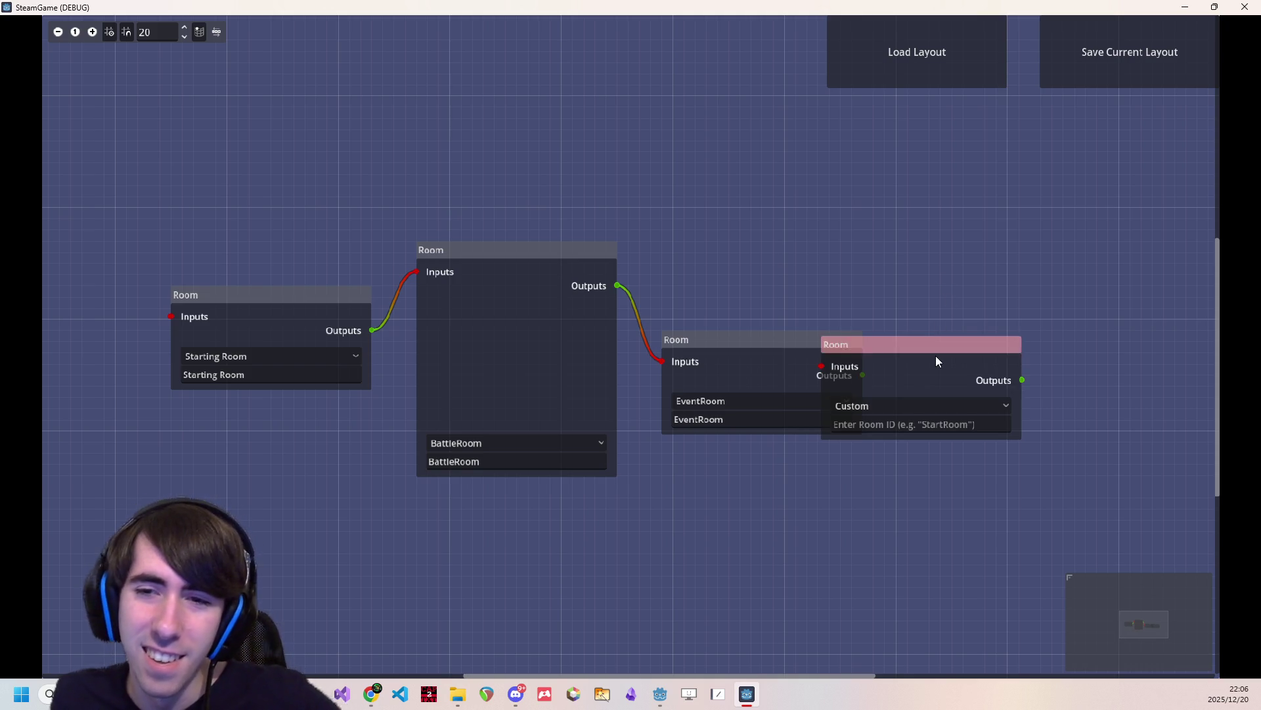
drag(937, 356, 1066, 246)
click(1035, 289)
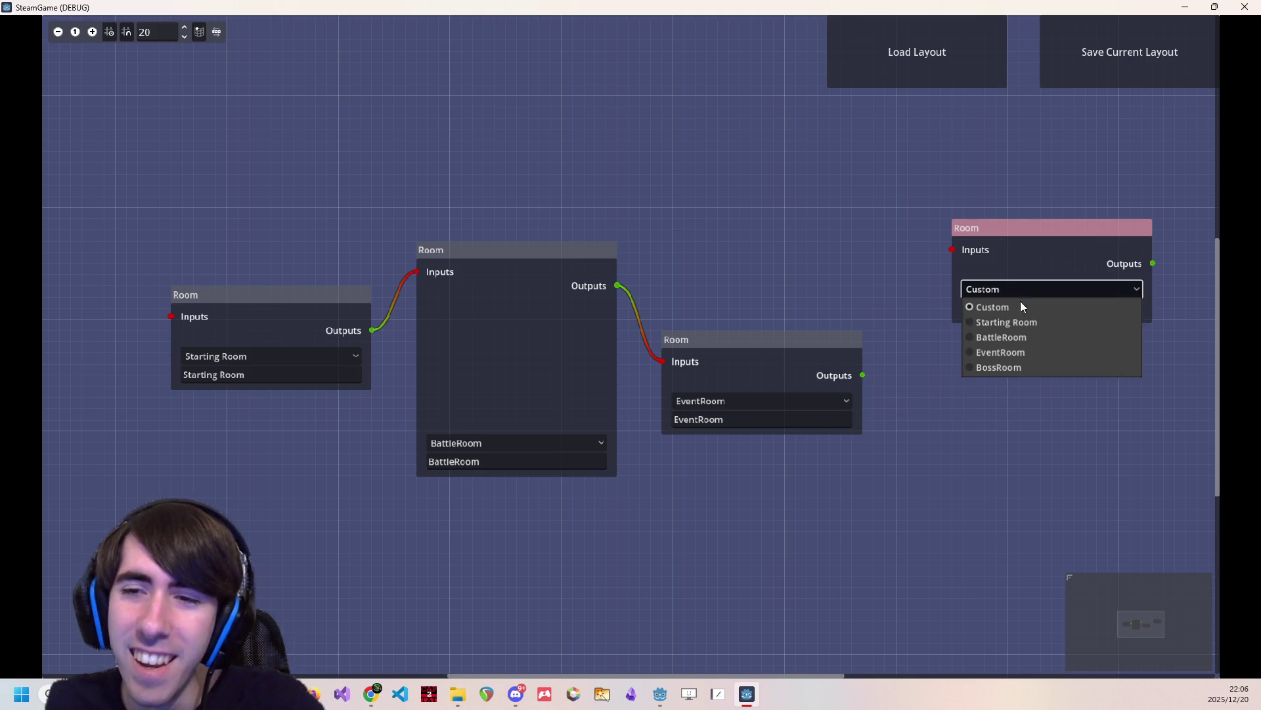
click(1026, 363)
mouse_move(618, 285)
mouse_down()
mouse_move(957, 235)
mouse_move(842, 379)
mouse_move(857, 373)
mouse_up()
click(787, 526)
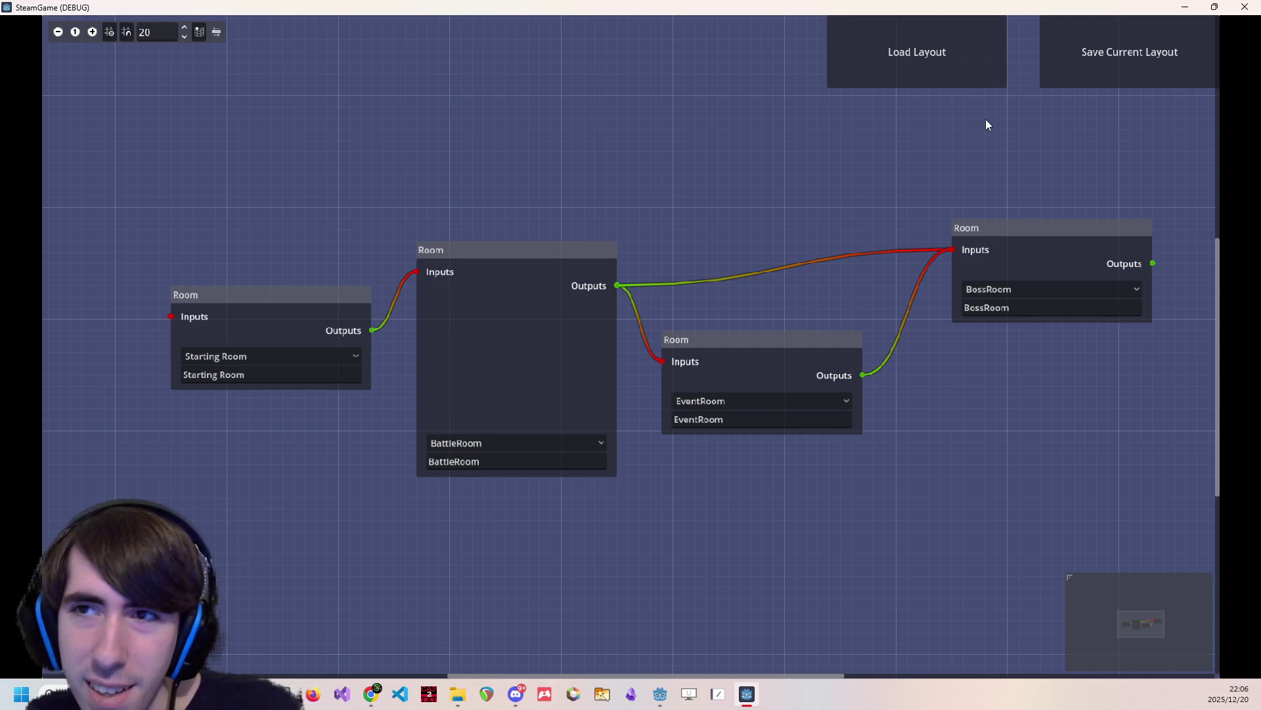
Overwrite dungeonLayouts/mistyHerbFields/quest1Layout.json with the four-room graph and close the game.
click(1069, 76)
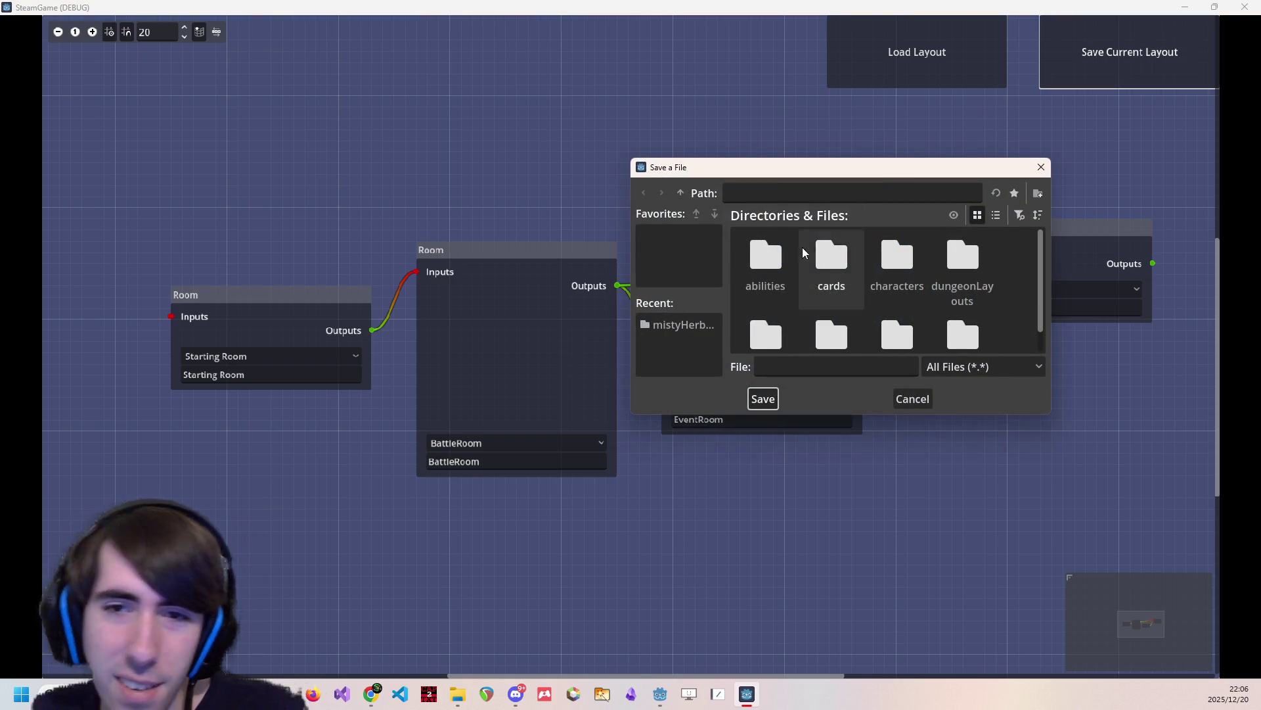
double_click(961, 258)
double_click(766, 263)
double_click(770, 261)
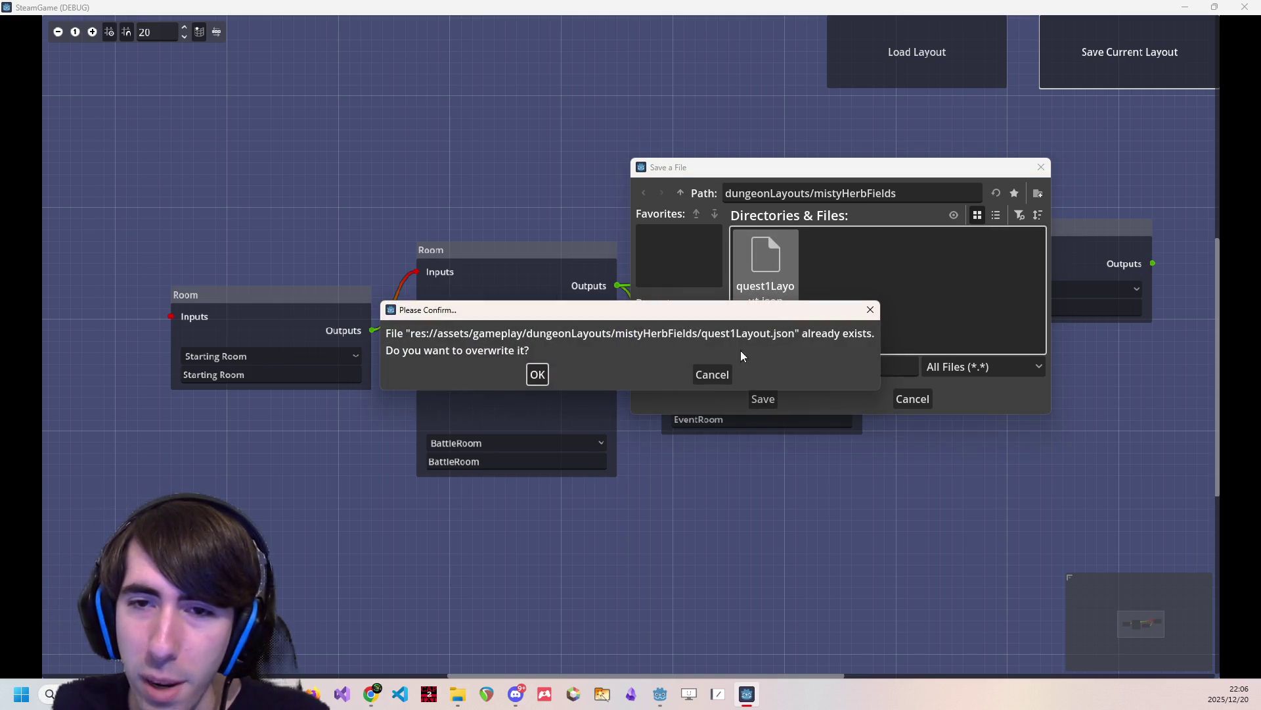
click(536, 374)
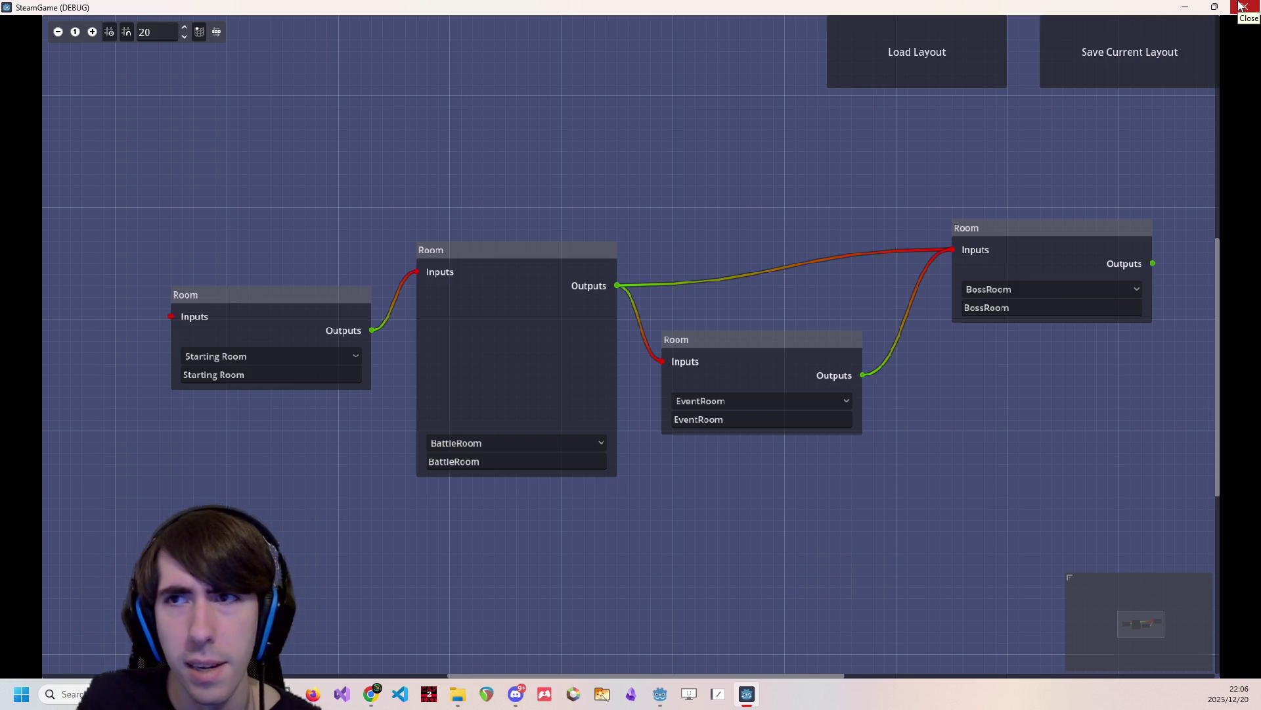
click(1242, 6)
scroll(637, 273, up, 10)
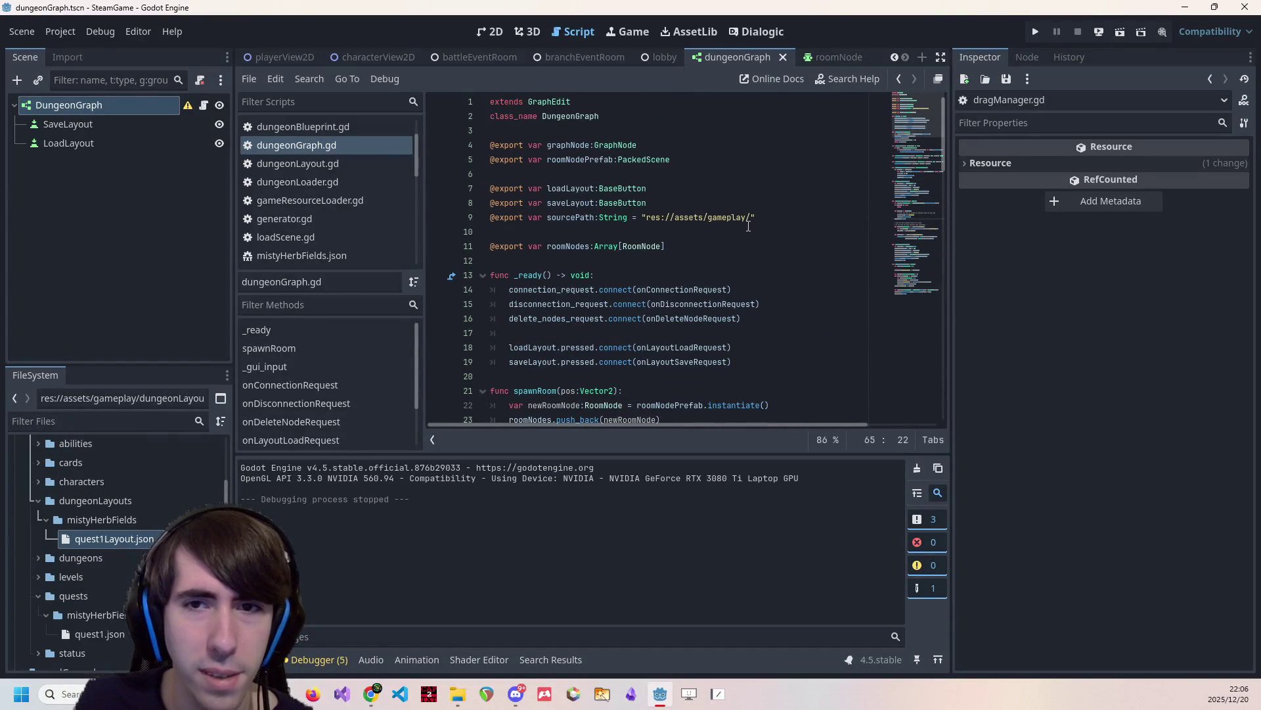
Copy the dungeonLayouts folder name and paste it into the sourcePath string on line 9.
click(753, 217)
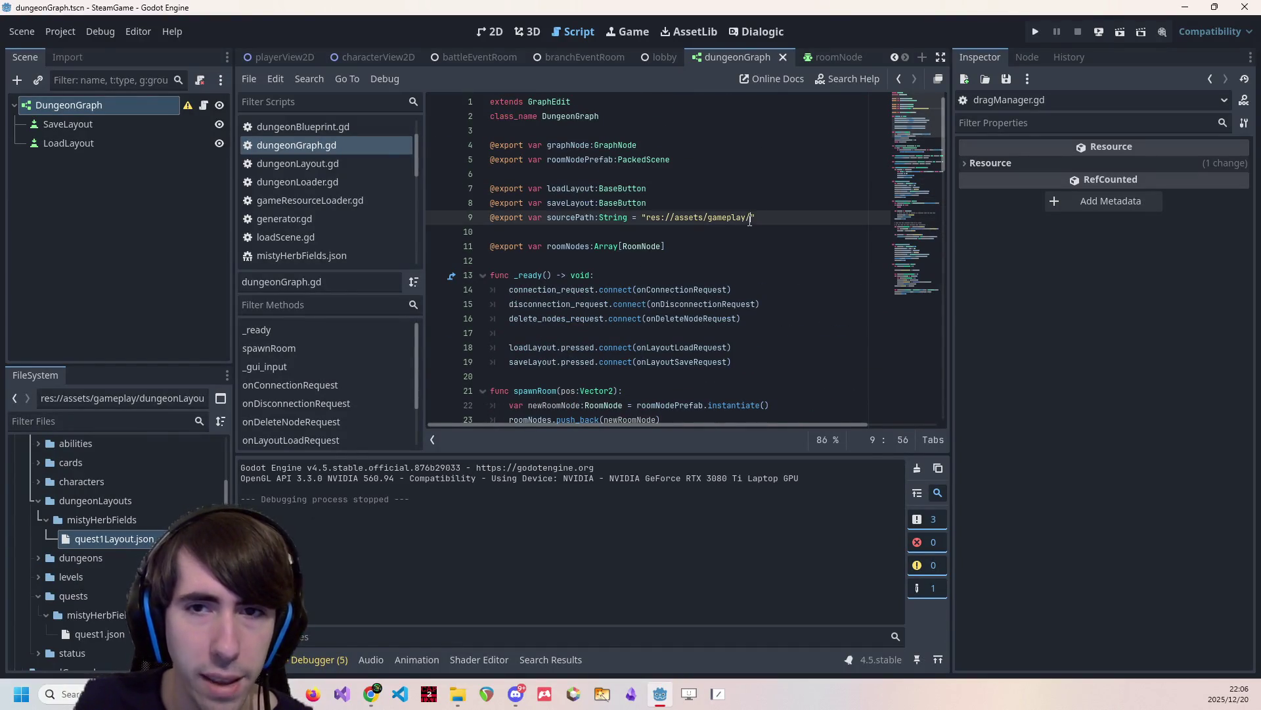
click(136, 499)
key(F2)
key(ctrl+c)
key(Escape)
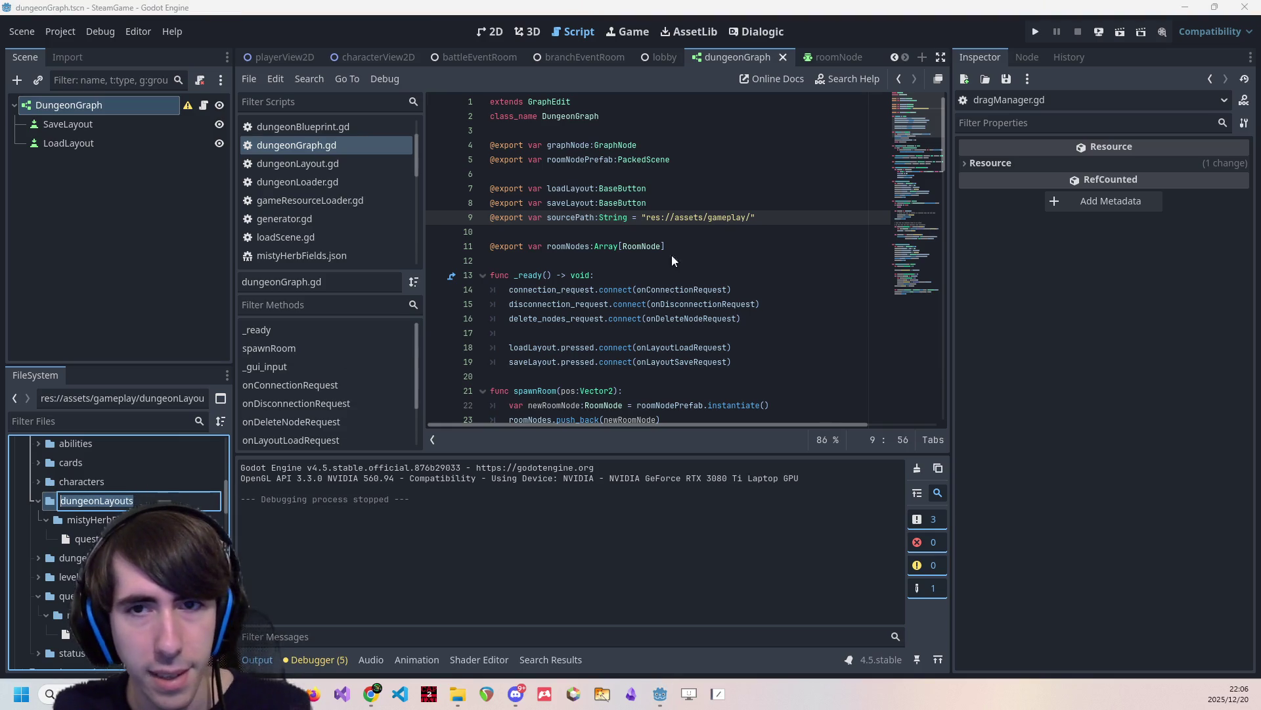
key(ctrl+v)
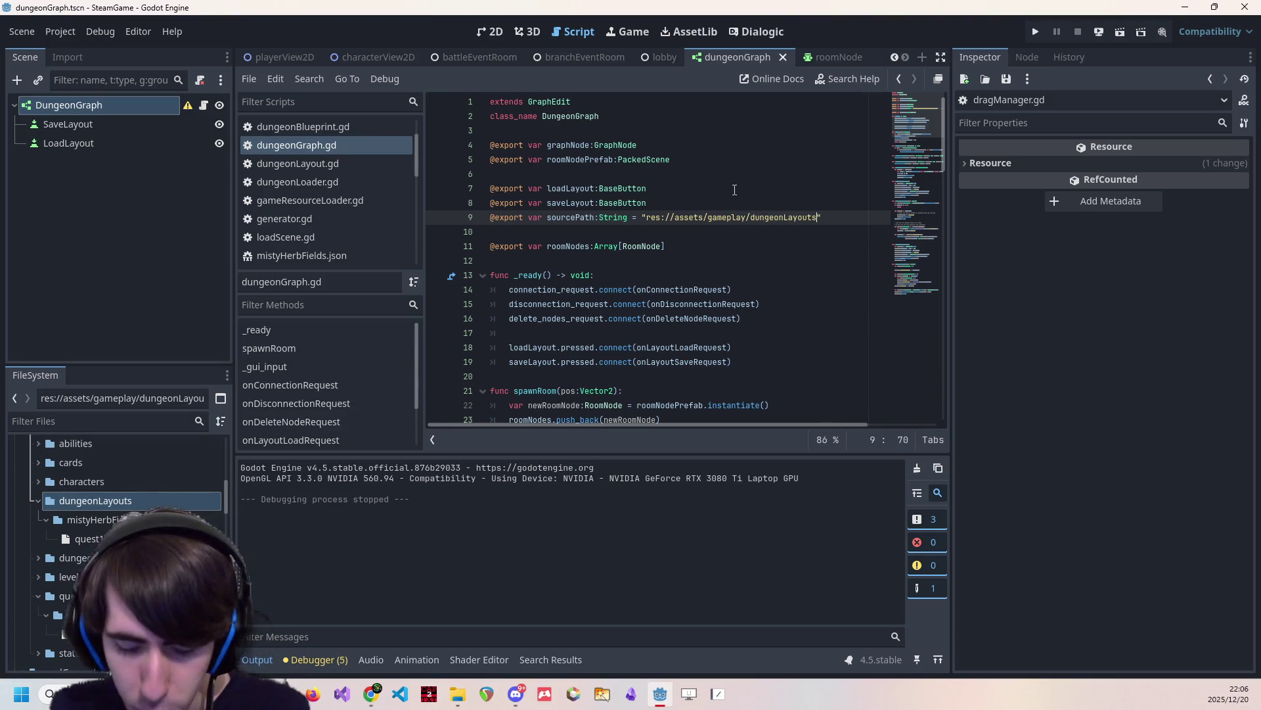
Append '/' after dungeonLayouts in sourcePath, save, and review the _ready wiring.
click(728, 289)
click(822, 216)
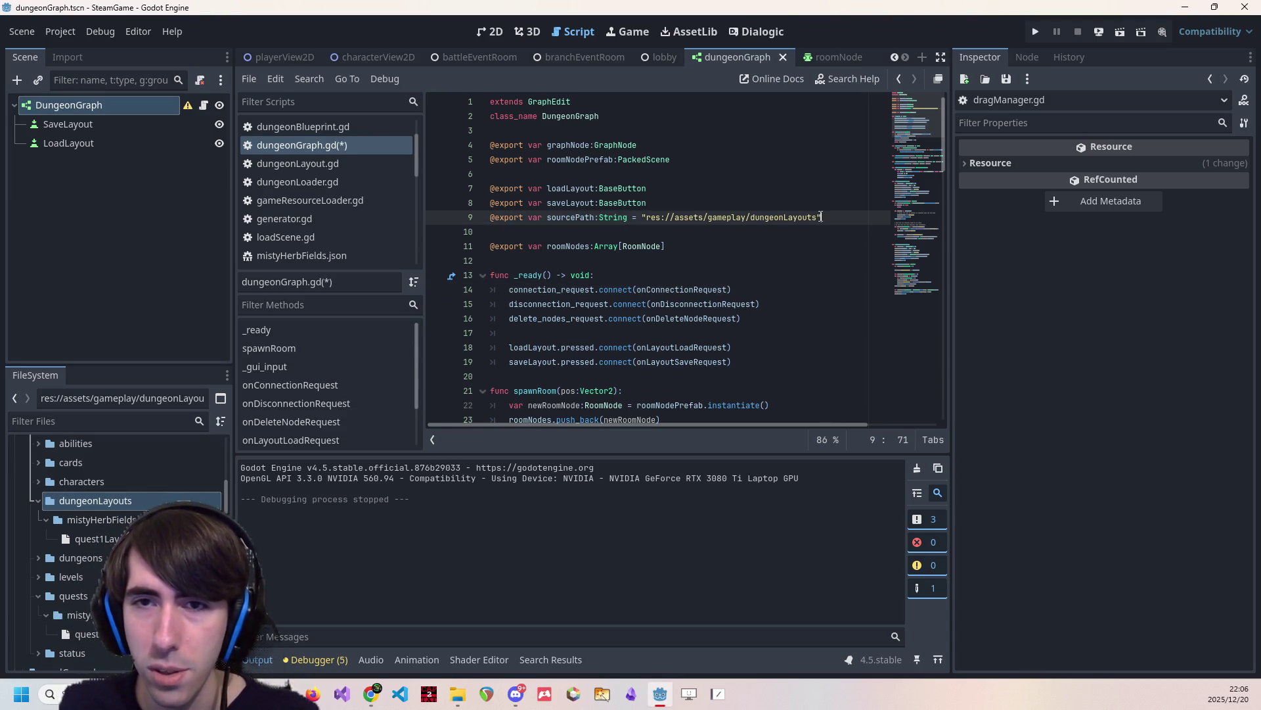
text(/)
key(ctrl+s)
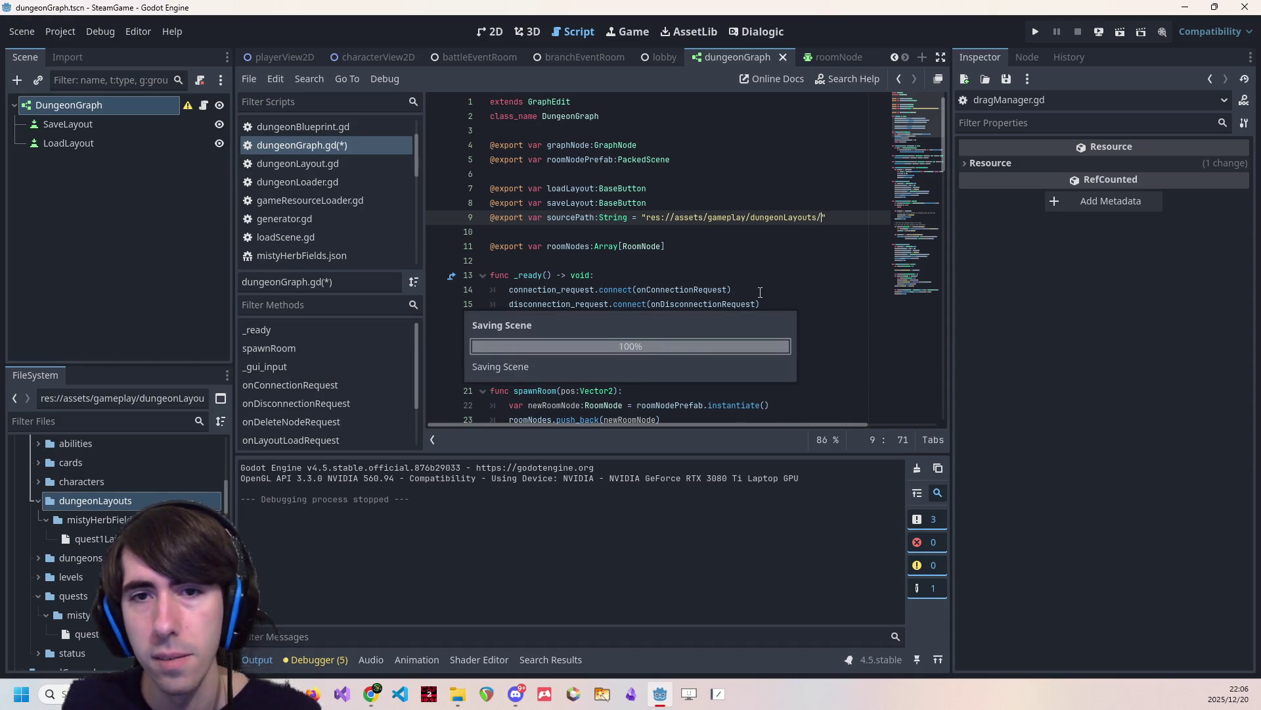
click(760, 289)
scroll(760, 293, down, 10)
scroll(760, 293, down, 12)
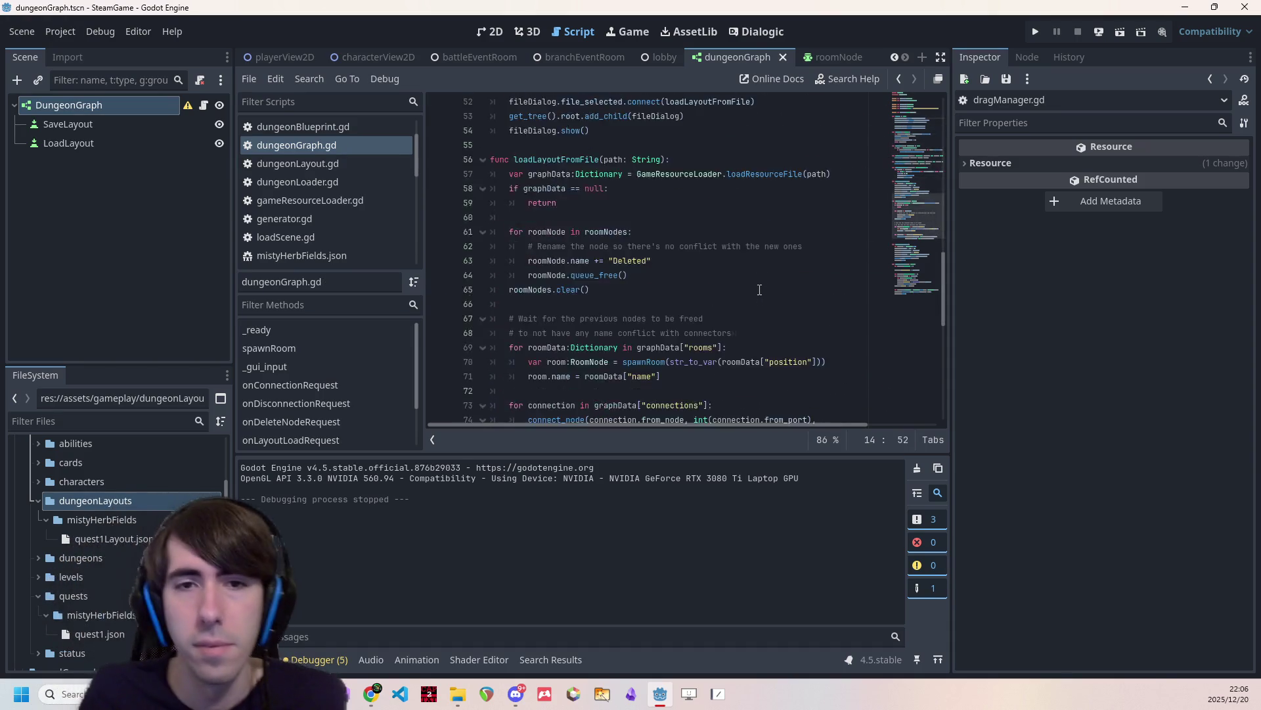
scroll(728, 309, up, 20)
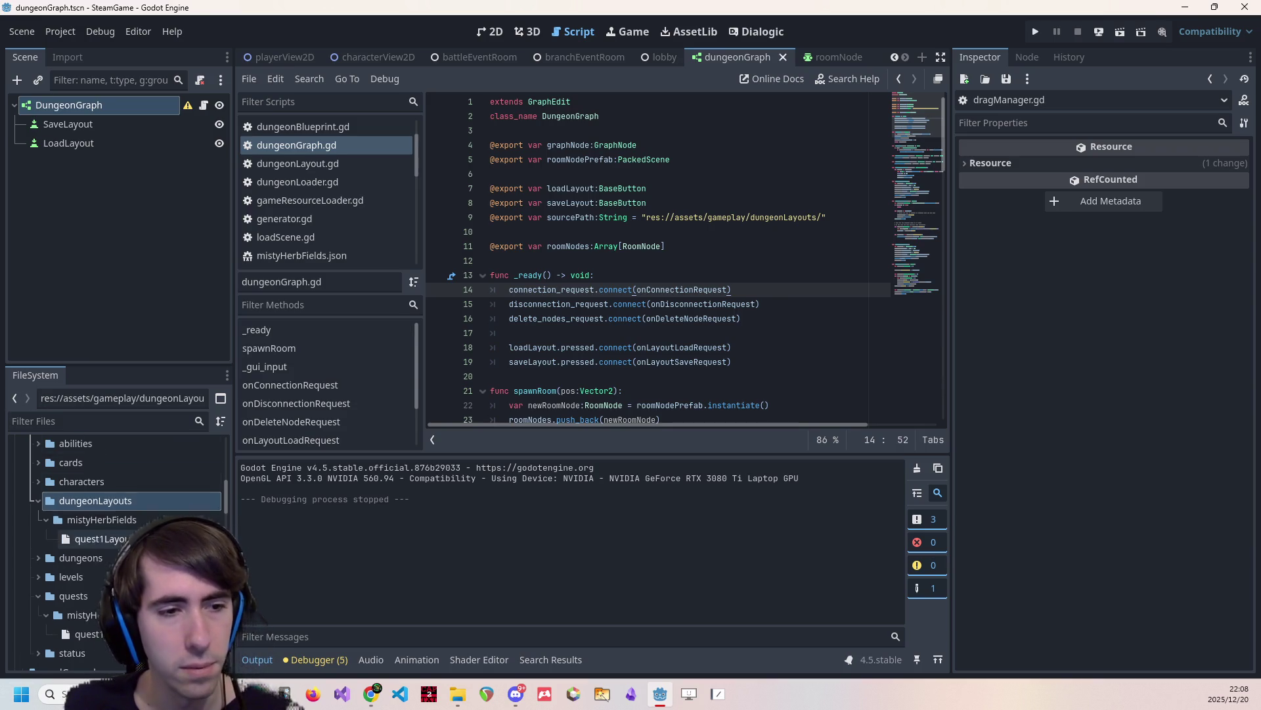
Collapse cardGameplay's tutorial and levels folders in the FileSystem dock.
scroll(120, 536, down, 3)
click(39, 512)
scroll(104, 561, up, 5)
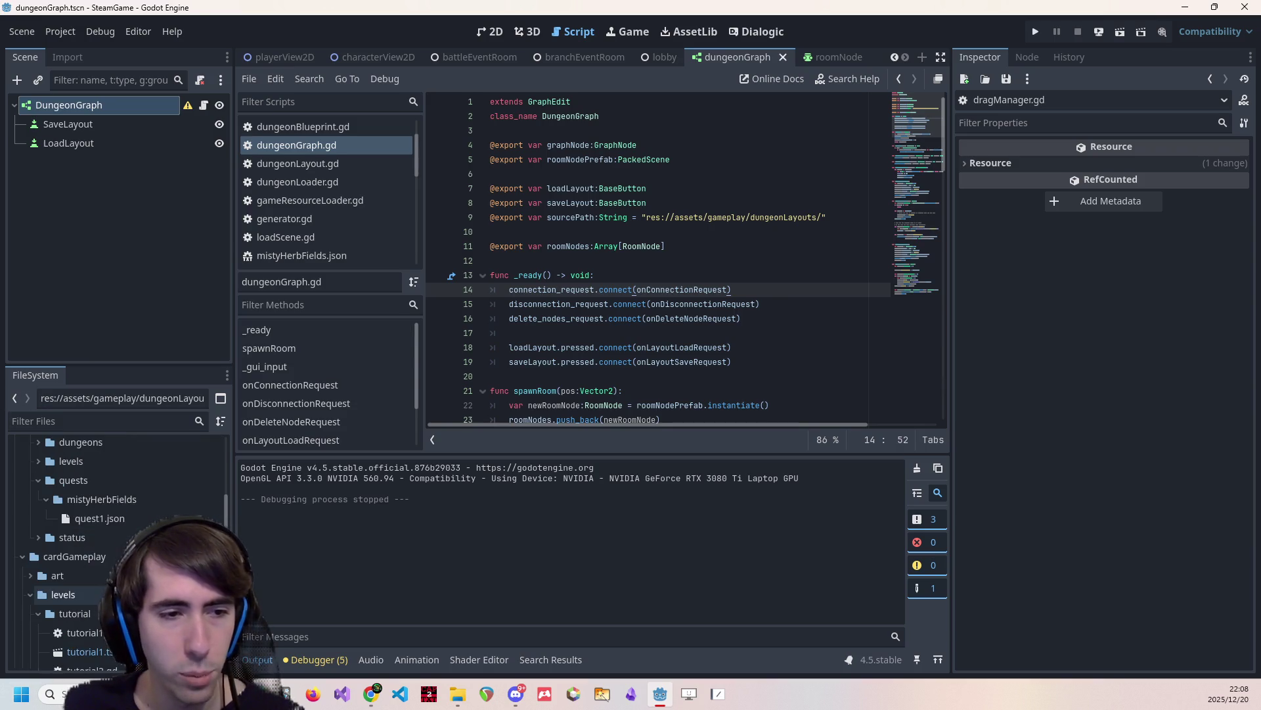
scroll(104, 562, down, 3)
click(92, 565)
double_click(93, 527)
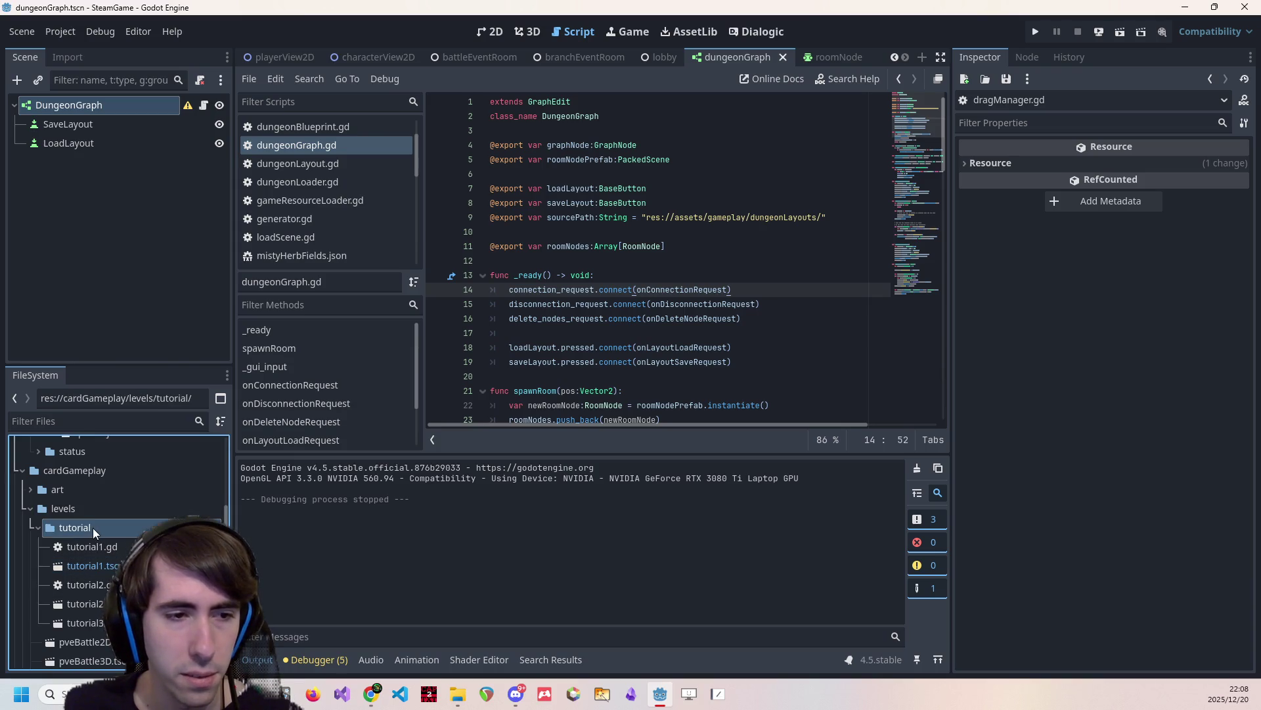
double_click(89, 510)
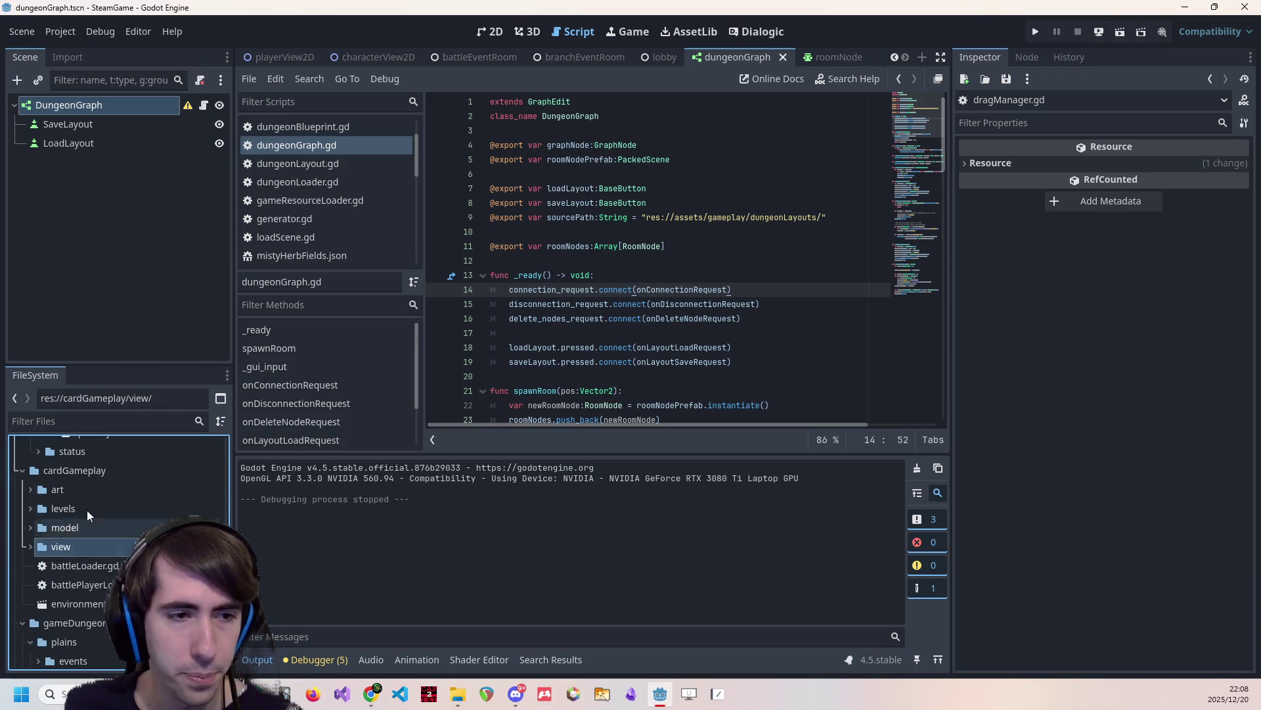
Expand gameDungeon > plains > events > battleEvent to reveal battleEventRoom.tscn.
double_click(93, 471)
click(92, 492)
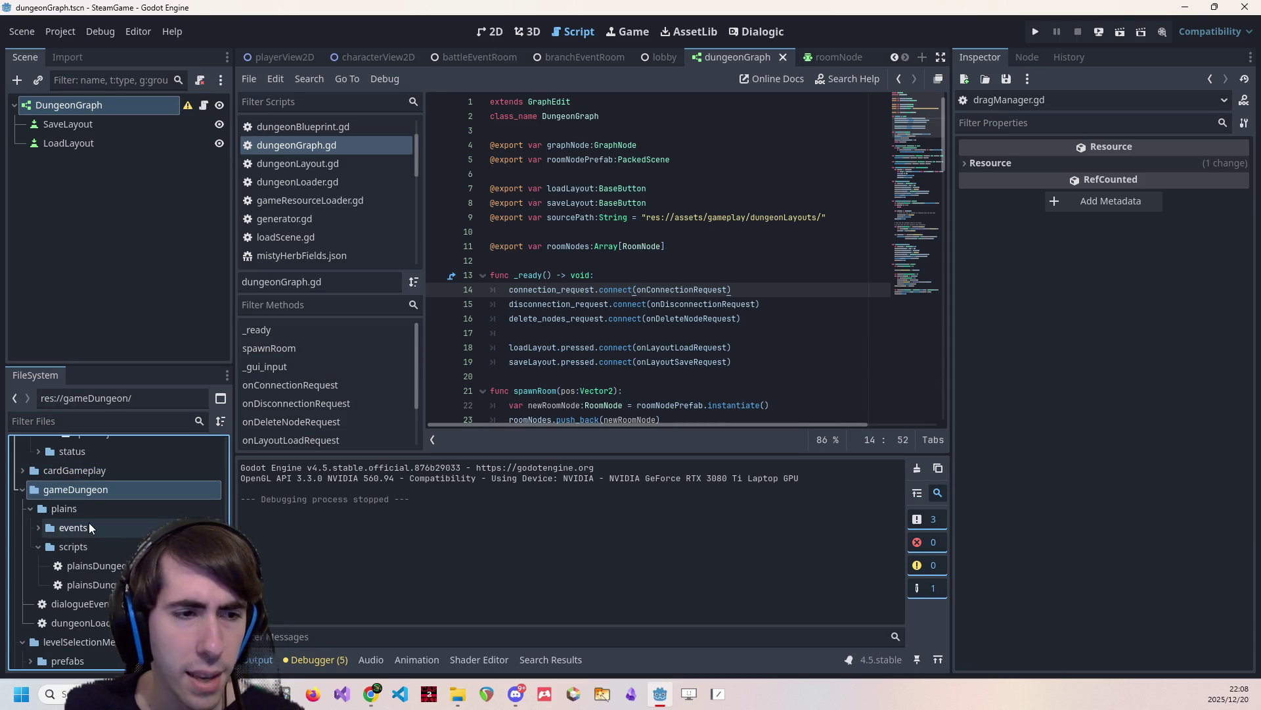
click(71, 508)
double_click(81, 535)
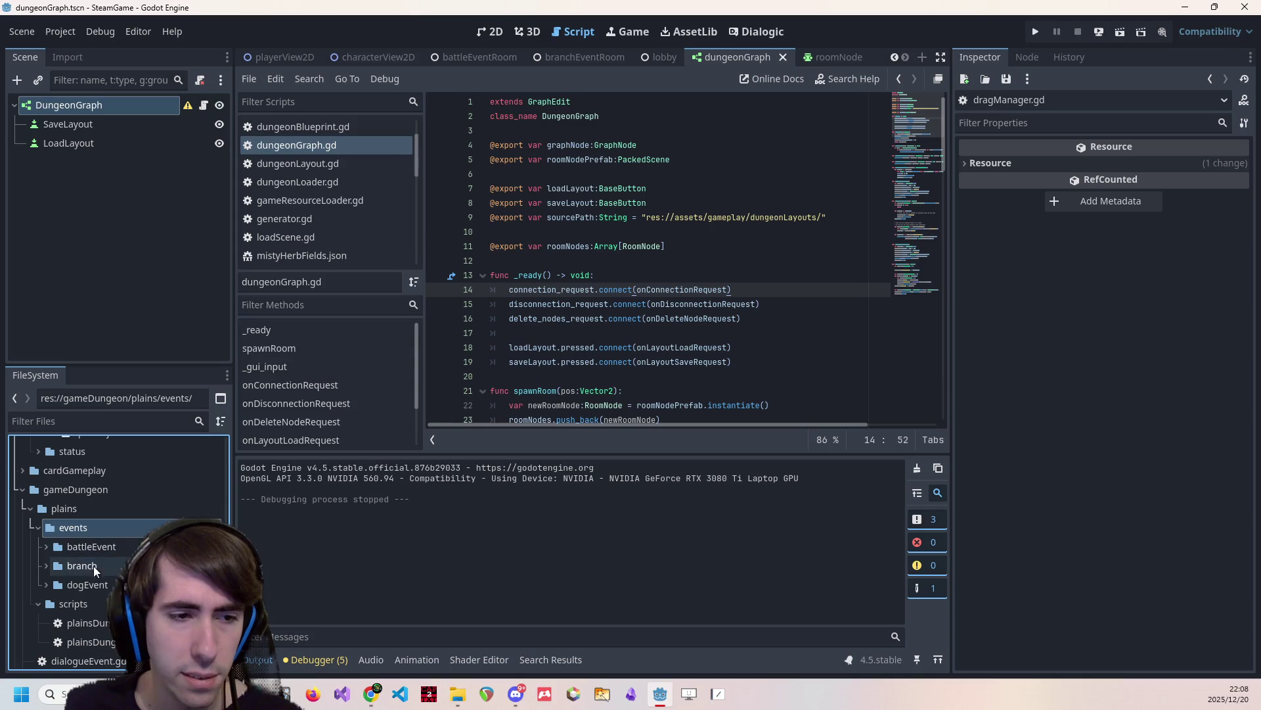
double_click(94, 581)
double_click(93, 562)
click(96, 545)
double_click(96, 545)
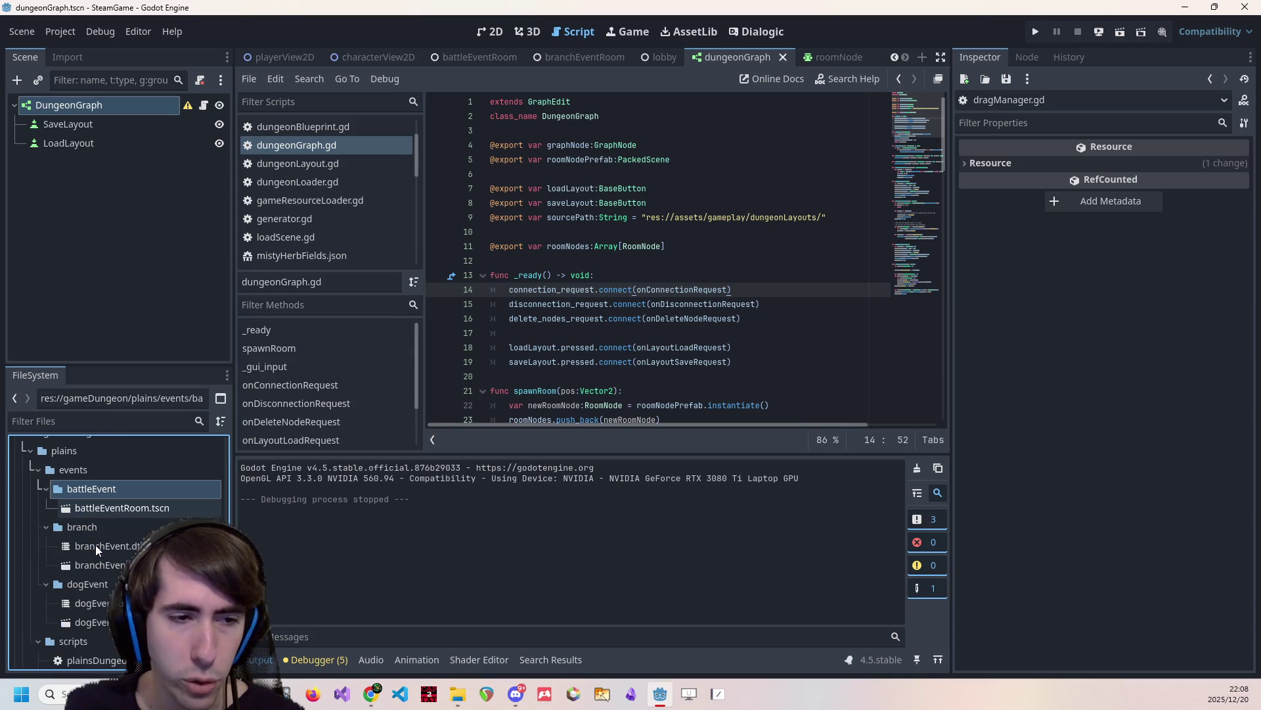
scroll(96, 546, down, 1)
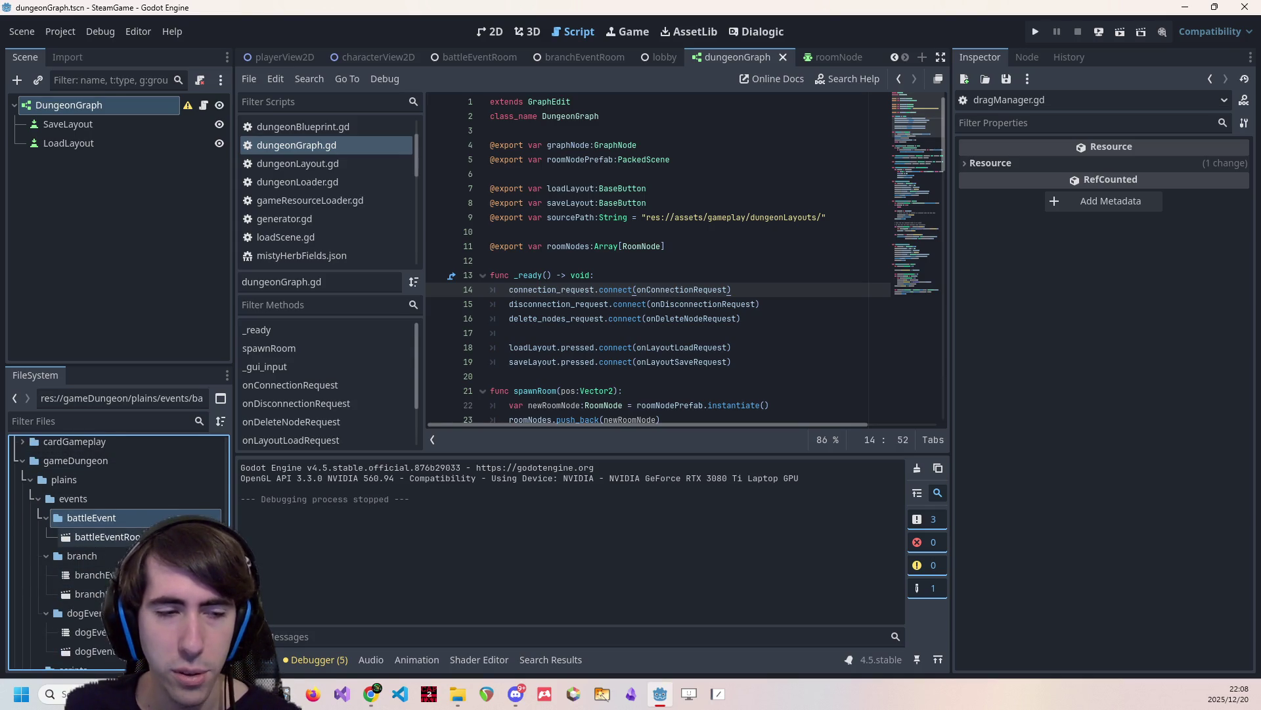
mouse_move(650, 311)
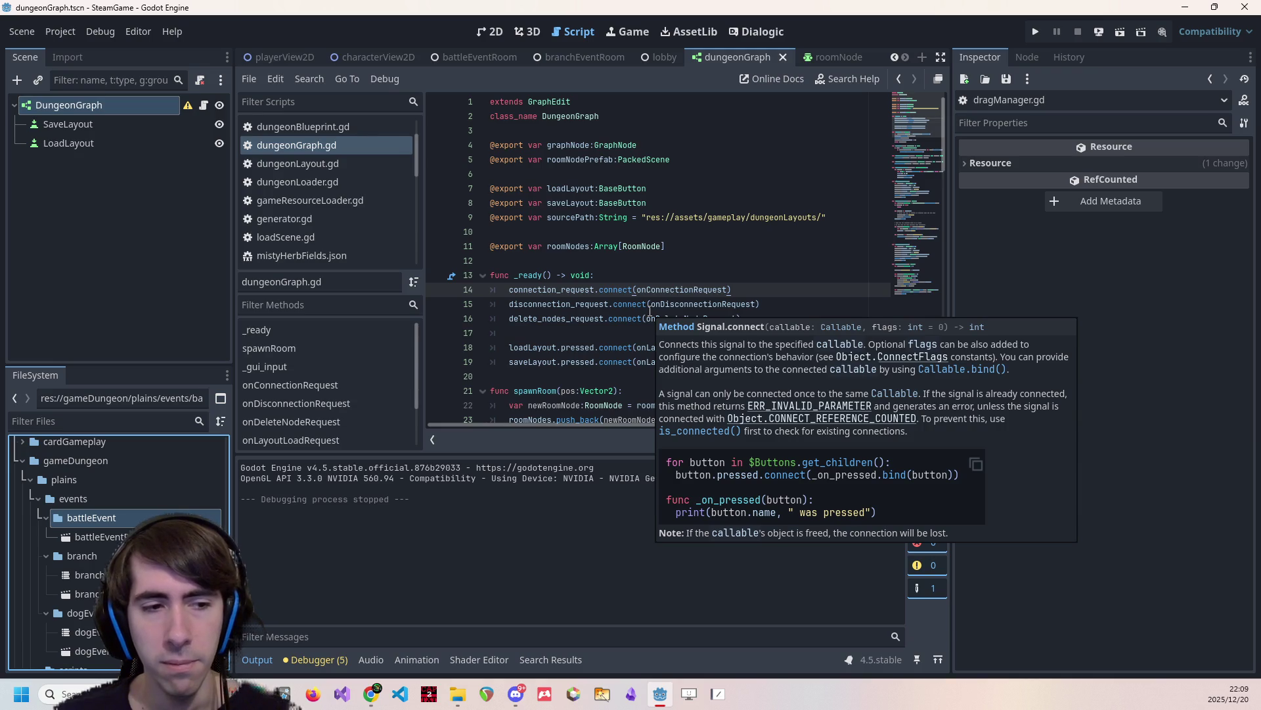
Duplicate the TextEdit room-ID field to create a second field, TextEdit2.
key(ctrl+d)
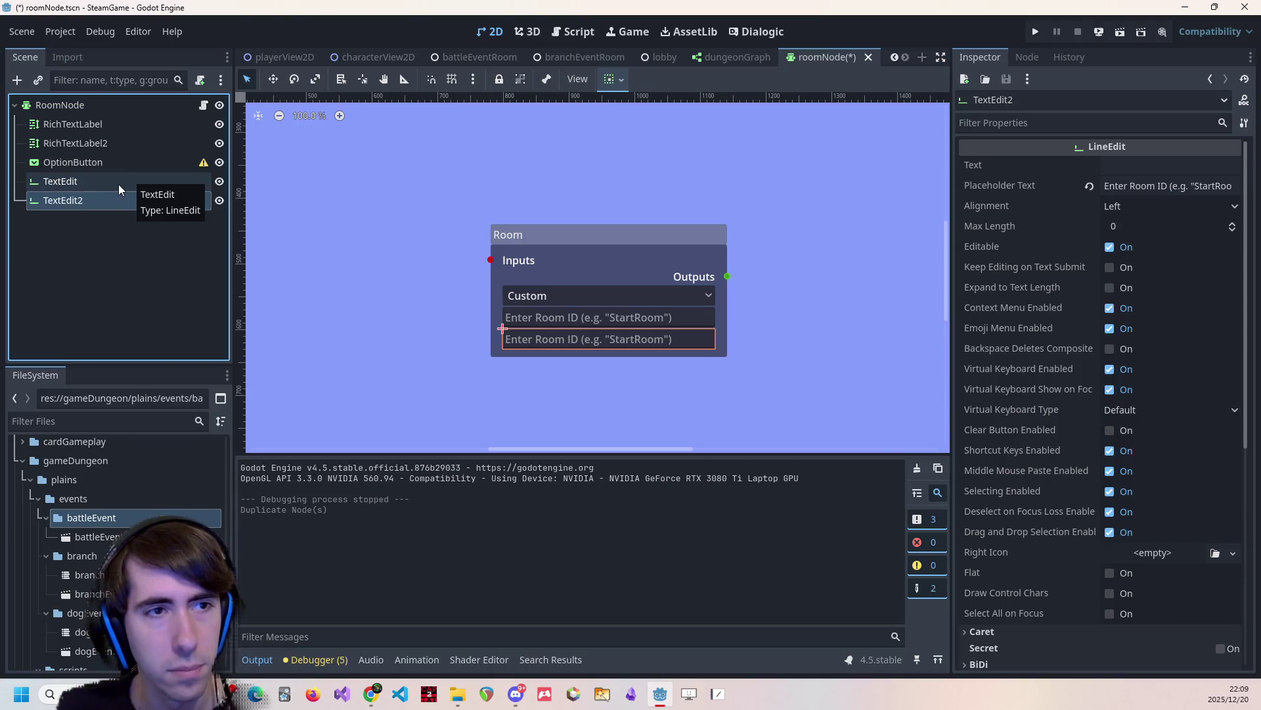
Set TextEdit2's placeholder text to 'Scene Path' and save the roomNode scene.
triple_click(1146, 186)
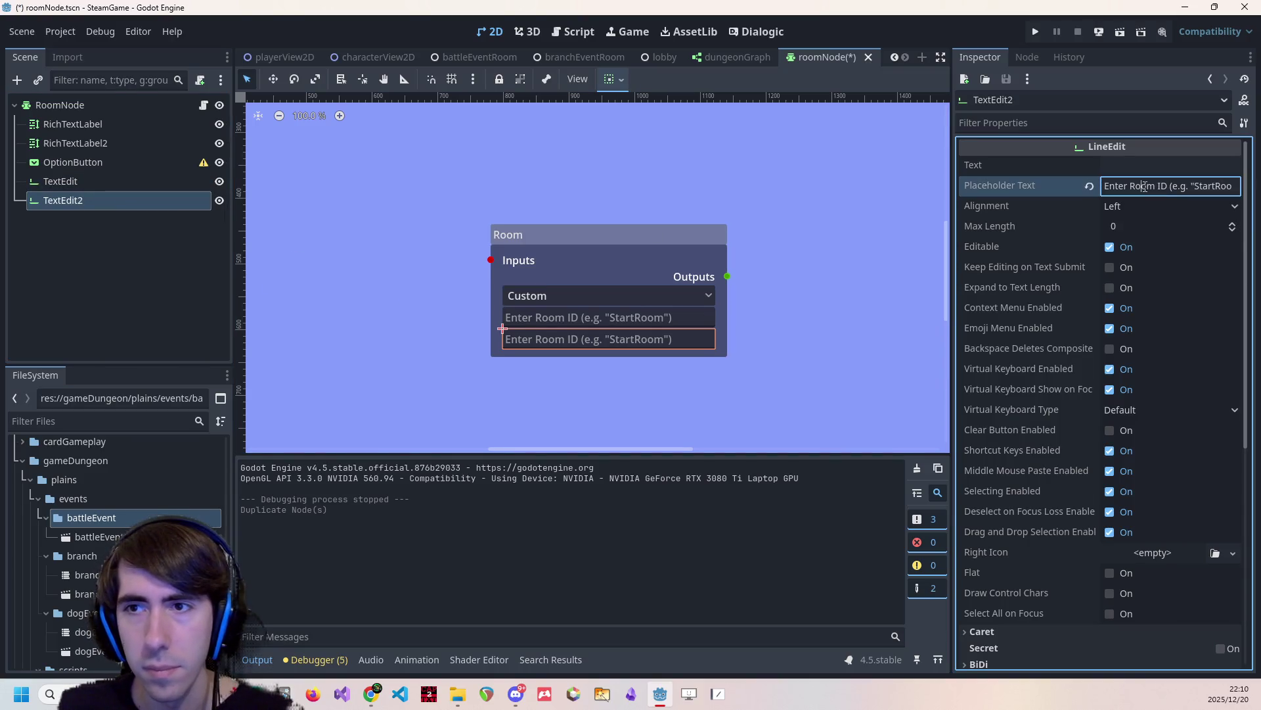
text(Path)
key(BackSpace)
key(BackSpace)
key(BackSpace)
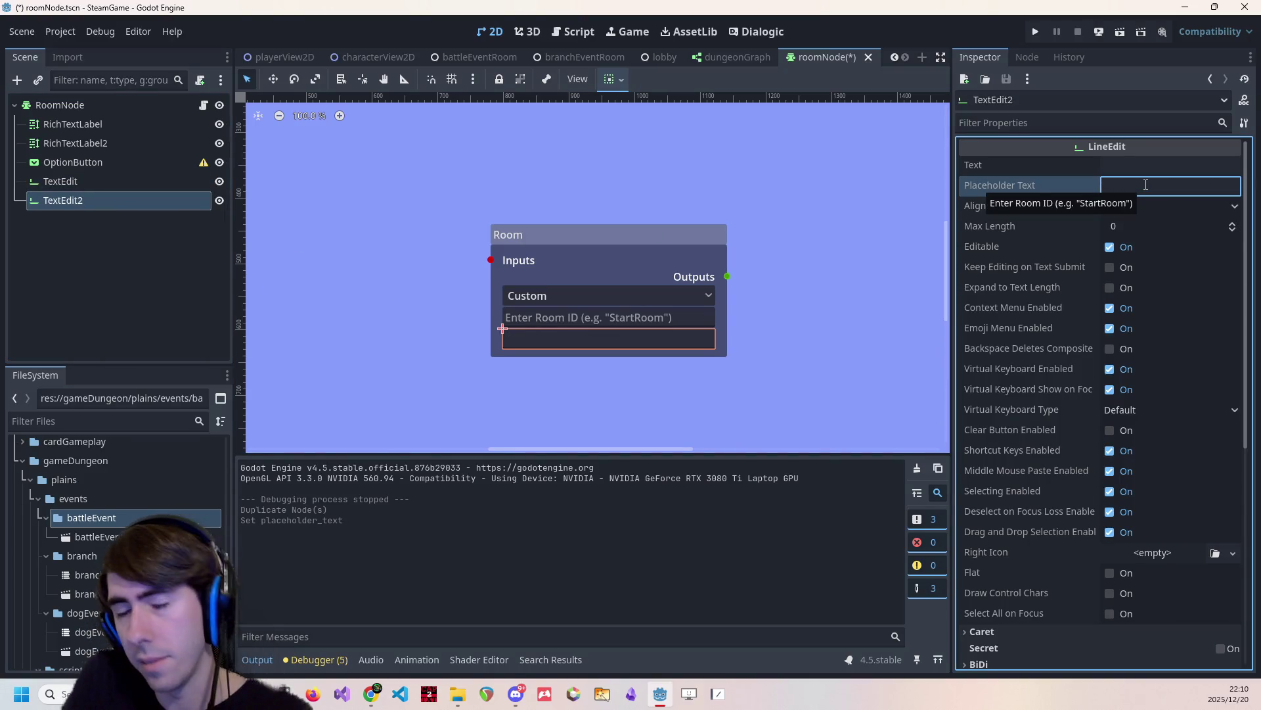
text(Scene Path )
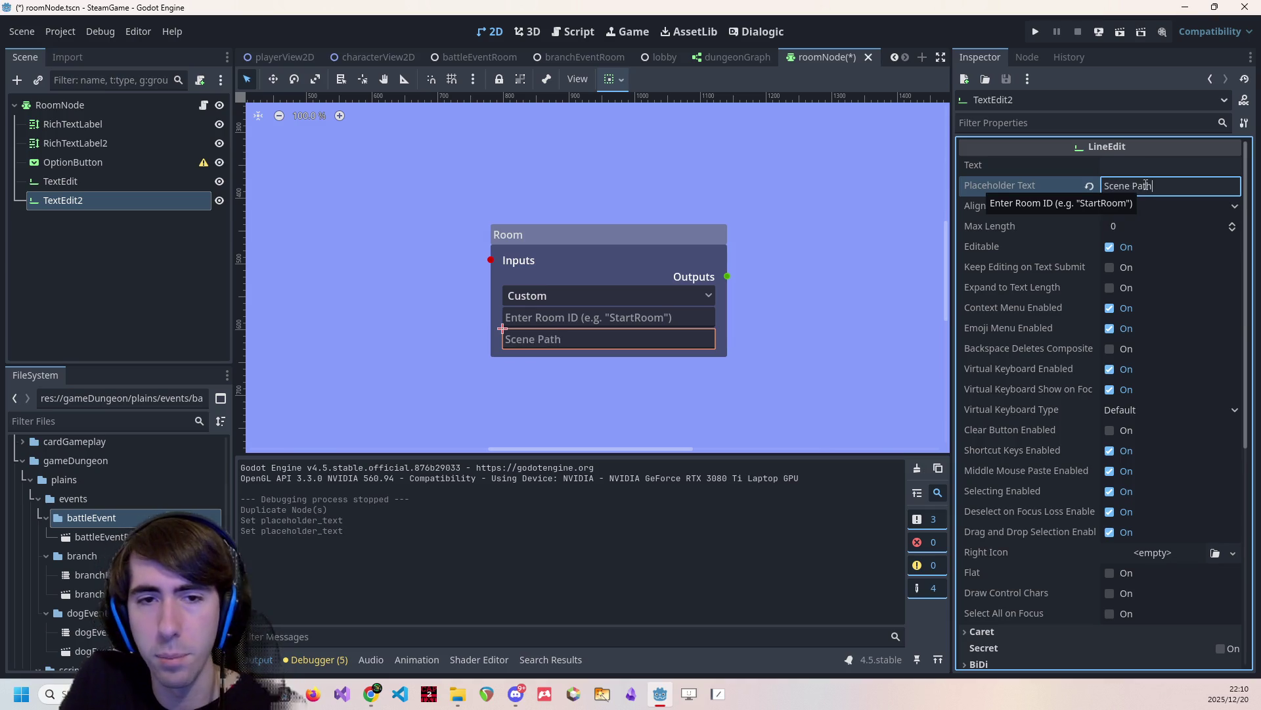
text(()
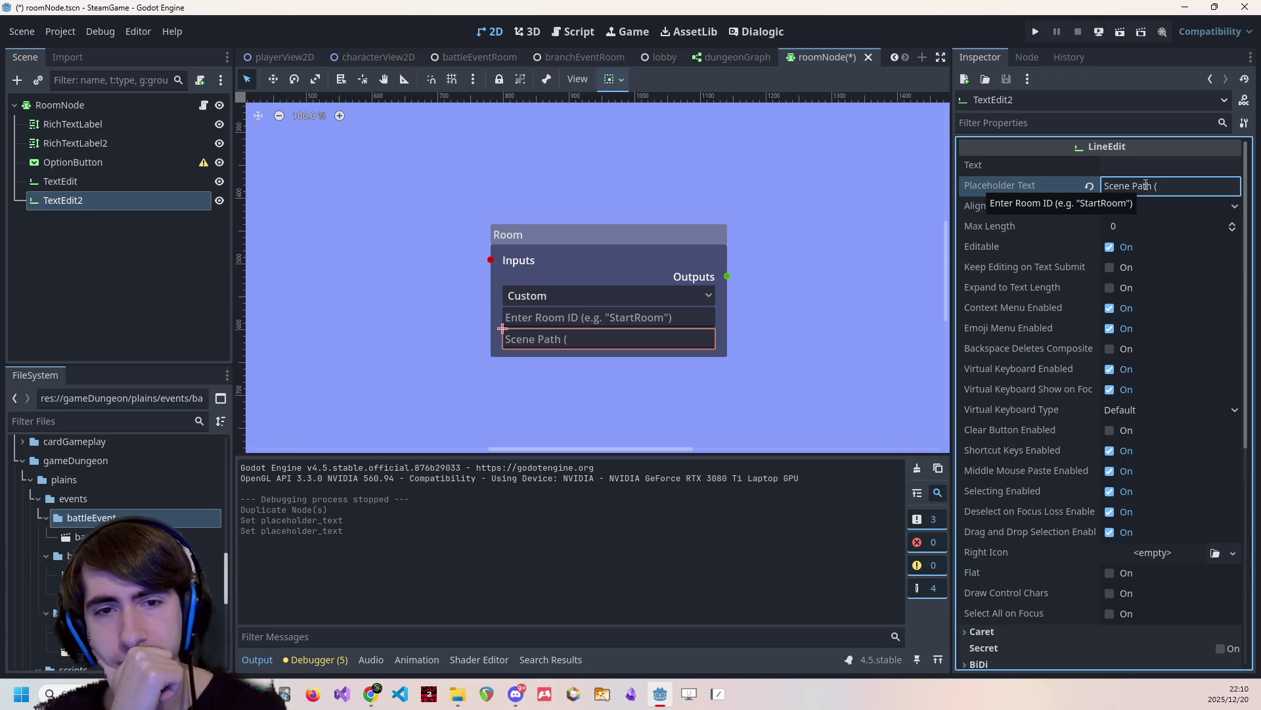
key(BackSpace)
key(BackSpace)
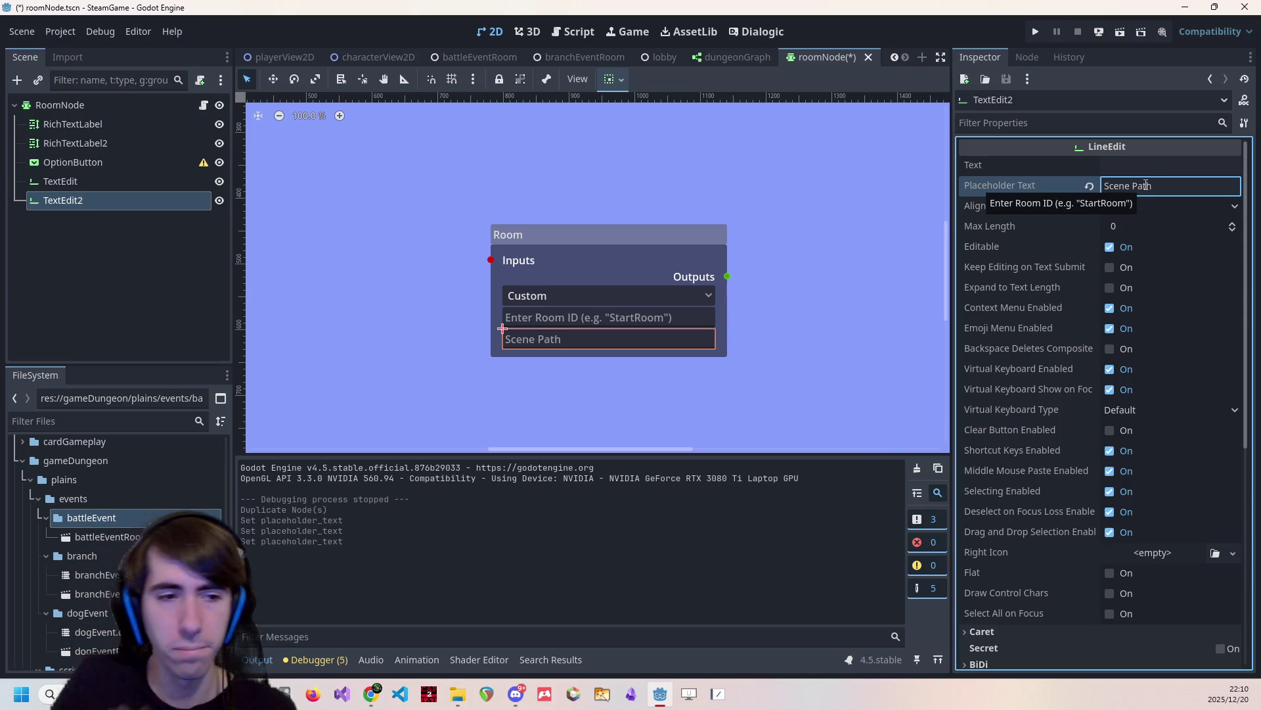
key(ctrl+s)
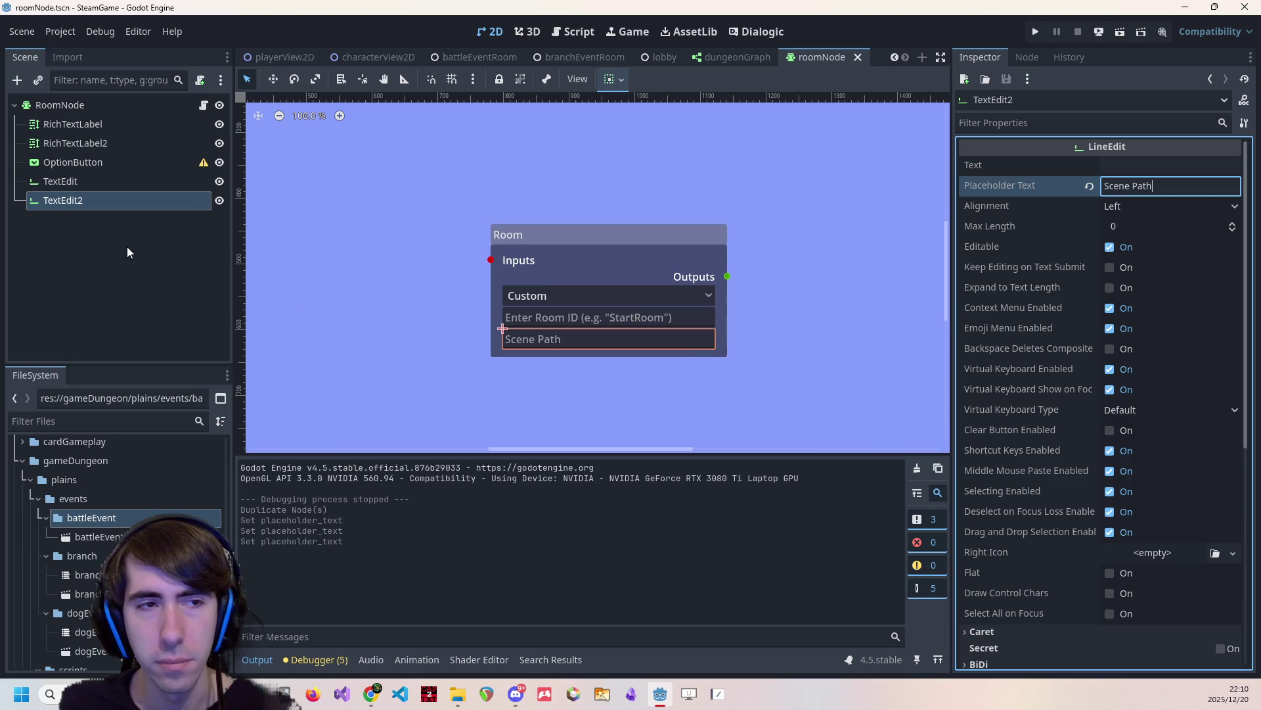
Rename TextEdit2 to ScenePath_TextEdit and open the roomNode.gd script.
click(113, 196)
click(114, 197)
key(BackSpace)
text(ScenePat)
key(BackSpace)
key(BackSpace)
key(BackSpace)
key(BackSpace)
key(BackSpace)
key(Home)
text(ScenePath)
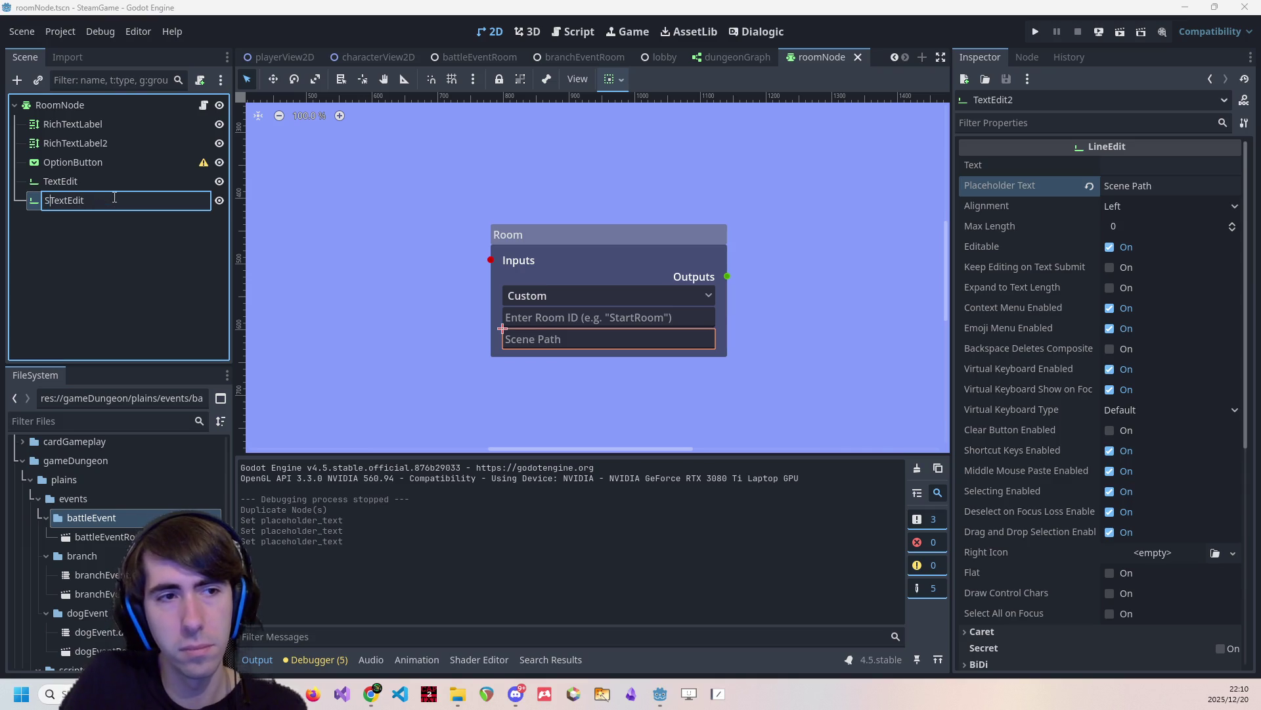
text(_)
key(Return)
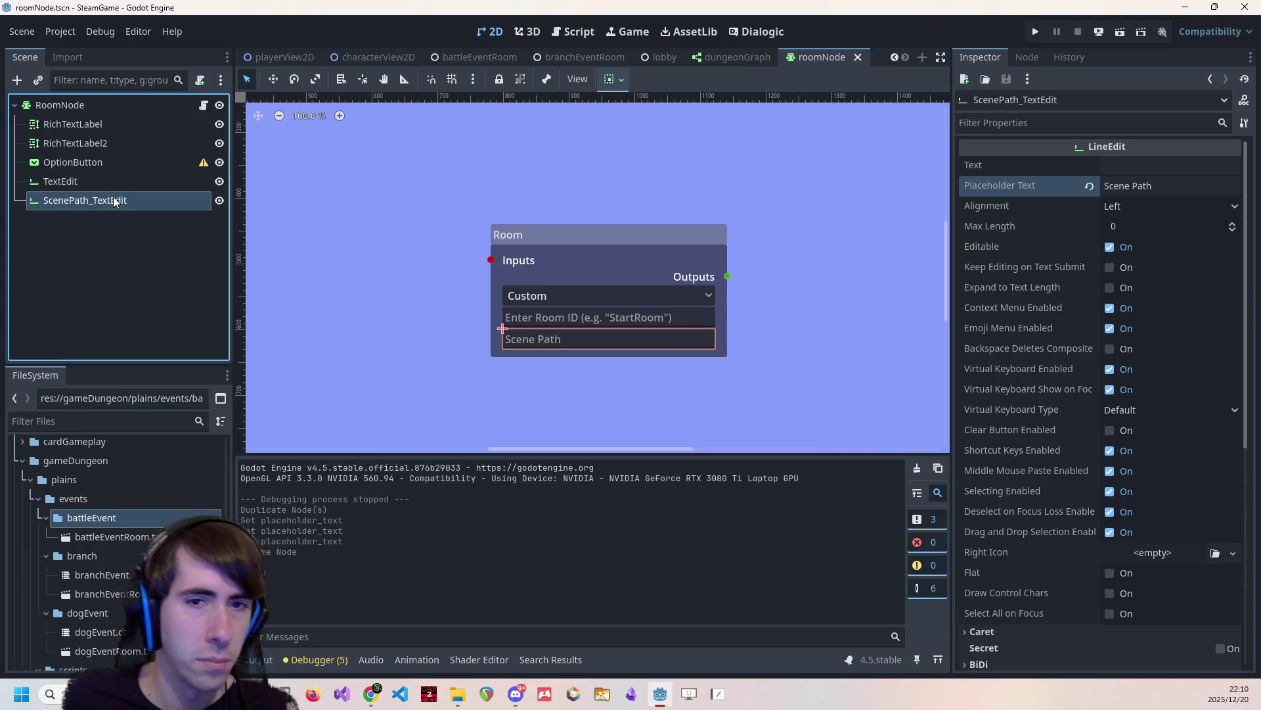
click(203, 104)
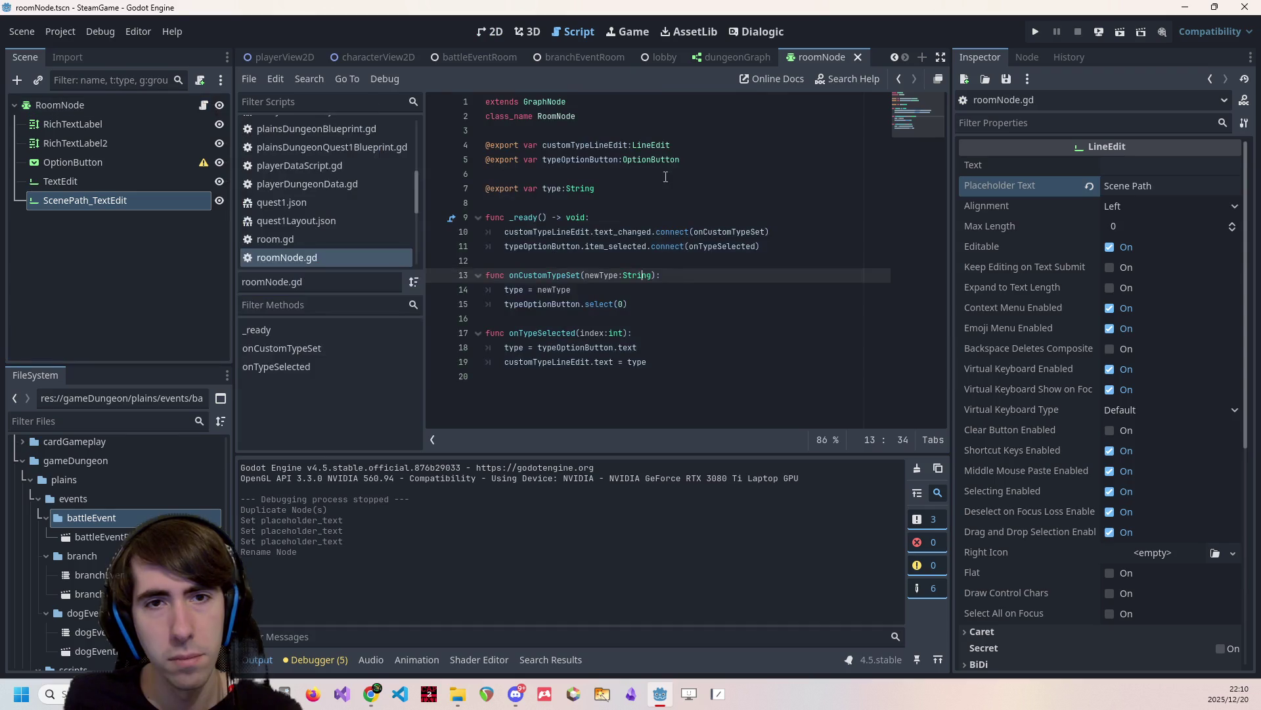
Add an exported scenePathLineEdit LineEdit below typeOptionButton in roomNode.gd and save.
drag(674, 144, 479, 144)
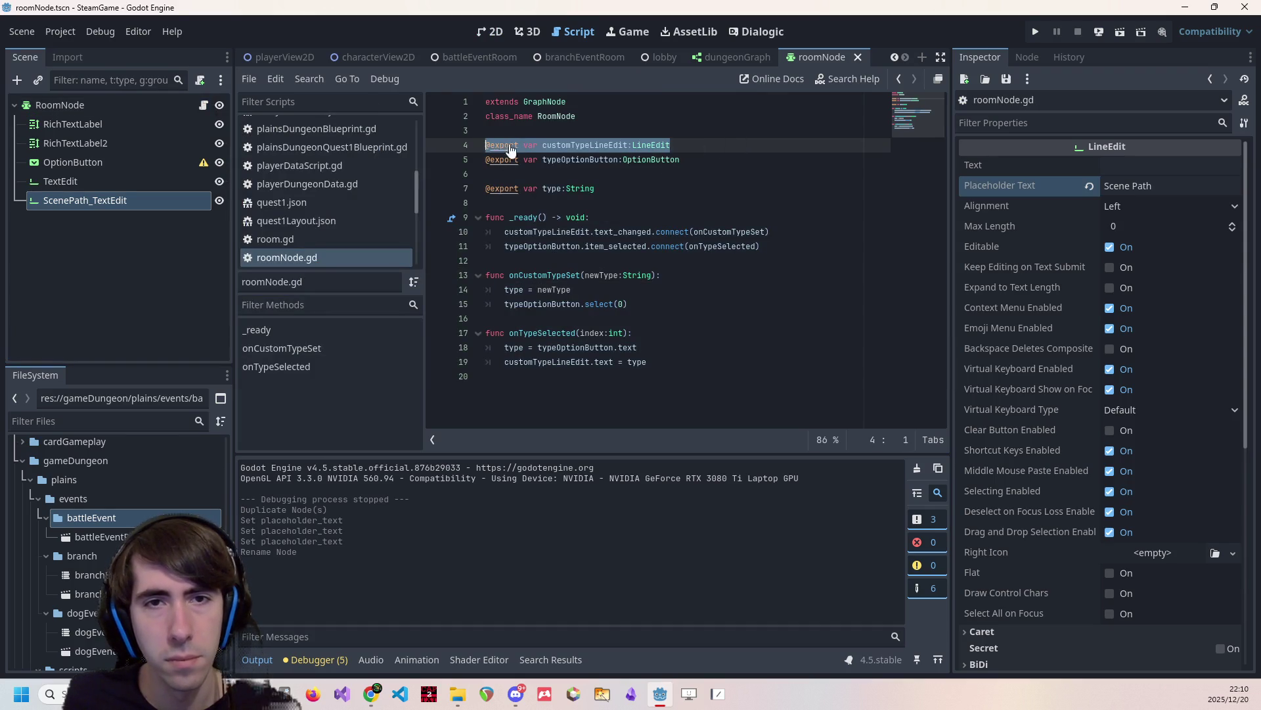
key(ctrl+shift+d)
click(600, 160)
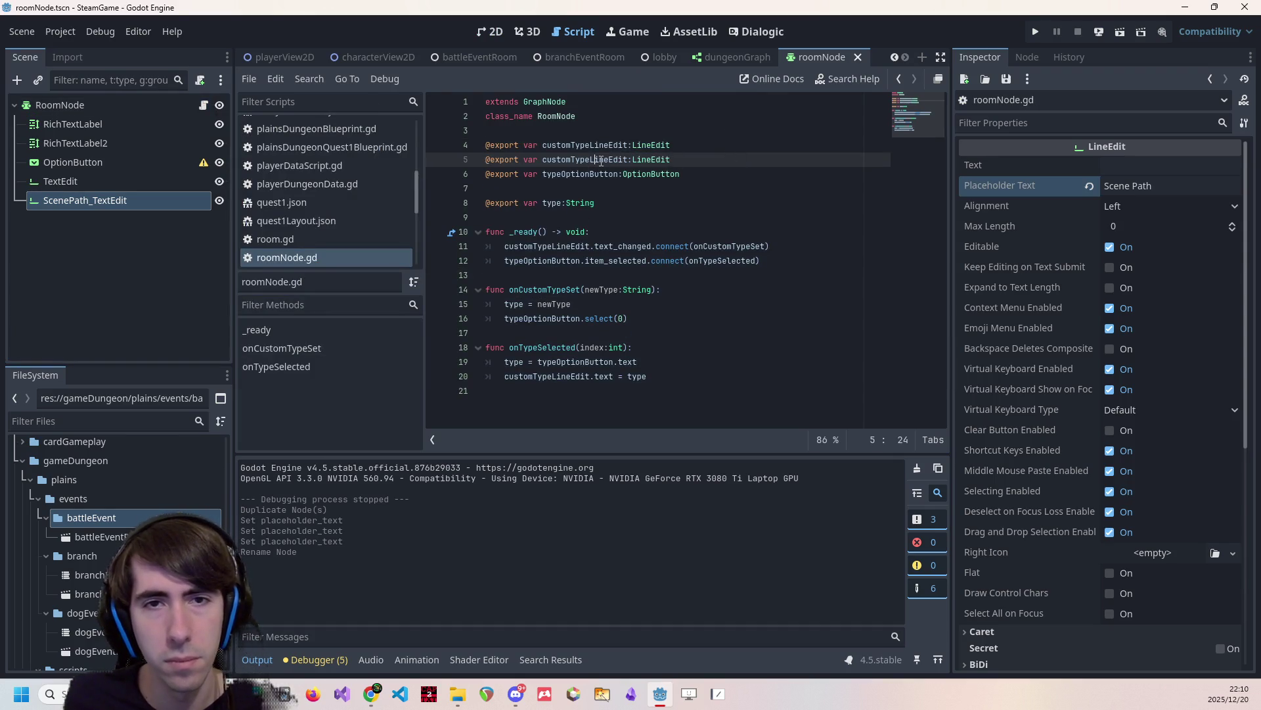
key(alt+Down)
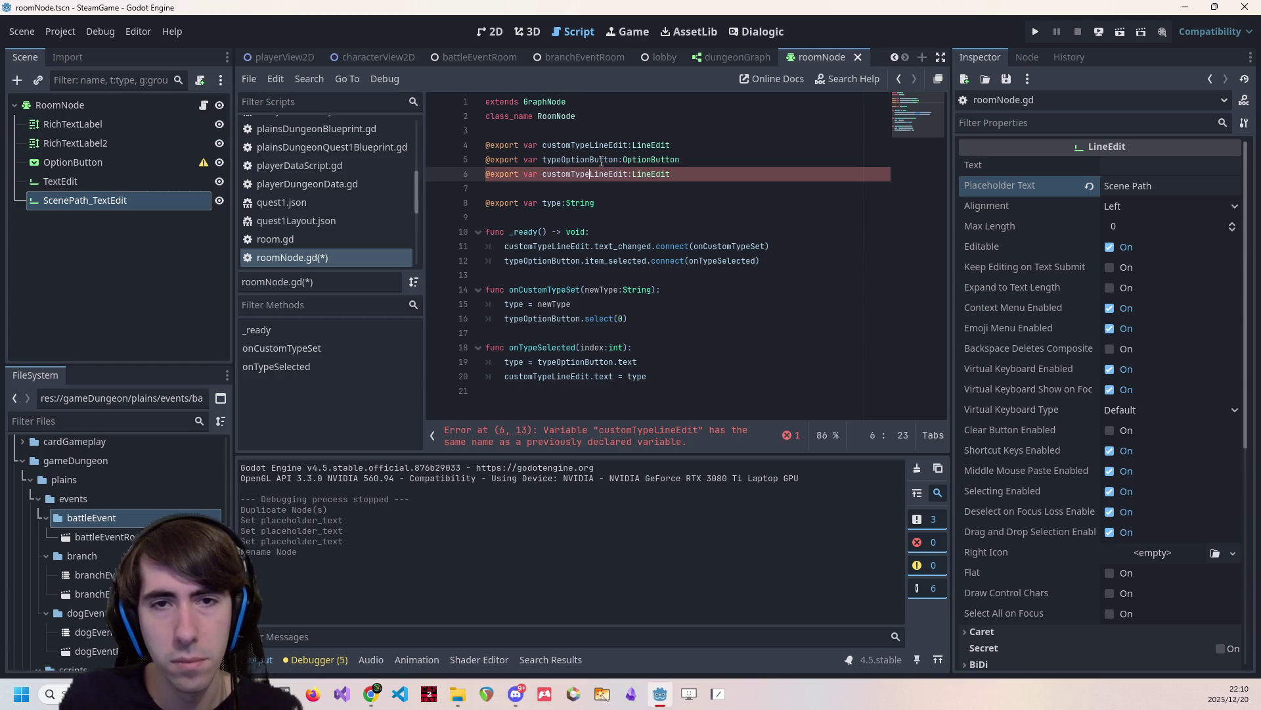
key(ctrl+BackSpace)
text(sceneP)
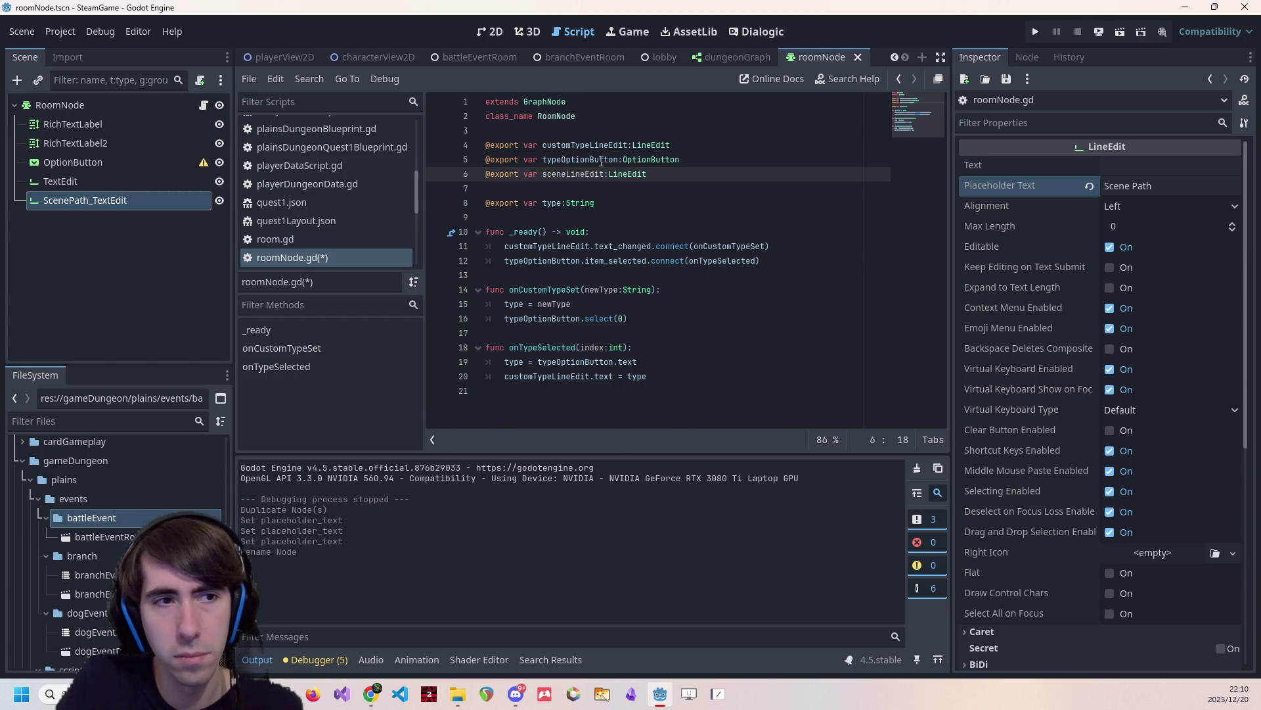
text(ath)
key(ctrl+s)
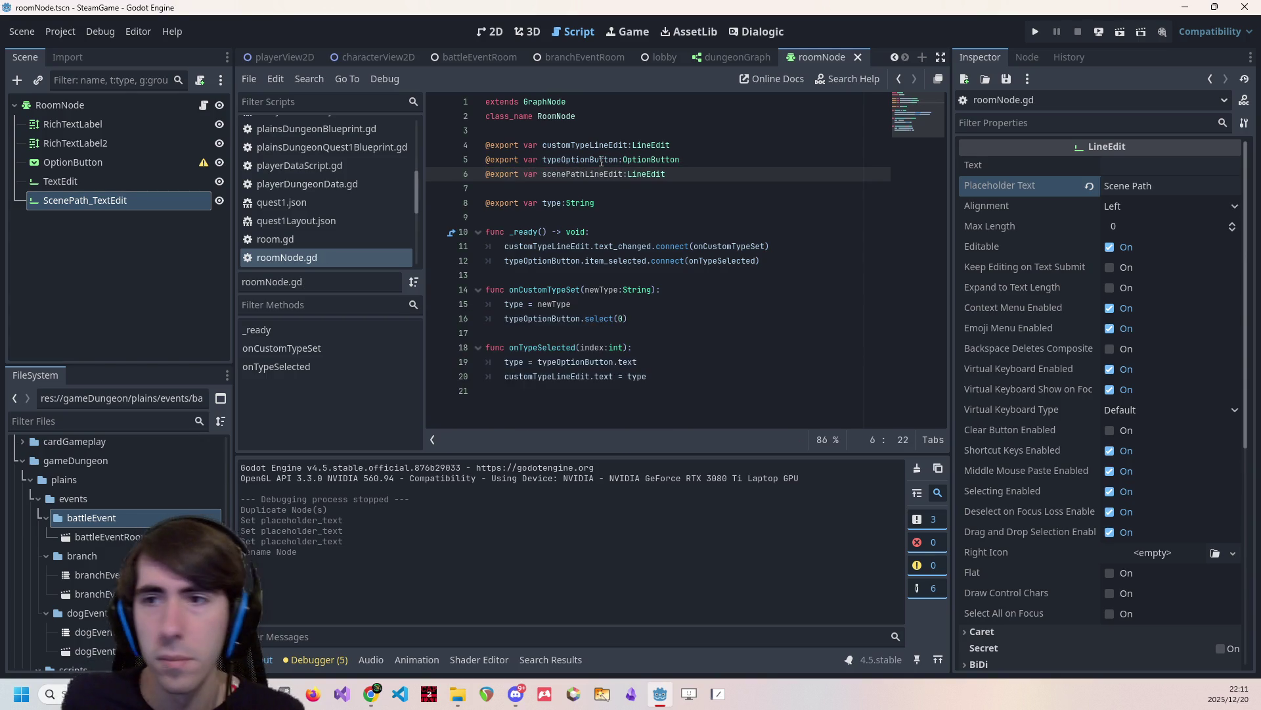
Assign ScenePath_TextEdit to RoomNode's Scene Path Line Edit property.
click(151, 104)
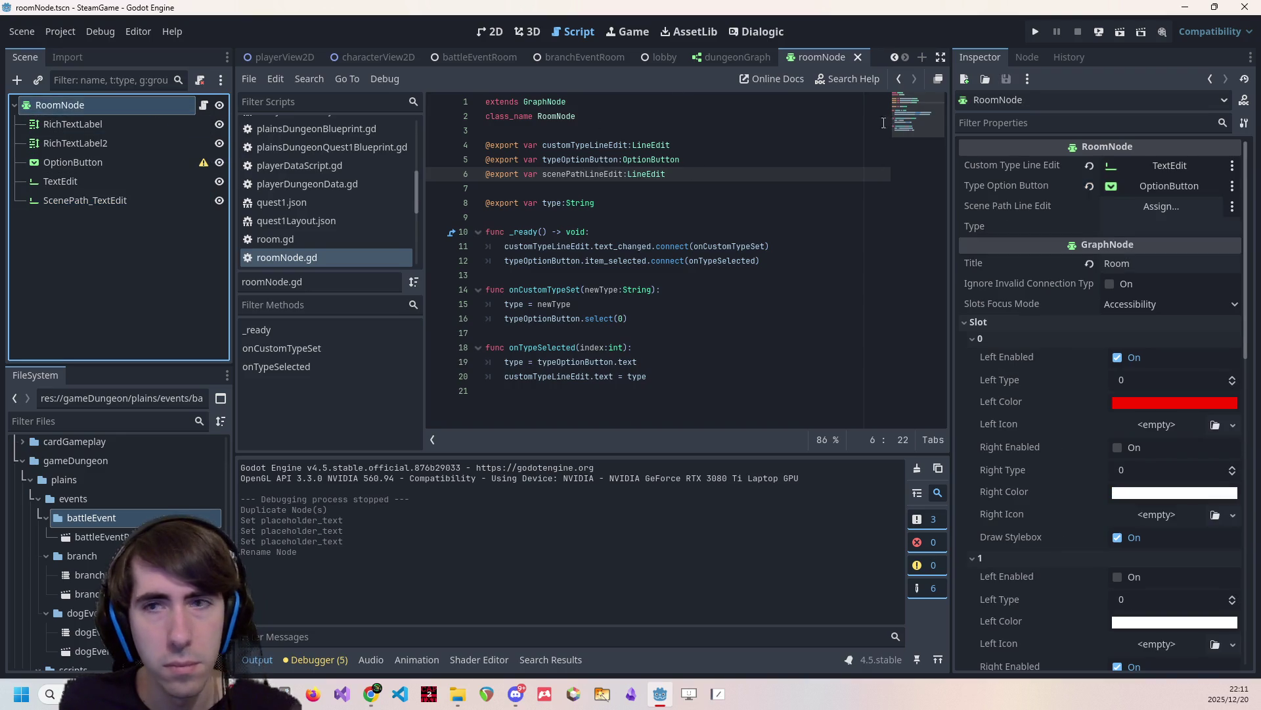
click(1136, 207)
double_click(653, 274)
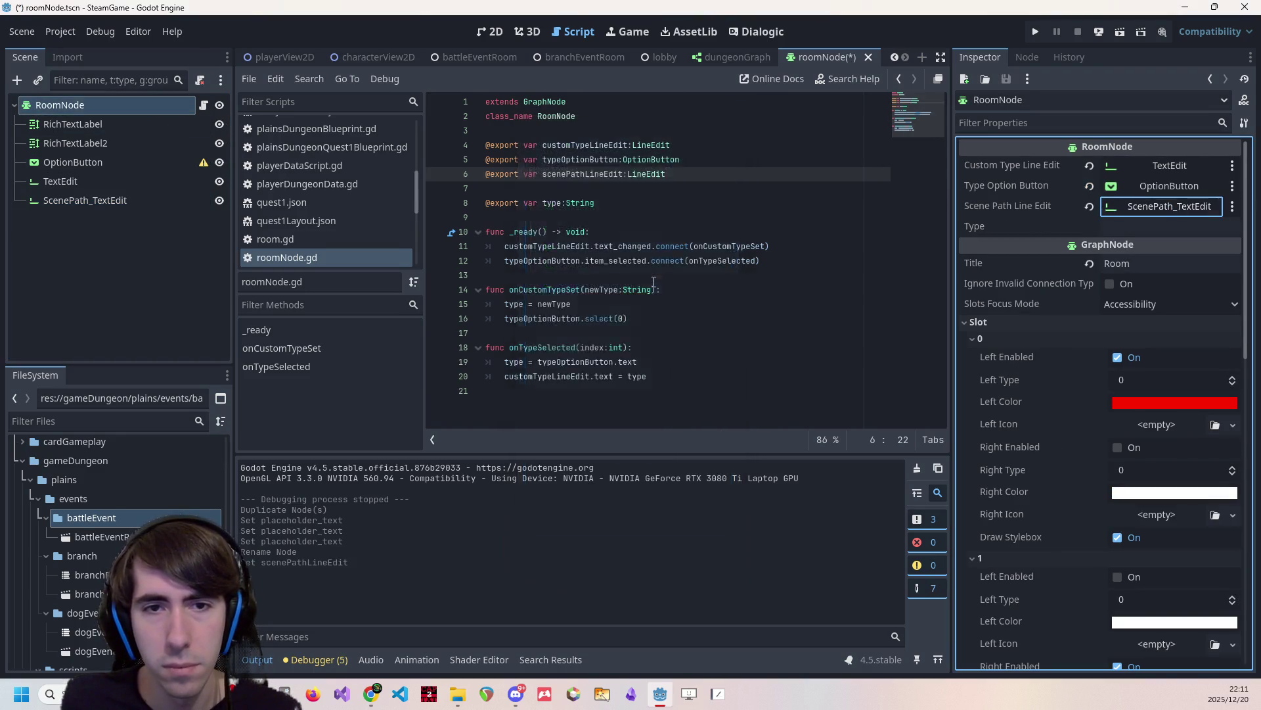
double_click(554, 173)
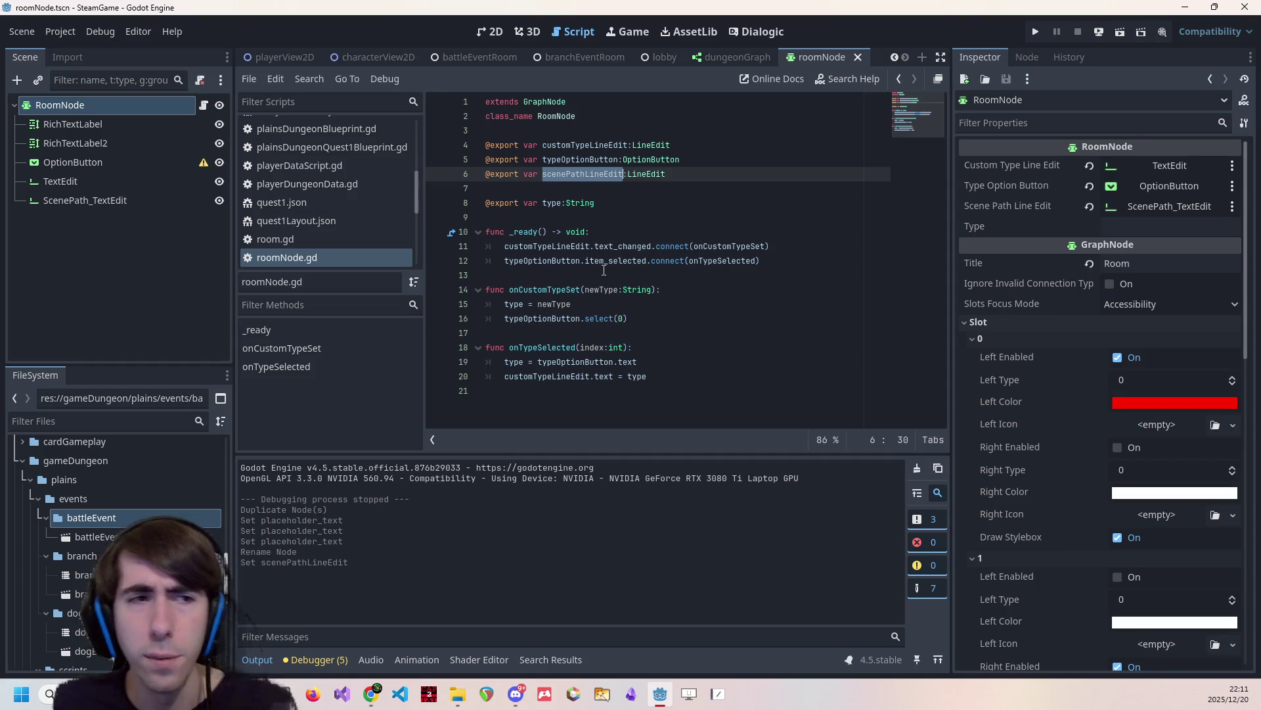
click(489, 31)
click(577, 32)
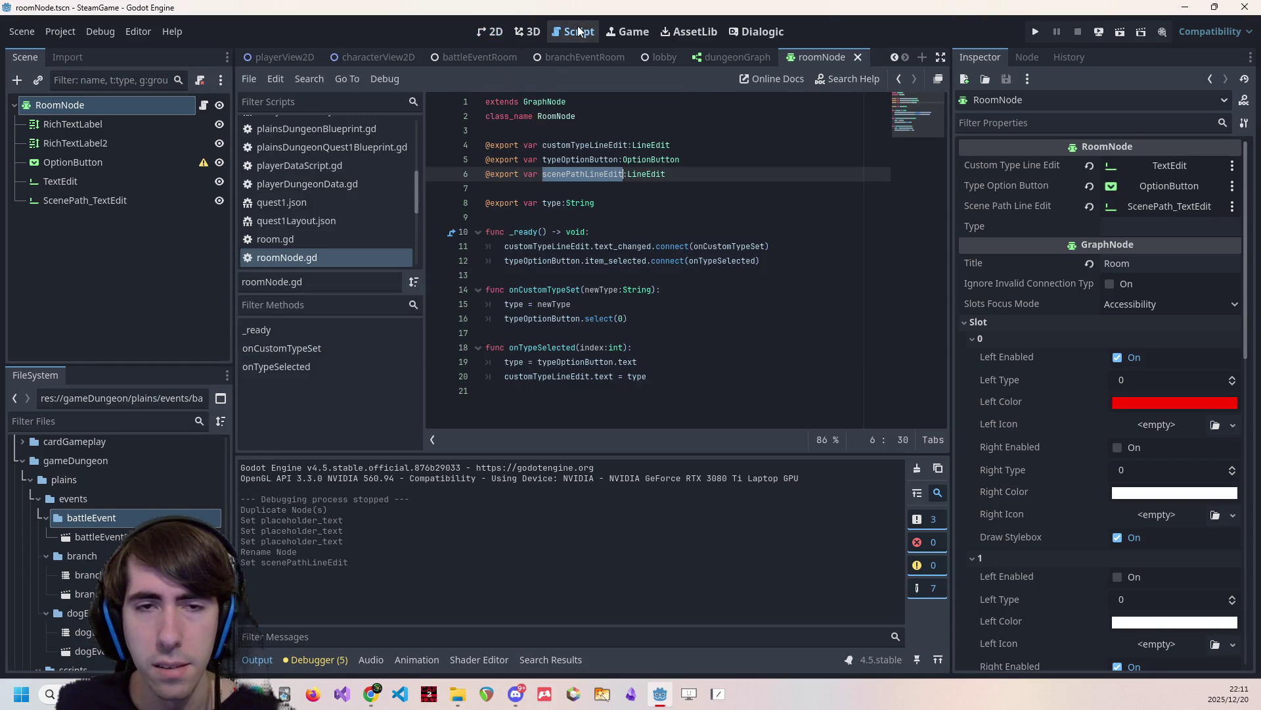
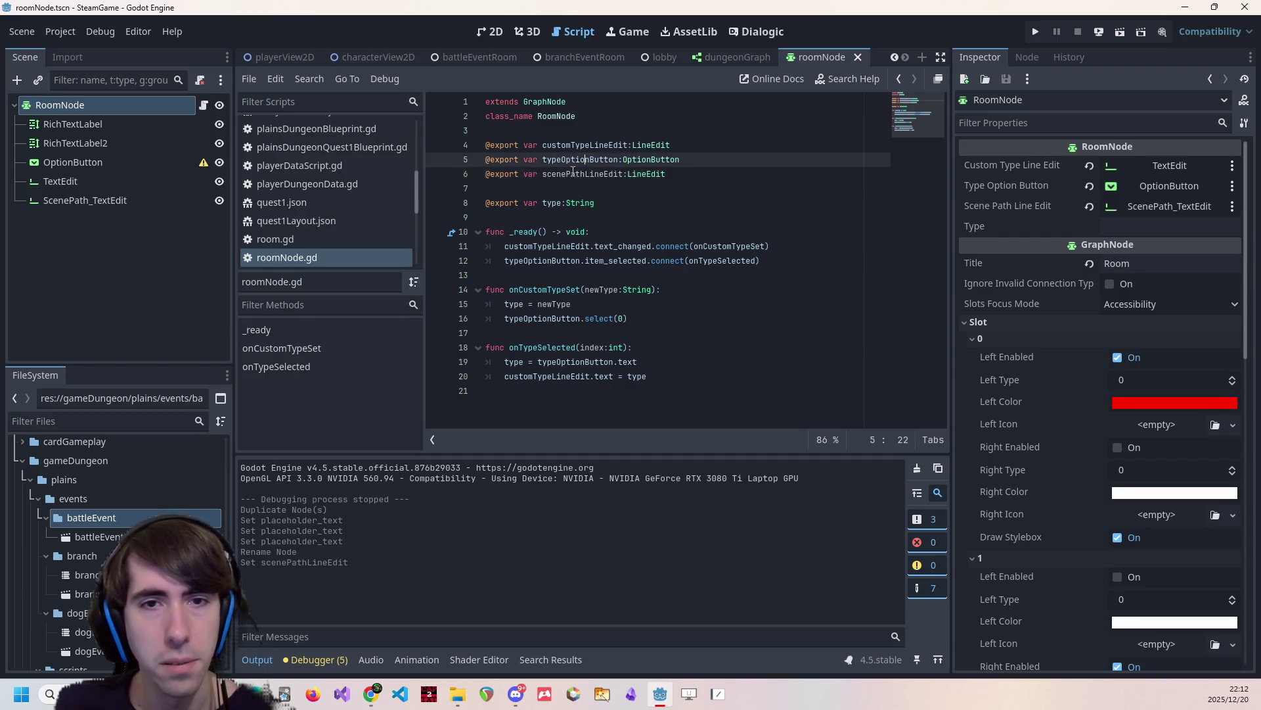
Switch to the dungeonGraph scene and open the DungeonGraph node's script.
click(638, 199)
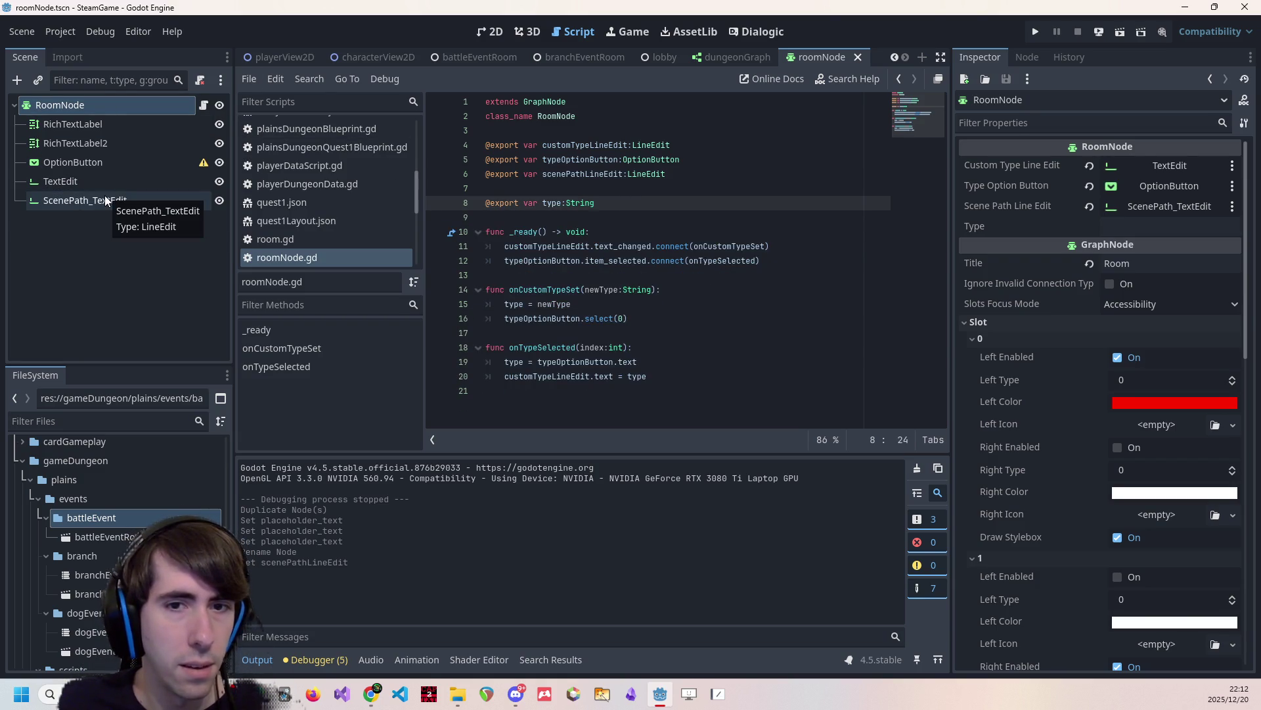
click(749, 57)
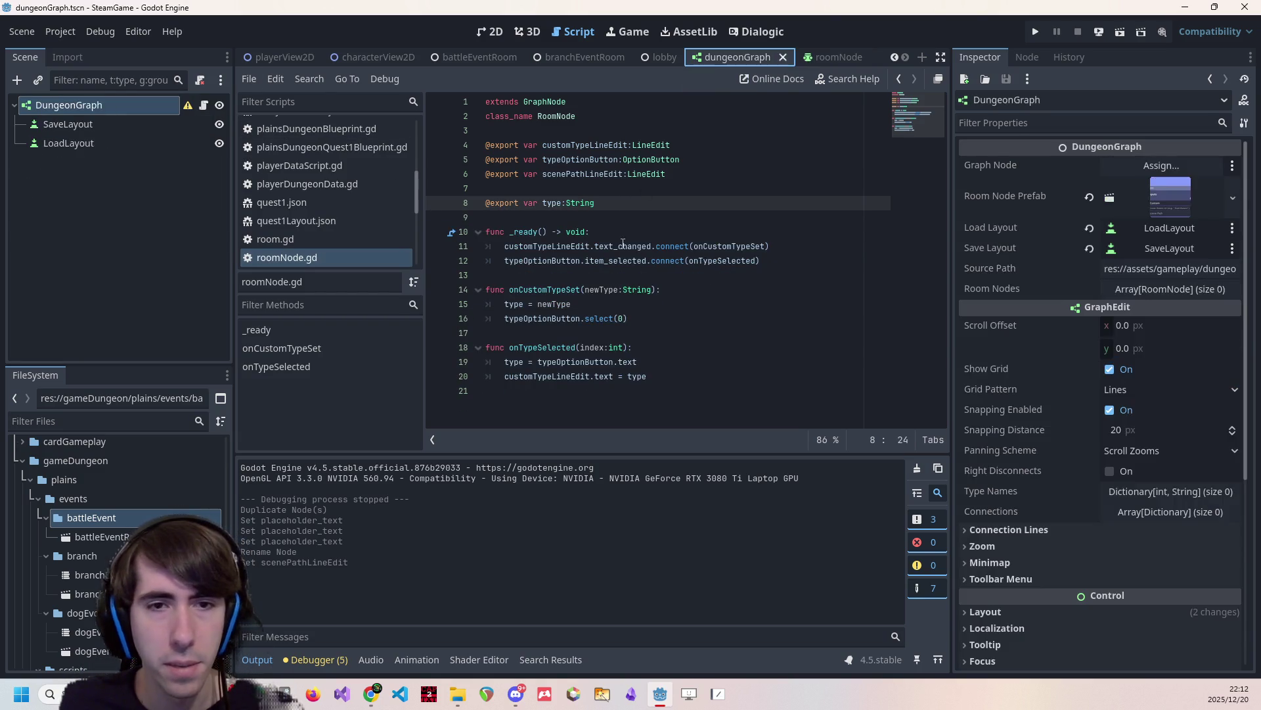
click(204, 105)
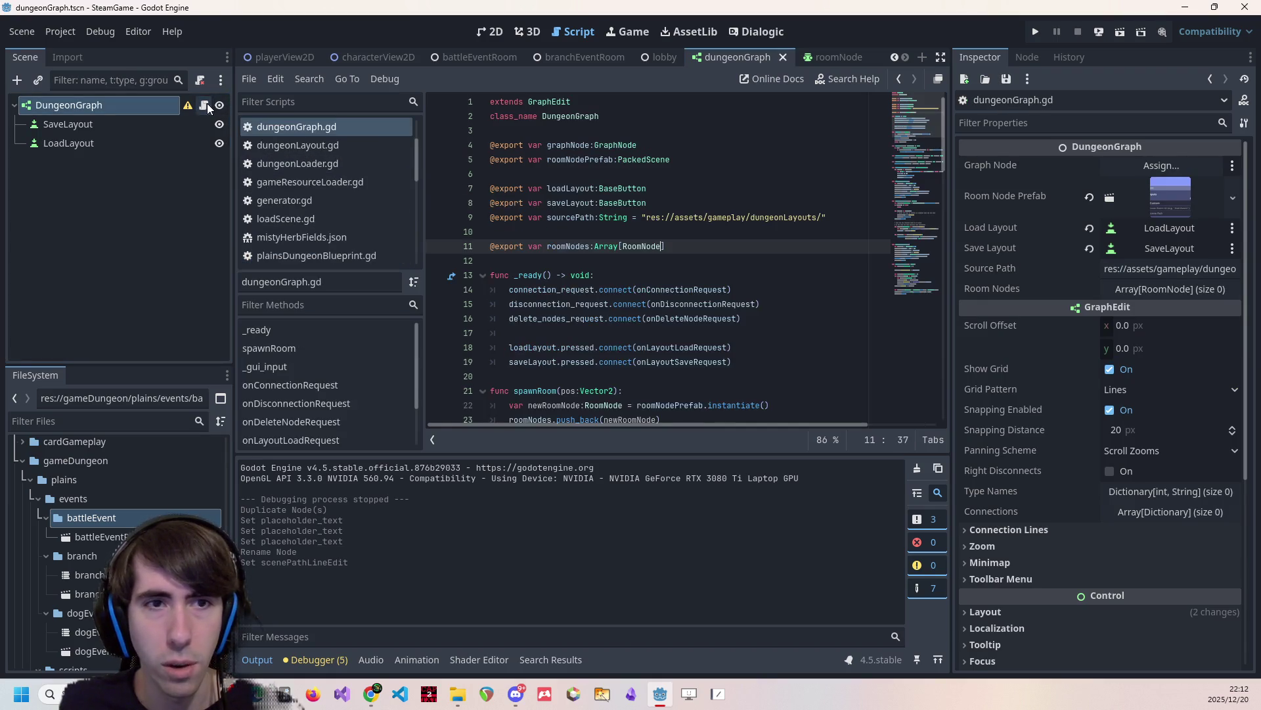
Scroll past onLayoutSaveRequest down to the room loop in saveLayoutToFile.
scroll(625, 348, down, 5)
scroll(624, 348, down, 12)
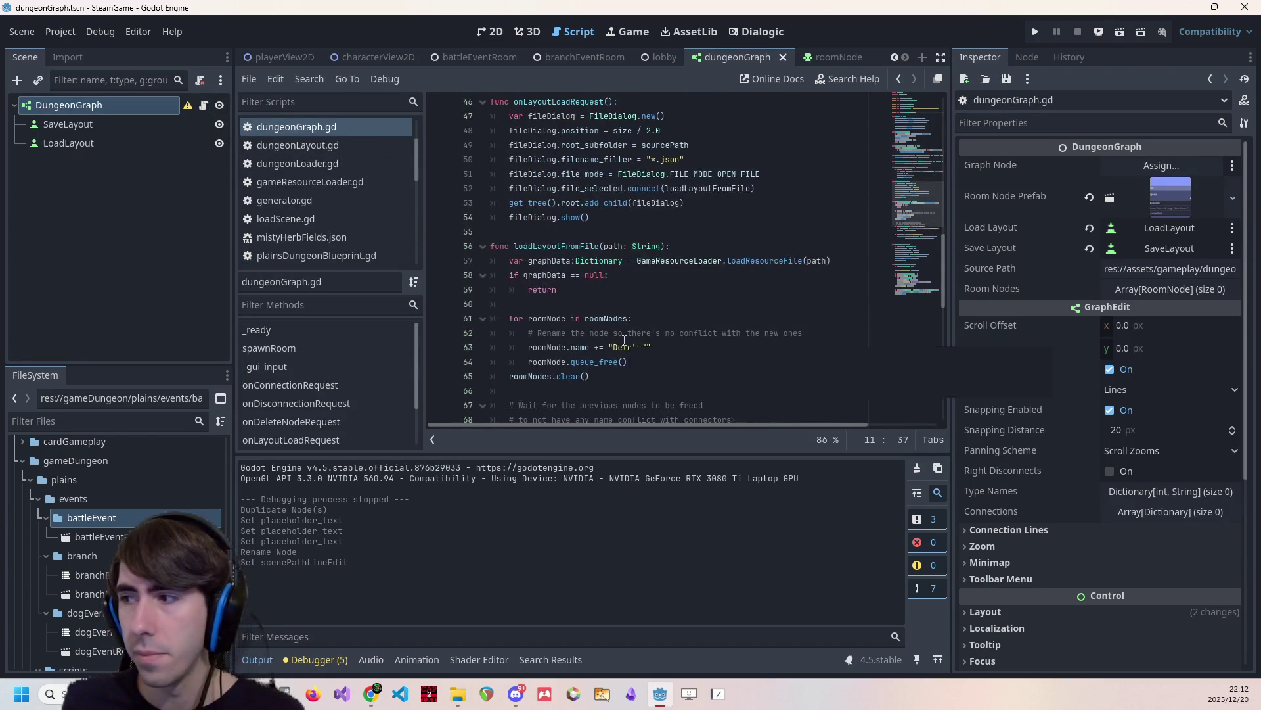
scroll(624, 339, down, 8)
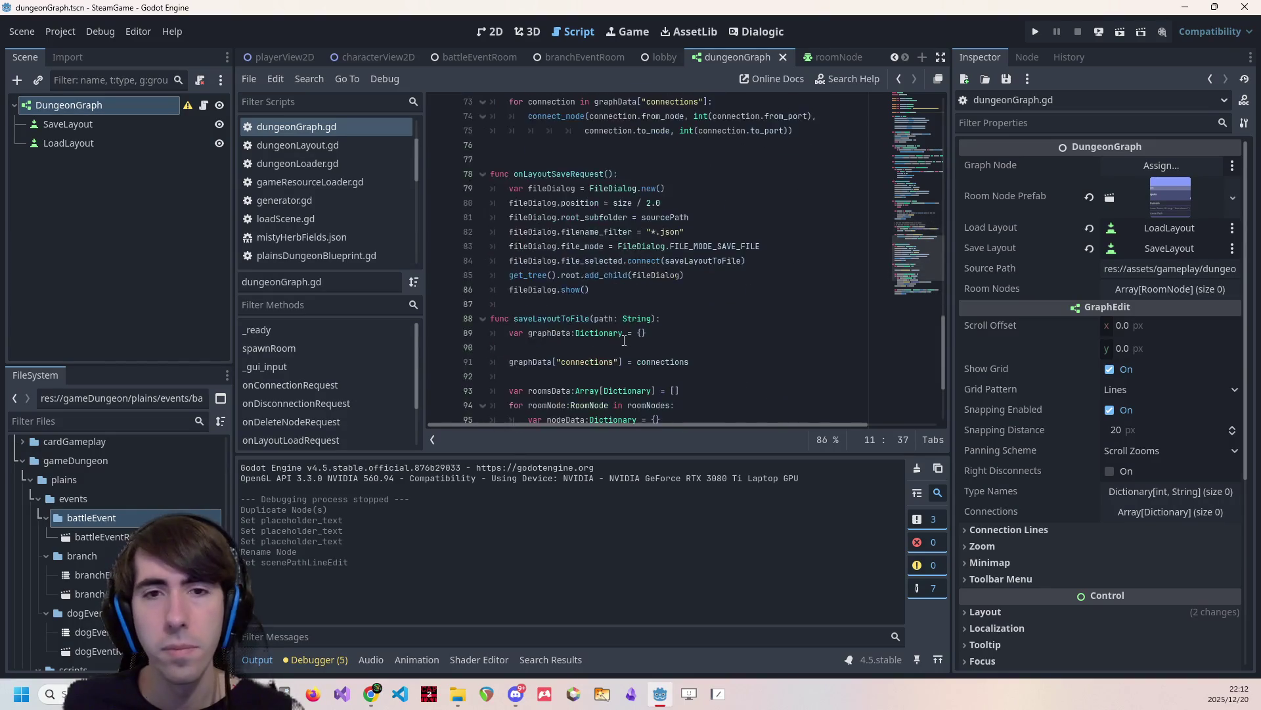
click(539, 131)
double_click(539, 130)
scroll(552, 166, down, 2)
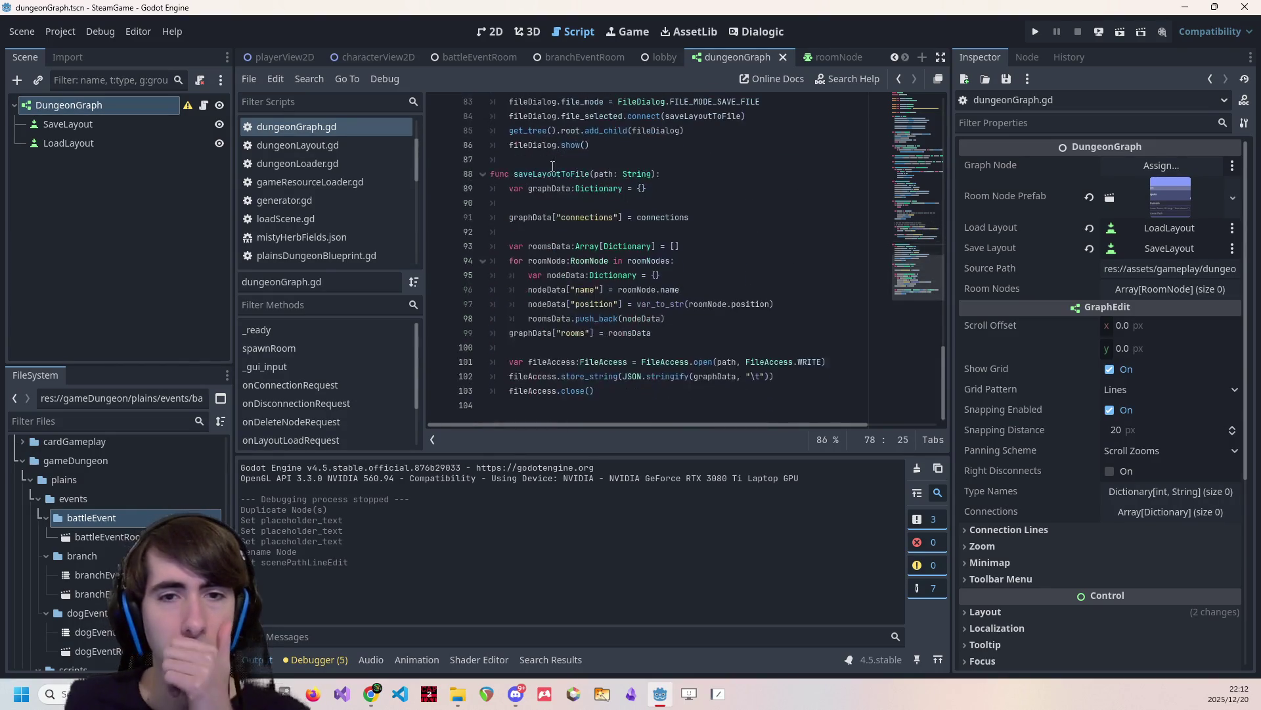
scroll(552, 166, down, 6)
scroll(591, 211, up, 6)
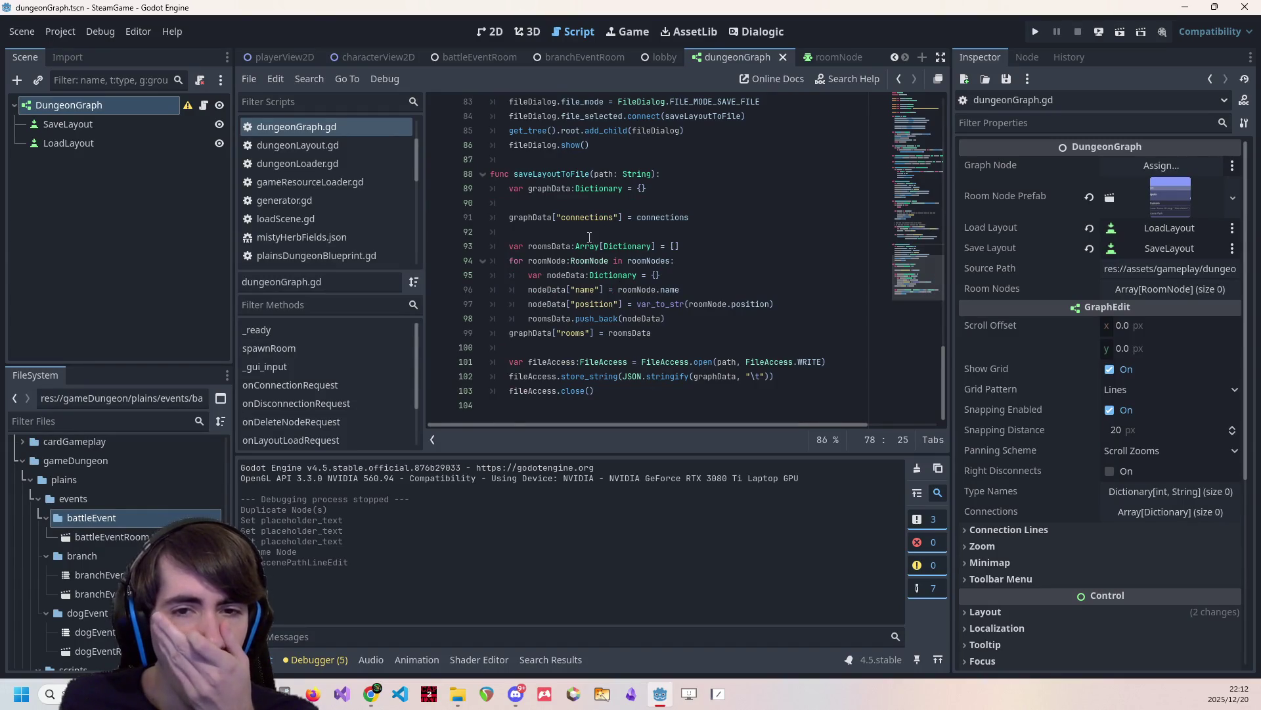
click(558, 263)
Make the room loop push roomNode.getRoomData() instead of nodeData, and save dungeonGraph.gd.
click(706, 262)
double_click(641, 319)
text(roomNode)
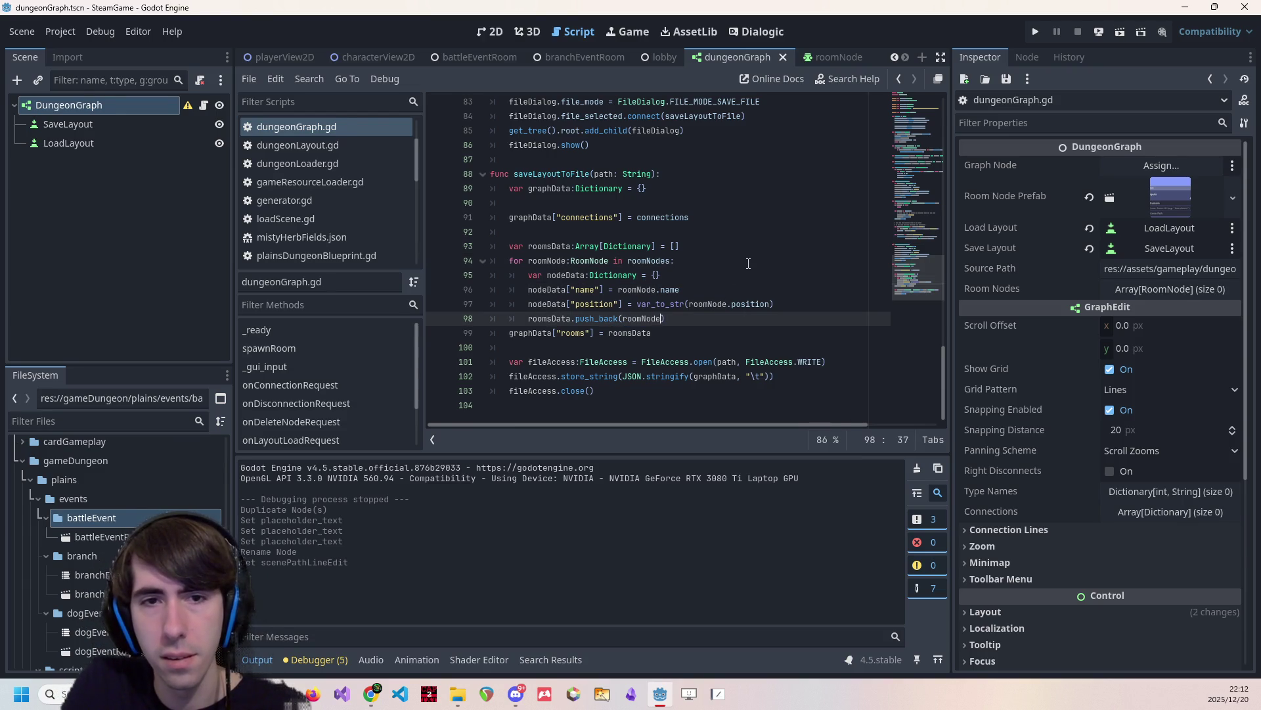
text(.getRoomData())
key(ctrl+s)
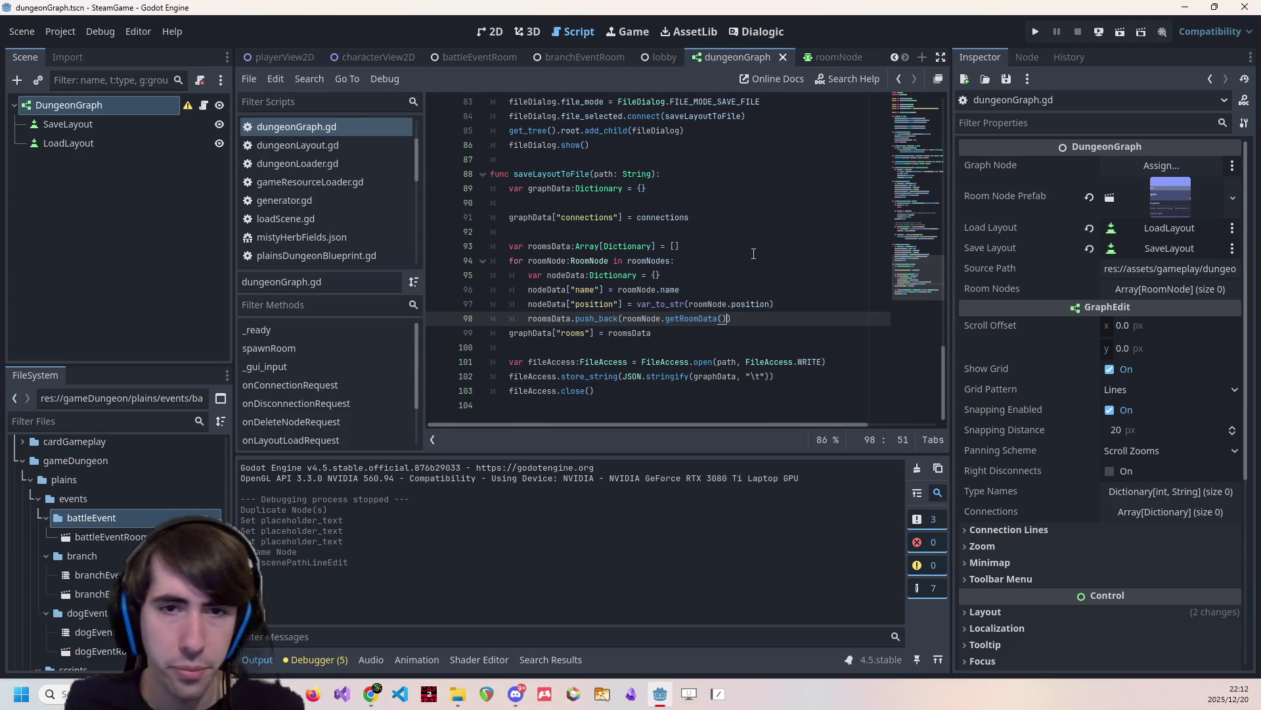
double_click(686, 318)
text(se)
key(Return)
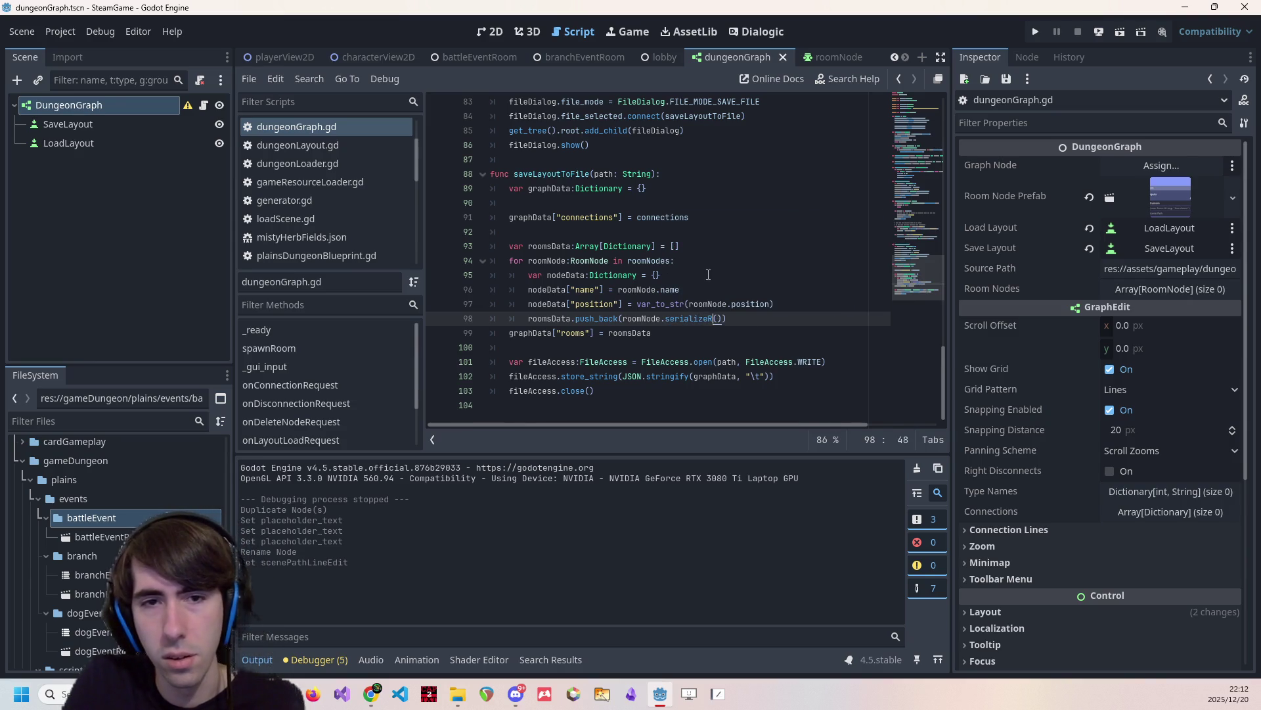
key(ctrl+z)
key(ctrl+z)
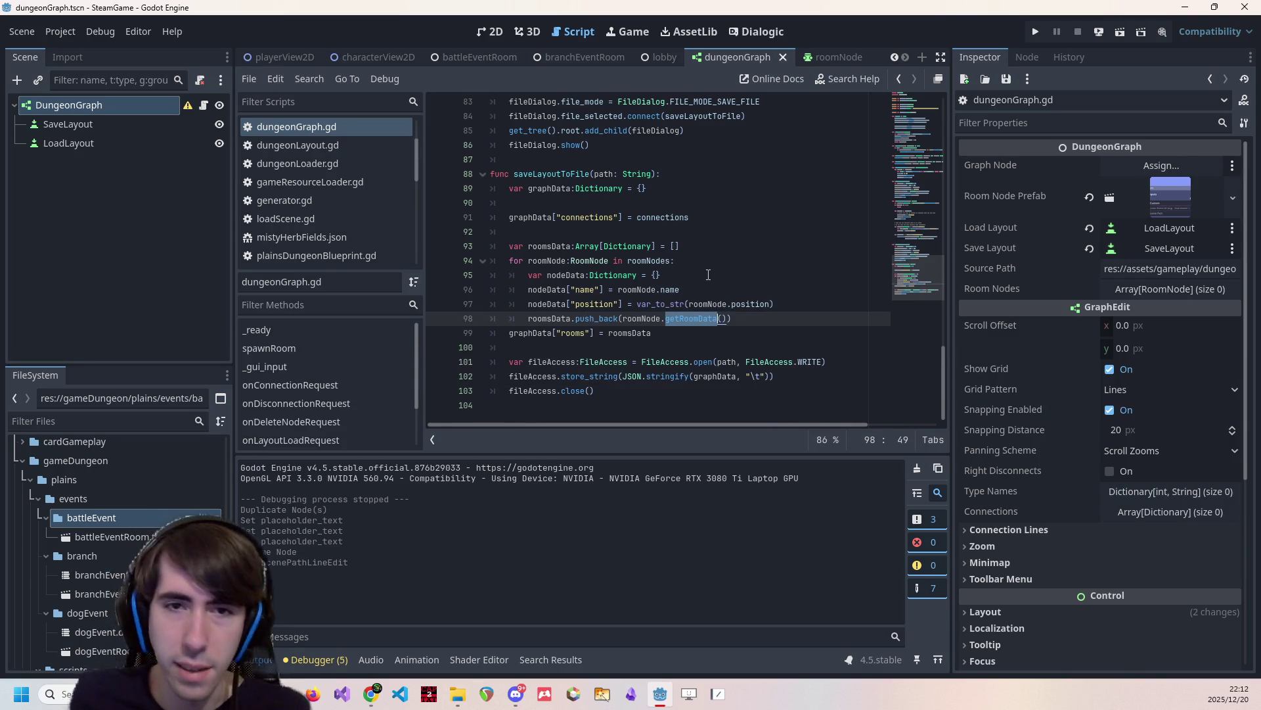
Move the three nodeData-building lines out of the loop into roomNode.gd after onTypeSelected.
mouse_move(818, 311)
mouse_down()
mouse_move(657, 290)
mouse_move(657, 275)
mouse_up()
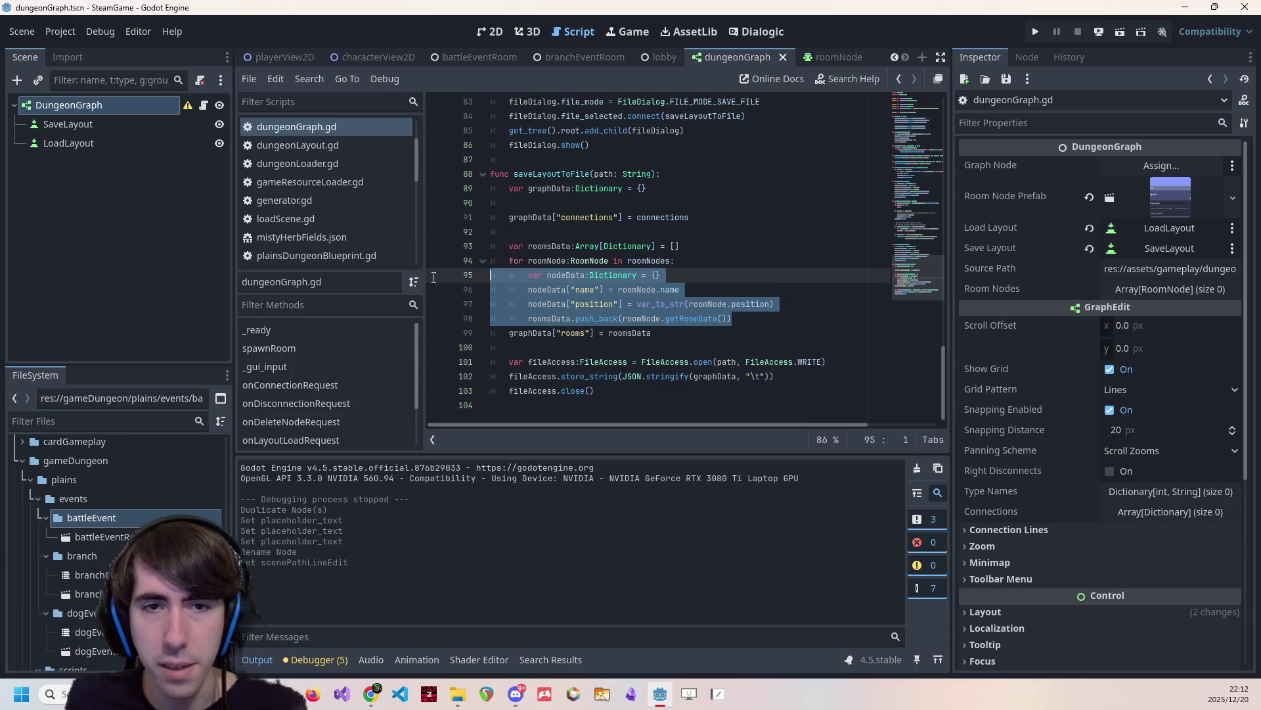
click(739, 312)
mouse_move(775, 306)
mouse_down()
mouse_move(460, 289)
mouse_move(439, 276)
mouse_up()
key(BackSpace)
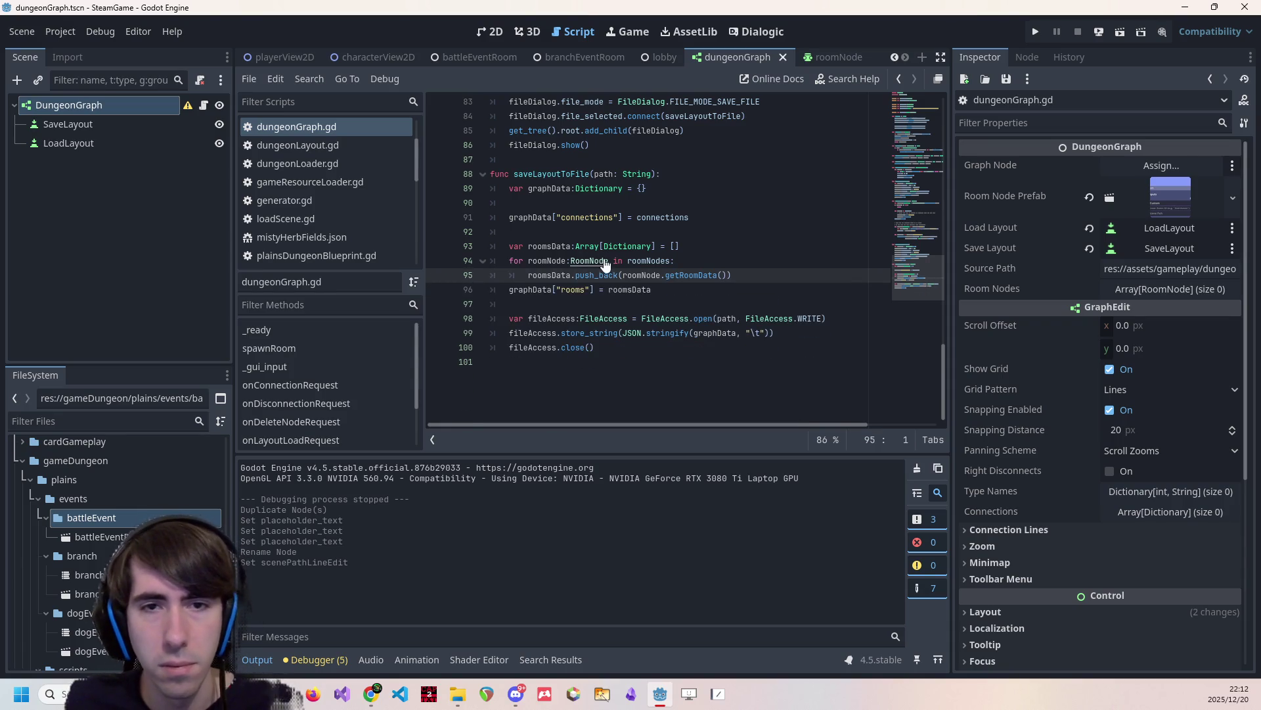
ctrl+click(588, 261)
click(570, 417)
text(var nodeData:Dictionary = {} 		nodeData["name"] = roomNode.name 		nodeData["position"] = var_to_str(roomNode.position) 		roomsData.push_back(roomNode.getRoomData()))
Add a func getRoomData() -> Dictionary: header above the pasted lines.
click(537, 362)
key(Return)
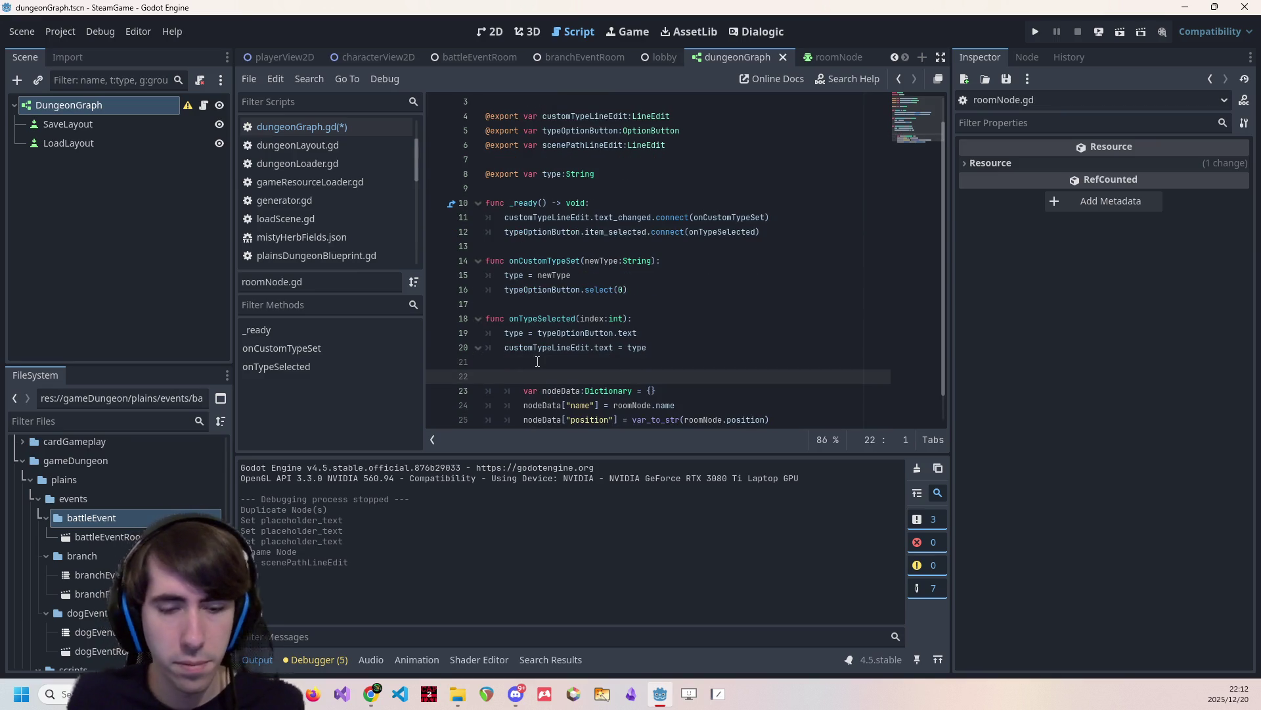
text(nc getRooMDa)
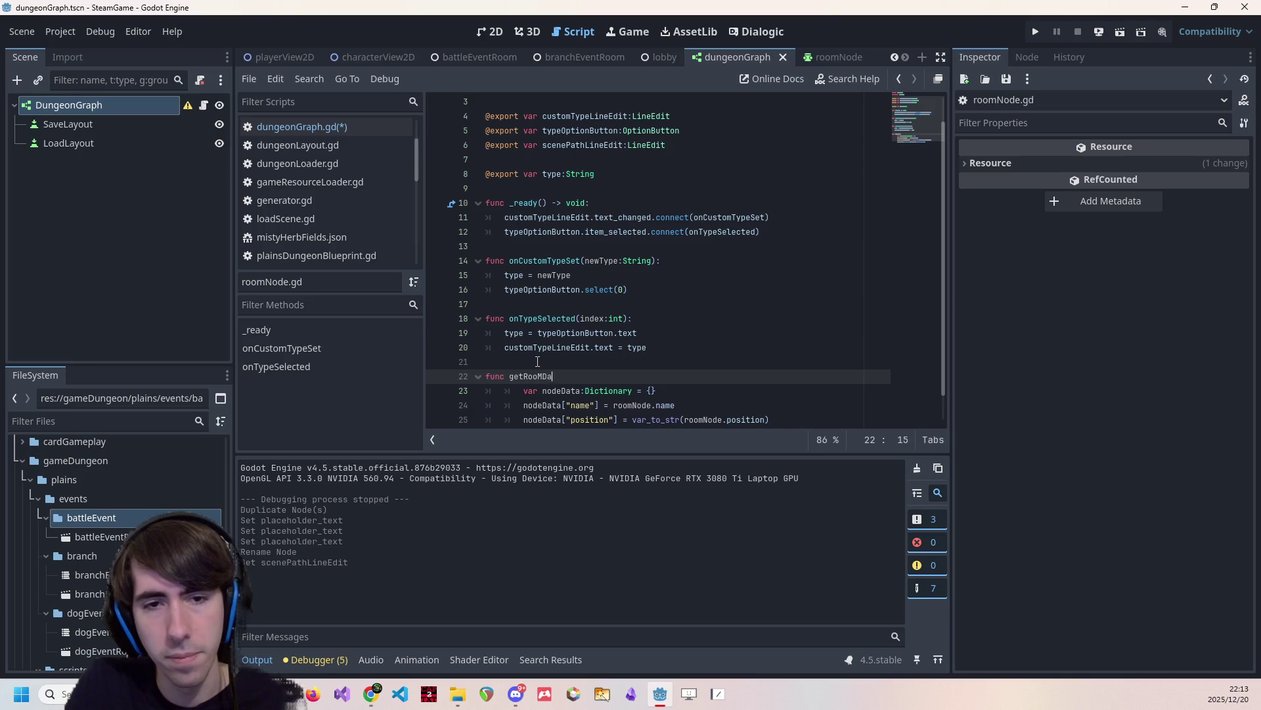
key(BackSpace)
key(BackSpace)
key(BackSpace)
text(mData() -> Di)
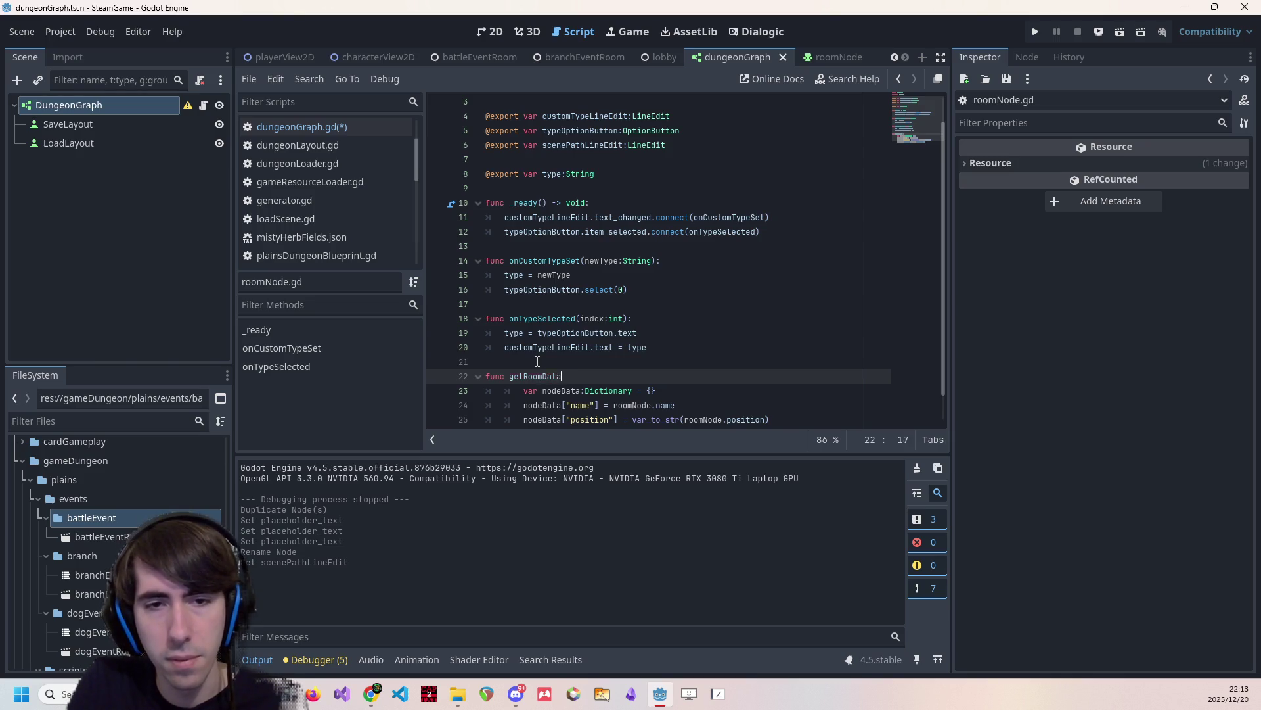
text(ction)
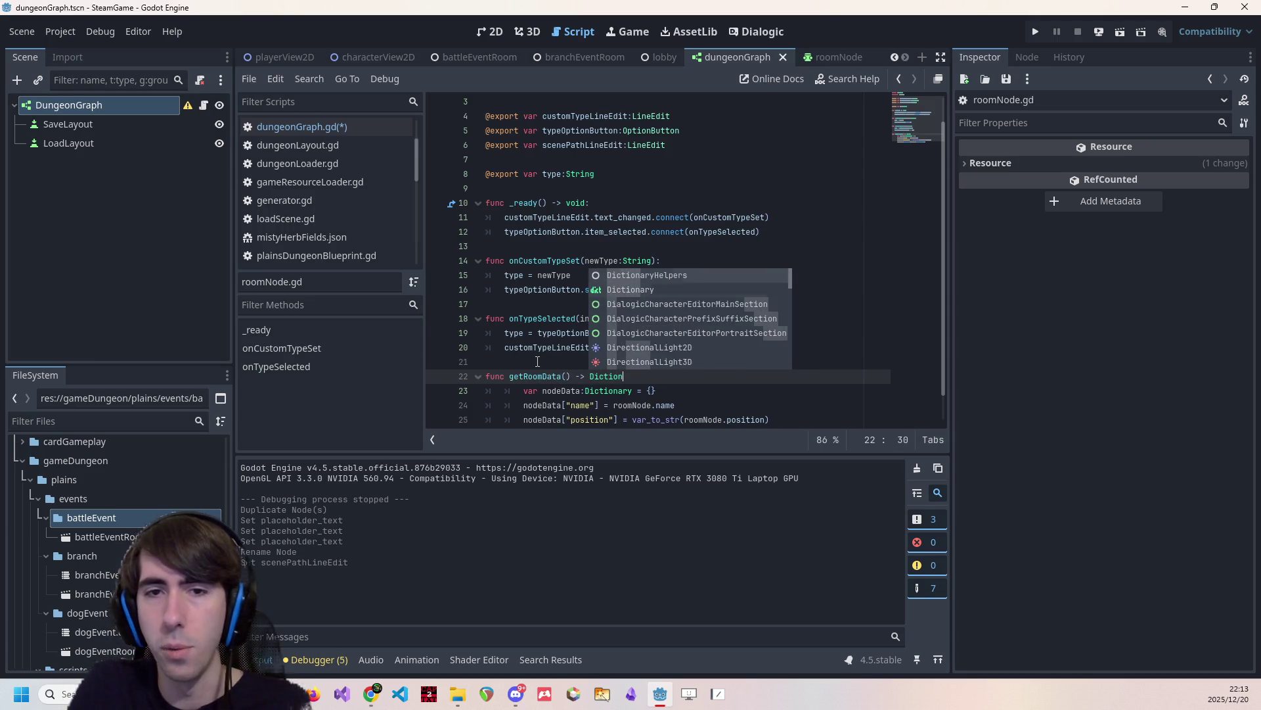
key(Return)
scroll(538, 361, down, 1)
text(:)
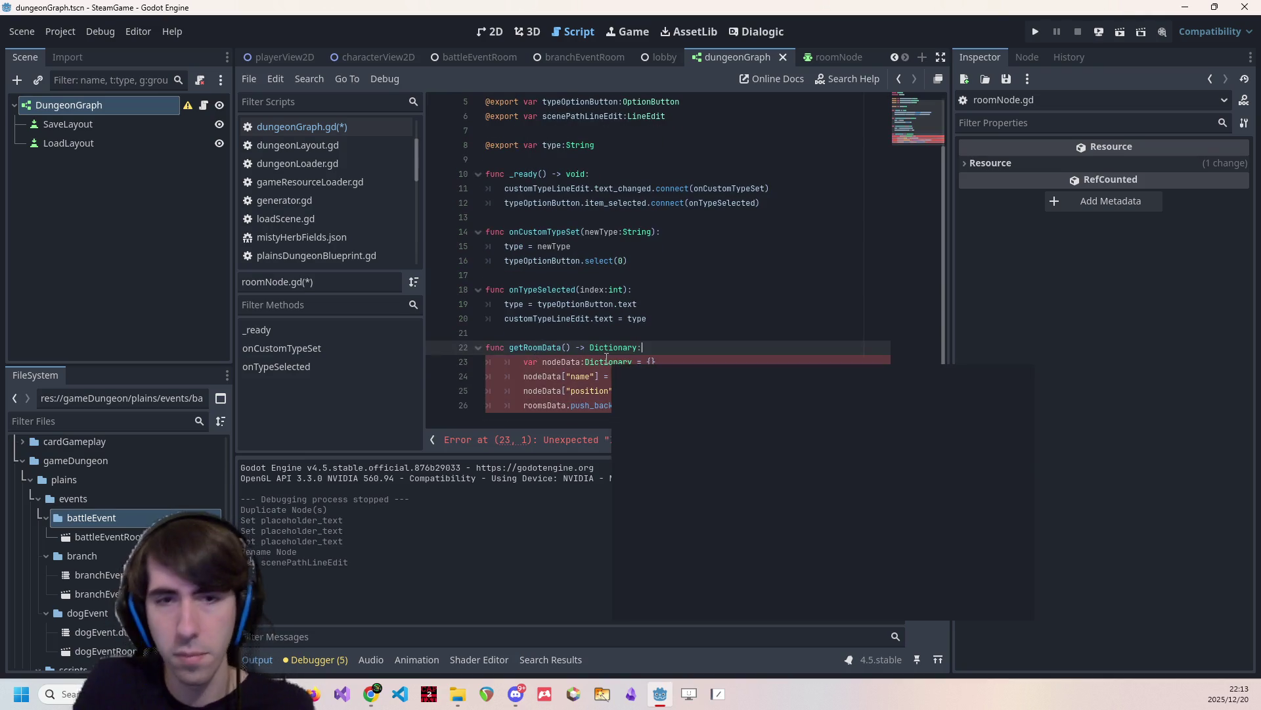
key(Up)
key(Up)
key(Up)
Unindent the pasted body and rename nodeData to roomData.
mouse_move(743, 405)
mouse_down()
mouse_move(500, 381)
mouse_move(460, 365)
mouse_move(677, 377)
mouse_move(444, 367)
mouse_up()
key(shift+Tab)
double_click(543, 362)
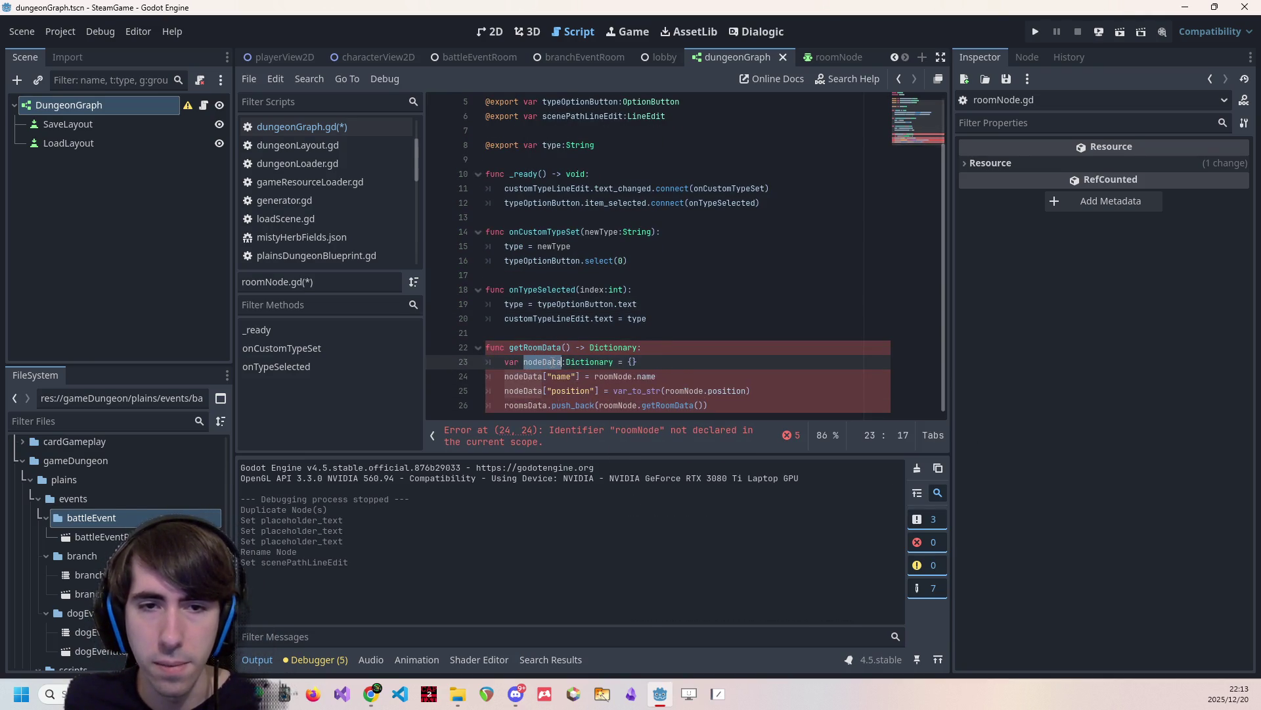
text(roomData)
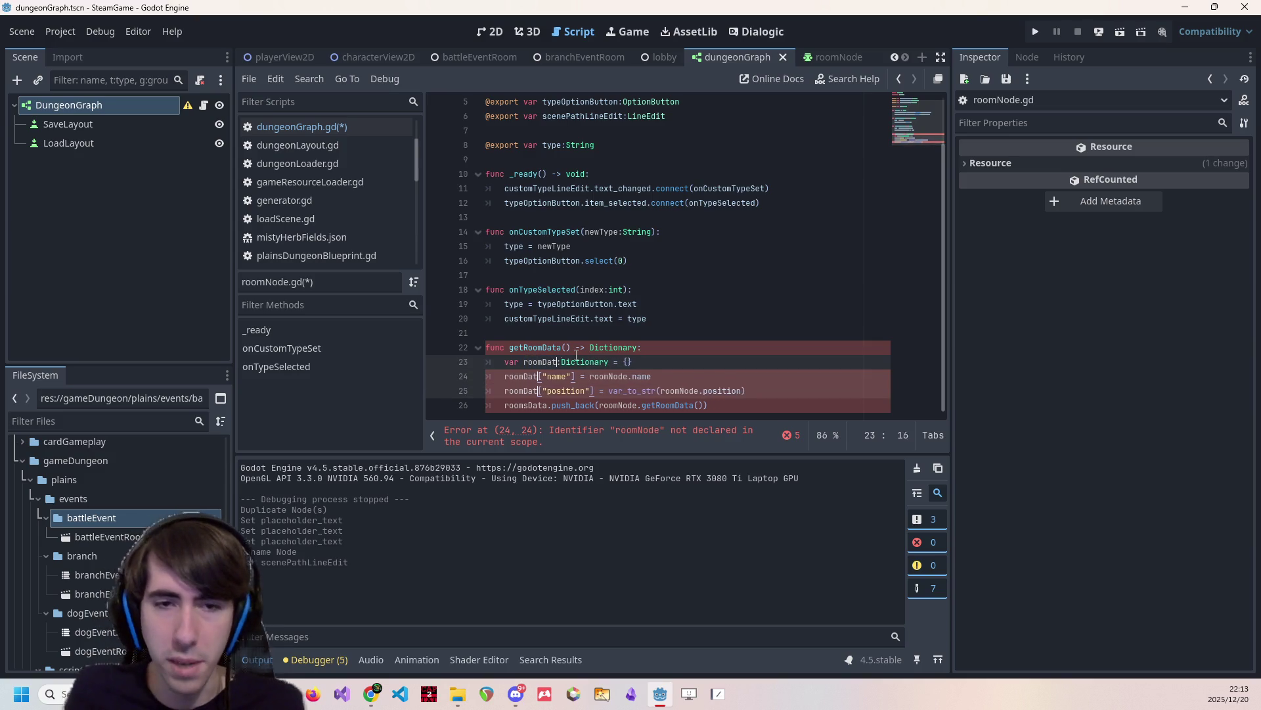
Replace the push_back line with return roomData and save.
click(714, 401)
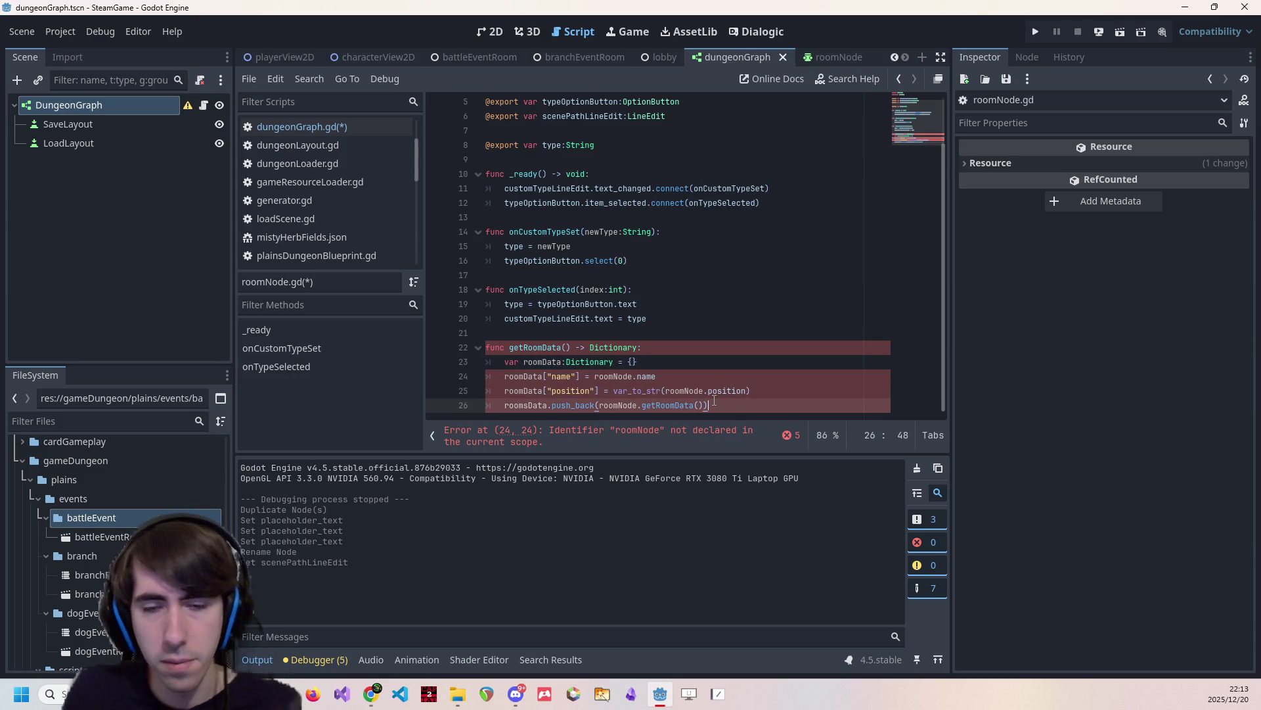
key(ctrl+Left)
key(ctrl+Left)
key(ctrl+Left)
key(shift+Home)
key(BackSpace)
text(return)
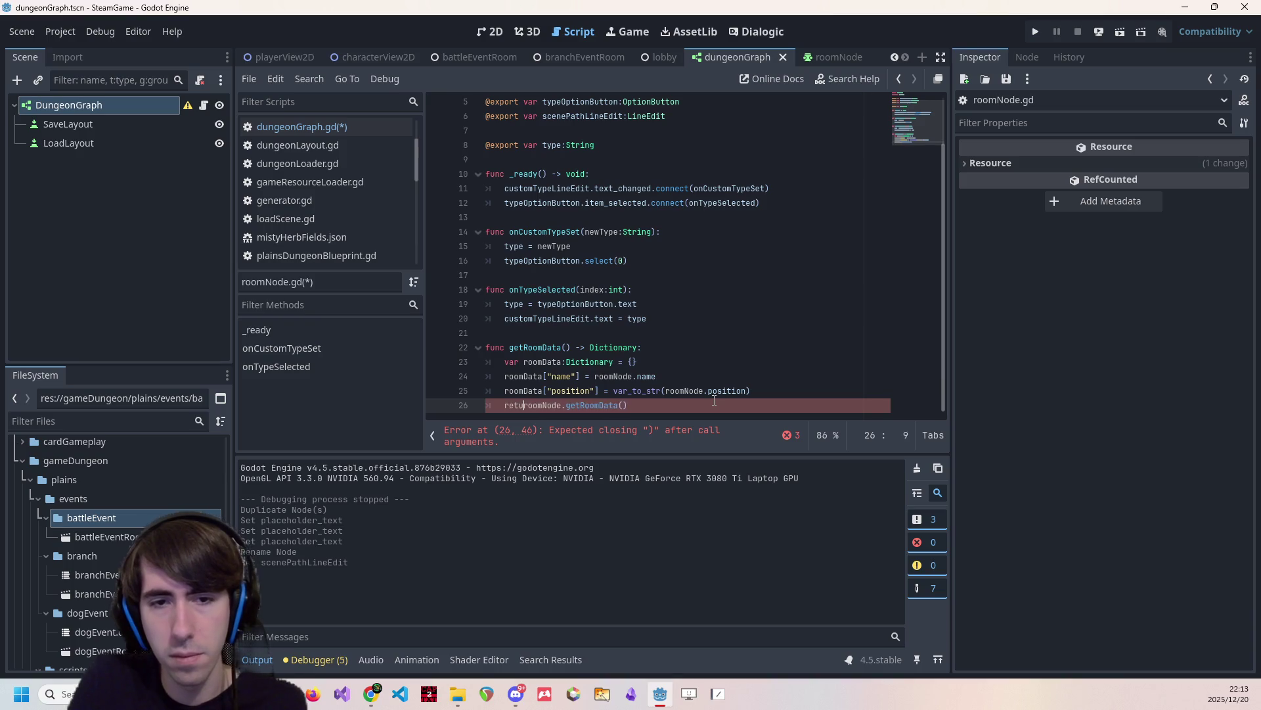
key(ctrl+shift+Right)
key(ctrl+shift+Right)
key(ctrl+shift+Right)
key(shift+End)
key(BackSpace)
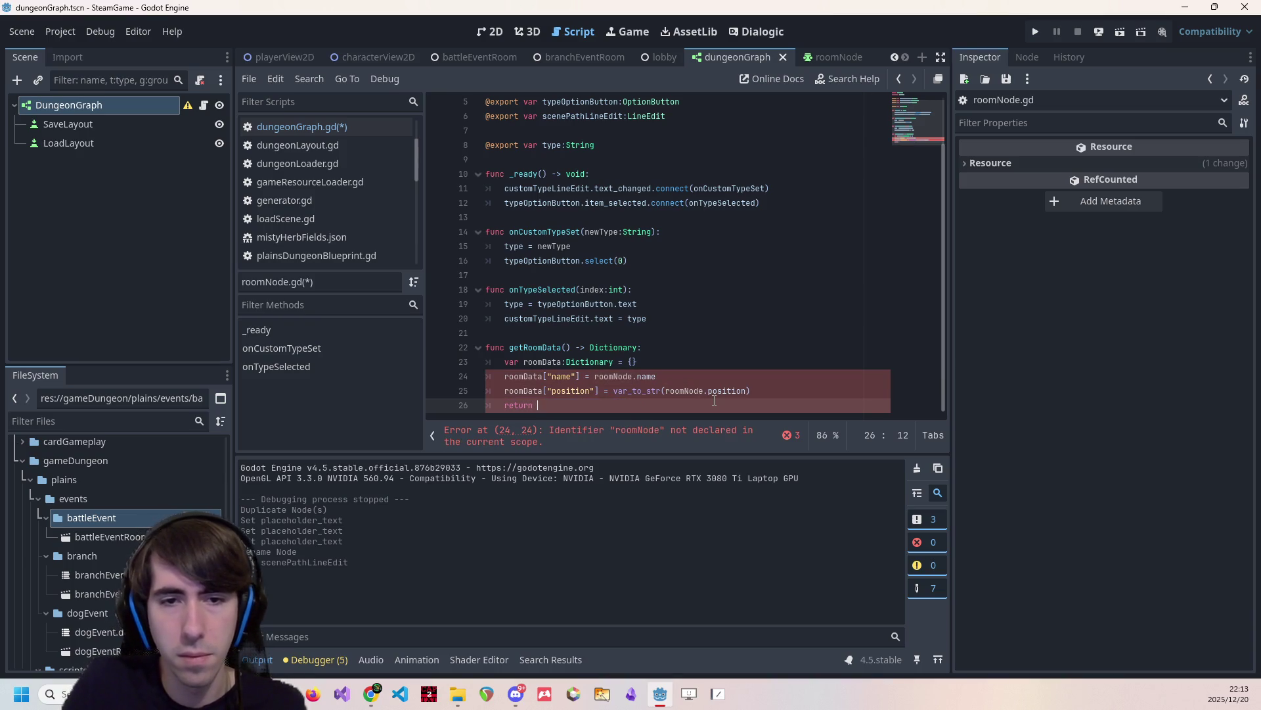
text(a)
key(ctrl+s)
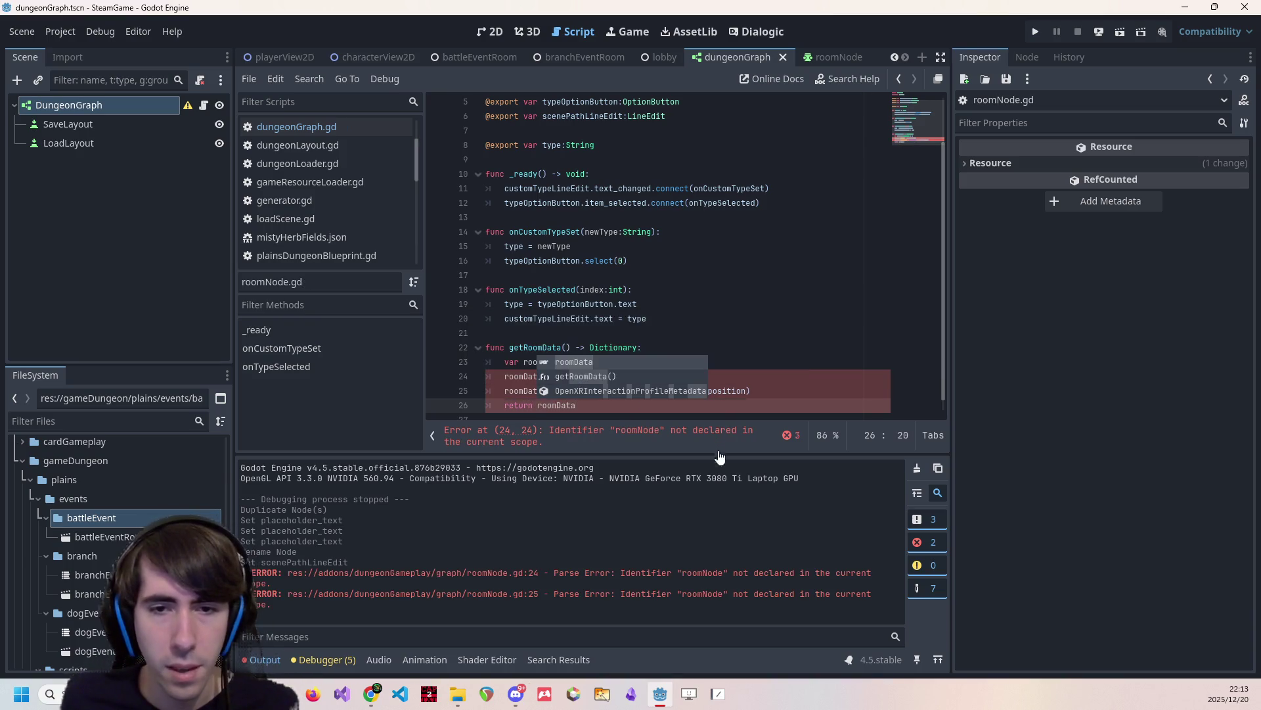
Remove the roomNode. prefix from the name and position lines, then save roomNode.gd.
click(683, 431)
double_click(546, 349)
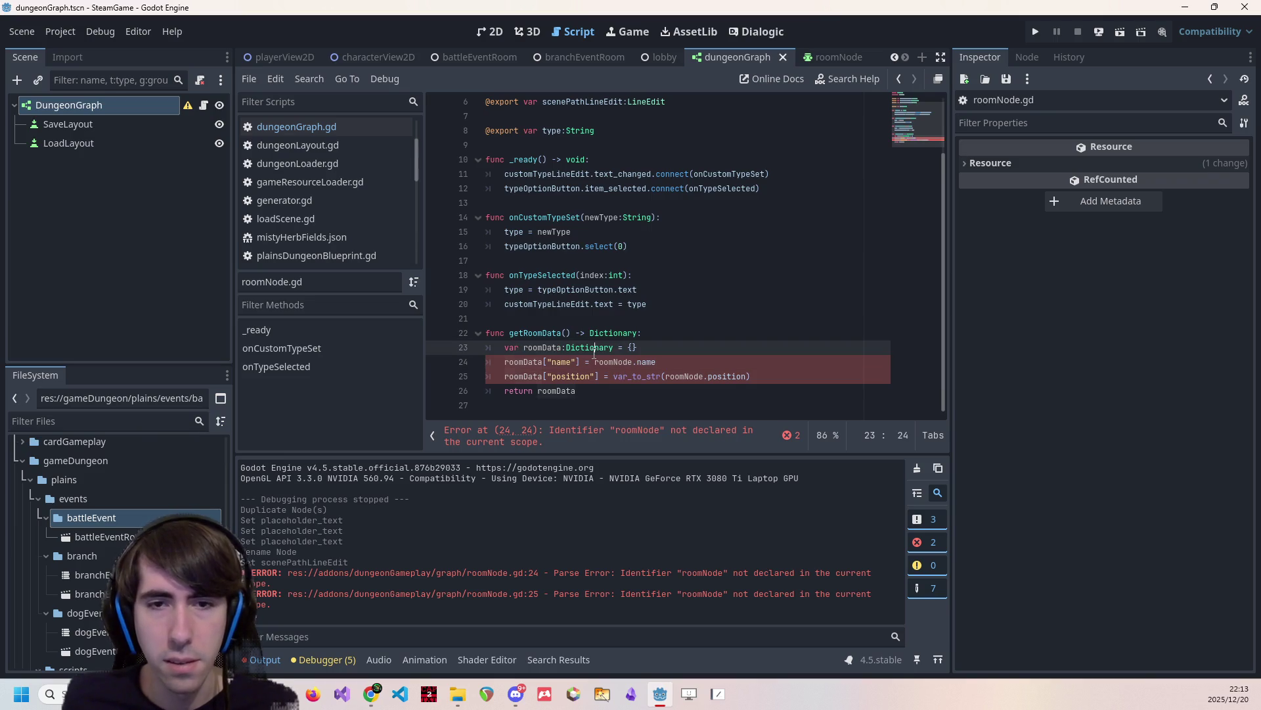
double_click(610, 363)
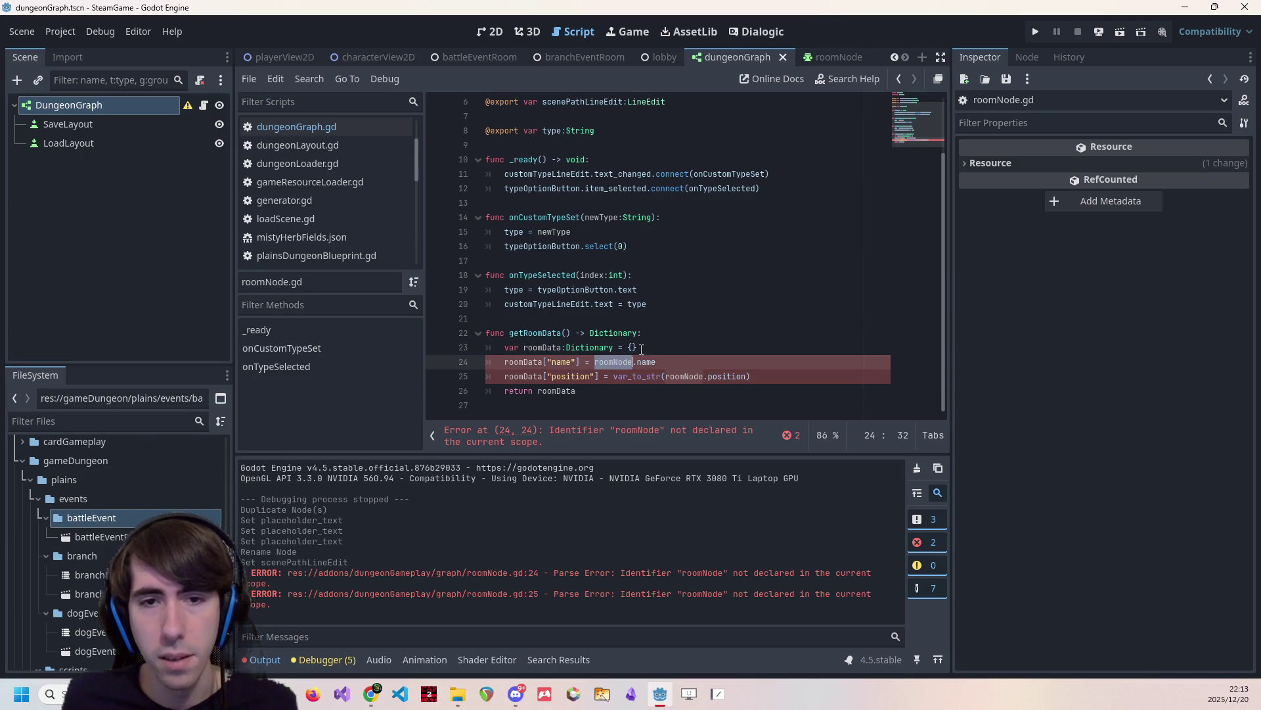
key(Delete)
key(Delete)
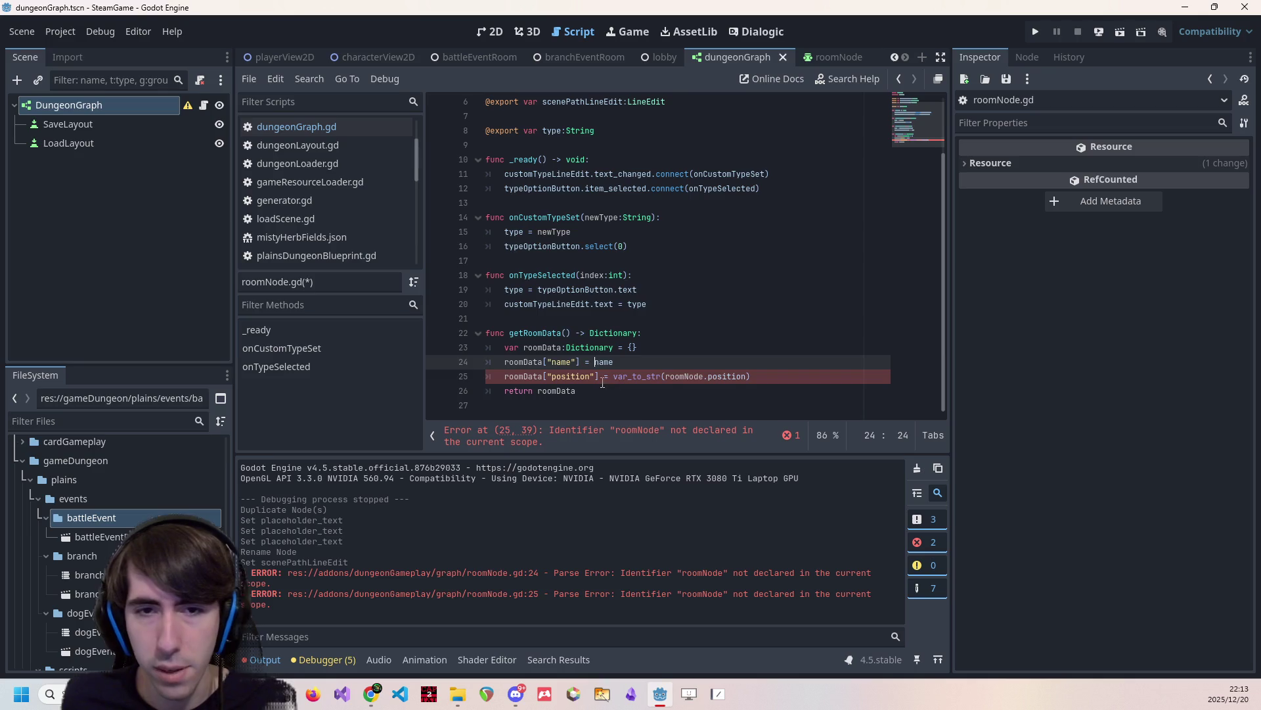
double_click(683, 376)
key(Delete)
key(Delete)
key(End)
key(ctrl+s)
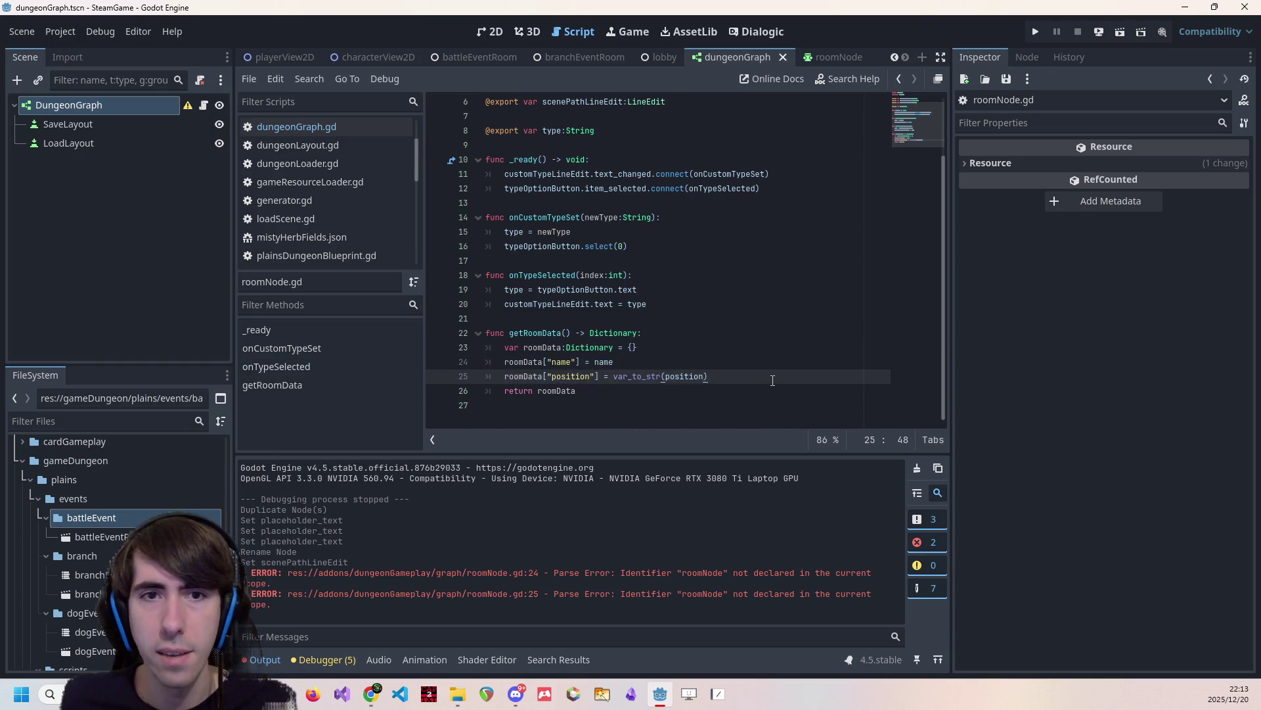
Duplicate the position line onto line 26.
key(Return)
drag(709, 375, 415, 379)
key(ctrl+c)
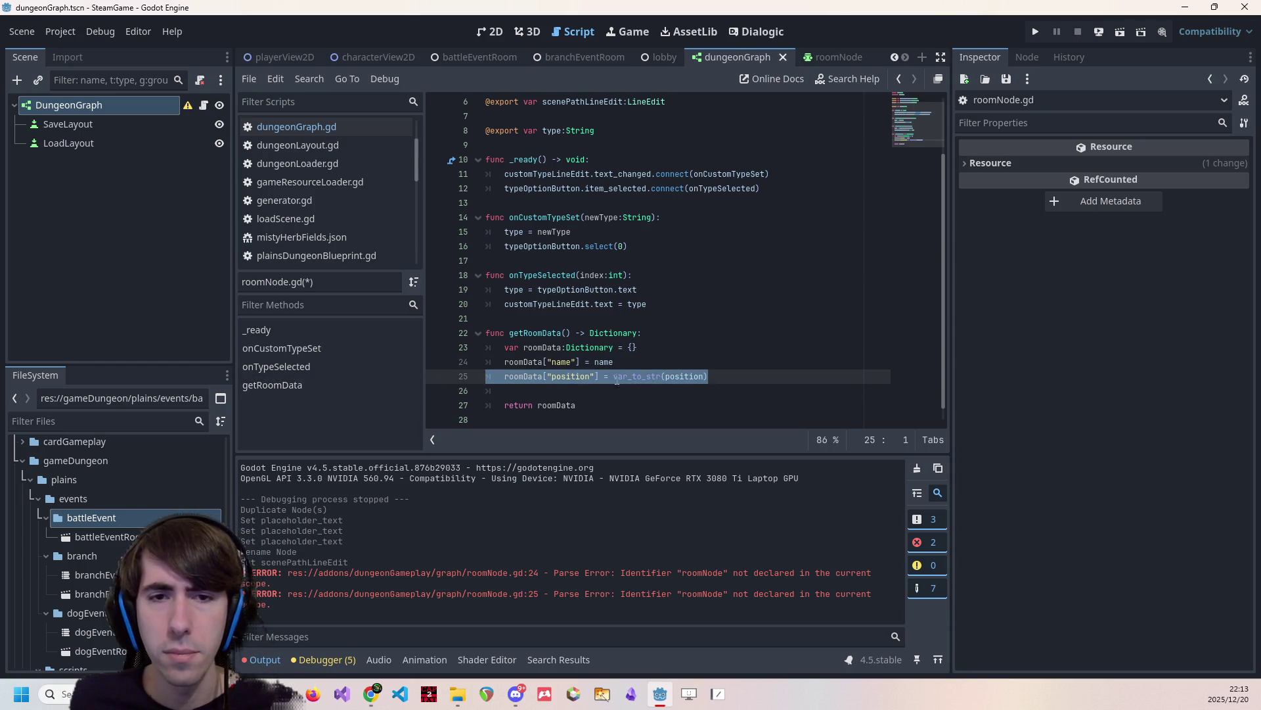
key(Down)
key(ctrl+v)
scroll(605, 188, down, 1)
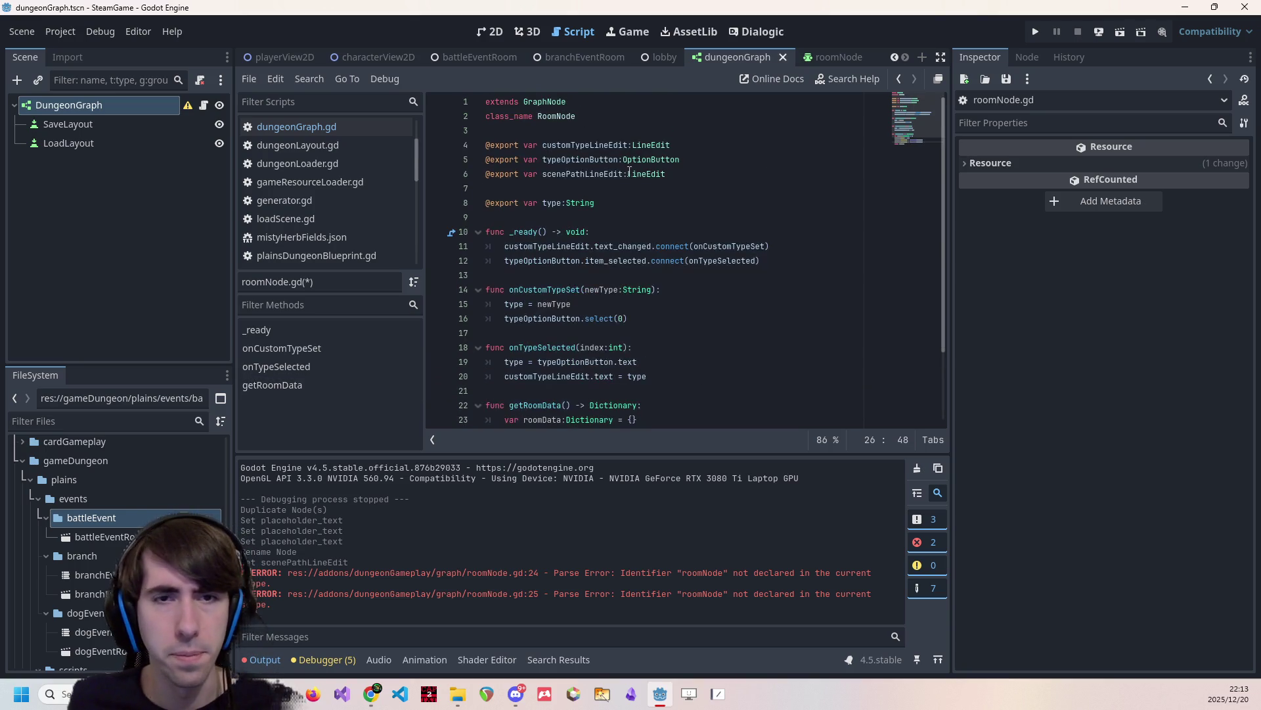
Change line 26 to roomData["type"] = type.
double_click(570, 376)
text(type)
key(ctrl+Right)
key(ctrl+Right)
key(ctrl+Right)
key(ctrl+Left)
key(ctrl+shift+Right)
key(ctrl+shift+Right)
key(ctrl+shift+Right)
text(type)
Add a line 27 entry roomData["path"] holding scenePathLineEdit.
key(Return)
key(ctrl+v)
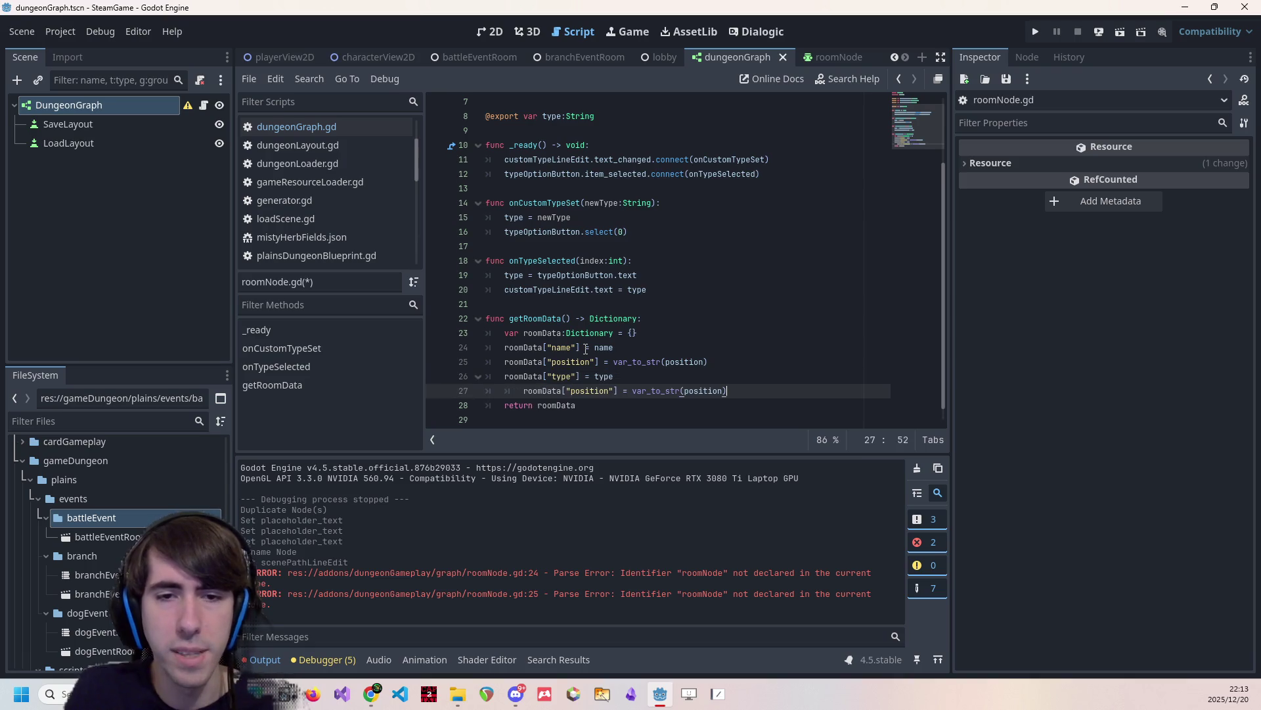
double_click(569, 390)
text(path)
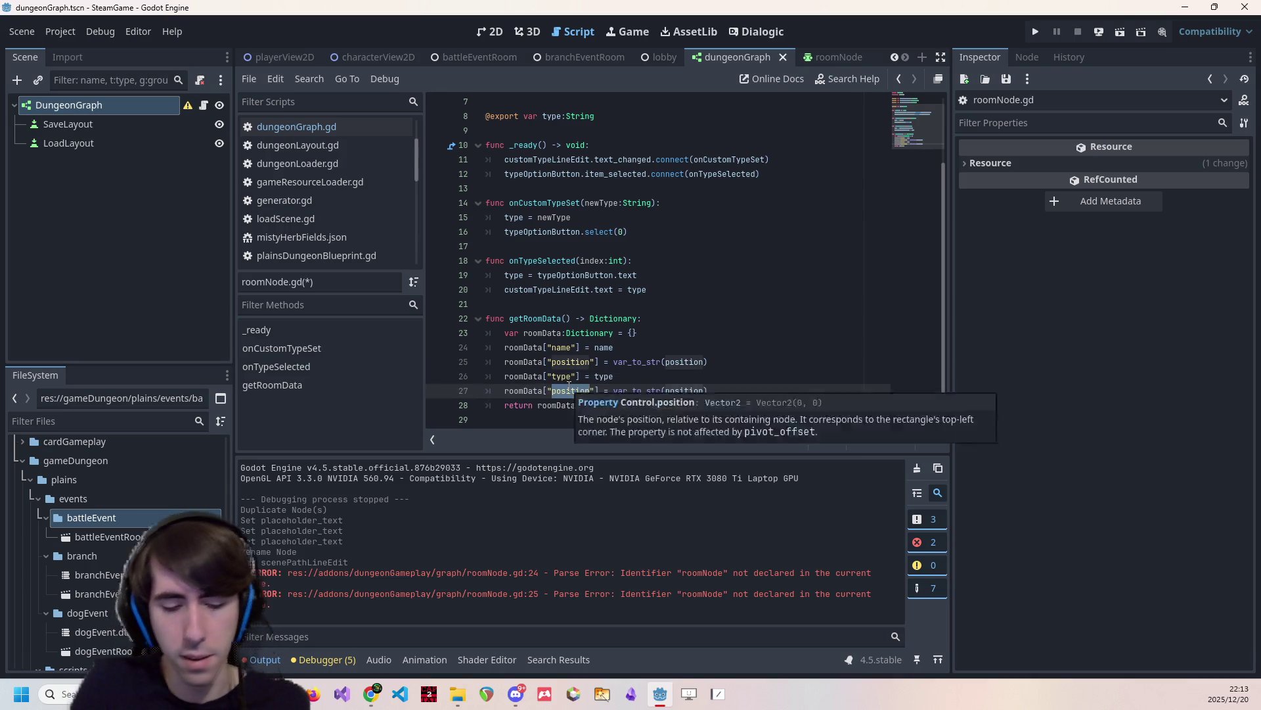
key(shift+End)
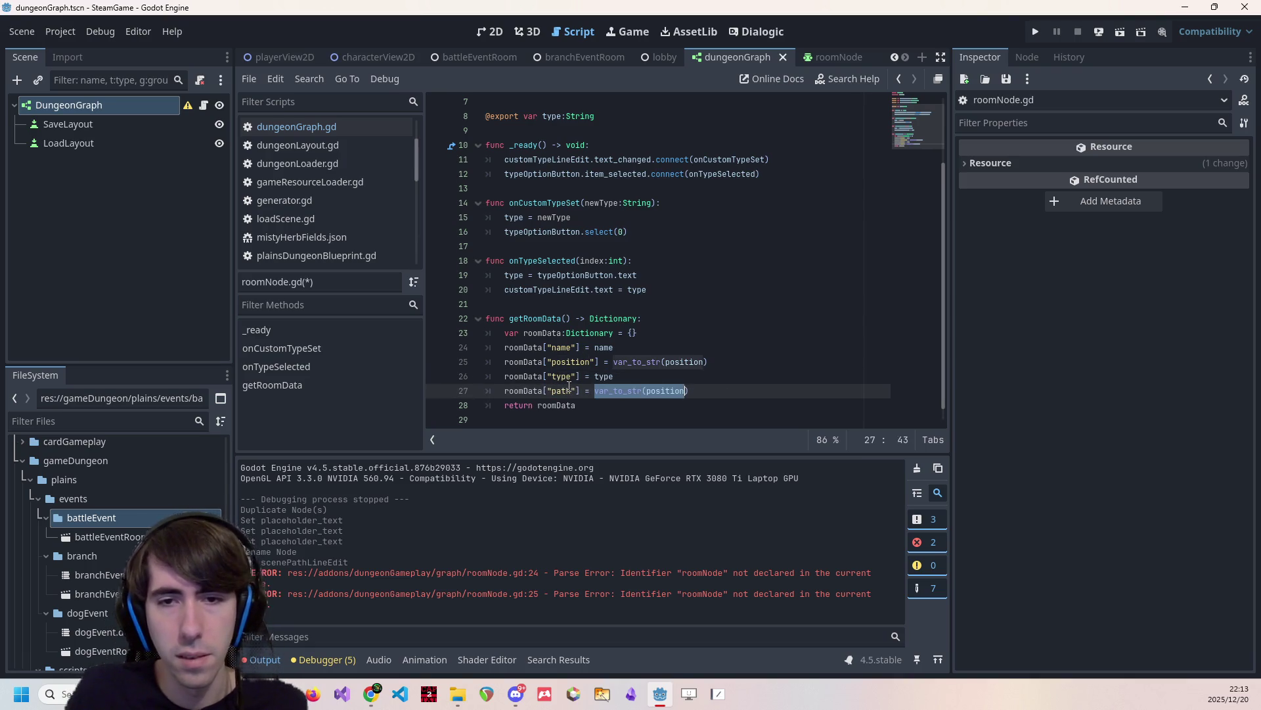
scroll(588, 354, up, 2)
double_click(612, 175)
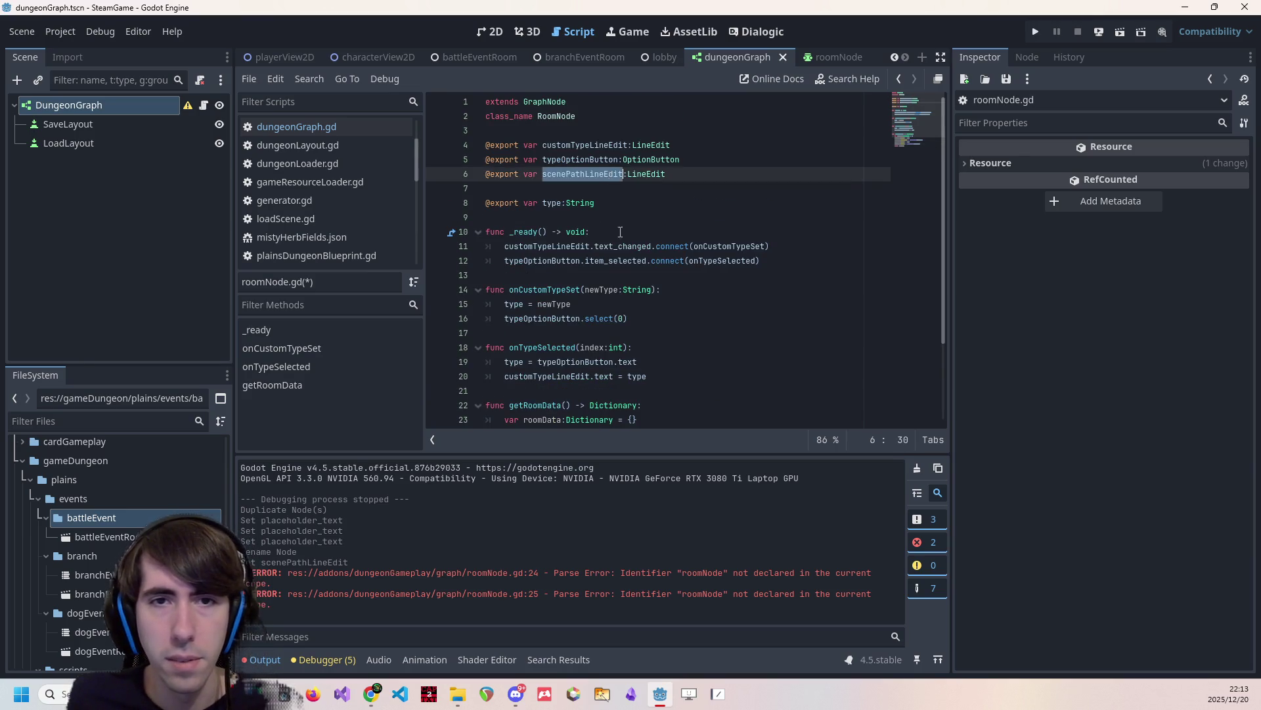
scroll(670, 349, down, 2)
drag(712, 379, 595, 378)
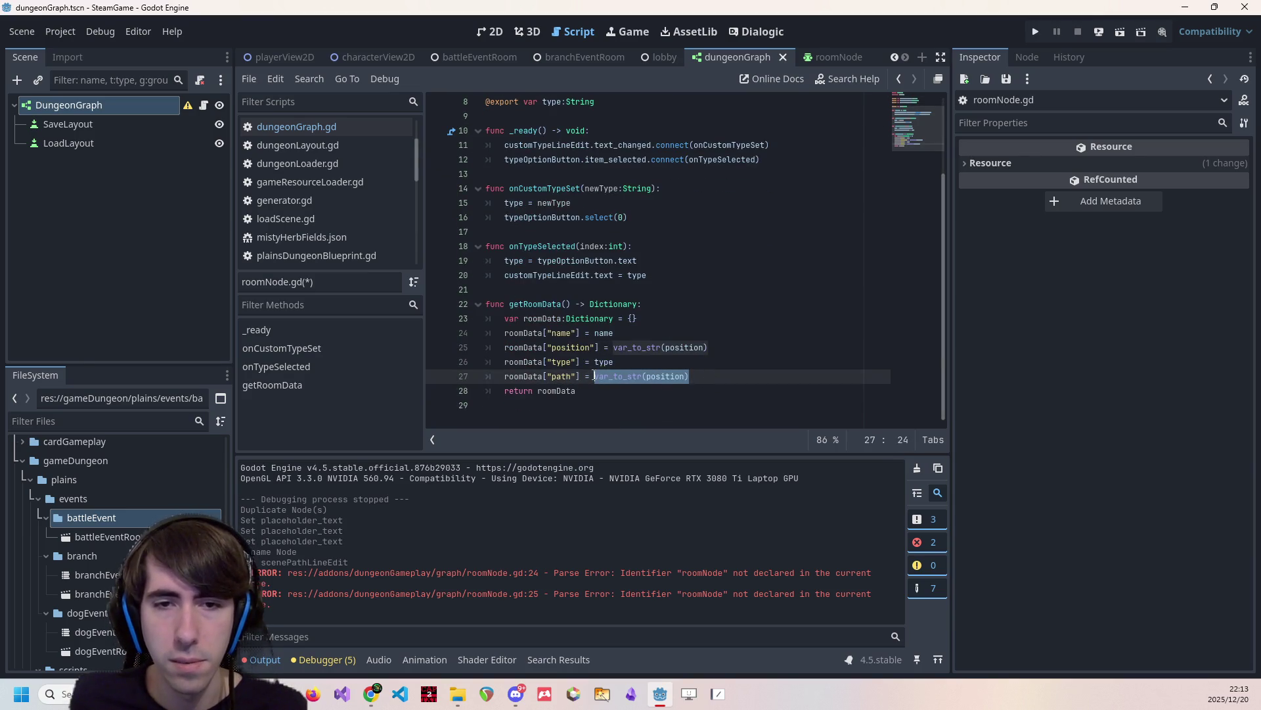
key(ctrl+v)
Complete the path value as scenePathLineEdit.text and save roomNode.gd.
text(.path)
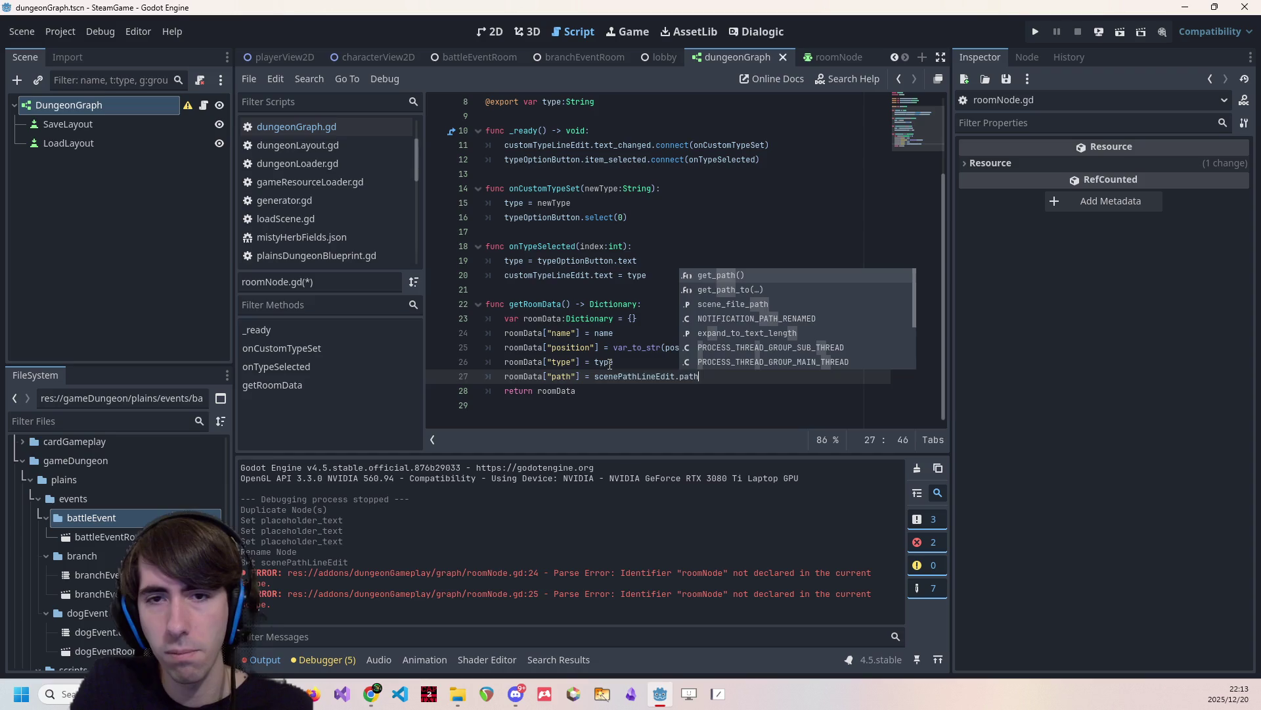
key(Escape)
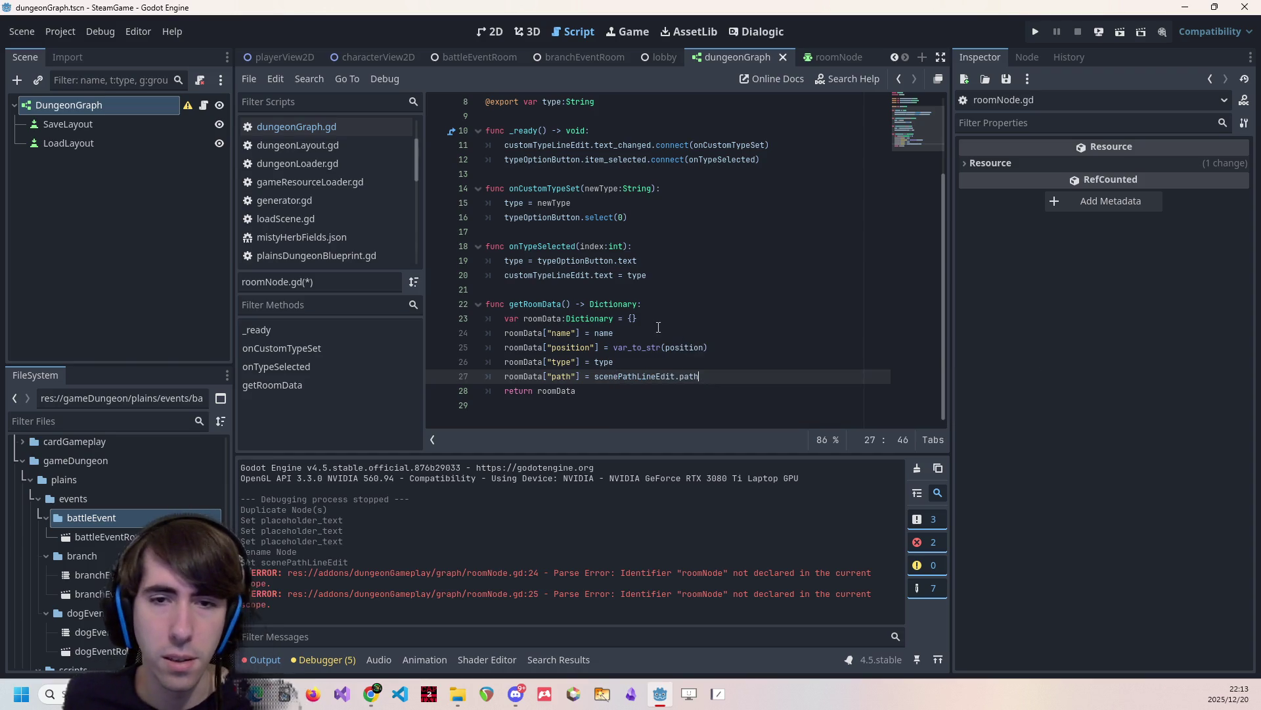
key(BackSpace)
key(BackSpace)
key(BackSpace)
text(ext)
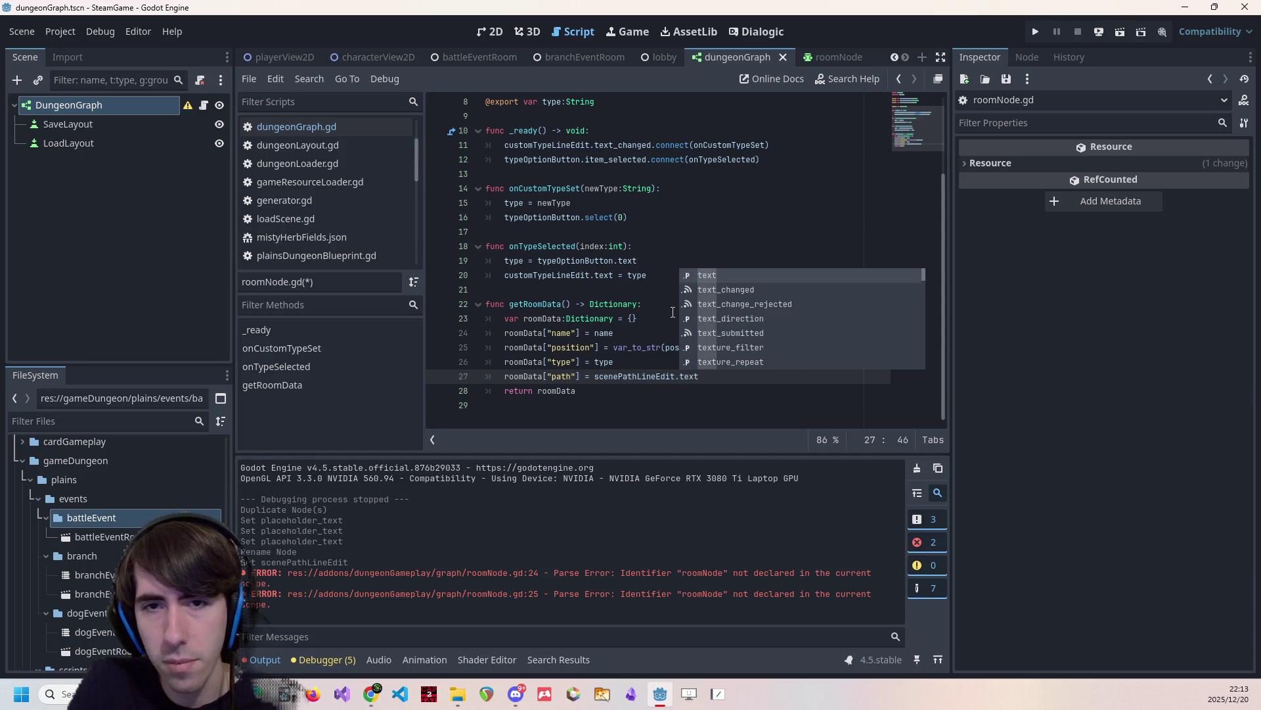
key(Escape)
key(ctrl+s)
key(Down)
key(Down)
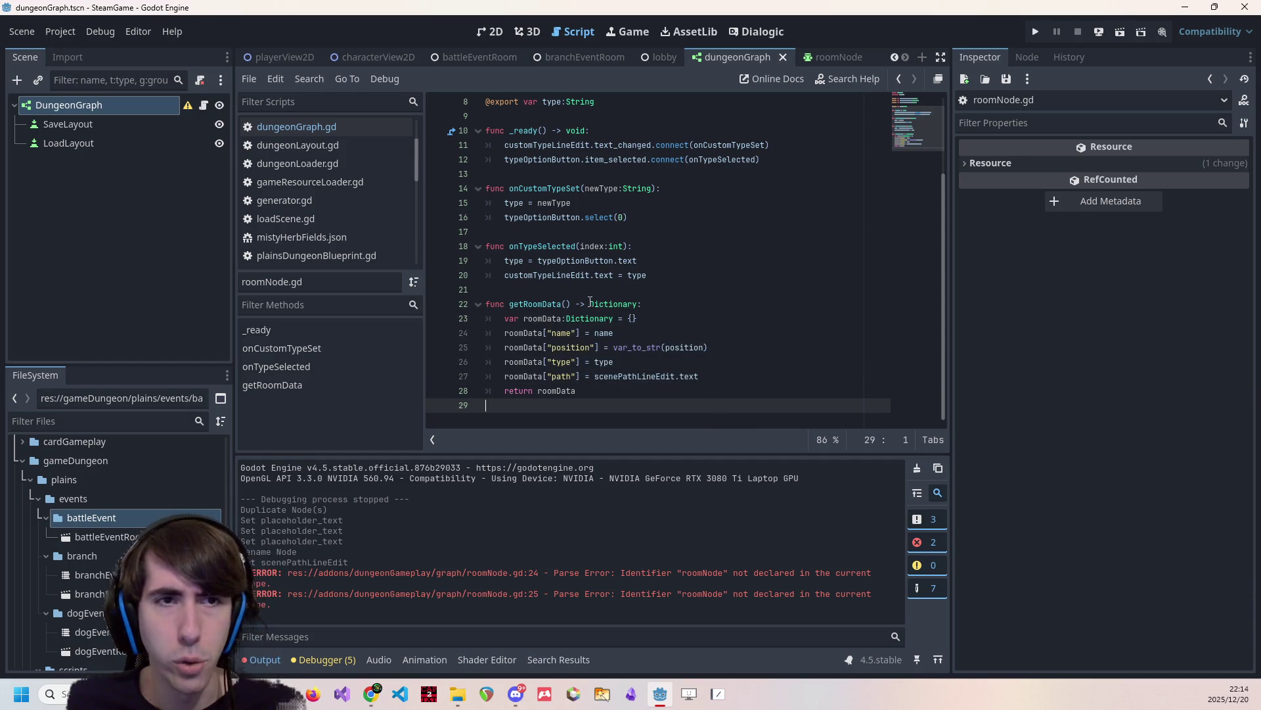
click(320, 126)
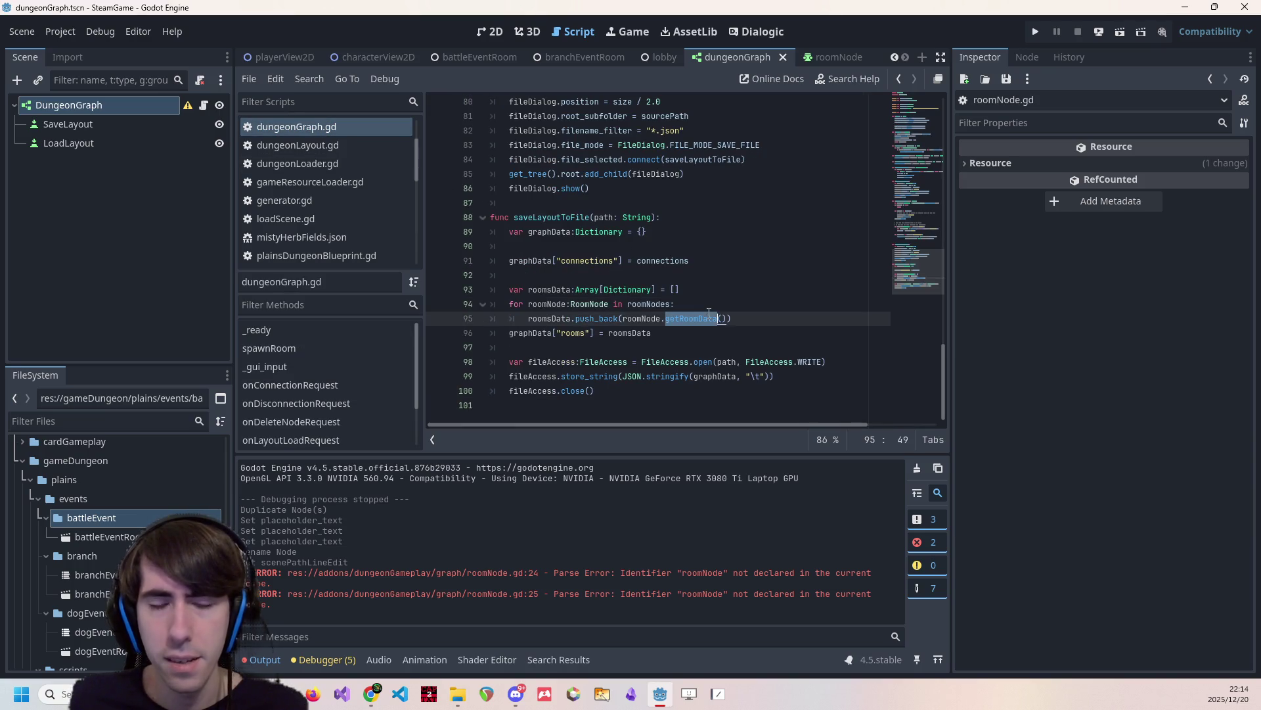
Inspect the roomsData and graphData lines of saveLayoutToFile in dungeonGraph.gd.
drag(671, 347, 509, 289)
click(670, 353)
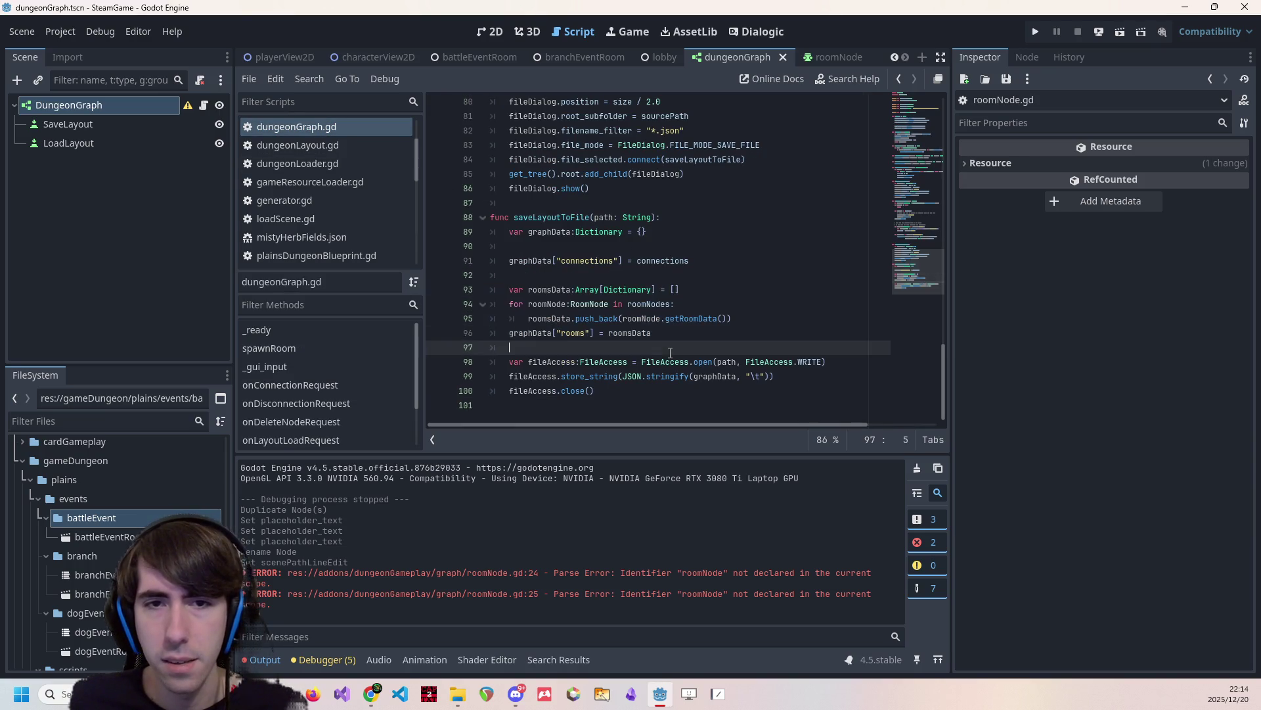
click(573, 290)
drag(660, 333, 495, 329)
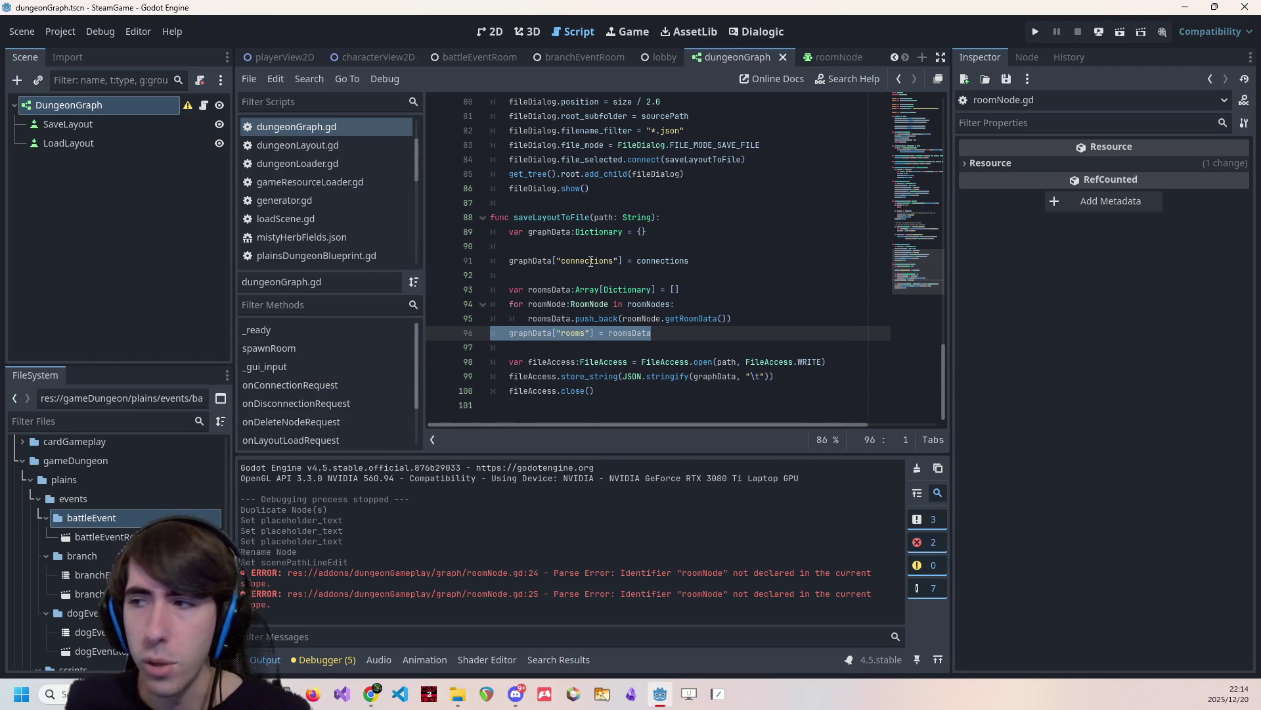
mouse_move(591, 262)
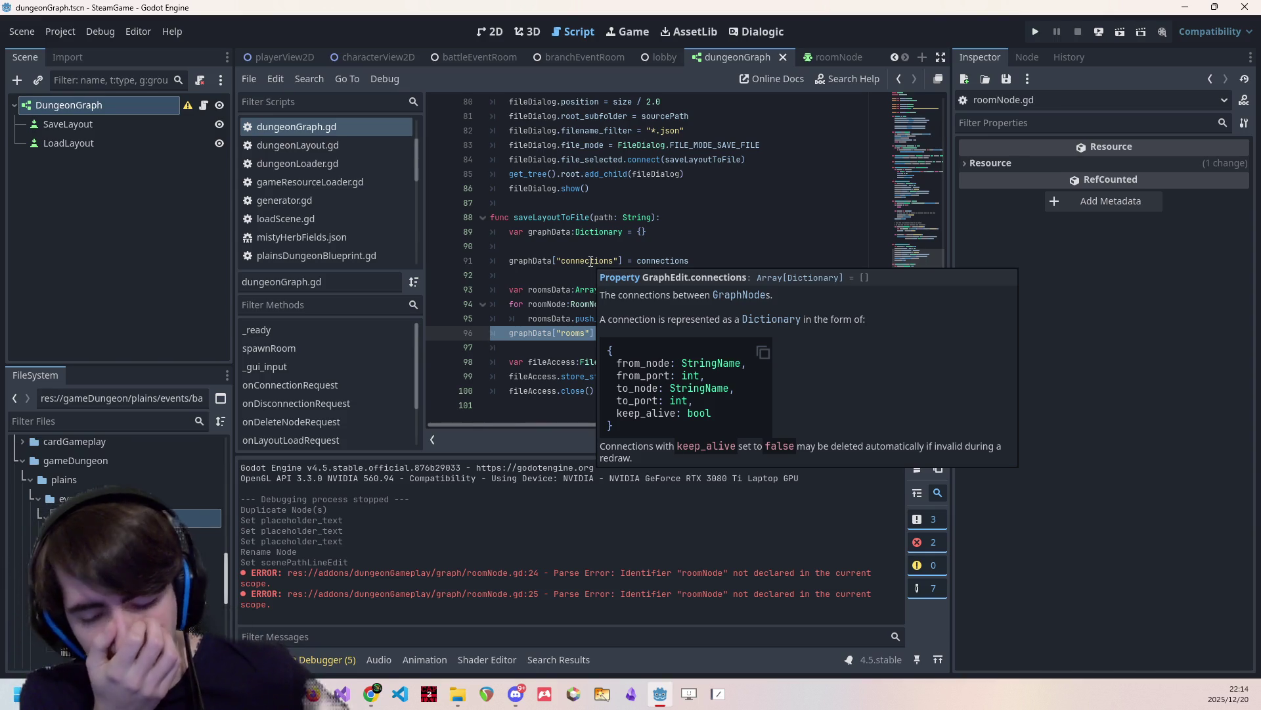
click(590, 261)
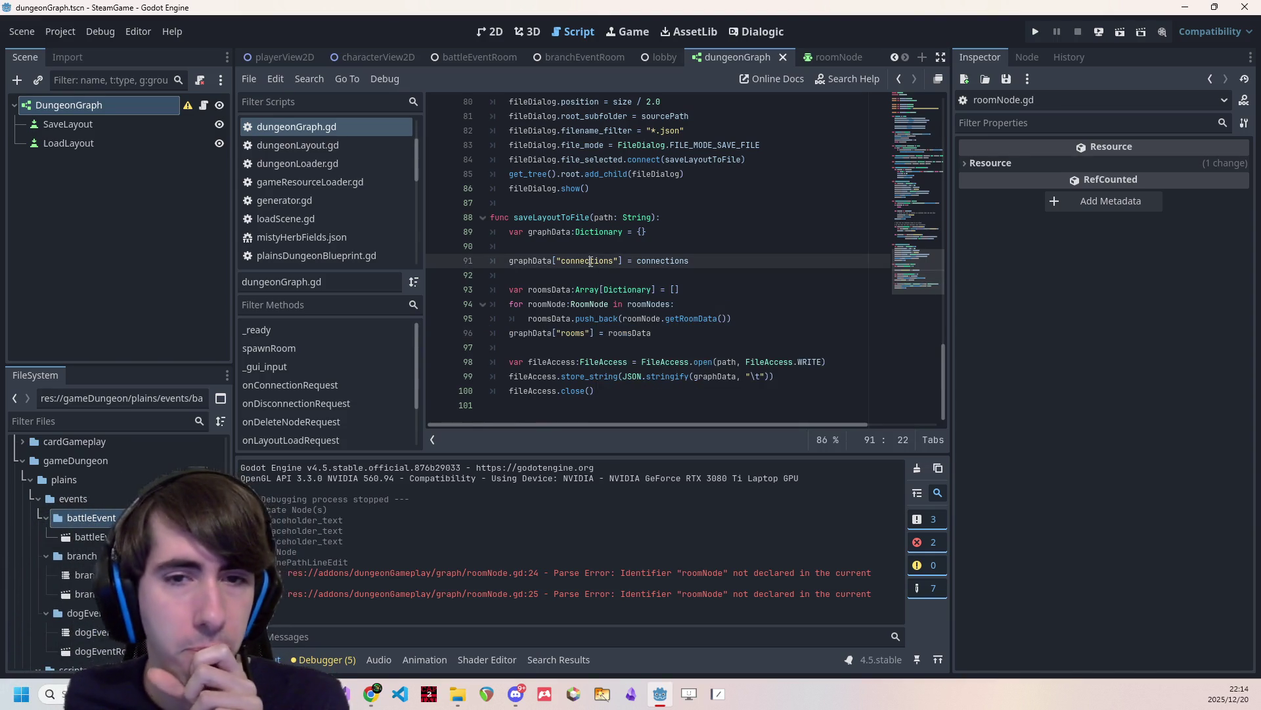
Run a Quick Open resource search for 'playerdata'.
scroll(119, 551, down, 5)
scroll(119, 545, down, 3)
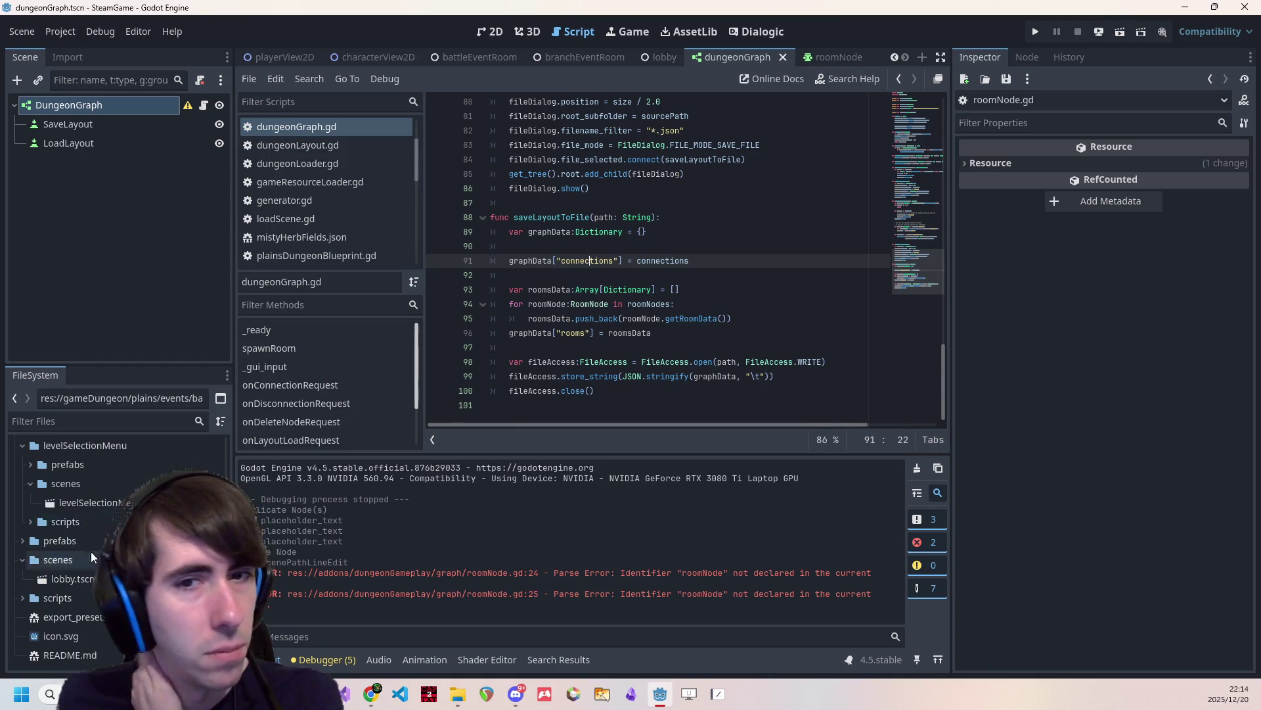
scroll(86, 591, up, 3)
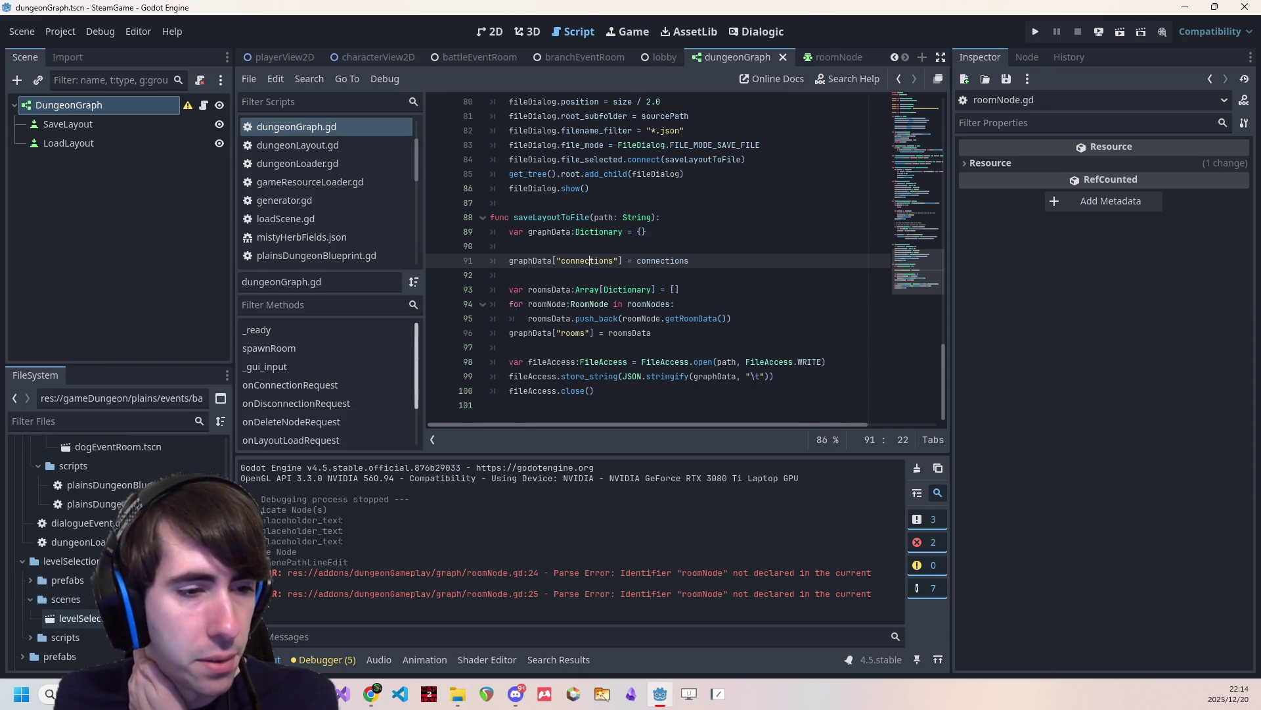
click(599, 246)
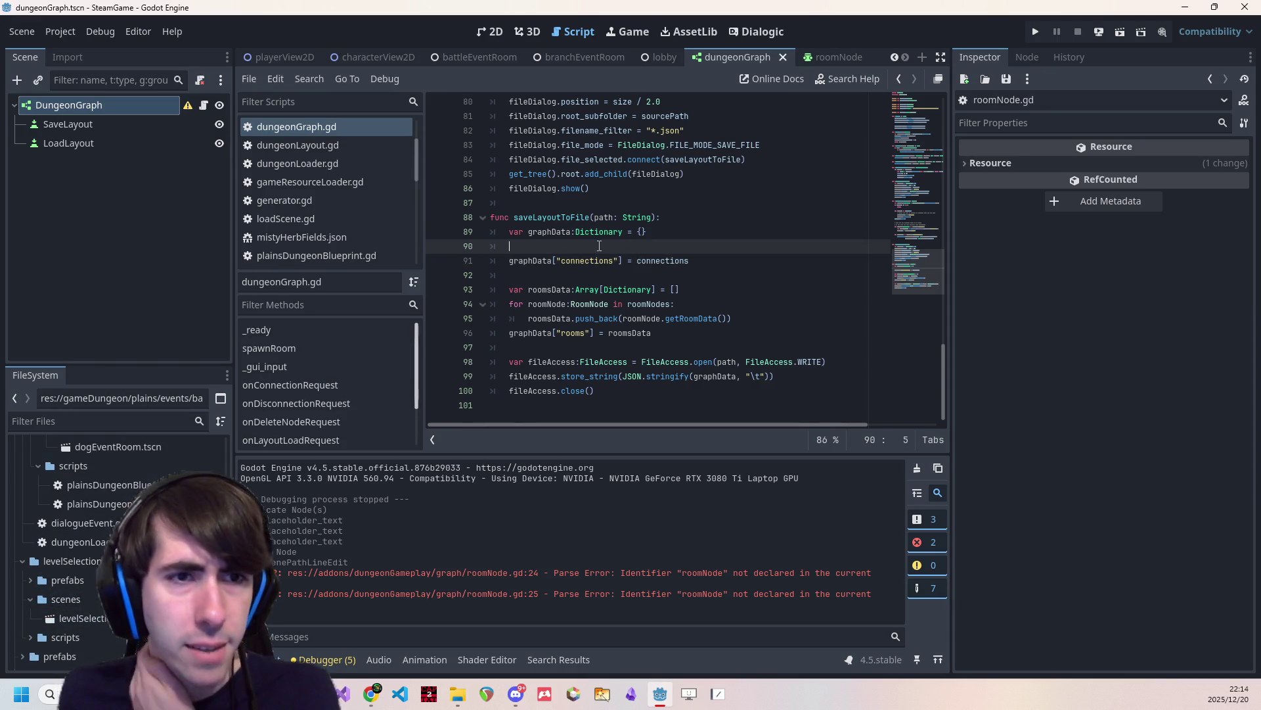
key(alt+shift+o)
text(player)
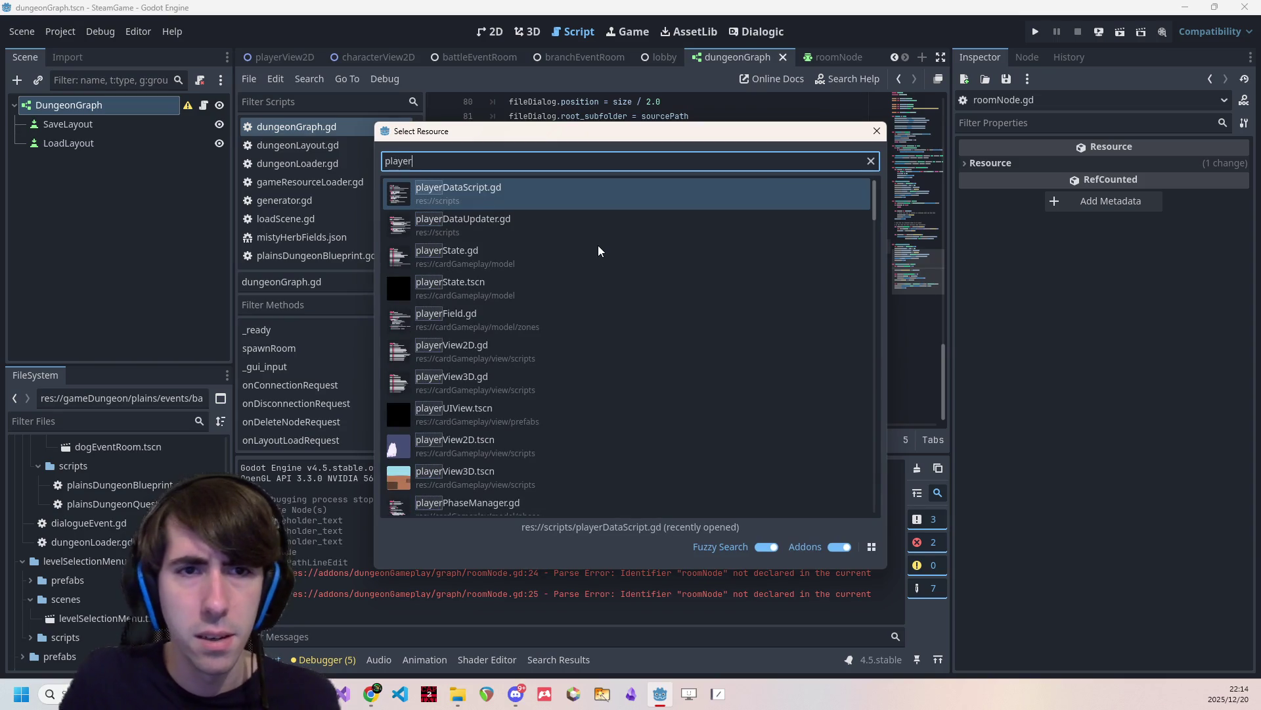
text(data)
key(Return)
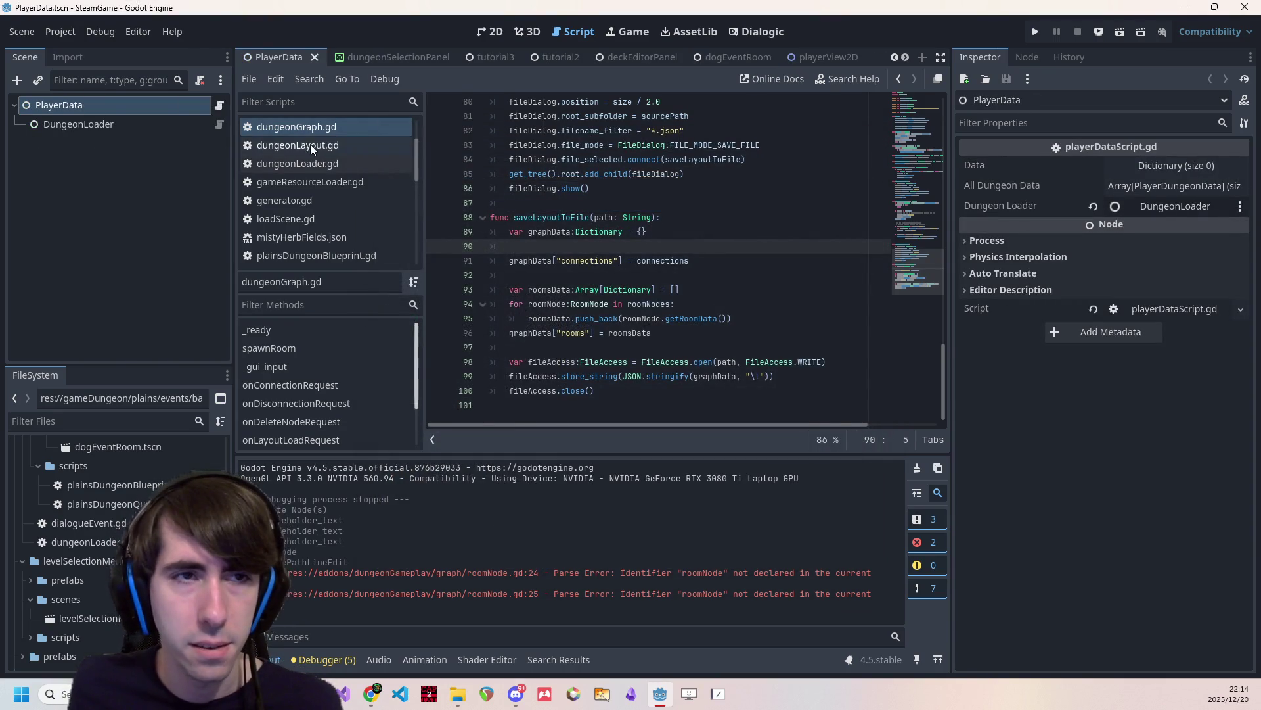
click(220, 105)
click(650, 260)
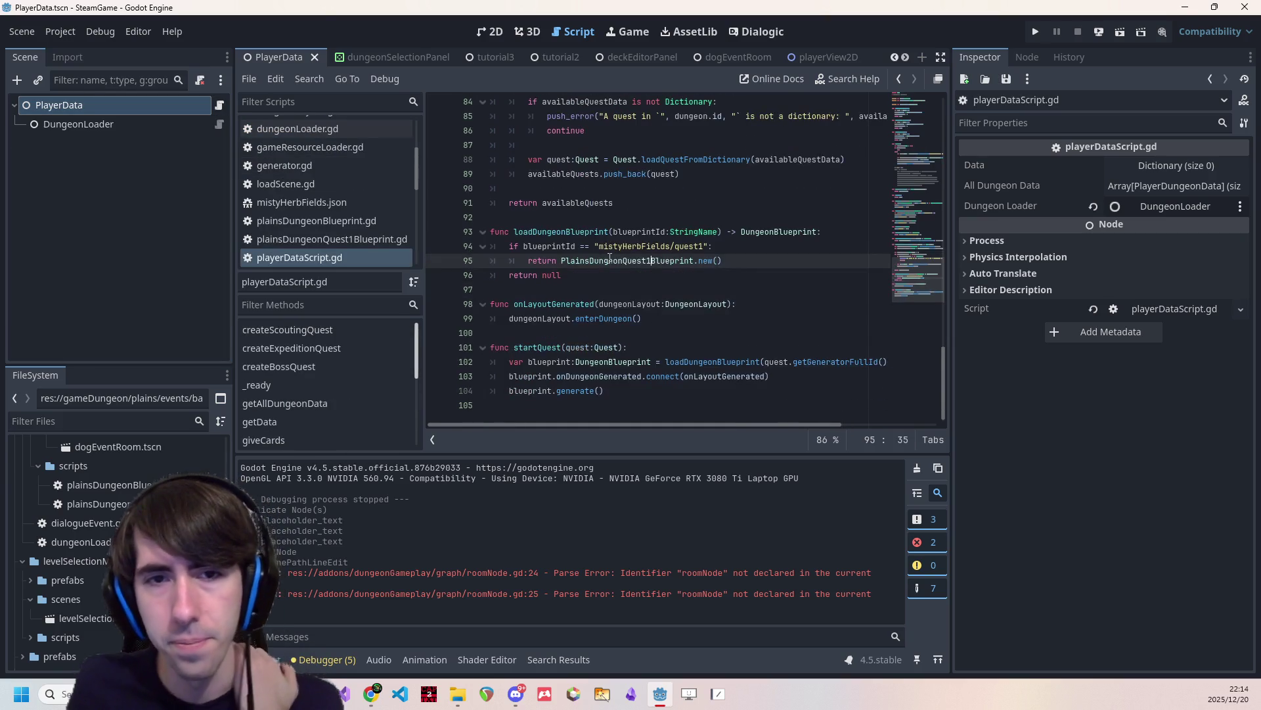
double_click(549, 231)
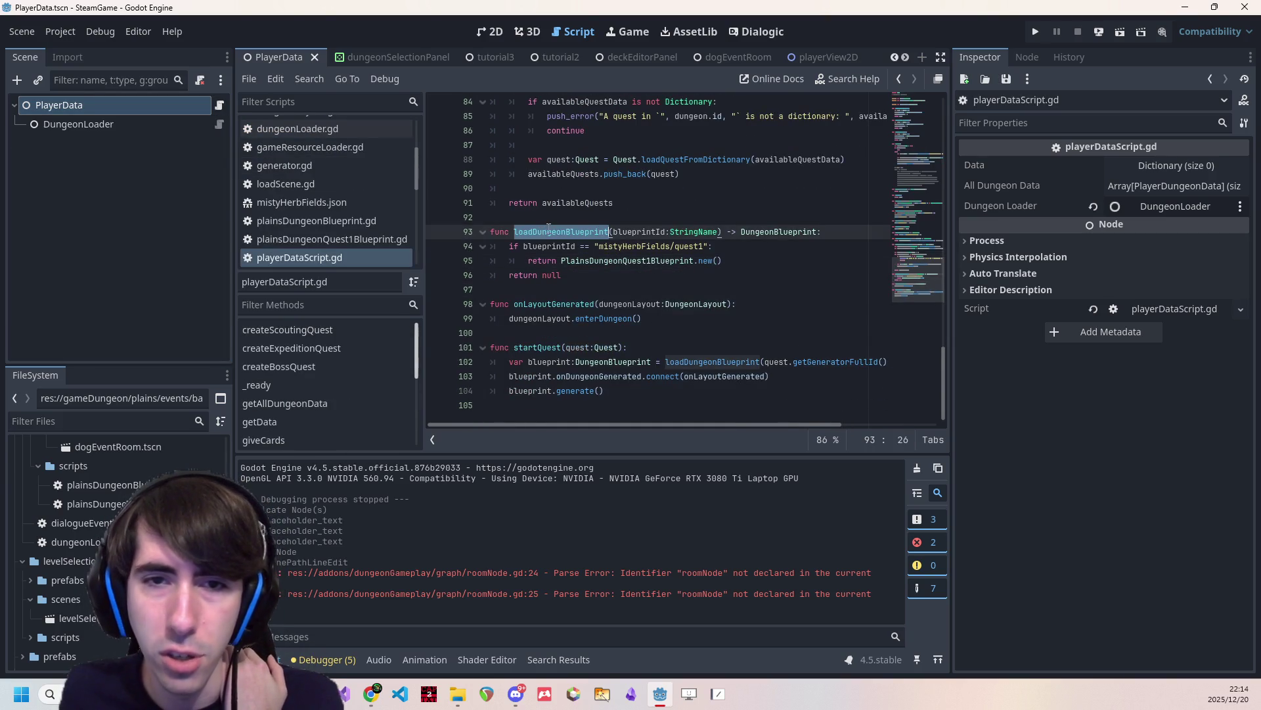
double_click(627, 260)
click(769, 263)
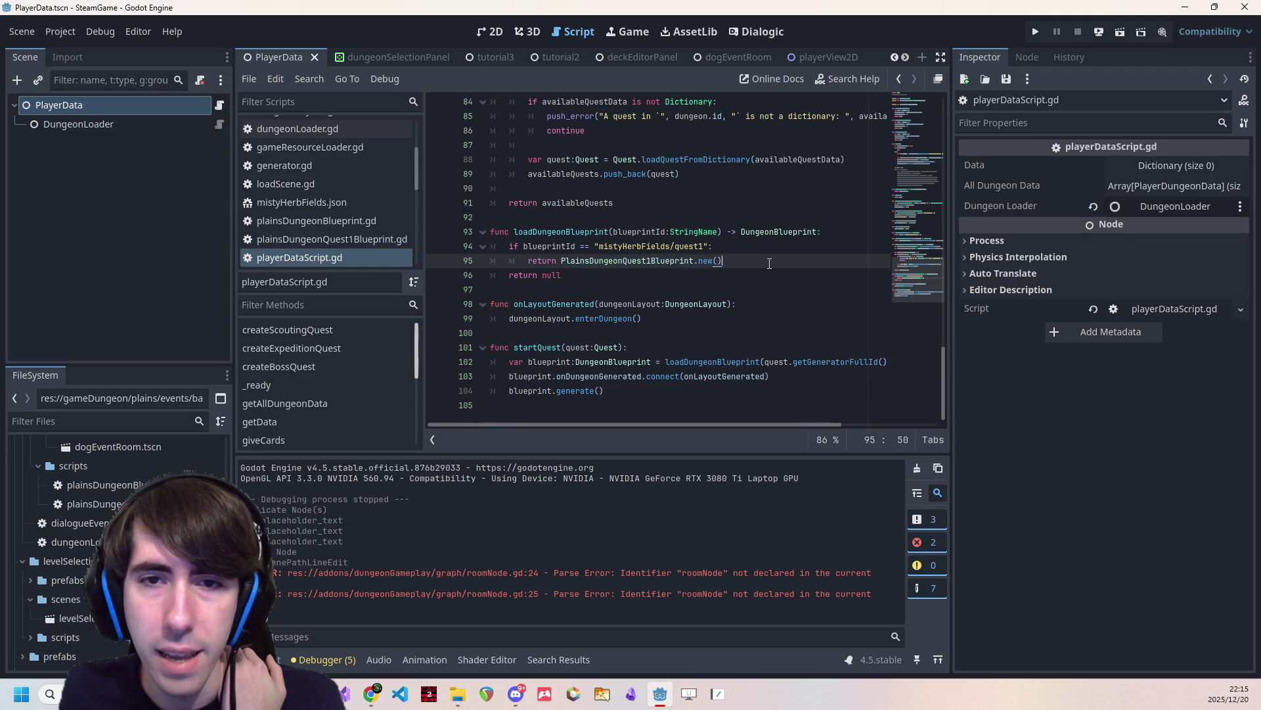
drag(603, 246, 689, 247)
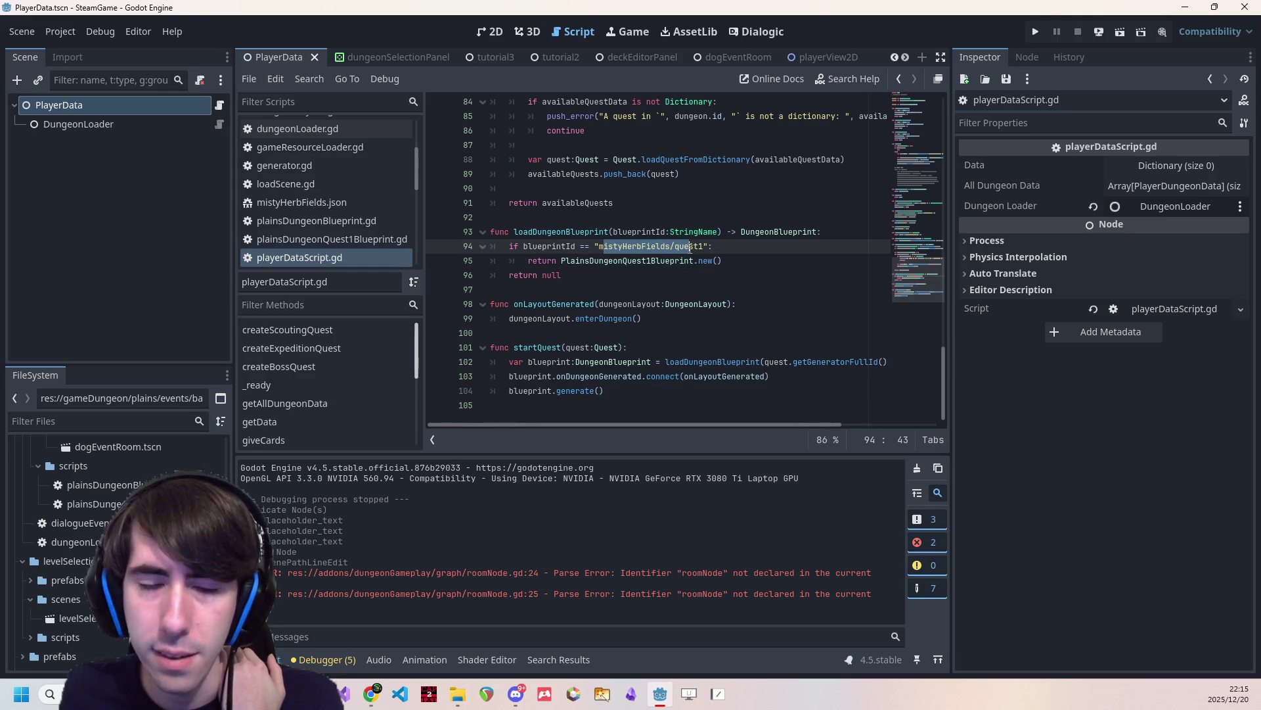
click(777, 233)
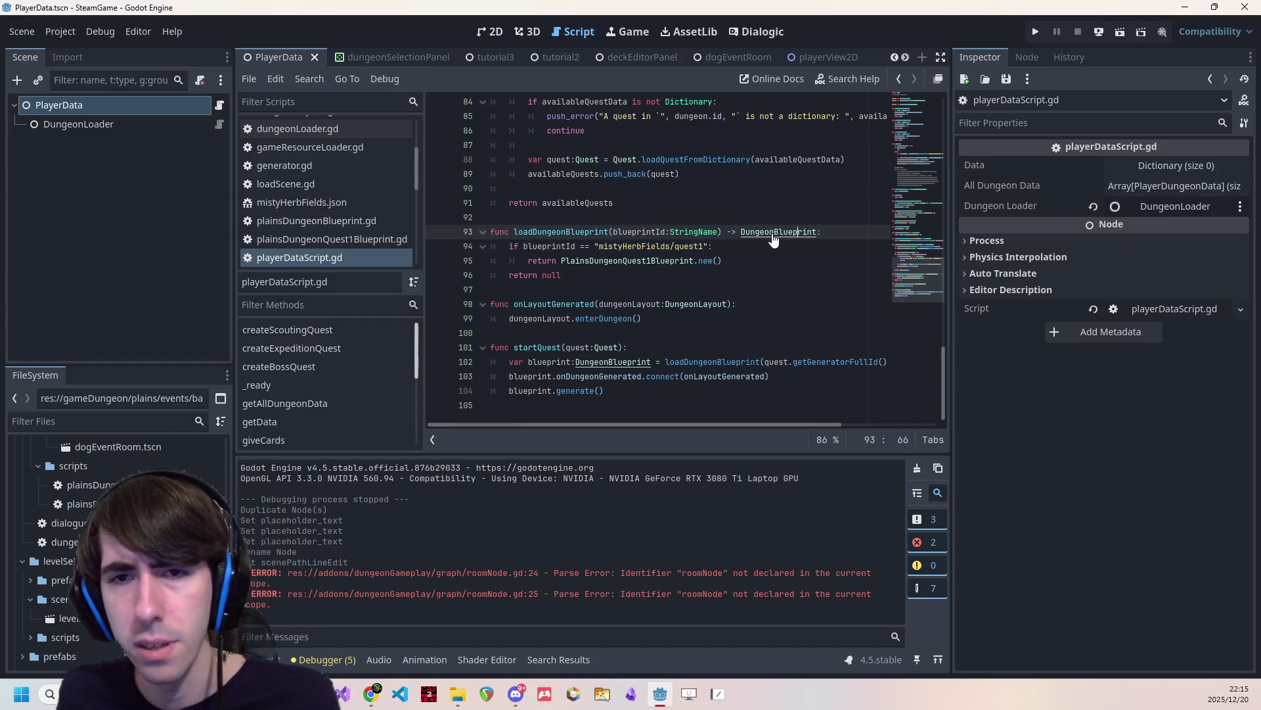
ctrl+click(639, 265)
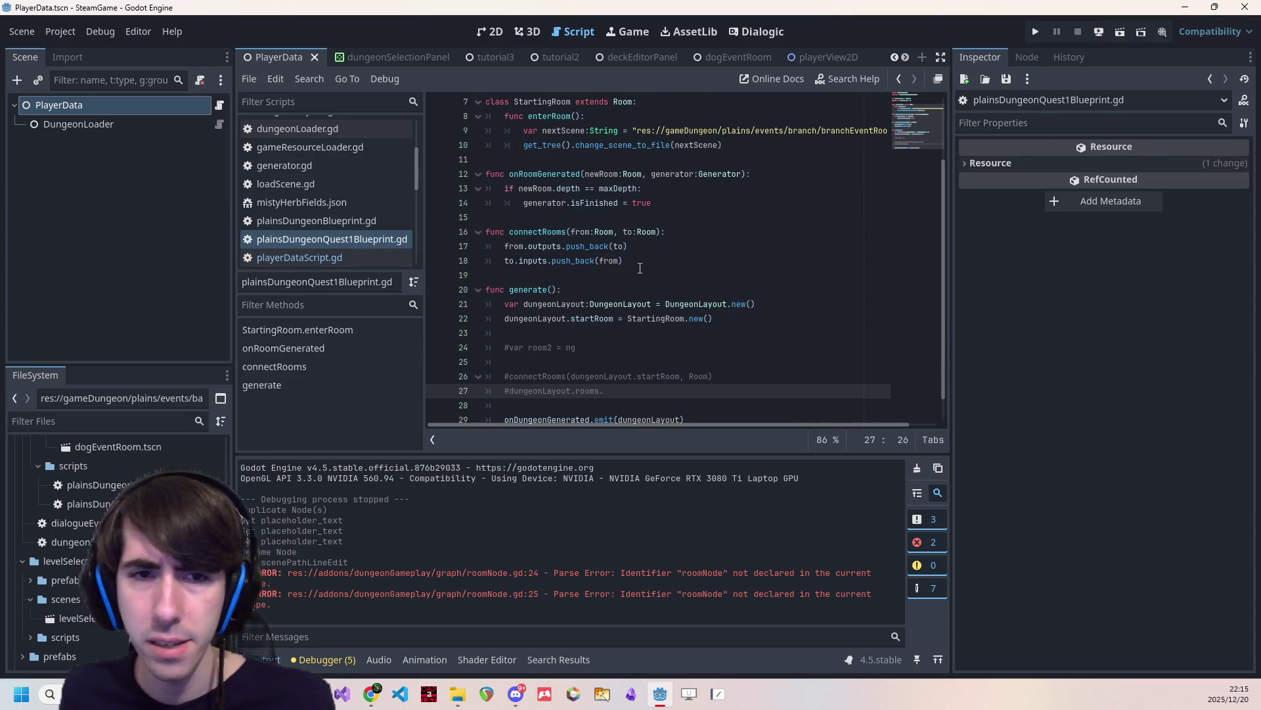
key(alt+Left)
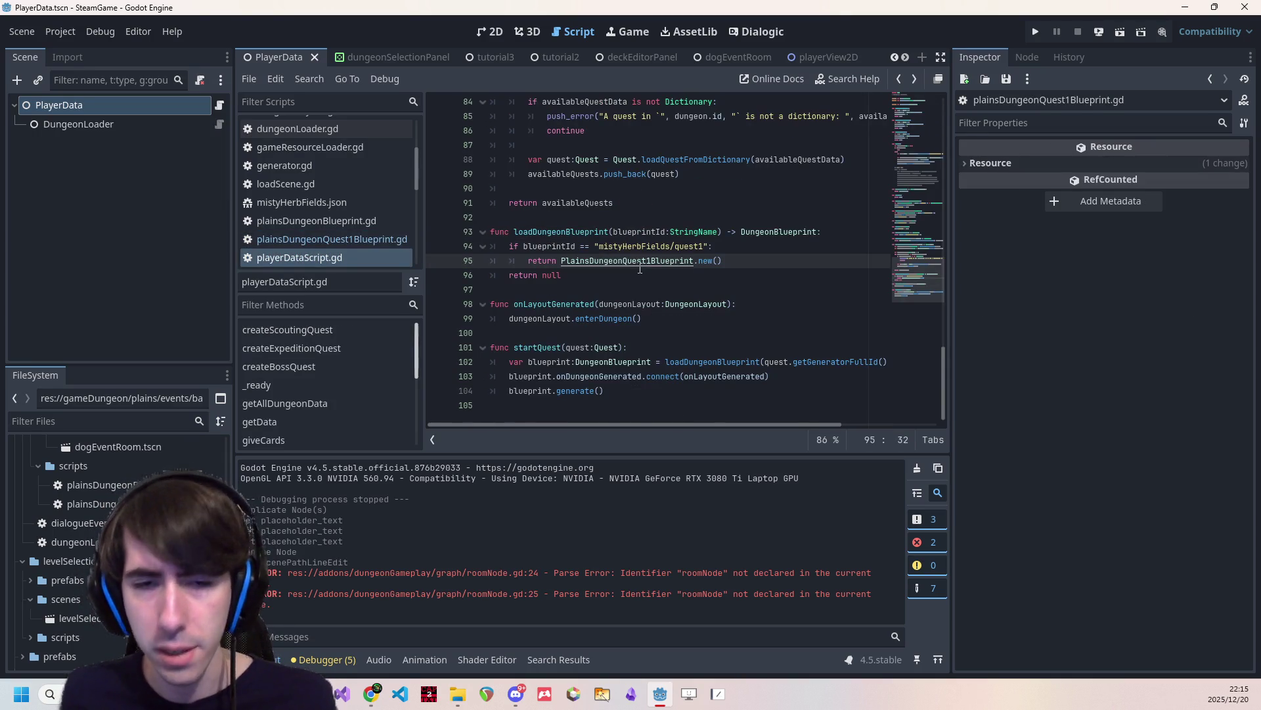
double_click(559, 232)
click(593, 364)
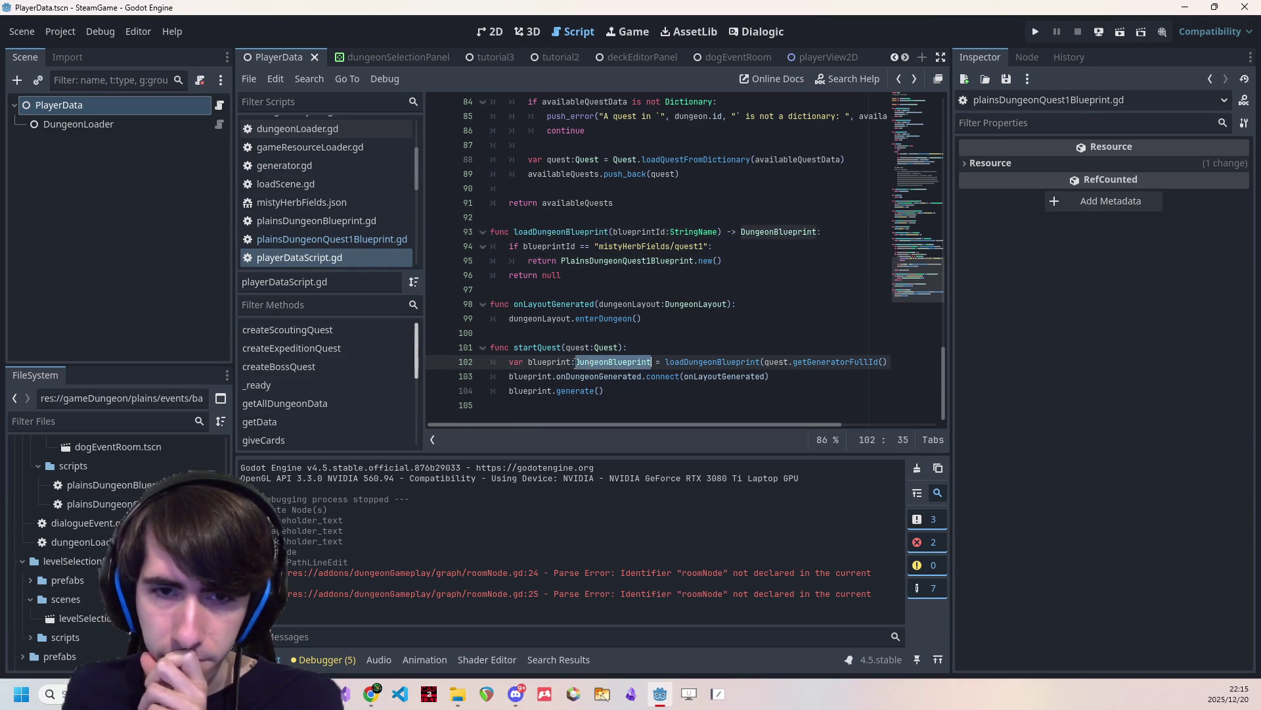
double_click(542, 362)
click(578, 391)
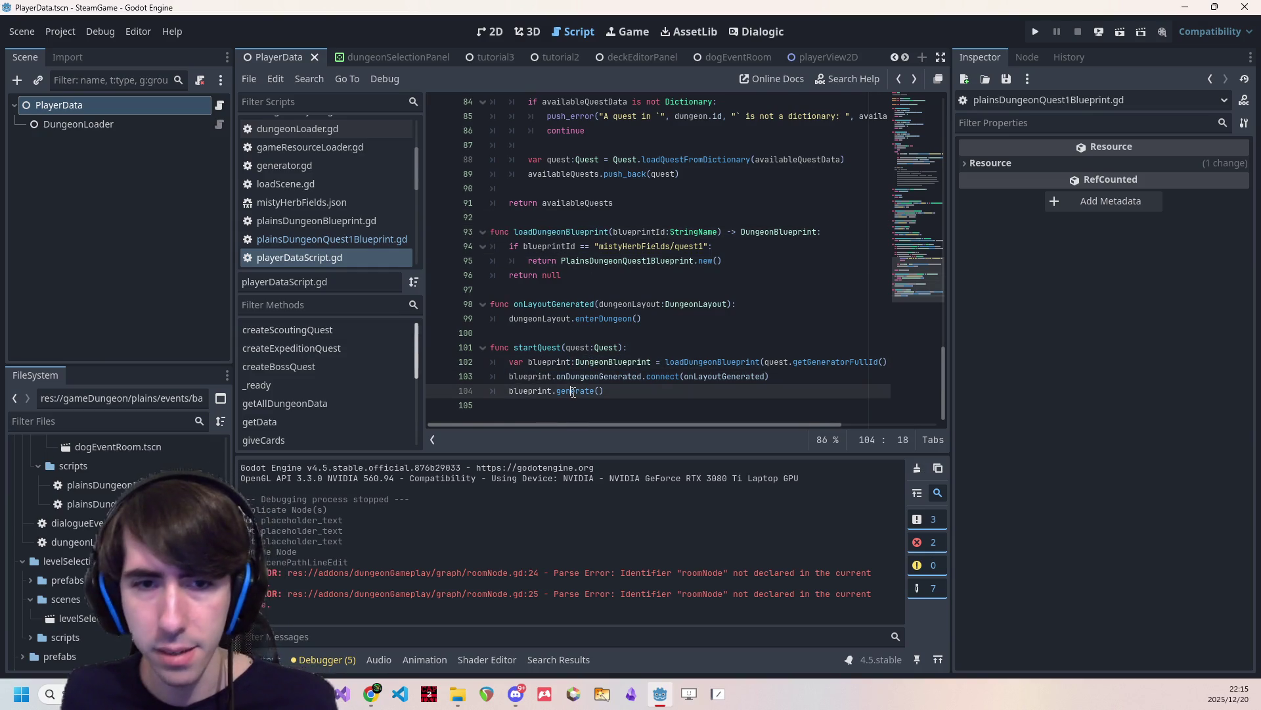
ctrl+click(600, 261)
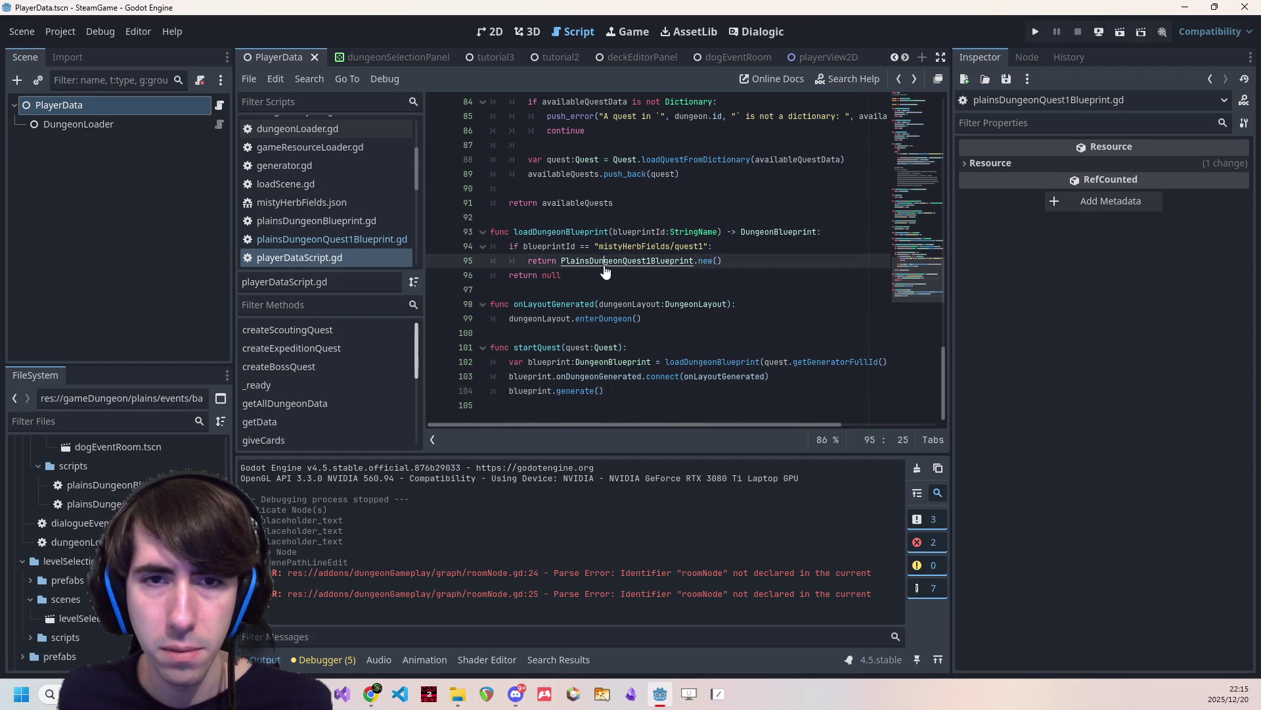
drag(706, 391, 399, 274)
click(685, 315)
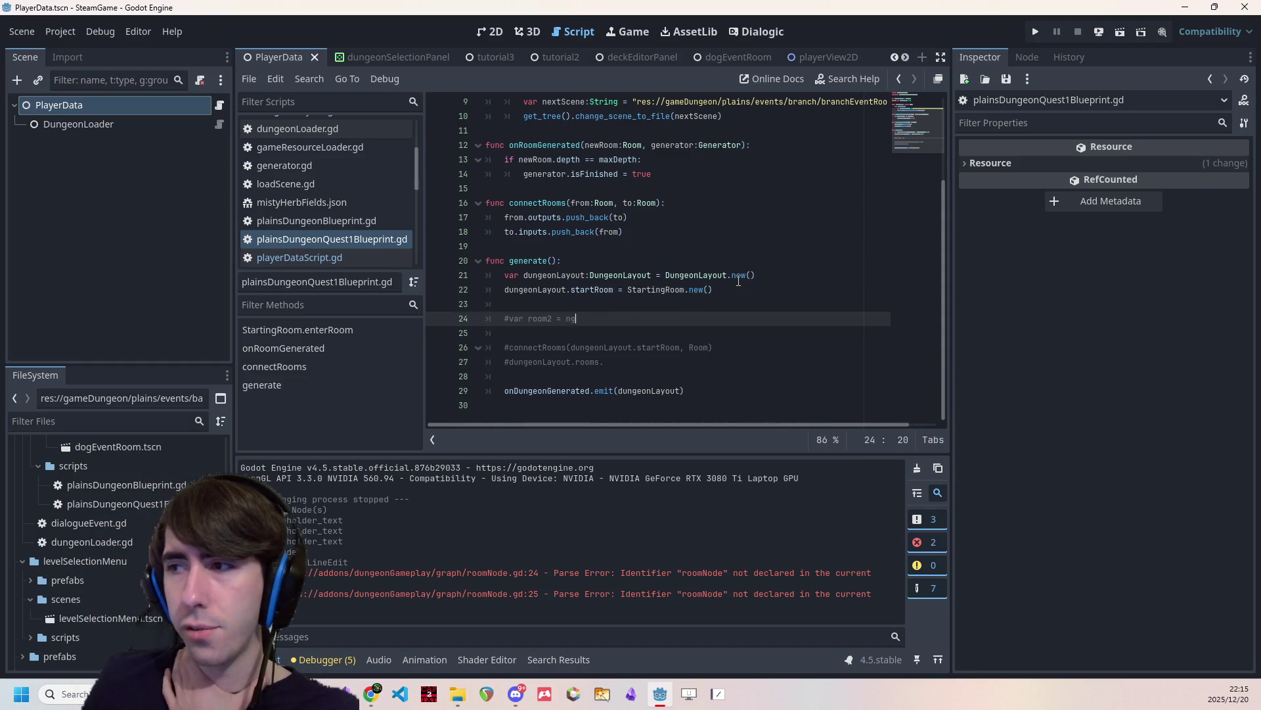
click(739, 281)
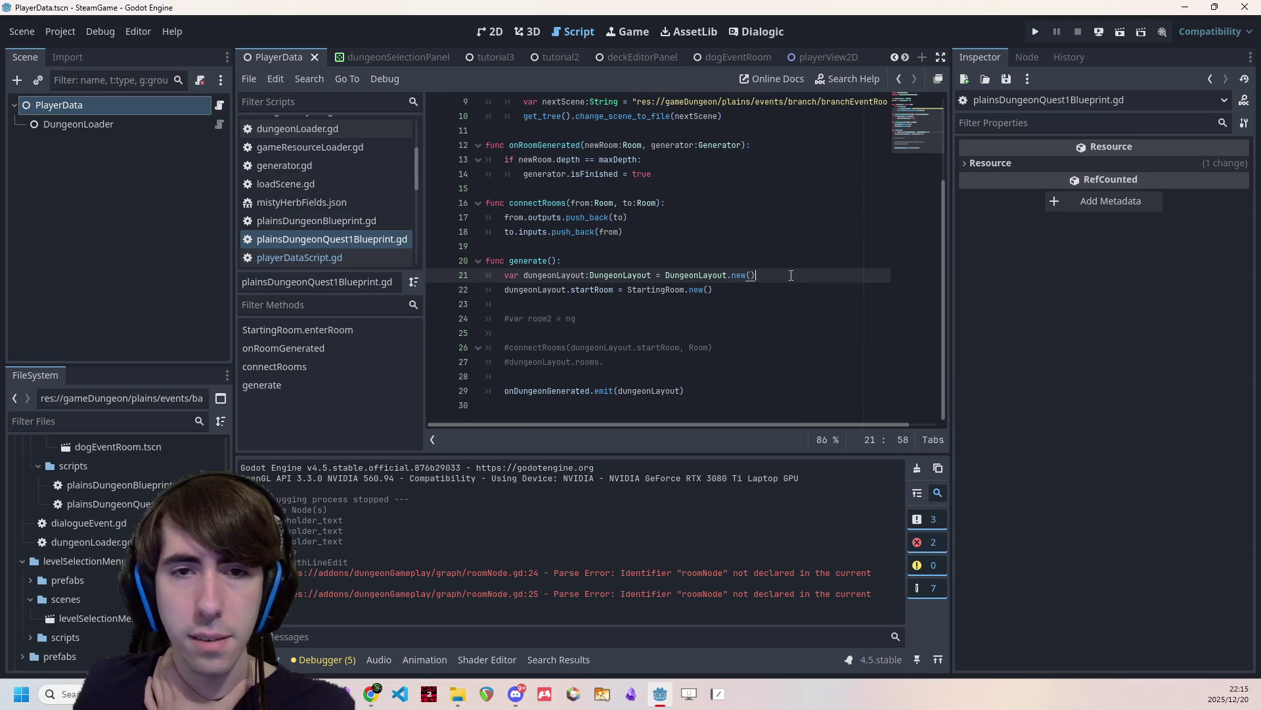
click(788, 293)
click(753, 261)
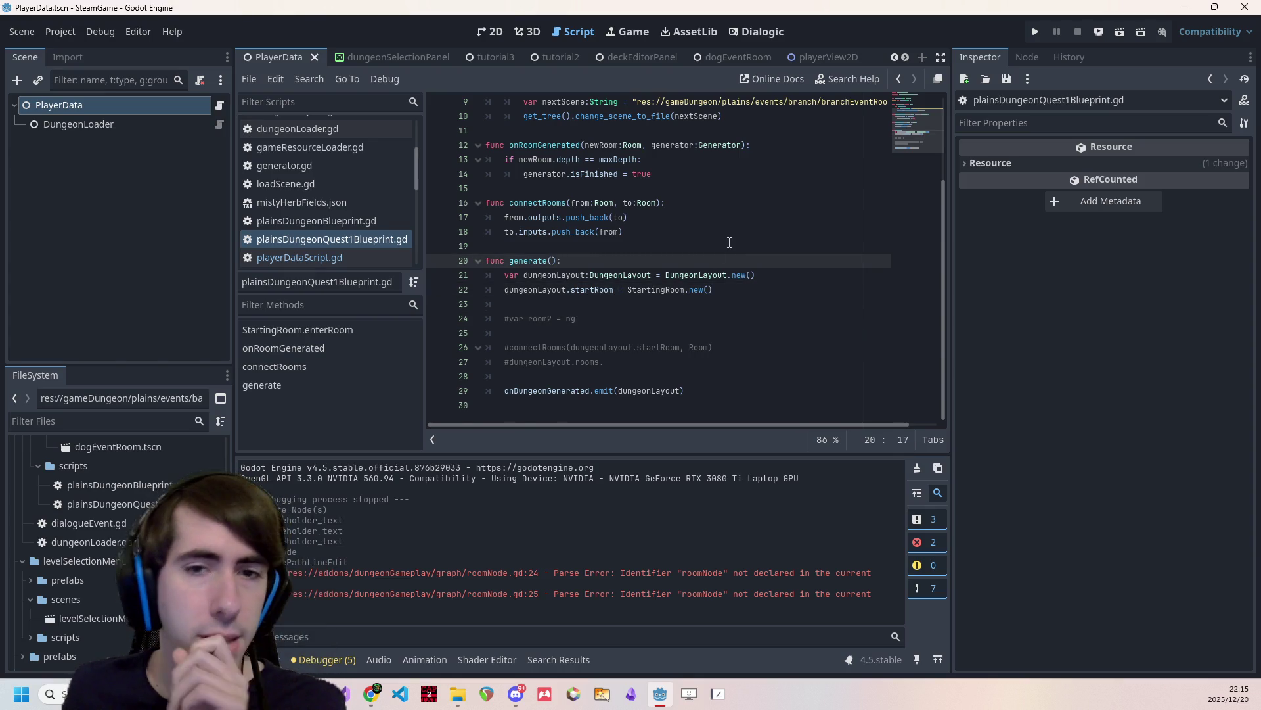
click(557, 275)
double_click(557, 274)
click(660, 262)
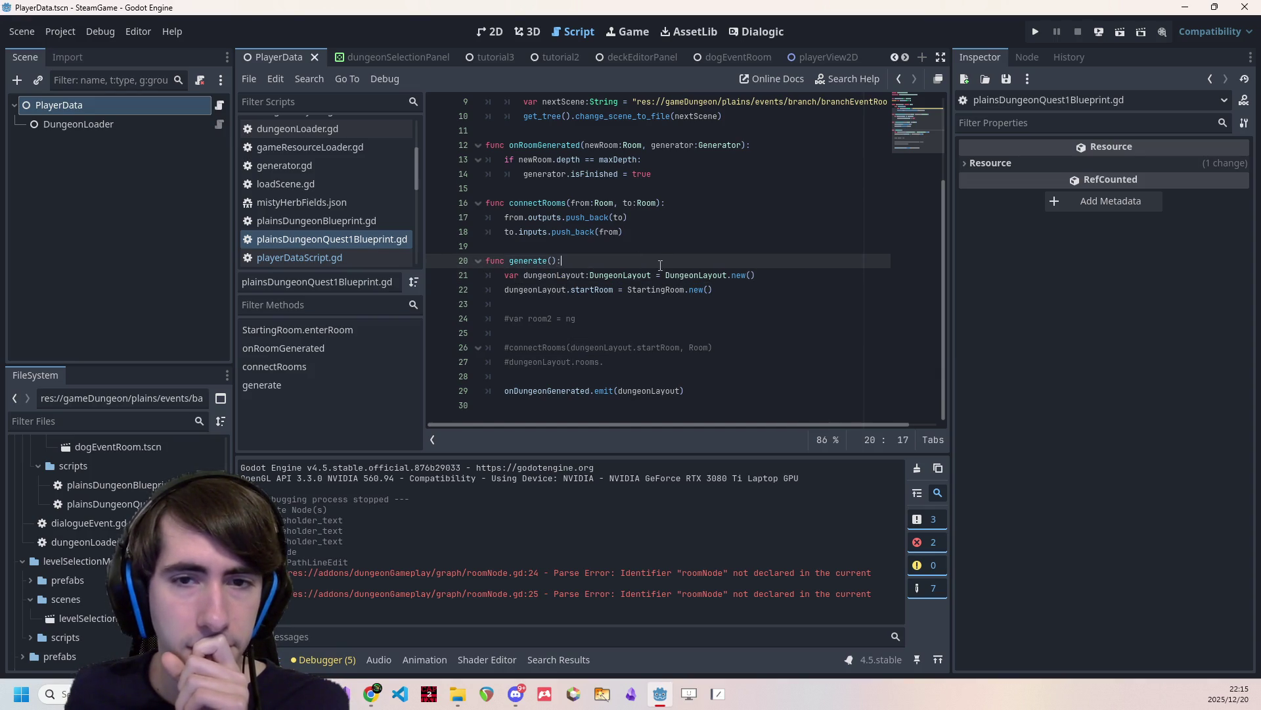
click(639, 246)
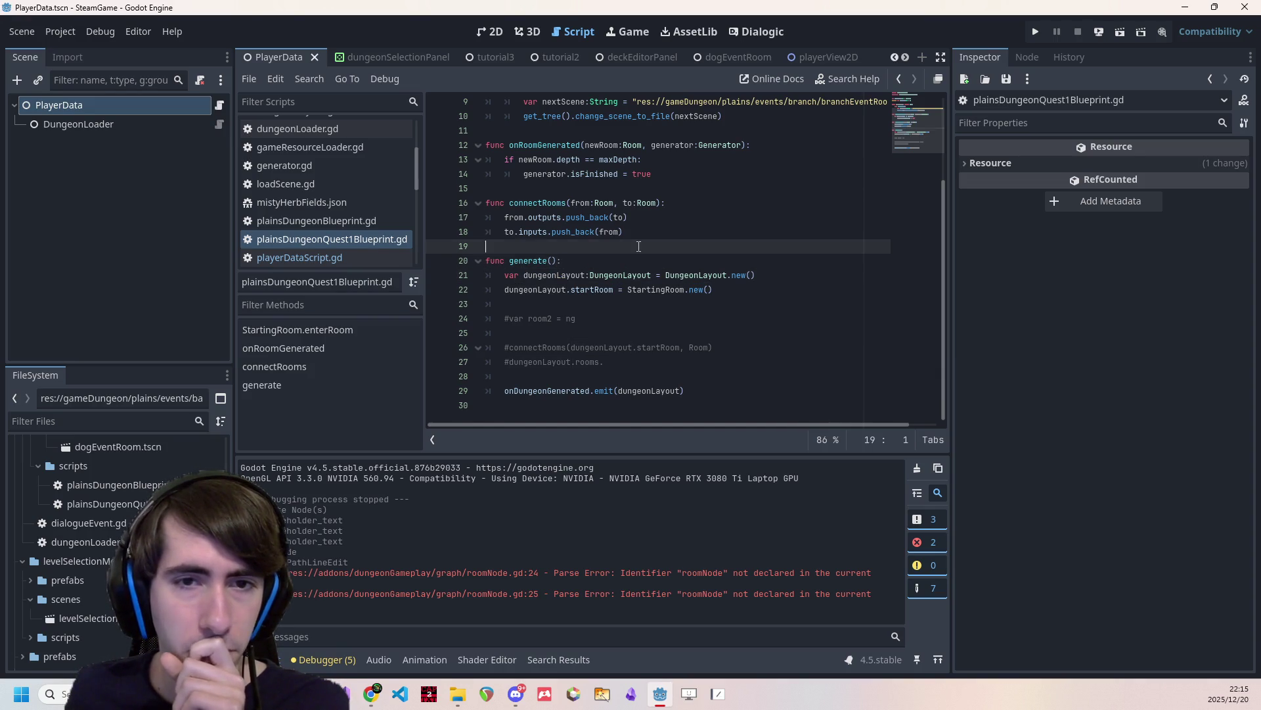
double_click(664, 290)
click(647, 261)
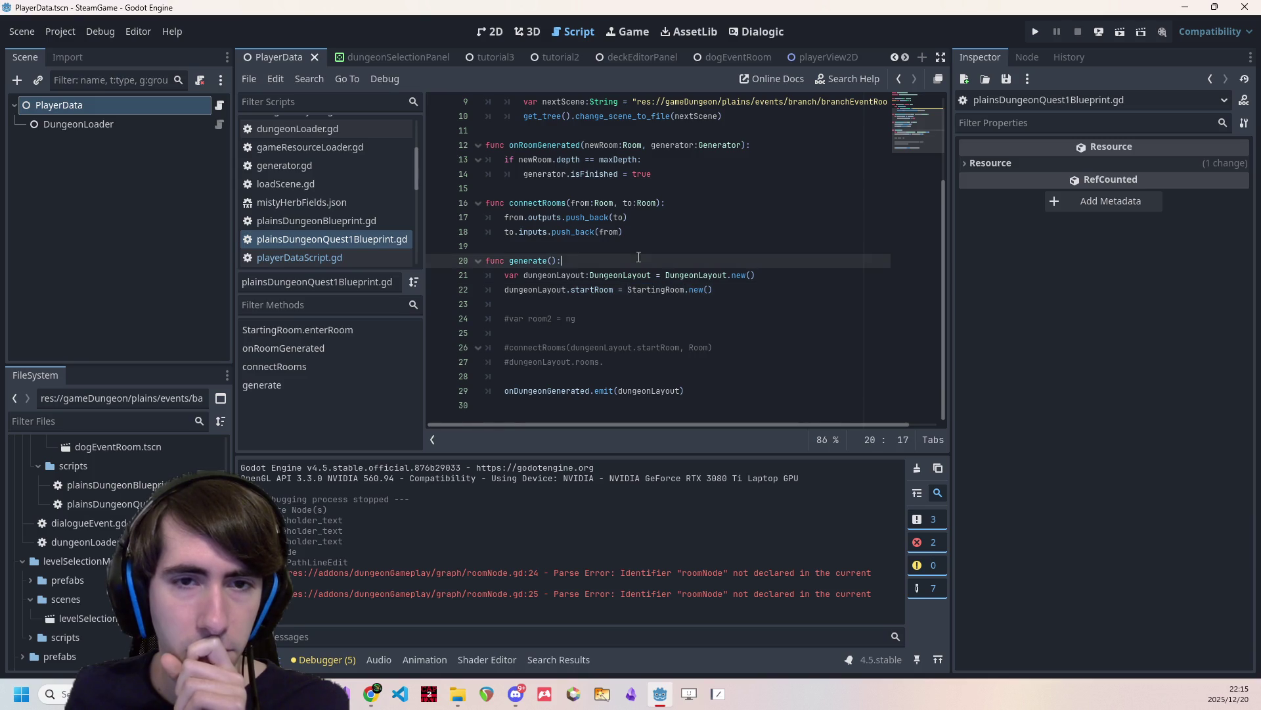
click(629, 248)
Add a static func loadHandMadeDungeonLayout(): header above generate().
key(Return)
key(Return)
key(Up)
text(func)
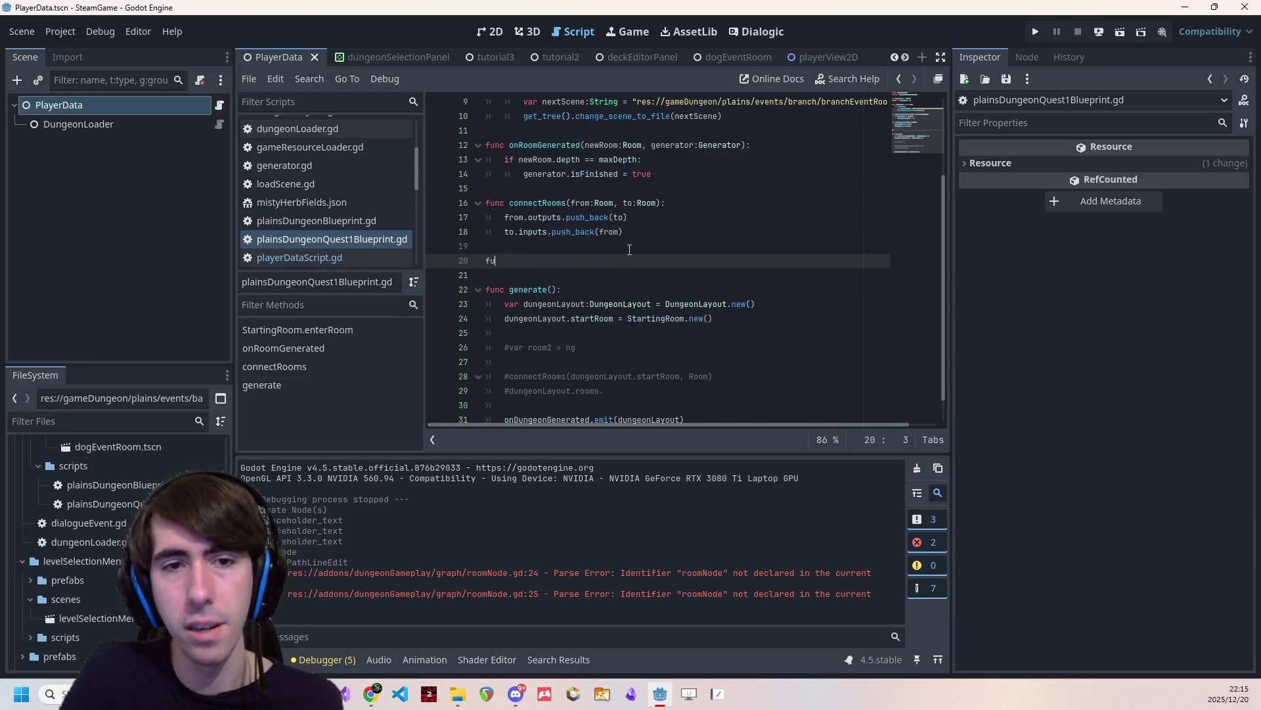
key(BackSpace)
key(BackSpace)
key(BackSpace)
text(static func )
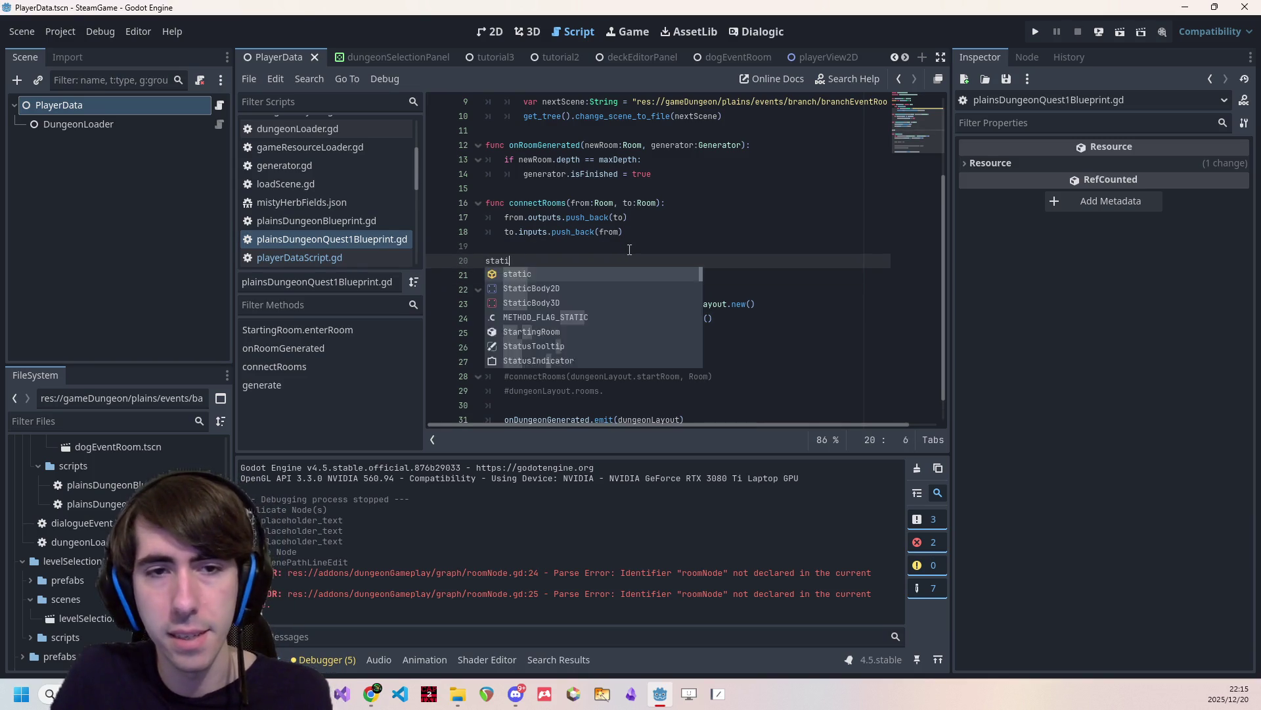
text(loadHandMad)
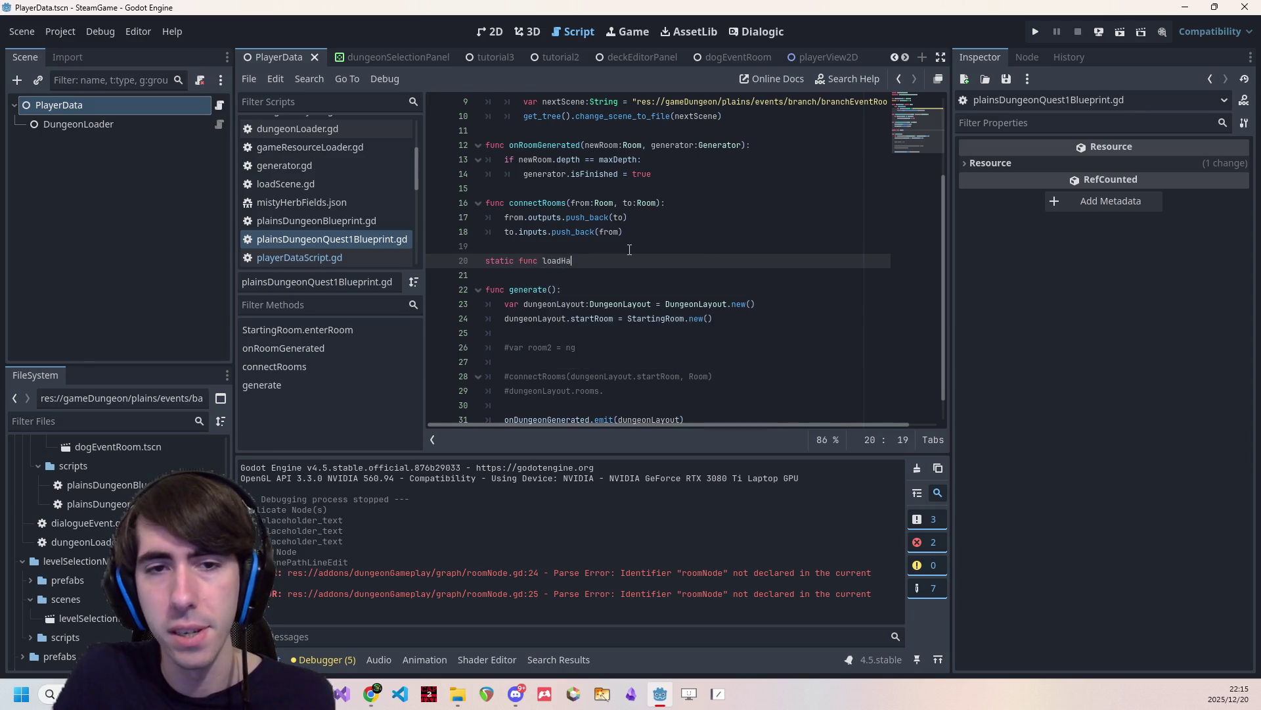
text(eDungeonLayout():)
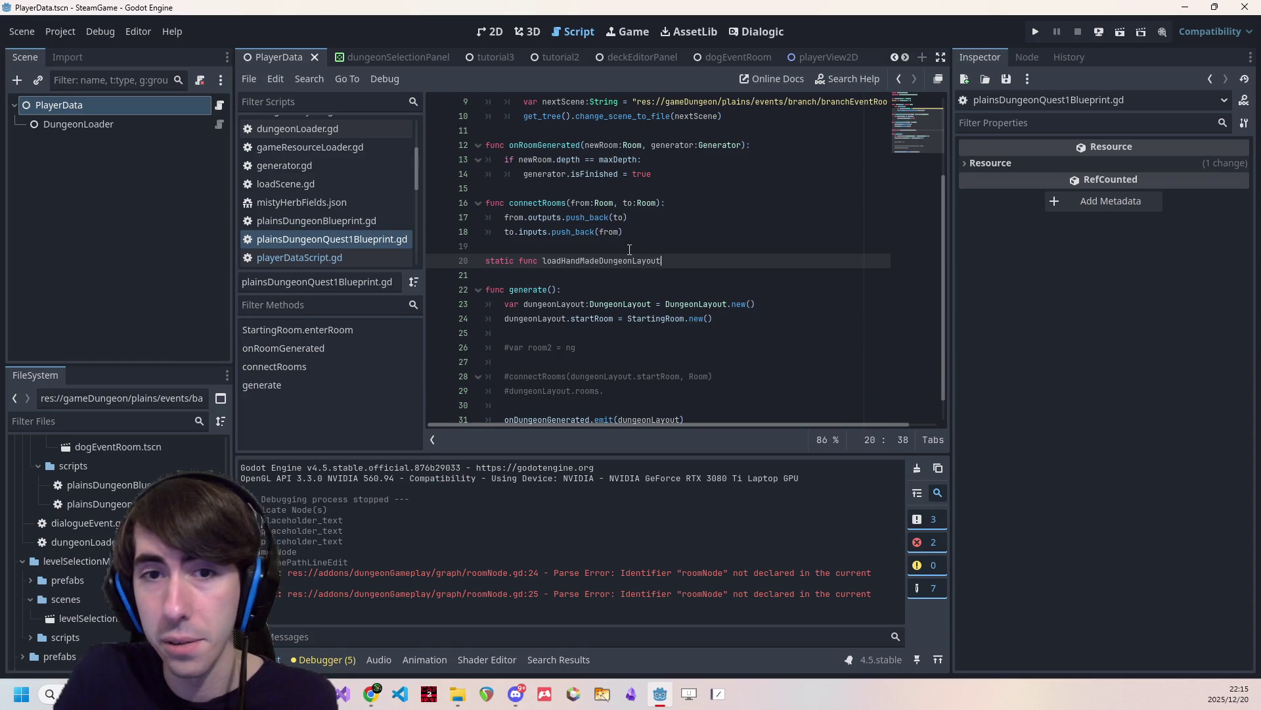
key(Return)
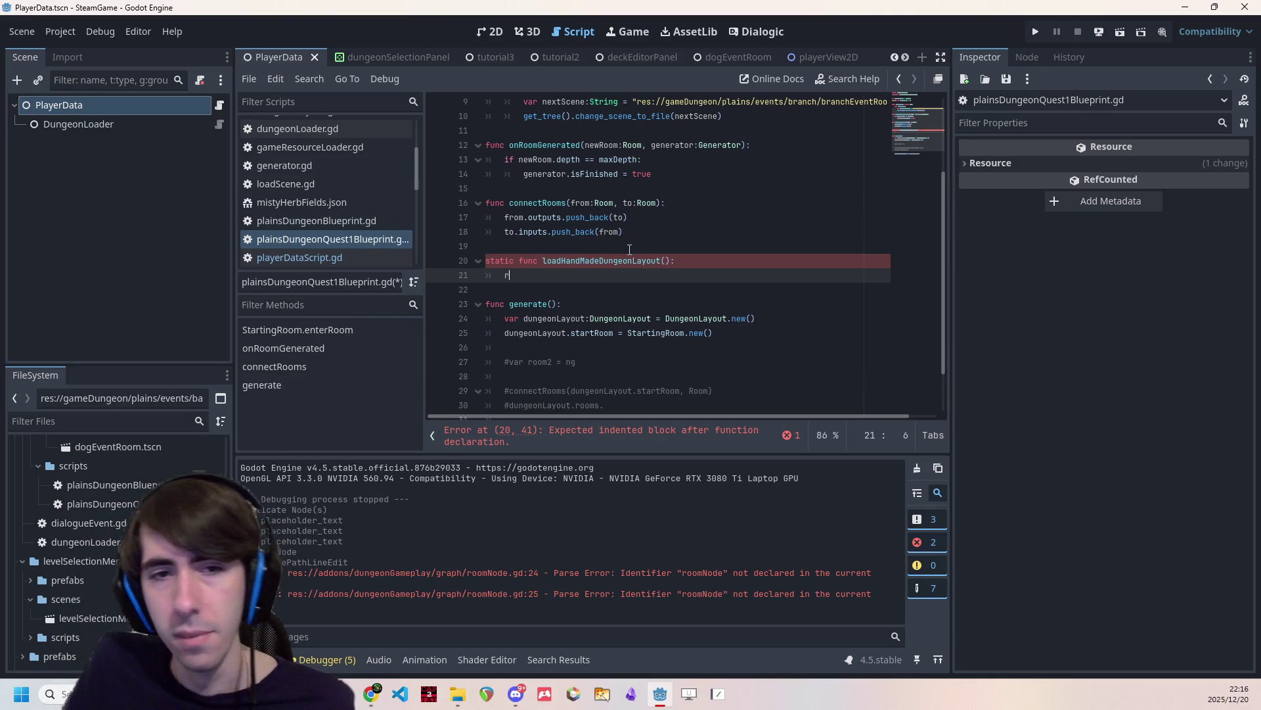
Scroll to the top and select the nbMaxRooms and maxDepth declarations.
text(re)
key(BackSpace)
key(BackSpace)
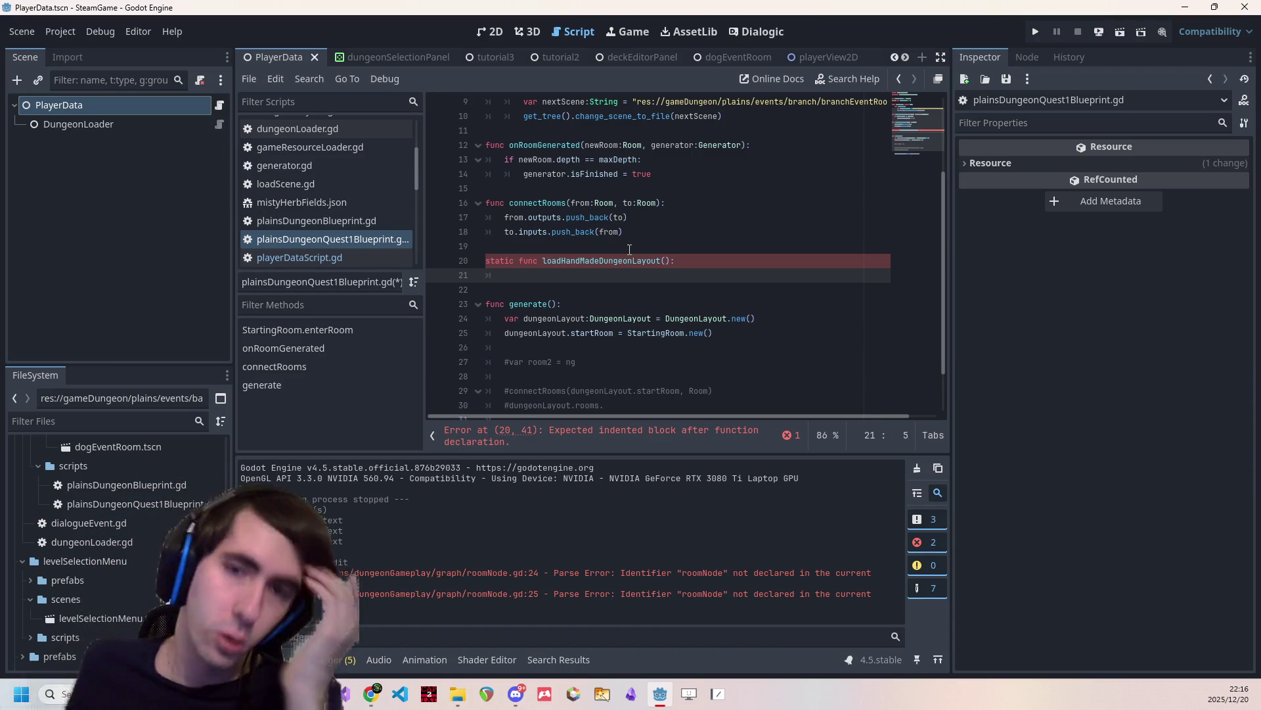
scroll(682, 194, up, 3)
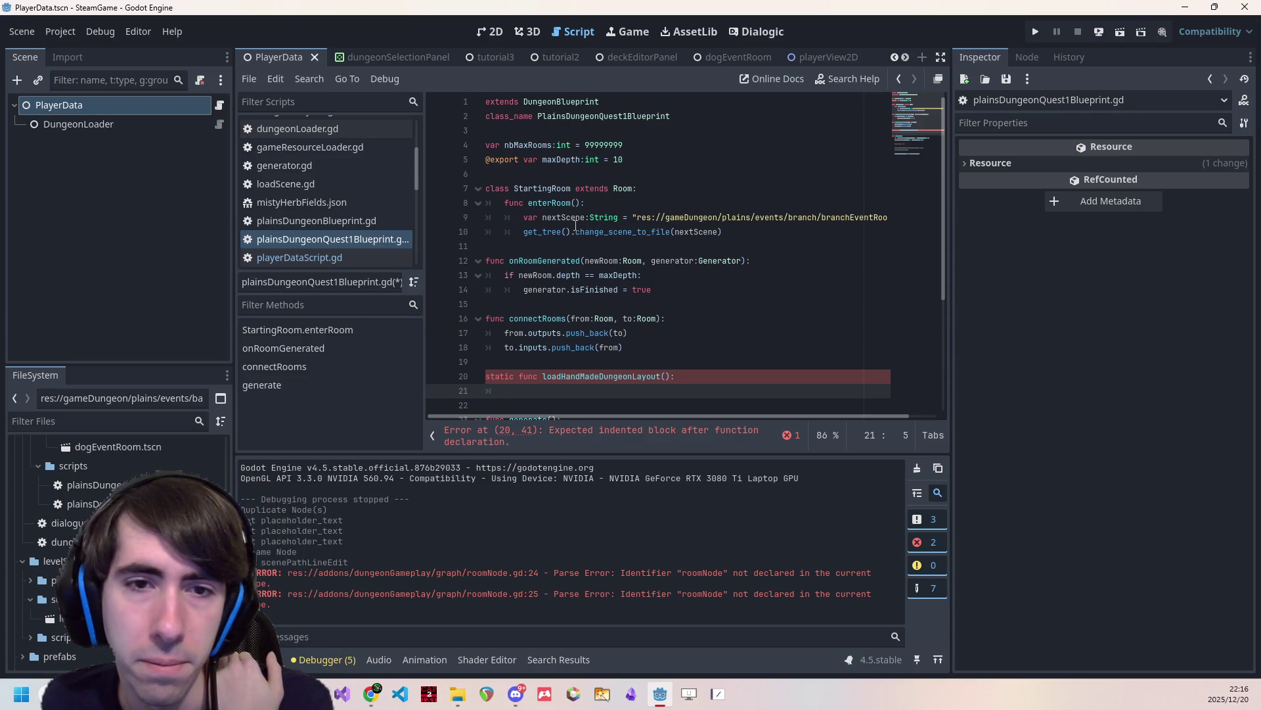
scroll(576, 225, down, 1)
scroll(576, 225, down, 2)
scroll(118, 539, up, 5)
scroll(636, 207, up, 3)
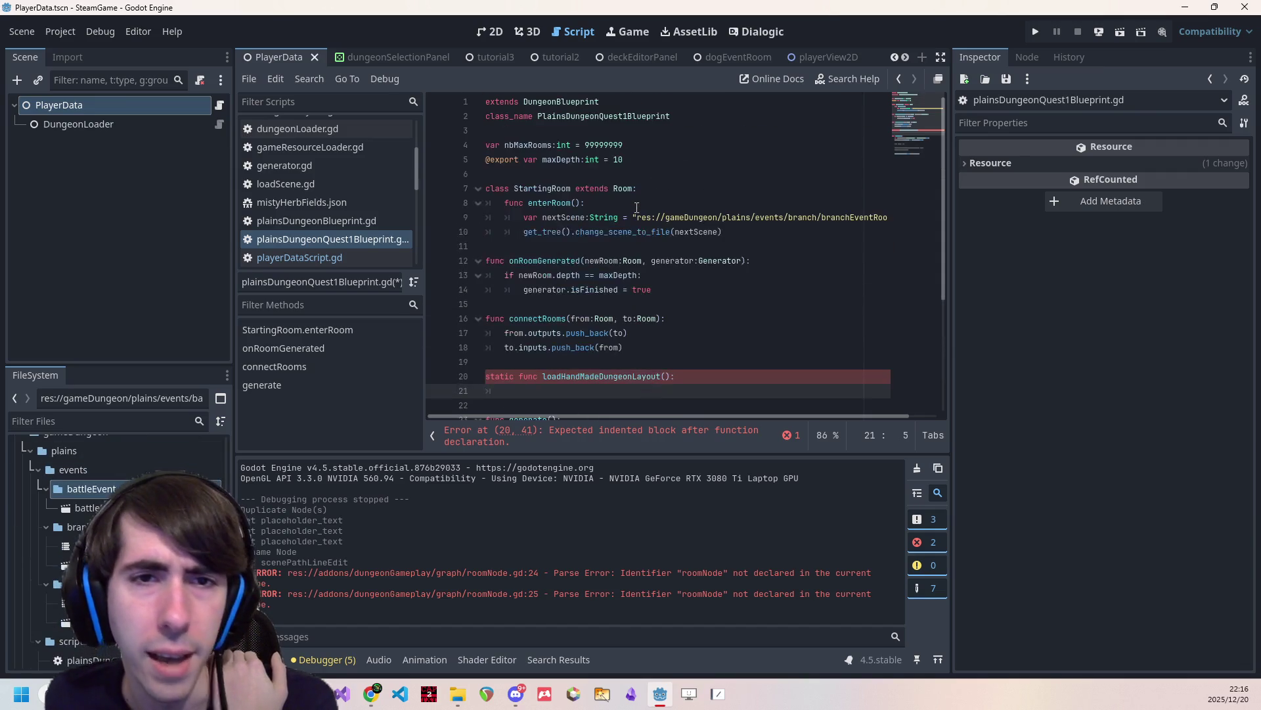
mouse_move(624, 160)
mouse_down()
mouse_move(499, 131)
mouse_move(487, 146)
mouse_up()
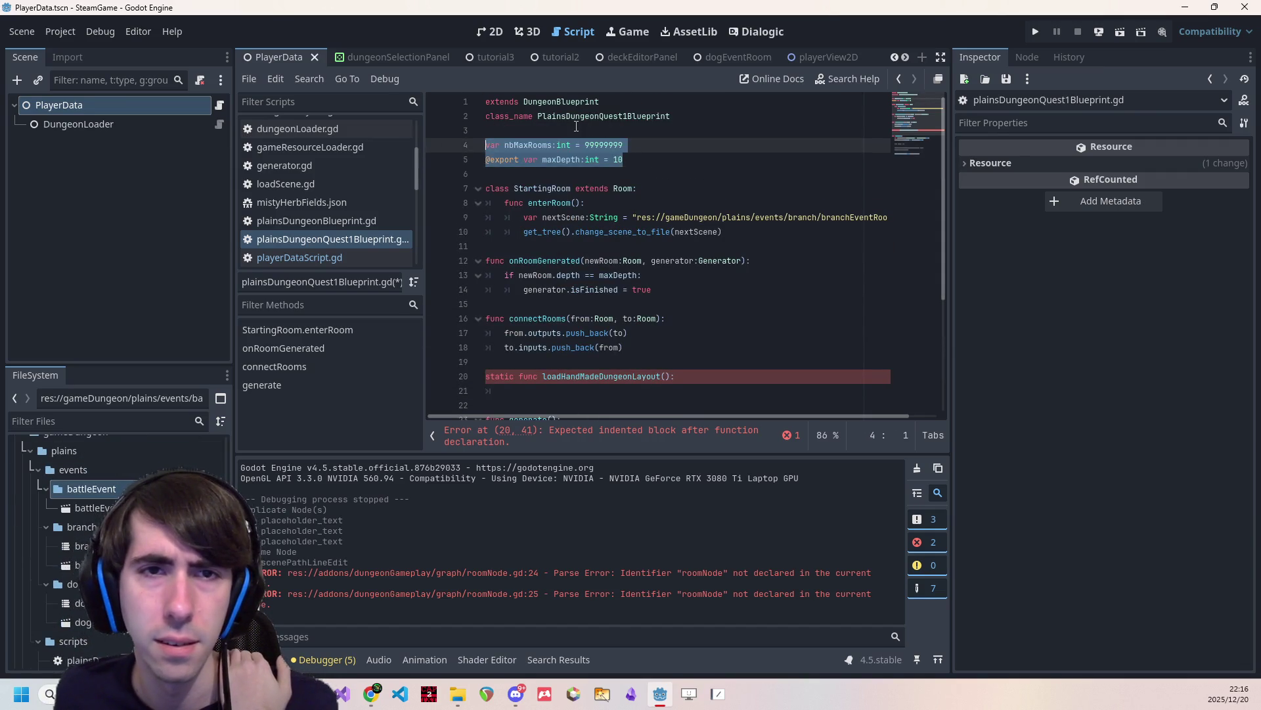
click(576, 126)
drag(624, 160, 585, 160)
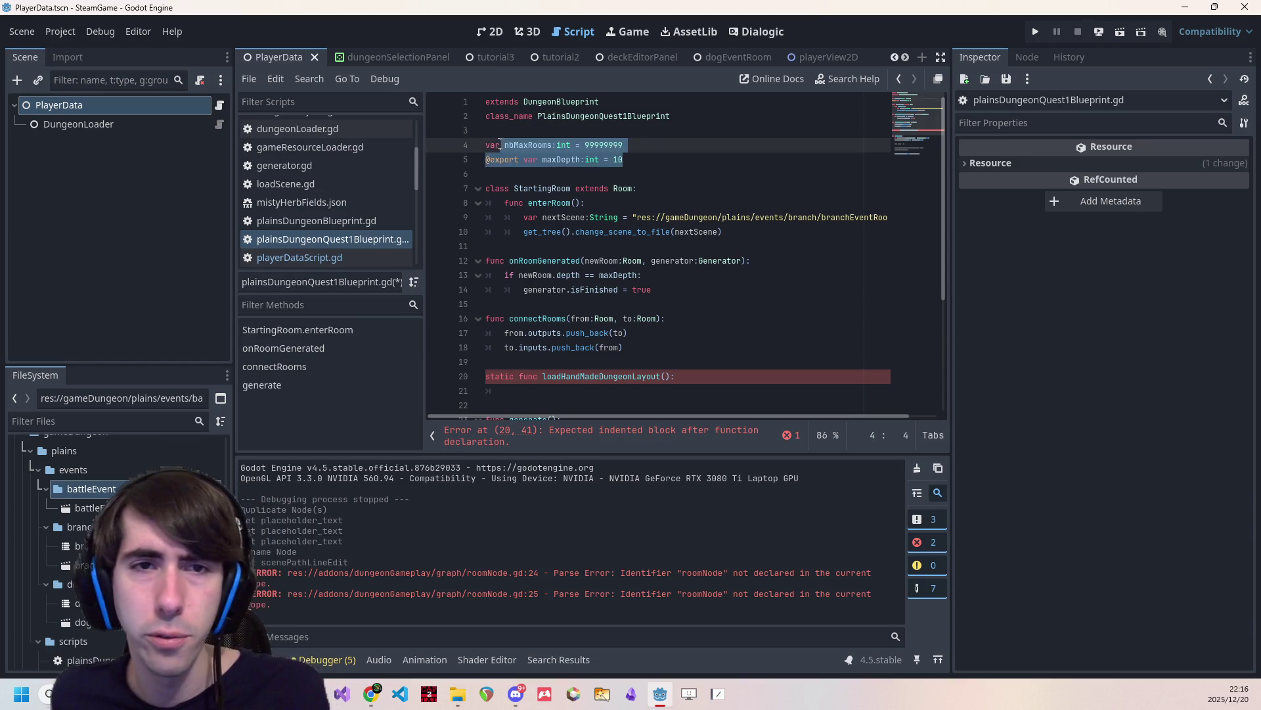
shift+click(458, 151)
key(BackSpace)
text(@export )
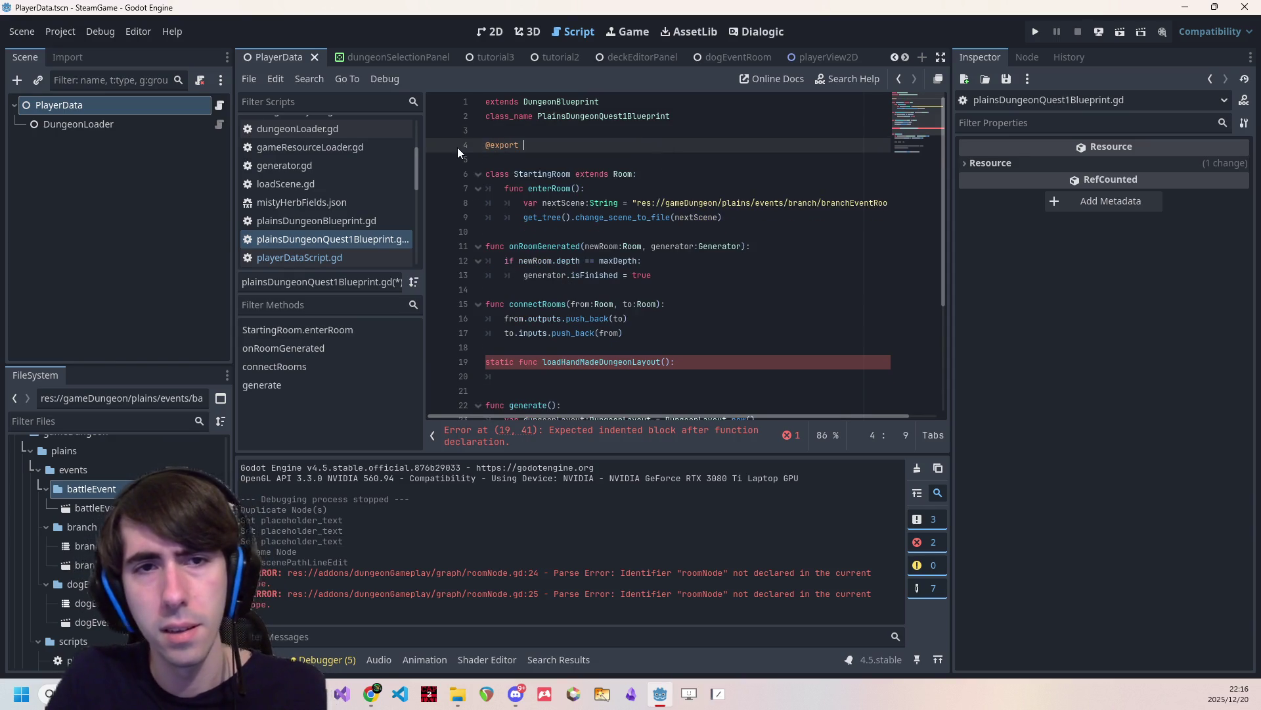
text(var layoutPat)
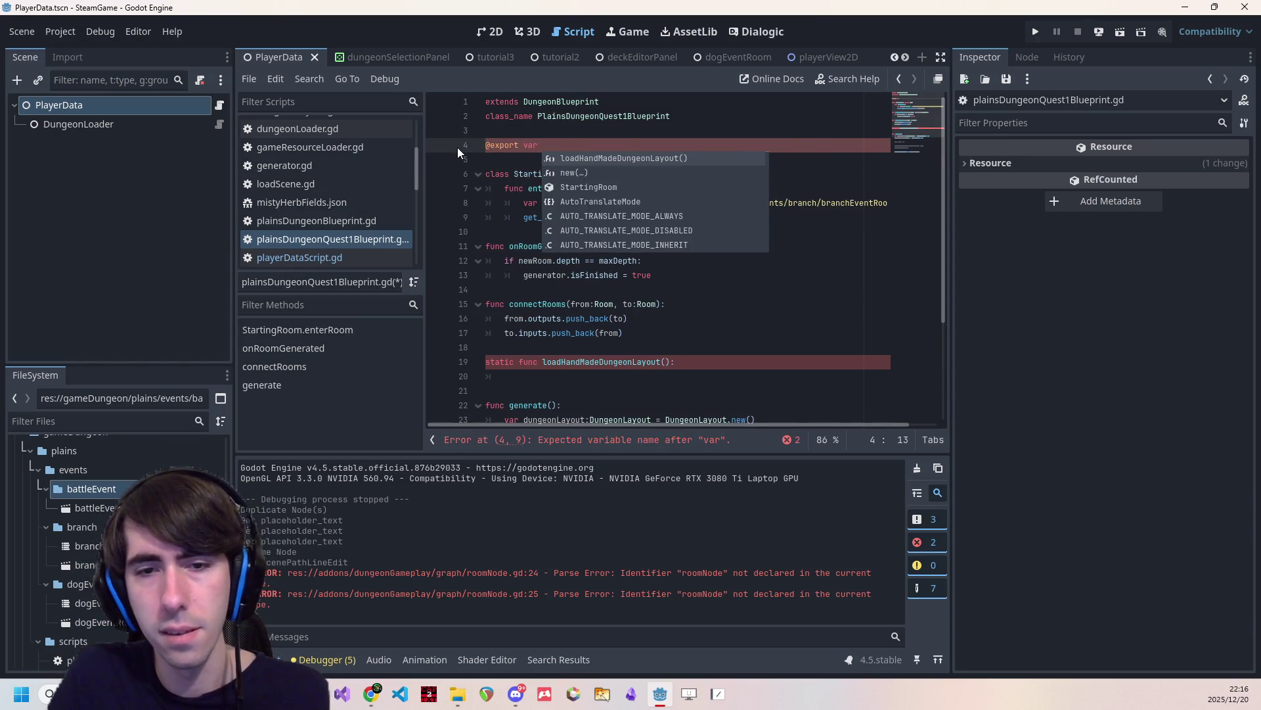
text(h:String)
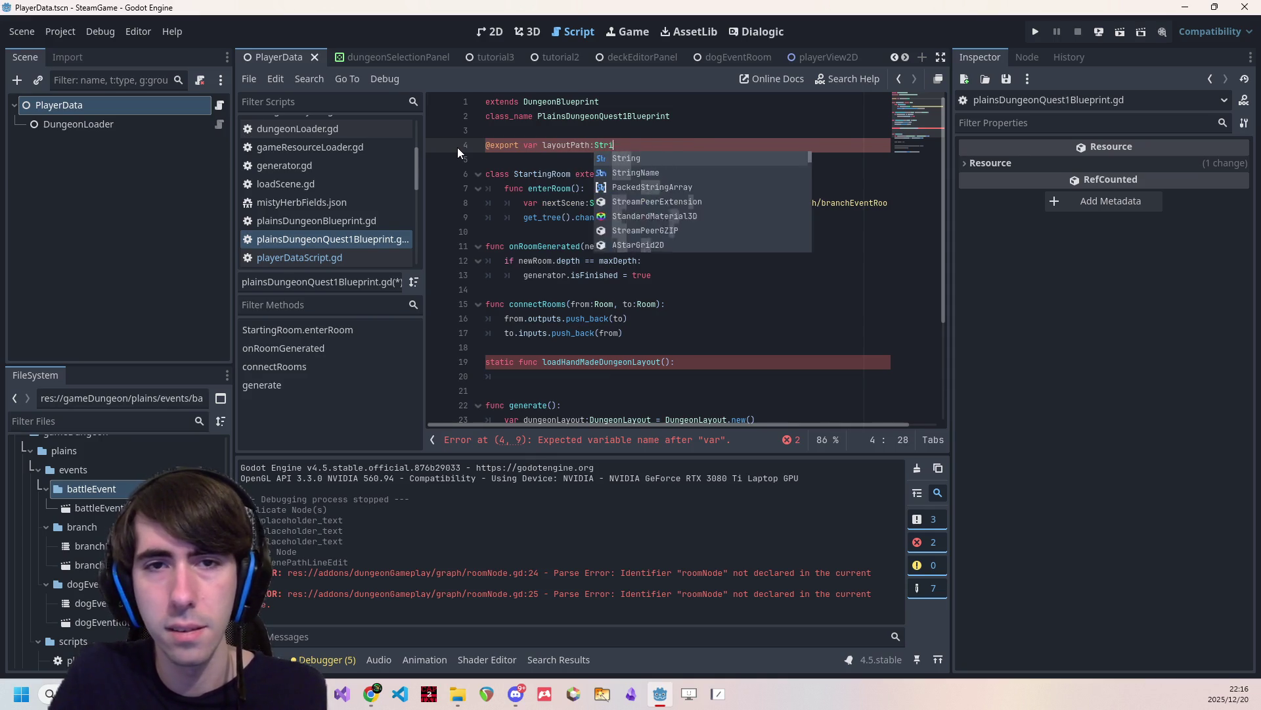
key(Escape)
key(Left)
key(Left)
key(Left)
key(ctrl+shift+Left)
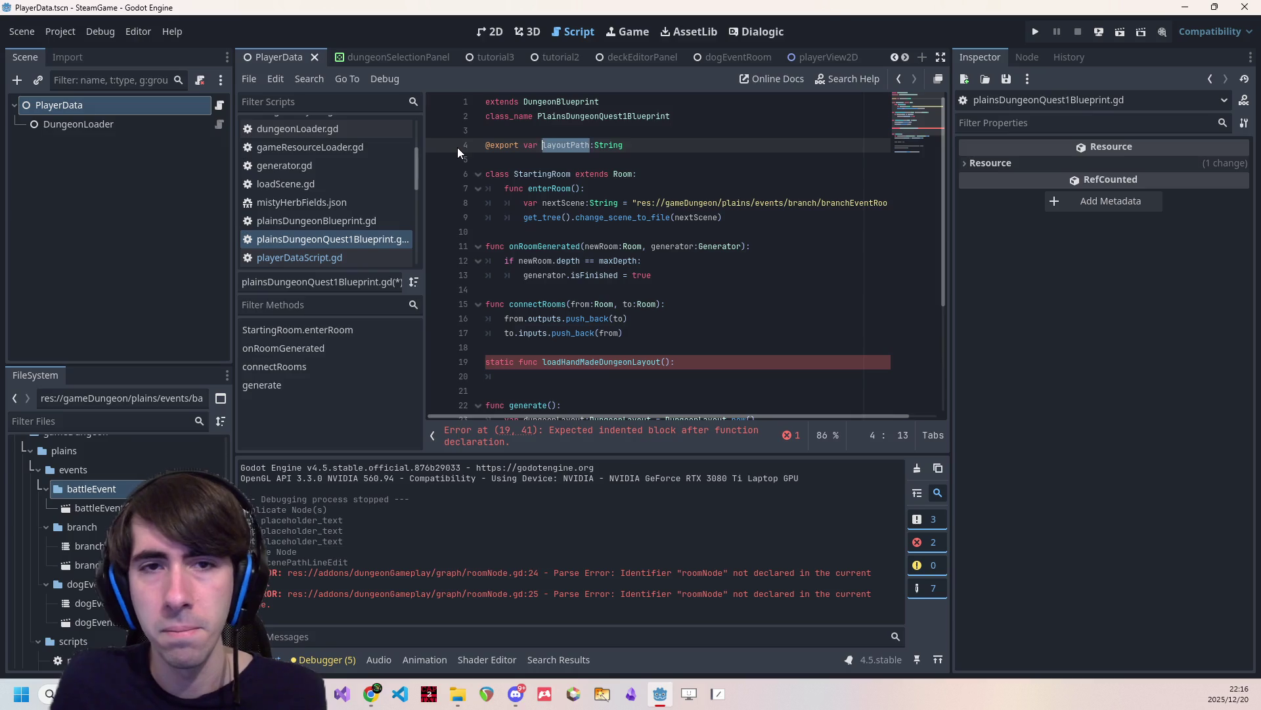
key(Left)
key(Left)
key(Left)
text(_fil)
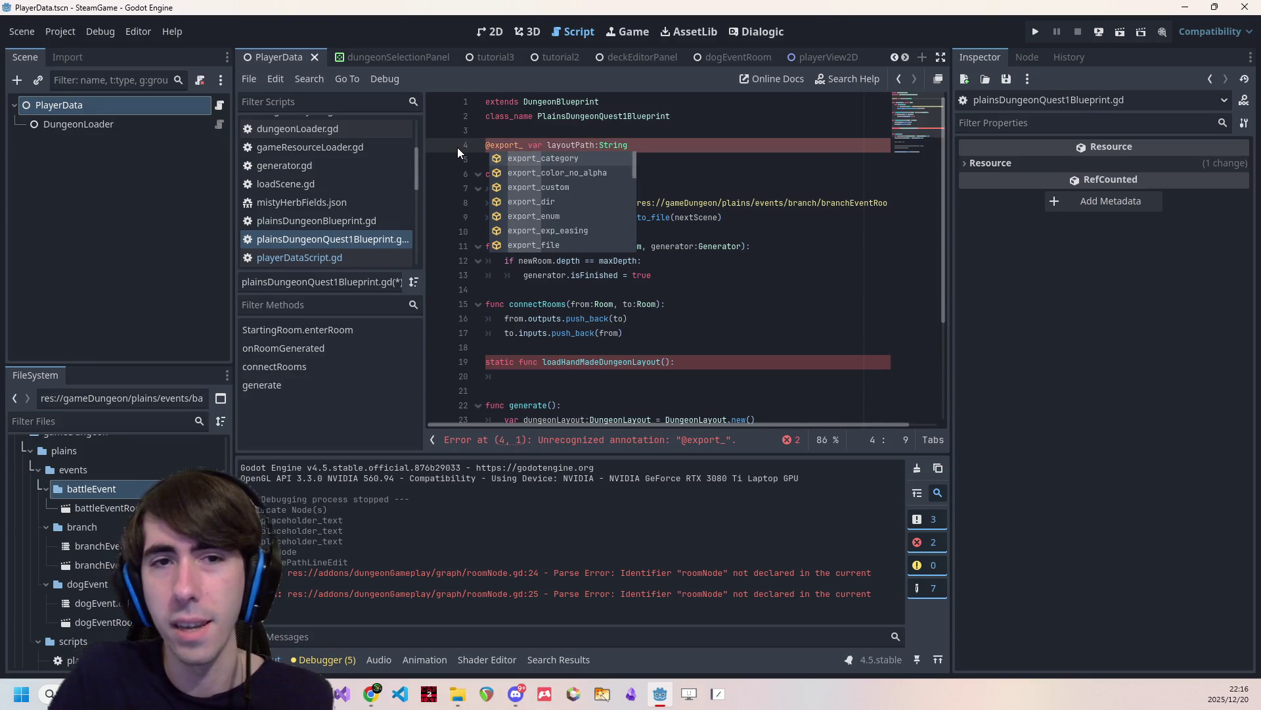
key(Return)
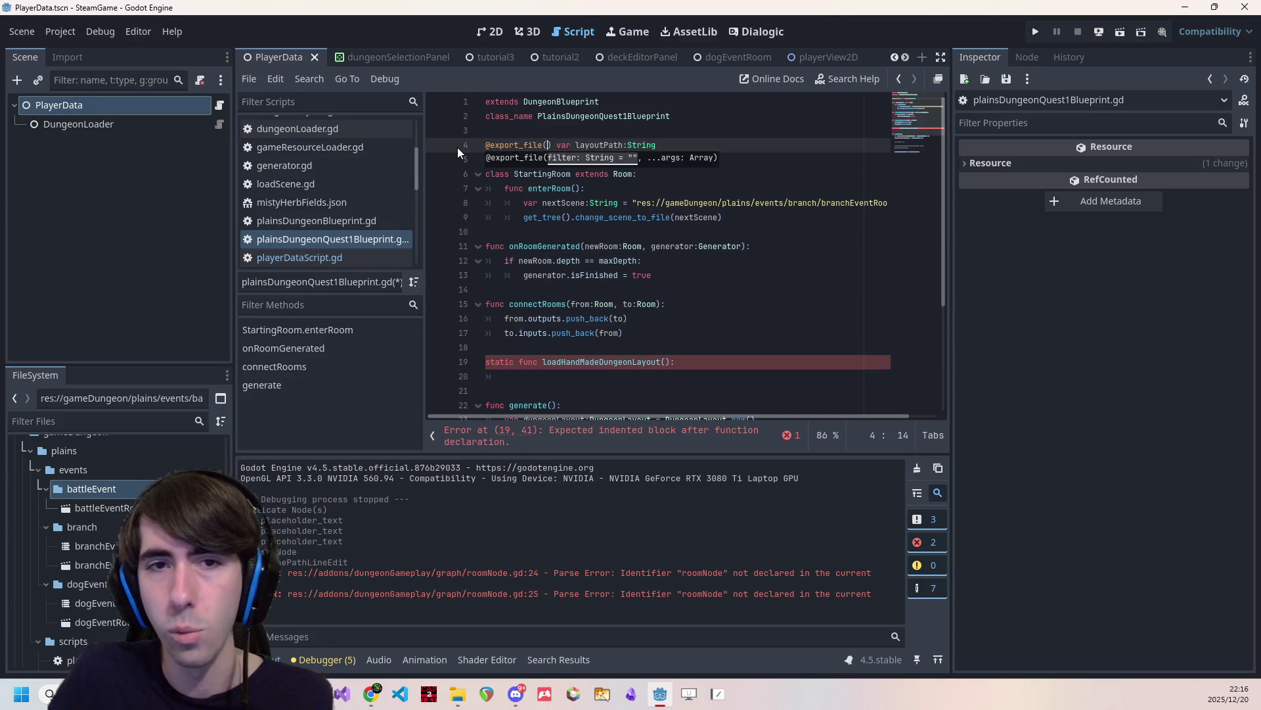
text(")
text(*.json)
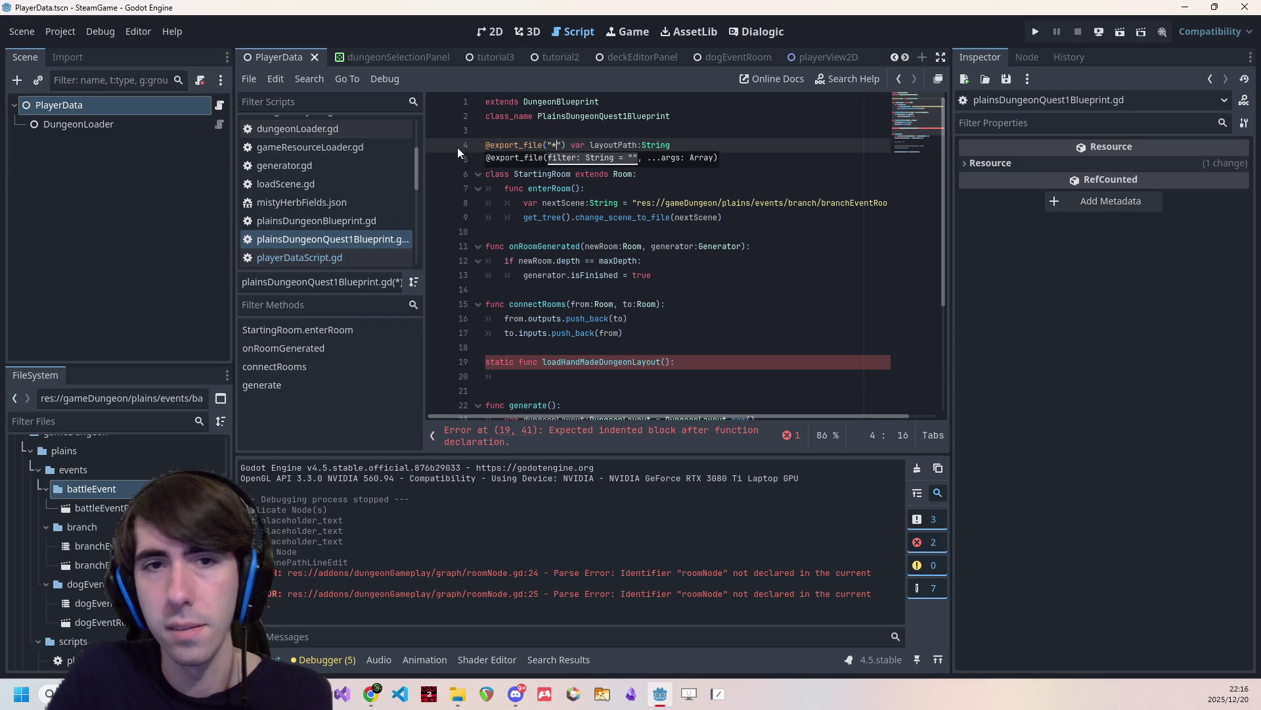
key(ctrl+s)
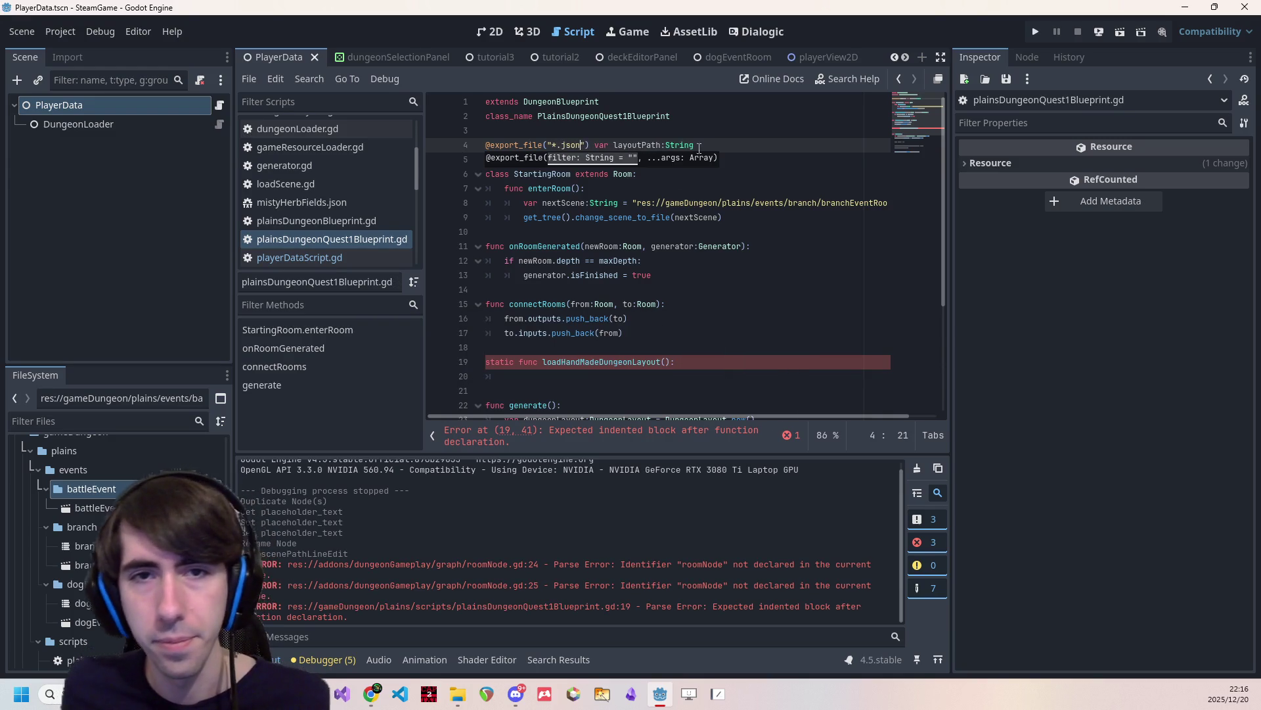
click(658, 145)
double_click(644, 145)
scroll(636, 190, down, 4)
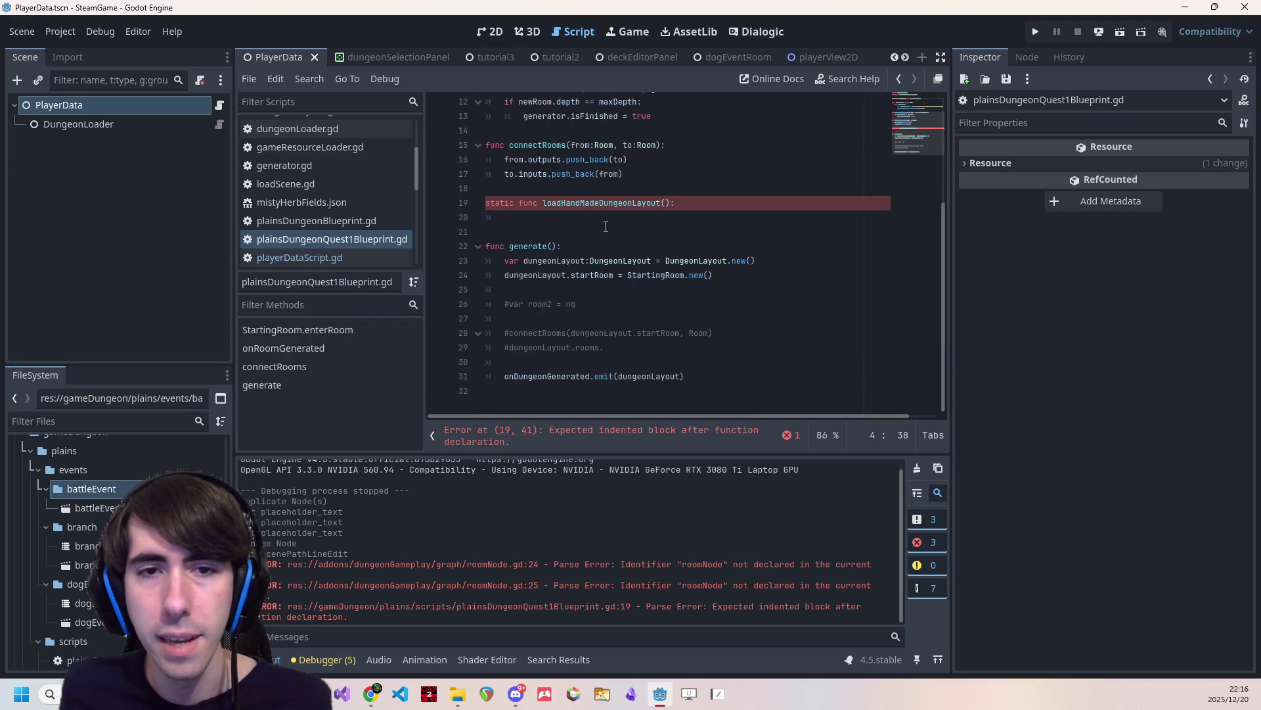
Make the function body call GameResourceLoader.loadResourceFile(layoutPath) using autocomplete.
click(605, 216)
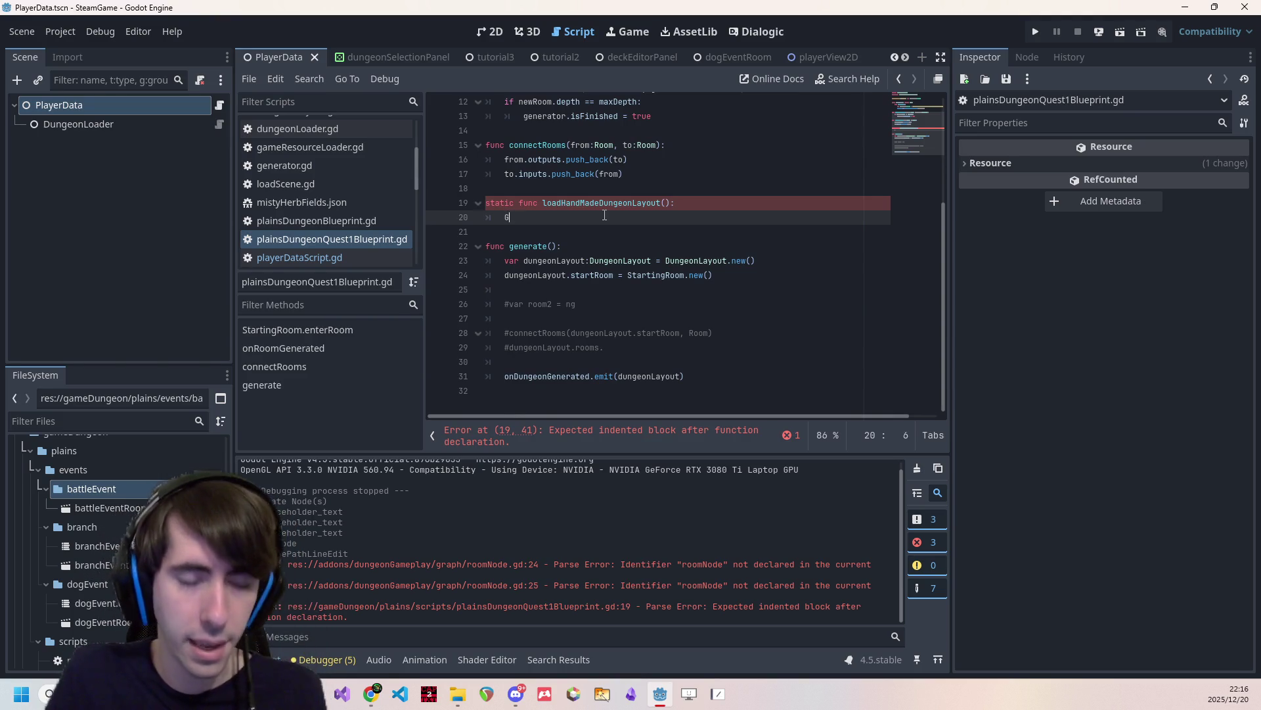
text(ameRes)
key(Return)
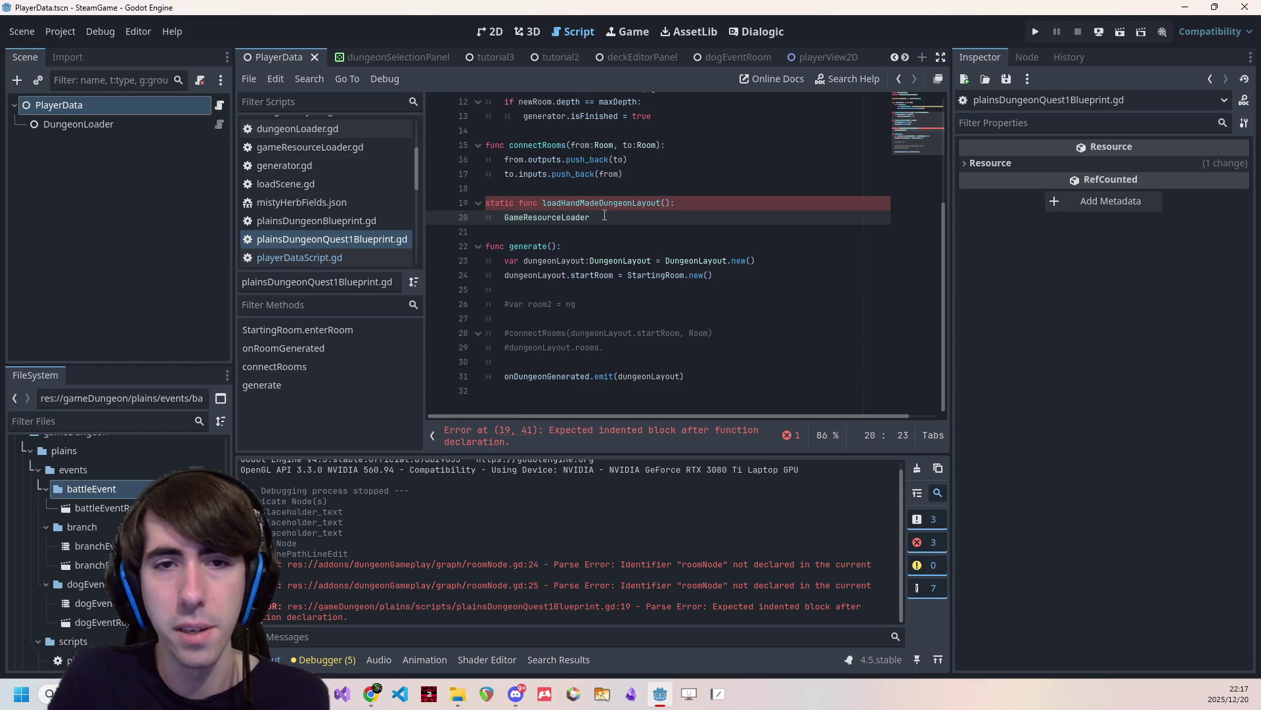
text(.)
key(Escape)
text(load)
key(Return)
text(layoutPath)
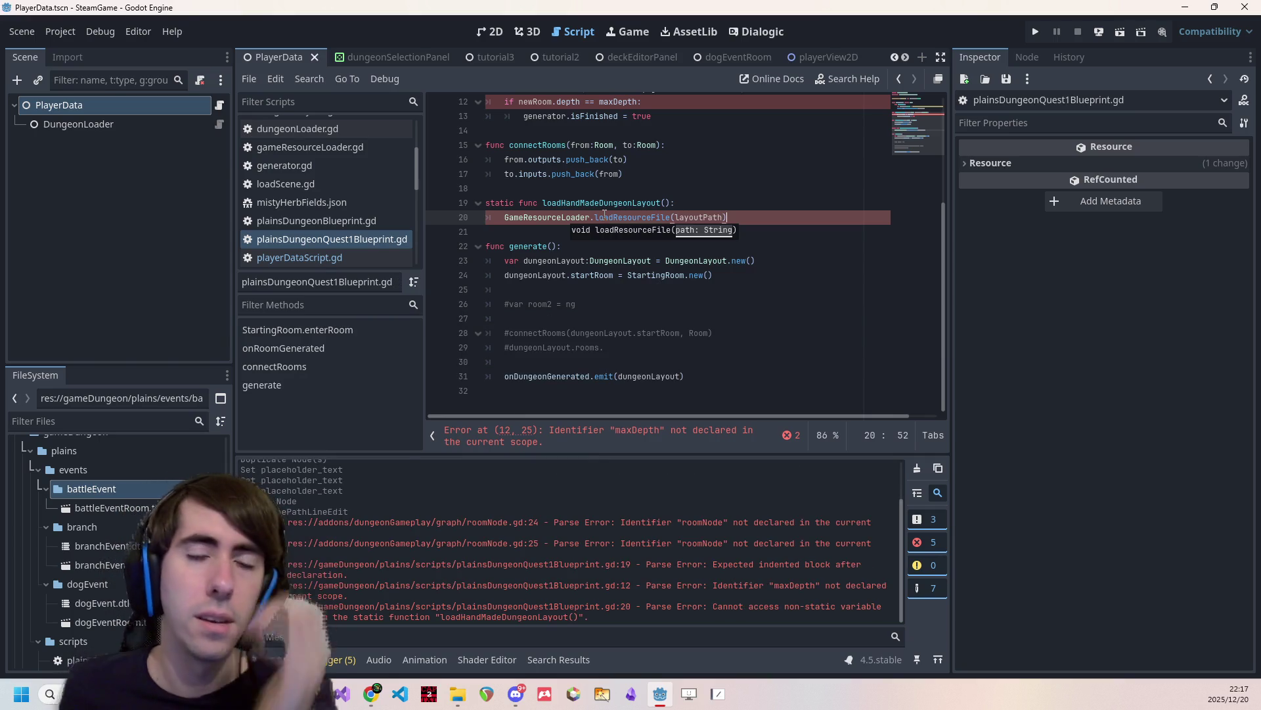
Remove the 'static' keyword from the loadHandMadeDungeonLayout declaration.
scroll(505, 358, up, 4)
click(506, 361)
double_click(505, 361)
key(BackSpace)
key(Delete)
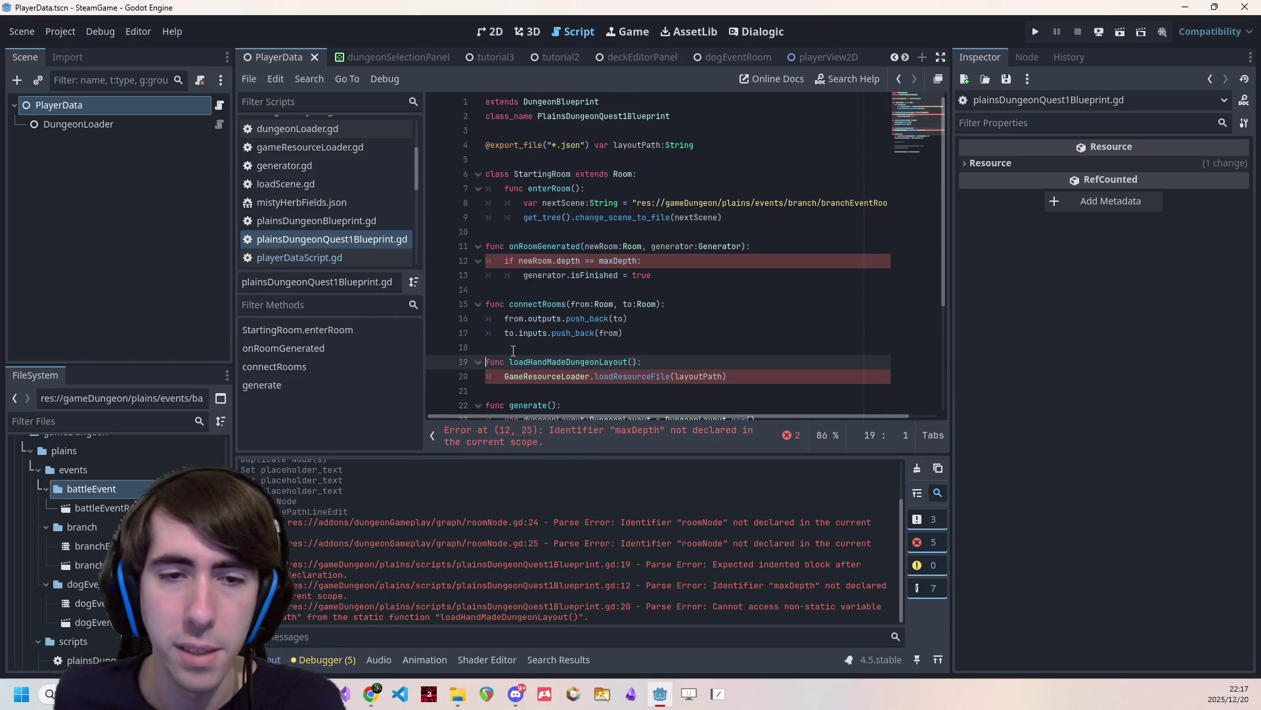
Save the script and make loadHandMadeDungeonLayout static again.
key(ctrl+s)
scroll(616, 228, down, 2)
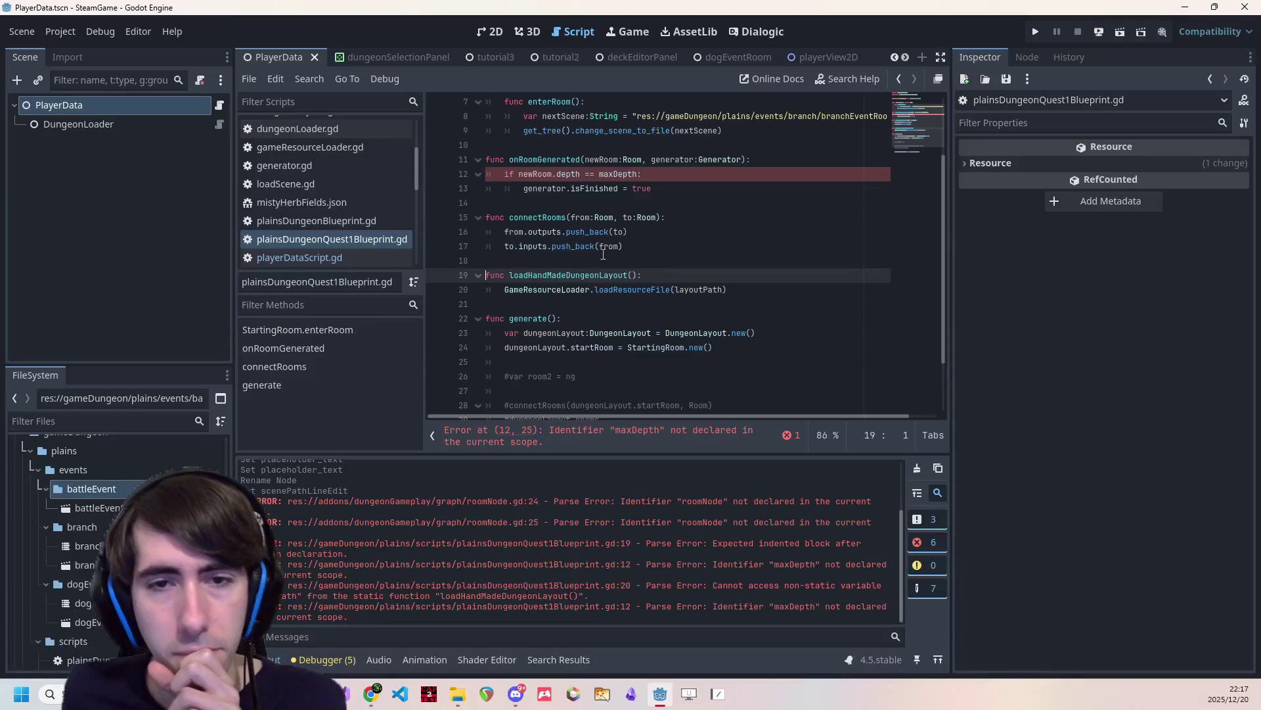
click(751, 290)
scroll(687, 299, up, 1)
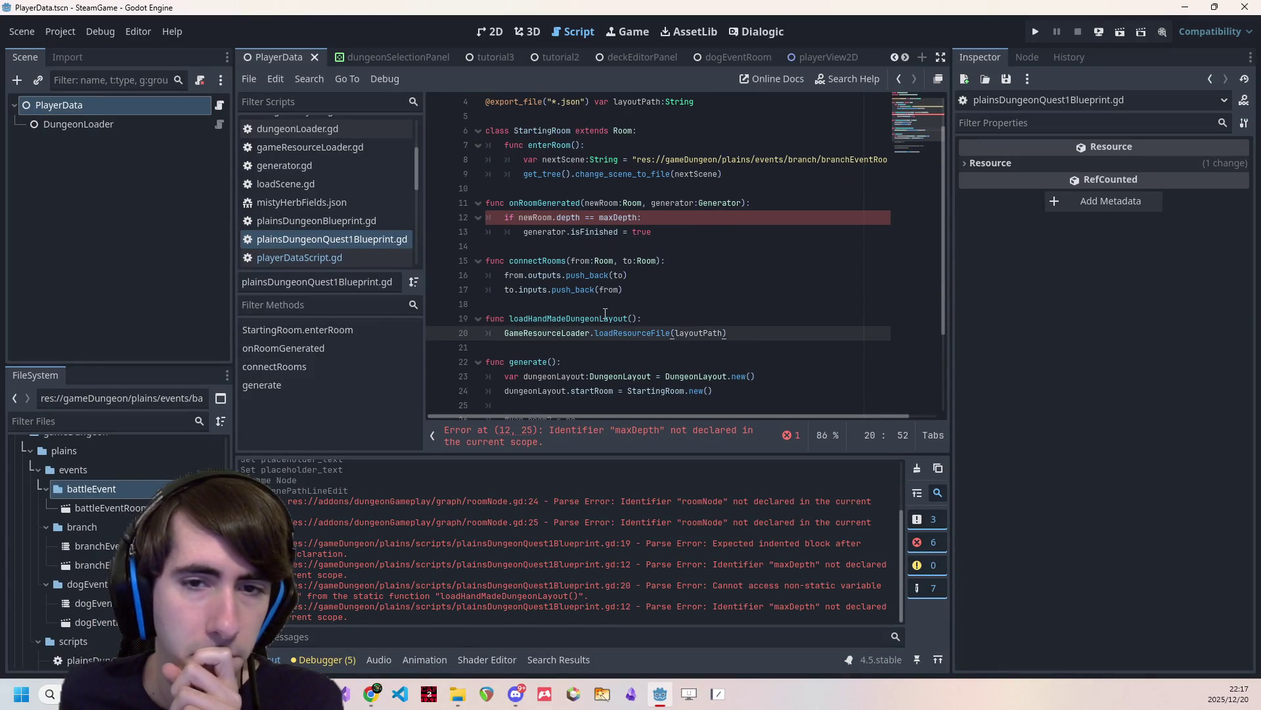
double_click(605, 315)
scroll(605, 313, up, 1)
key(Home)
text(static)
Give the function a layoutPath:String parameter copied from the export declaration.
click(726, 146)
drag(726, 145, 616, 147)
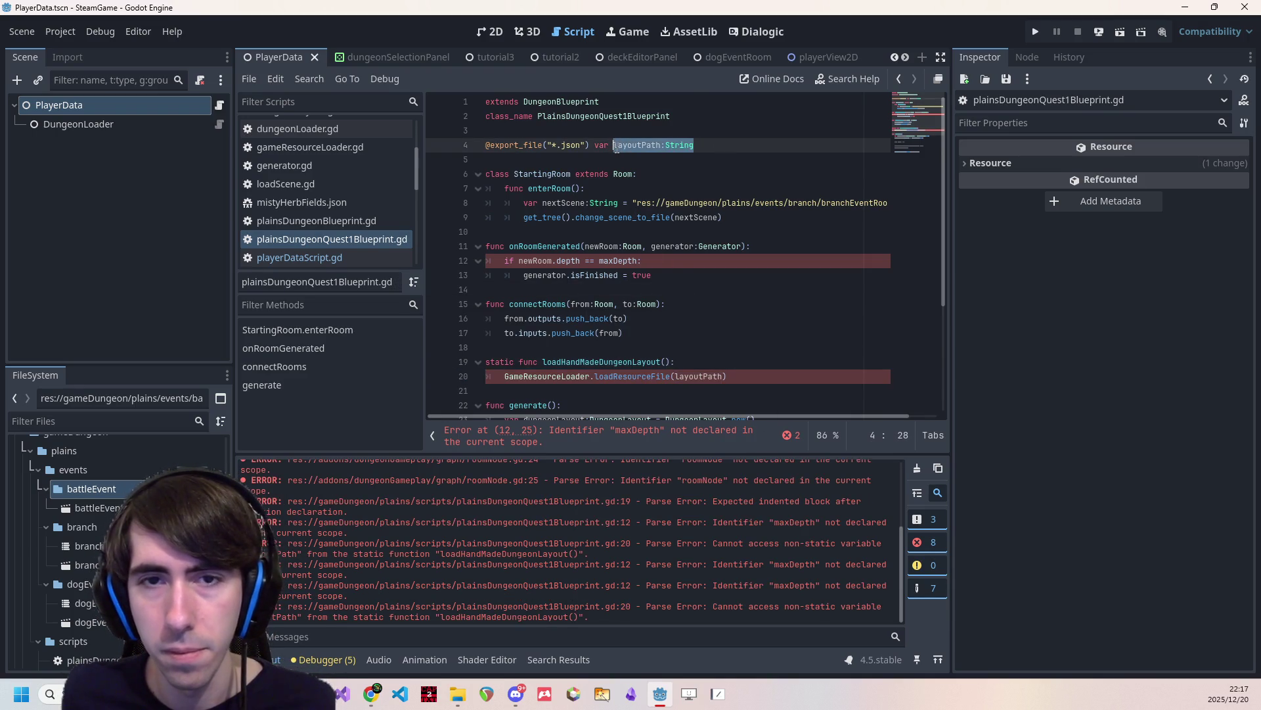
key(ctrl+c)
click(664, 362)
key(ctrl+v)
scroll(680, 362, down, 4)
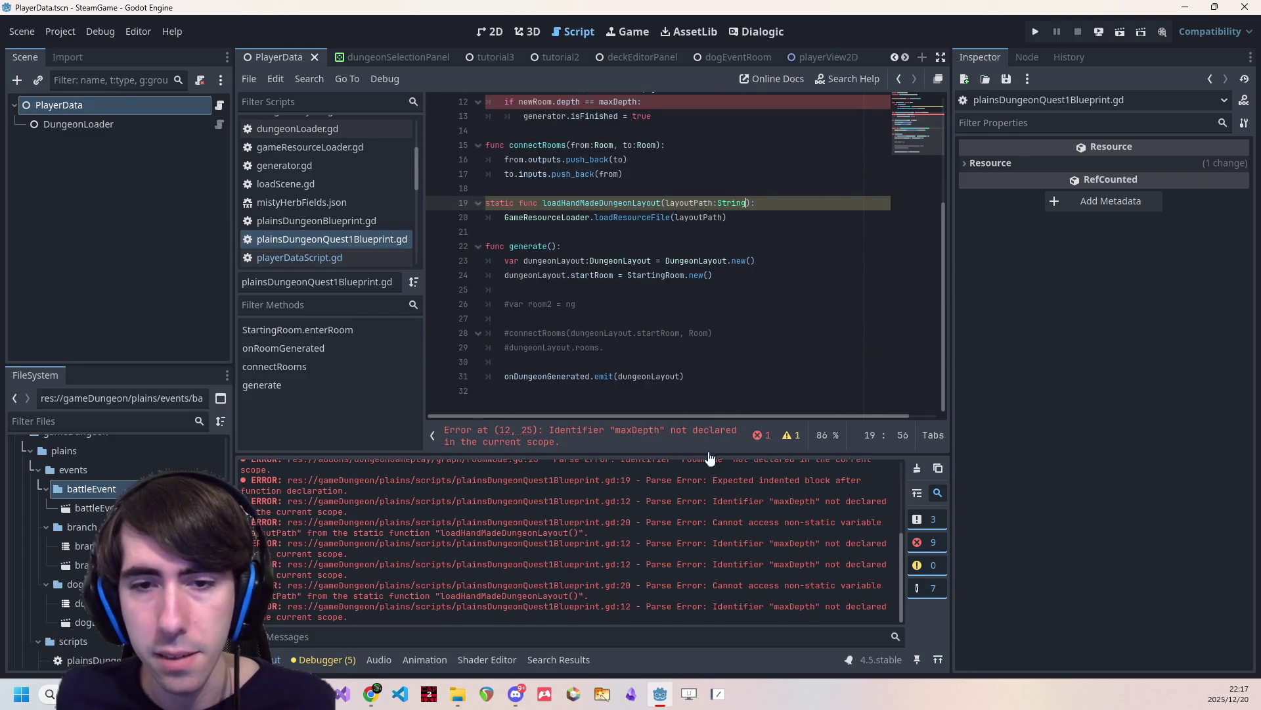
click(793, 438)
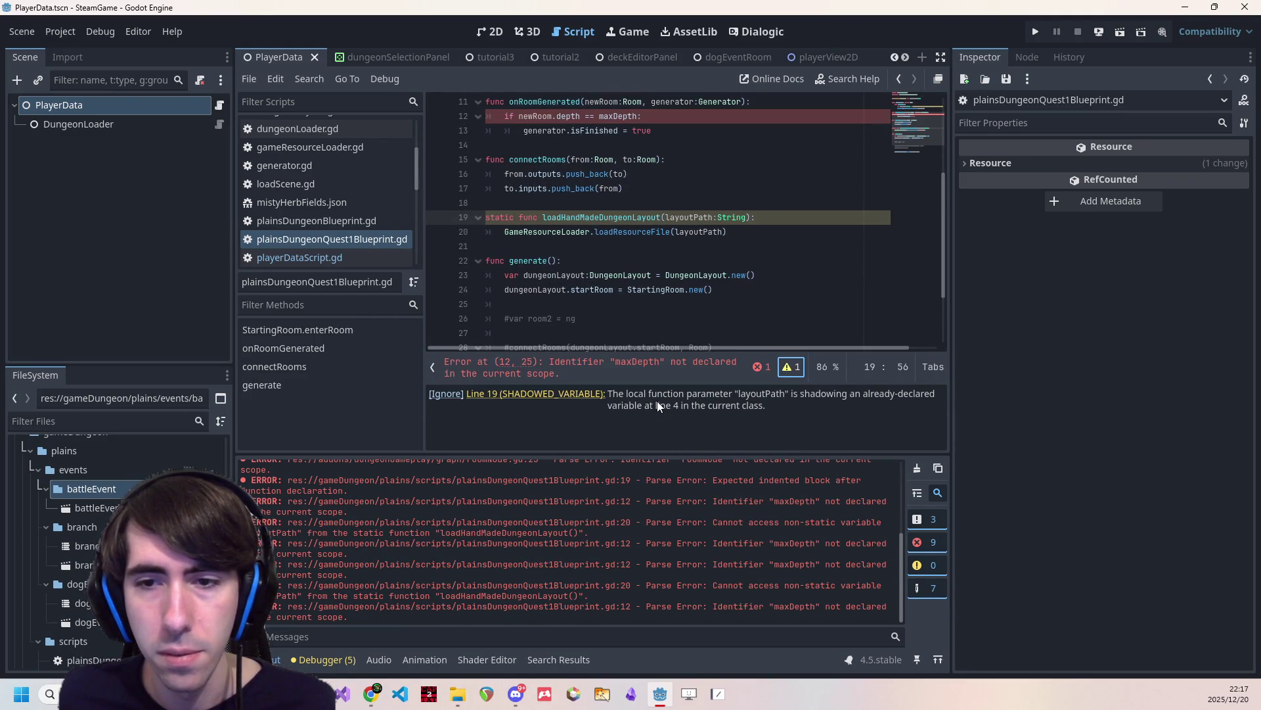
Rename the parameter and its use to inLayoutPath, then save.
scroll(690, 263, up, 1)
double_click(690, 260)
scroll(724, 249, up, 3)
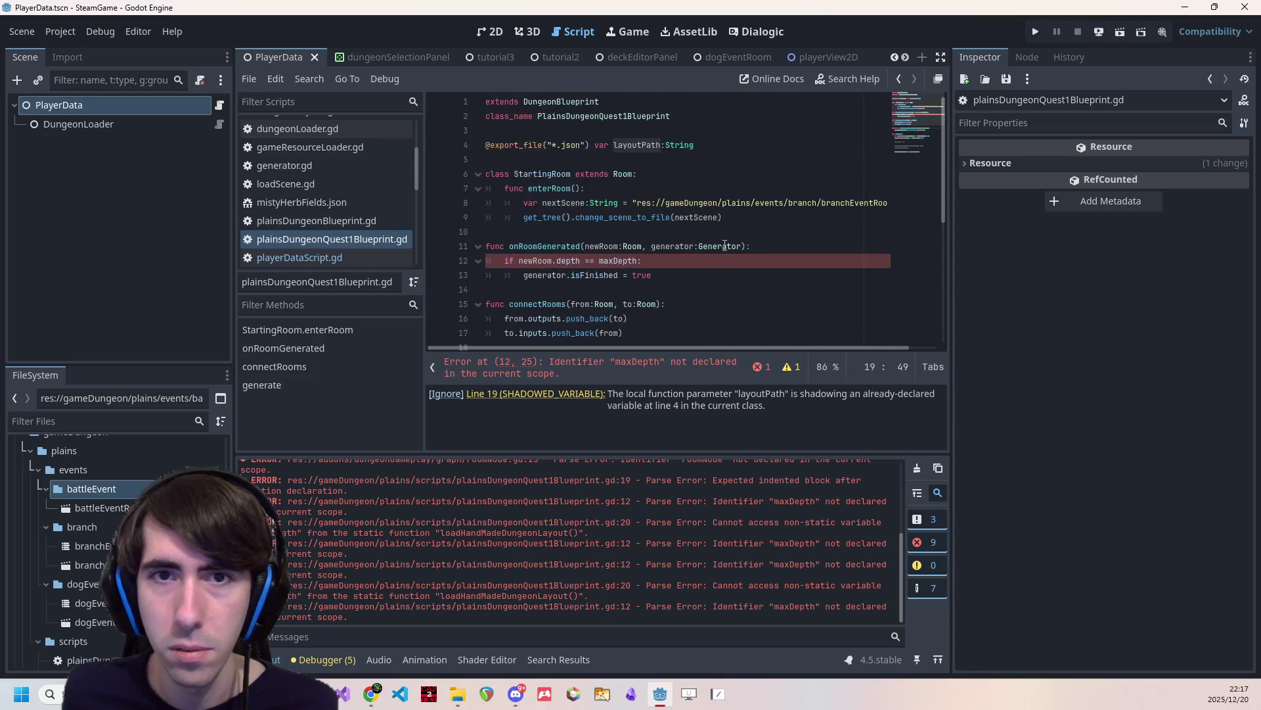
scroll(725, 245, down, 2)
key(ctrl+d)
key(Left)
text(in)
key(Delete)
text(L)
key(Left)
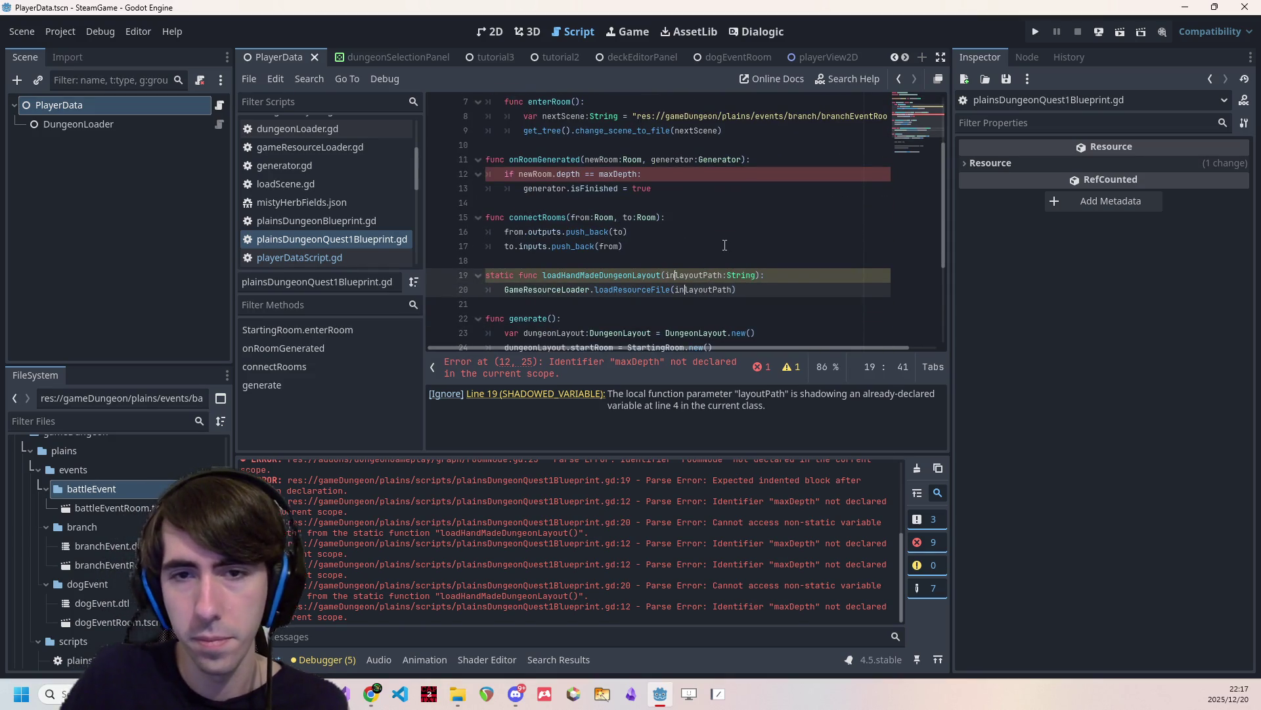
key(ctrl+s)
Declare a DungeonLayout return type on the loadHandMadeDungeonLayout signature.
click(604, 277)
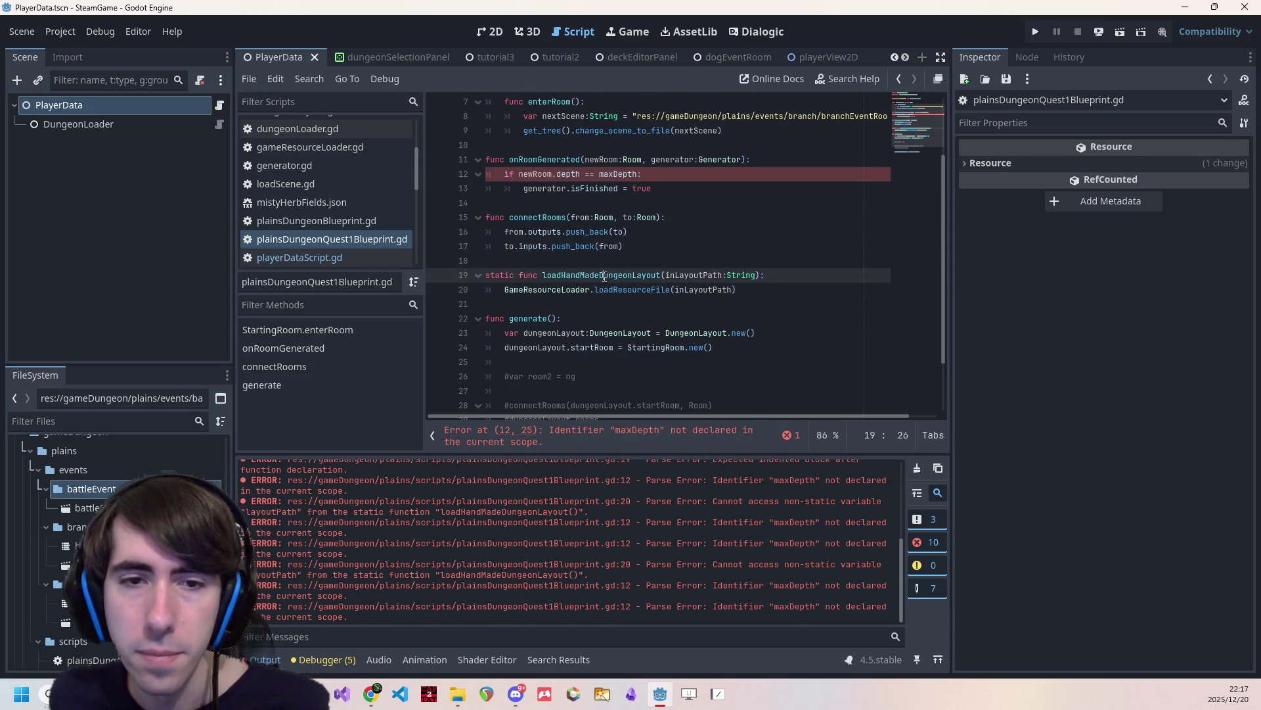
double_click(604, 276)
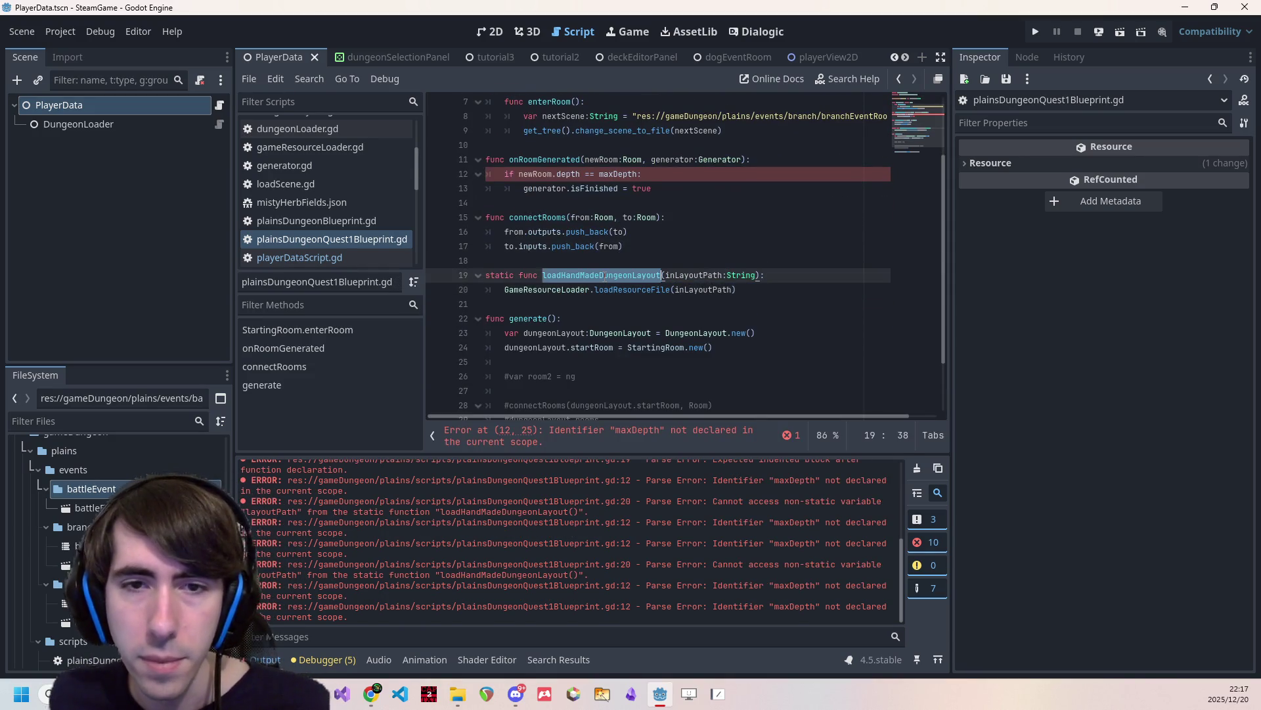
double_click(690, 335)
click(772, 276)
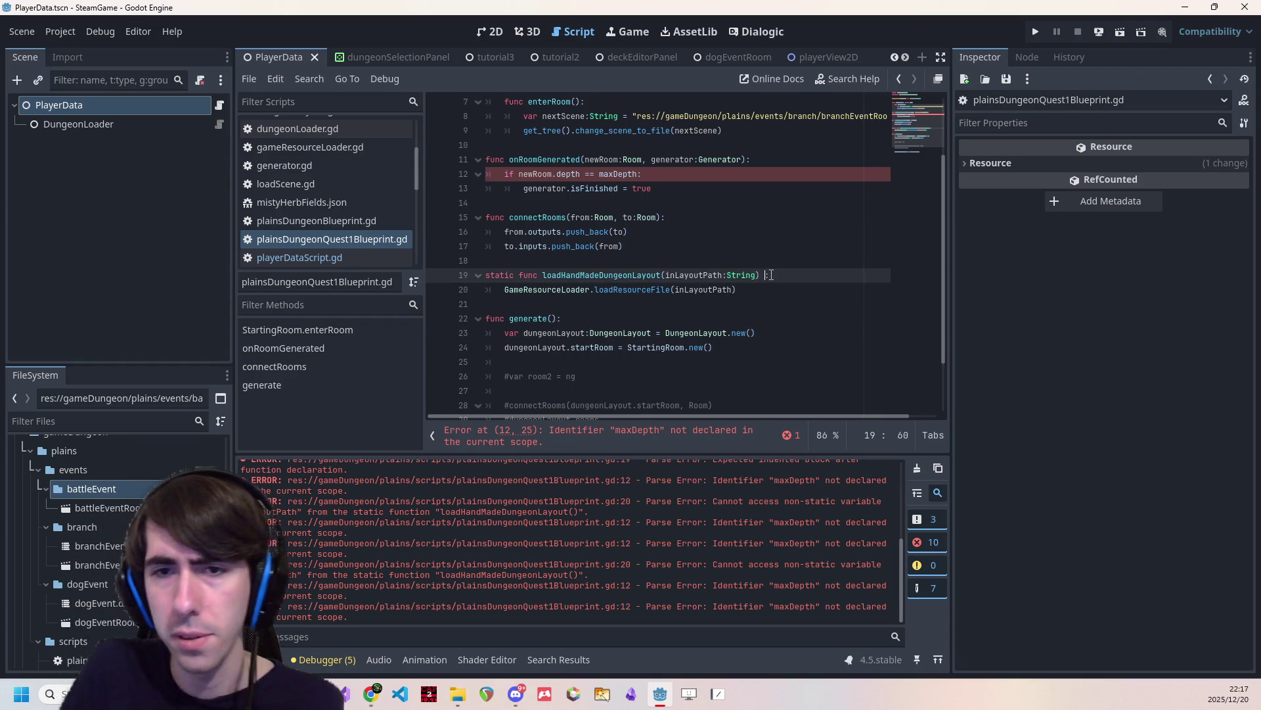
text(> DungeonLayout:)
click(782, 300)
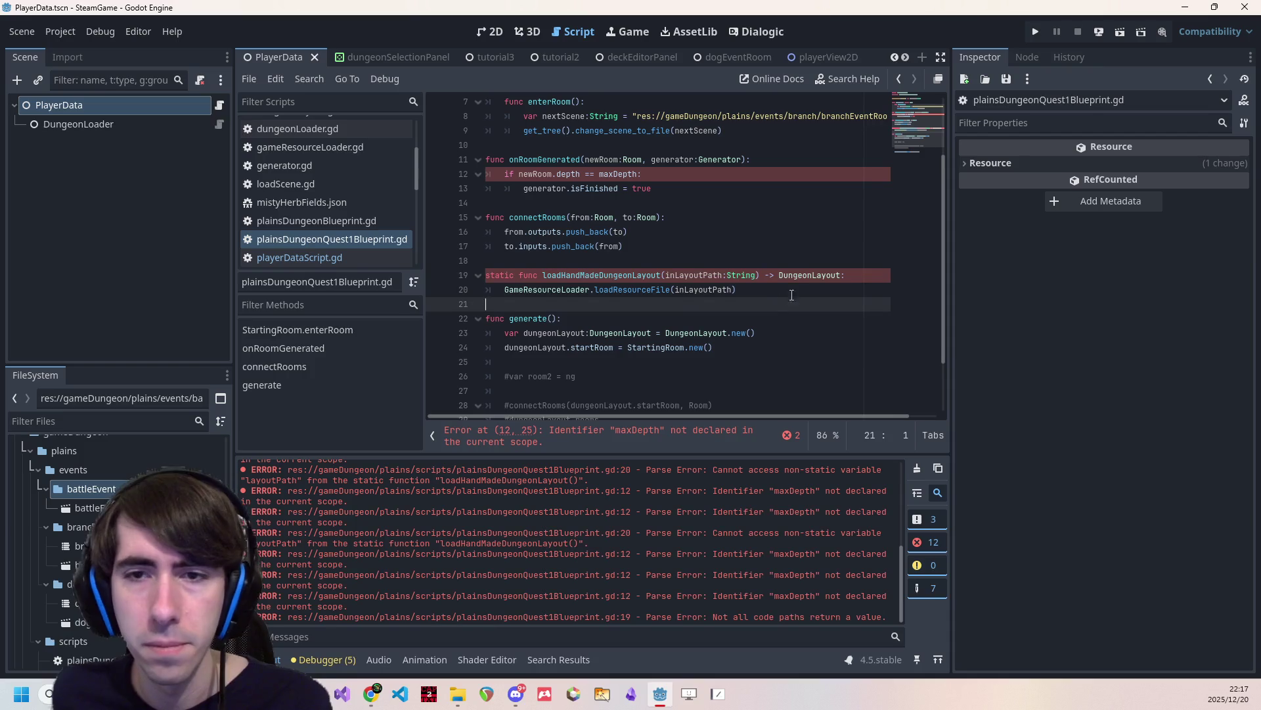
click(655, 431)
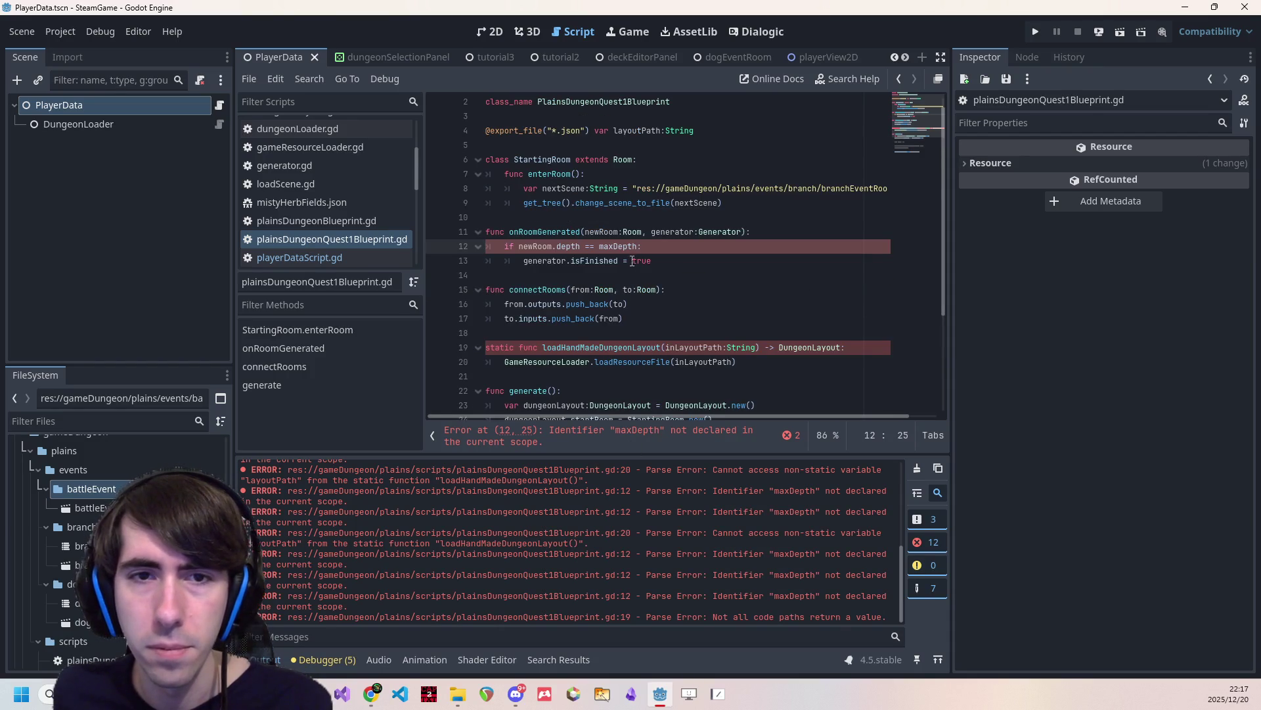
Delete the onRoomGenerated and connectRooms functions and the StartingRoom class, then save.
mouse_move(624, 318)
mouse_down()
mouse_move(468, 244)
mouse_move(468, 257)
mouse_move(467, 231)
mouse_up()
key(BackSpace)
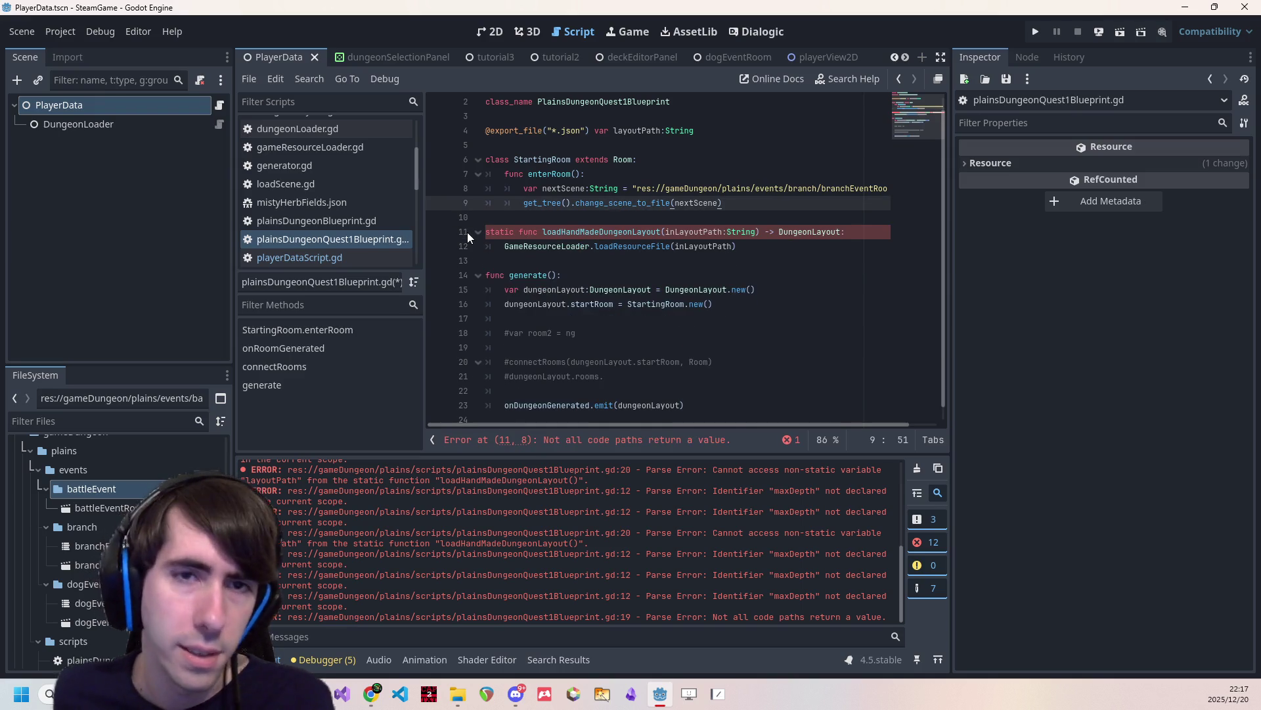
mouse_move(746, 211)
mouse_down()
mouse_move(398, 164)
mouse_move(408, 152)
mouse_up()
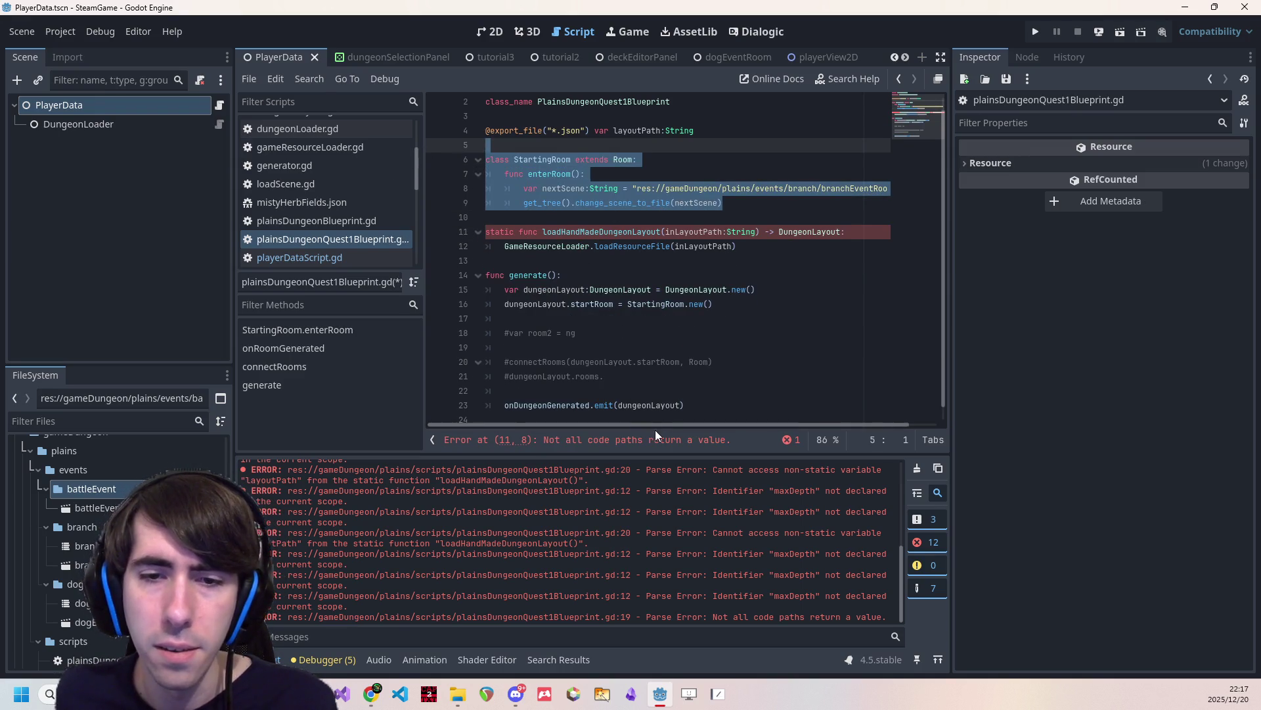
mouse_move(683, 424)
mouse_down()
mouse_move(763, 424)
mouse_move(467, 407)
mouse_up()
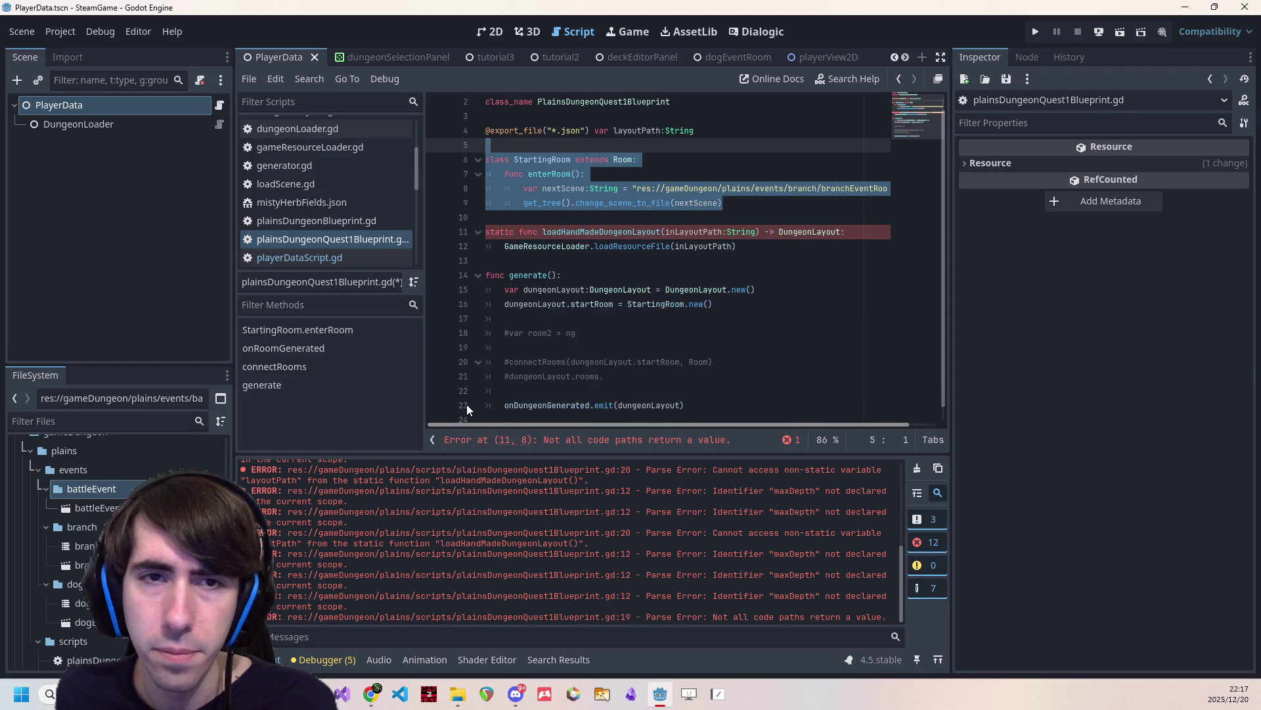
key(BackSpace)
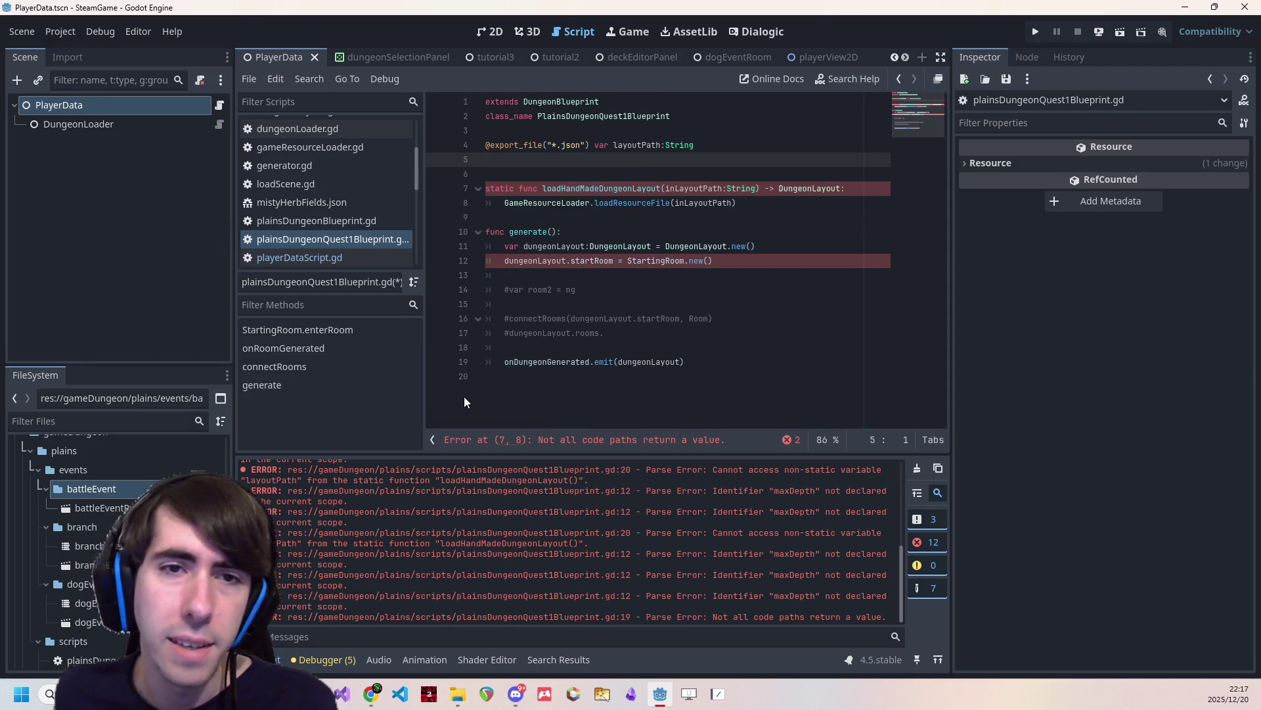
key(ctrl+s)
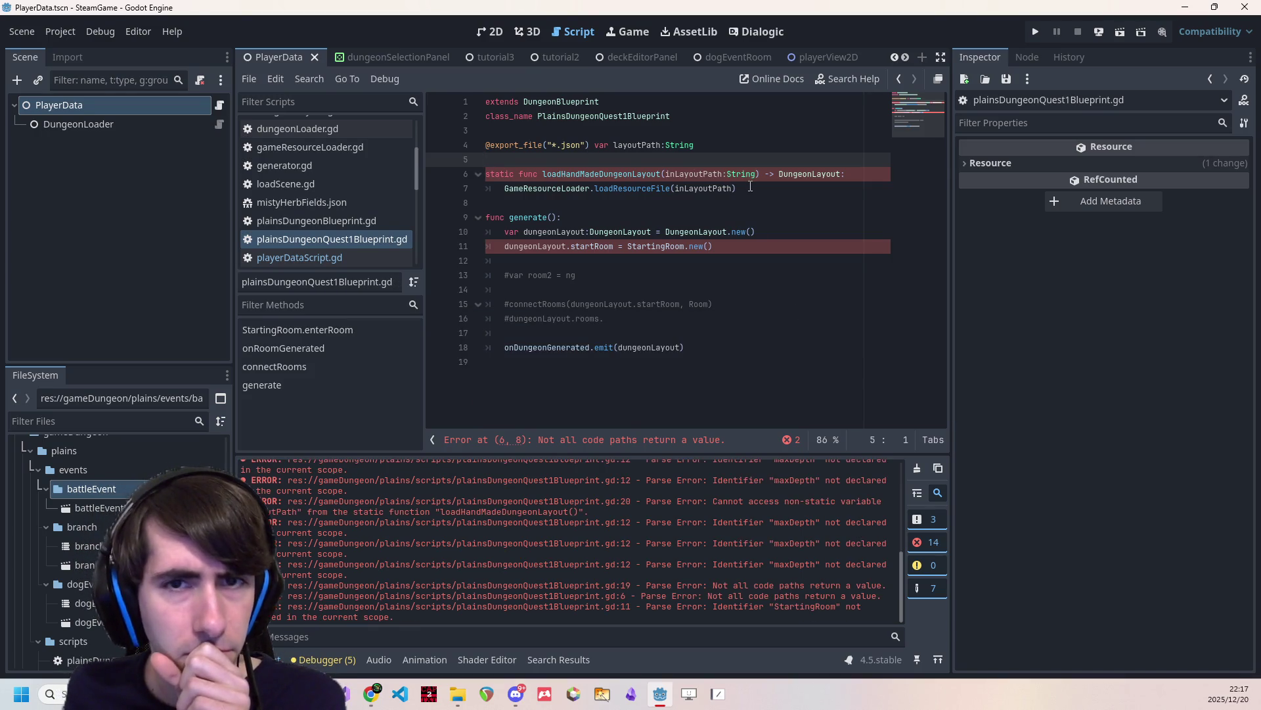
Add an indented empty line below the loadResourceFile call.
key(Down)
click(808, 188)
key(Return)
key(Return)
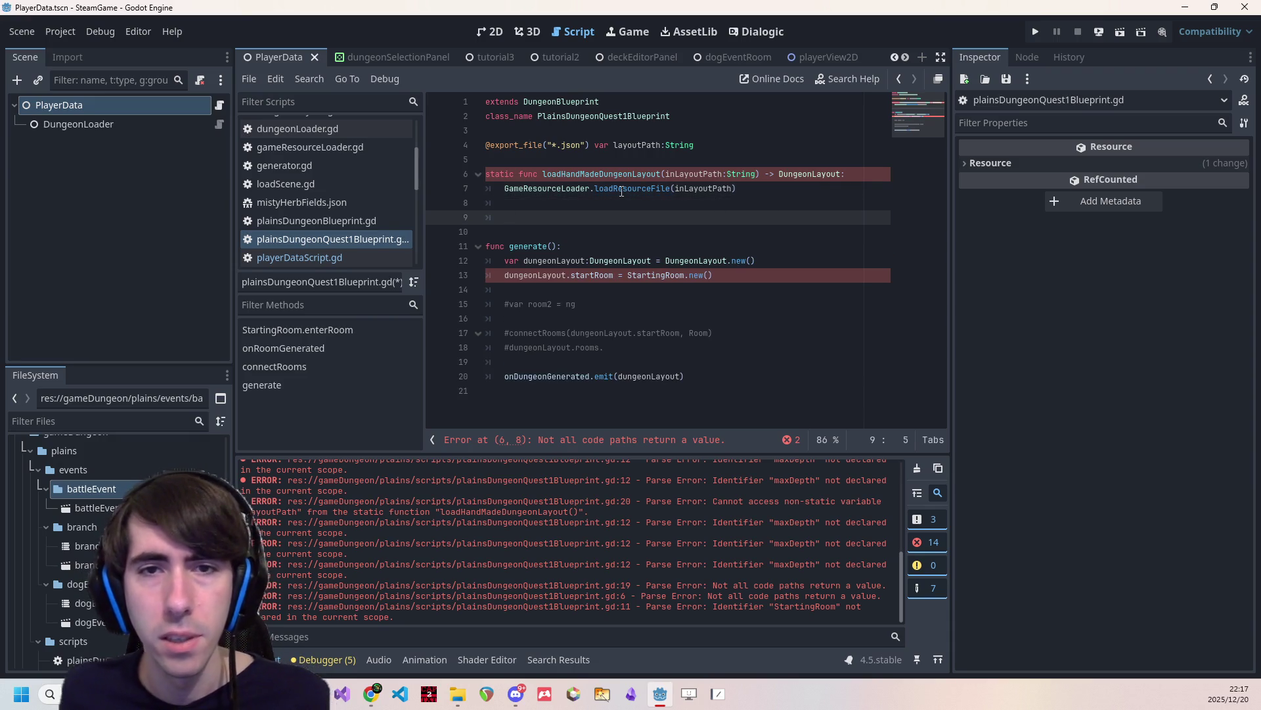
Store the loadResourceFile result in a variable named graphData and save.
click(506, 188)
text(var data = G)
key(Delete)
key(ctrl+Left)
key(ctrl+Left)
key(ctrl+Left)
key(Delete)
text(D)
key(Left)
text(graphD)
key(ctrl+s)
Create dungeonLayout as DungeonLayout.new() and return it, then save the script.
key(Down)
key(Down)
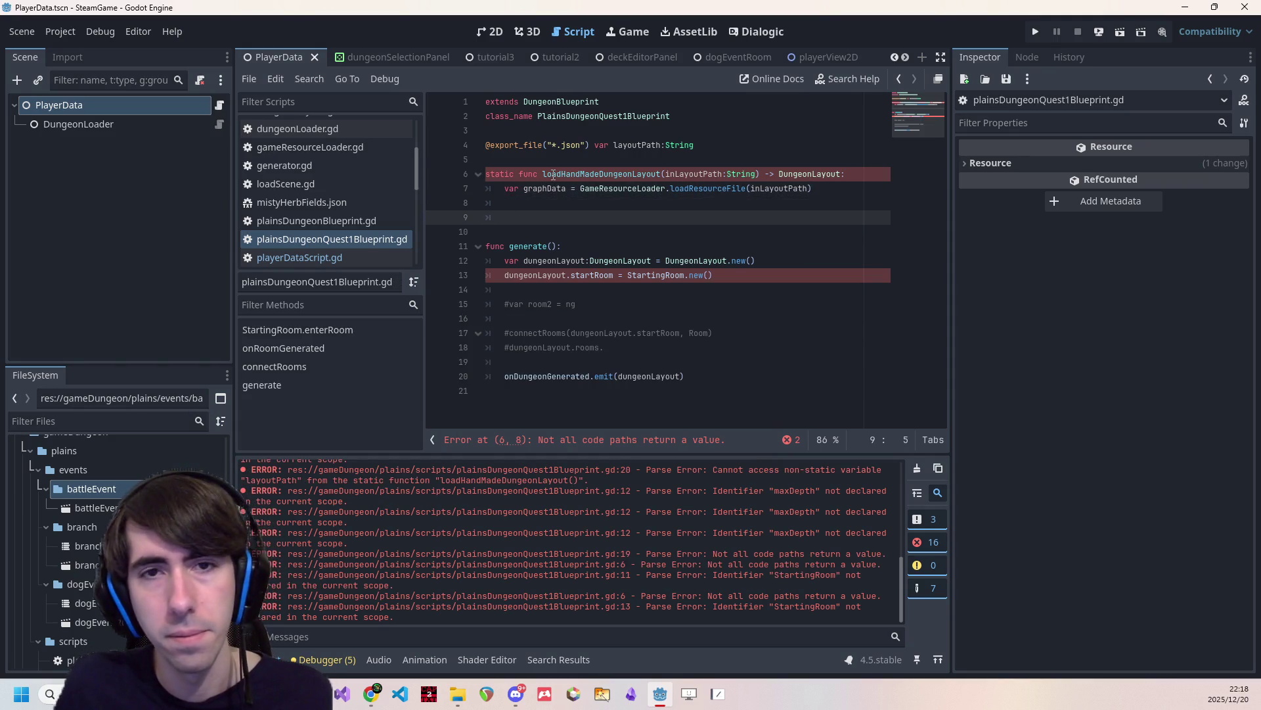
key(Return)
key(Return)
text(return)
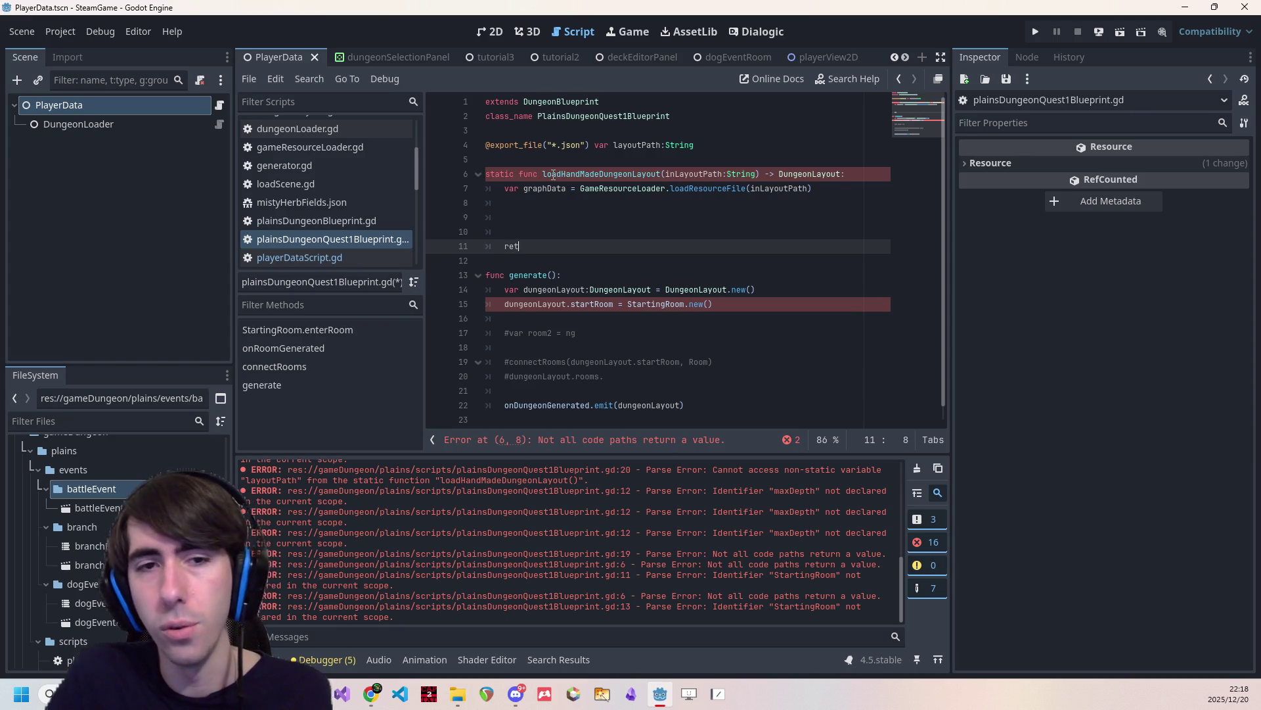
click(814, 174)
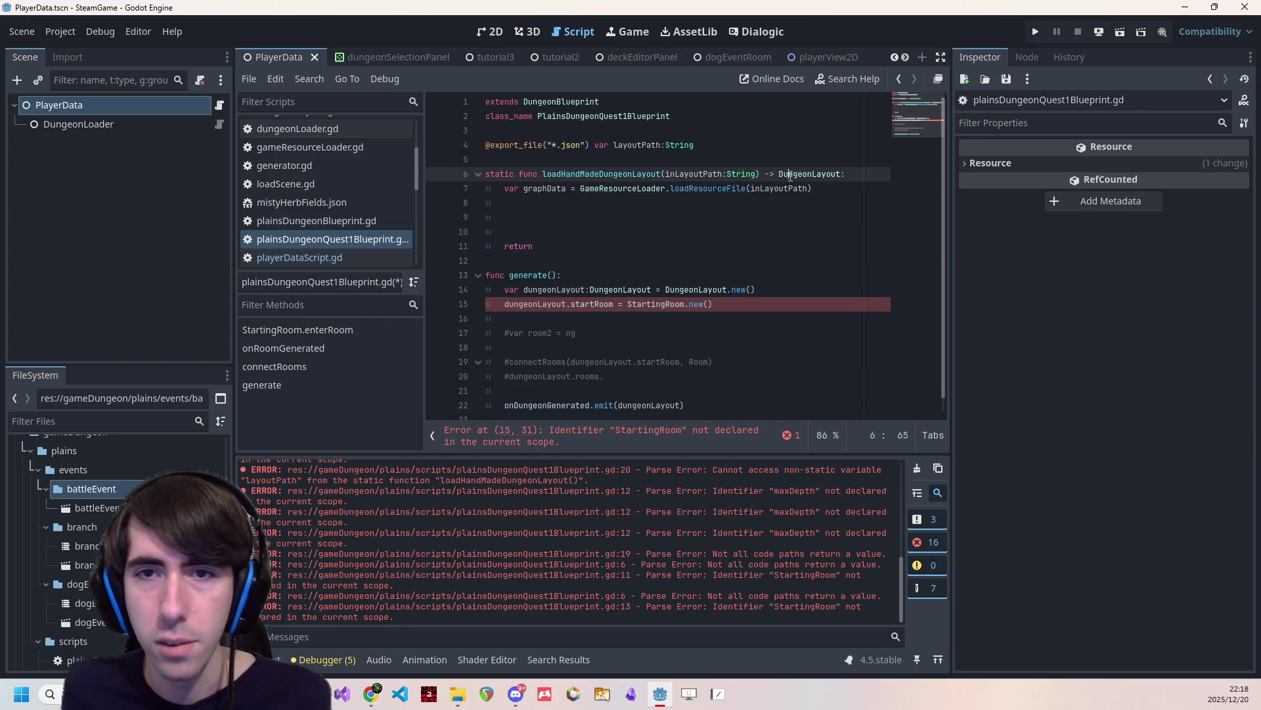
click(843, 197)
key(Return)
text(var dungeonLayout = )
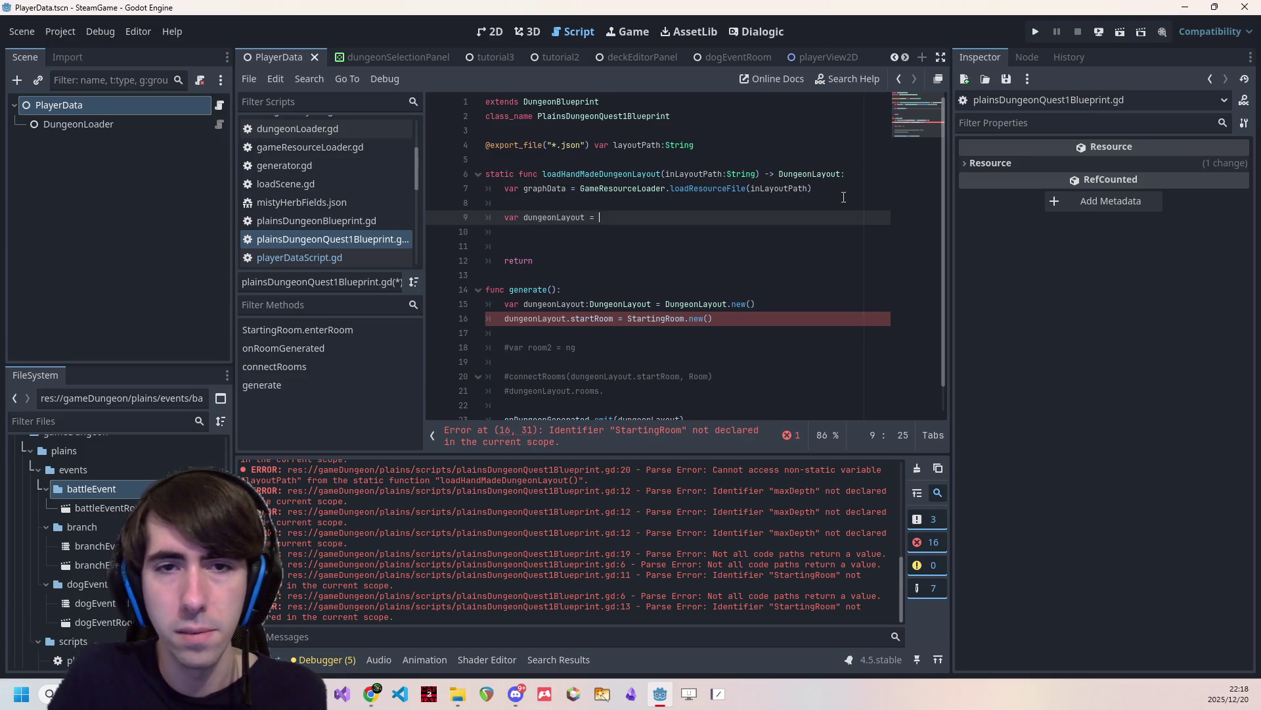
text(DungeonLayout.new())
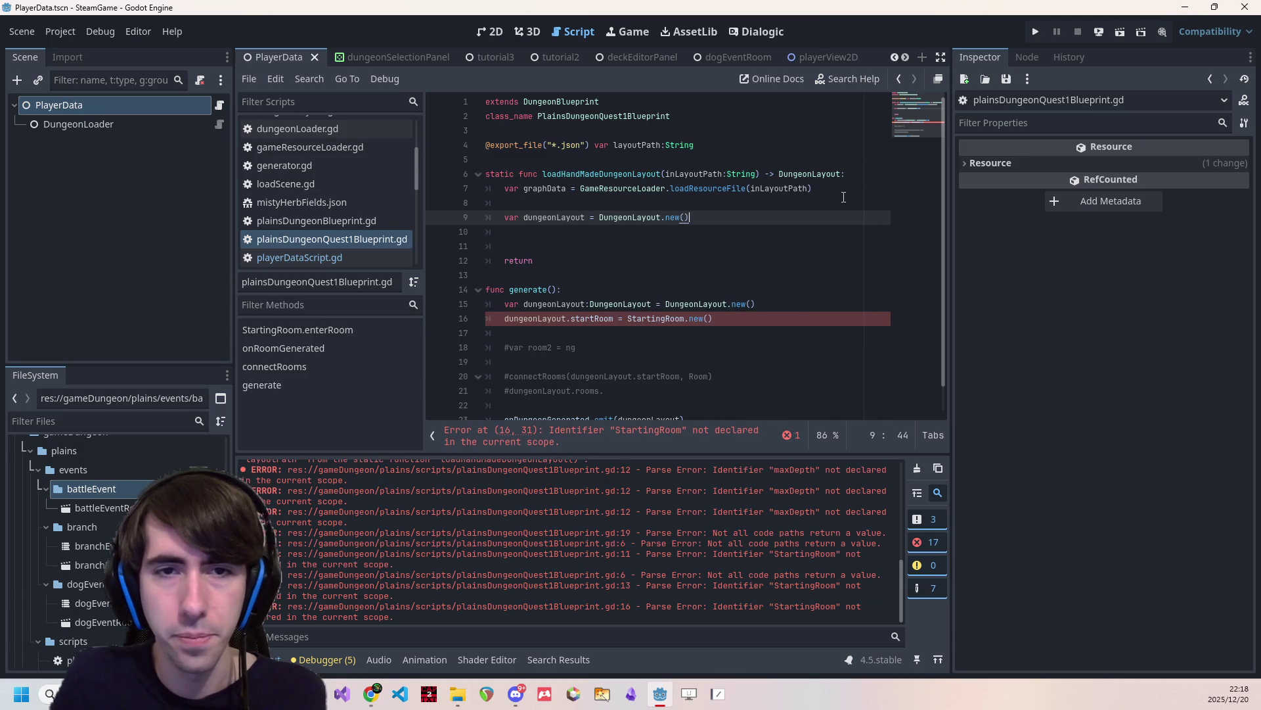
key(Down)
key(Down)
key(Down)
text(dungeonLayout)
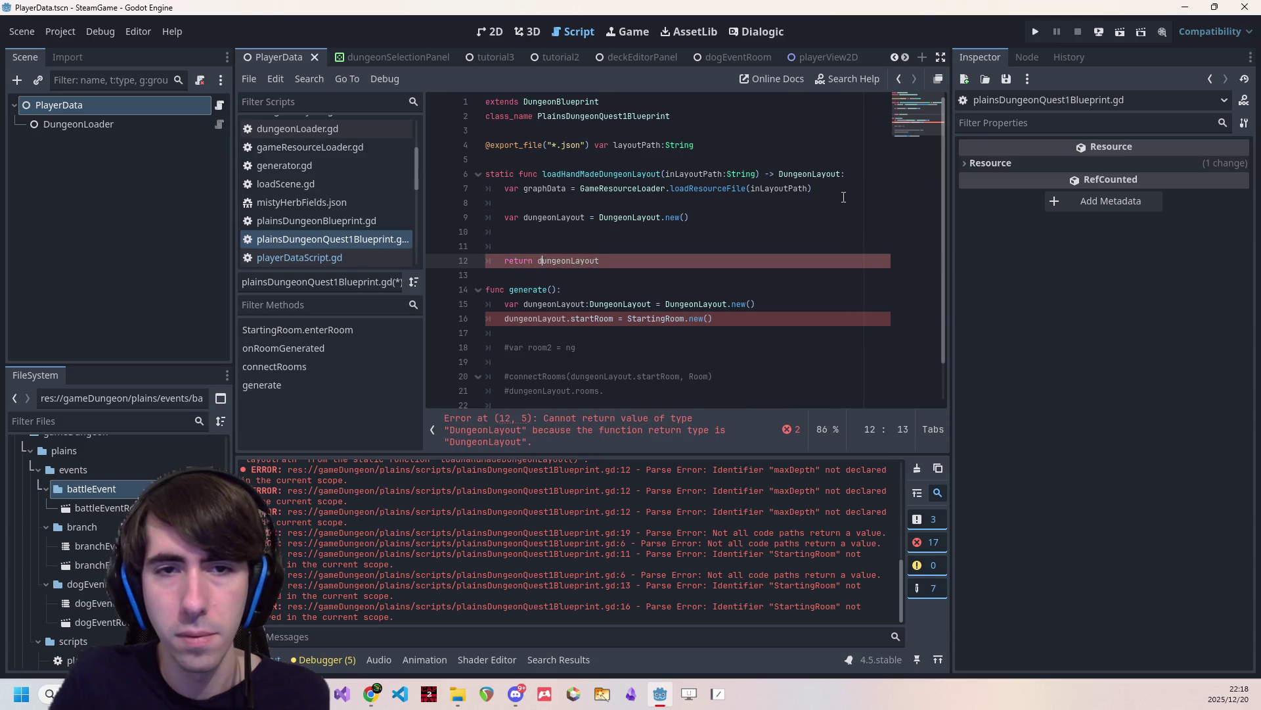
key(ctrl+s)
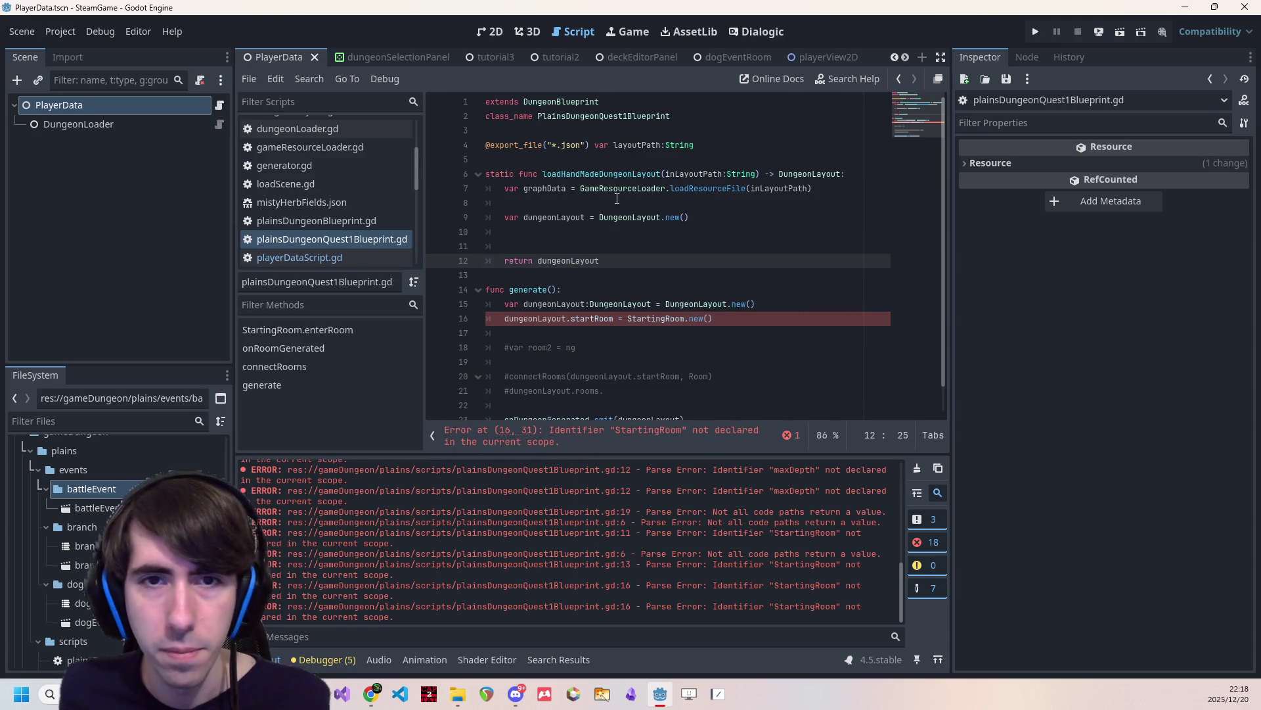
double_click(588, 173)
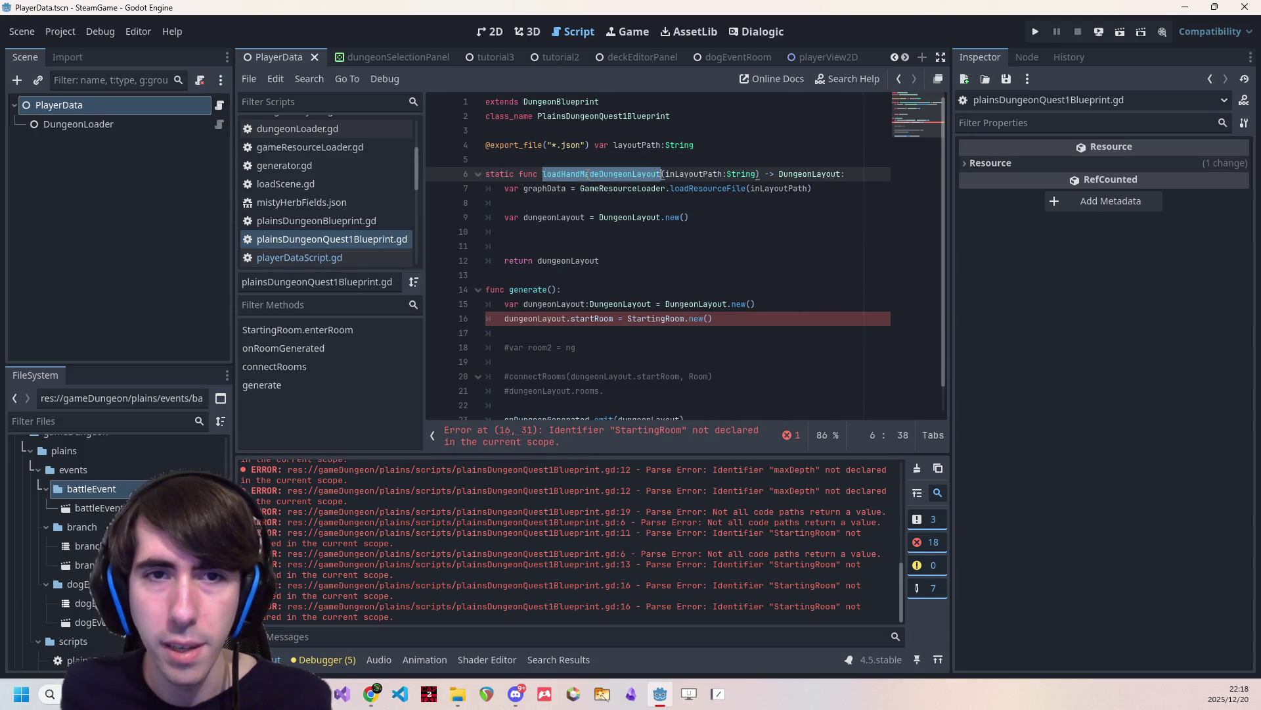
mouse_move(757, 304)
mouse_down()
mouse_move(656, 304)
mouse_move(667, 299)
mouse_up()
Make generate() use loadHandMadeDungeonLayout(layoutPath) and delete the leftover StartingRoom and commented lines.
text((layoutPath)
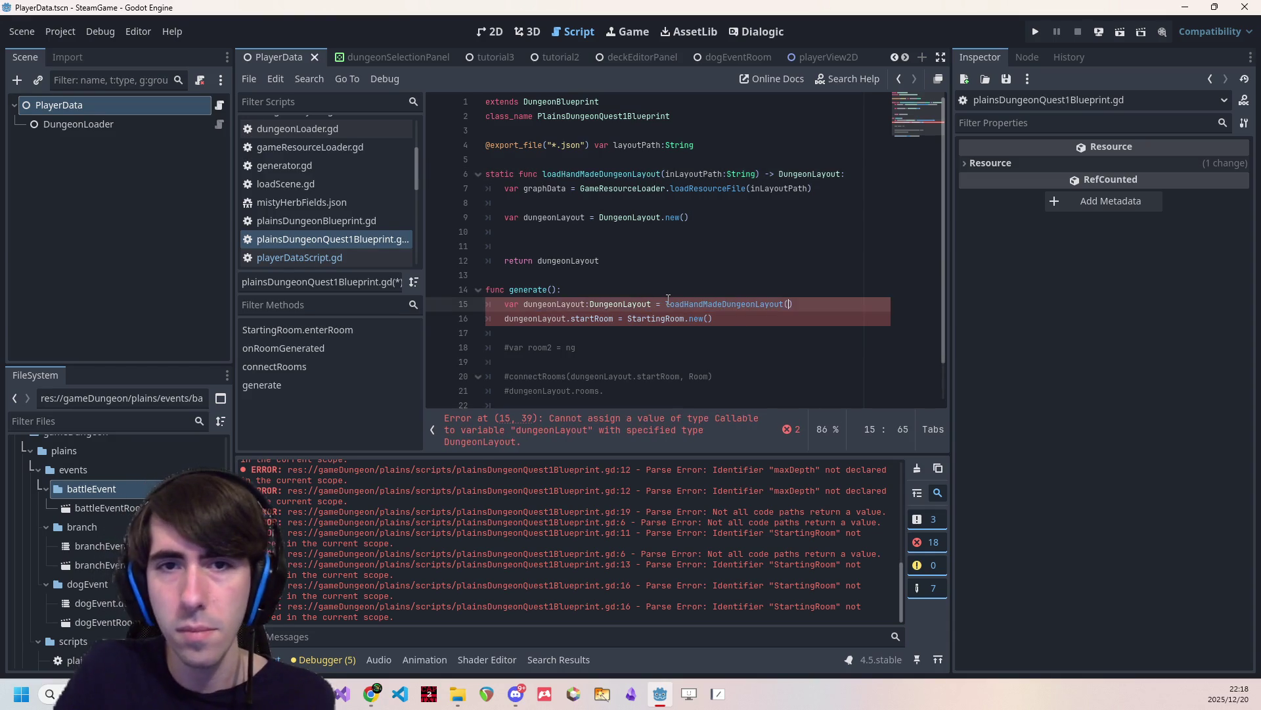
scroll(668, 300, down, 1)
mouse_move(755, 365)
mouse_down()
mouse_move(434, 276)
mouse_move(428, 290)
mouse_up()
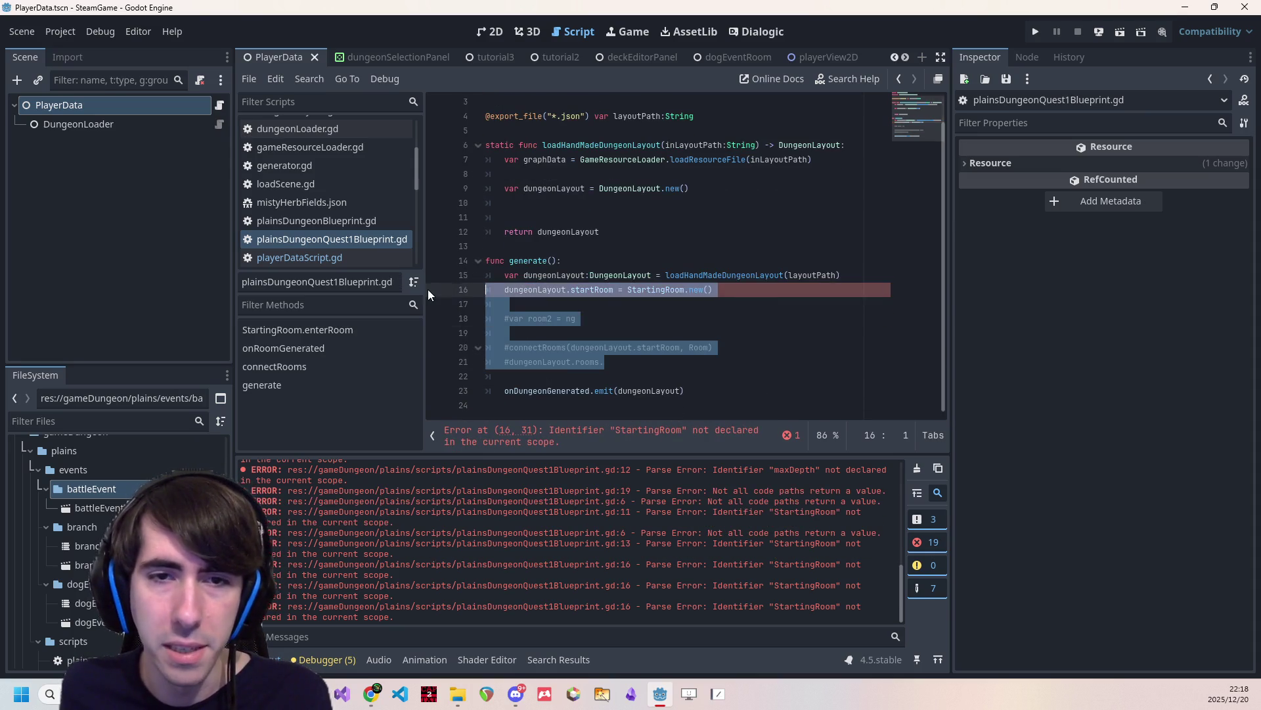
key(BackSpace)
key(Delete)
Remove the blank line before the onDungeonGenerated emit call and save.
click(629, 318)
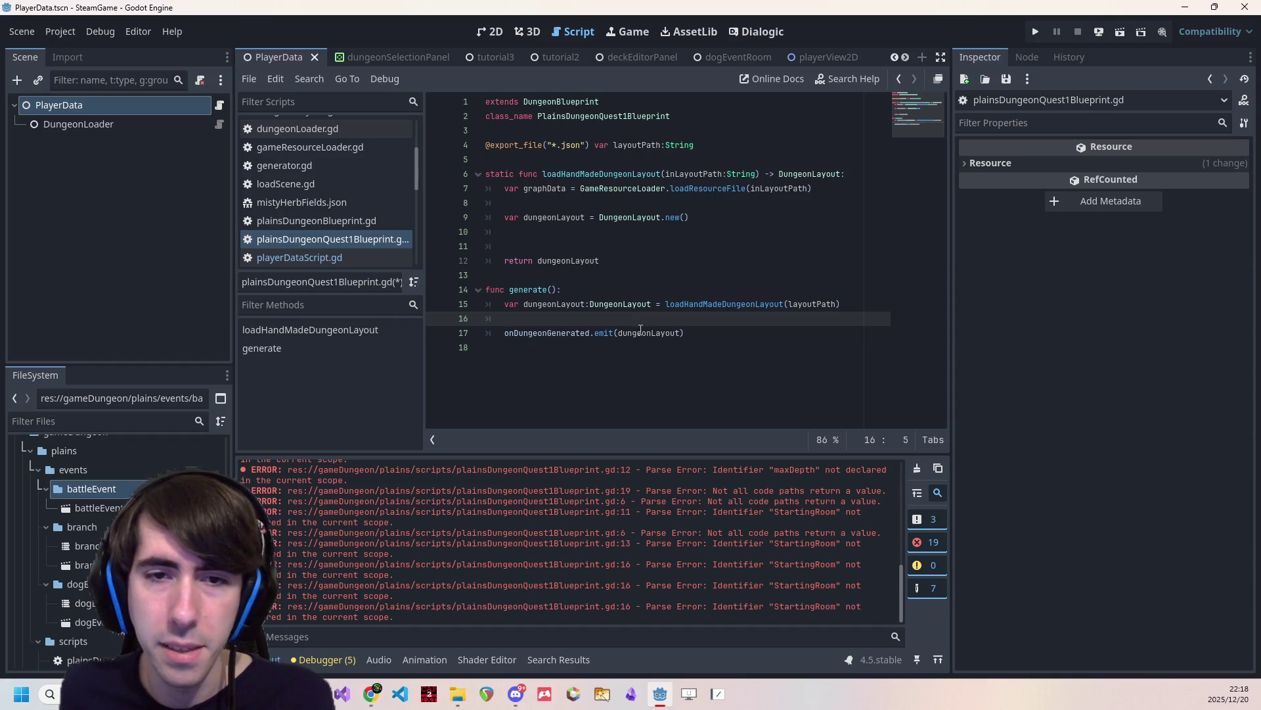
key(BackSpace)
double_click(648, 319)
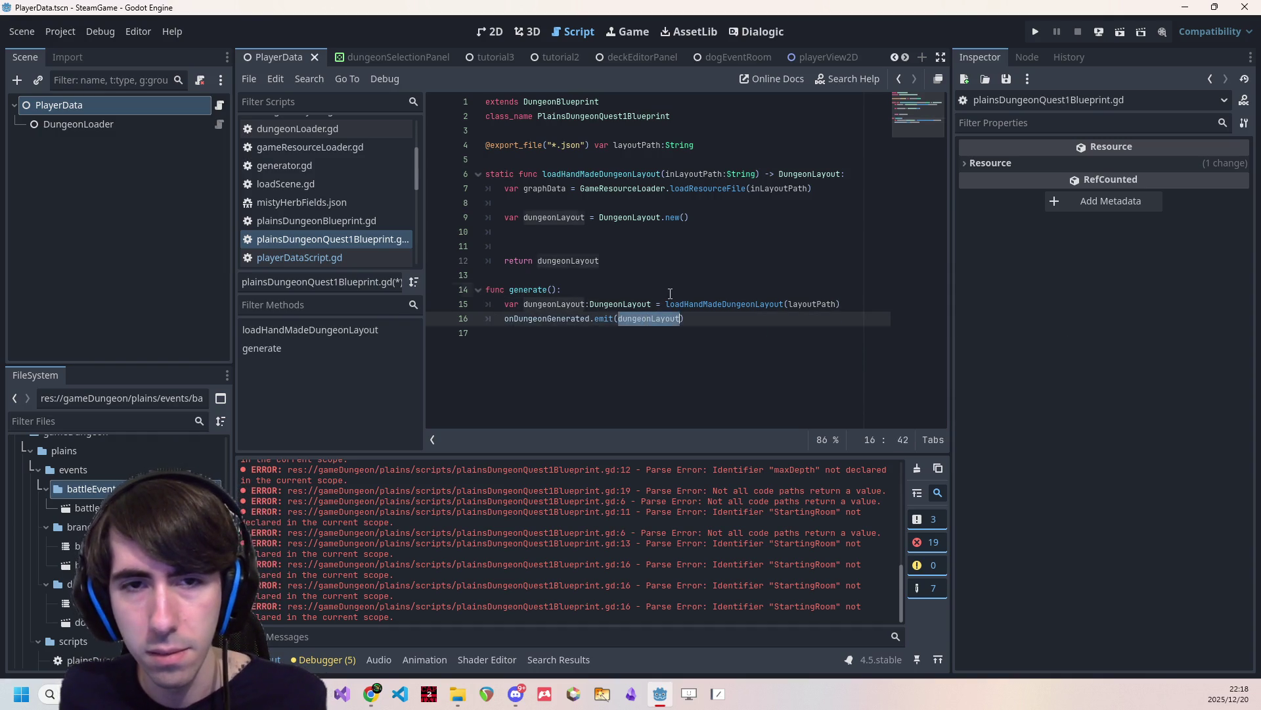
click(633, 289)
key(ctrl+s)
click(608, 233)
click(611, 245)
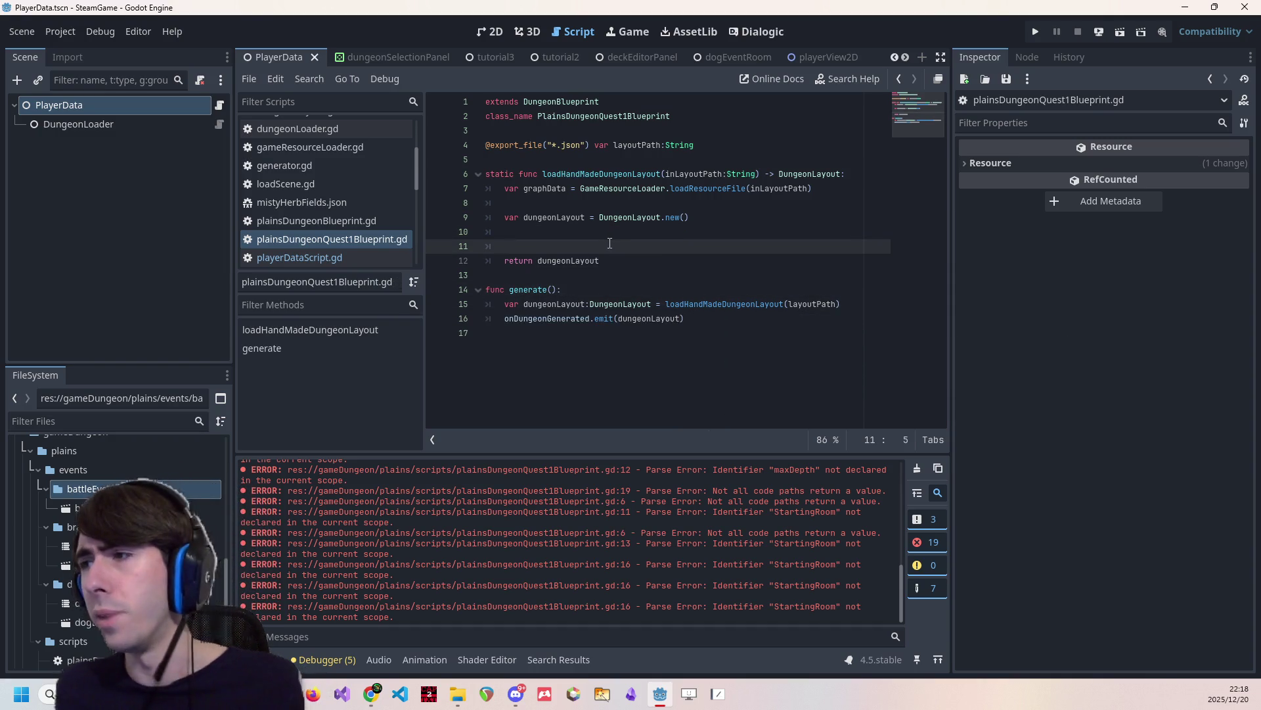
click(601, 230)
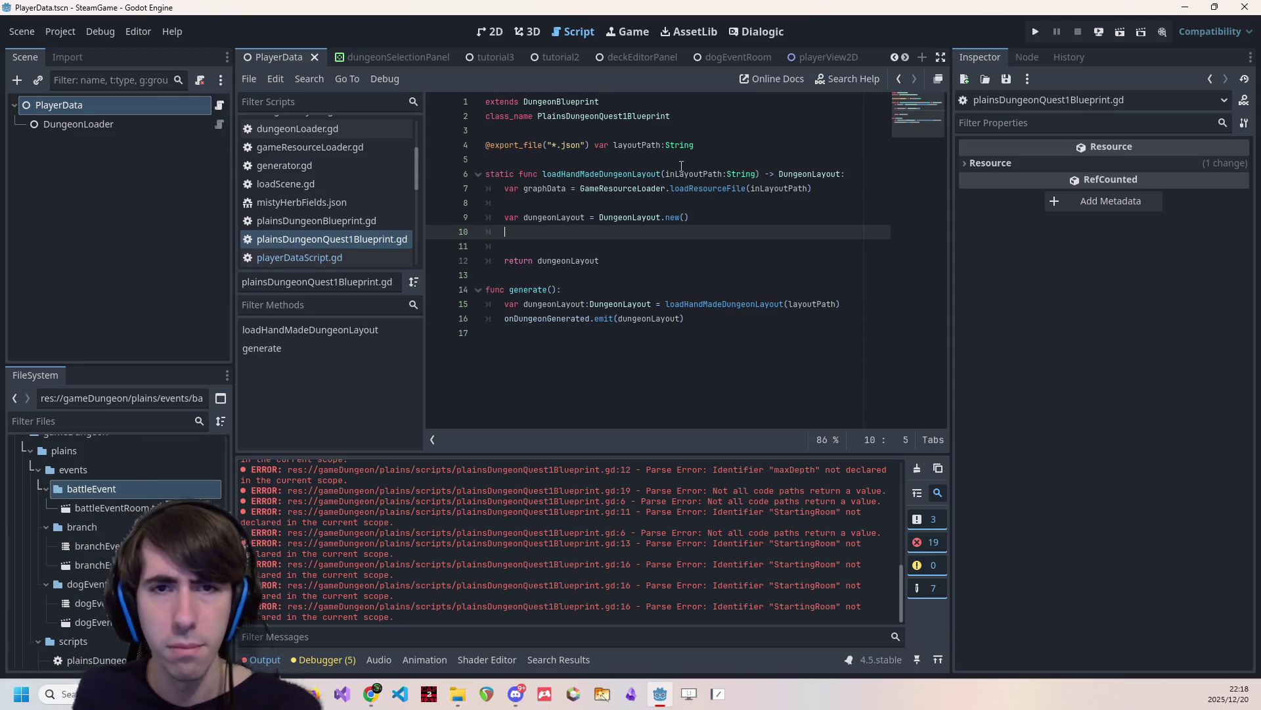
Type graphData as Dictionary on line 7, undoing the Dictionary type mistakenly added to dungeonLayout.
click(588, 216)
text(:Dictionary)
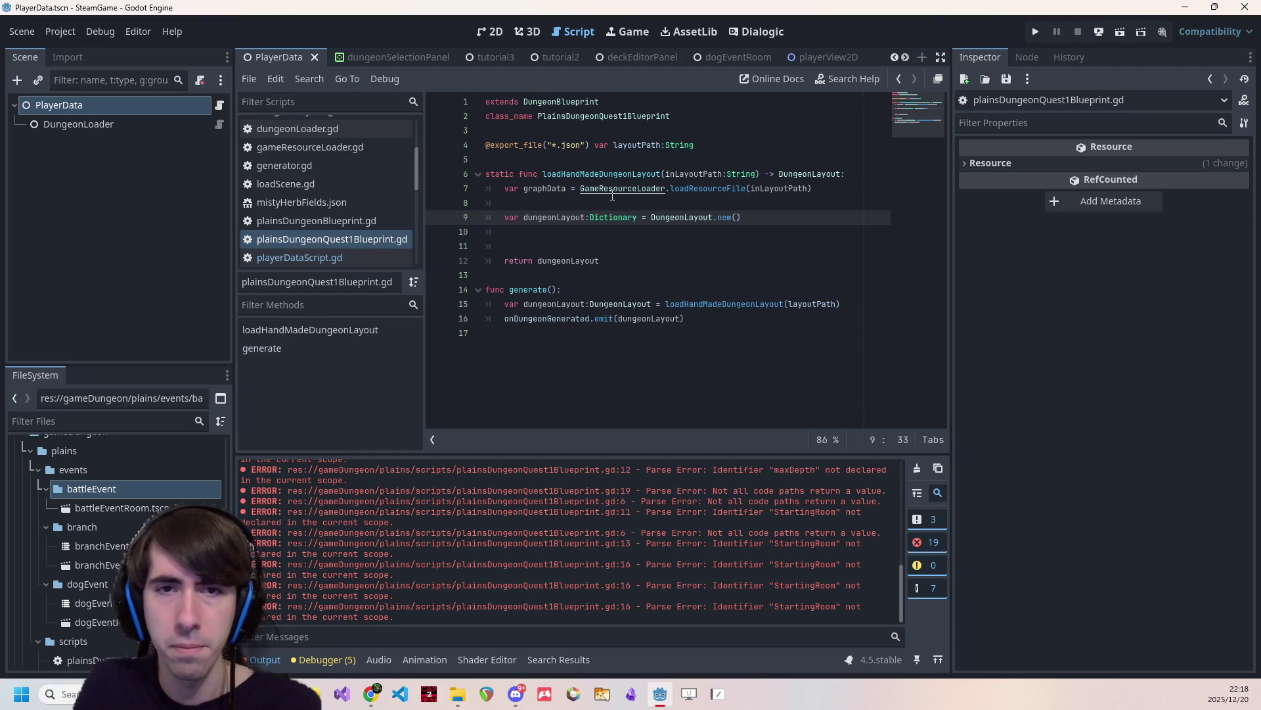
key(ctrl+z)
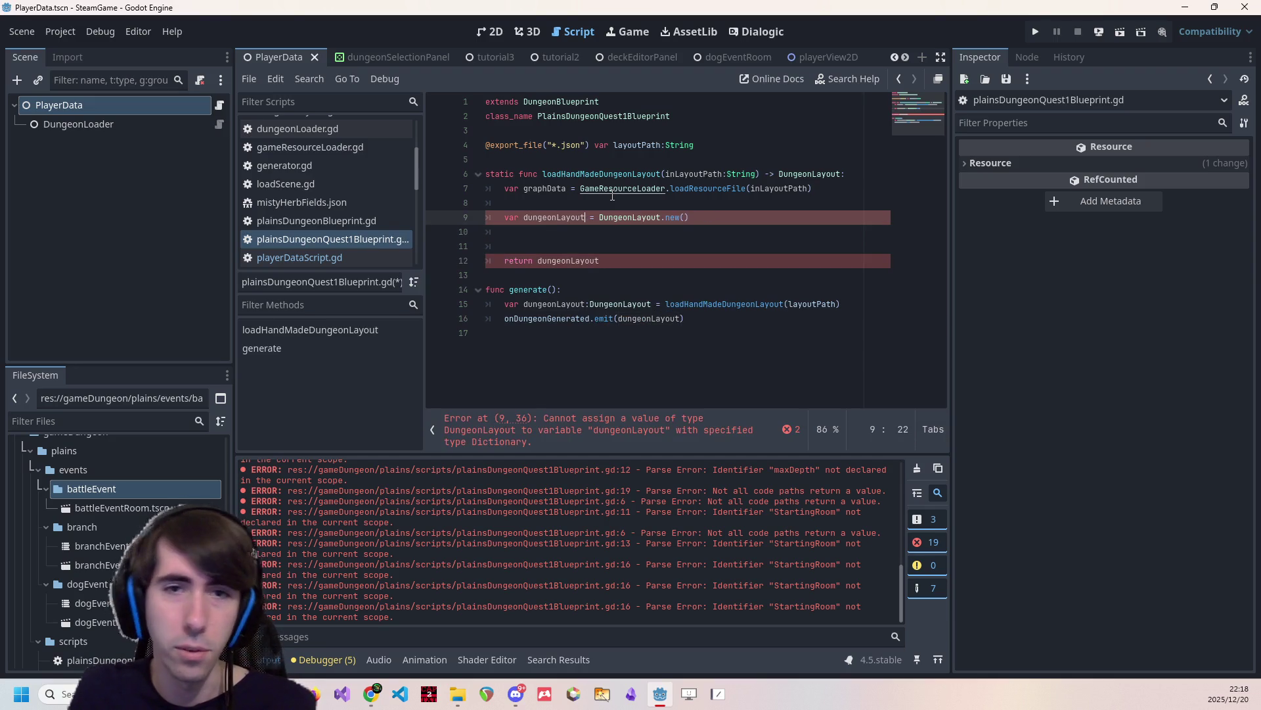
key(ctrl+s)
click(567, 189)
text(:Dctio)
key(Down)
key(Down)
key(Down)
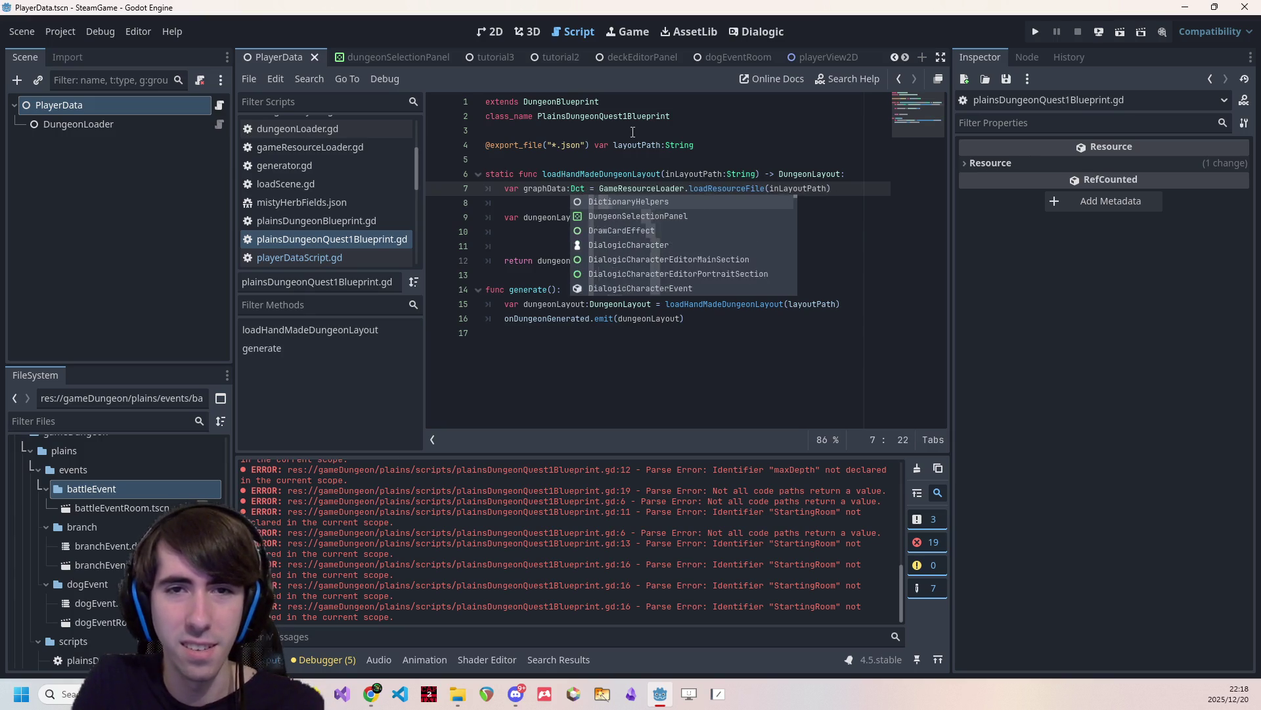
key(Return)
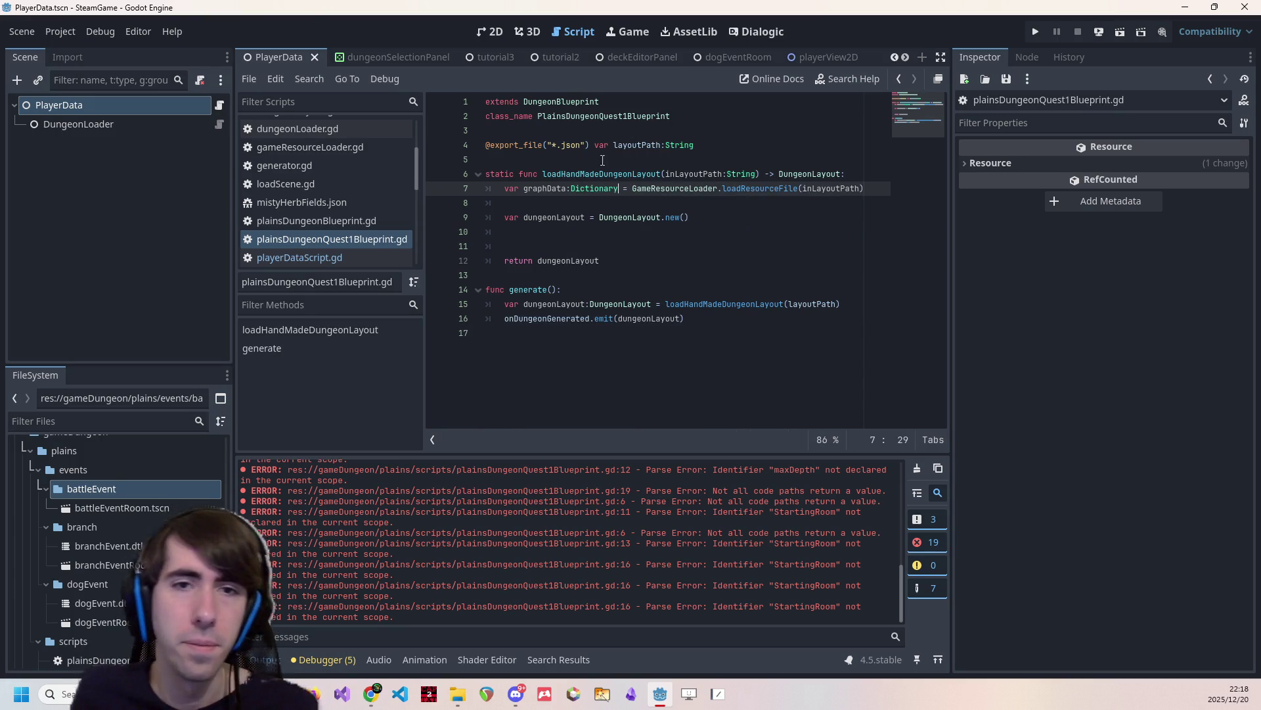
Add a graphData["connections"] lookup line below dungeonLayout.
double_click(540, 189)
click(581, 246)
click(583, 219)
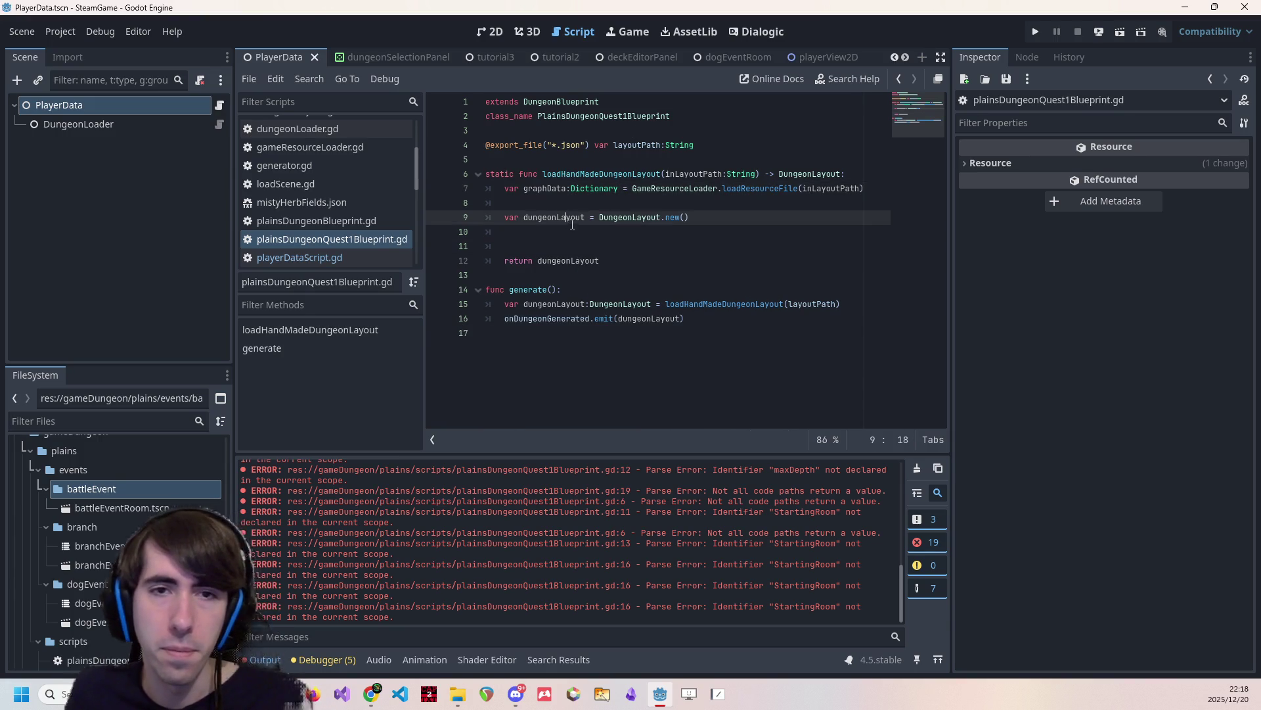
click(584, 229)
key(Return)
key(Return)
text(graphData)
key(Home)
key(BackSpace)
key(BackSpace)
key(End)
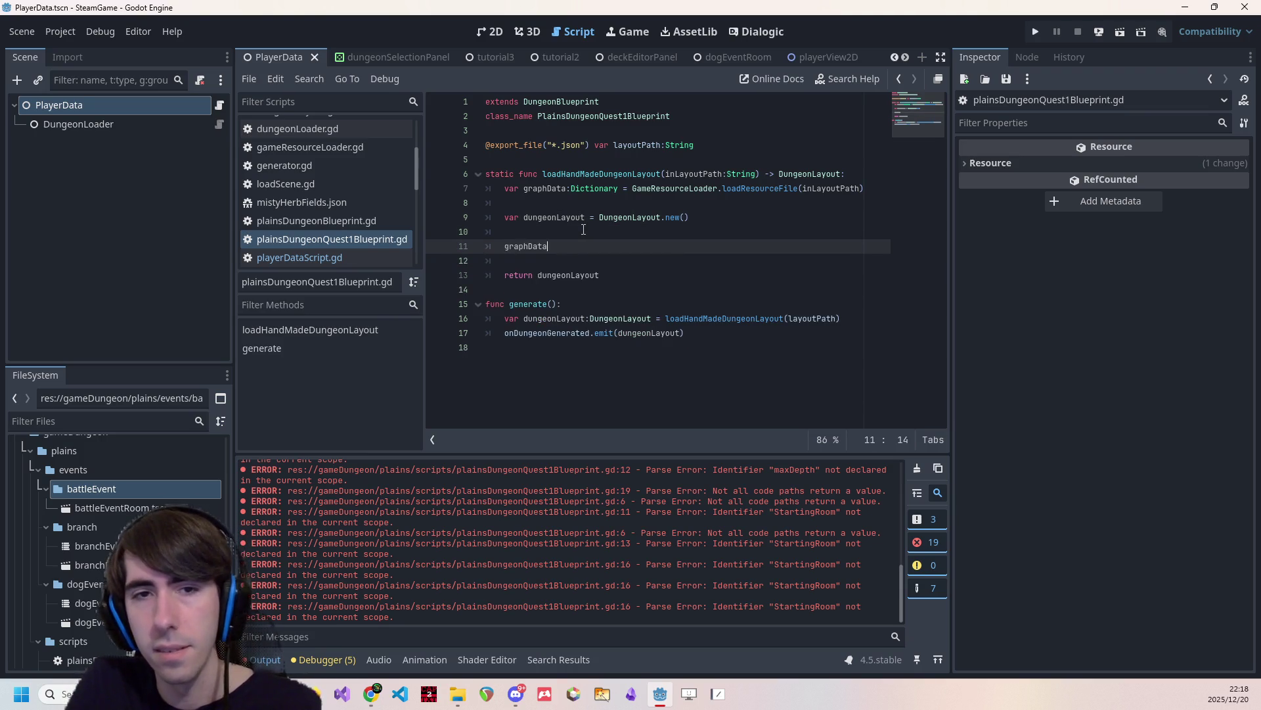
text(.)
key(BackSpace)
text(["connec)
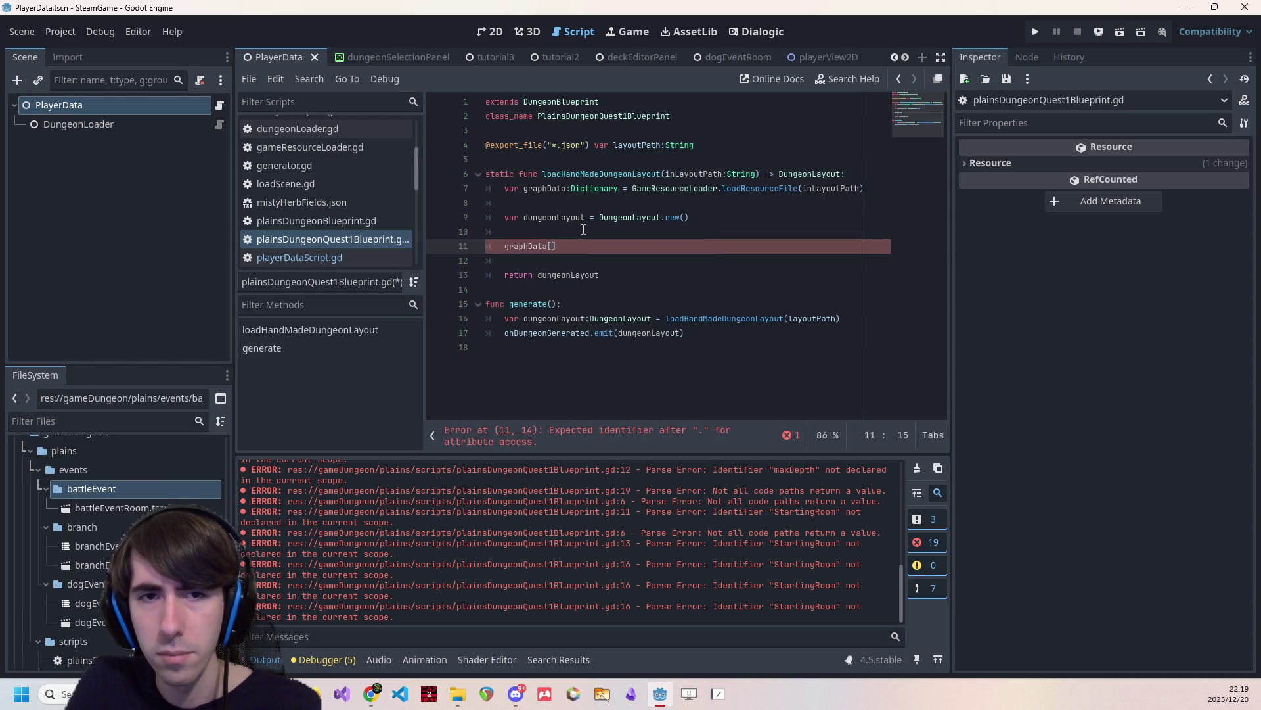
text(tions)
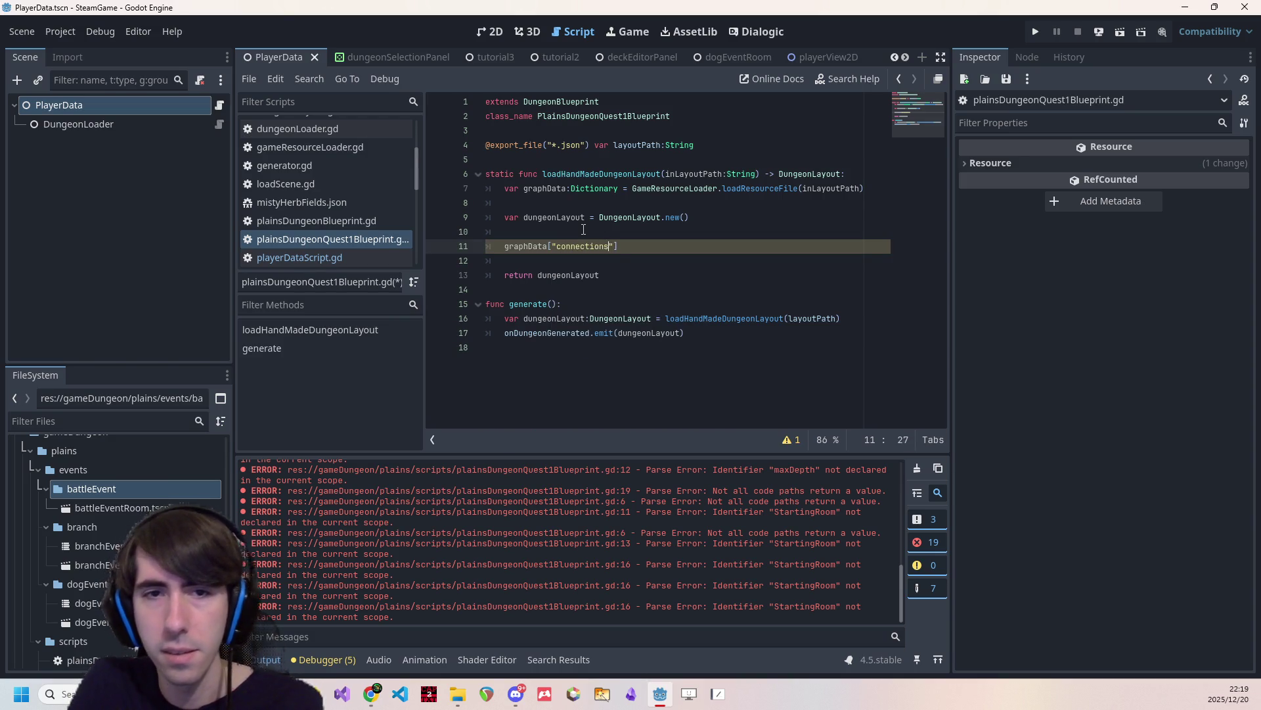
Duplicate that line above it as graphData["rooms"] and save.
click(584, 229)
key(Return)
key(Return)
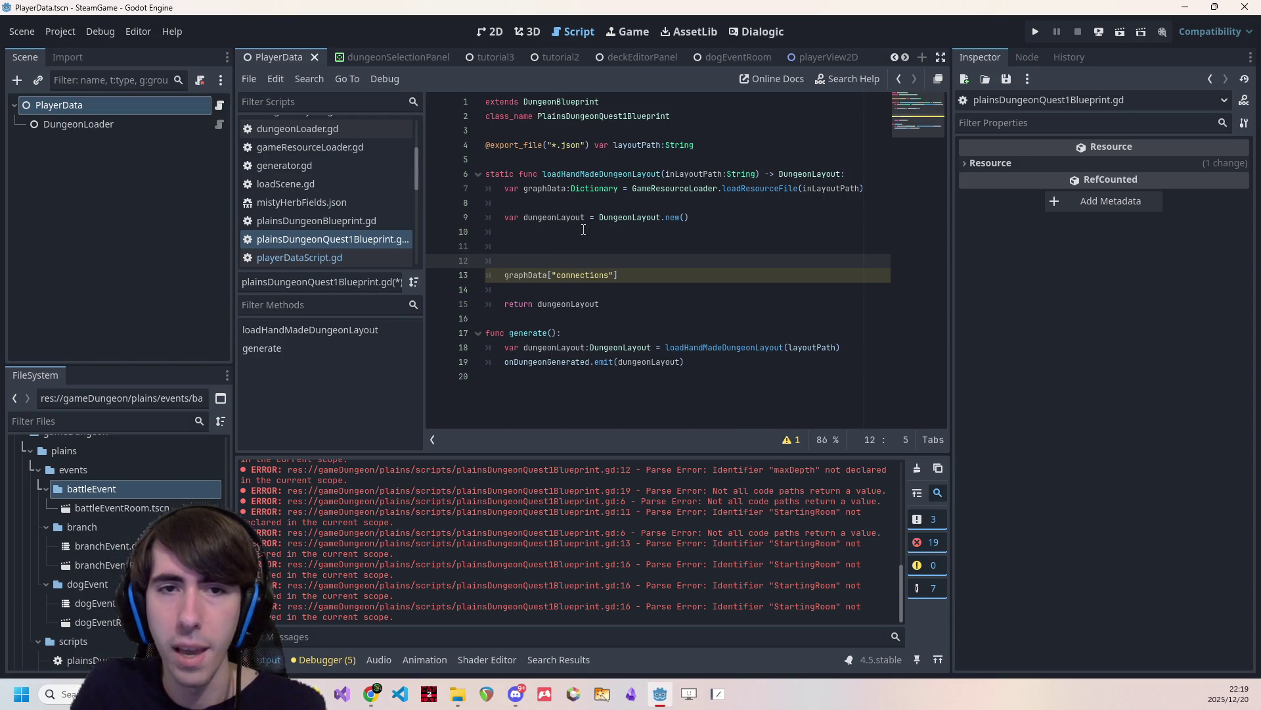
key(Up)
text(graphData["connections"])
key(ctrl+shift+Left)
text(rooms)
key(End)
key(ctrl+s)
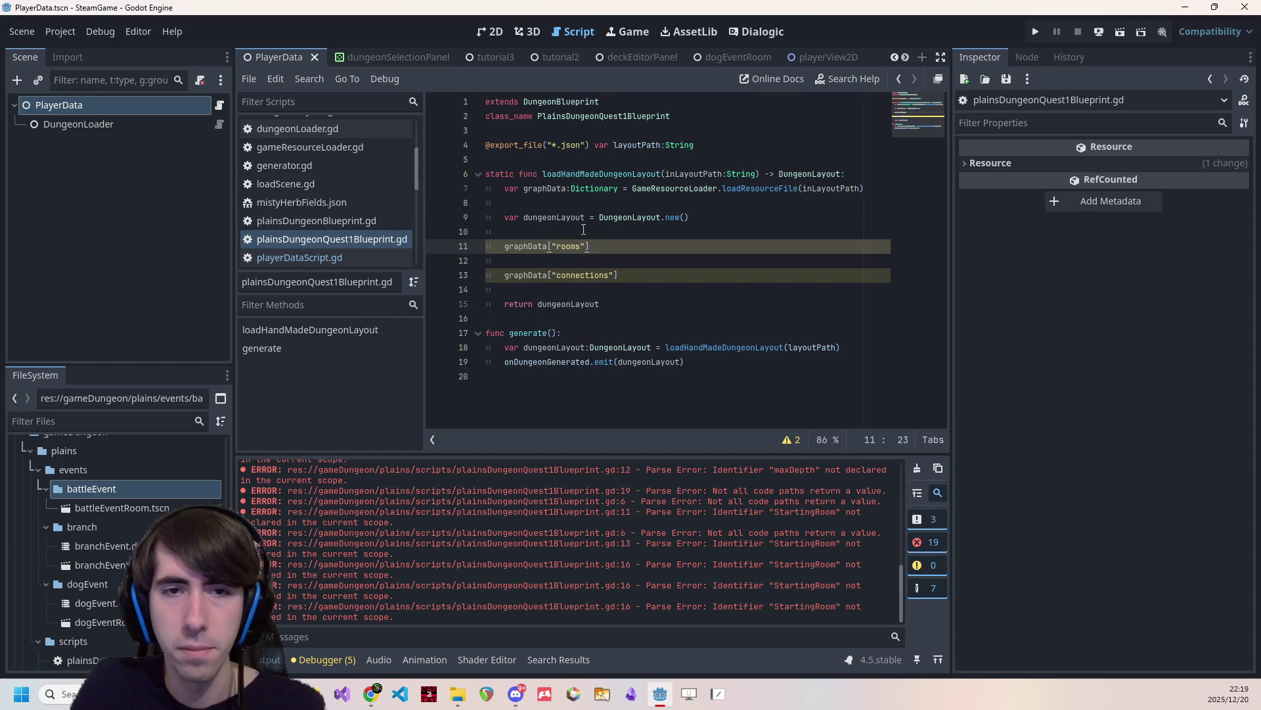
Turn the rooms lookup into a for roomData loop calling dungeonLayout.rooms.push_back.
text(for roomData)
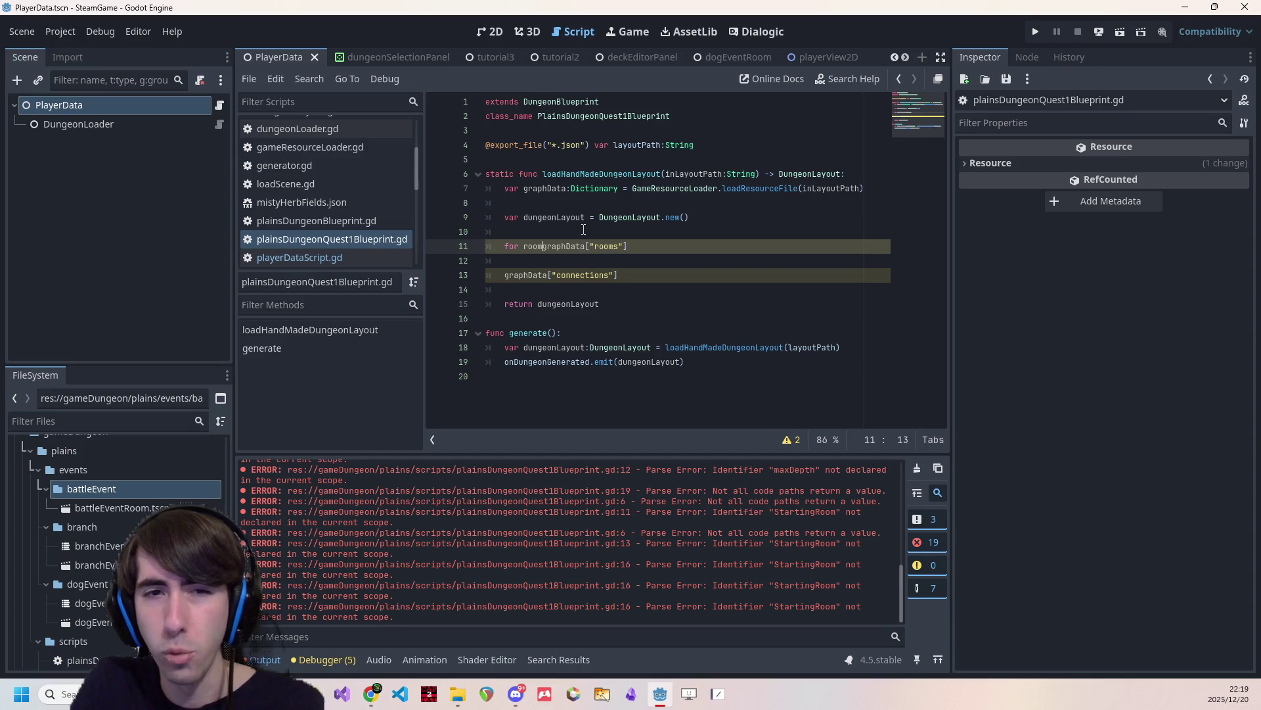
text( in)
key(End)
key(Left)
key(Left)
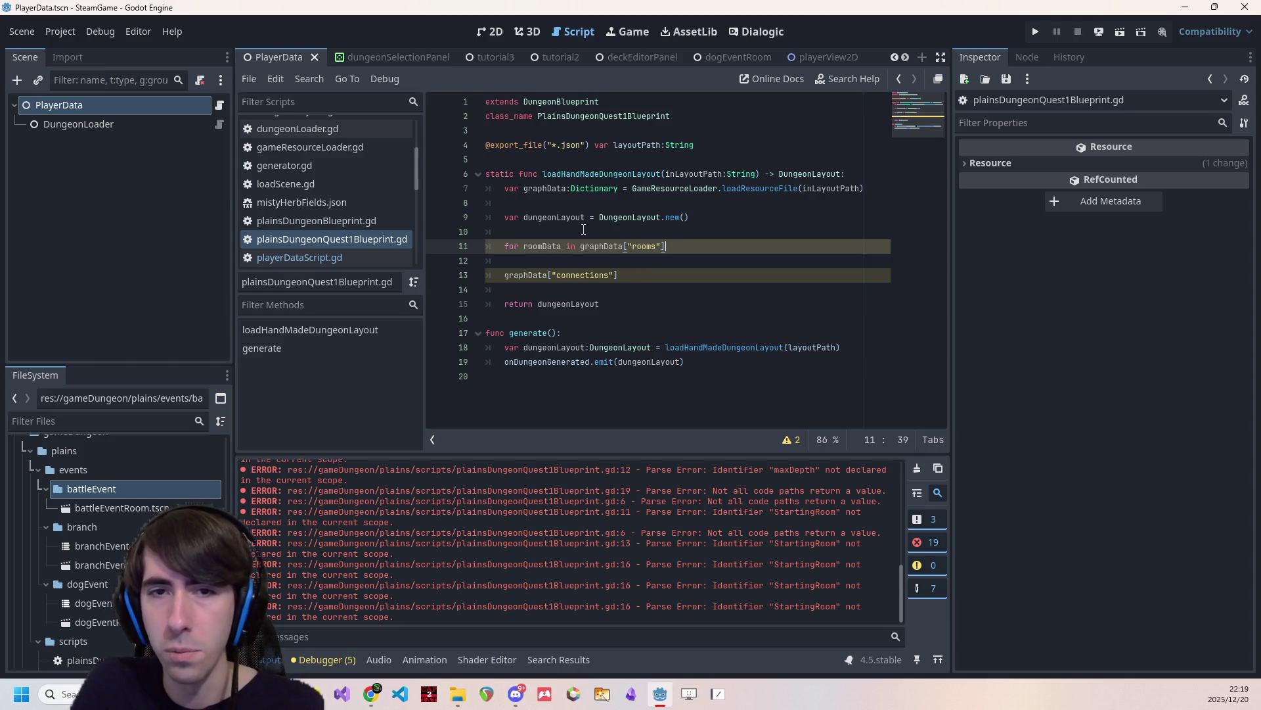
text(:)
key(Return)
text(dungeonLayout.)
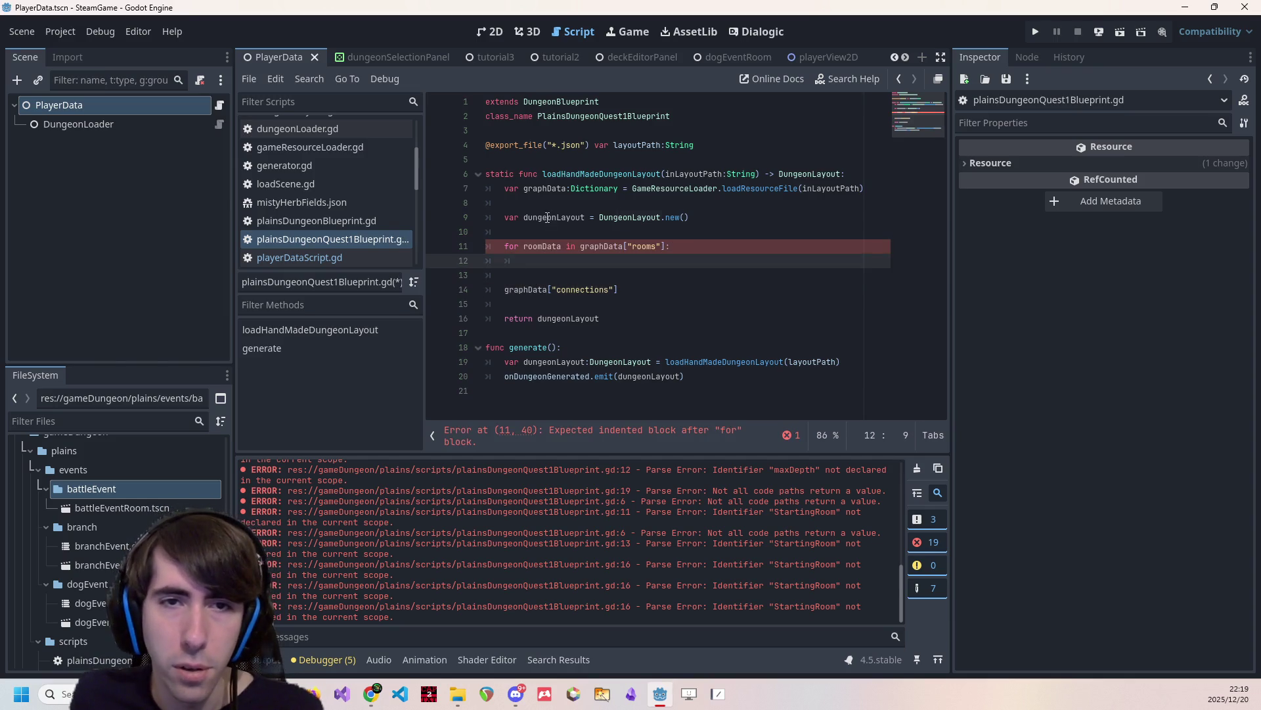
text(rooms.p)
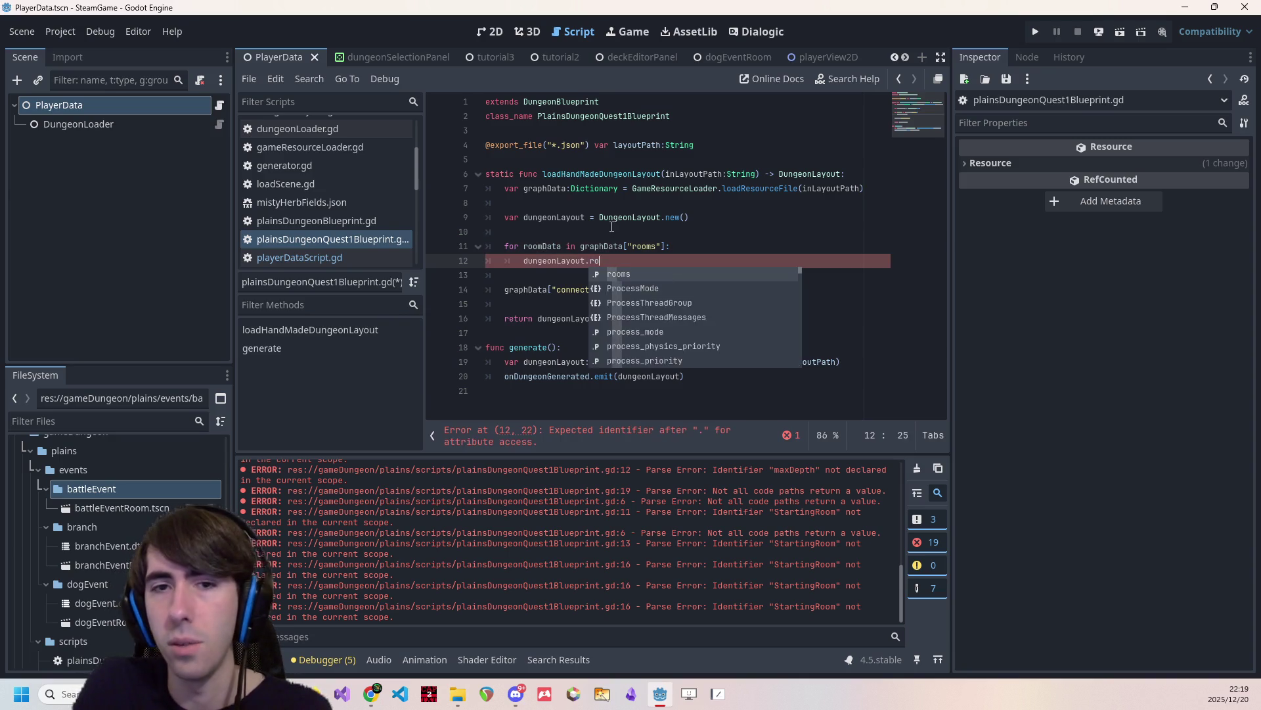
text(ush)
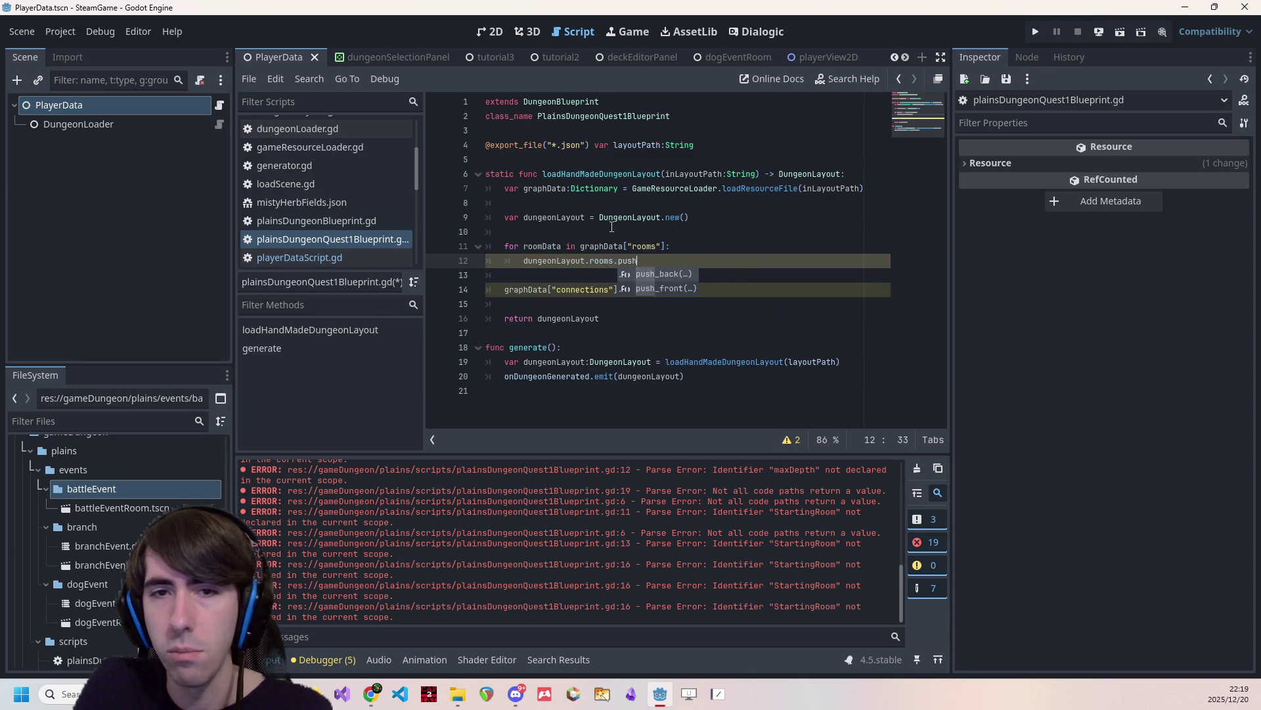
key(Return)
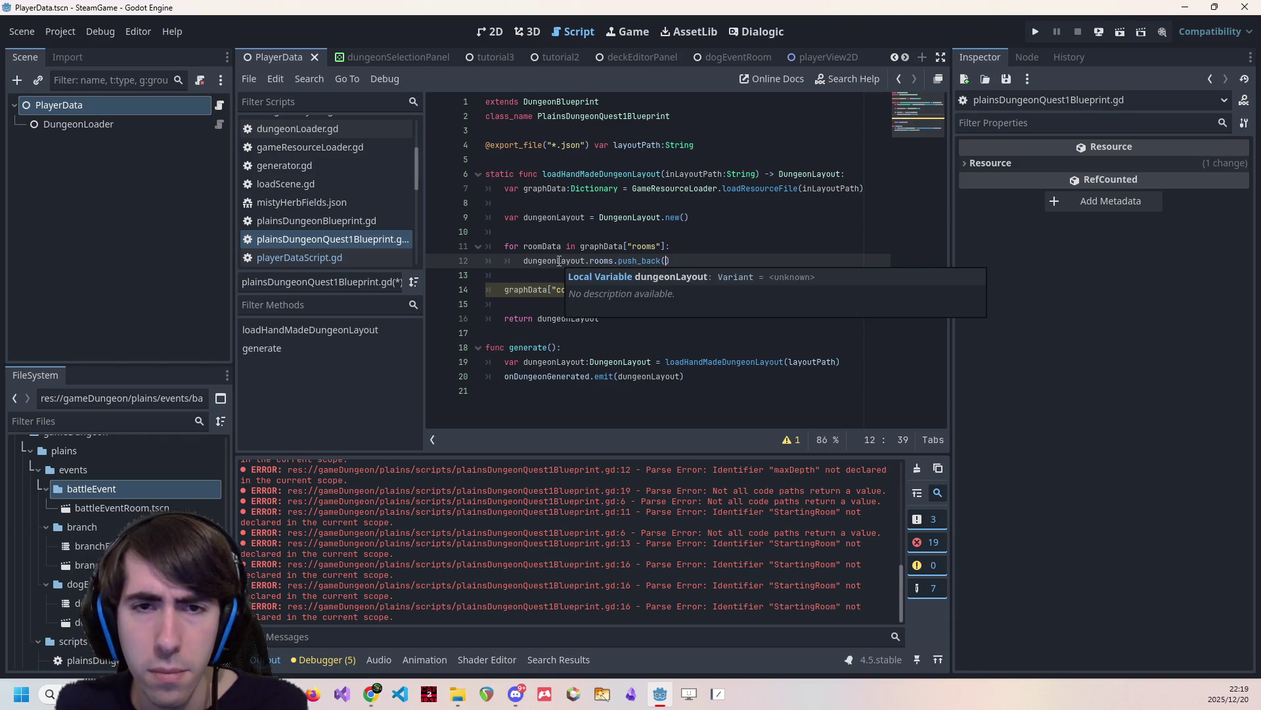
Create var room = Room.new() in the loop and pass room to push_back.
click(683, 262)
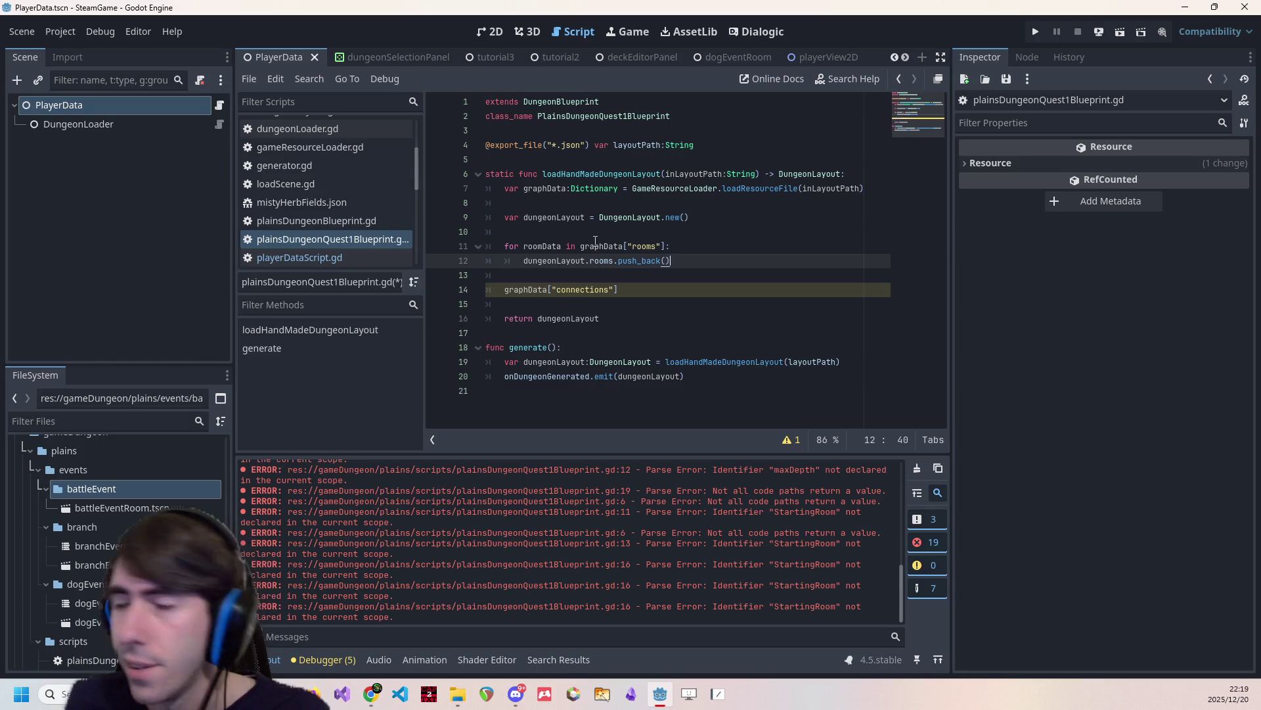
mouse_move(596, 240)
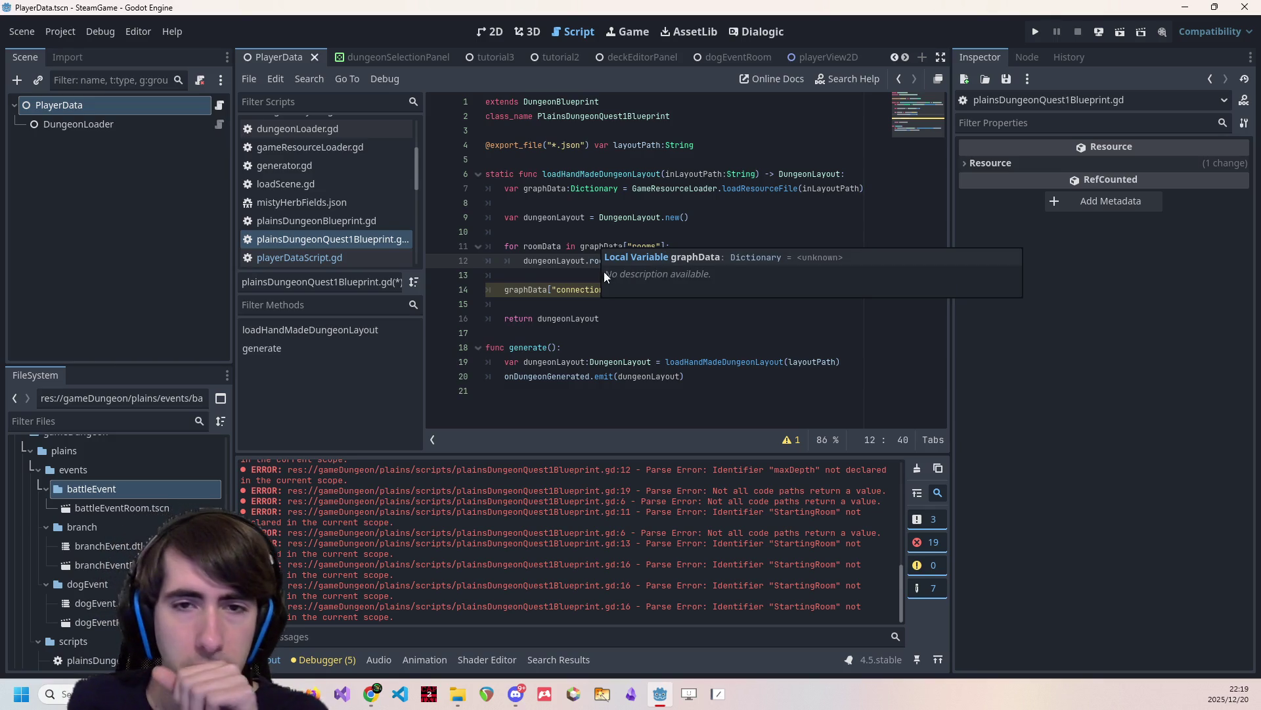
click(645, 246)
click(665, 261)
click(664, 261)
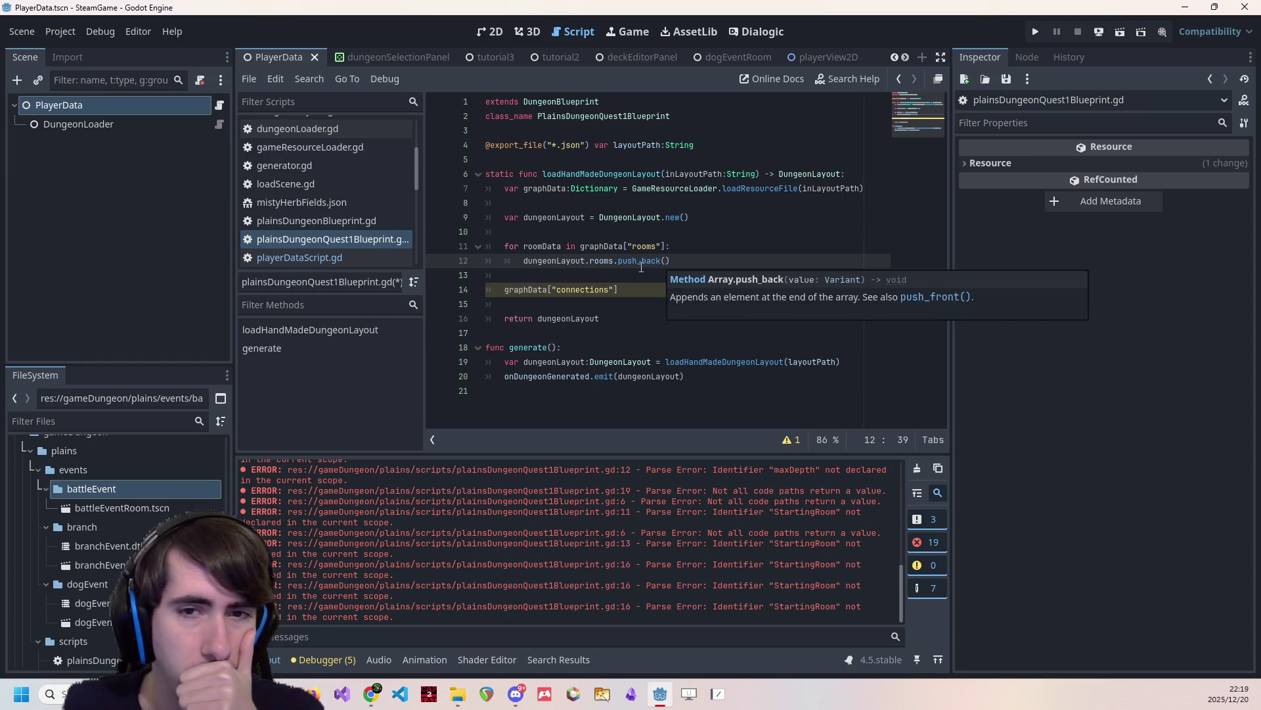
mouse_move(641, 267)
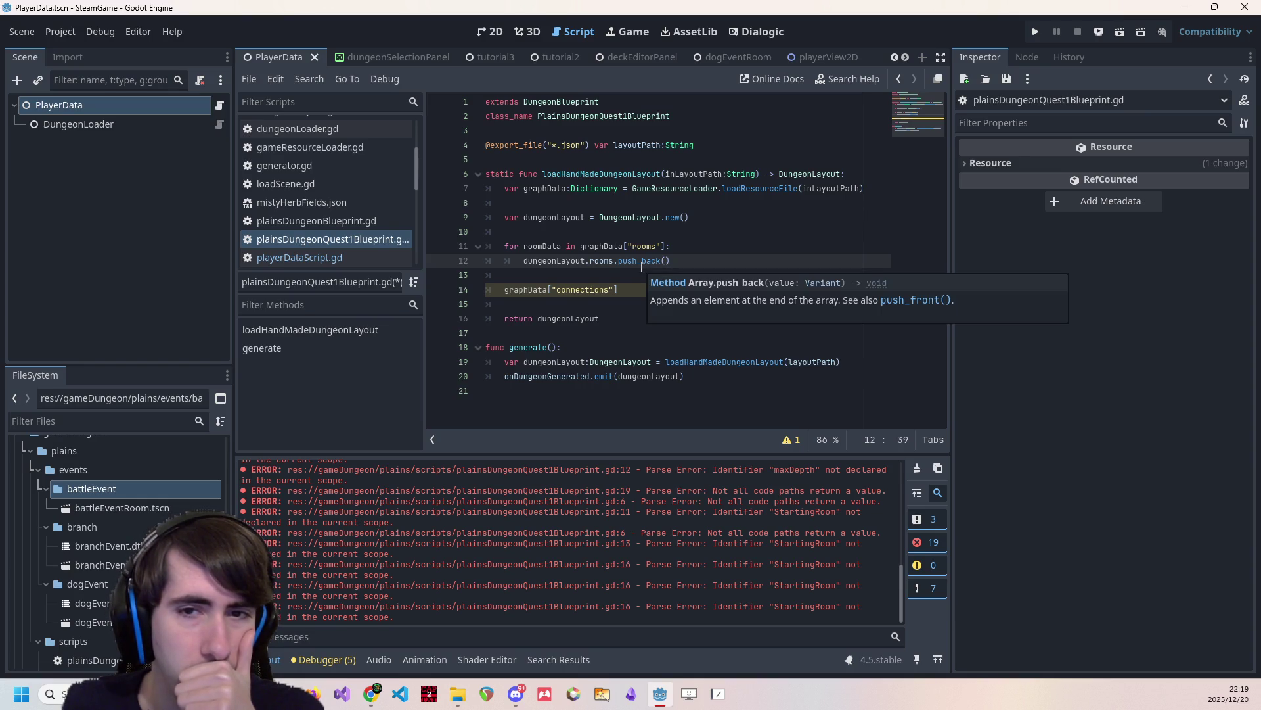
click(746, 246)
key(Return)
text(var room = Roo)
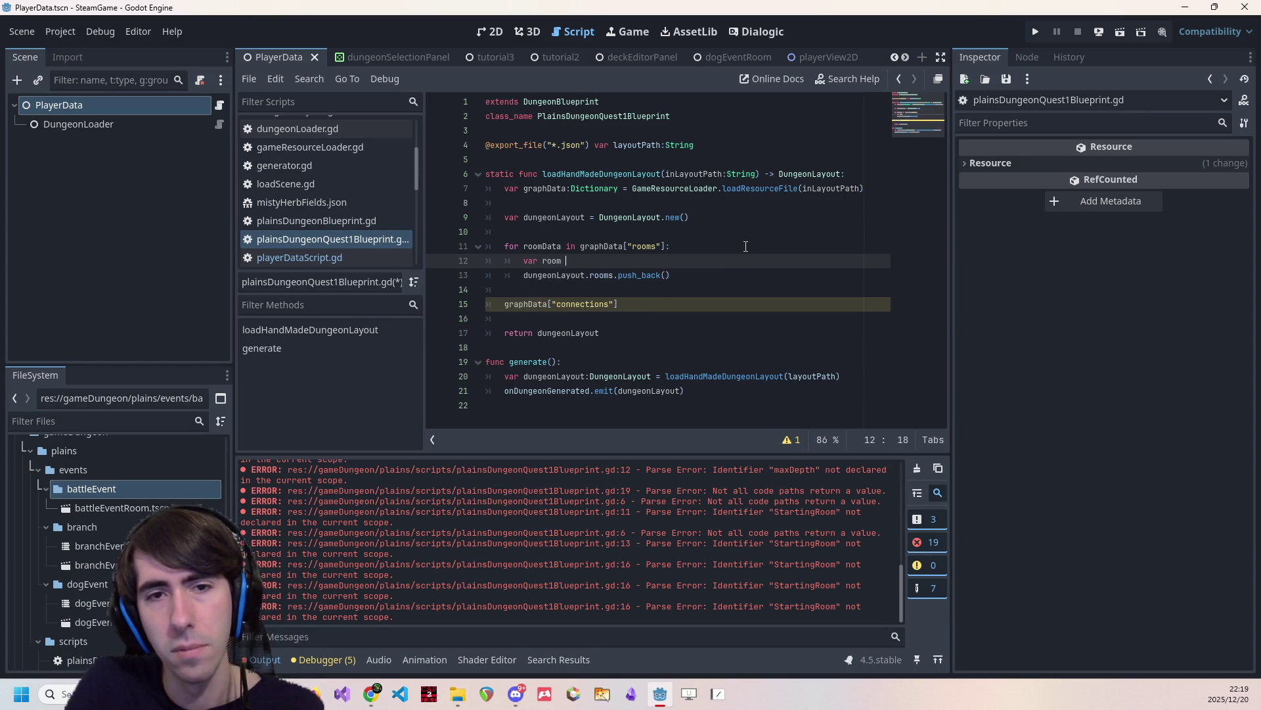
text(m.new())
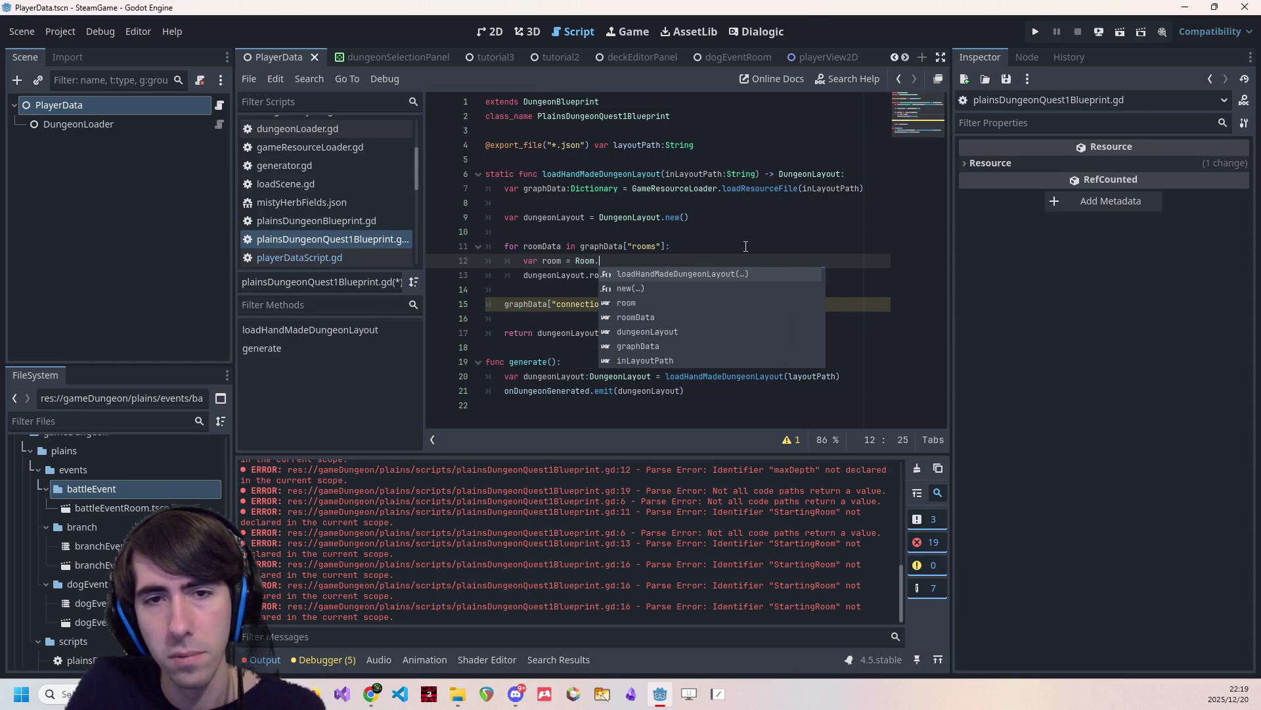
key(Down)
key(End)
key(Left)
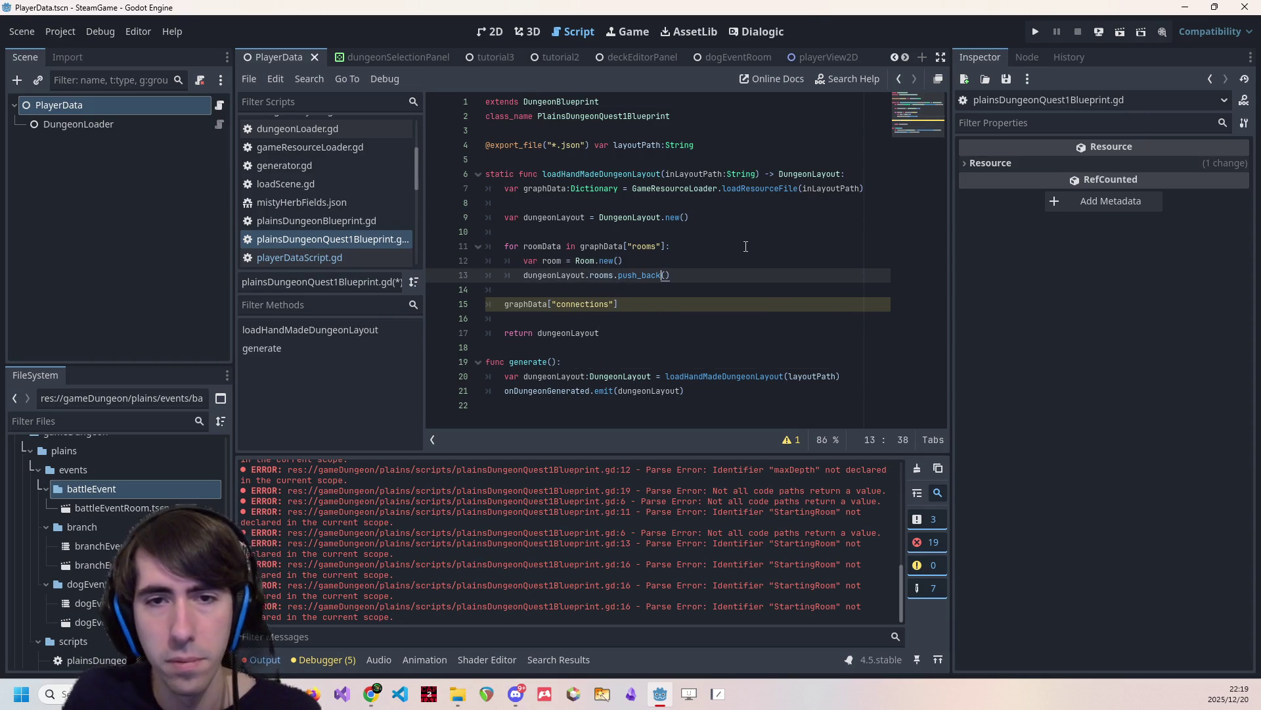
text(room)
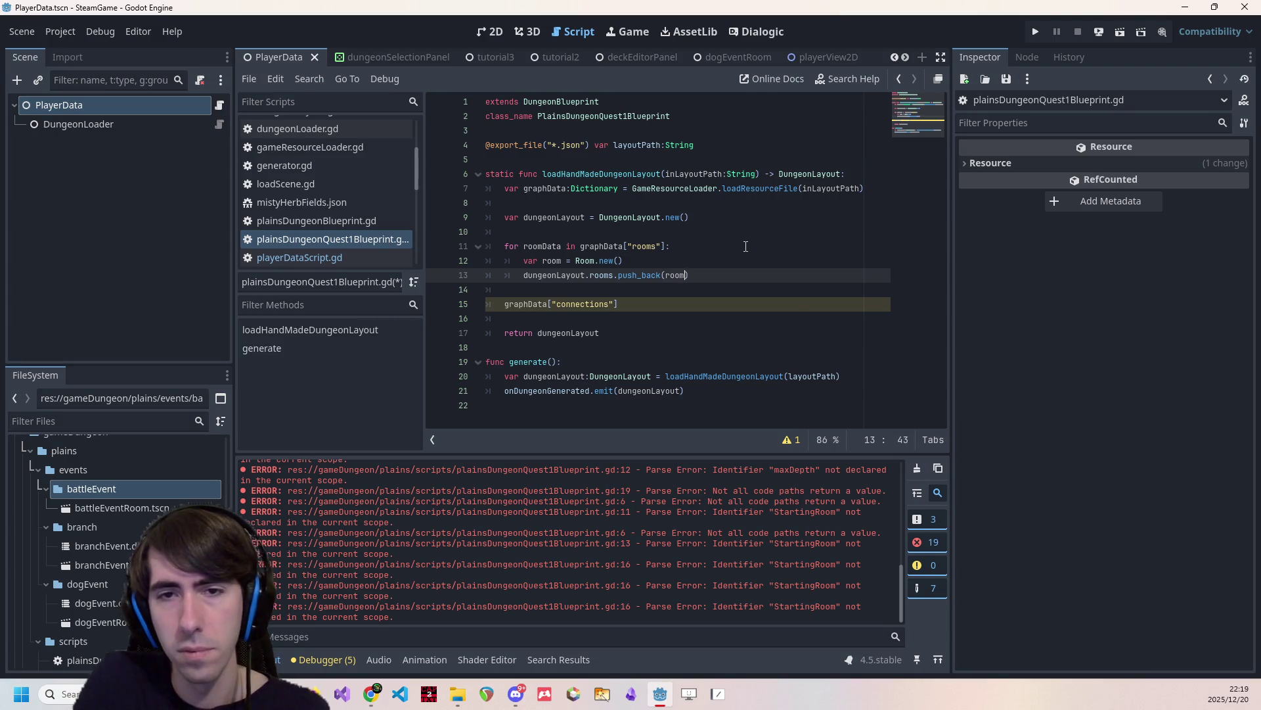
Jump from the Room class name to its definition in room.gd.
key(ctrl+shift+Return)
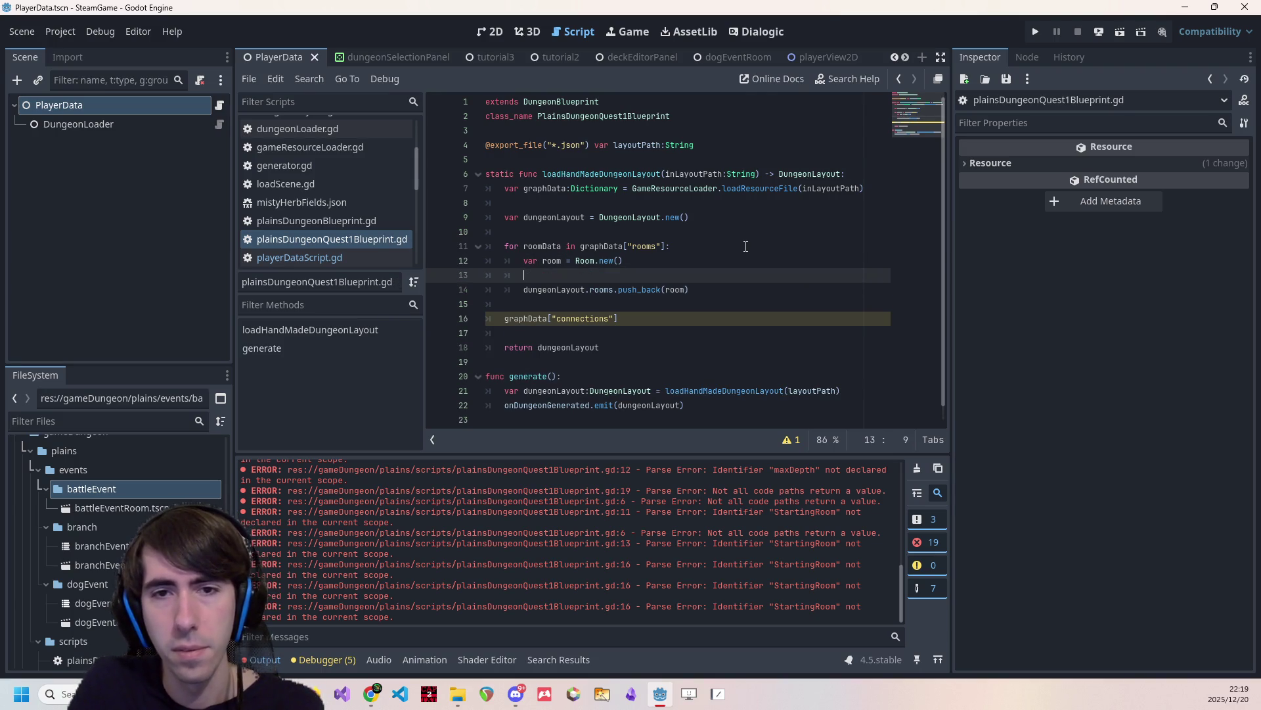
text(z)
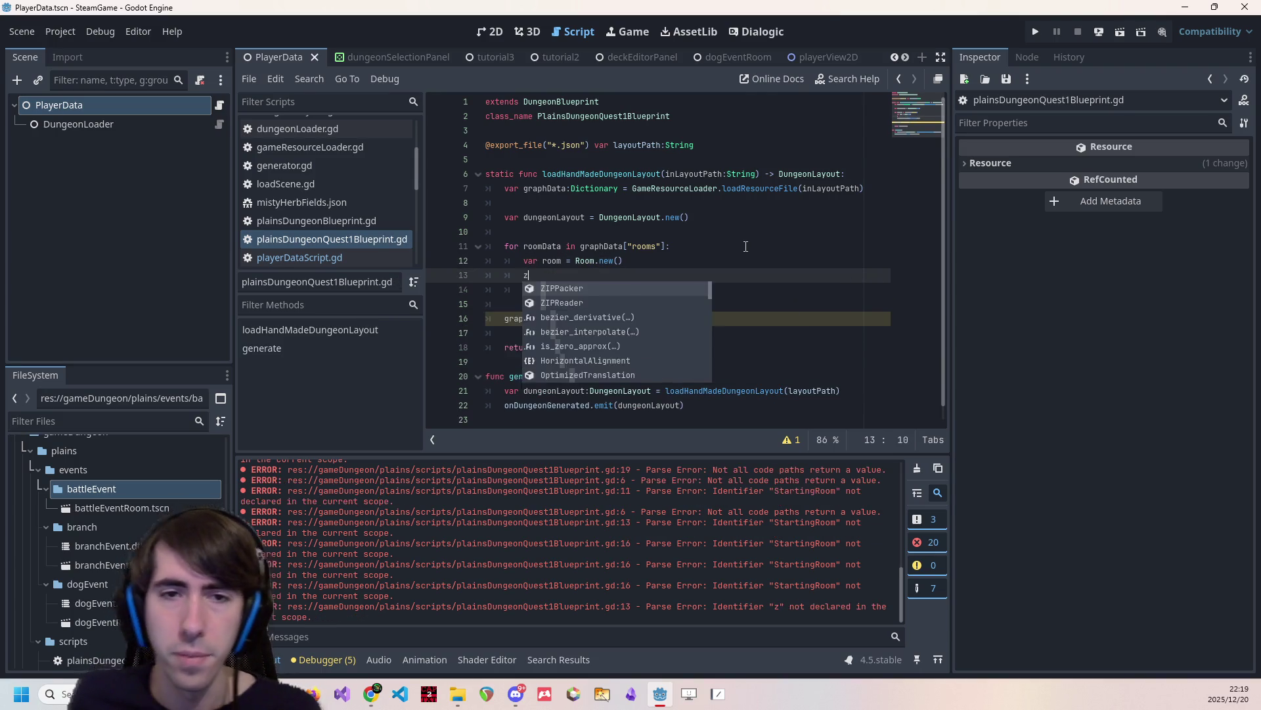
key(BackSpace)
ctrl+click(586, 261)
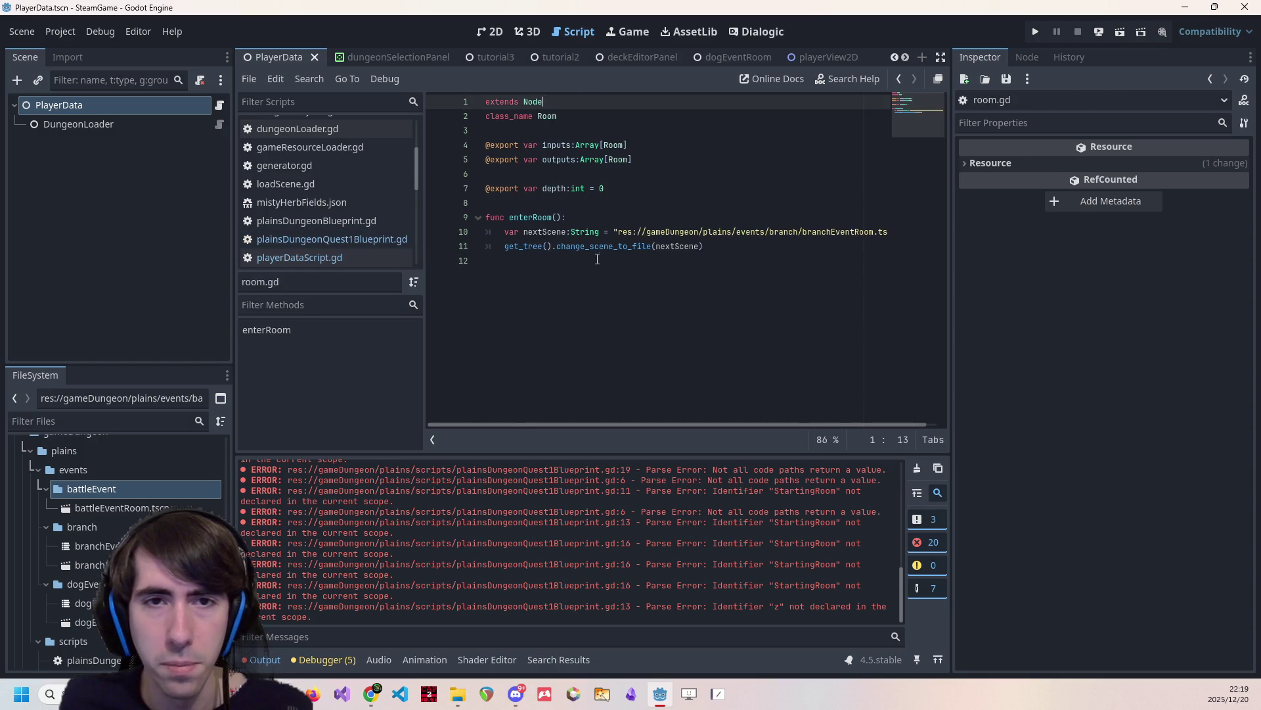
click(558, 148)
click(559, 160)
click(642, 184)
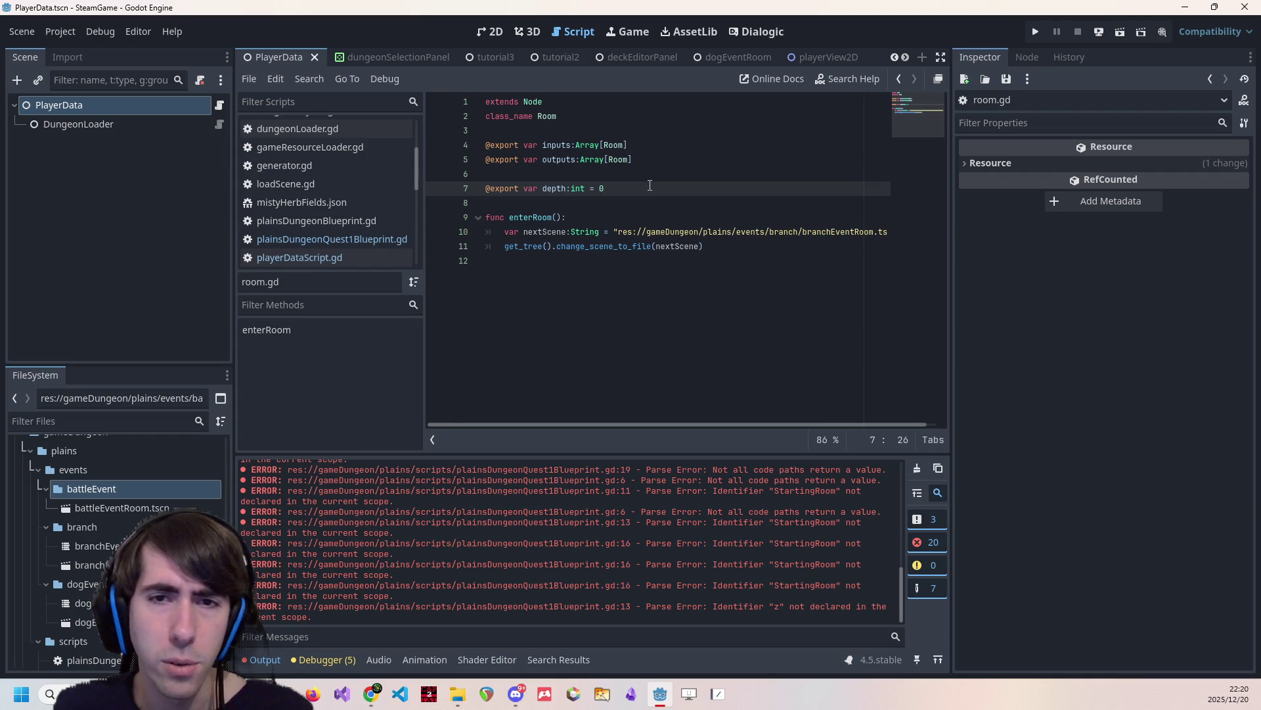
click(631, 232)
double_click(631, 246)
click(624, 232)
click(625, 184)
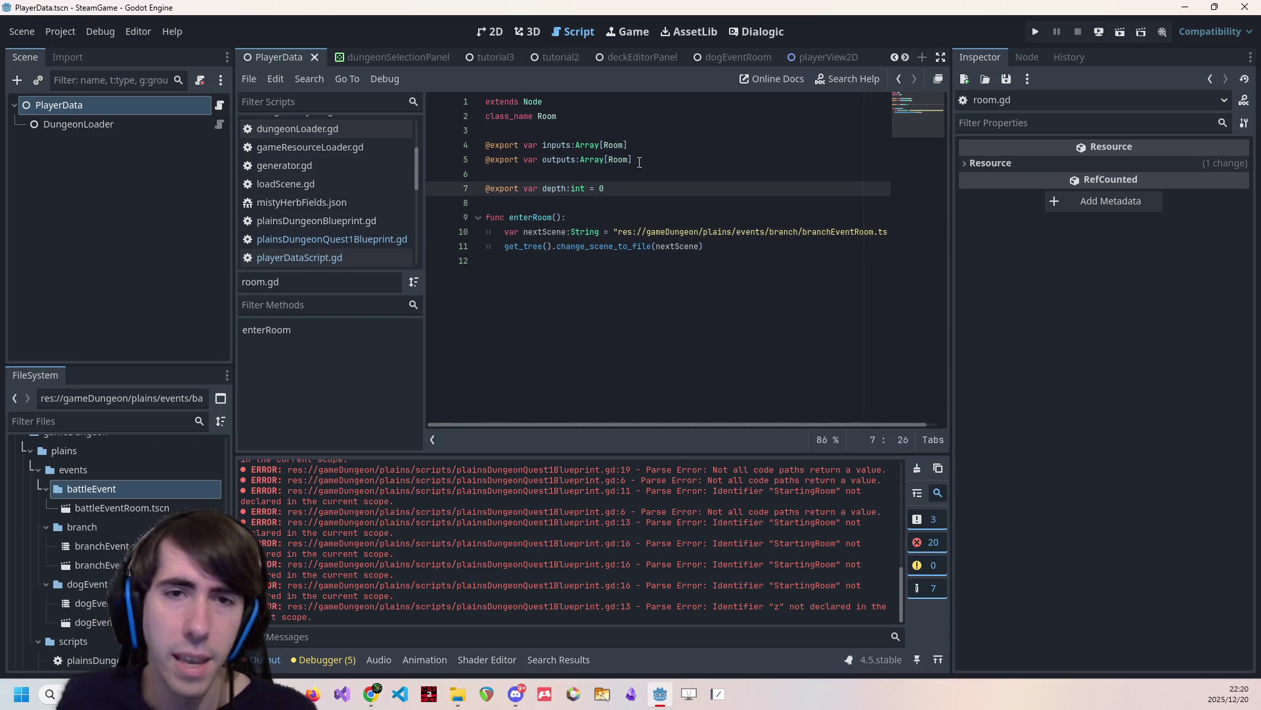
key(Return)
text(@export )
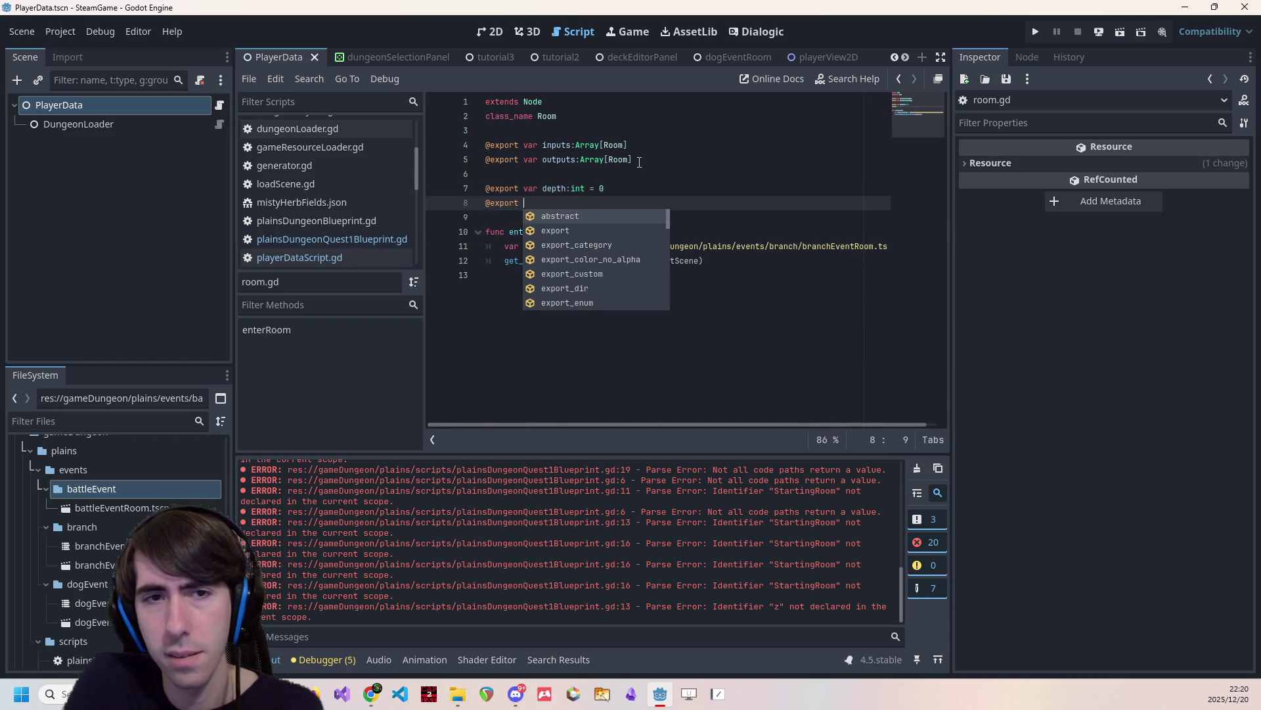
text(var roomPath)
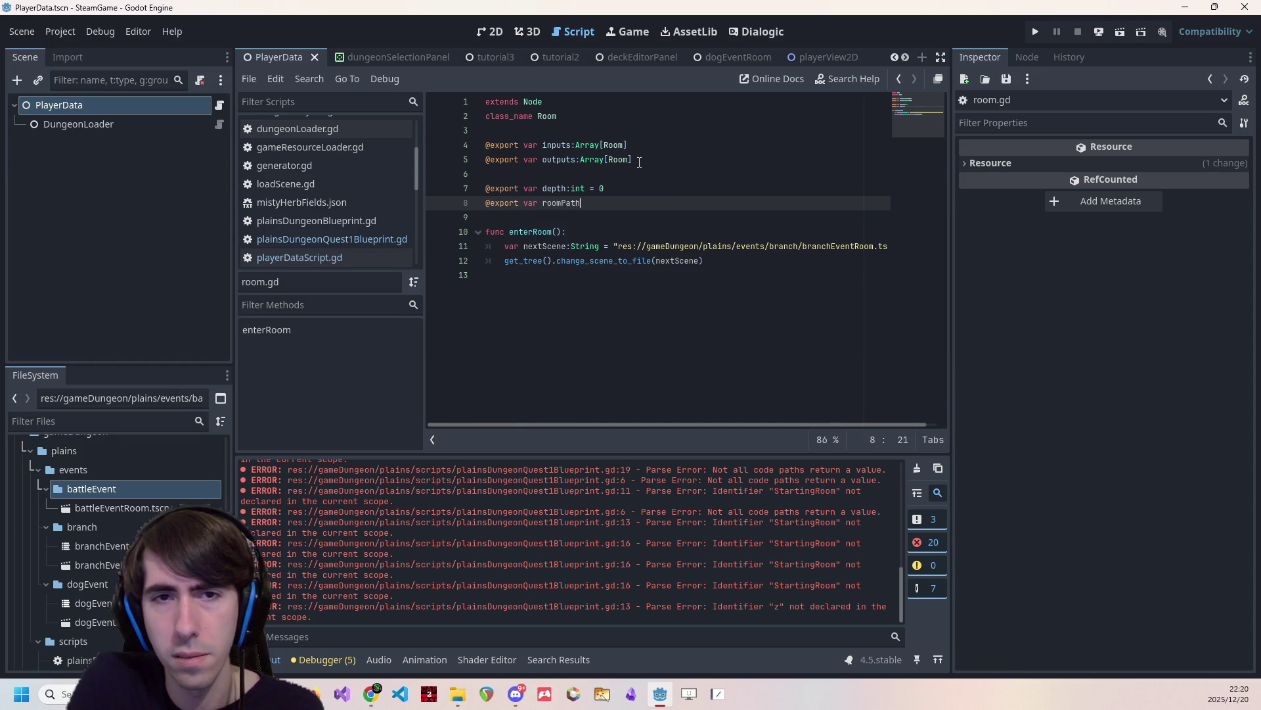
key(Escape)
Give roomPath the branchEventRoom.tscn path as default, delete the nextScene line, and save.
mouse_move(614, 246)
mouse_down()
mouse_move(936, 245)
mouse_move(557, 232)
mouse_up()
key(ctrl+c)
click(657, 202)
key(ctrl+v)
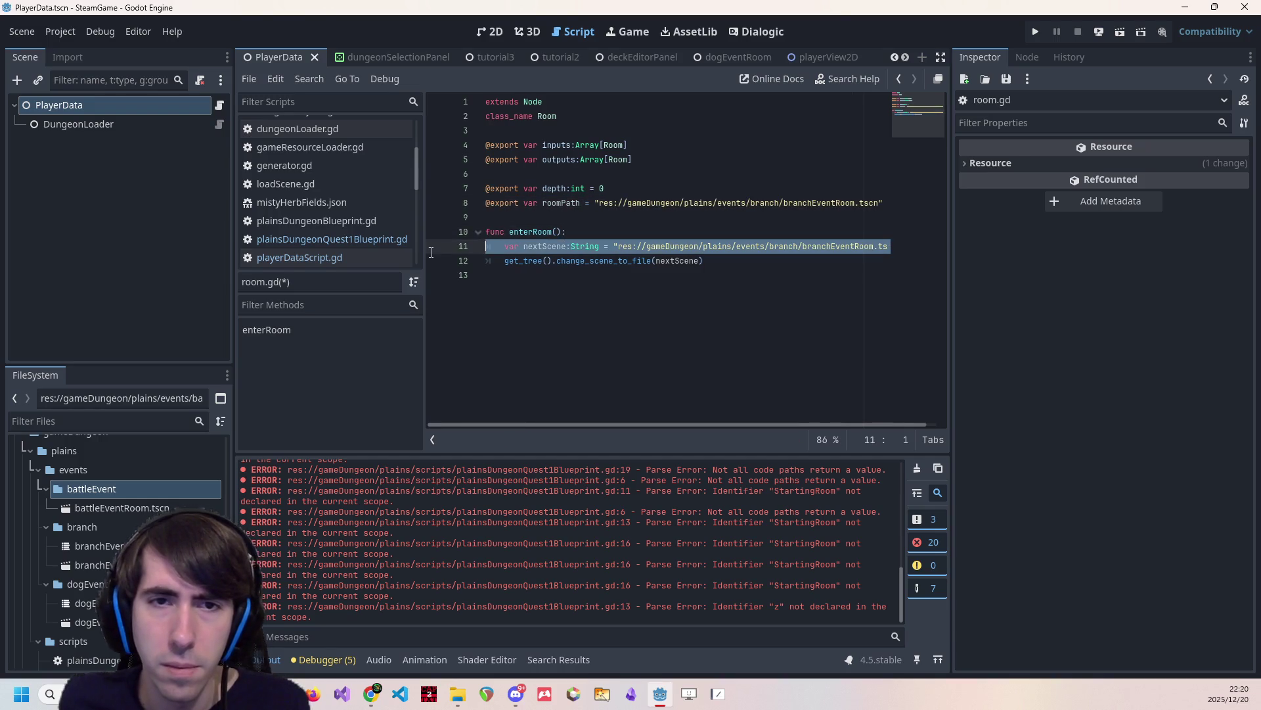
key(BackSpace)
key(ctrl+s)
Replace nextScene with roomPath in enterRoom's scene change, then return to the blueprint script.
double_click(562, 203)
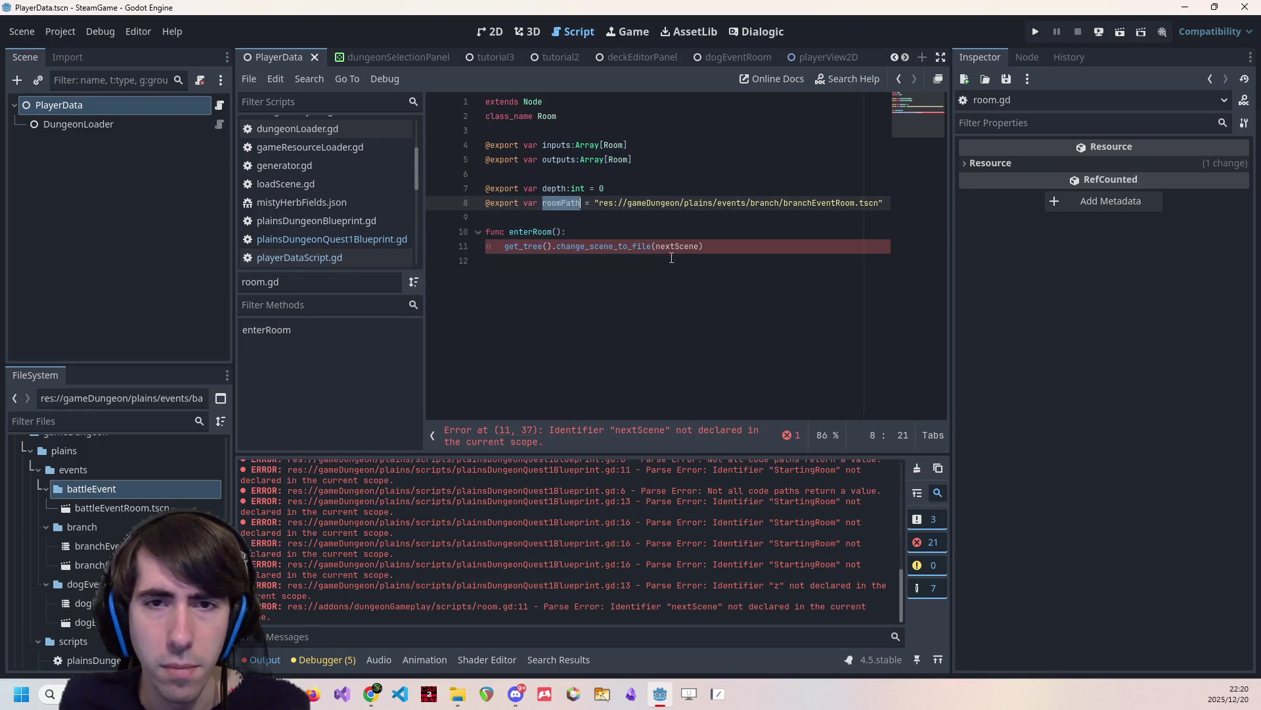
double_click(677, 246)
key(ctrl+v)
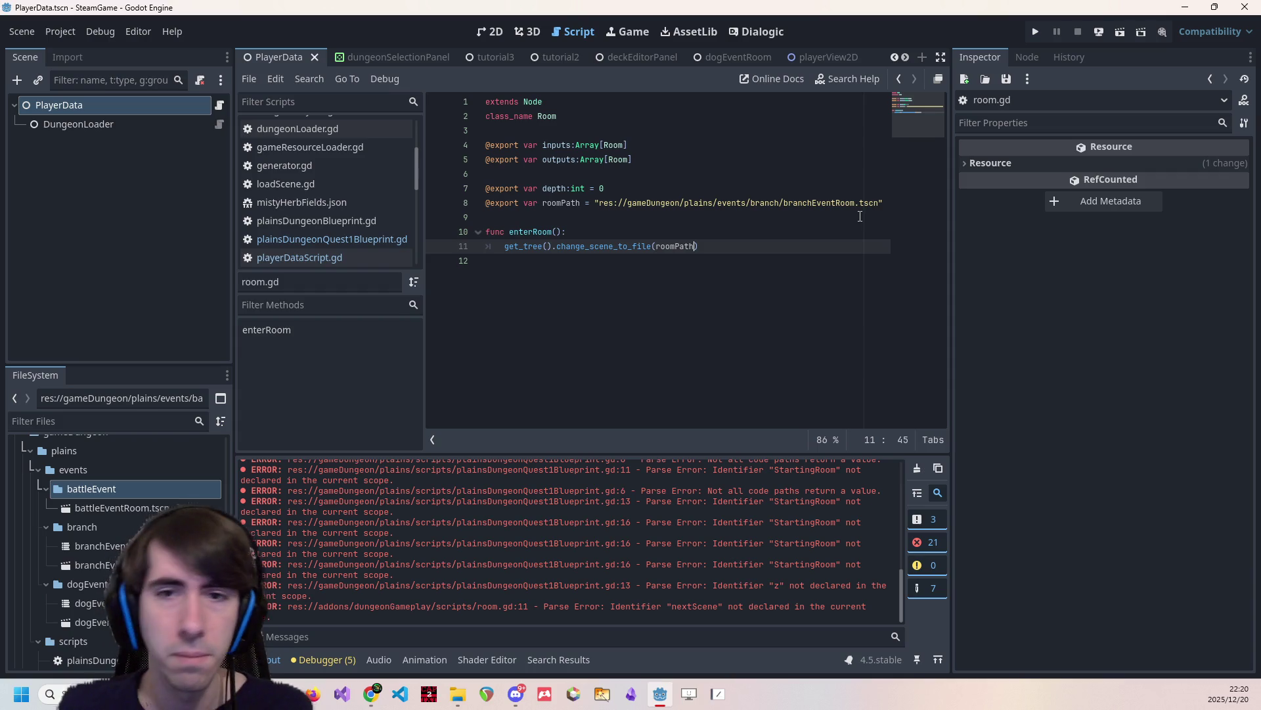
click(860, 217)
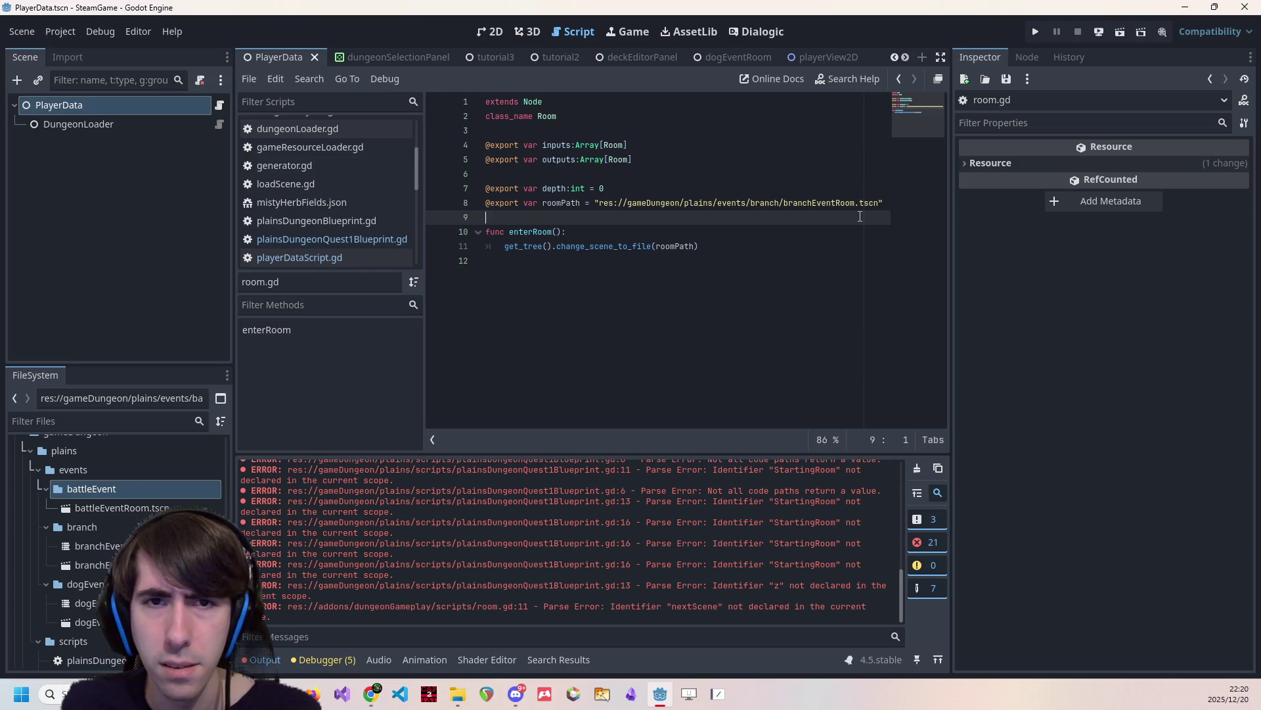
key(alt+Left)
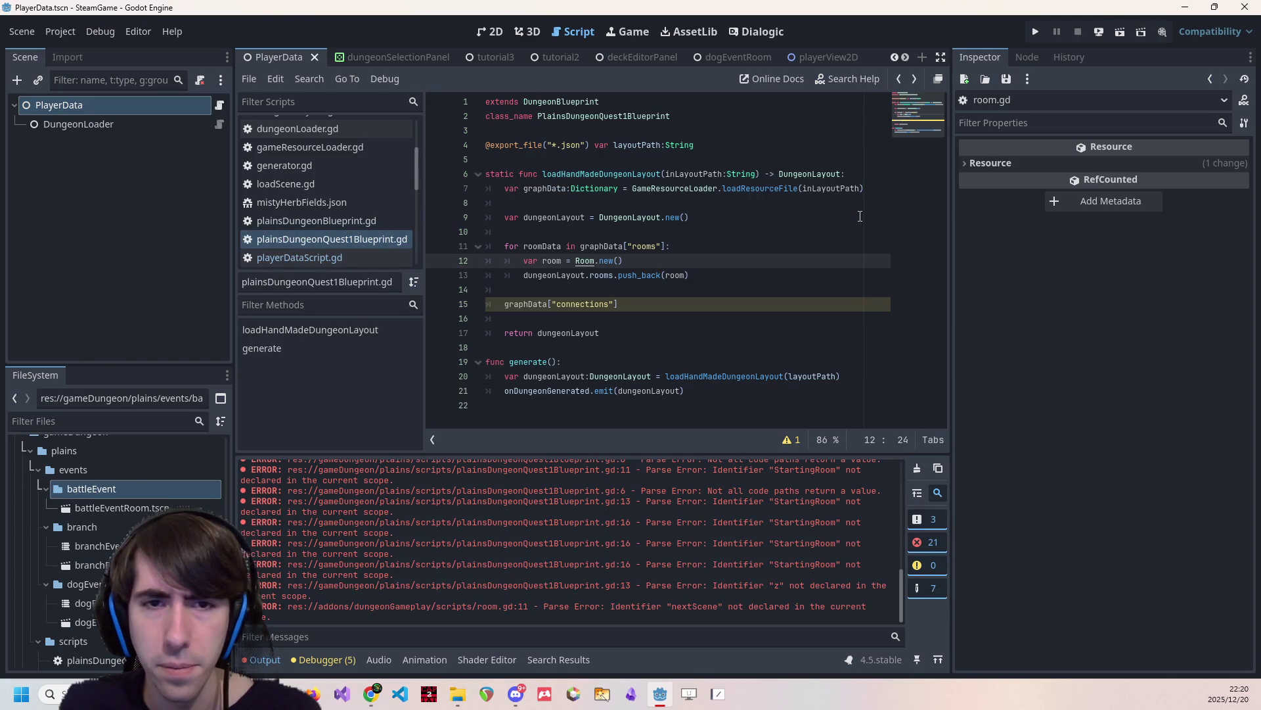
Check the line 15 warning details around the graphData["connections"] line.
click(666, 304)
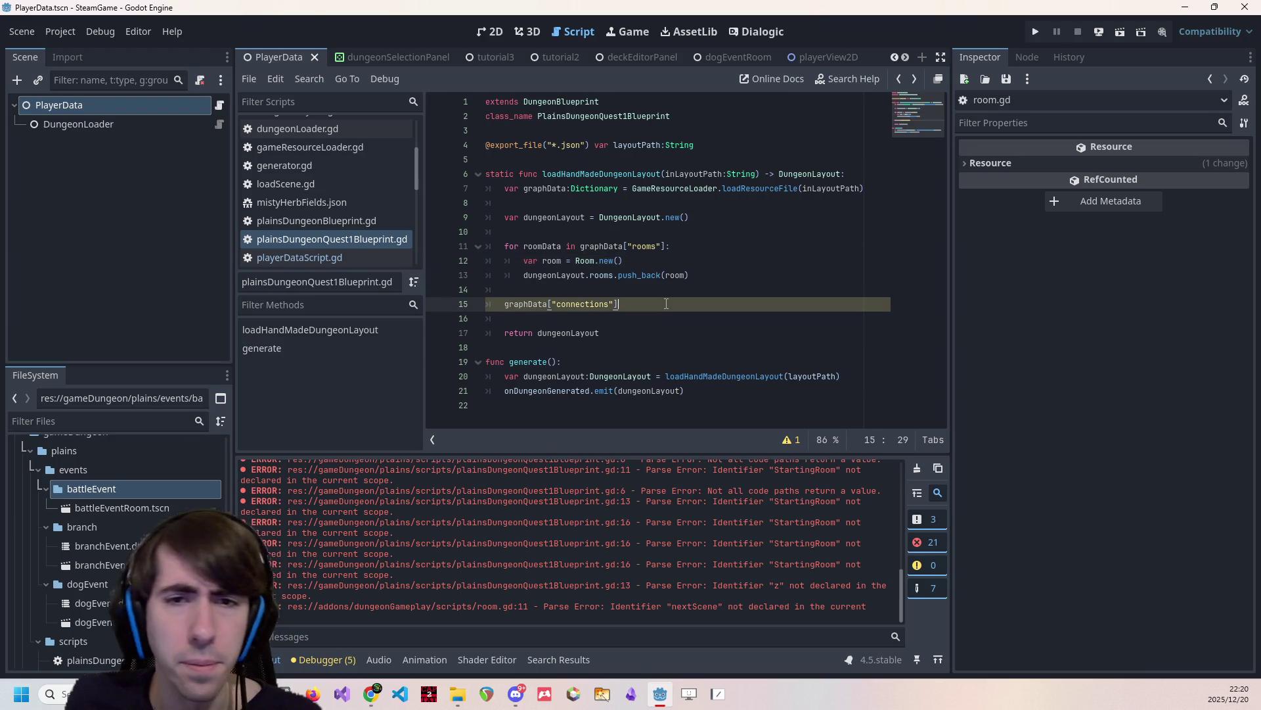
text(.)
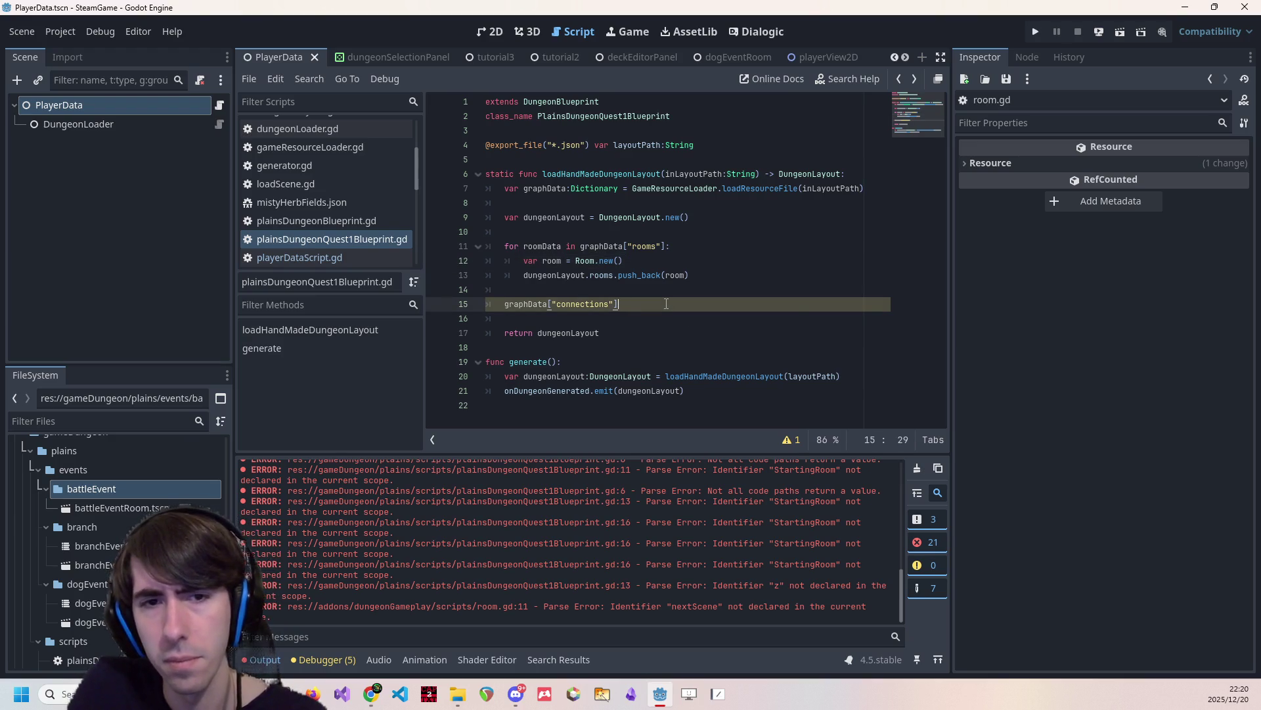
key(BackSpace)
click(787, 439)
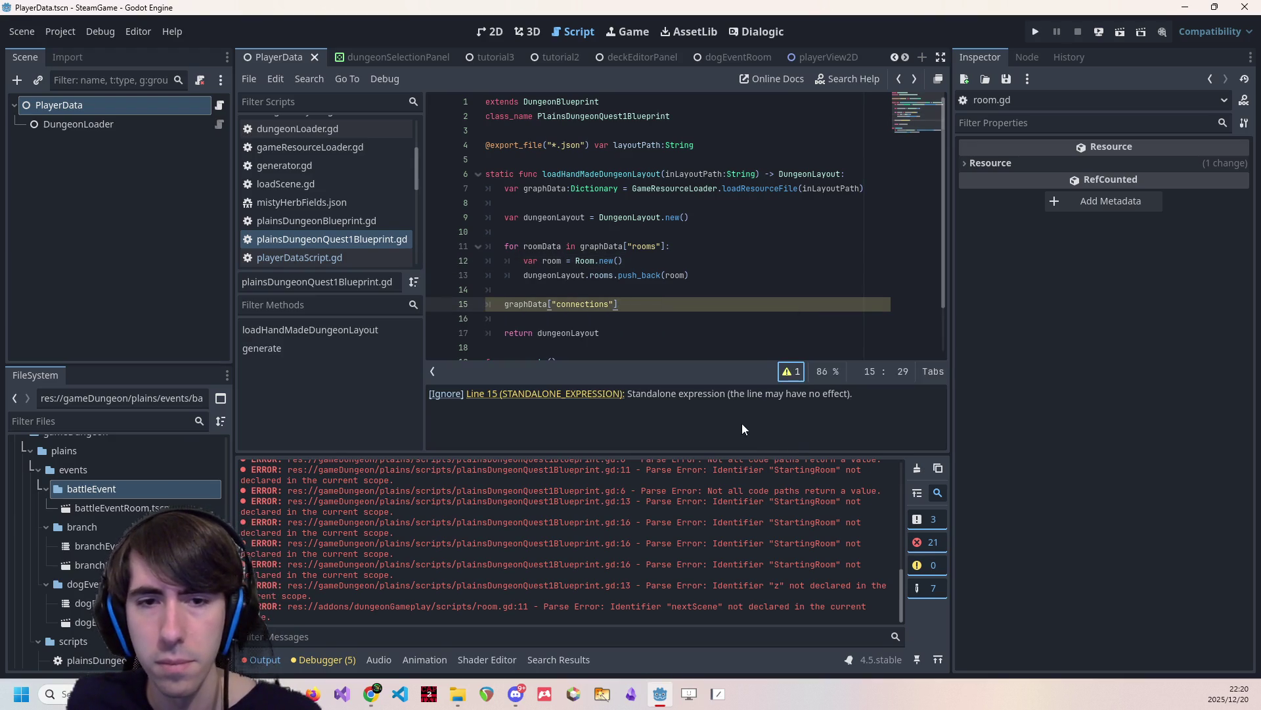
click(787, 372)
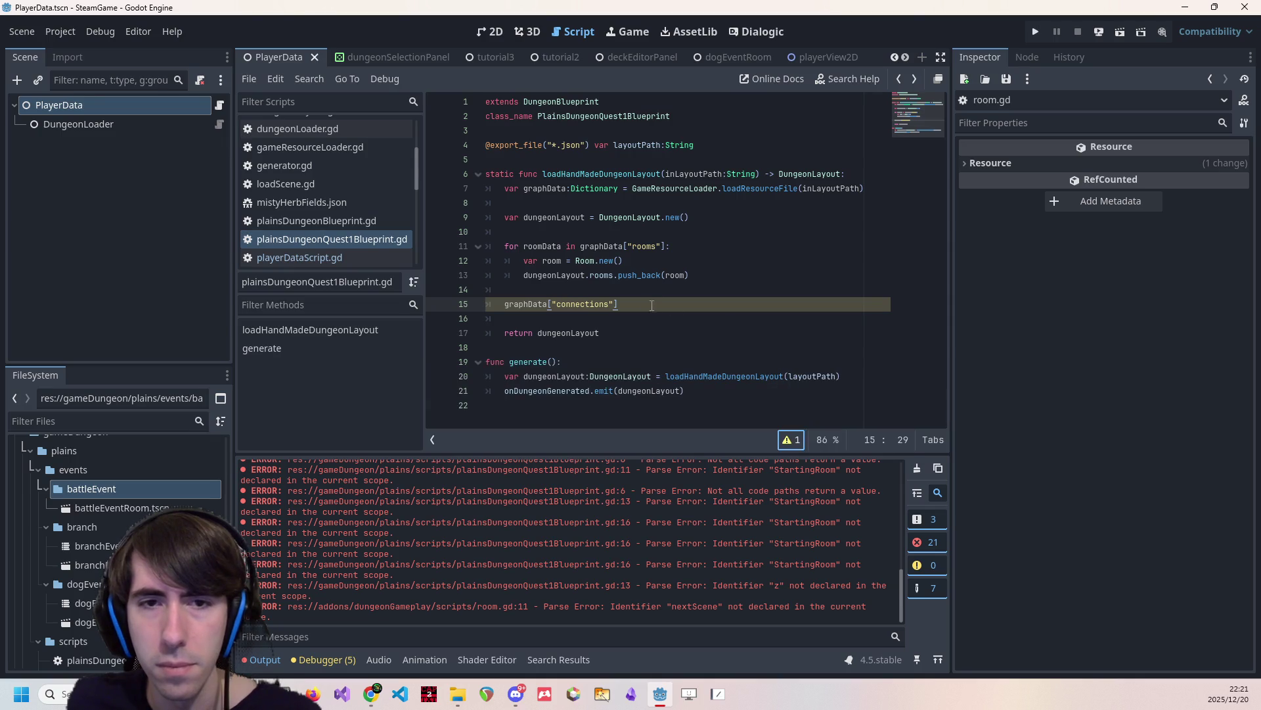
Add a room.roomPath = roomData[""] assignment after the Room creation and save.
mouse_move(689, 274)
mouse_down()
mouse_move(526, 248)
mouse_move(386, 246)
mouse_up()
click(660, 255)
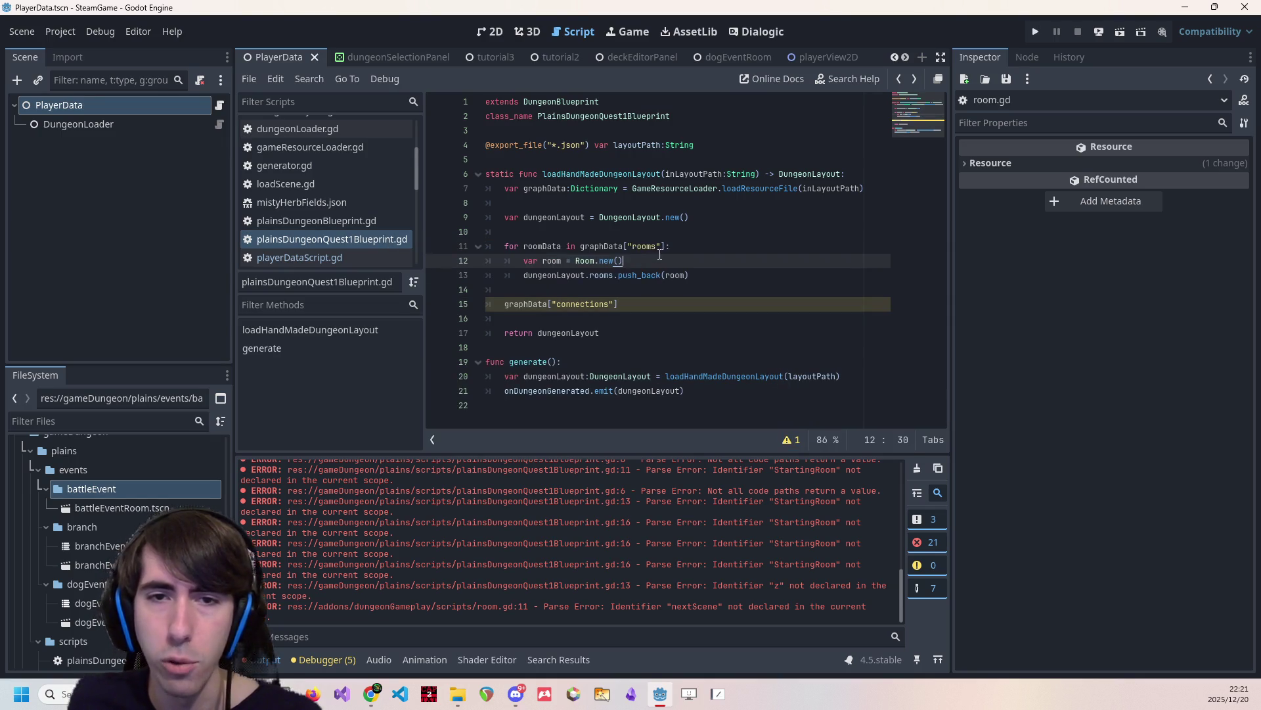
key(Return)
text(room.)
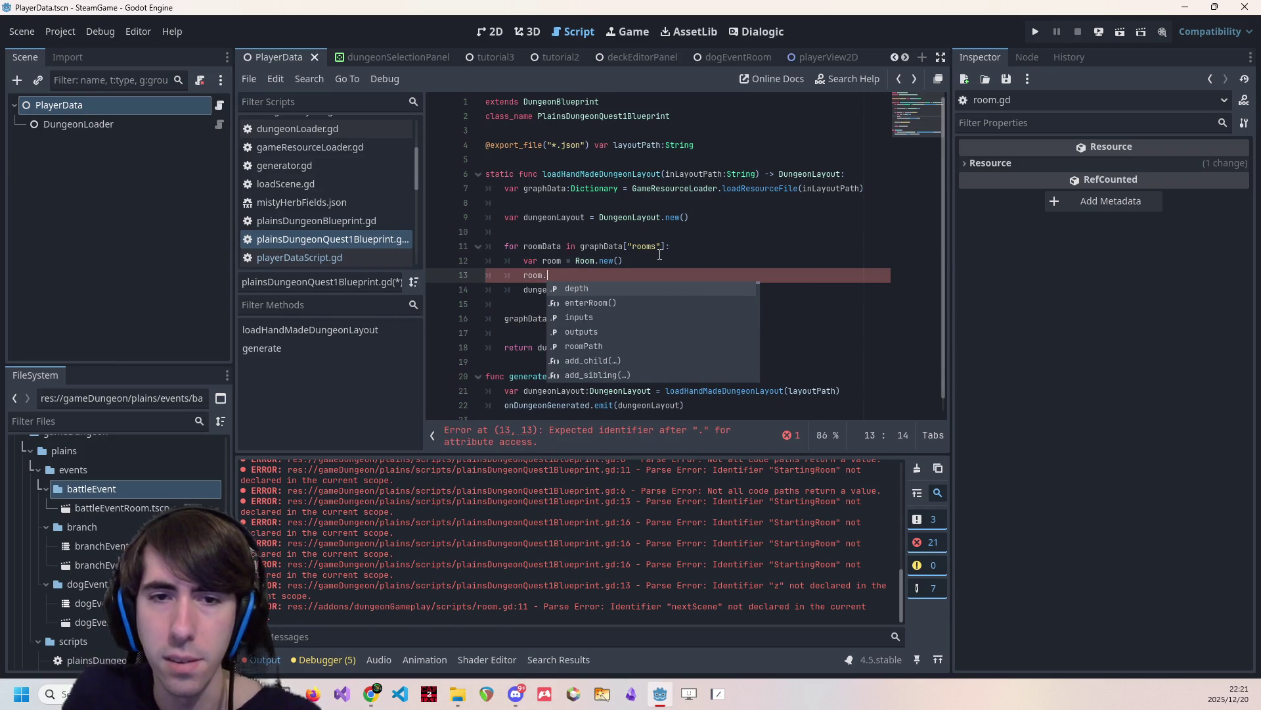
key(Down)
key(Down)
key(Down)
key(Return)
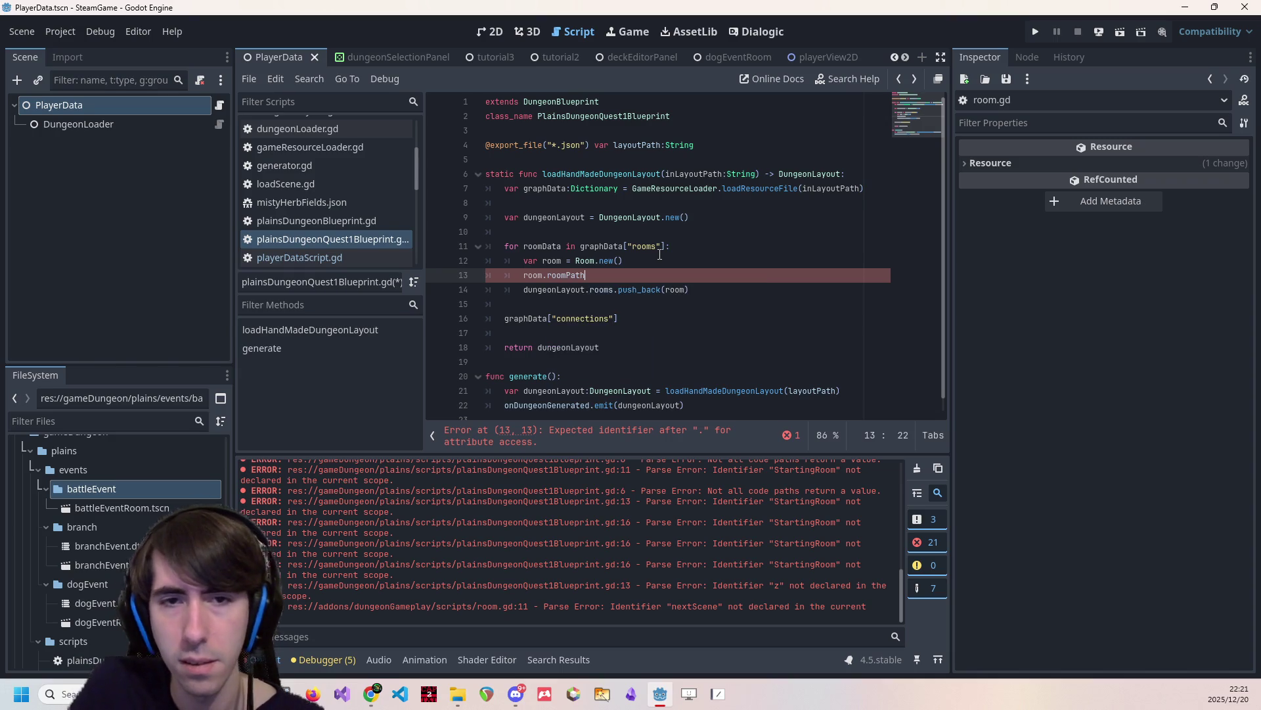
text(roomData.)
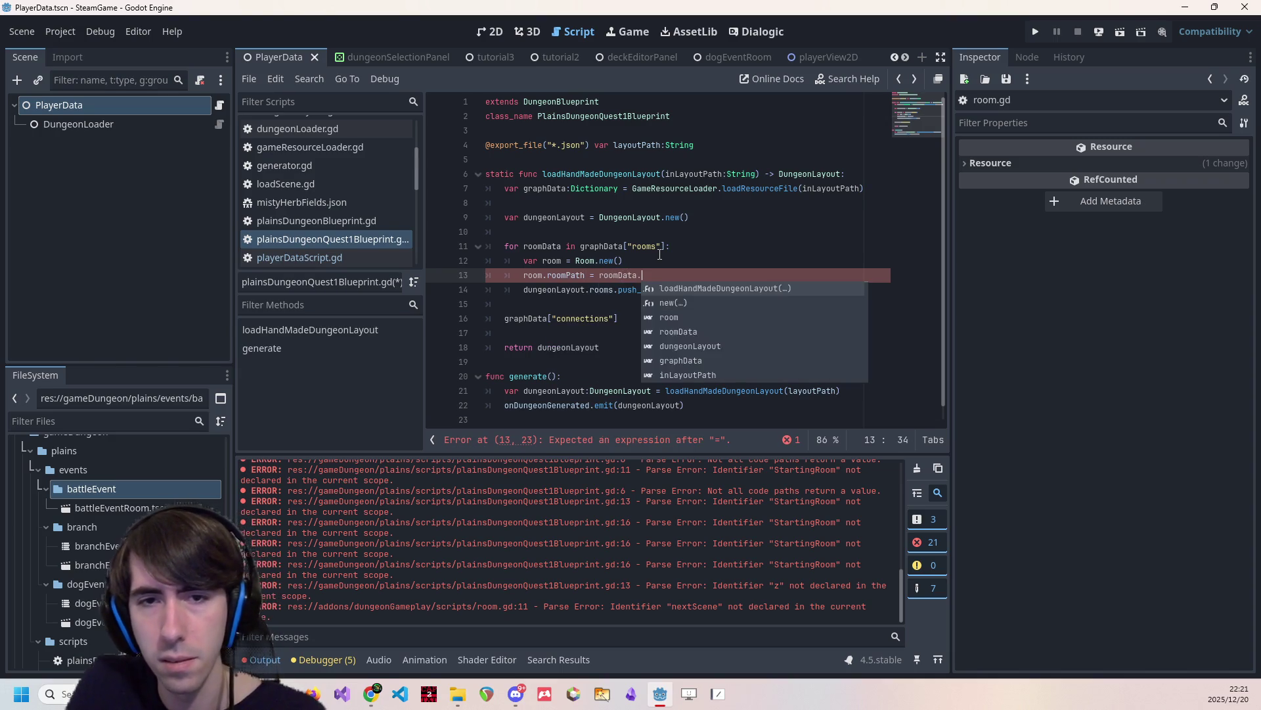
key(BackSpace)
text([")
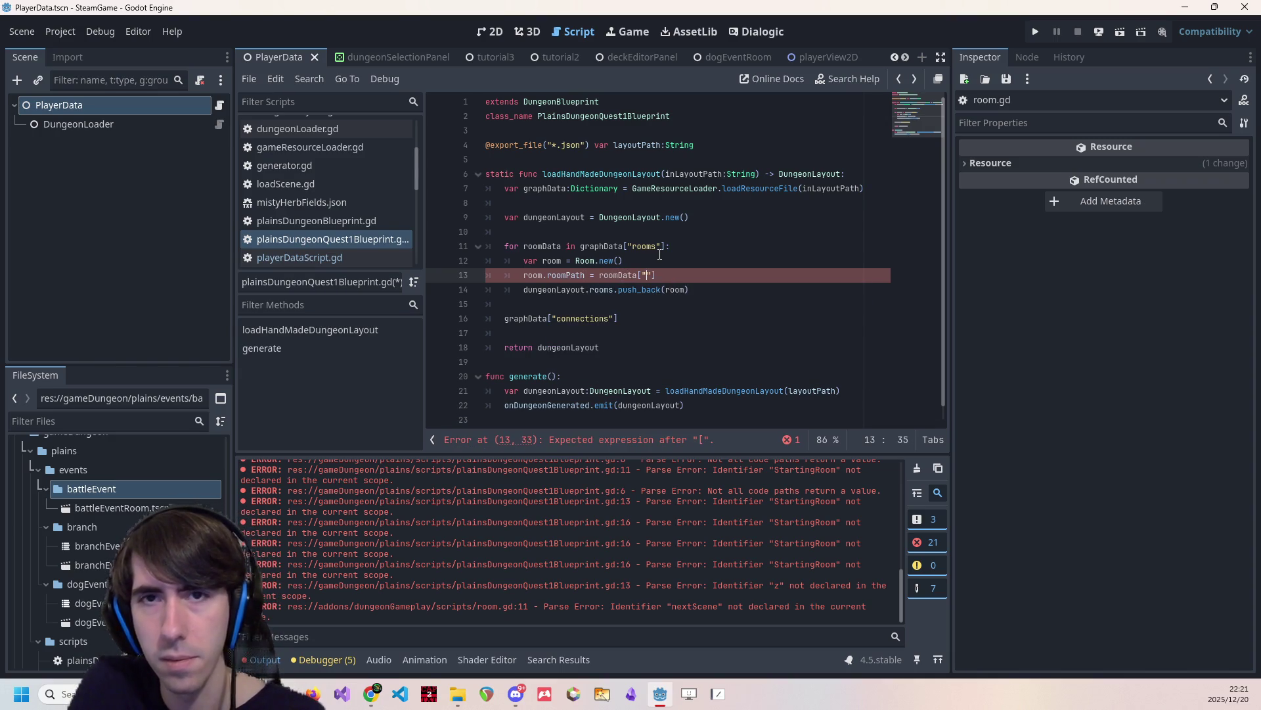
key(ctrl+s)
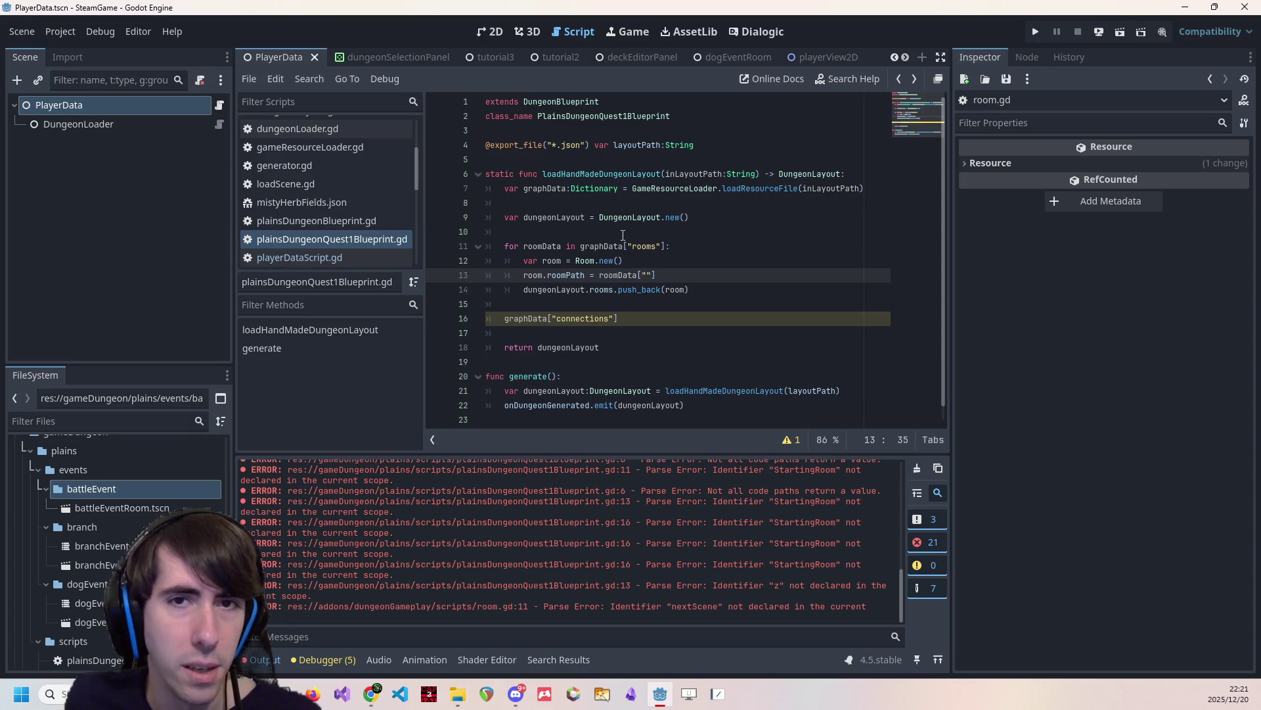
Confirm the path key in roomNode.gd's getRoomData and use roomData["path"] for roomPath.
scroll(334, 243, up, 5)
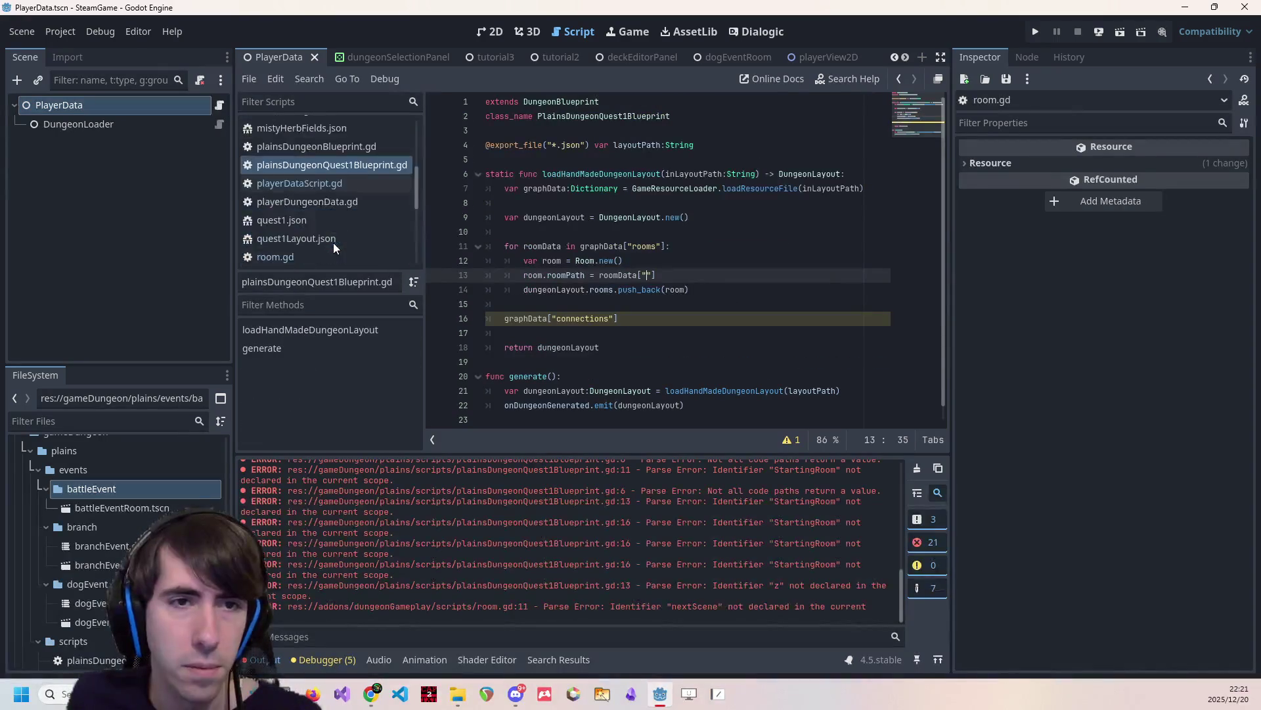
scroll(333, 242, down, 8)
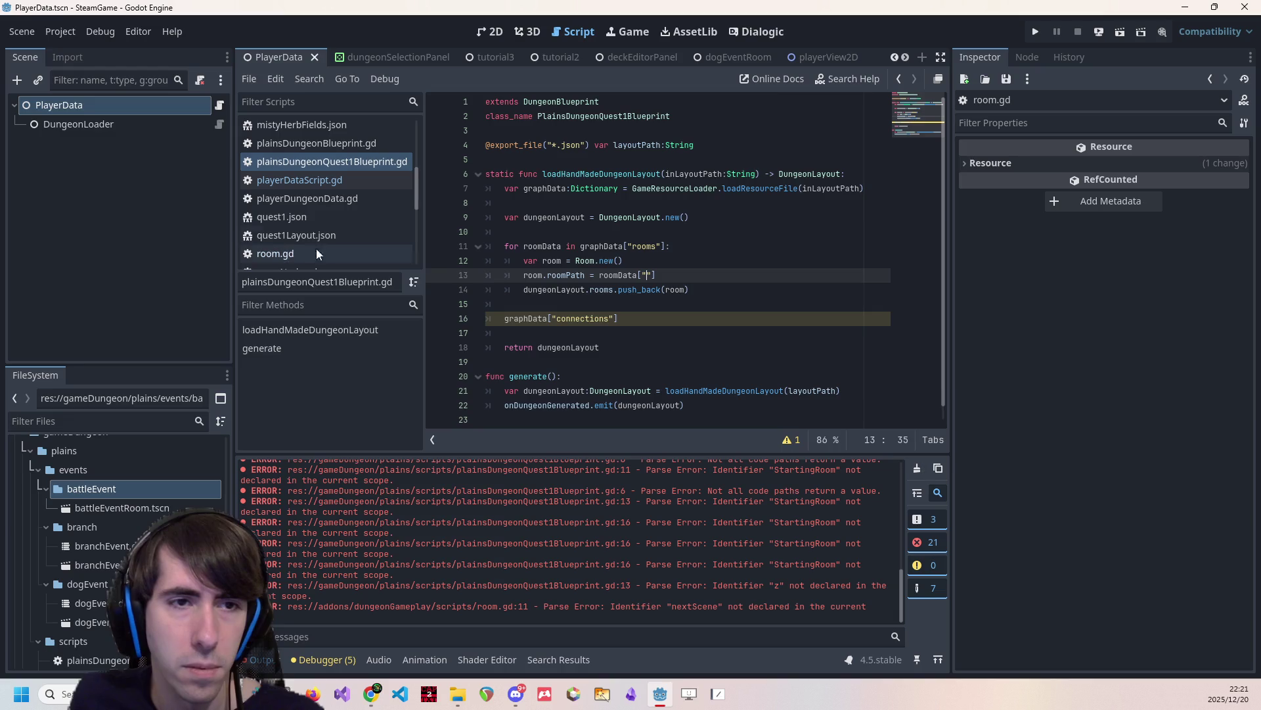
click(332, 214)
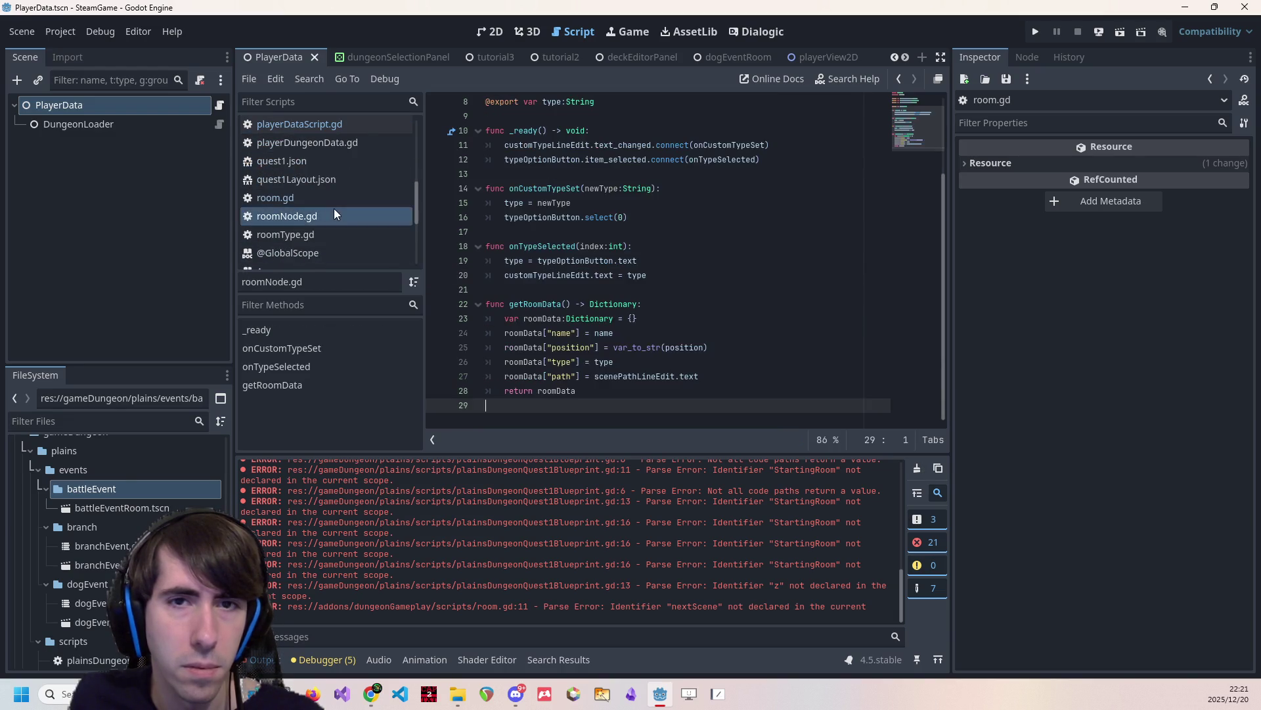
double_click(559, 375)
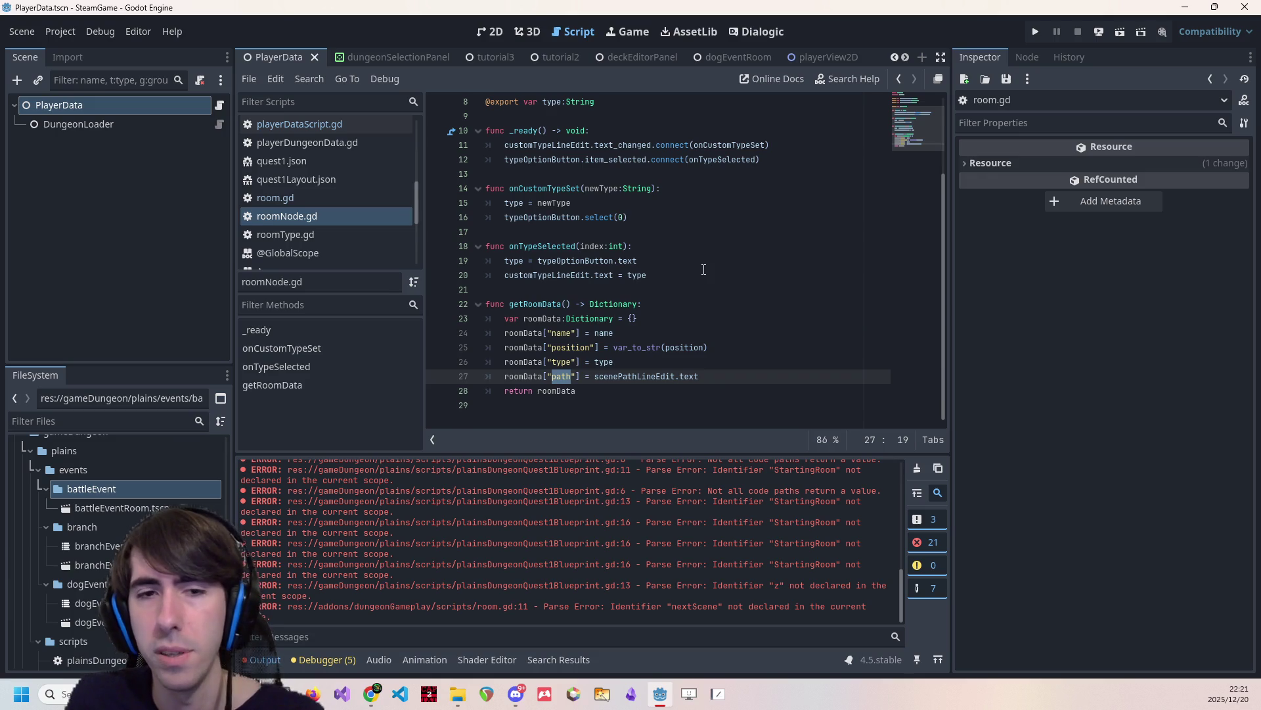
key(alt+Left)
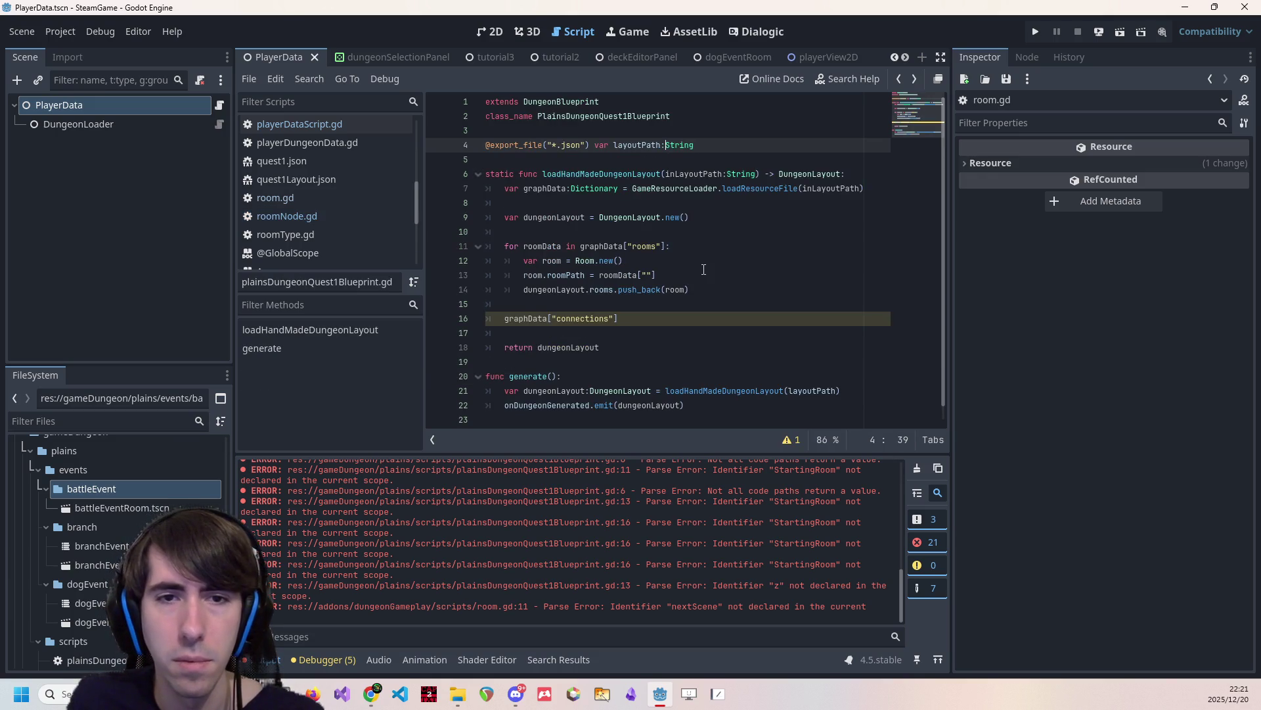
click(642, 276)
key(Left)
key(Left)
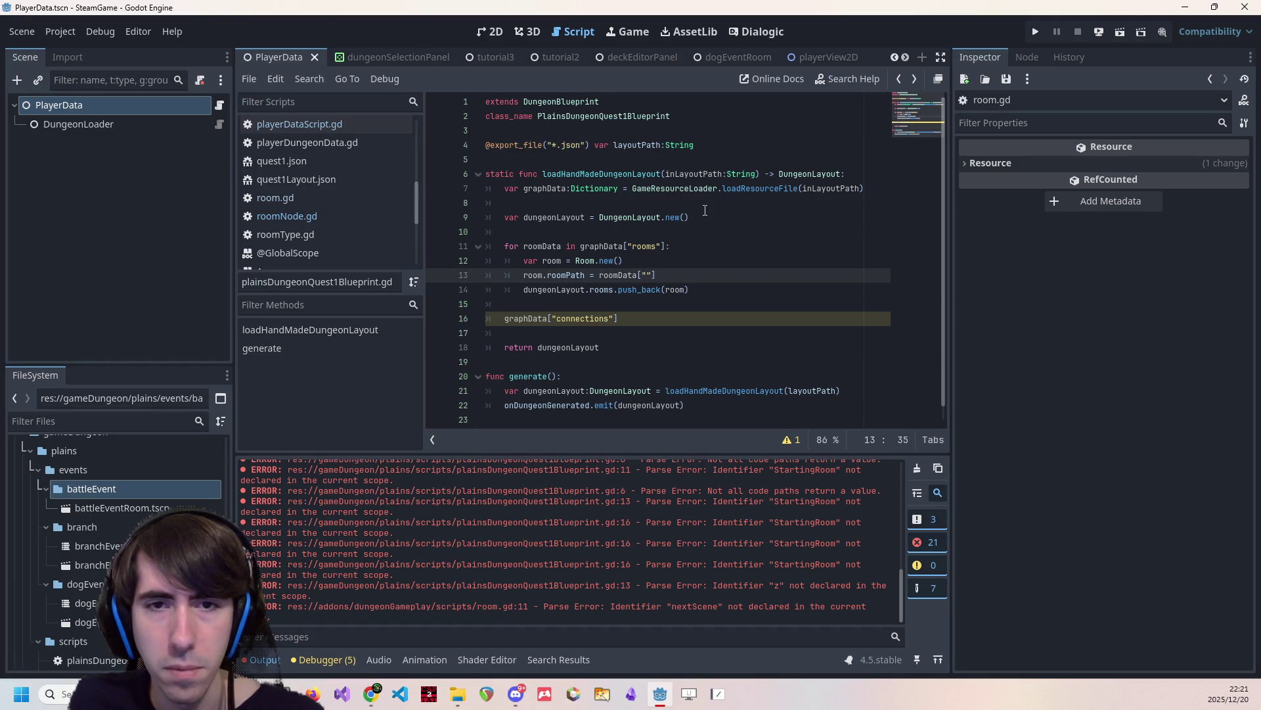
text(path)
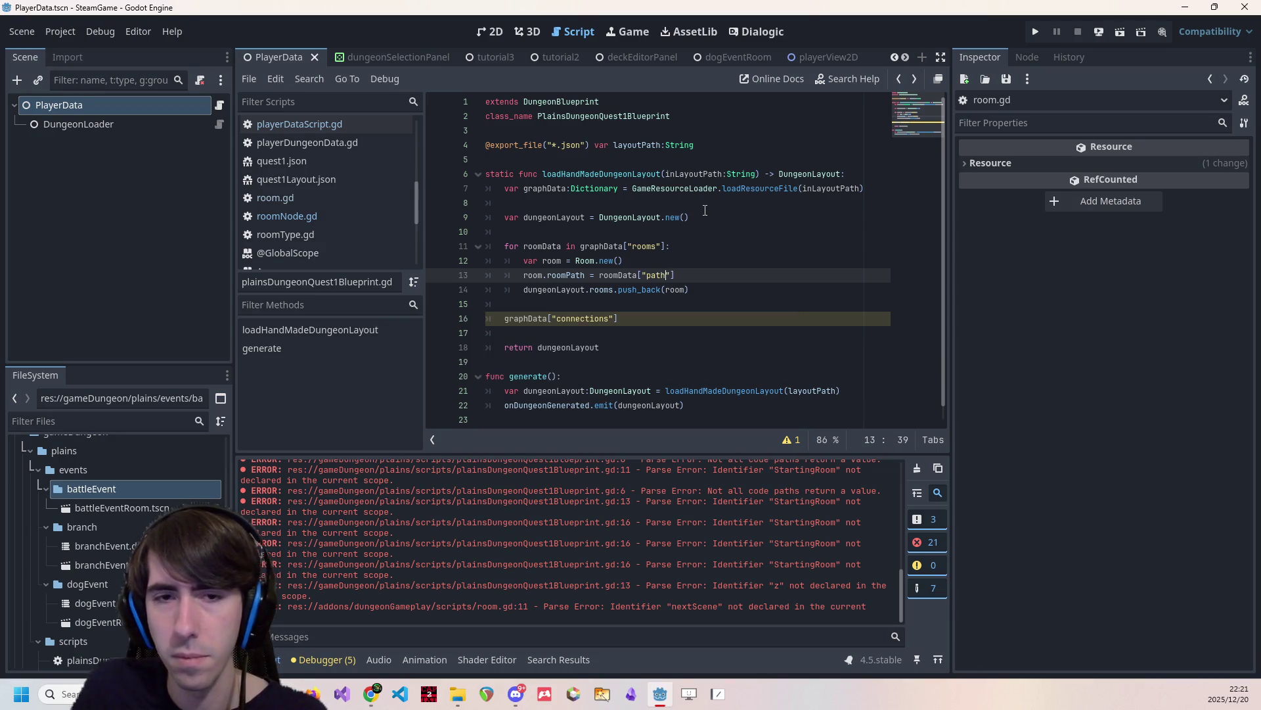
Duplicate the roomPath assignment line twice.
key(Down)
key(Up)
key(End)
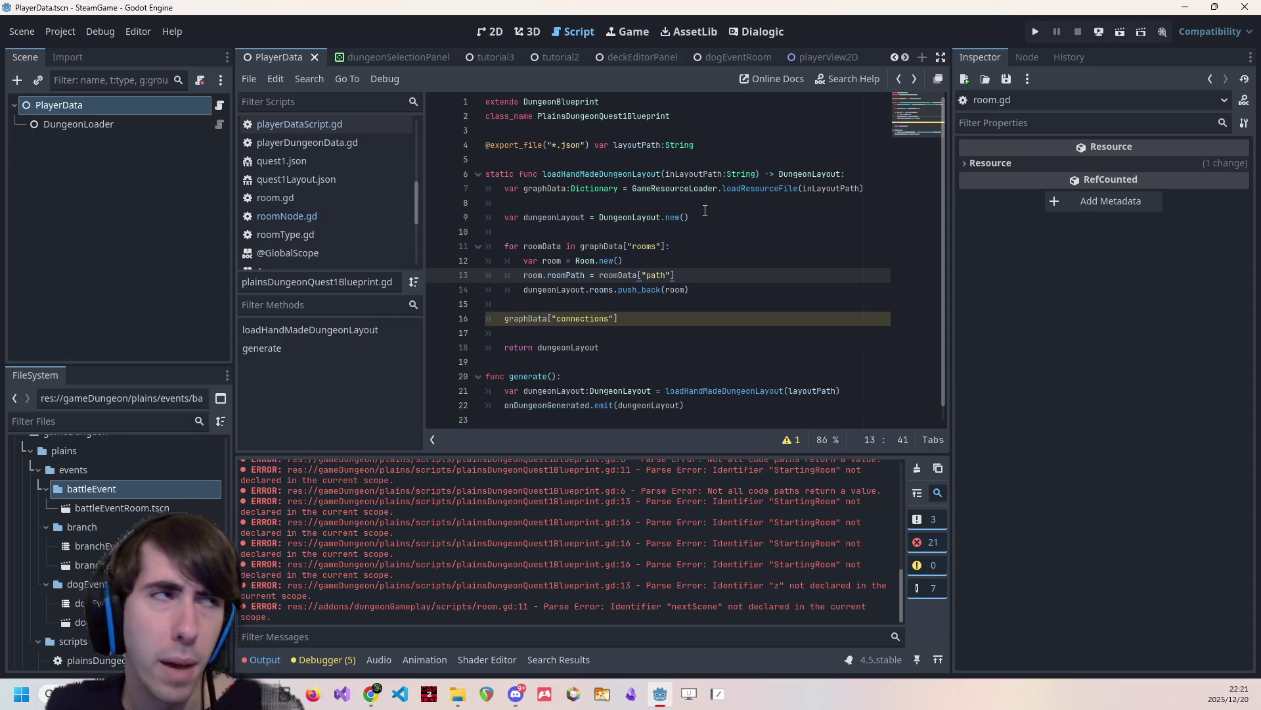
shift+click(623, 275)
key(shift+Home)
key(ctrl+c)
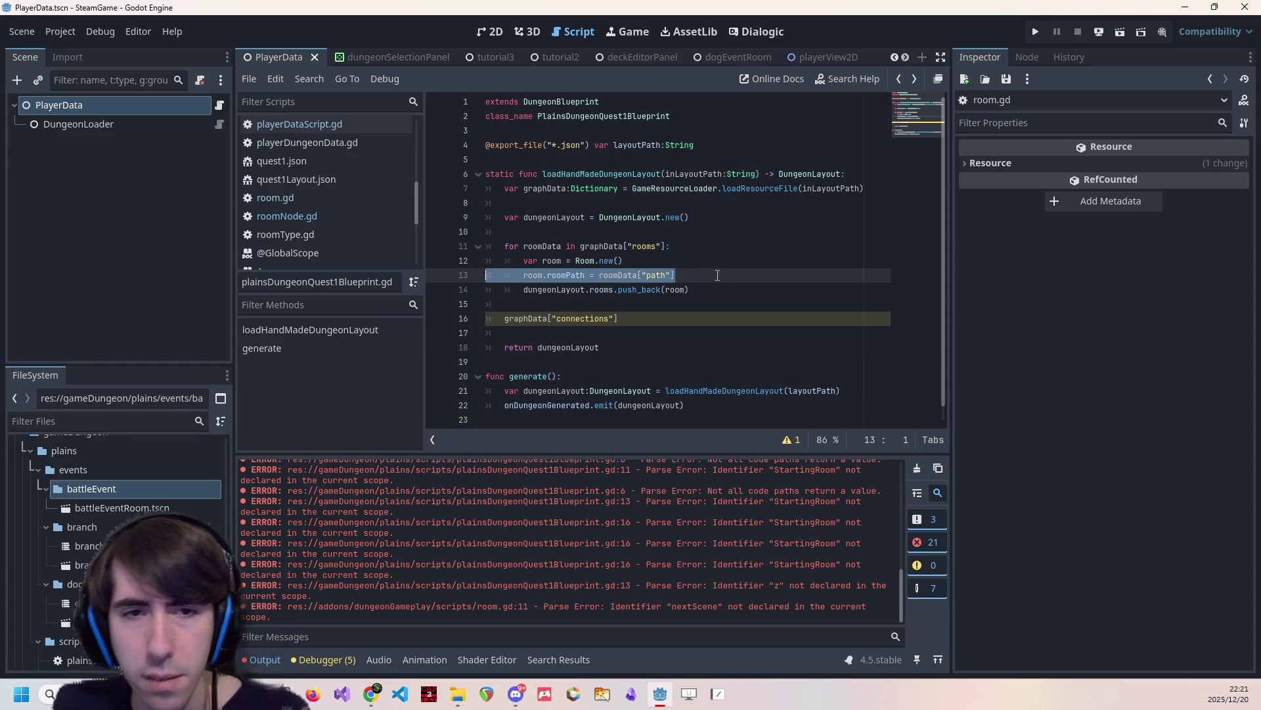
click(684, 258)
key(ctrl+v)
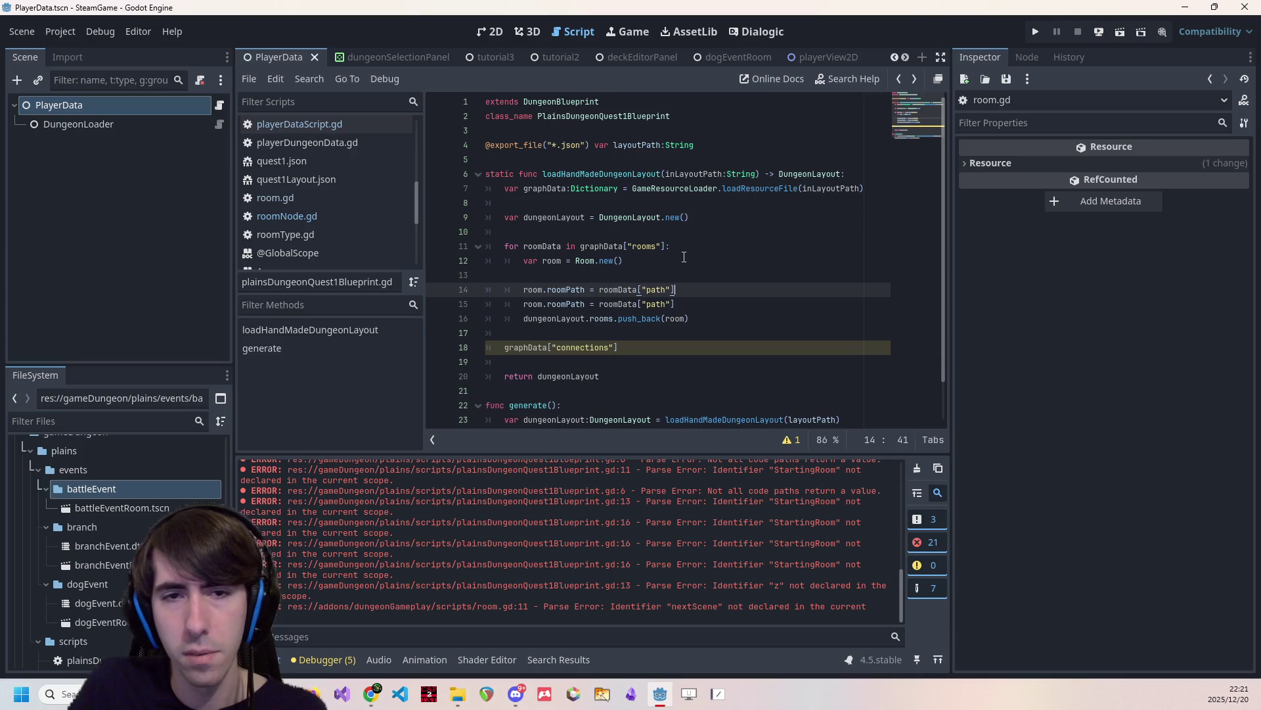
key(Up)
key(ctrl+v)
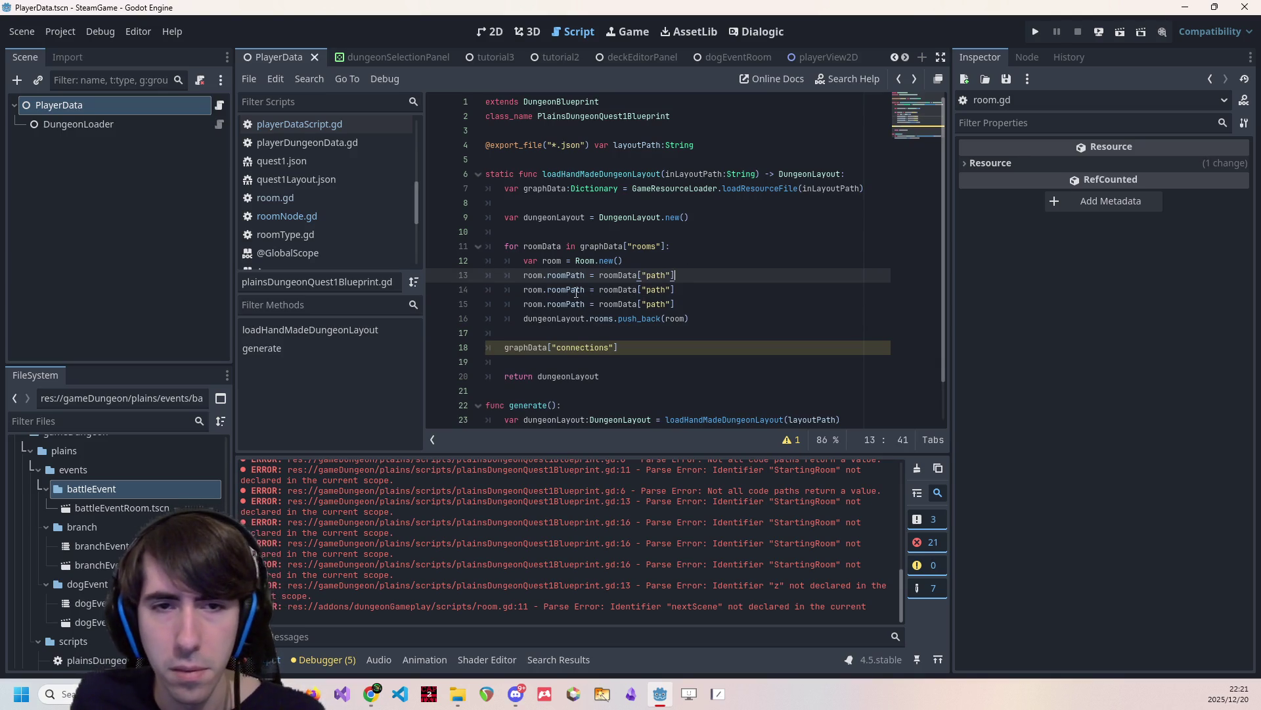
Edit the copies into type and name assignments and reorder the three lines.
double_click(576, 289)
text(type)
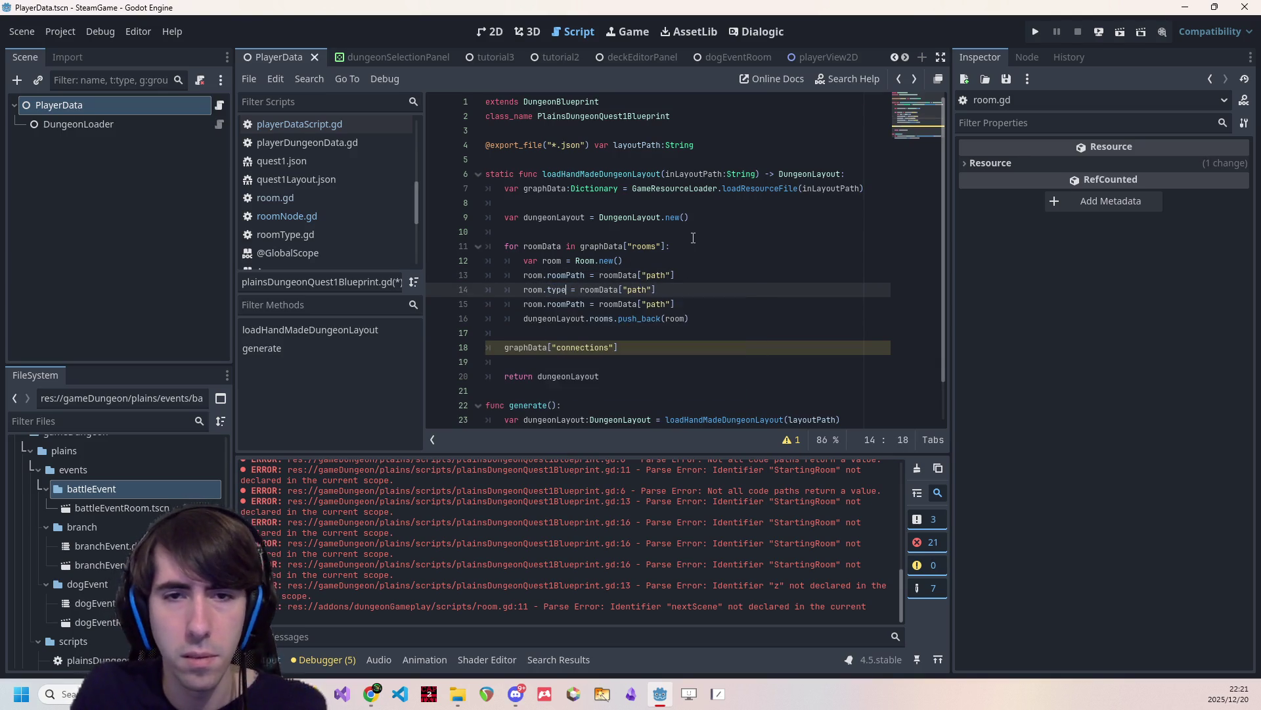
key(End)
key(Left)
key(Left)
text(ype)
key(Down)
key(End)
key(Left)
key(Left)
key(ctrl+BackSpace)
text(name)
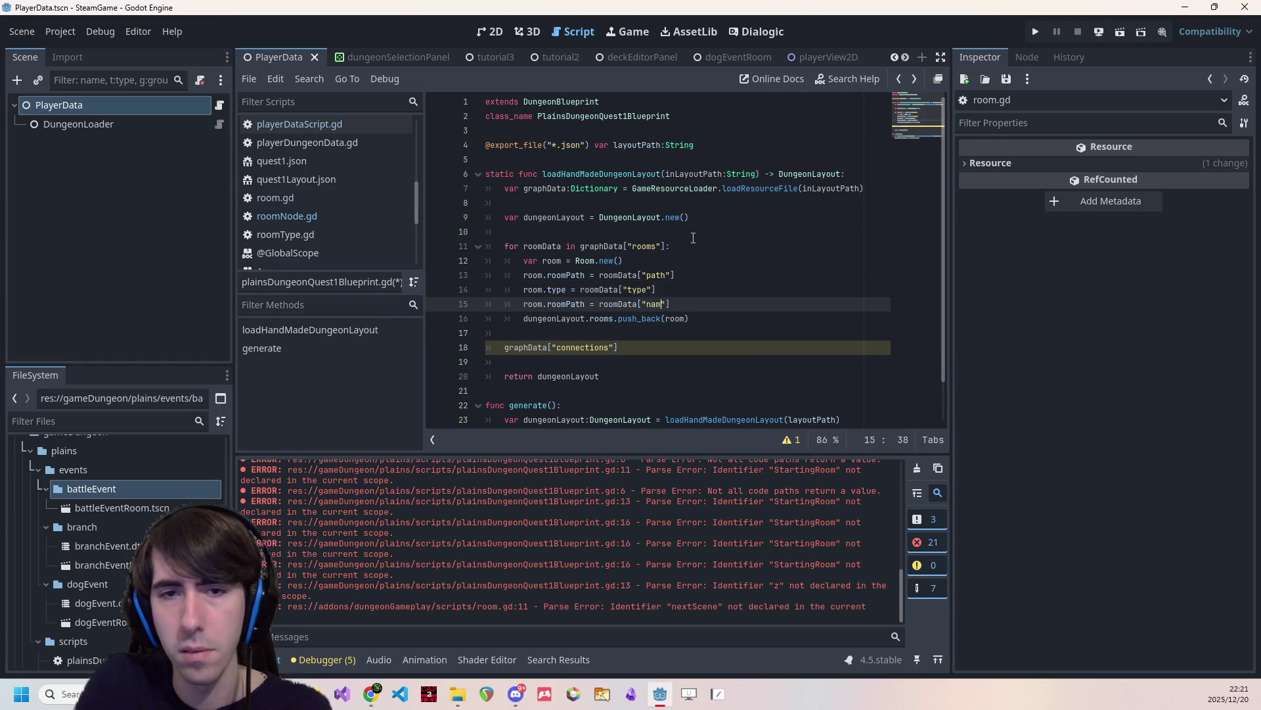
key(alt+Up)
key(alt+Up)
key(Down)
key(Down)
key(alt+Up)
Make the name line read room.name = roomData["name"] and save.
double_click(578, 275)
key(BackSpace)
key(BackSpace)
text(.name)
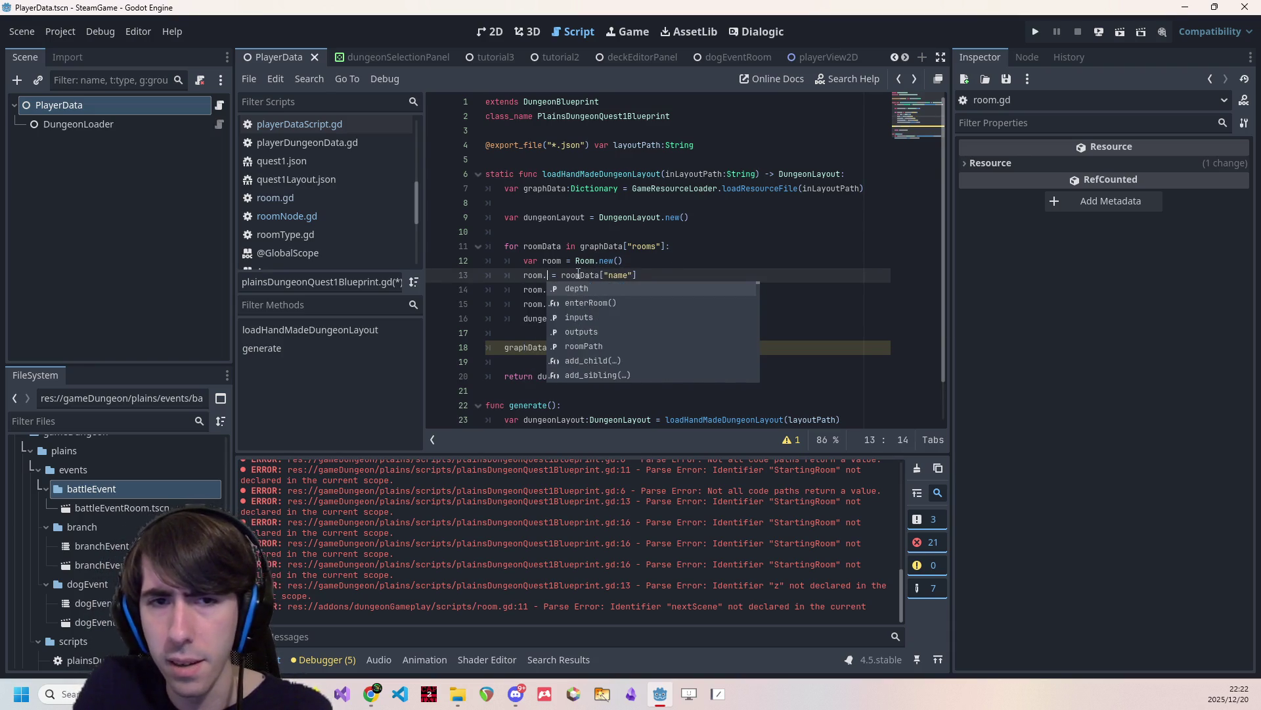
key(ctrl+s)
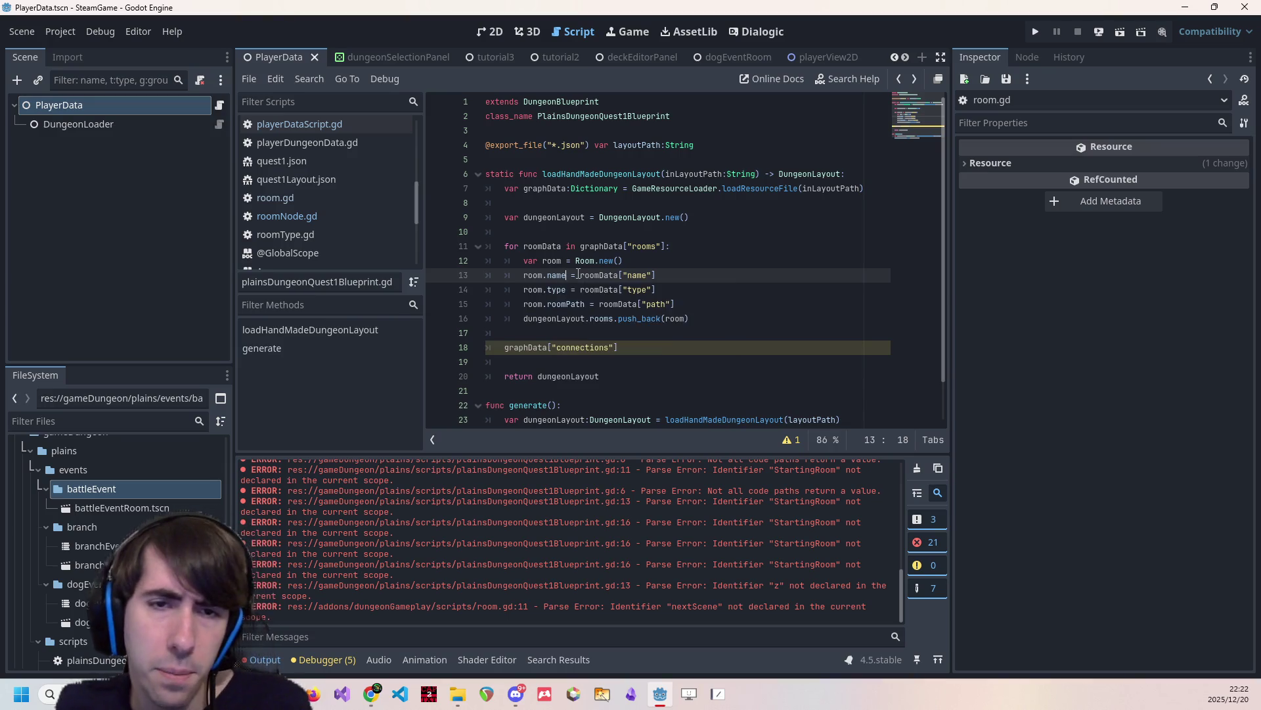
View the docs for name, then jump to roomPath's declaration in room.gd.
key(Down)
key(Down)
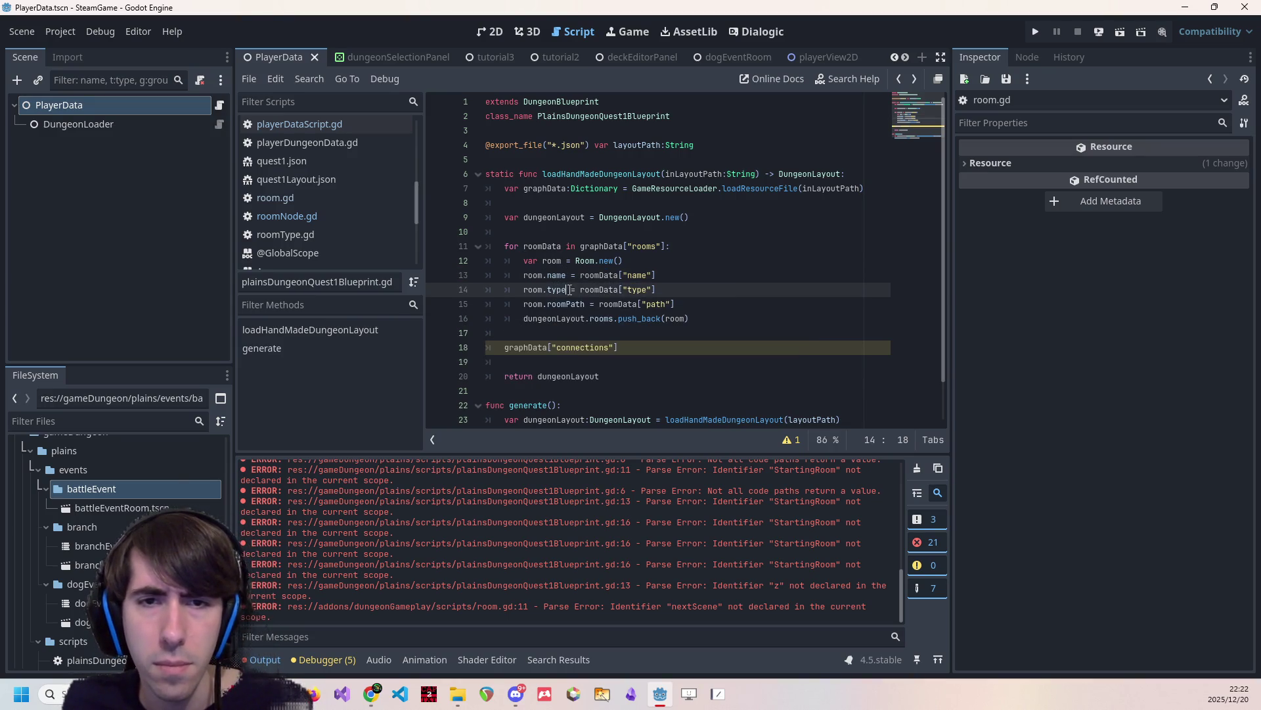
double_click(548, 306)
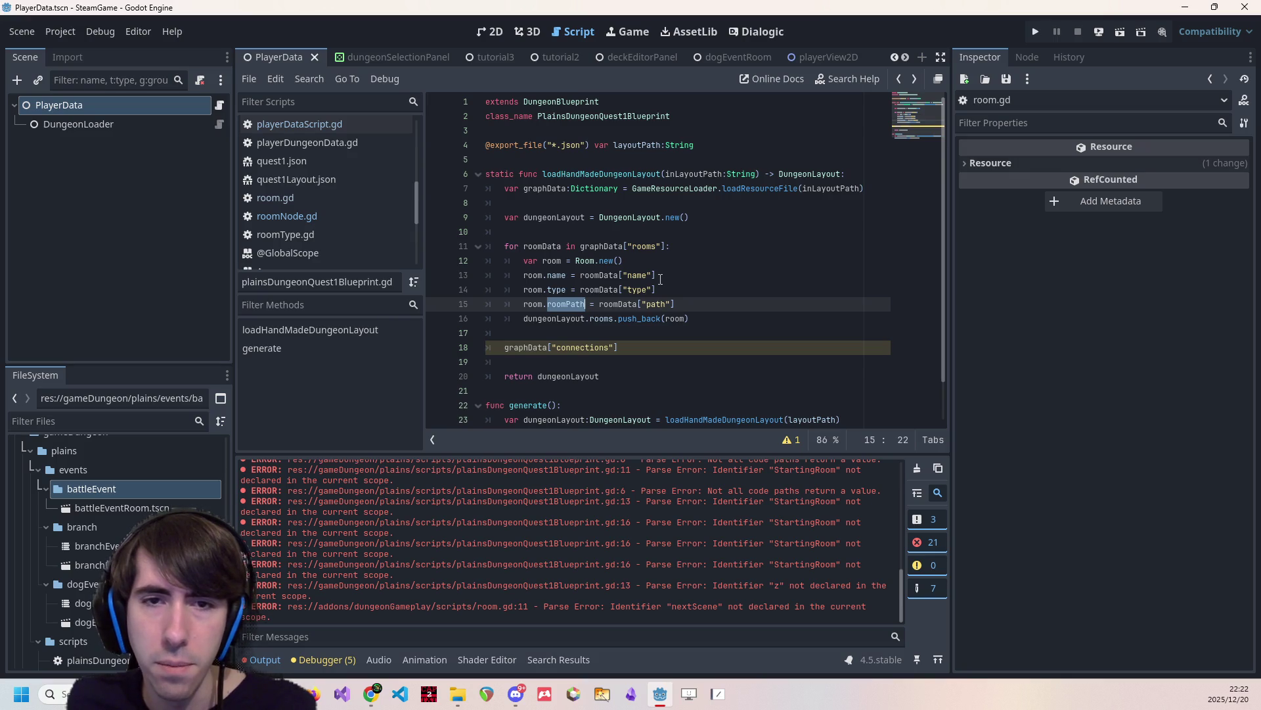
ctrl+click(557, 275)
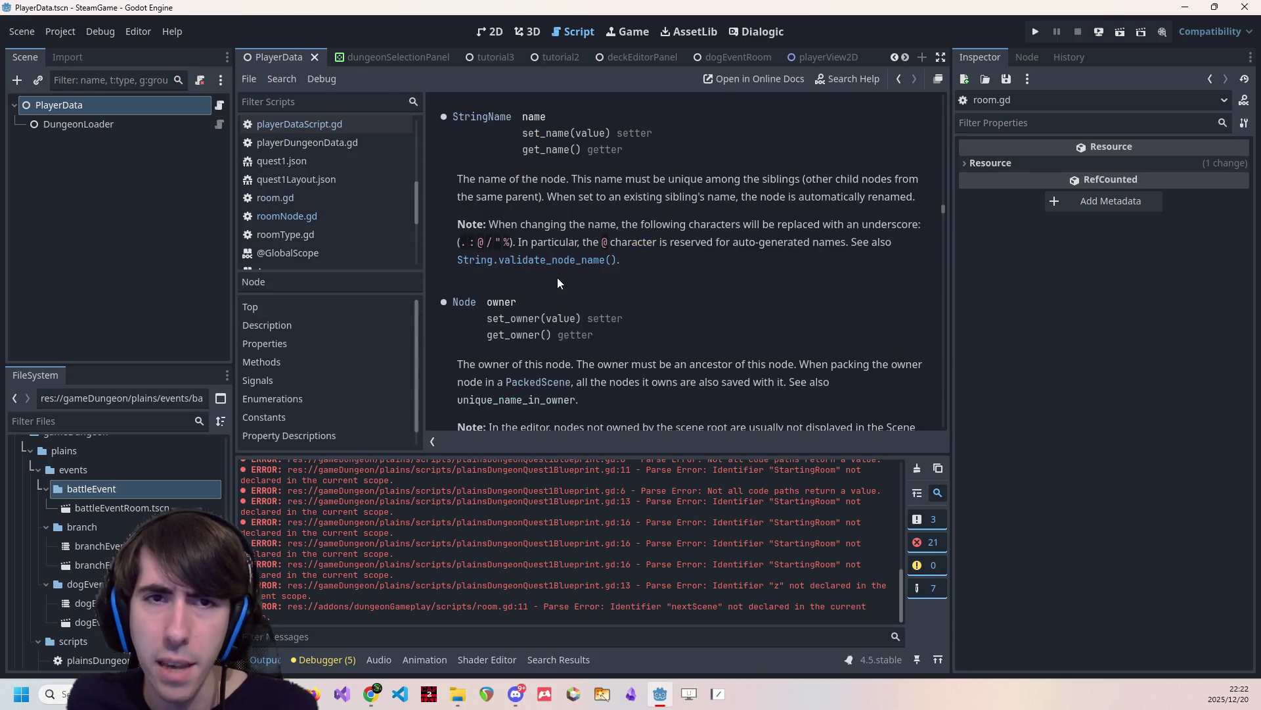
key(alt+Left)
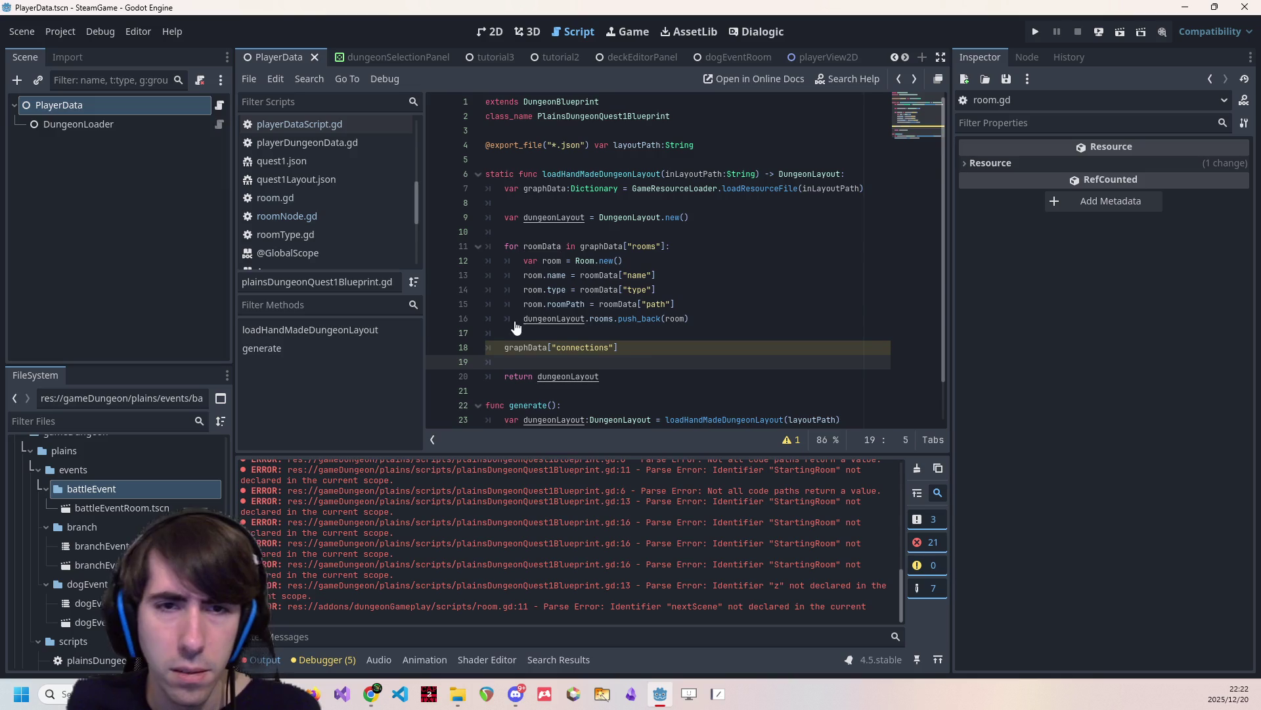
ctrl+click(565, 304)
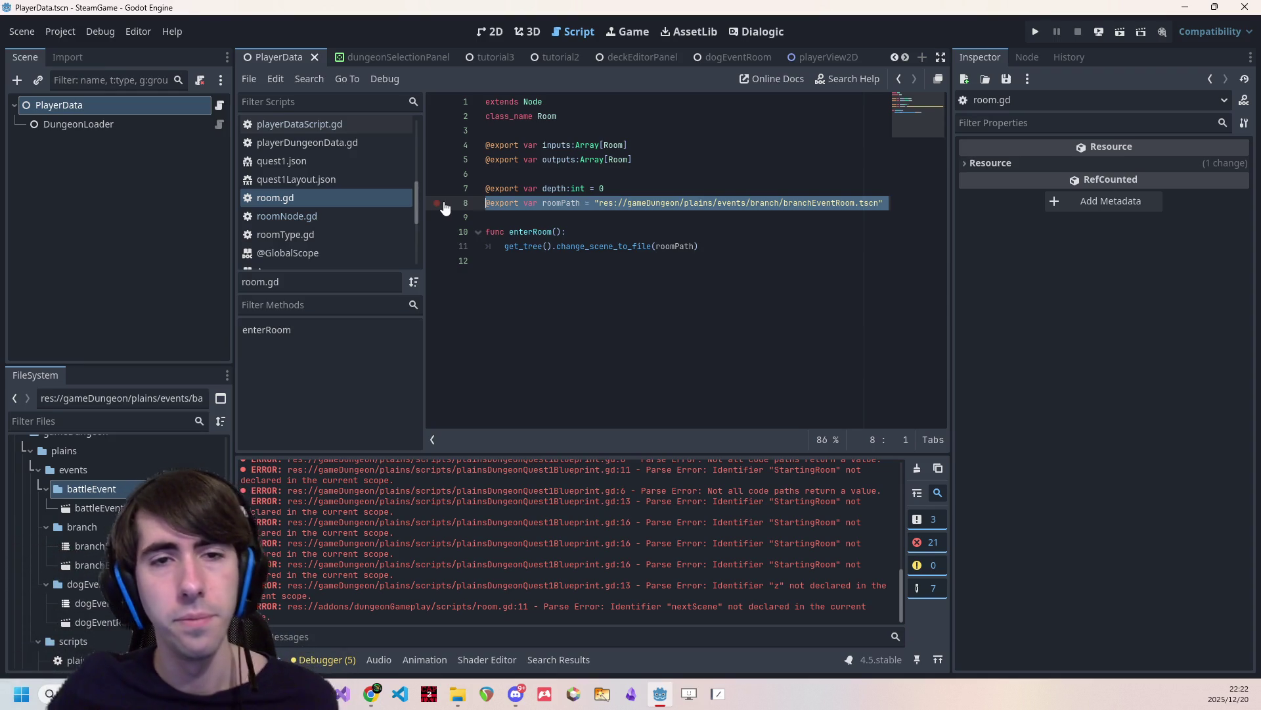
Duplicate the exported roomPath declaration in room.gd and strip the default path from the upper copy.
key(ctrl+c)
key(Down)
key(ctrl+v)
key(Home)
key(Return)
key(Up)
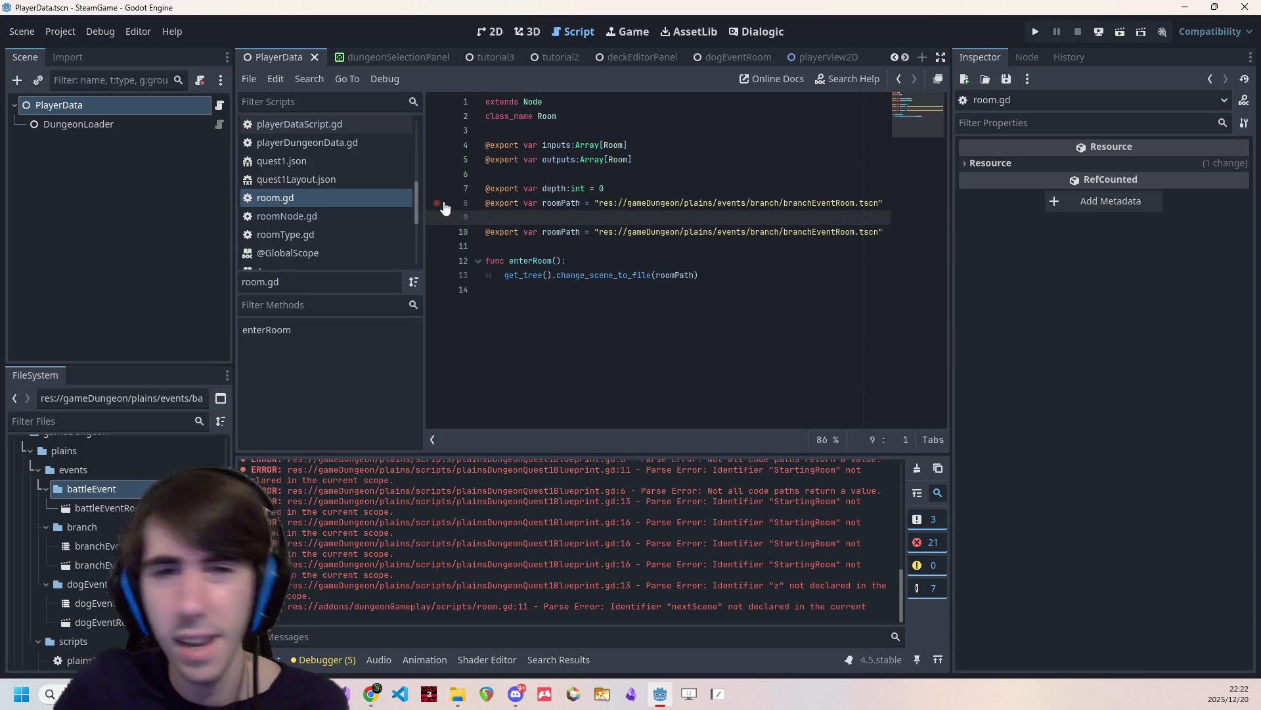
key(BackSpace)
key(ctrl+shift+Left)
key(ctrl+shift+Left)
key(ctrl+shift+Left)
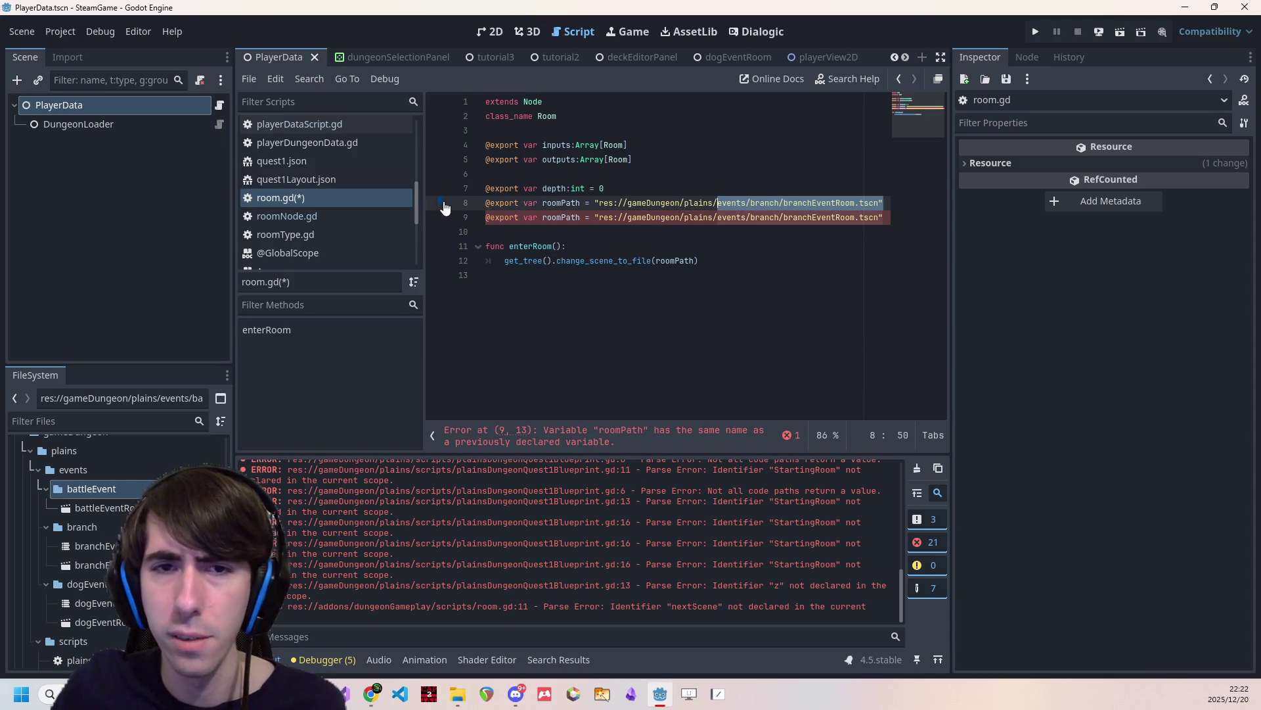
key(ctrl+shift+Left)
key(ctrl+shift+Left)
key(ctrl+shift+Left)
key(ctrl+shift+Right)
key(BackSpace)
key(Down)
Type roomPath as String, rename the upper copy to roomType:StringName, and save room.gd.
text(:stri)
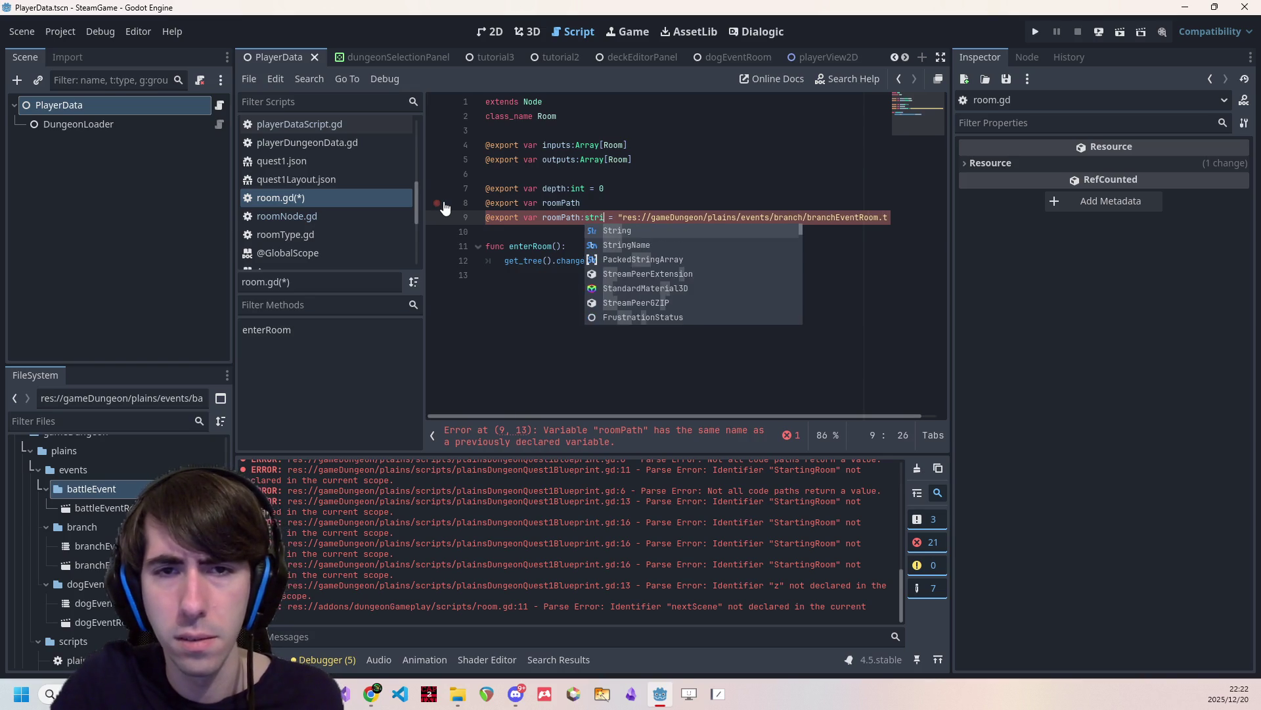
key(Return)
key(Up)
key(ctrl+BackSpace)
text(roomType:)
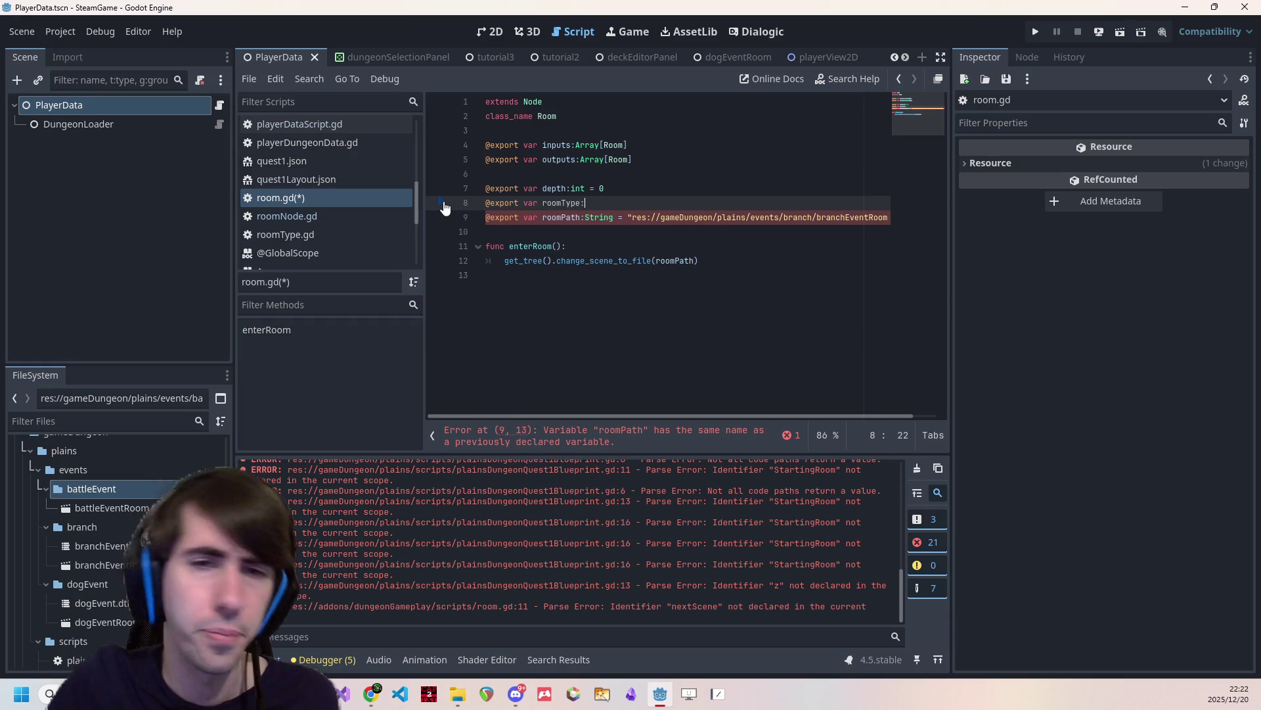
text(StringName)
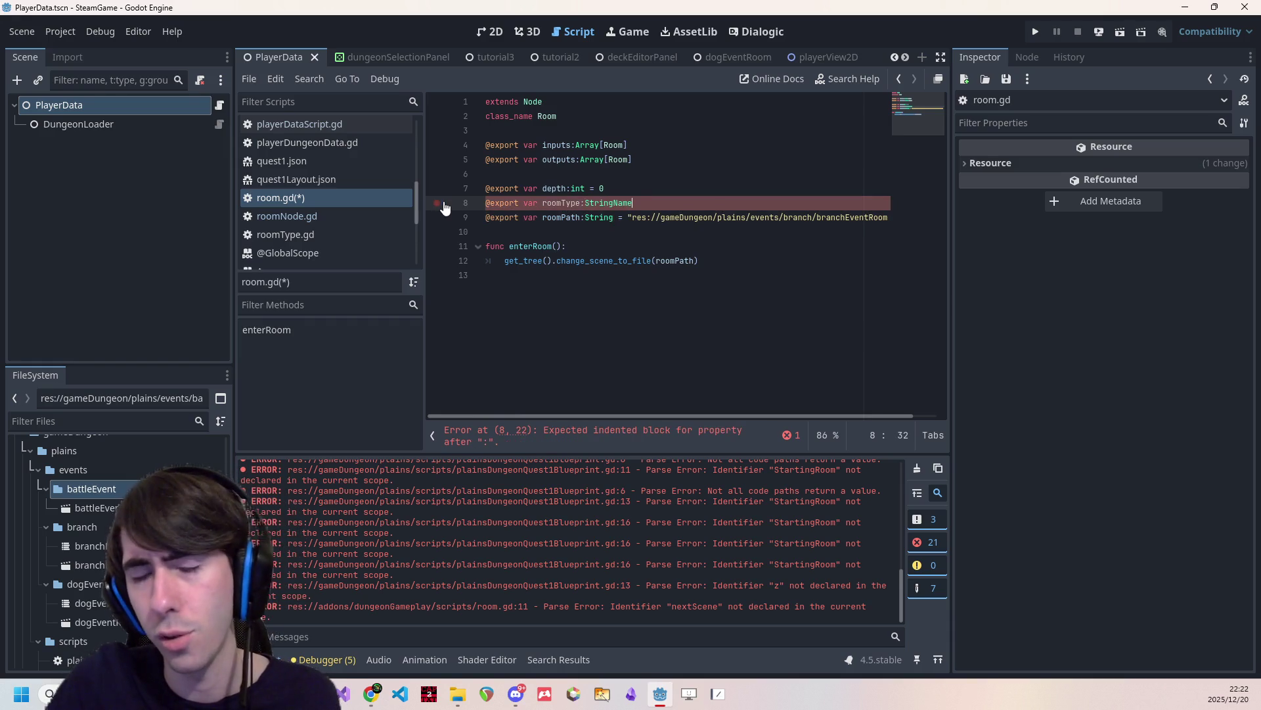
key(ctrl+s)
key(ctrl+Left)
key(ctrl+Left)
key(ctrl+Left)
key(ctrl+shift+Right)
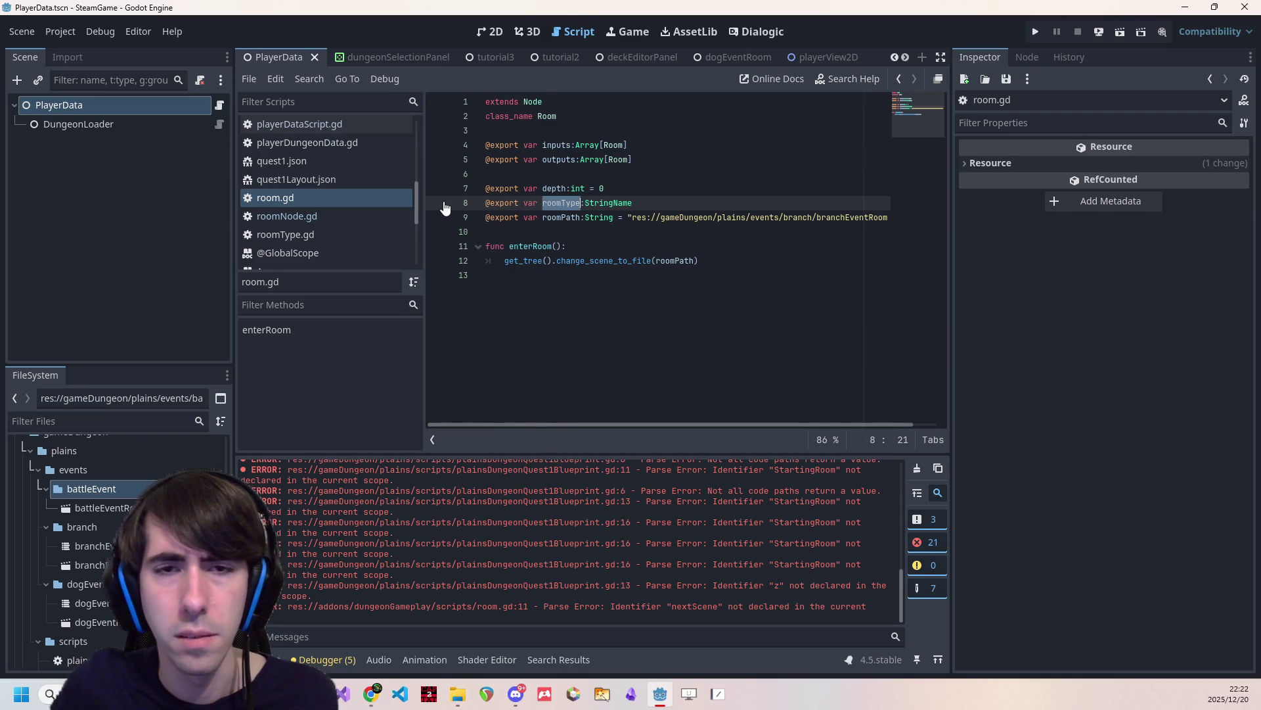
key(alt+Left)
key(alt+Left)
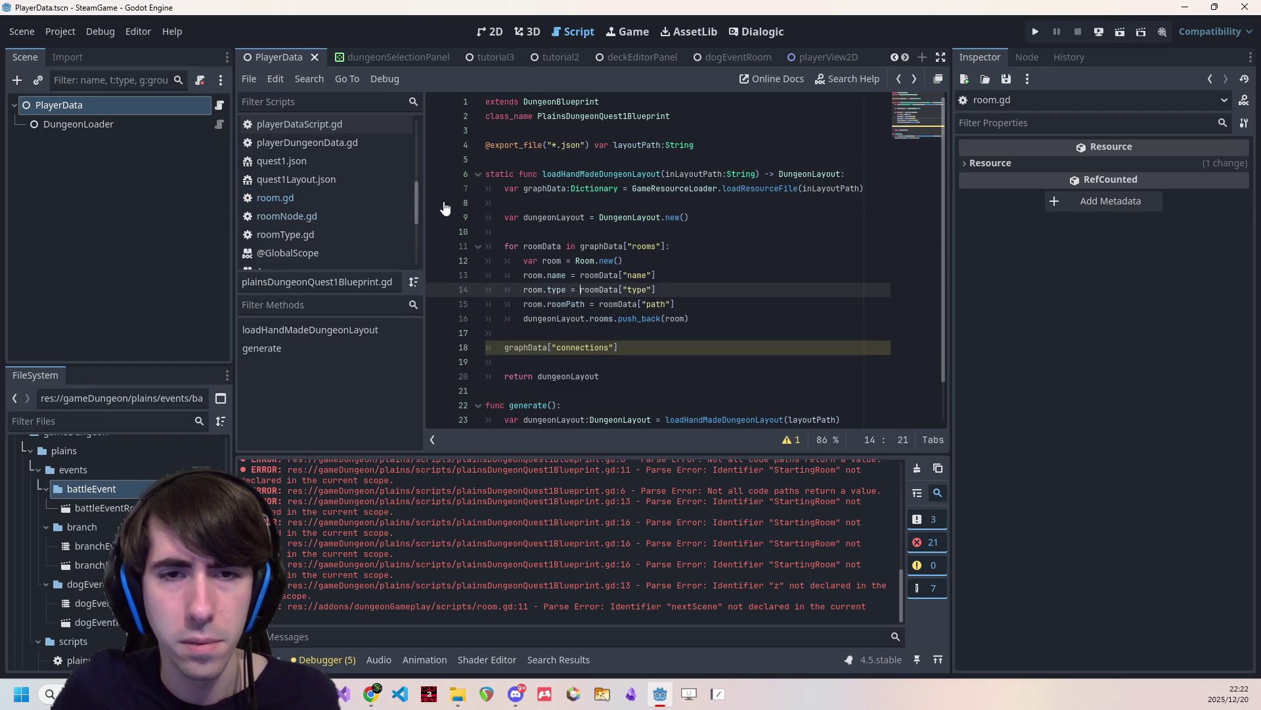
Change room.type to room.roomType on line 14 of the blueprint and save.
key(ctrl+shift+Left)
key(ctrl+v)
key(ctrl+s)
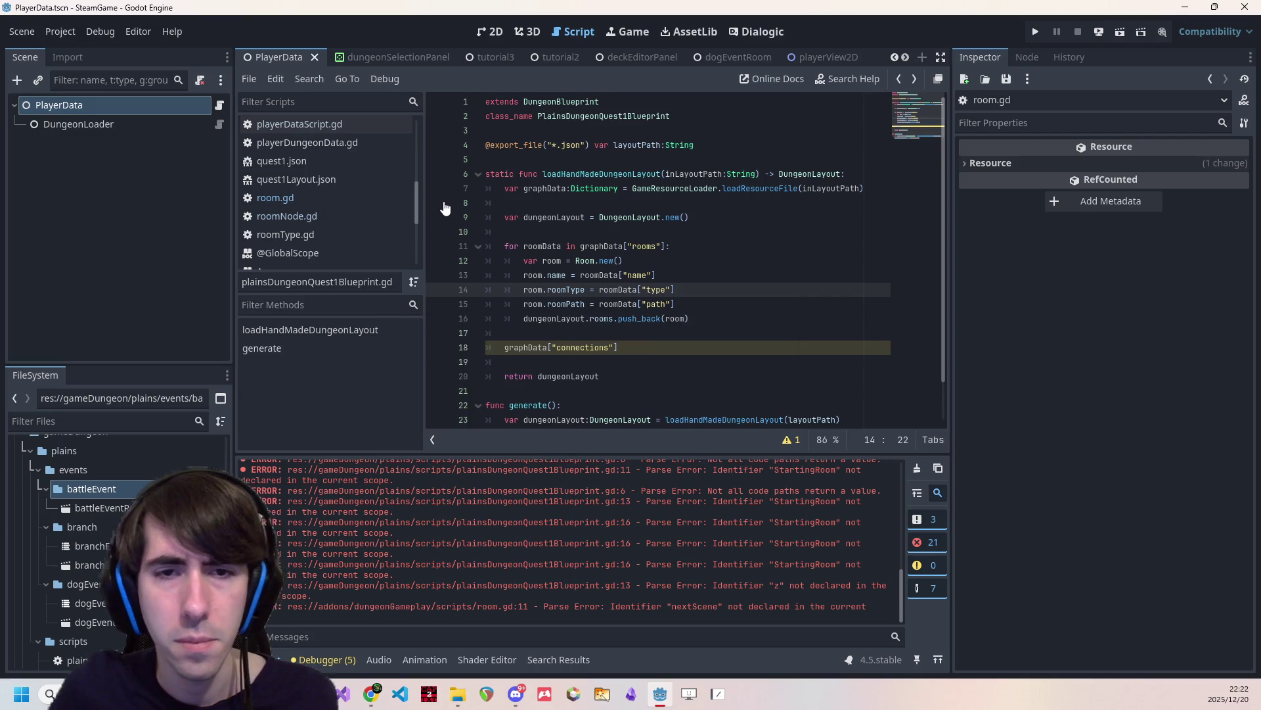
key(Left)
key(Left)
key(Left)
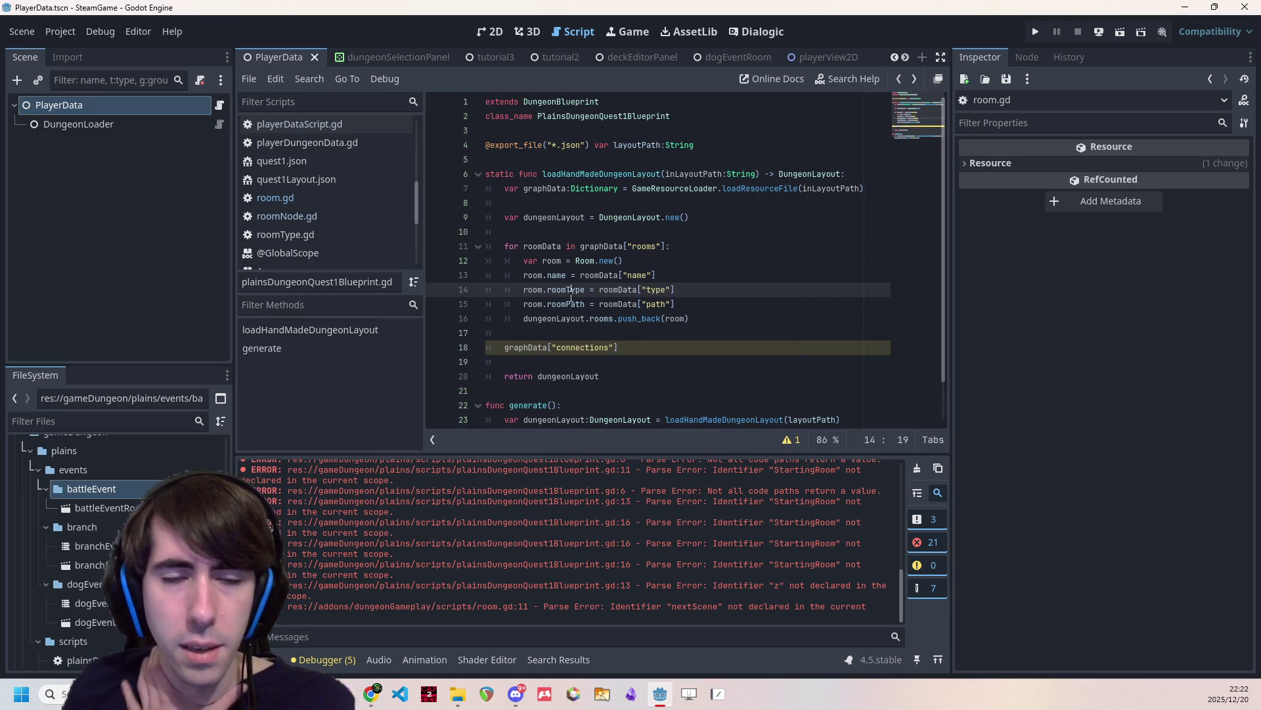
scroll(610, 300, down, 1)
click(680, 305)
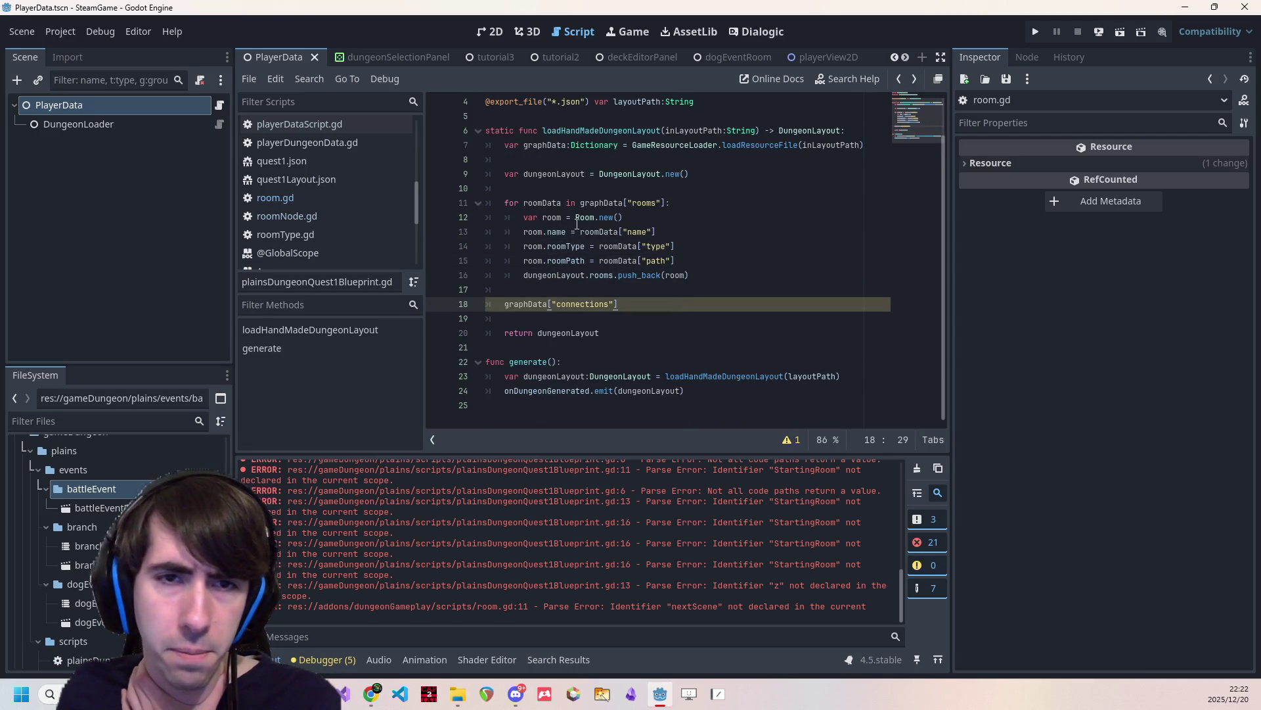
double_click(549, 232)
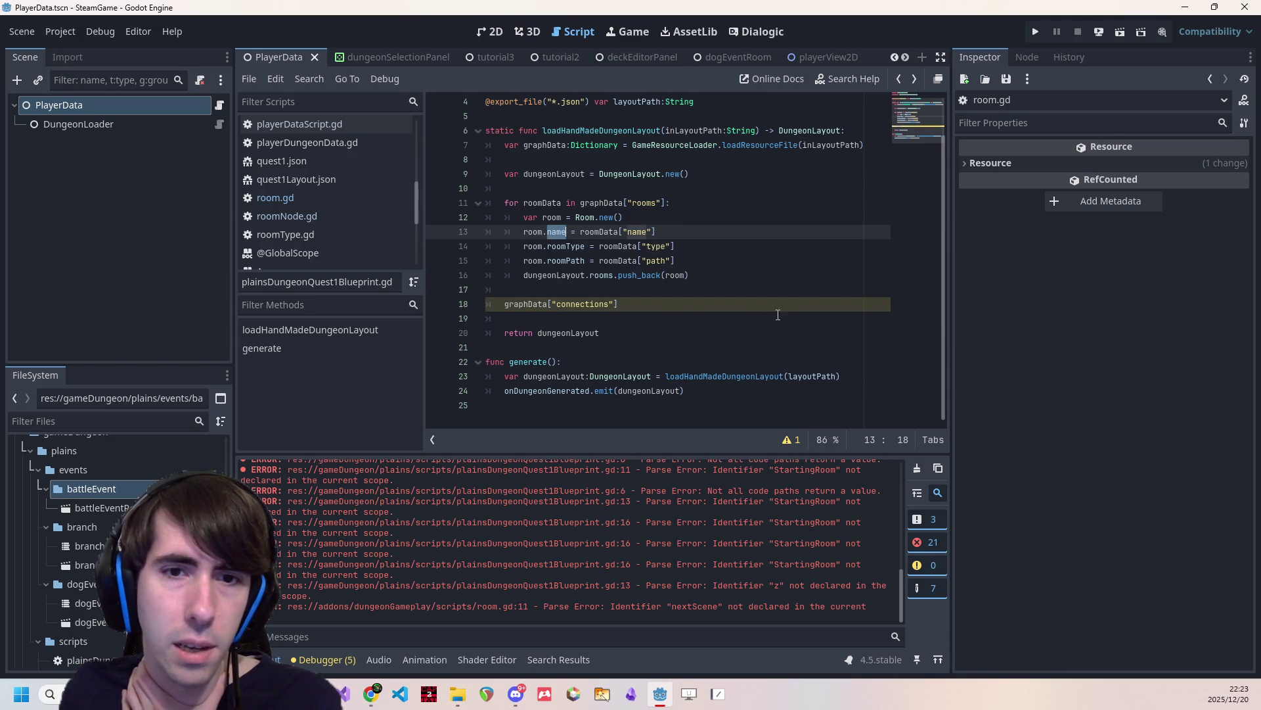
click(668, 289)
double_click(584, 217)
scroll(587, 227, up, 3)
scroll(587, 227, down, 1)
click(642, 304)
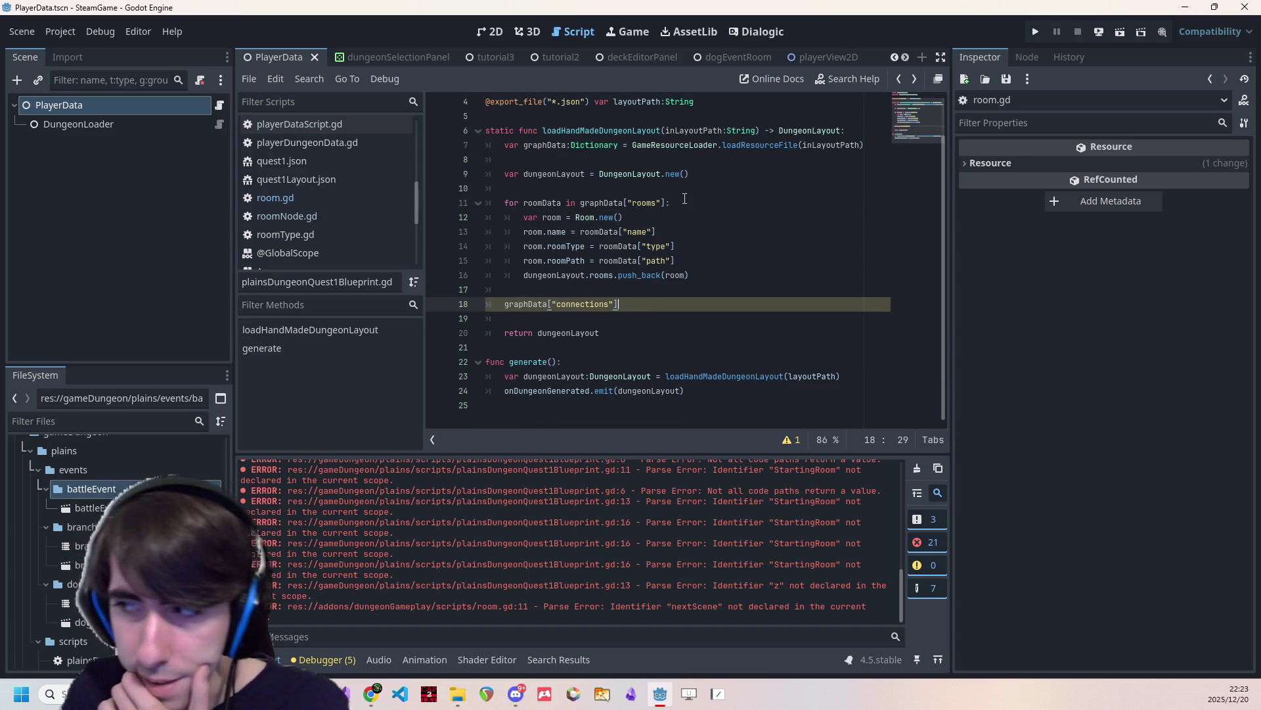
Replace the bare connections line with a connectionData loop over graphData["connections"] and save.
drag(684, 201, 487, 202)
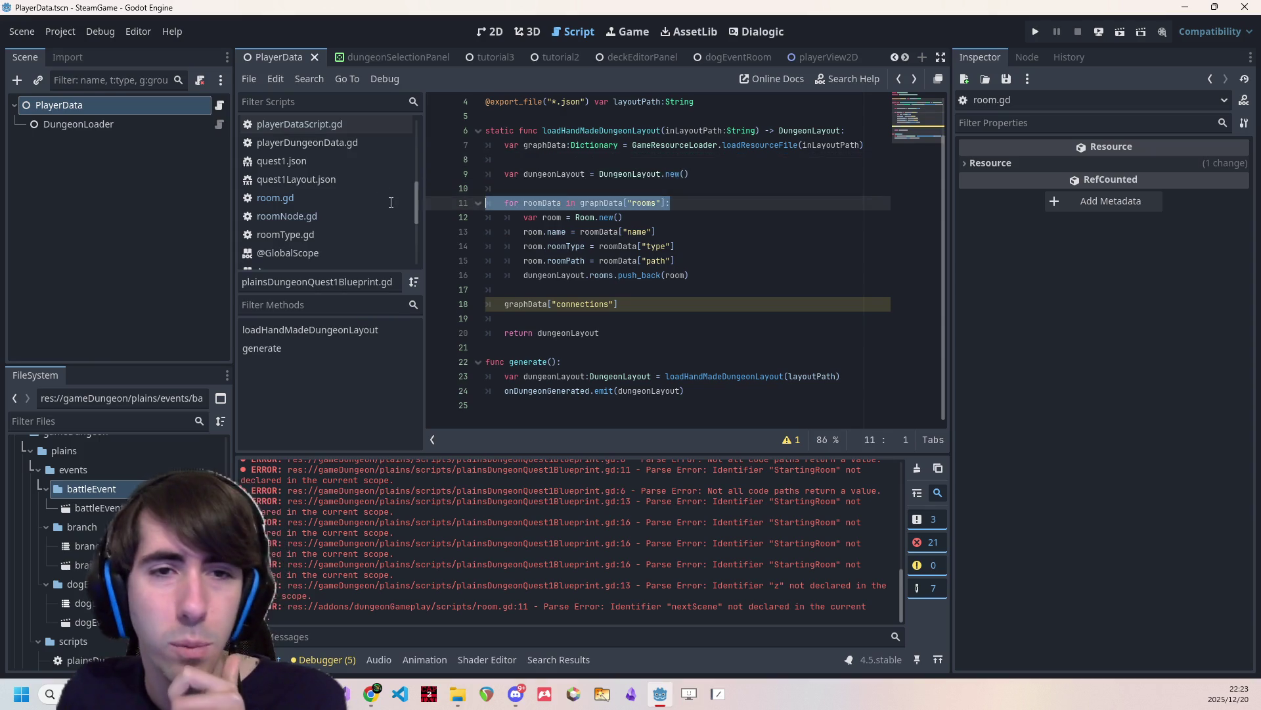
key(ctrl+c)
click(593, 289)
key(Return)
key(ctrl+v)
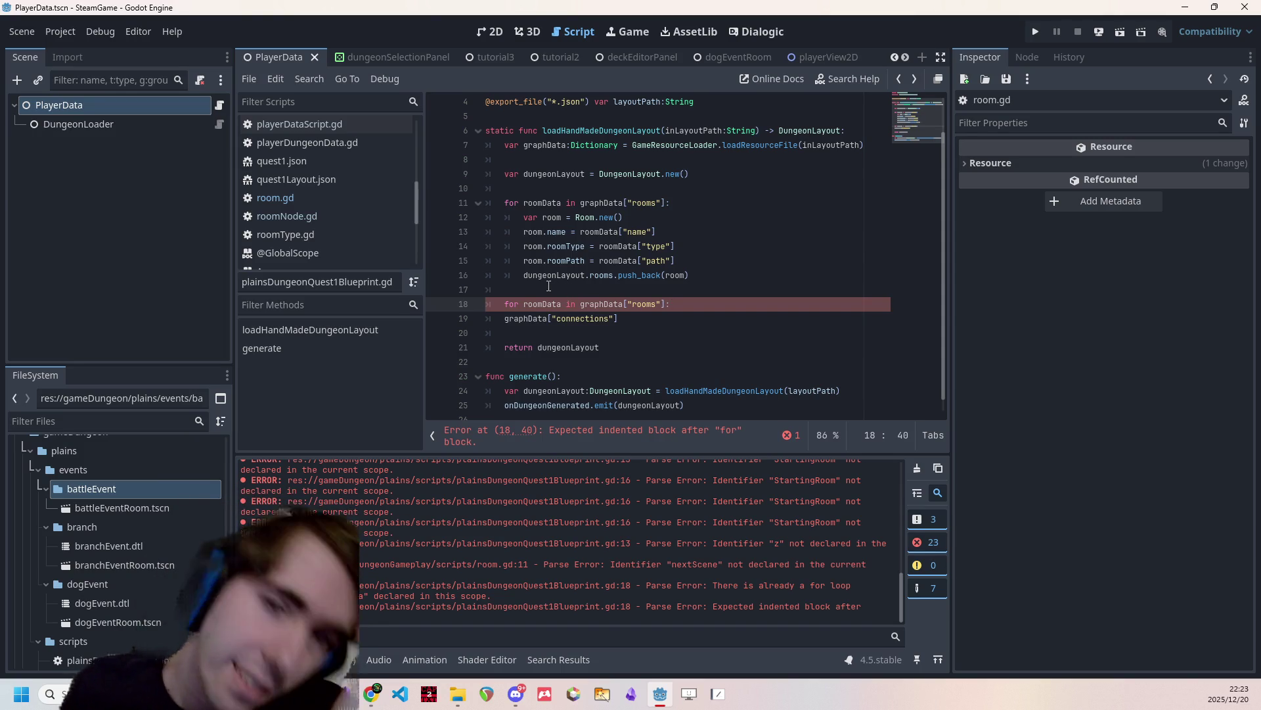
double_click(644, 304)
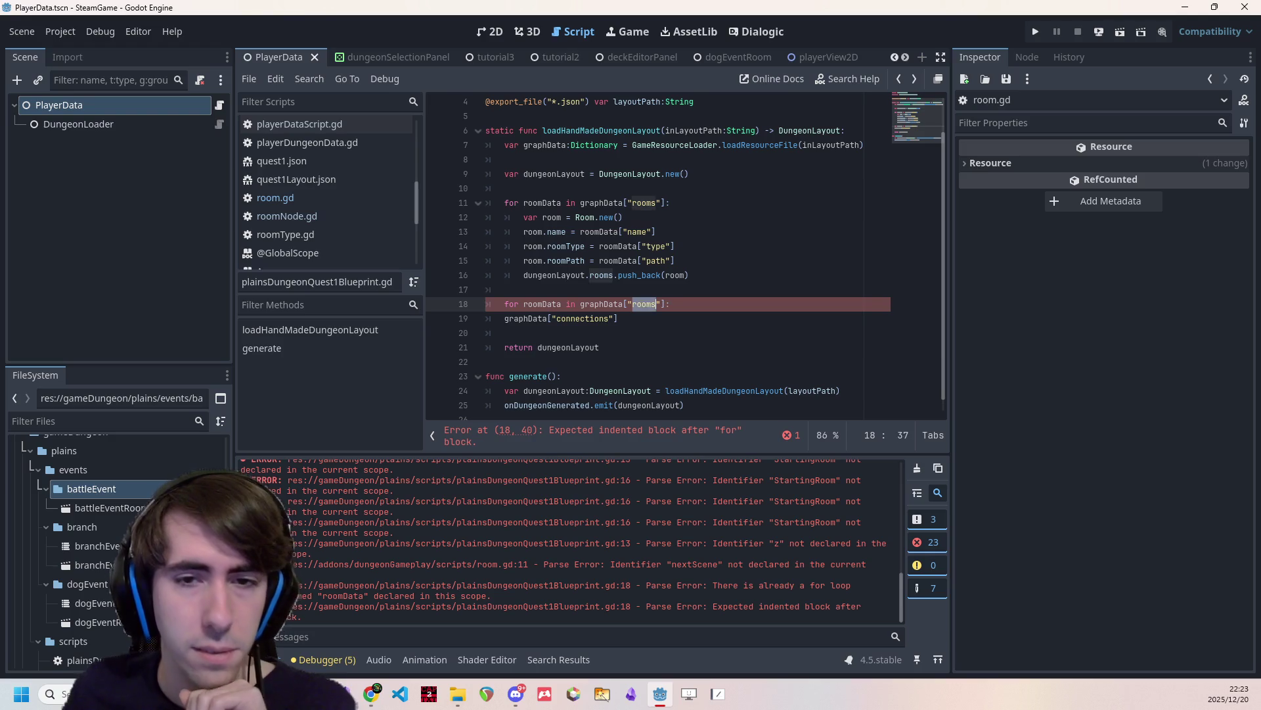
text(connections)
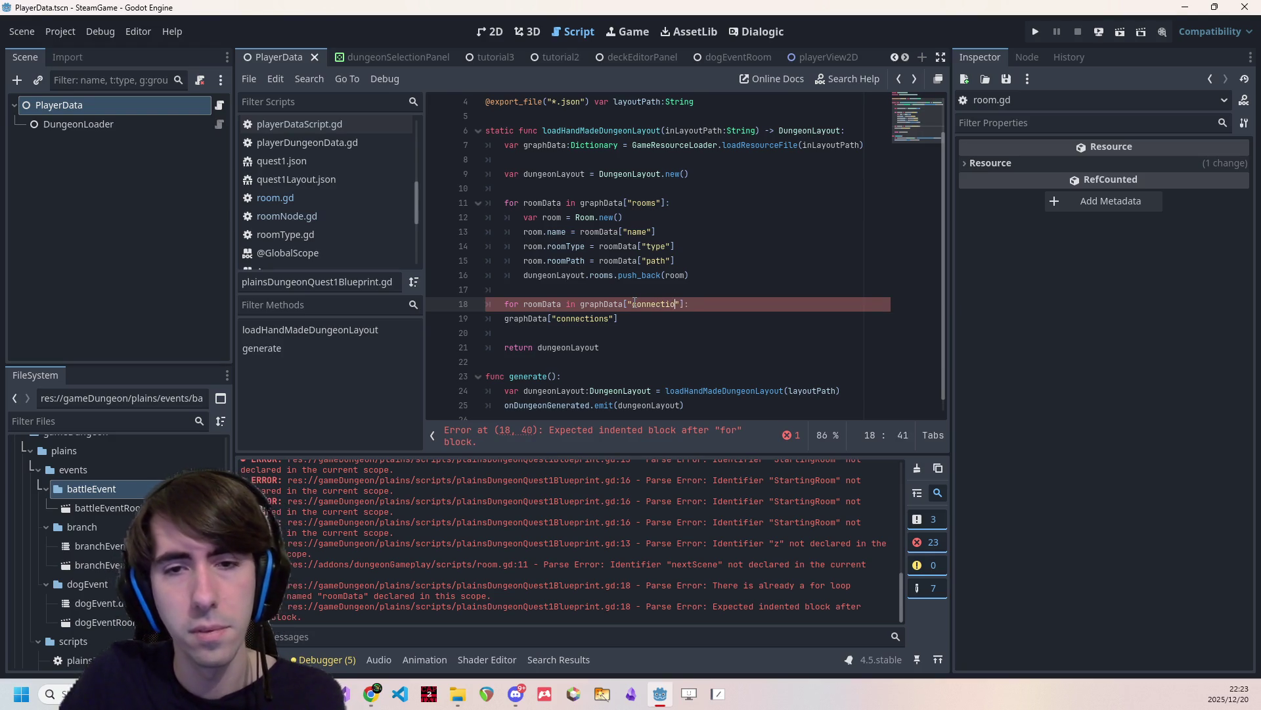
key(Down)
key(ctrl+BackSpace)
key(ctrl+BackSpace)
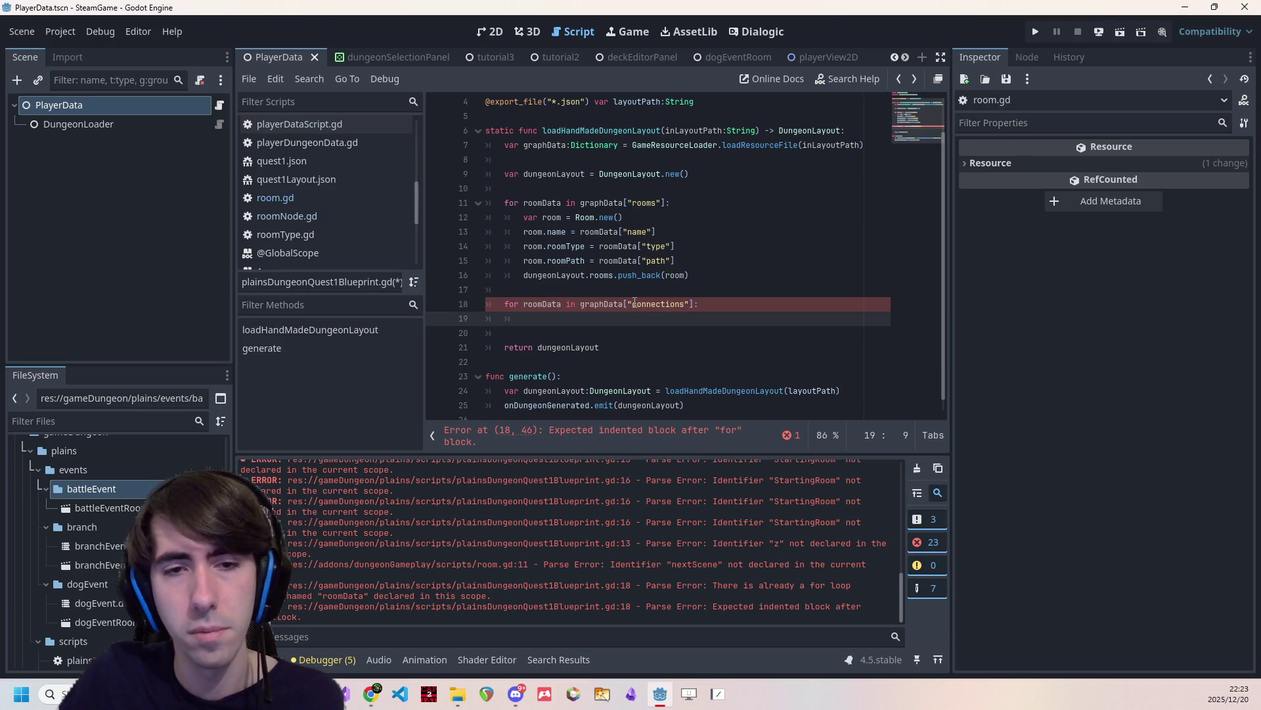
key(Up)
key(Left)
key(Left)
key(Left)
key(shift+Left)
key(shift+Left)
key(shift+Left)
text(connection)
key(ctrl+s)
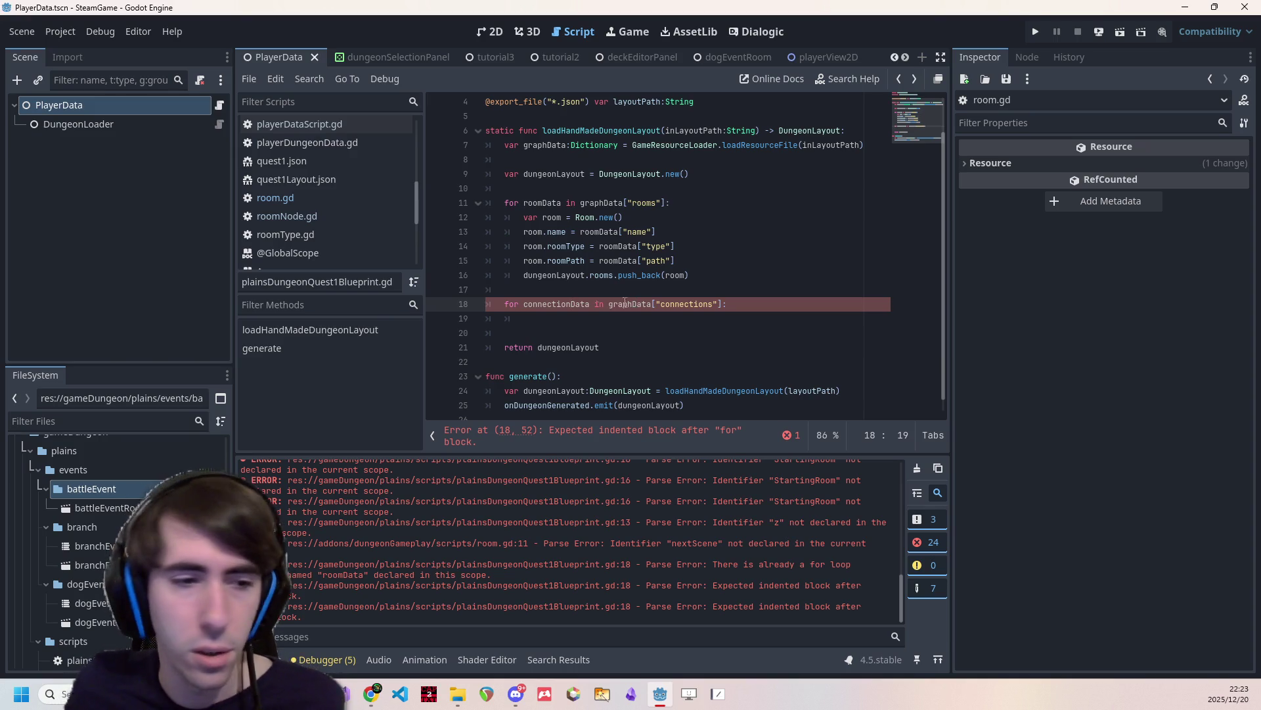
Open quest1Layout.json from the file list.
scroll(119, 525, up, 5)
scroll(85, 525, up, 3)
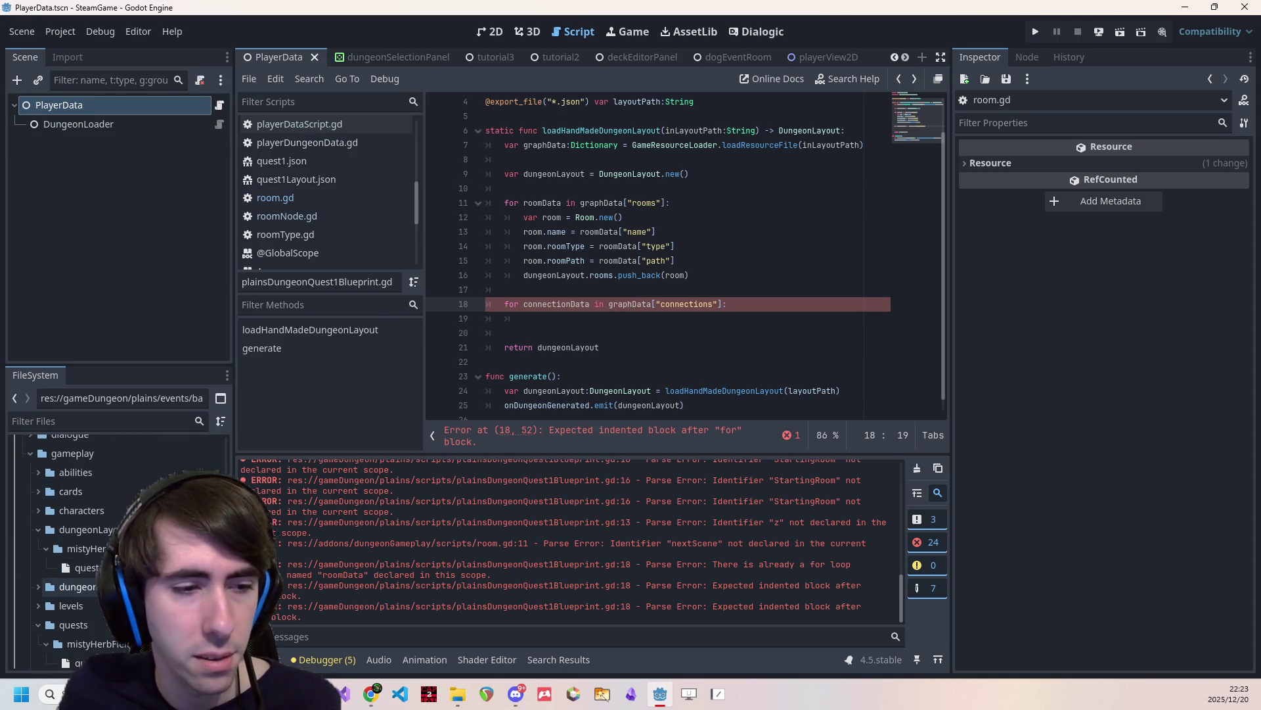
double_click(86, 567)
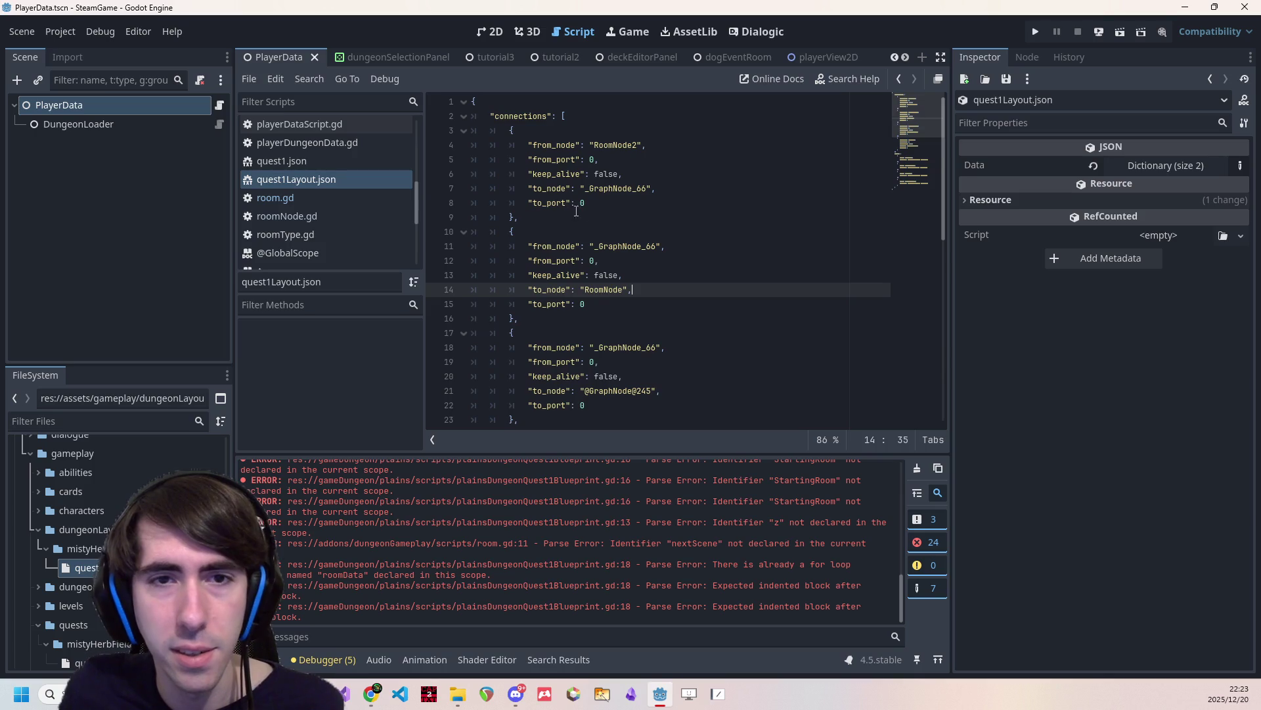
Copy the first connection's fields from quest1Layout.json into the blueprint's connections loop.
mouse_move(675, 188)
mouse_down()
mouse_move(460, 130)
mouse_move(436, 145)
mouse_up()
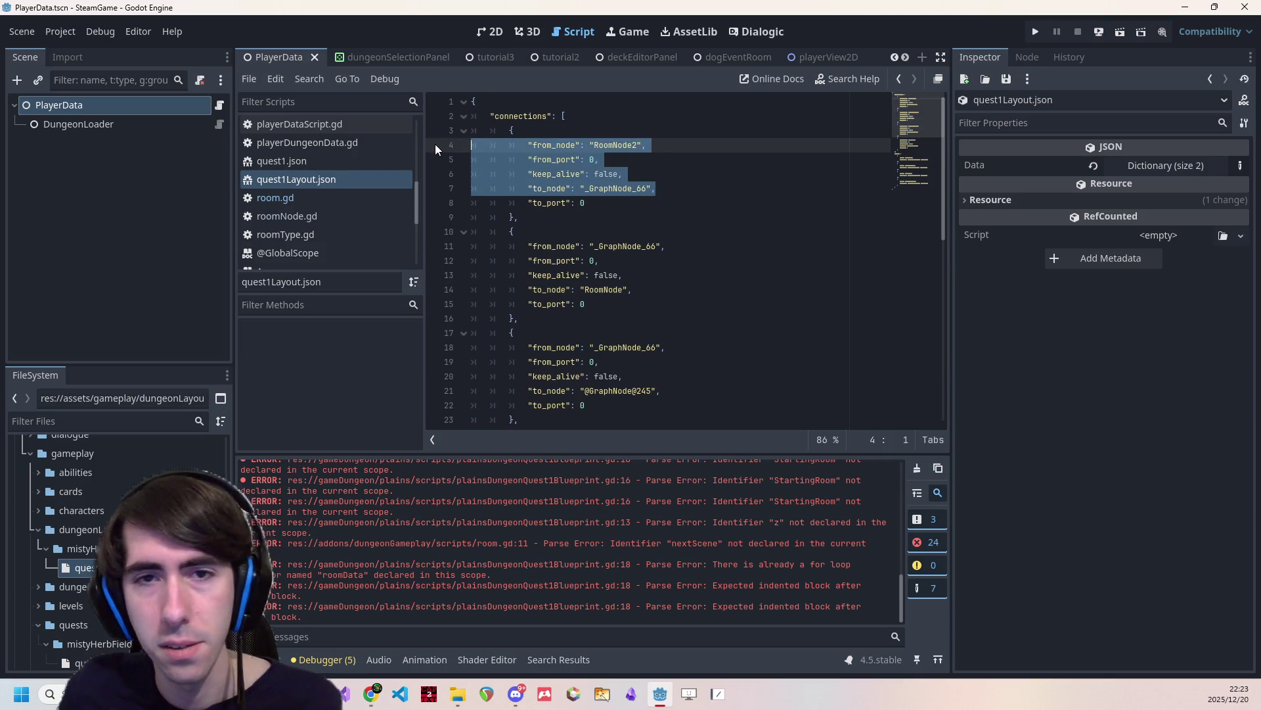
key(alt+Left)
key(alt+Left)
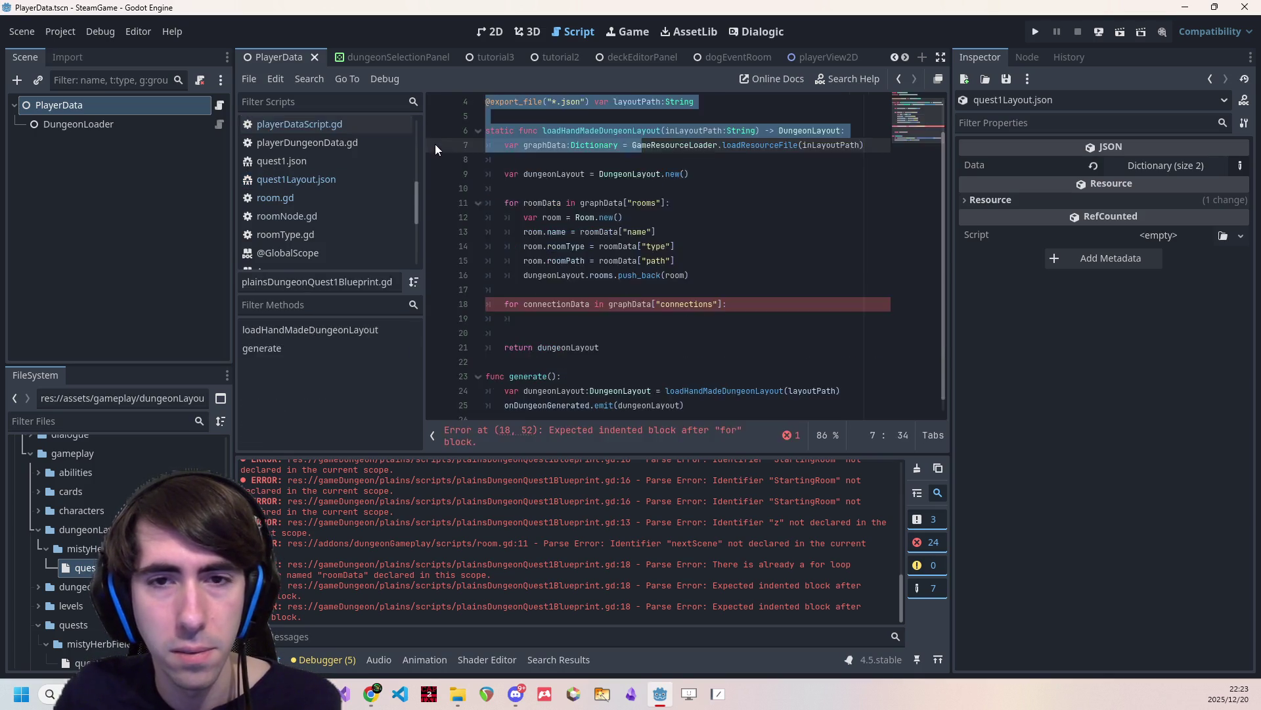
key(alt+Left)
key(alt+Right)
key(alt+Right)
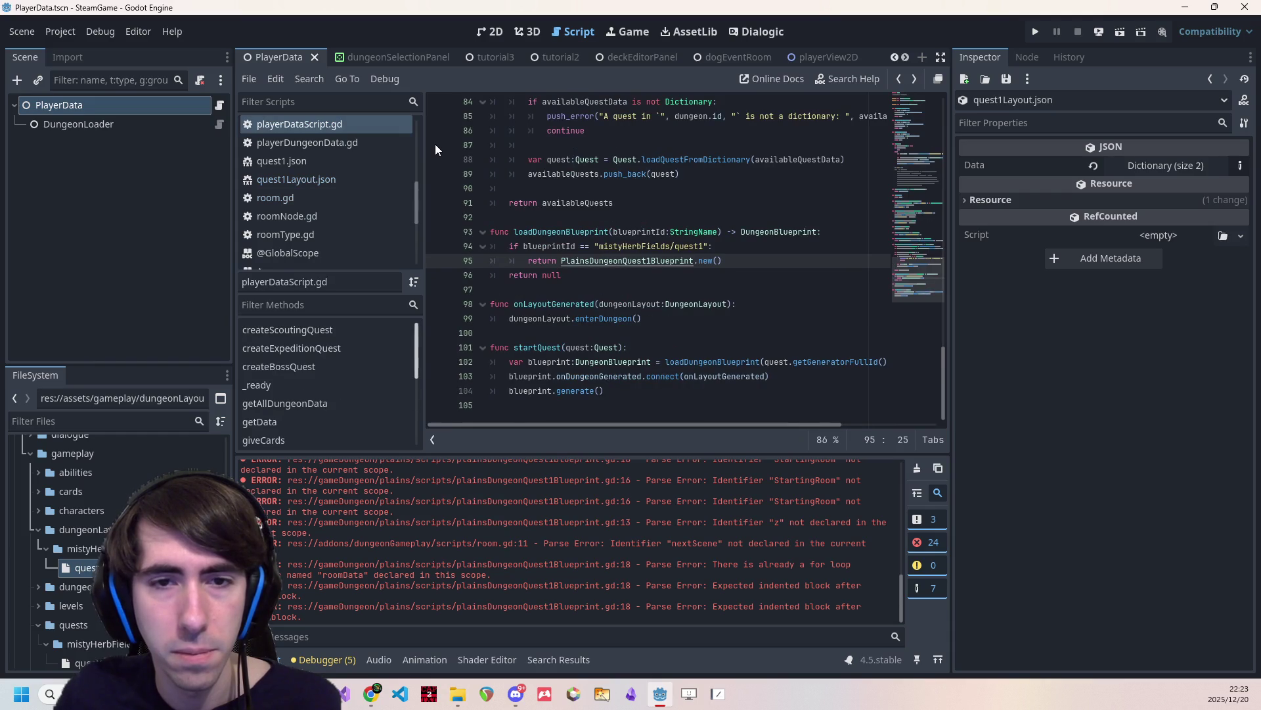
key(alt+Right)
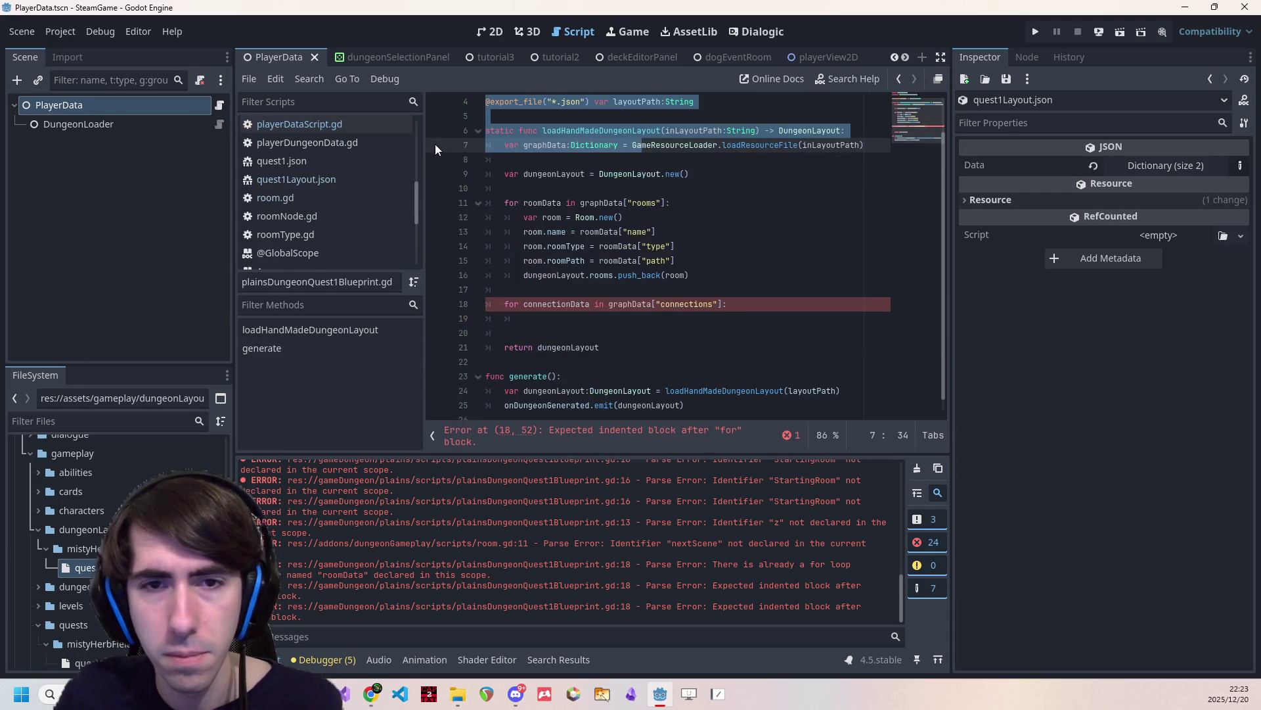
click(444, 332)
key(ctrl+v)
scroll(638, 318, down, 1)
key(Return)
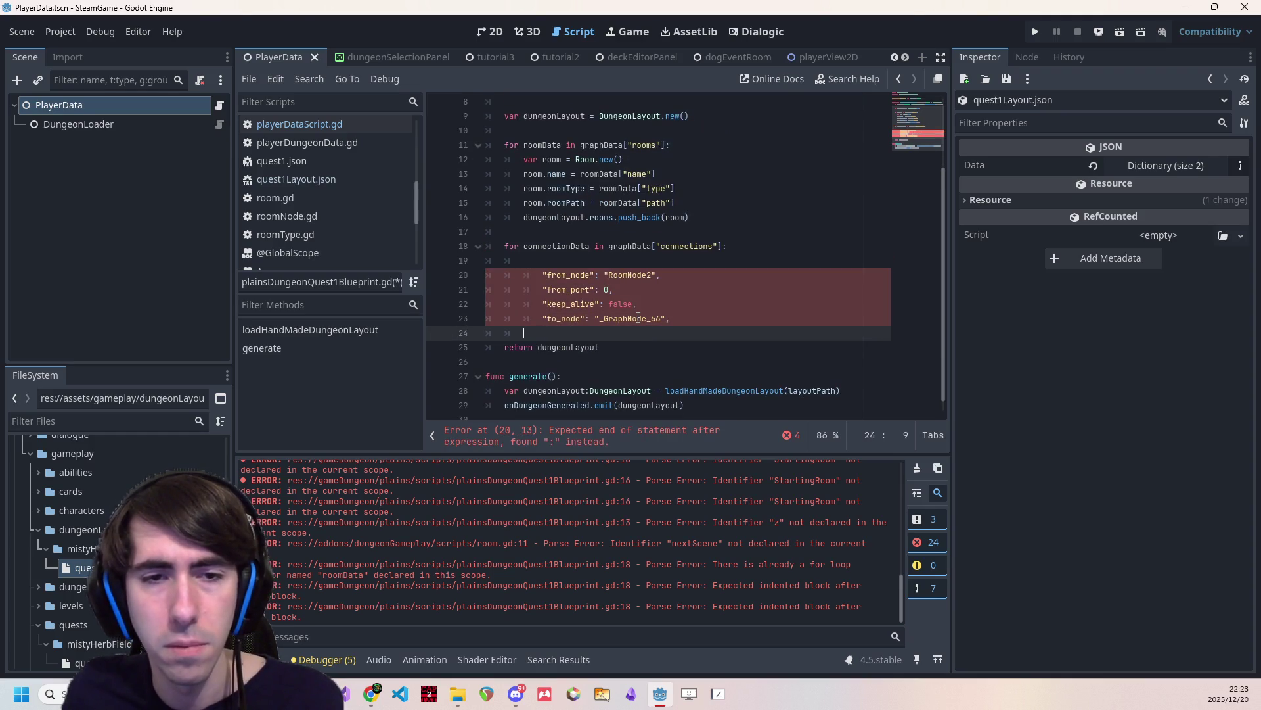
key(Return)
click(561, 338)
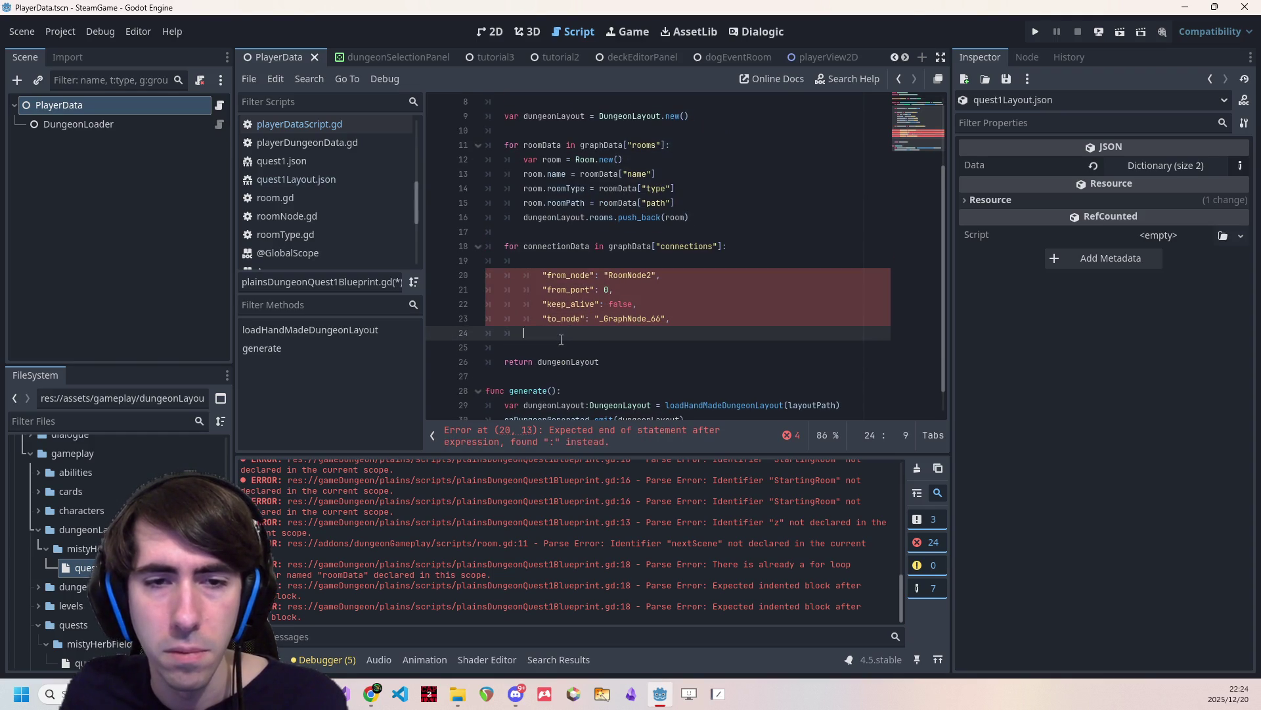
Write a connectionData["to_node"] lookup on line 19 beneath the loop header.
click(564, 263)
double_click(556, 246)
key(ctrl+c)
click(656, 257)
key(ctrl+v)
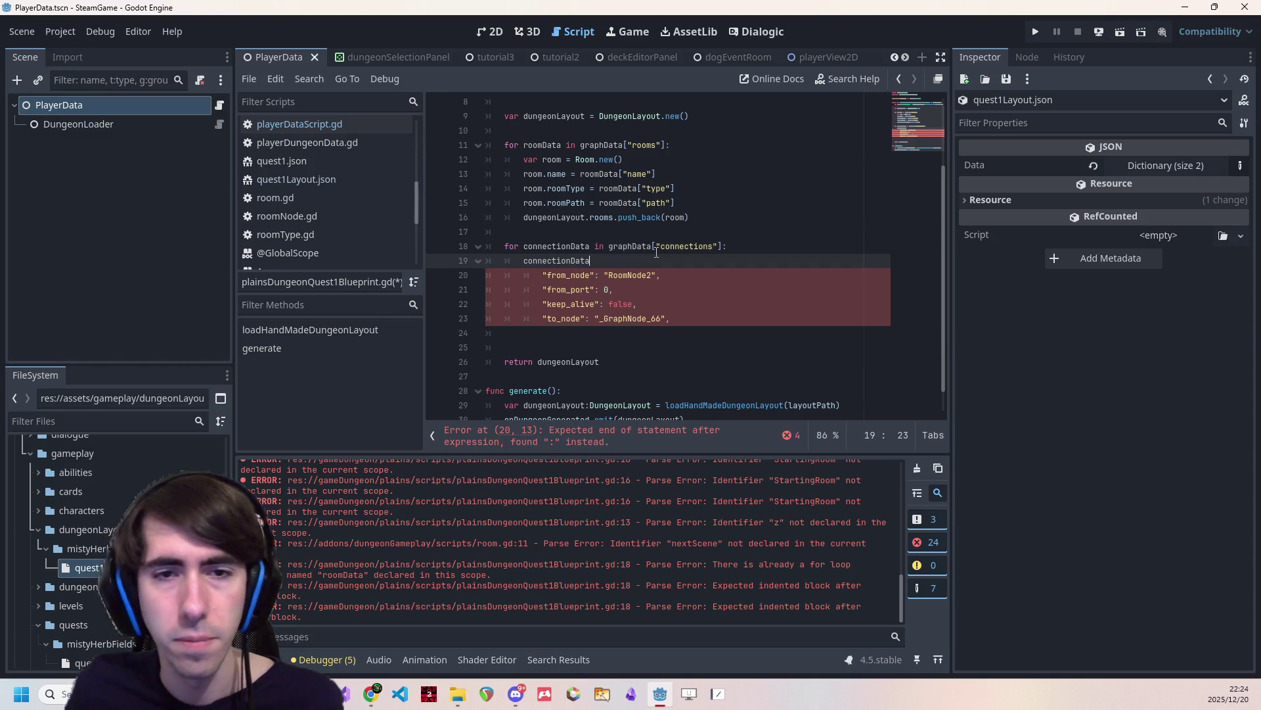
text([)
key(Down)
key(Down)
key(Down)
key(Down)
key(Up)
key(Right)
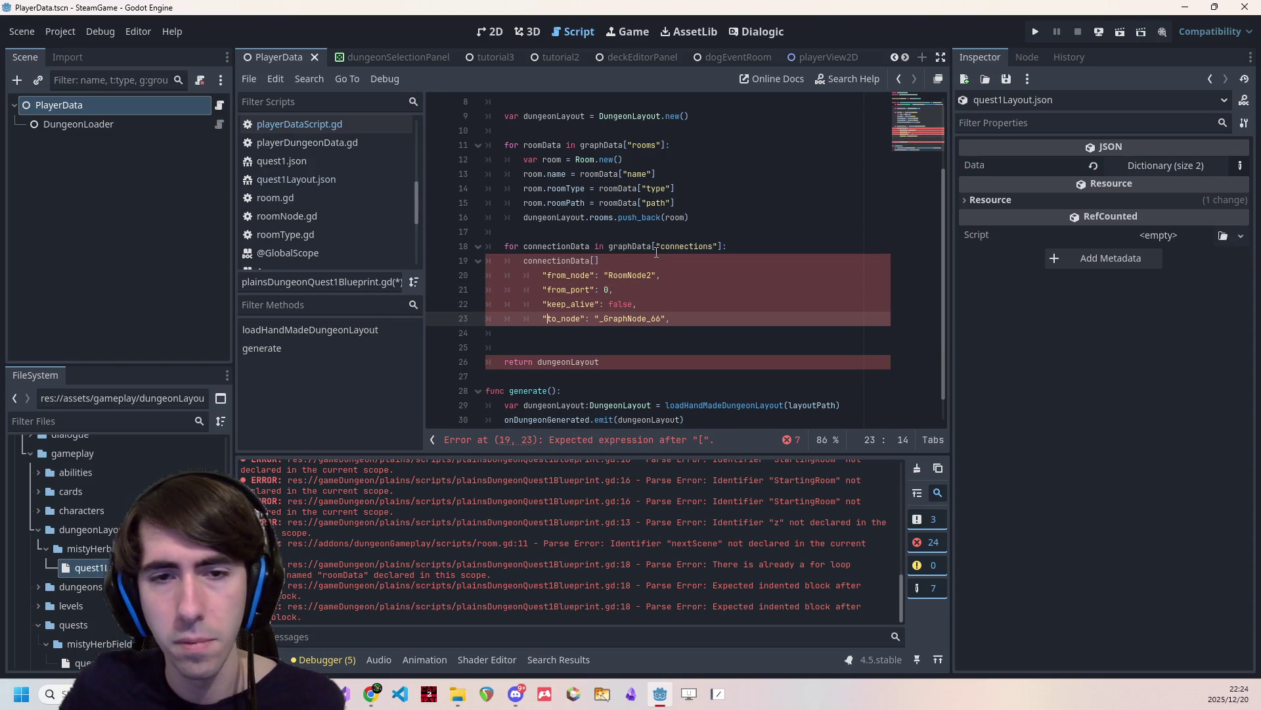
key(Up)
key(Up)
key(Up)
key(Down)
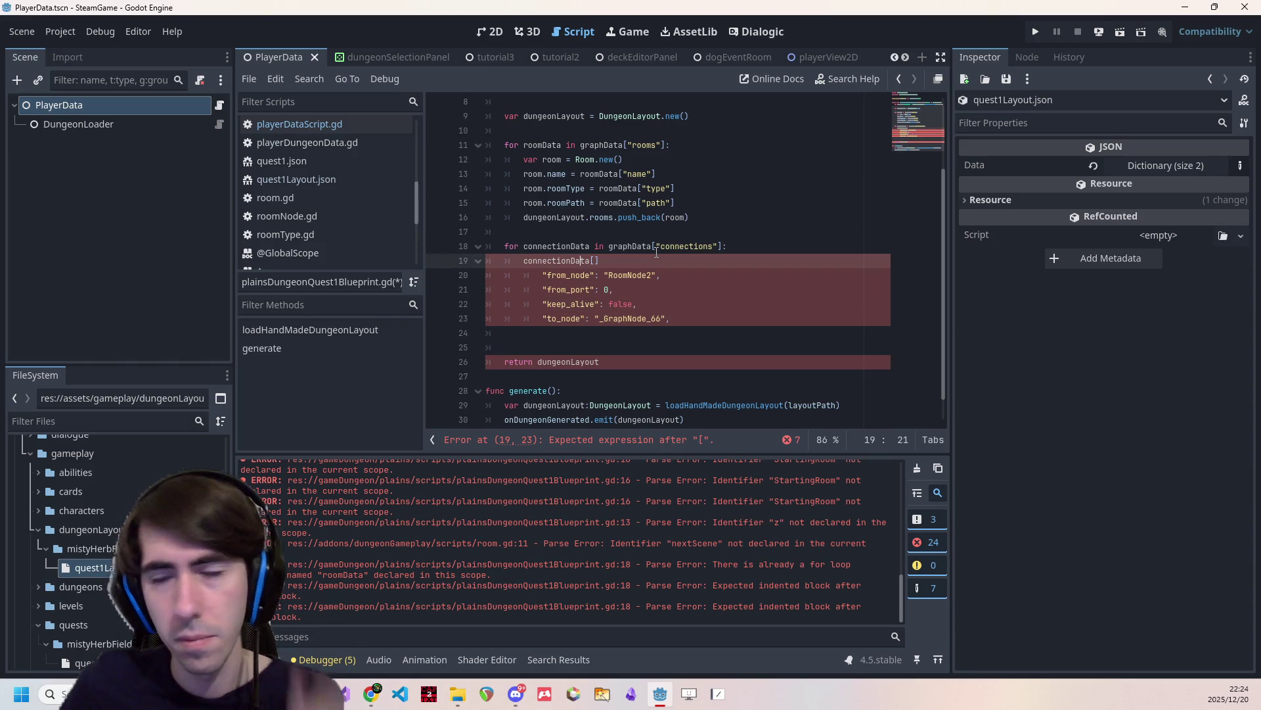
text("to_node")
key(Right)
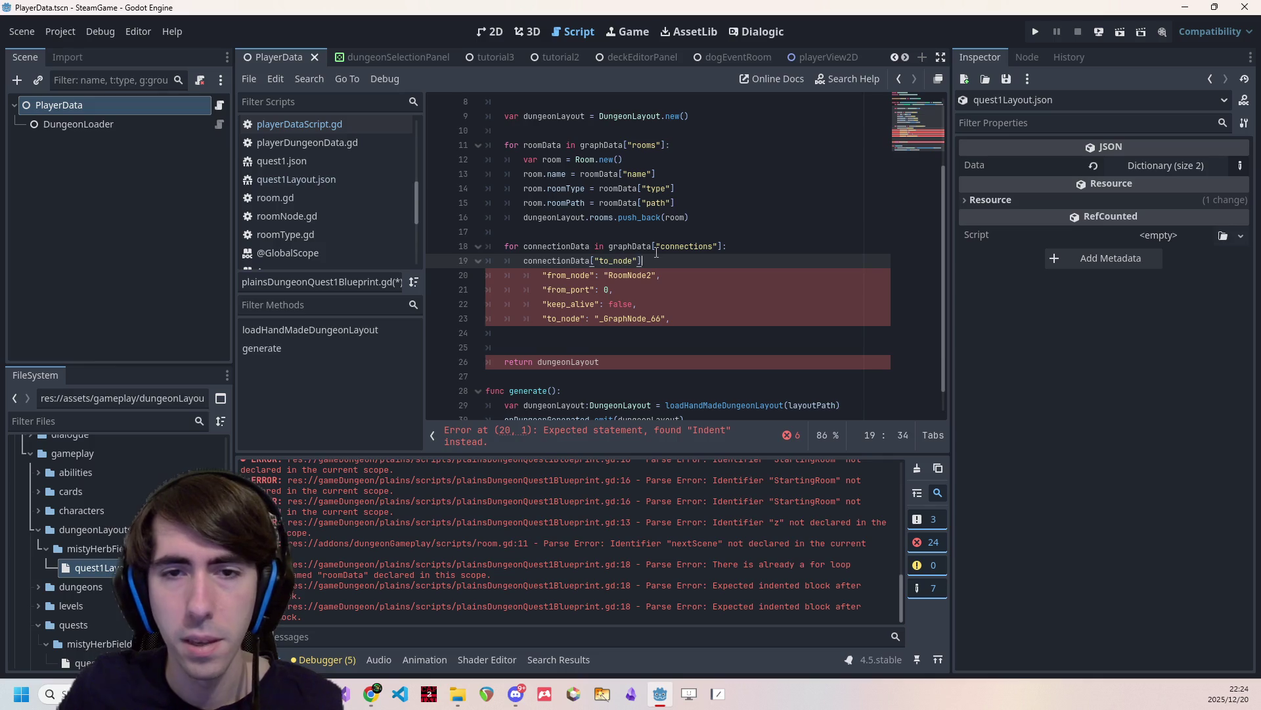
Add a matching connectionData["from_node"] lookup on line 20.
key(Return)
key(ctrl+v)
key(Left)
key(Left)
key(Left)
key(BackSpace)
key(BackSpace)
text(from)
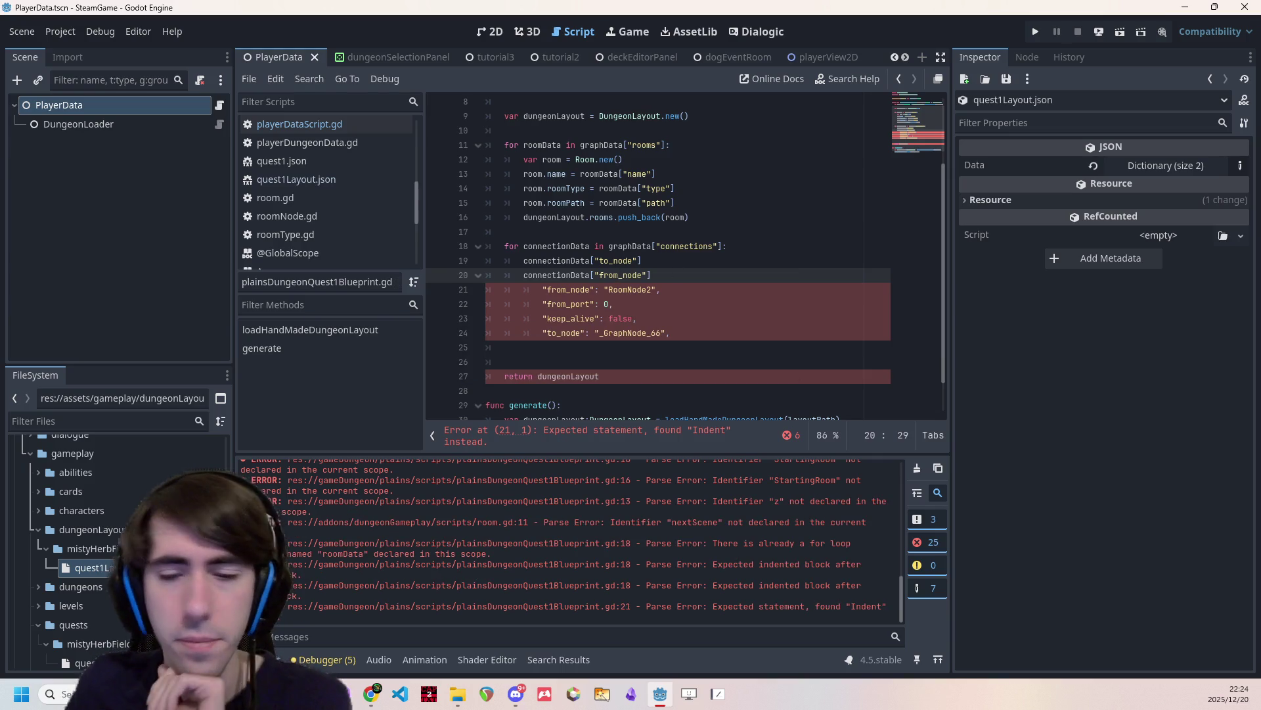
Open a new declaration line after the DungeonLayout creation near the script's top.
key(alt+Tab)
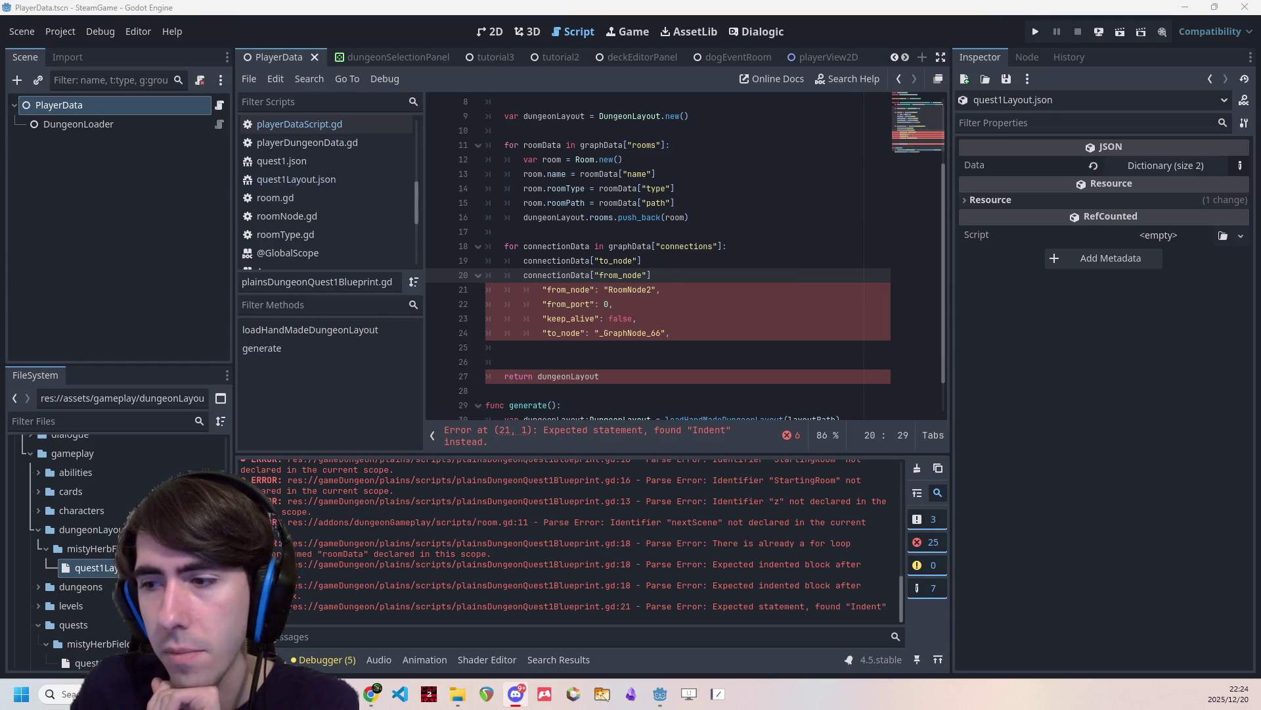
key(alt+Tab)
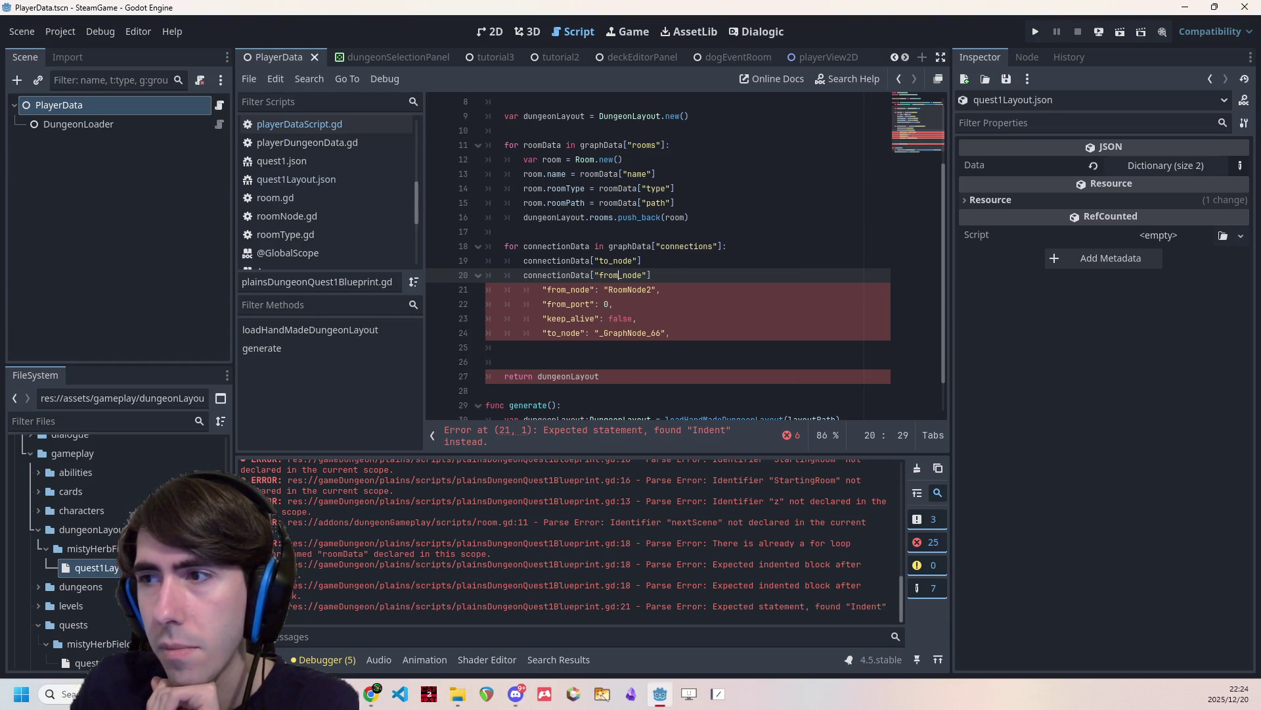
key(alt+Tab)
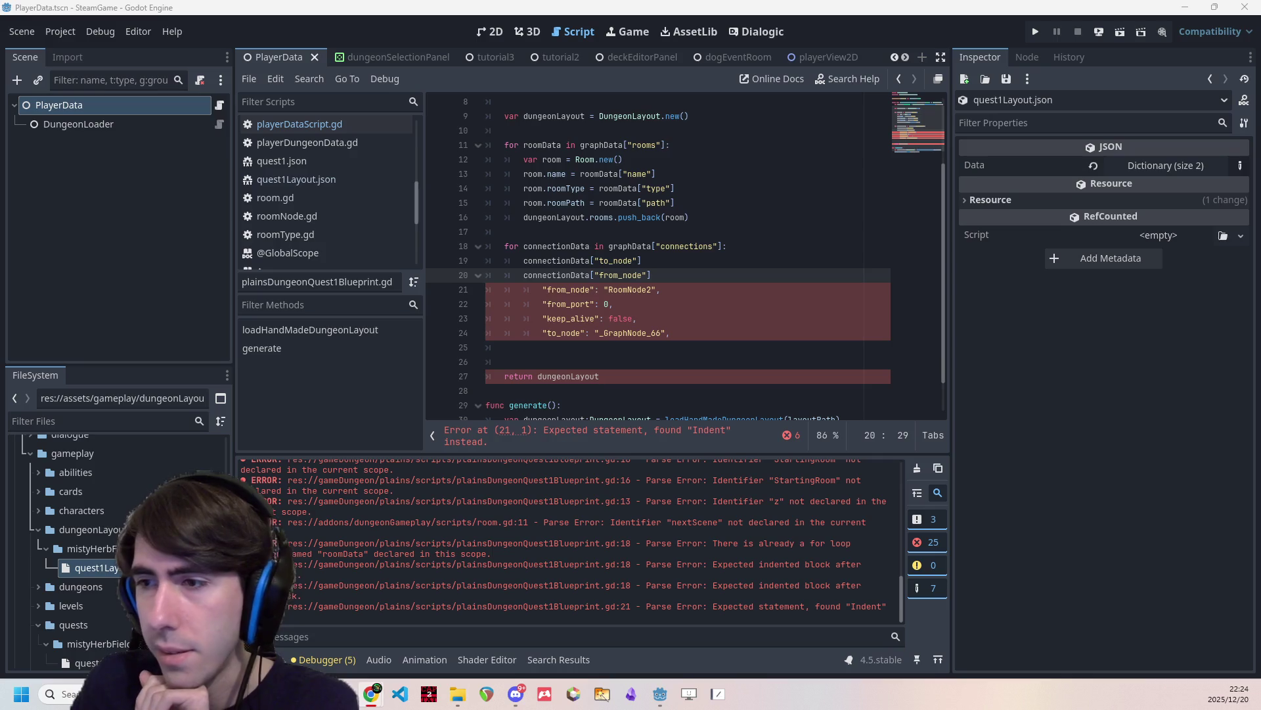
key(Down)
key(Down)
key(Down)
key(End)
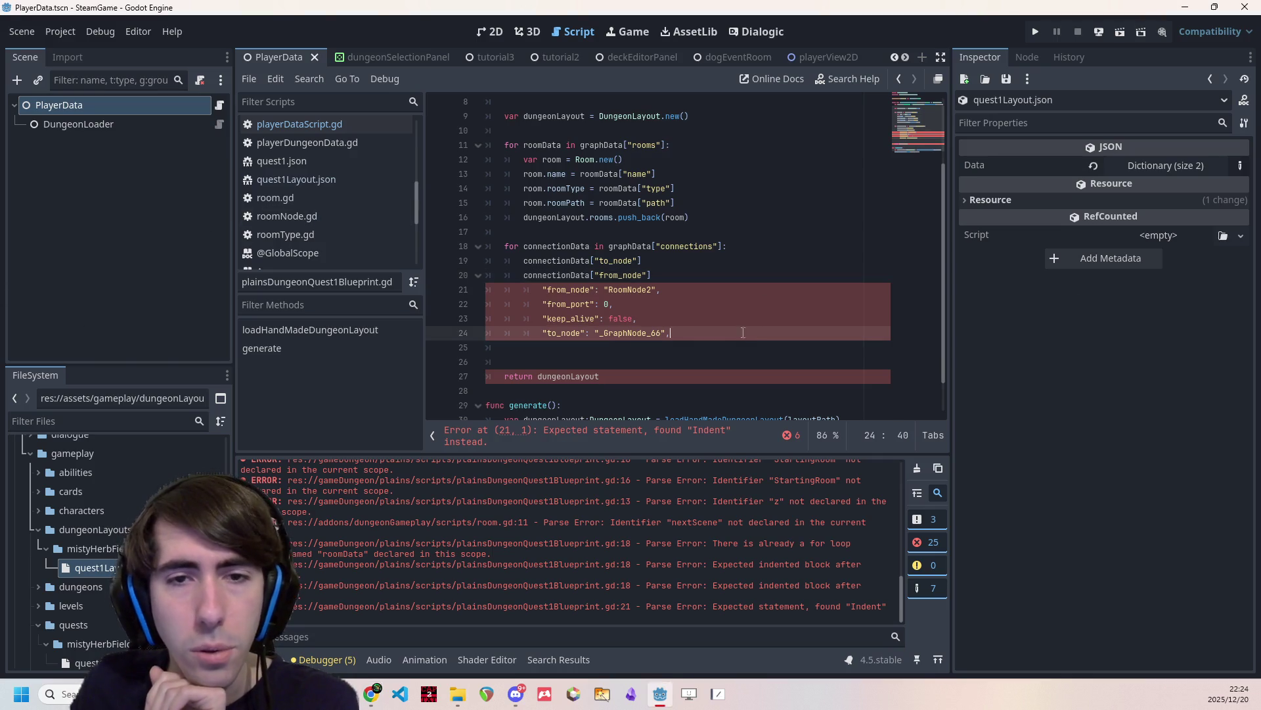
key(Up)
key(Up)
key(Up)
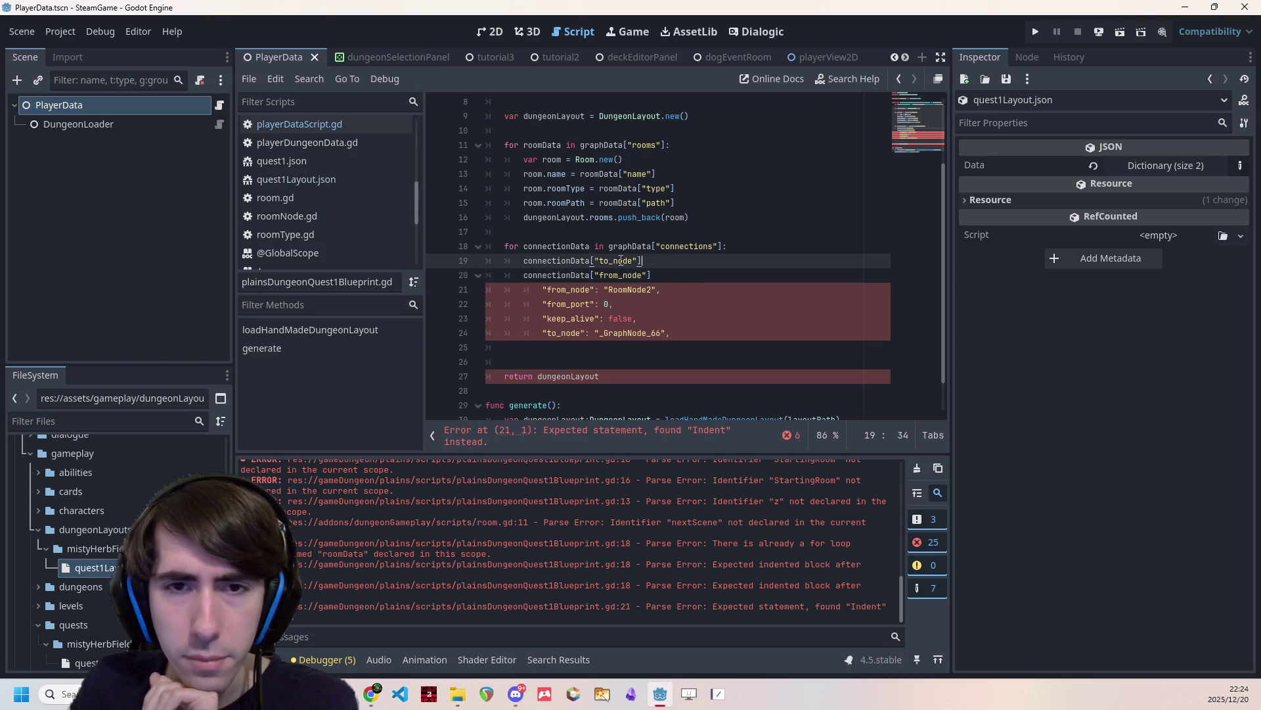
scroll(622, 218, up, 3)
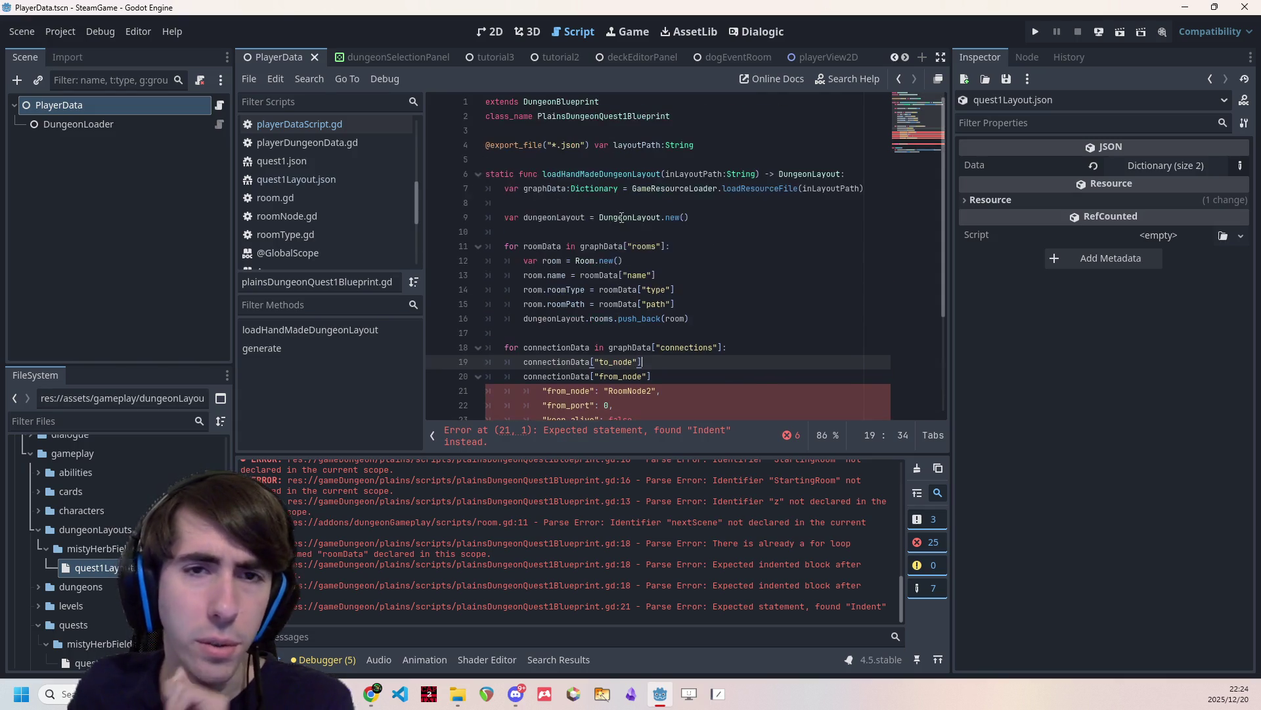
click(696, 155)
scroll(696, 155, down, 1)
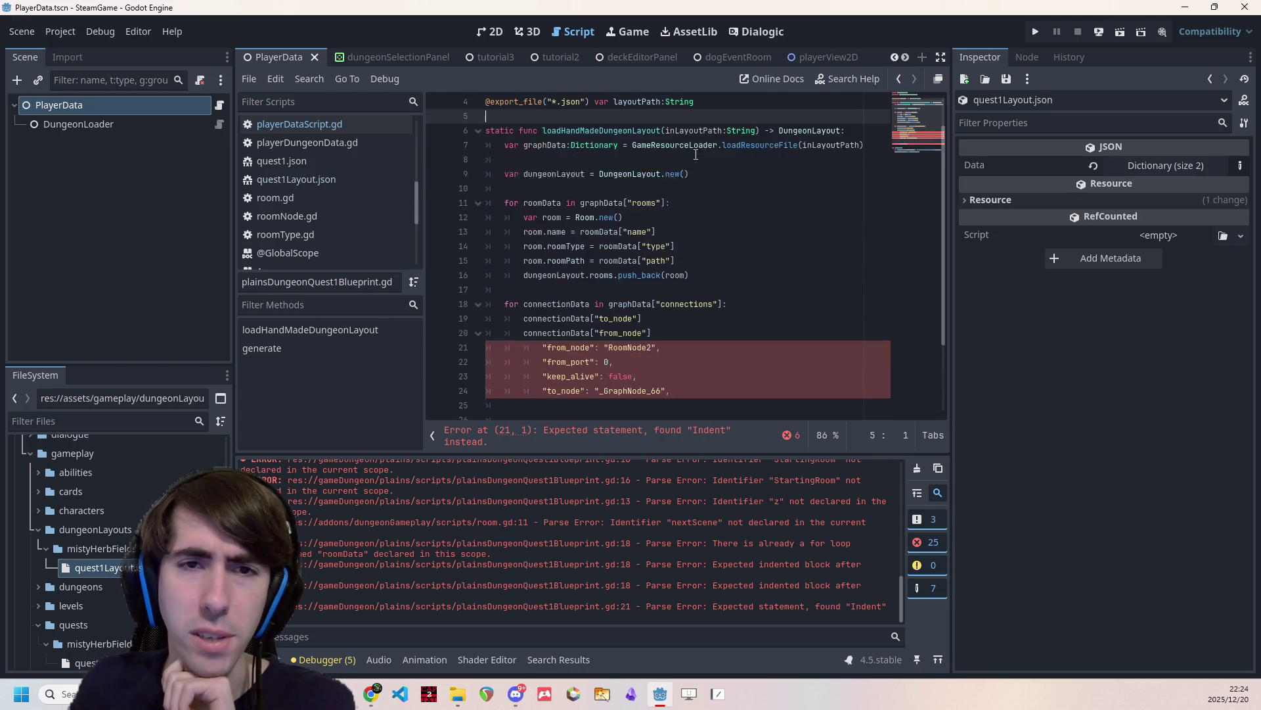
scroll(696, 155, down, 1)
scroll(695, 154, up, 2)
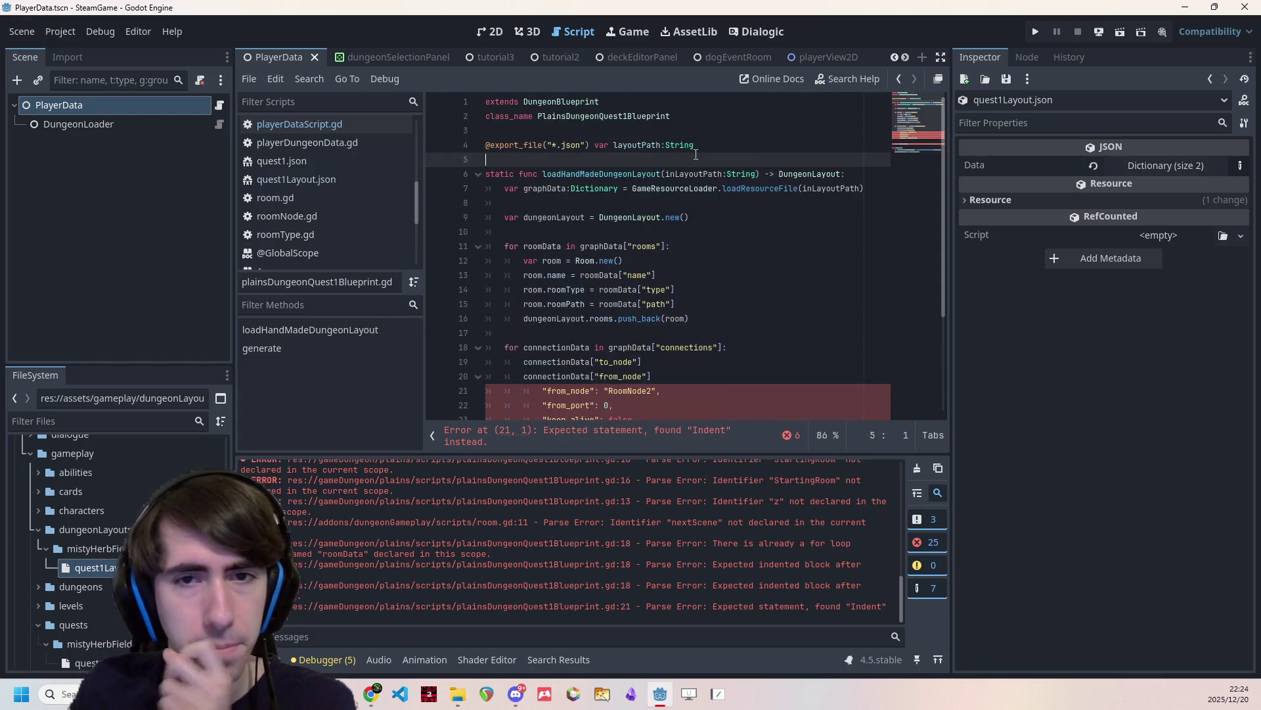
click(730, 234)
key(Return)
key(Return)
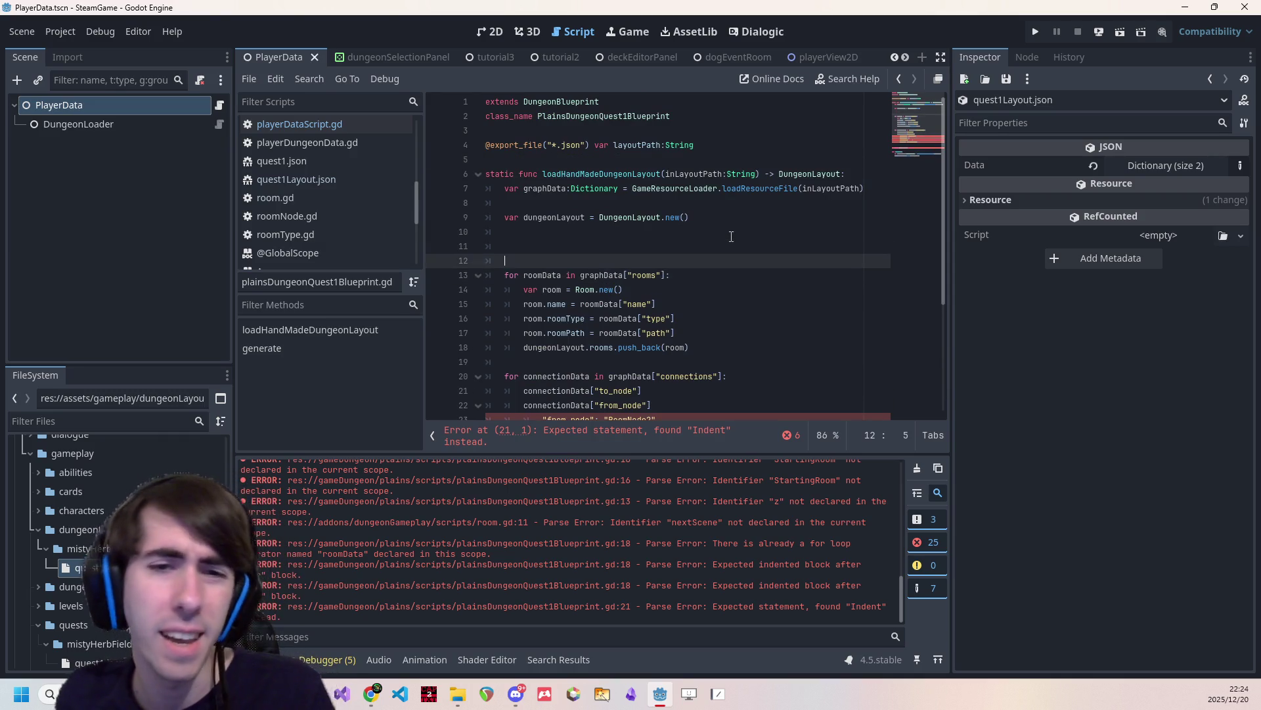
Declare var nameToRoom as a Dictionary keyed by StringName holding Room values.
key(Up)
text(var )
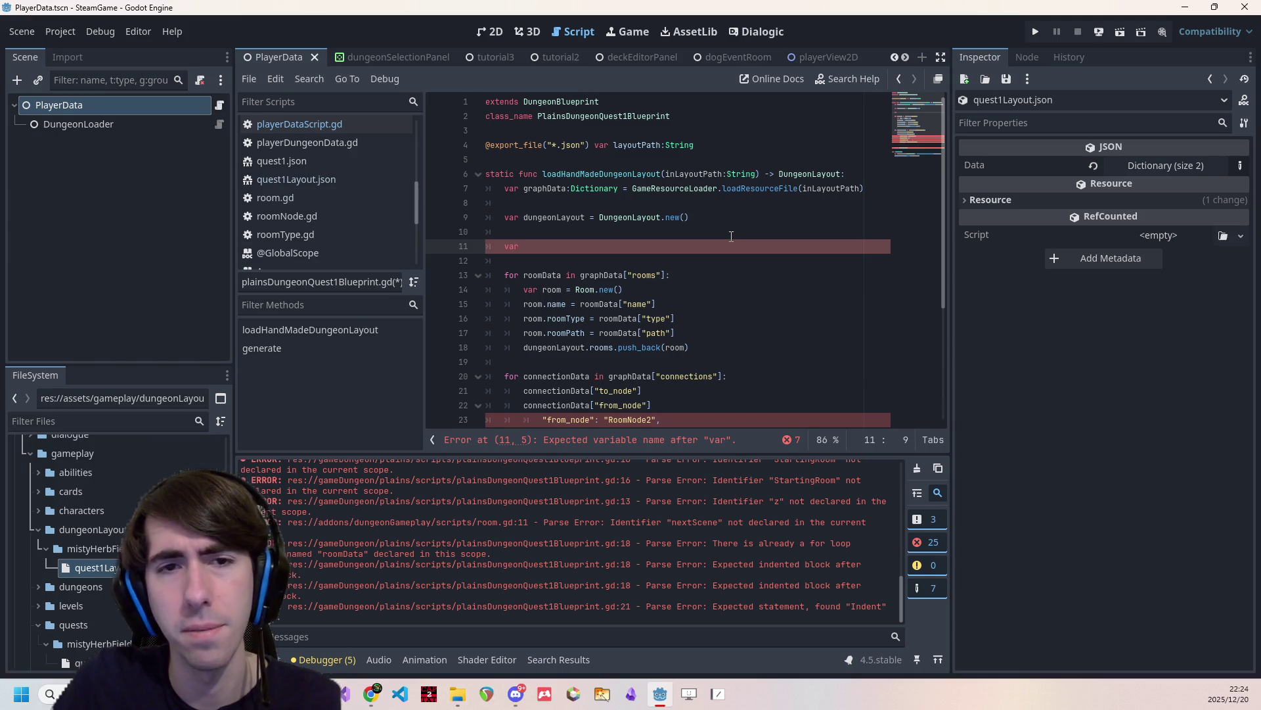
text(nameToRoom)
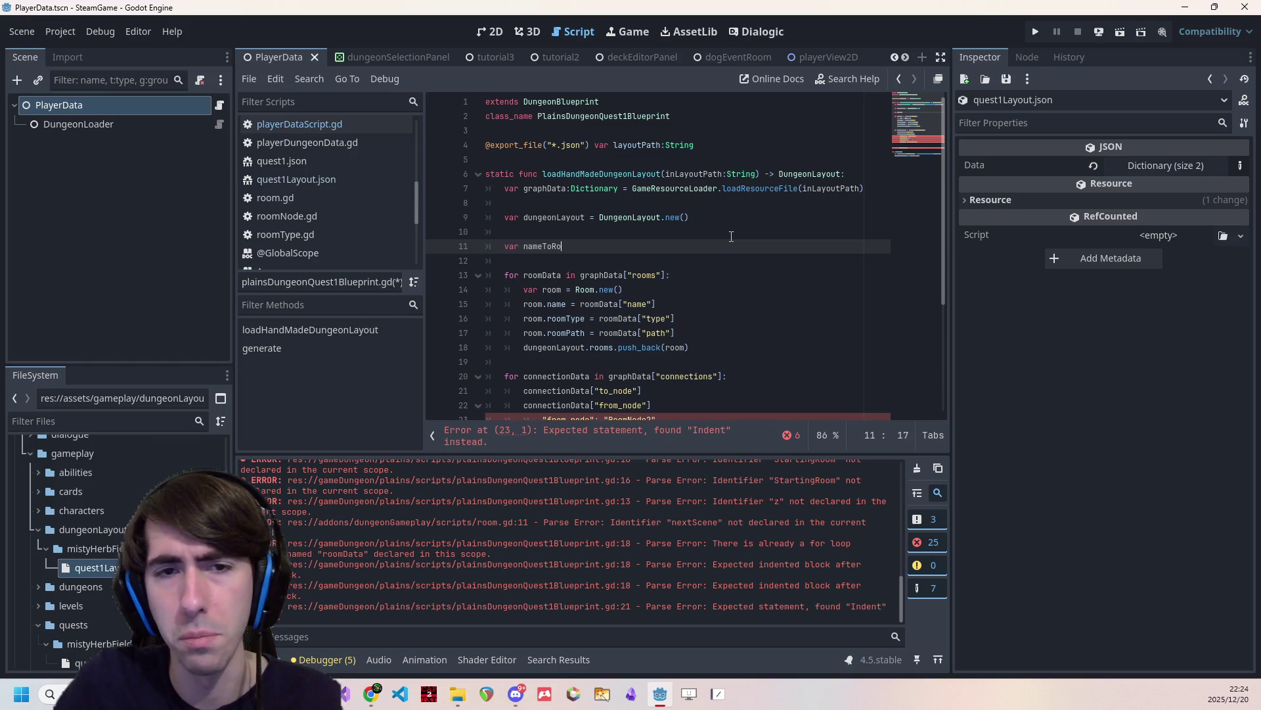
text(:Dictionar)
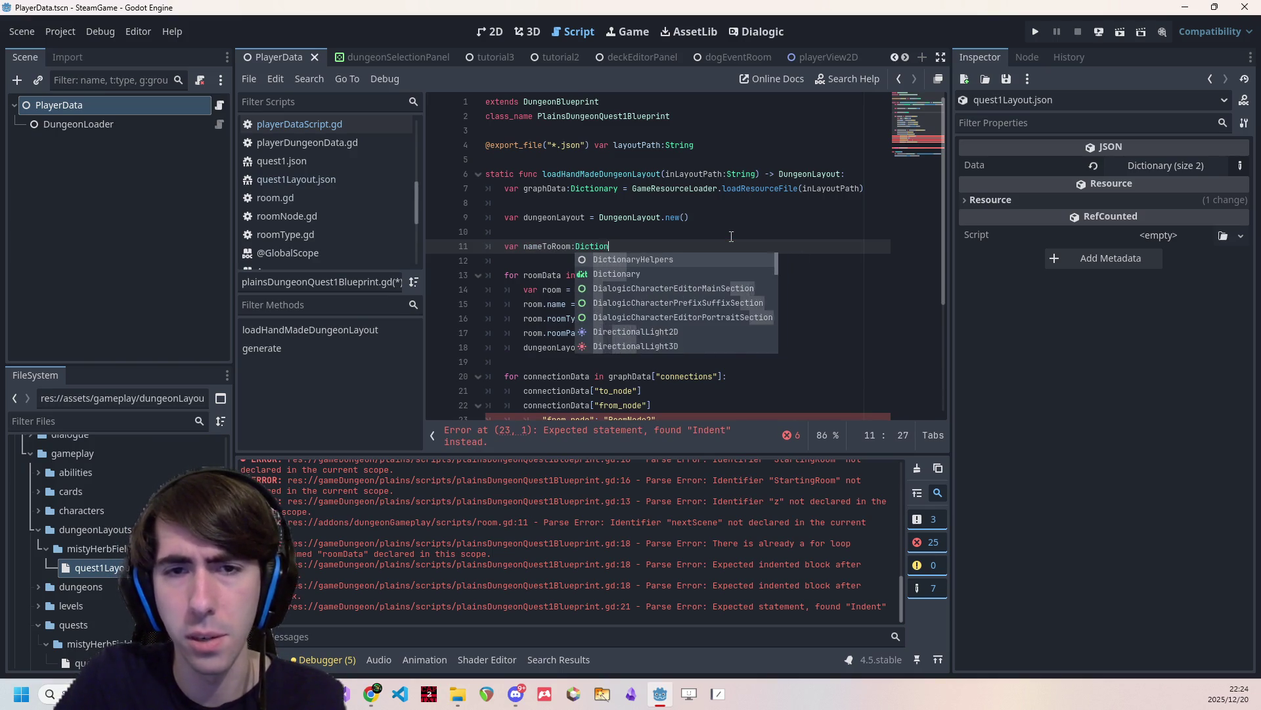
text(y[)
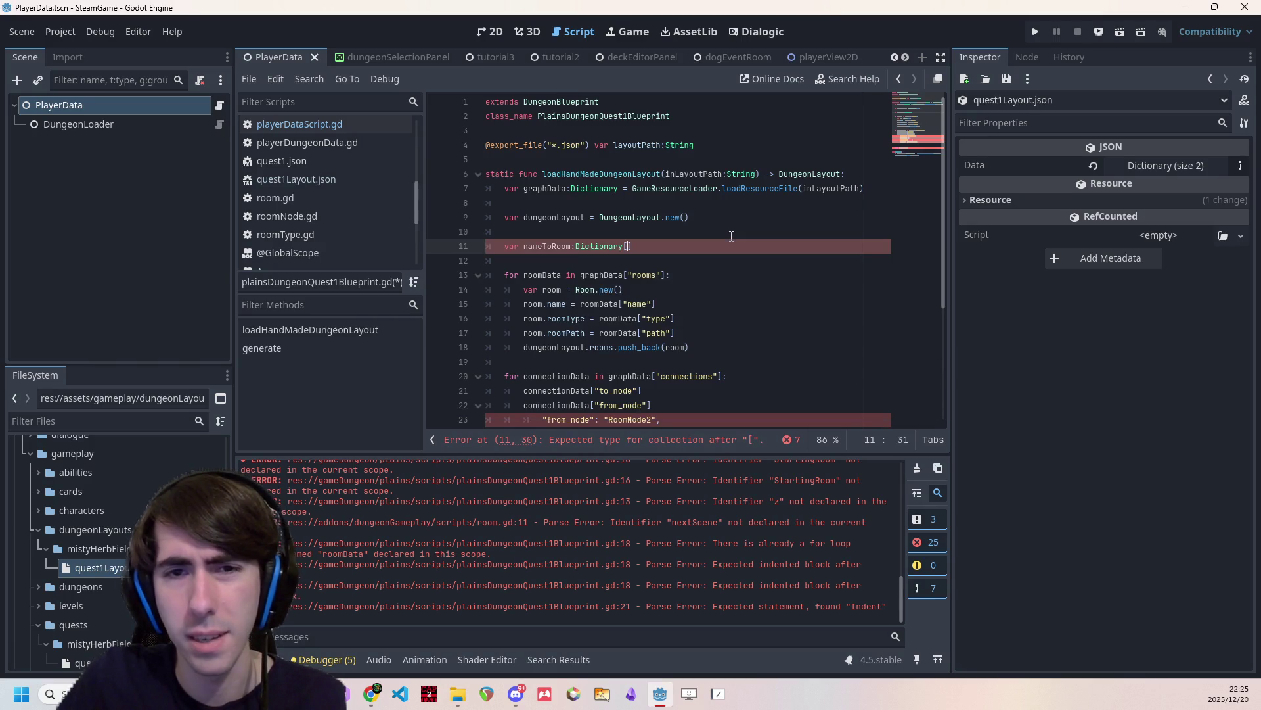
text(Room,)
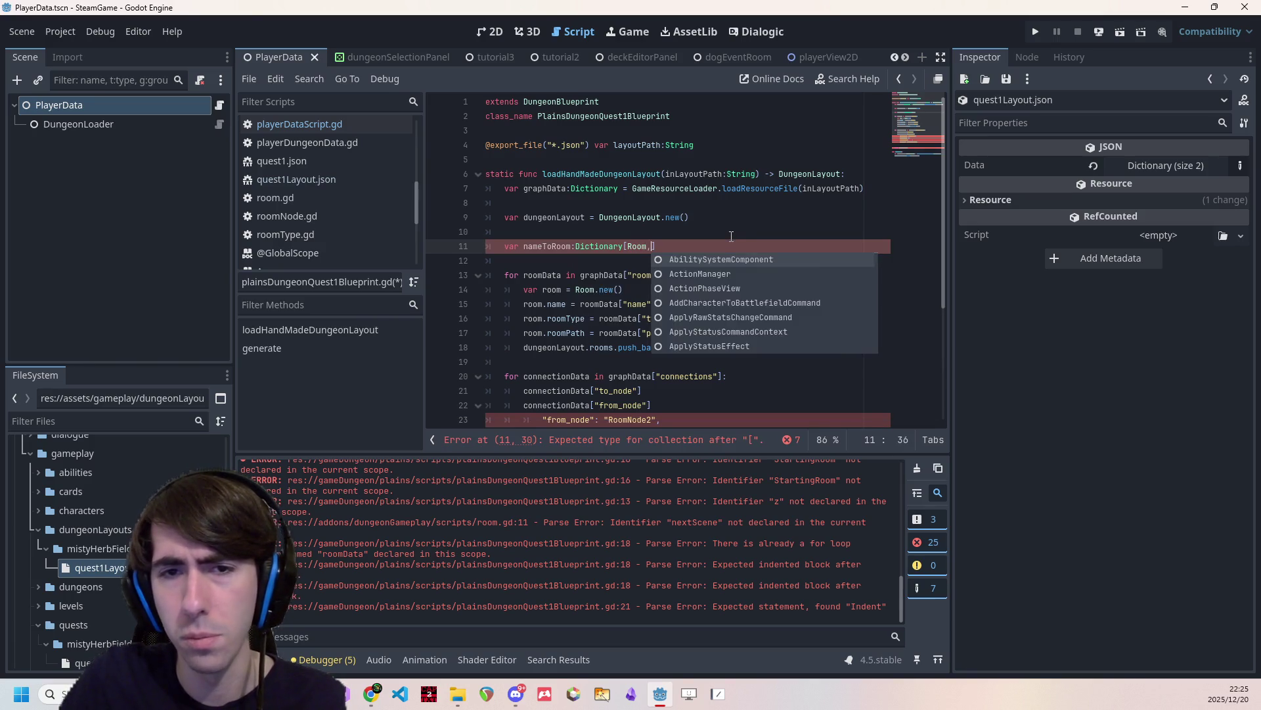
text(String,)
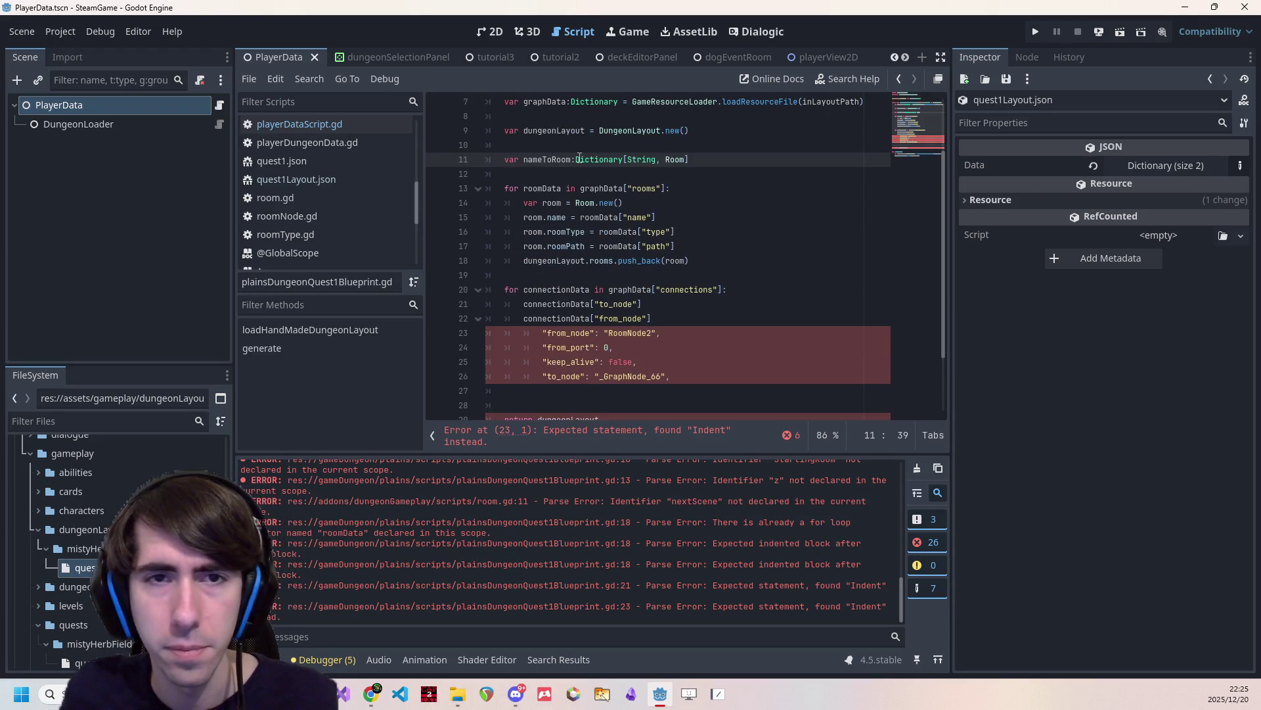
double_click(550, 162)
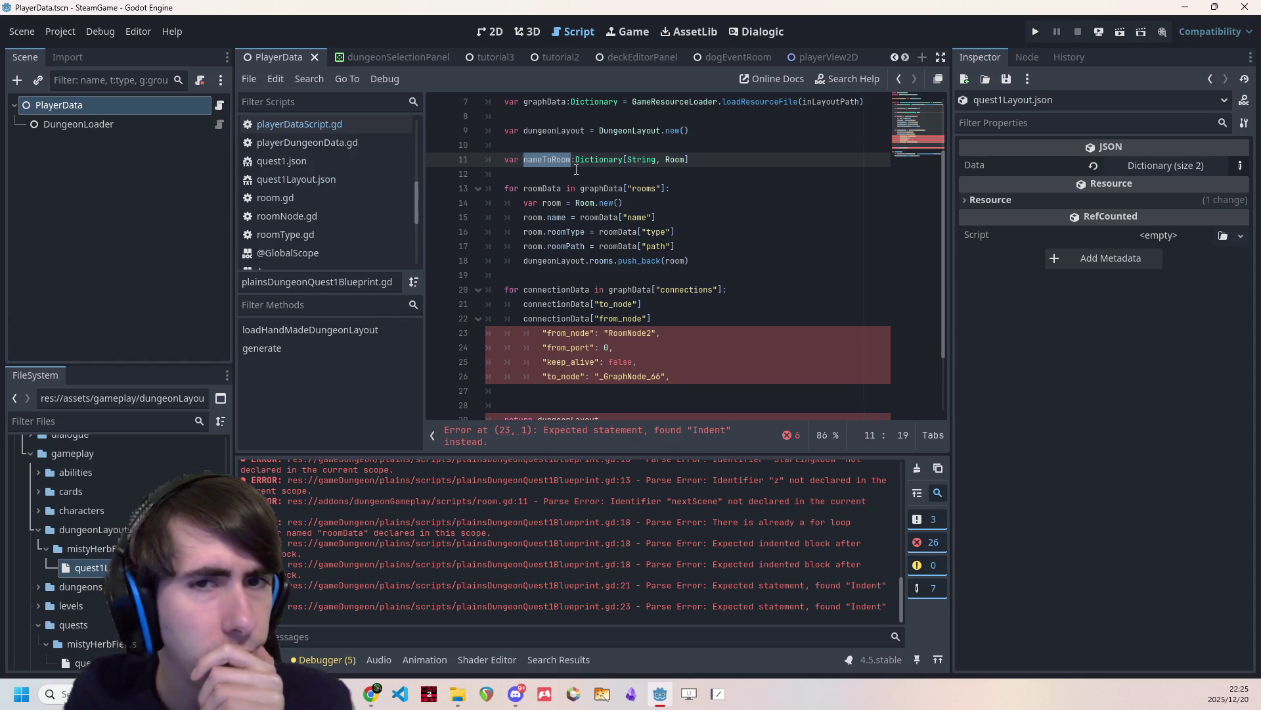
click(660, 162)
text(Na)
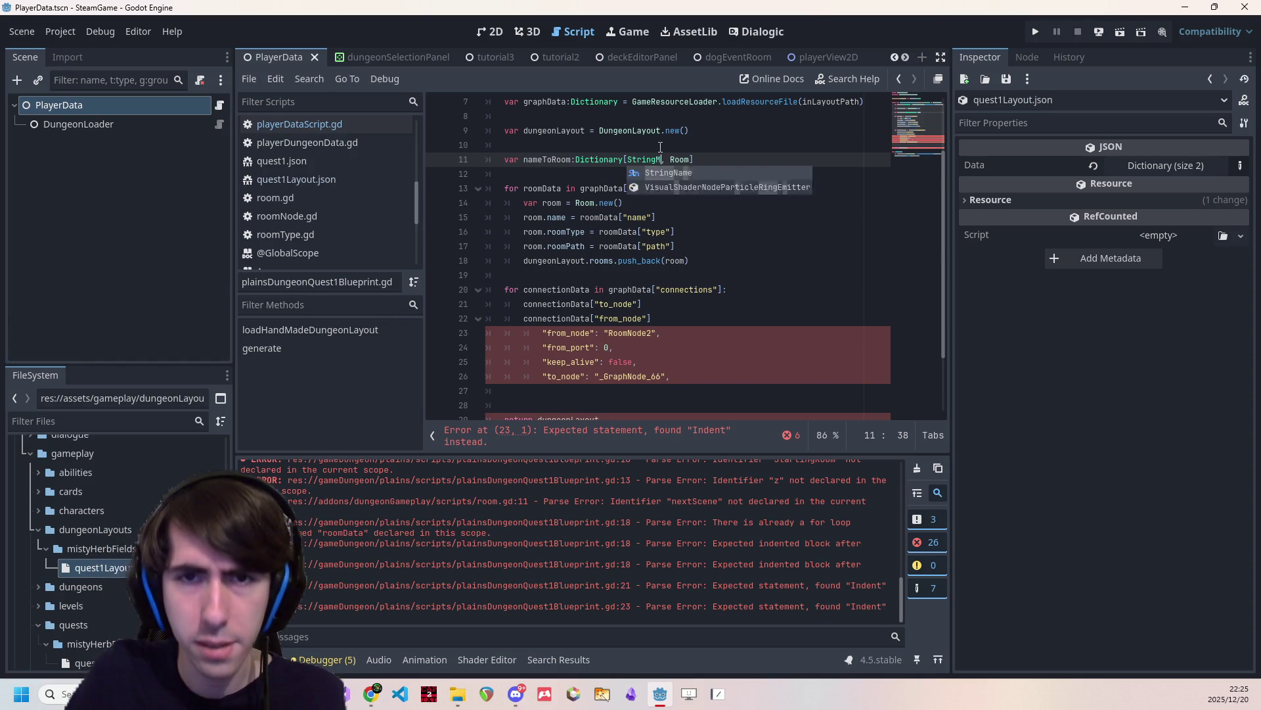
key(Return)
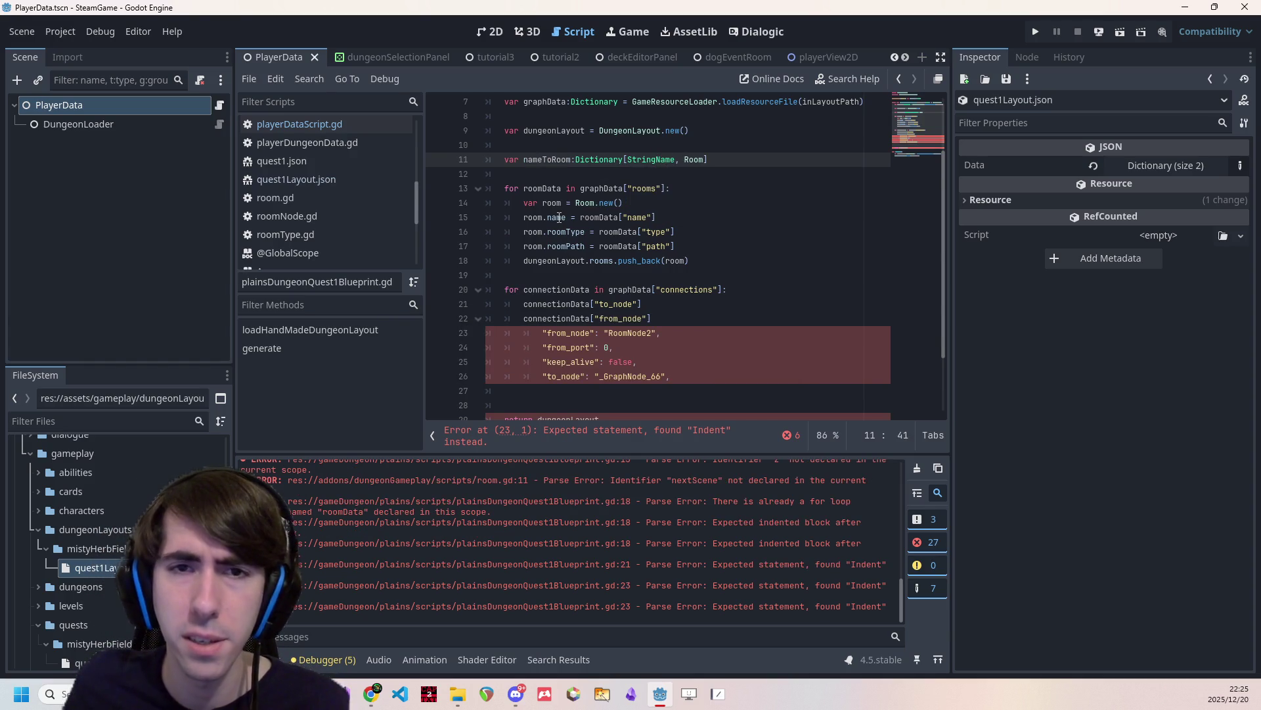
double_click(554, 158)
Record each room with nameToRoom[room.name] = room after the roomPath assignment.
click(676, 245)
key(shift+Home)
key(BackSpace)
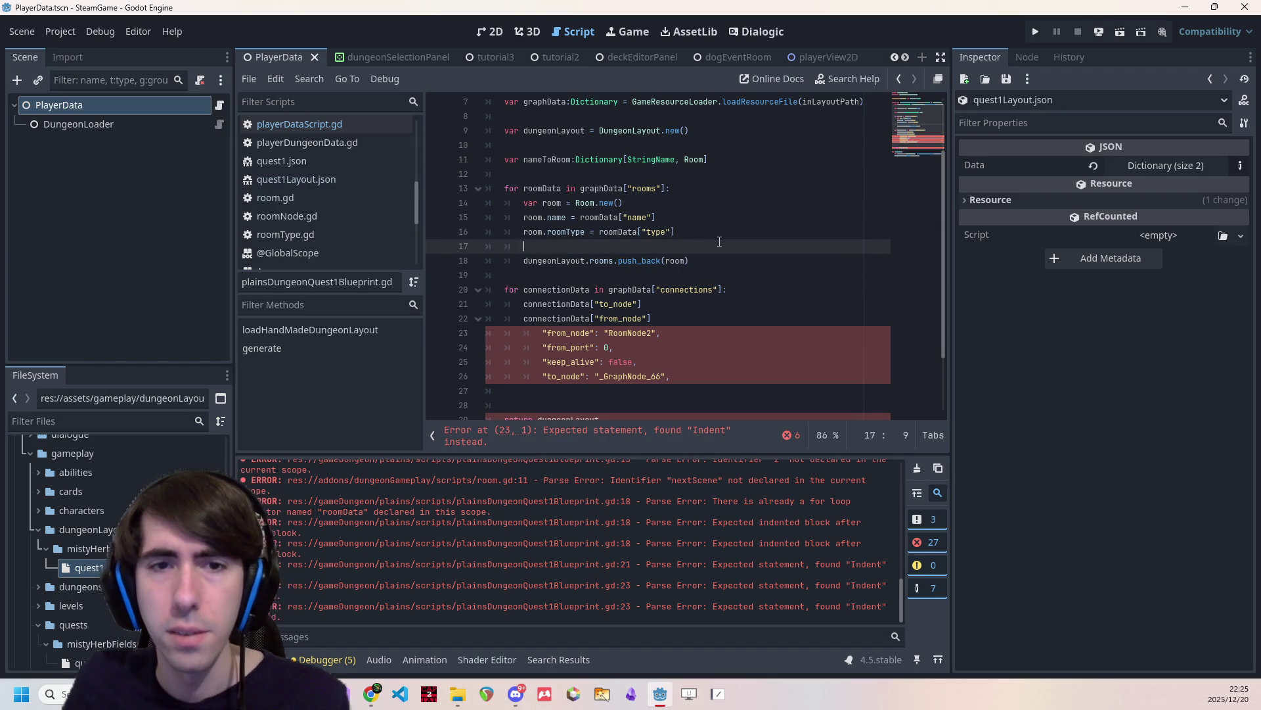
key(ctrl+z)
click(725, 217)
click(716, 247)
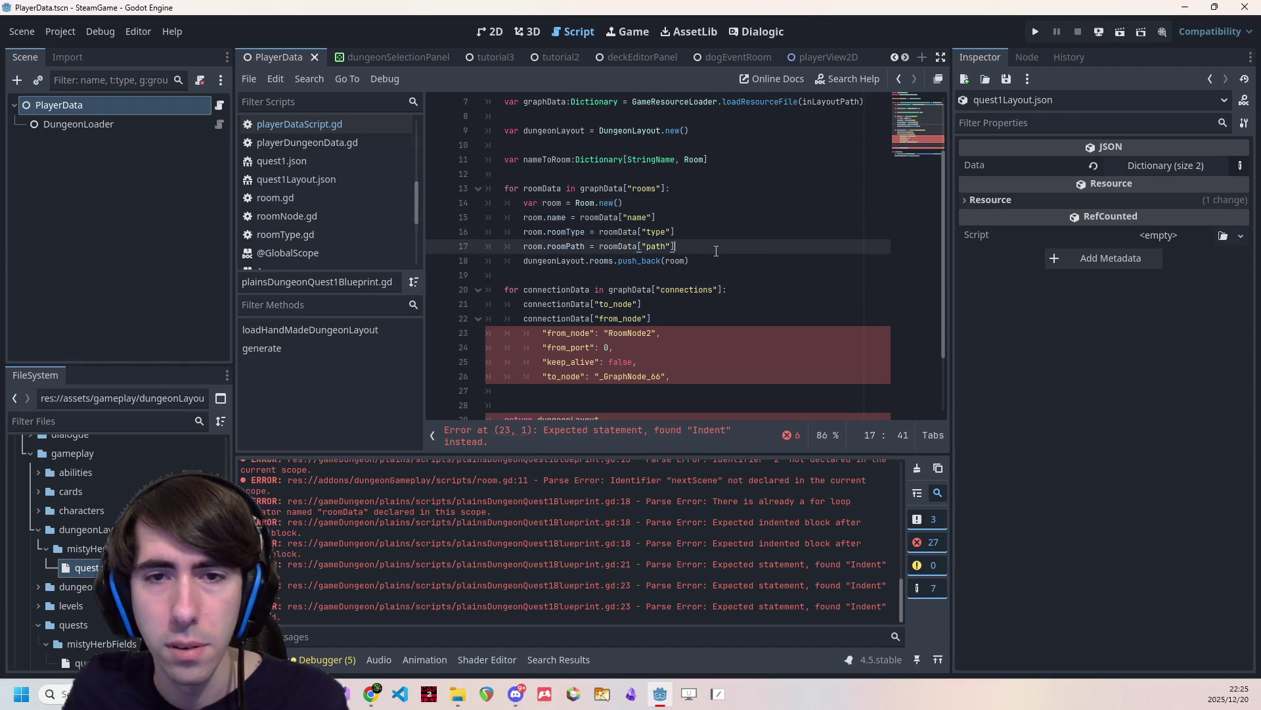
key(Return)
text(nameToRoom[)
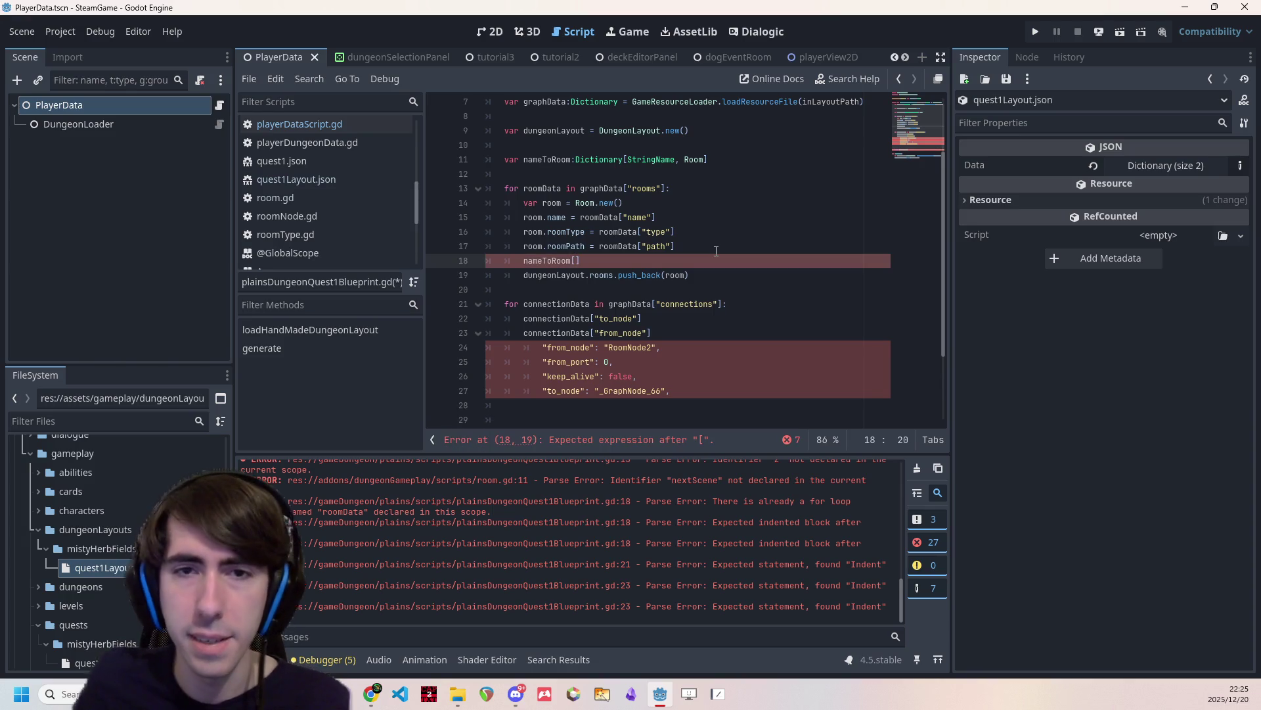
drag(523, 223, 568, 220)
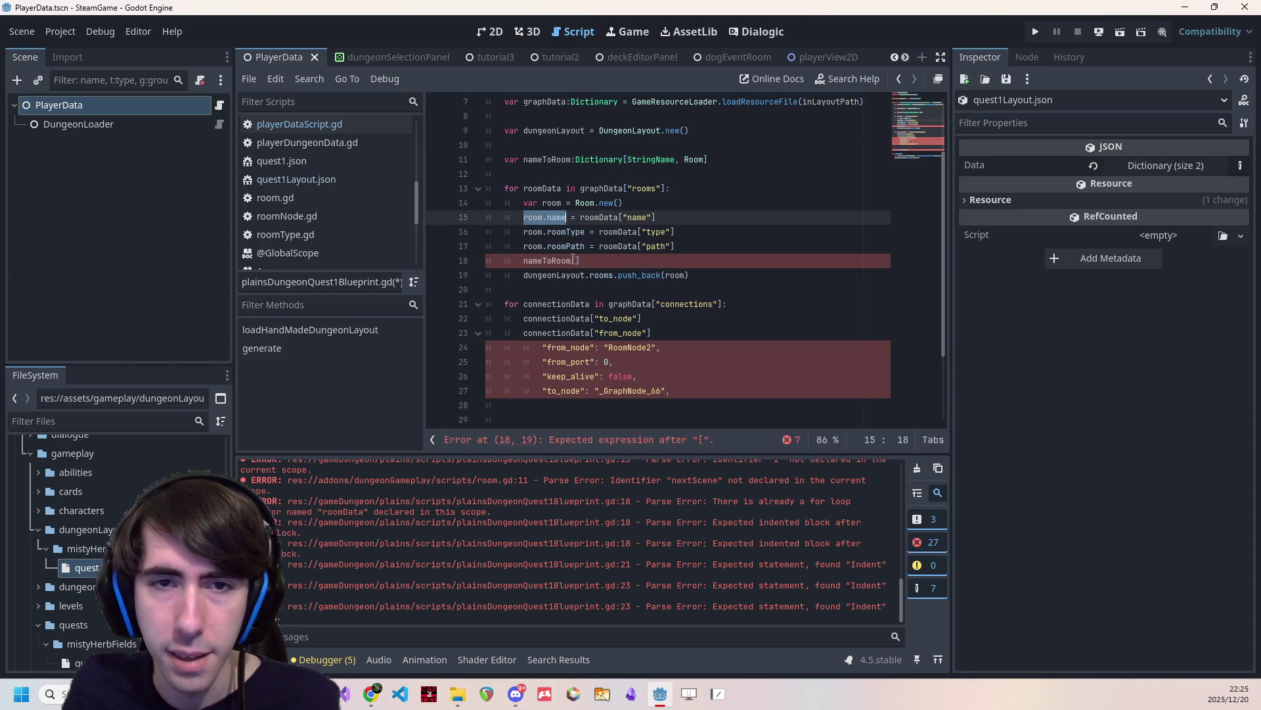
click(572, 260)
text(room.name])
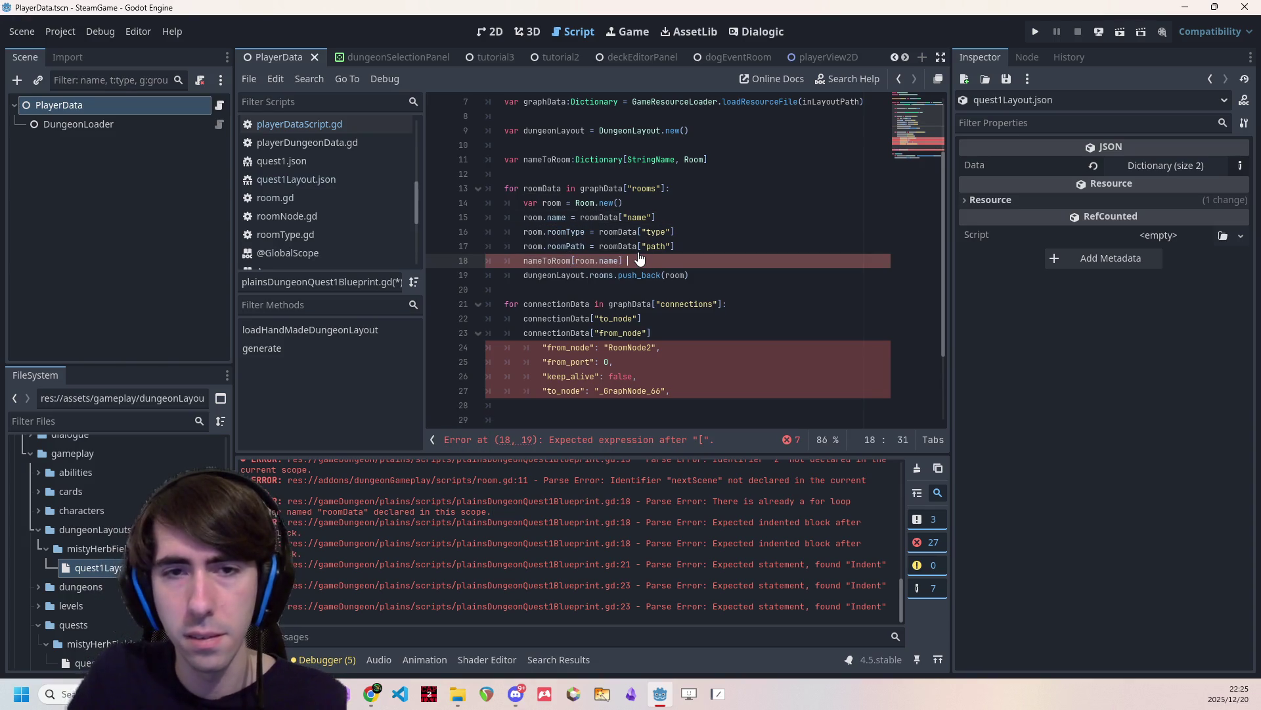
key(Escape)
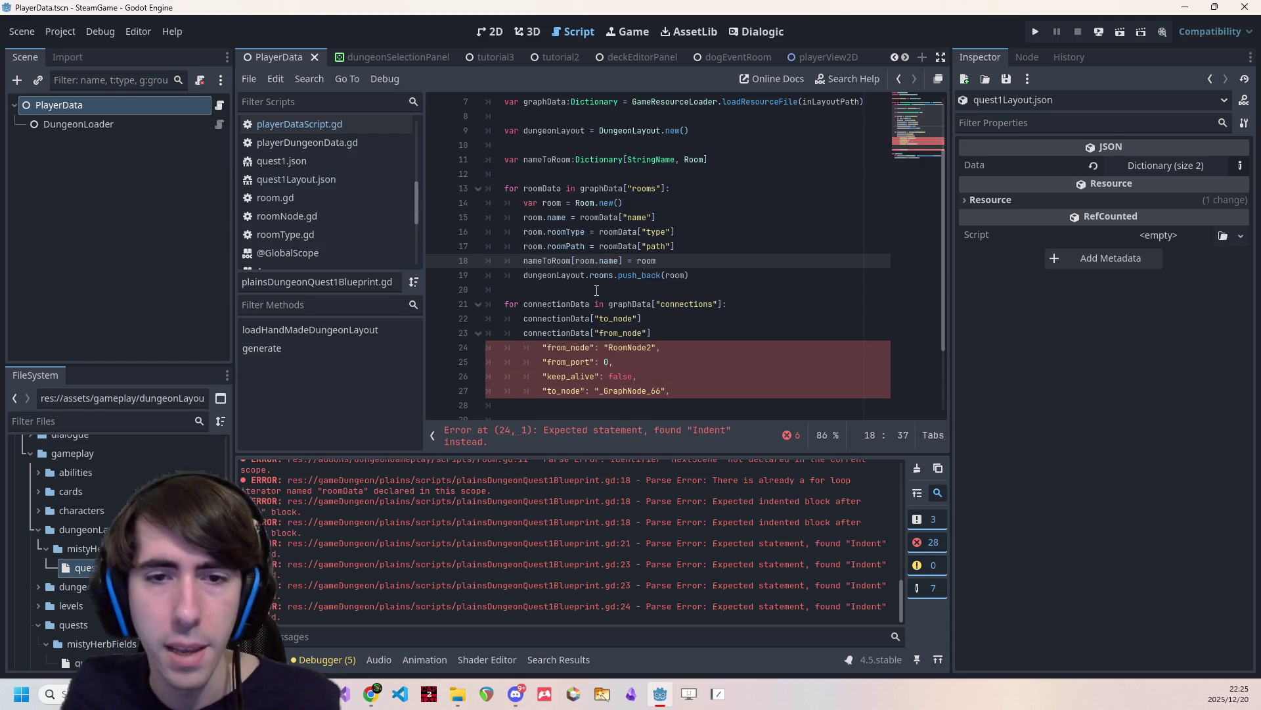
Add a new indented line after the from_node lookup.
scroll(597, 292, down, 1)
click(660, 291)
key(Return)
key(Return)
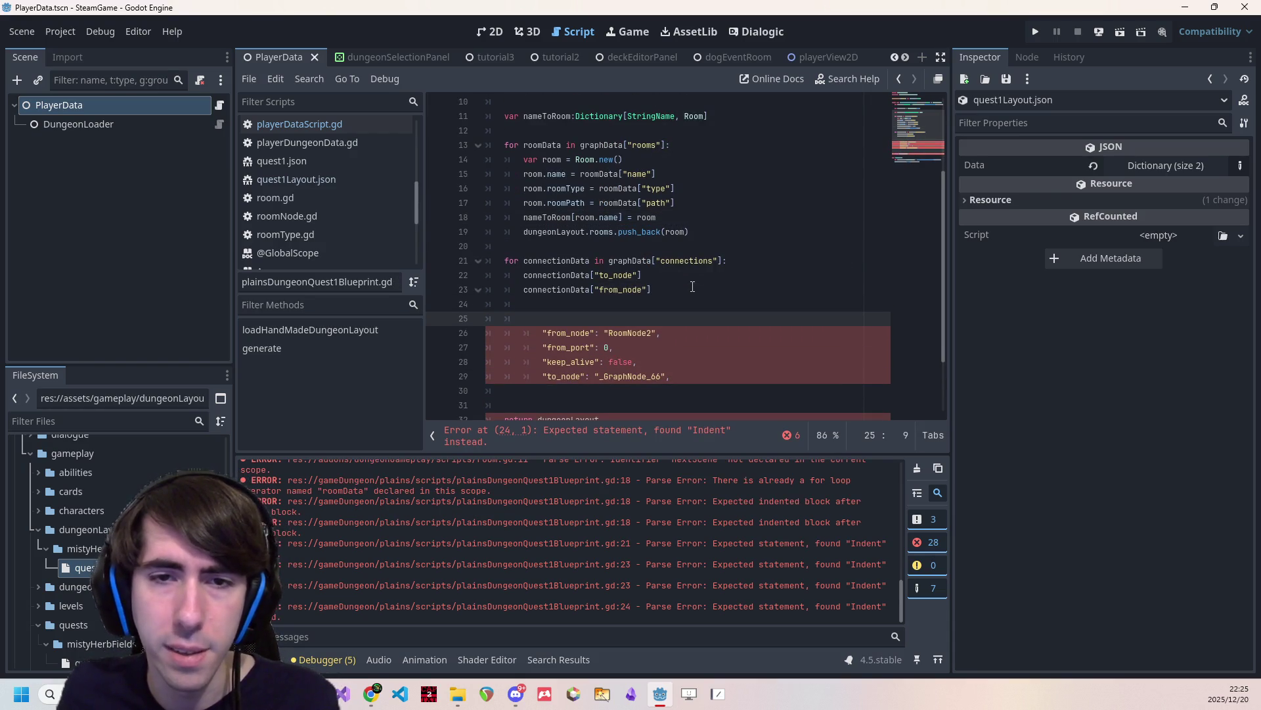
Prefix the connectionData from_node lookup on line 23 with nameToRoom[.
key(Up)
double_click(628, 261)
double_click(615, 275)
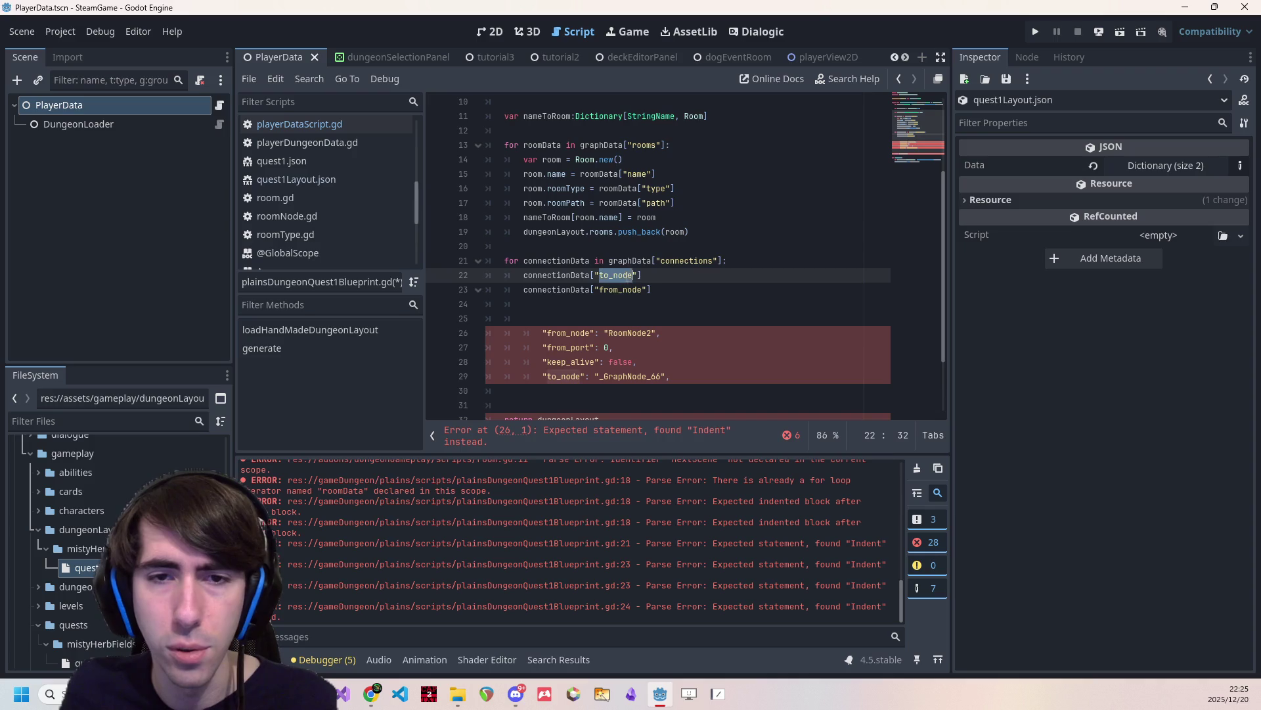
click(578, 303)
click(511, 292)
text(room.name[)
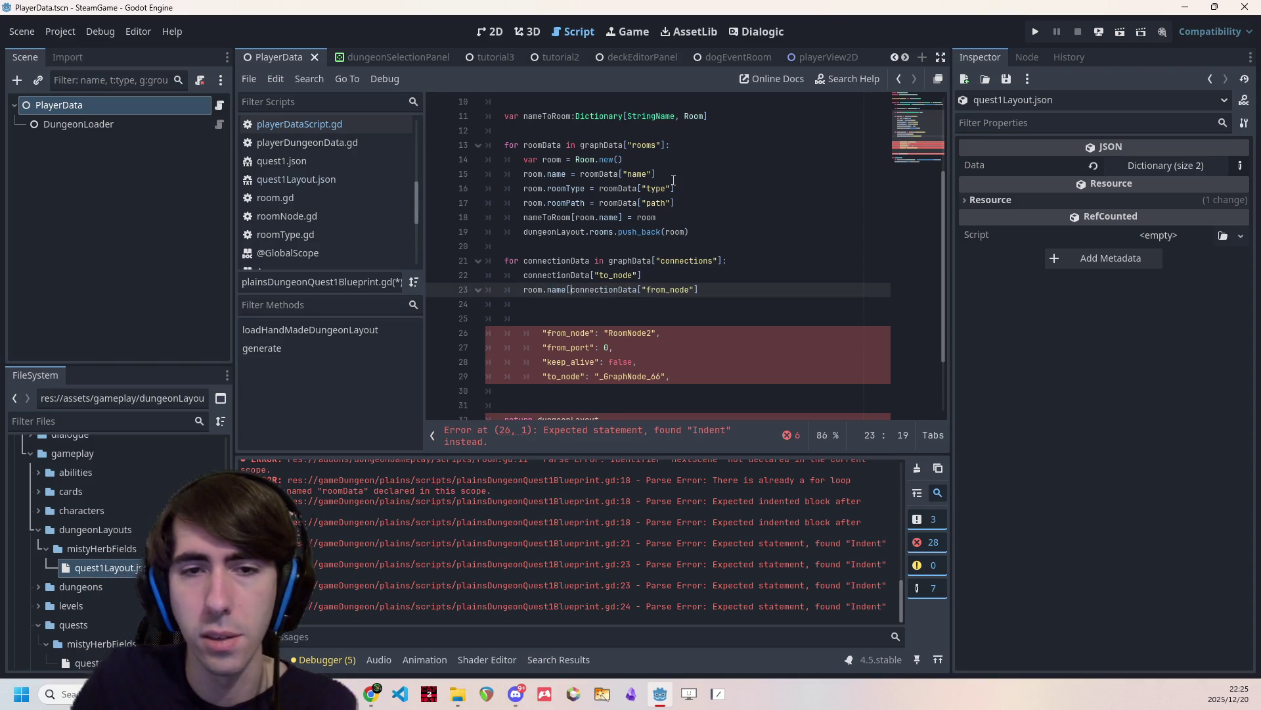
key(BackSpace)
key(BackSpace)
key(BackSpace)
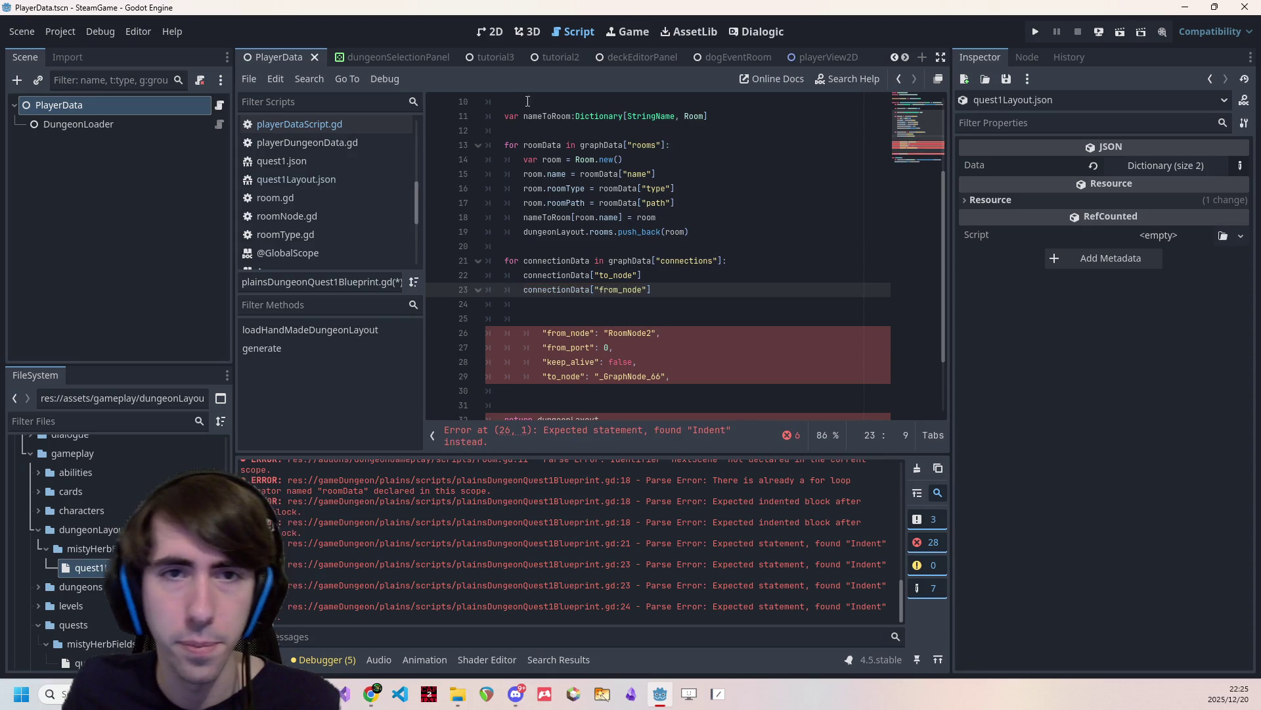
double_click(547, 116)
key(ctrl+c)
click(526, 290)
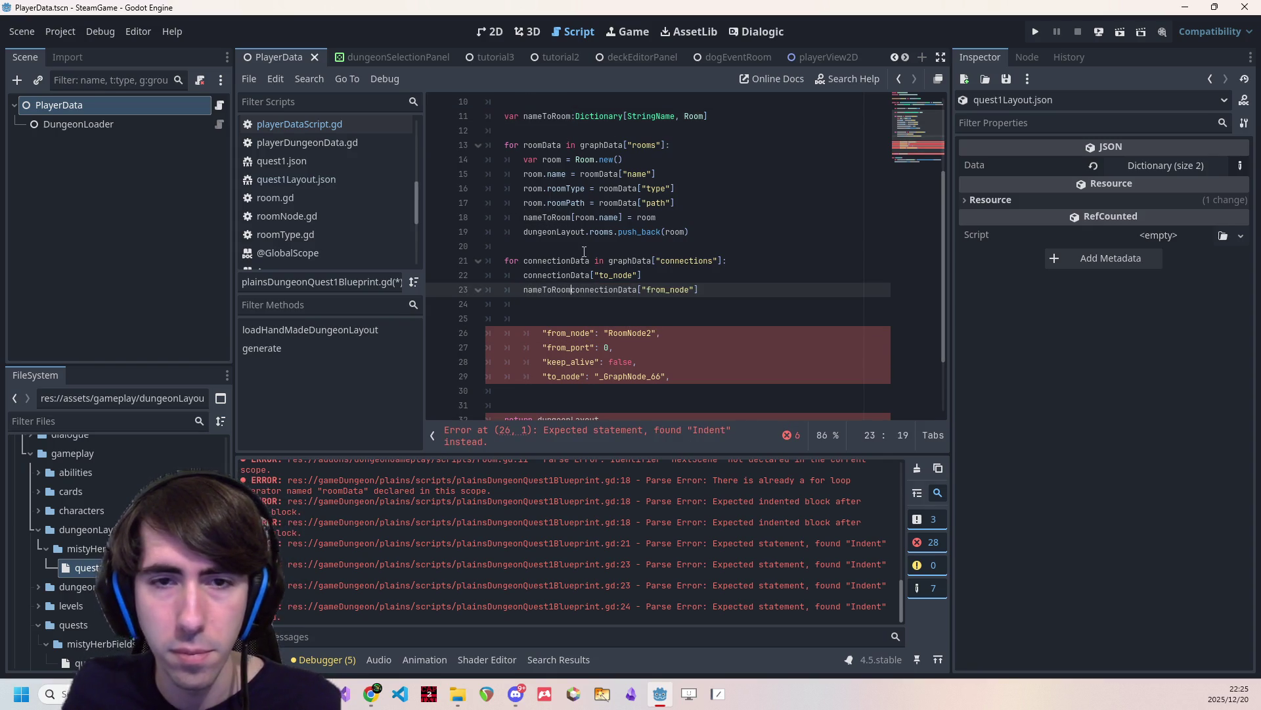
key(ctrl+v)
text([)
Close the bracket, assign the lookup to var from, and move it above the to_node line.
key(End)
text(])
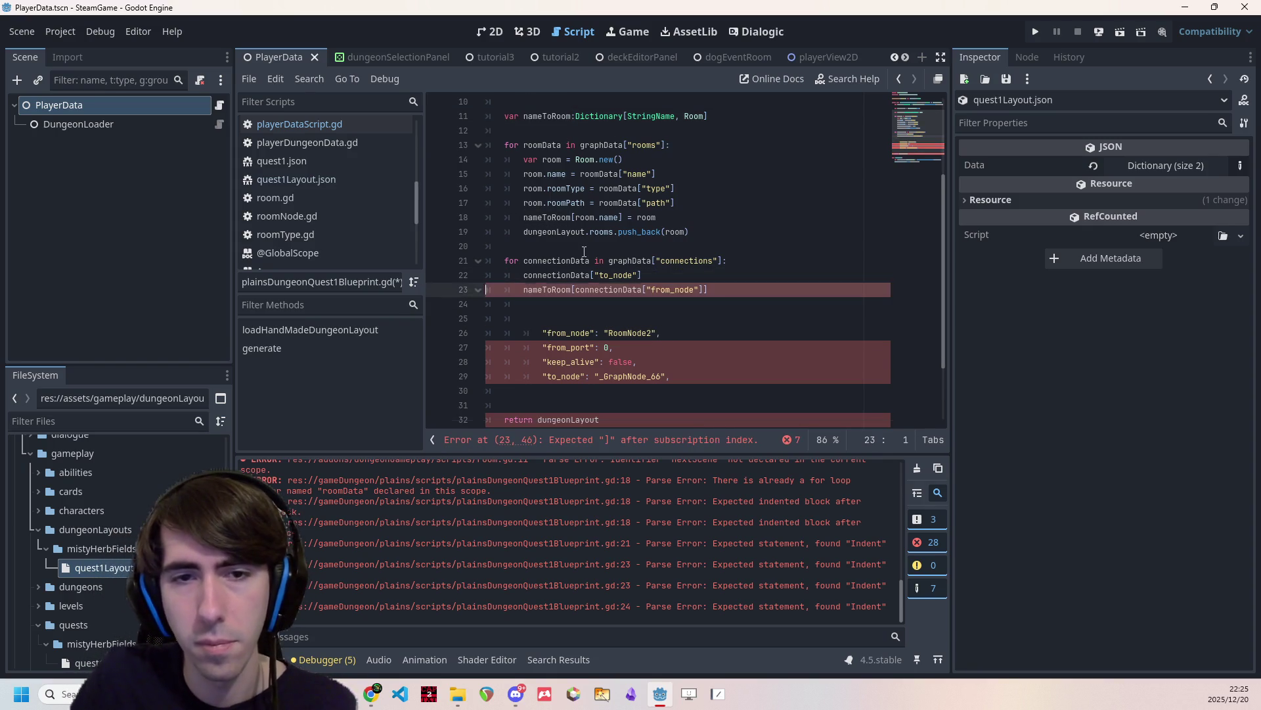
key(Home)
text(var from )
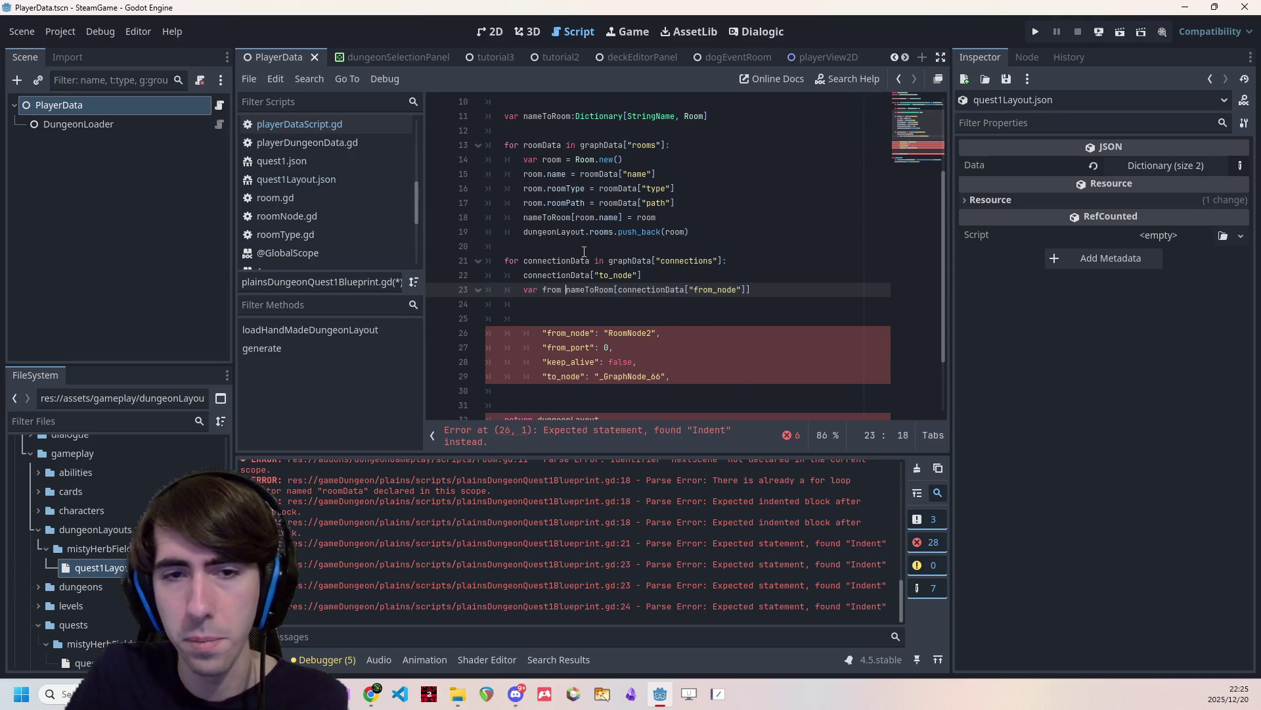
text(=)
key(alt+Up)
key(Escape)
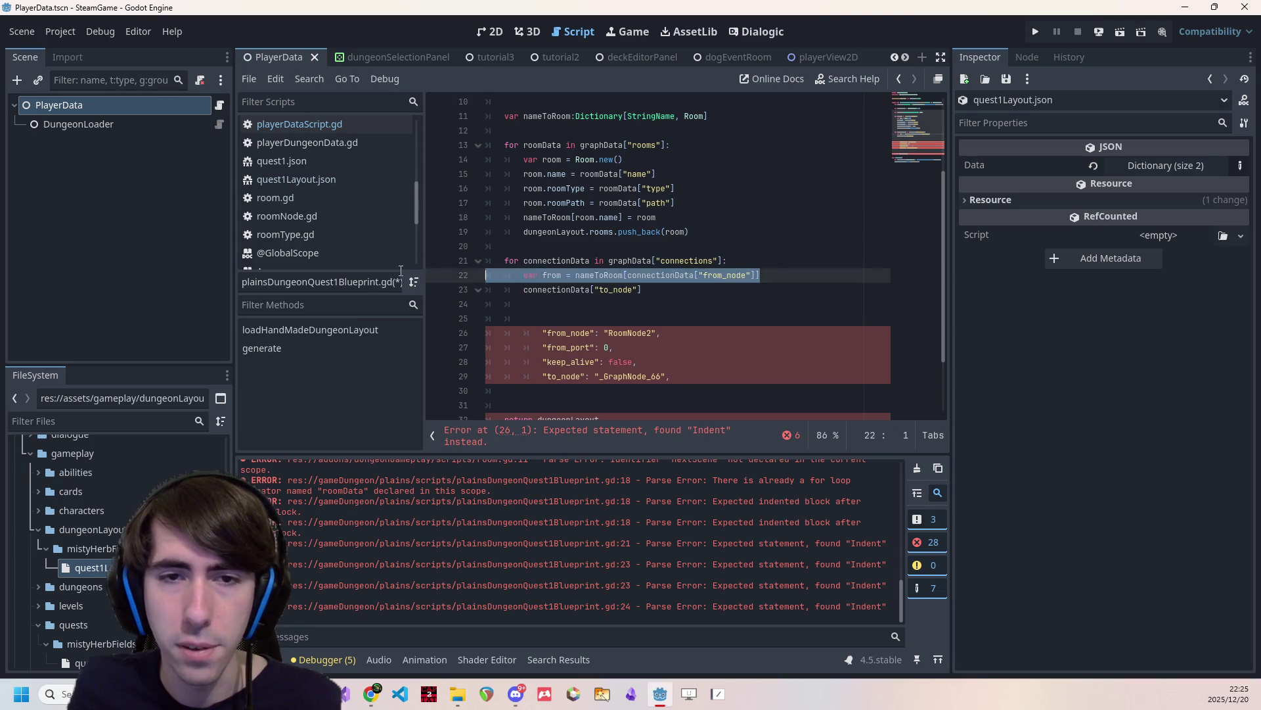
Duplicate the from lookup into var to = nameToRoom[...to_node].
click(779, 274)
key(ctrl+shift+d)
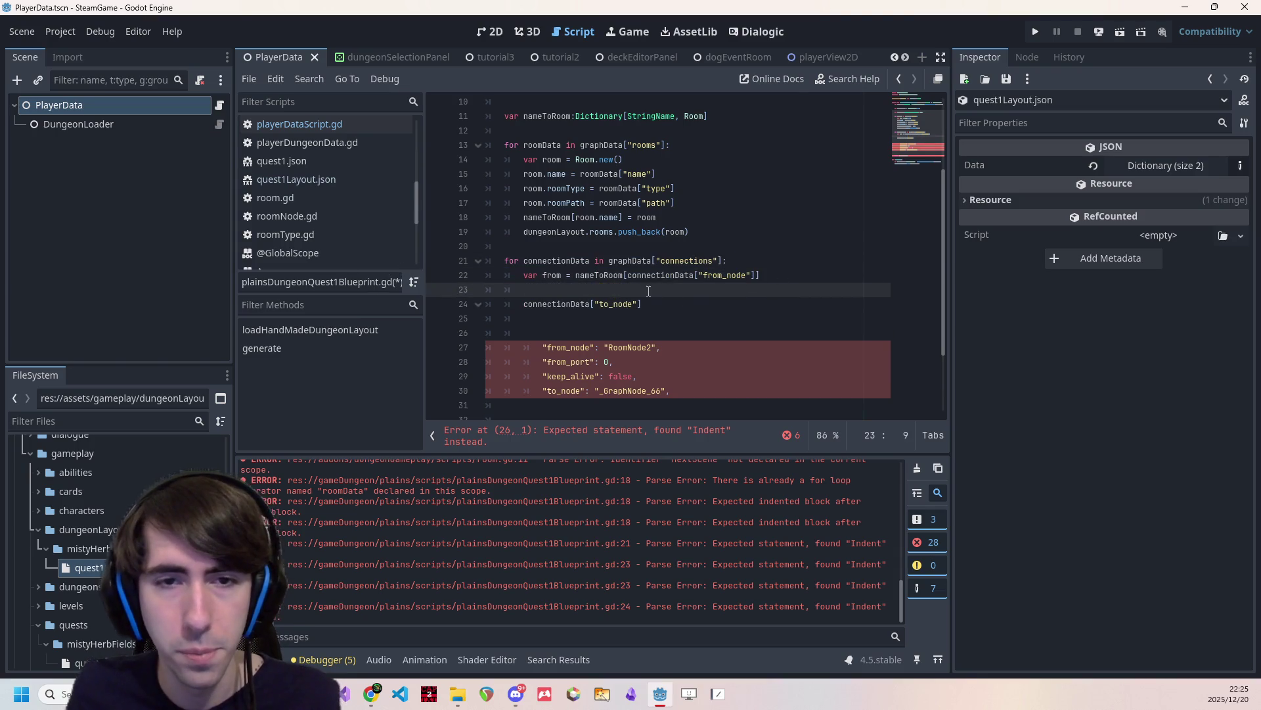
double_click(616, 303)
key(ctrl+c)
double_click(722, 289)
key(ctrl+v)
double_click(552, 289)
text(to)
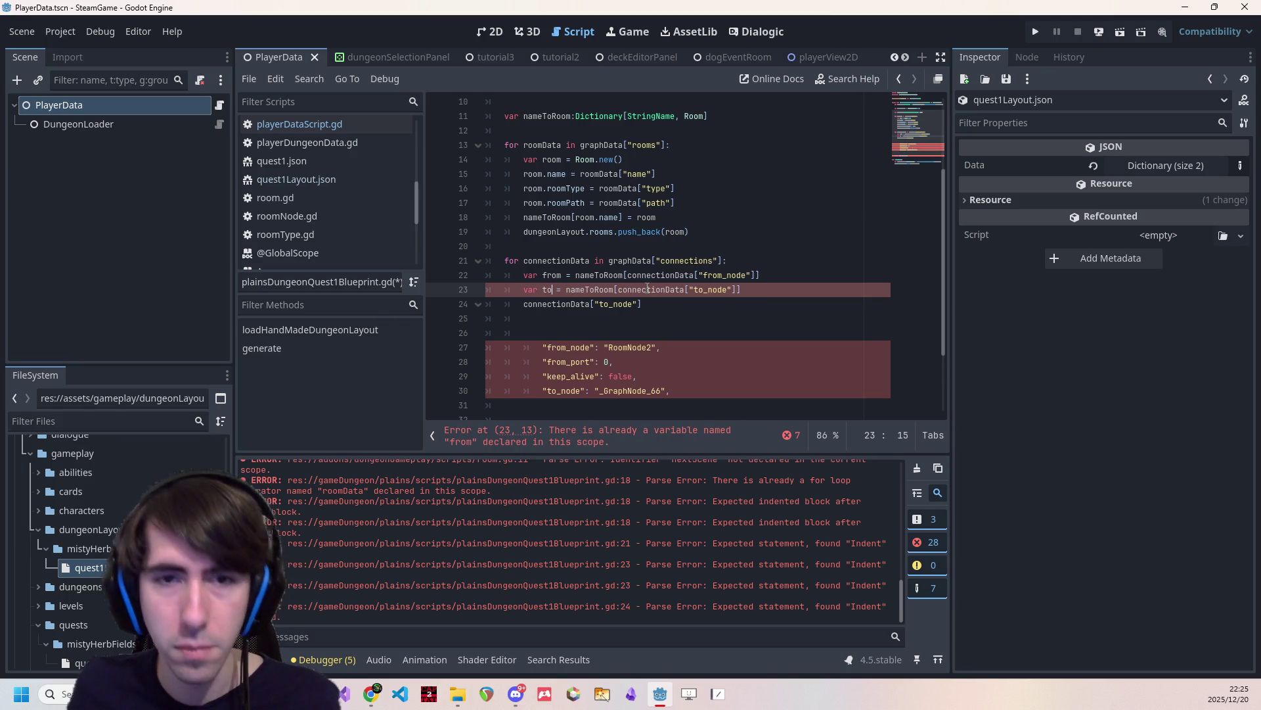
Delete the leftover to_node and JSON lines below the lookups.
scroll(707, 351, down, 1)
click(706, 352)
drag(706, 351, 487, 261)
key(BackSpace)
scroll(565, 257, up, 1)
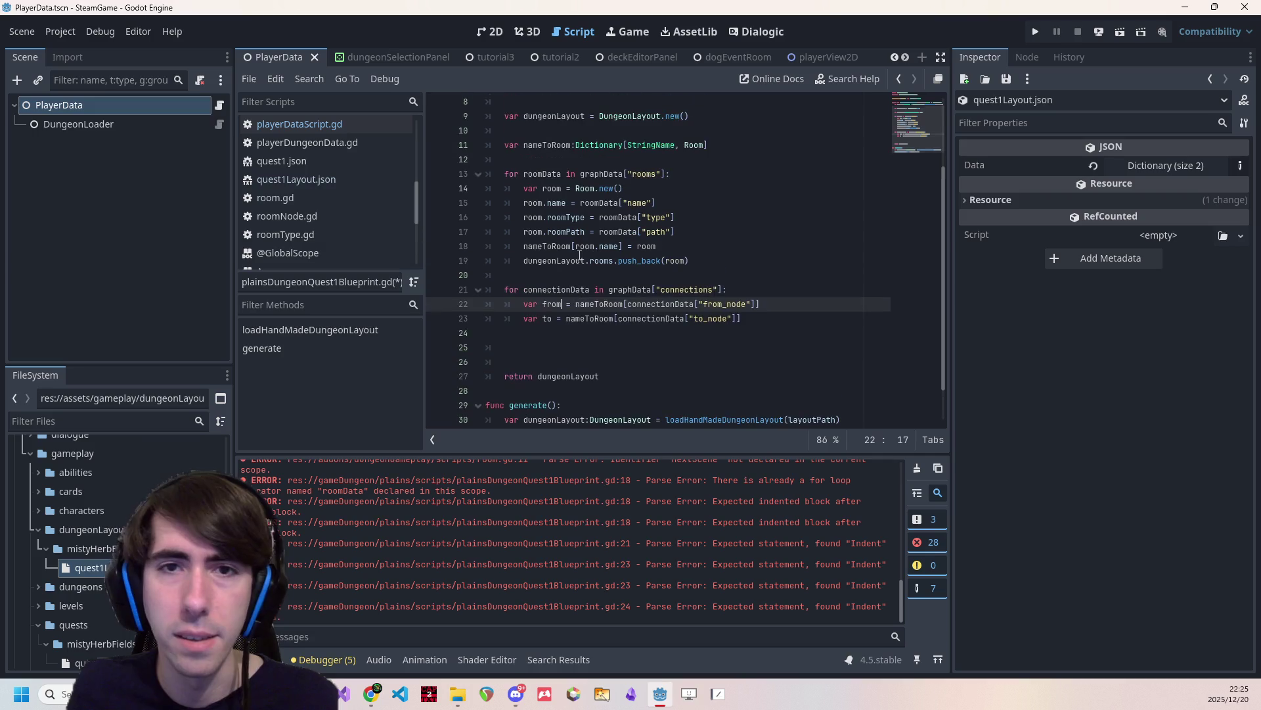
Add :Room type hints to the from and to variables.
double_click(694, 145)
click(562, 303)
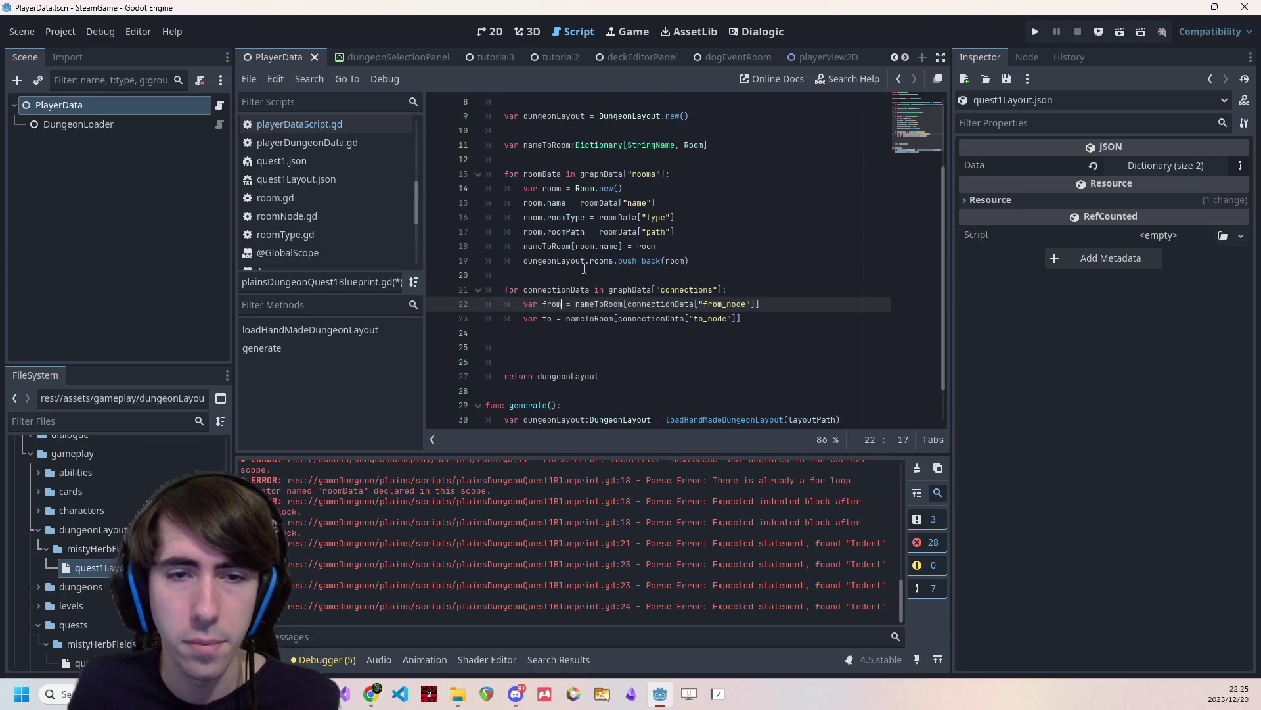
text(:Room)
click(559, 318)
key(Left)
key(Left)
text(:Room)
key(Down)
key(Down)
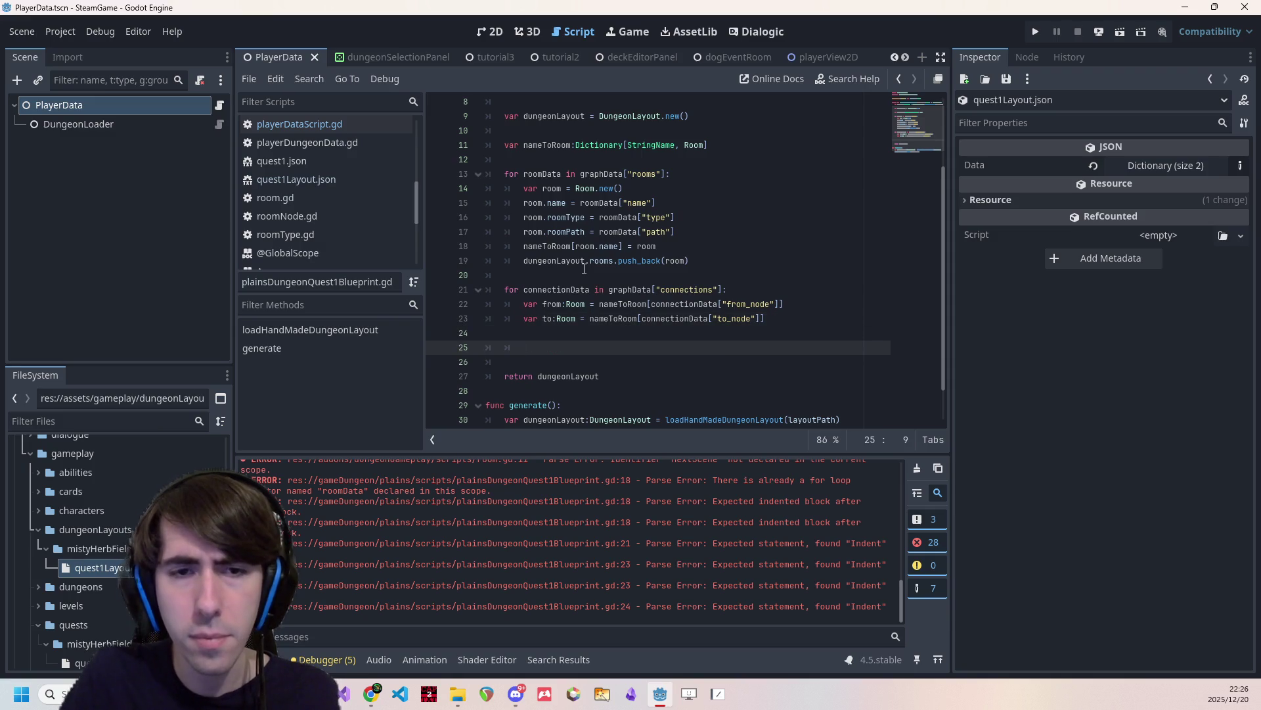
Write from.outputs.push_back(to) on line 25, keeping a blank line above it.
text(from.out)
key(Return)
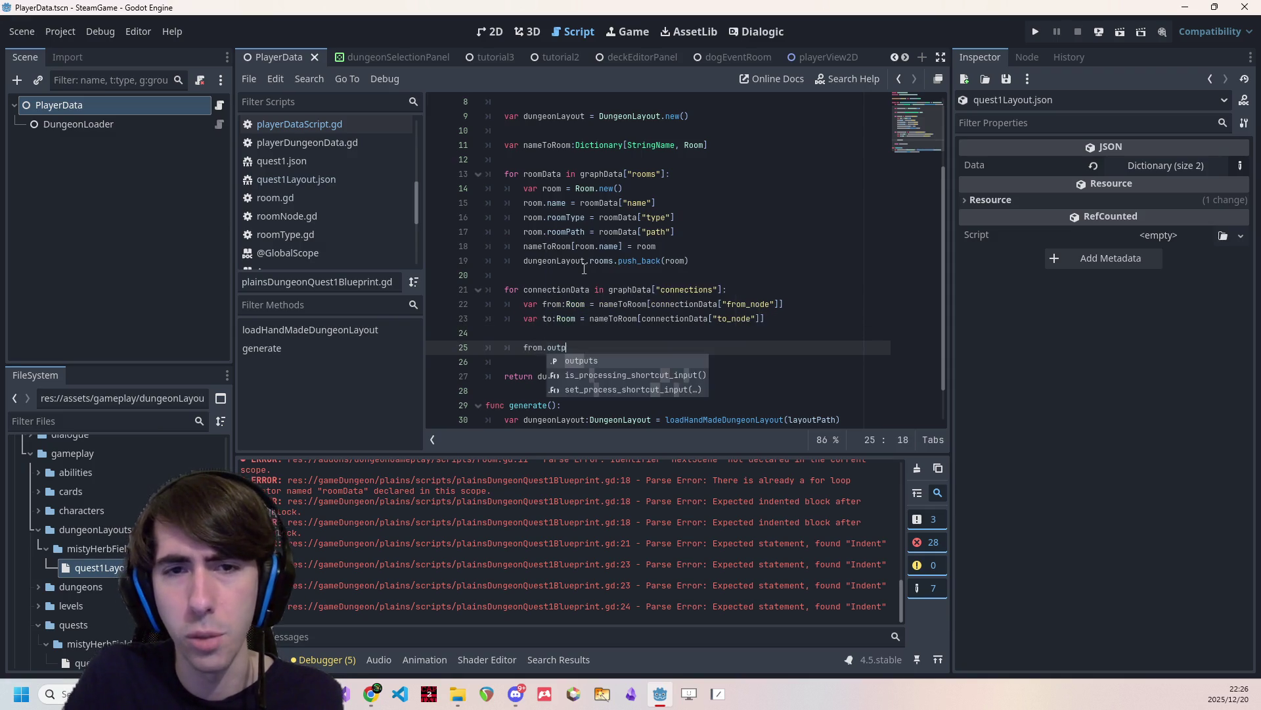
key(Up)
key(BackSpace)
key(Return)
key(Down)
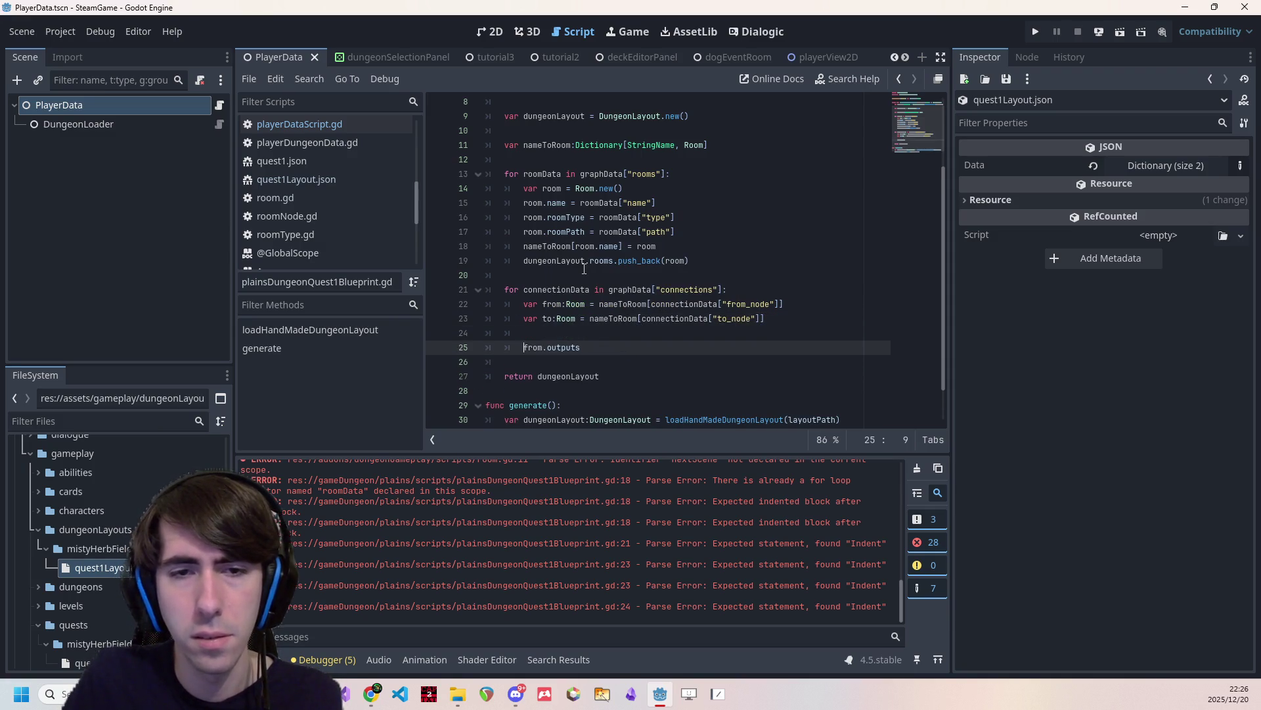
key(End)
text(.push)
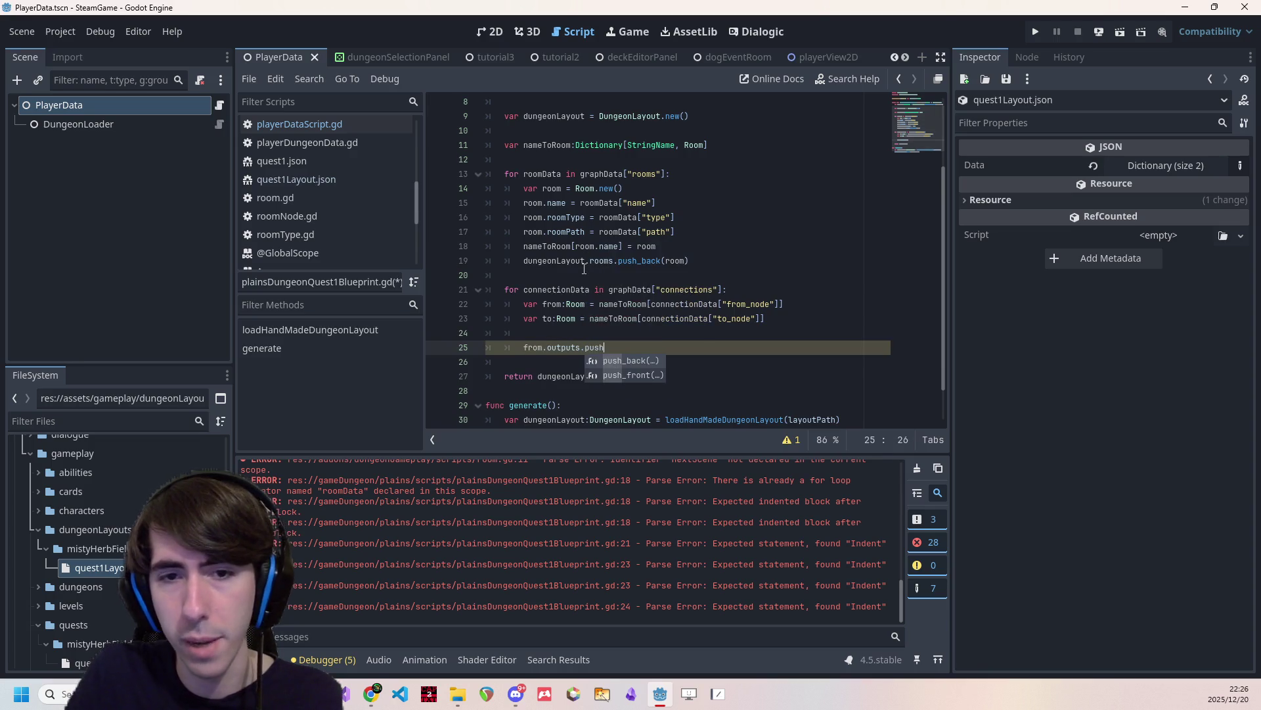
key(Return)
text(to)
Duplicate the push_back line, then inspect the DungeonLayout class definition and return.
key(ctrl+shift+Left)
key(ctrl+shift+Left)
key(ctrl+shift+Left)
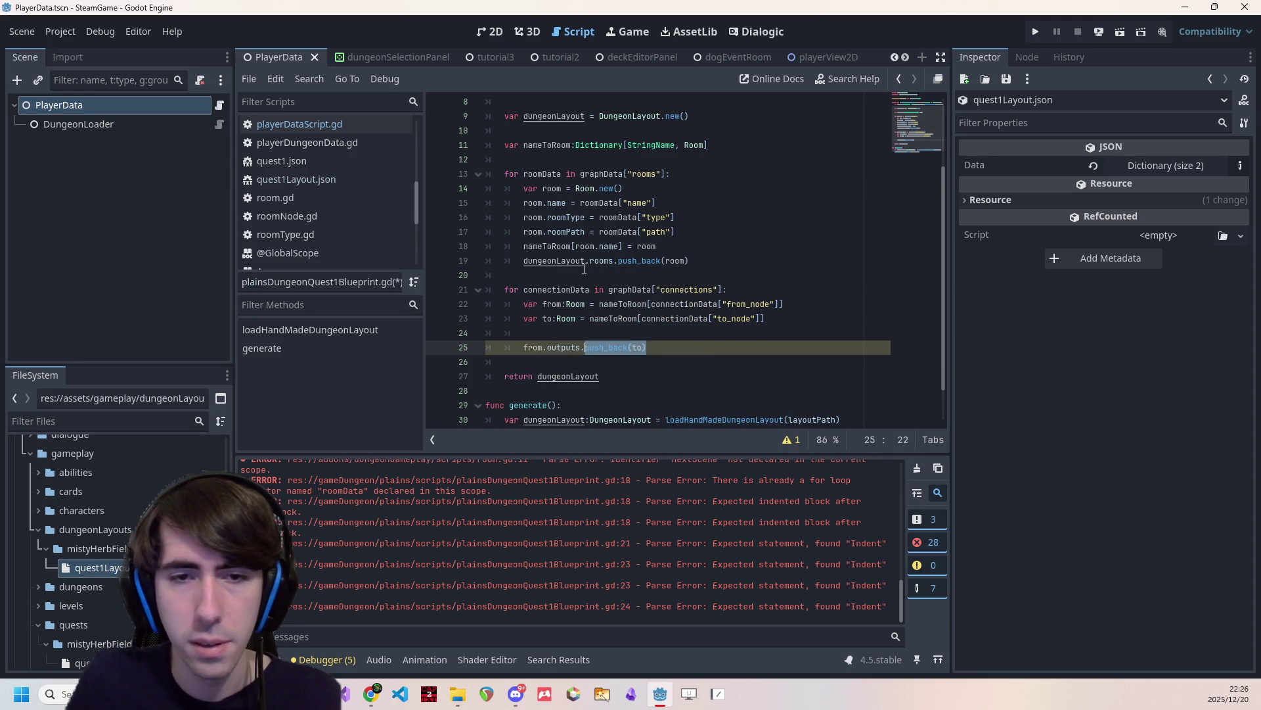
key(ctrl+c)
key(End)
key(Return)
key(ctrl+v)
key(Home)
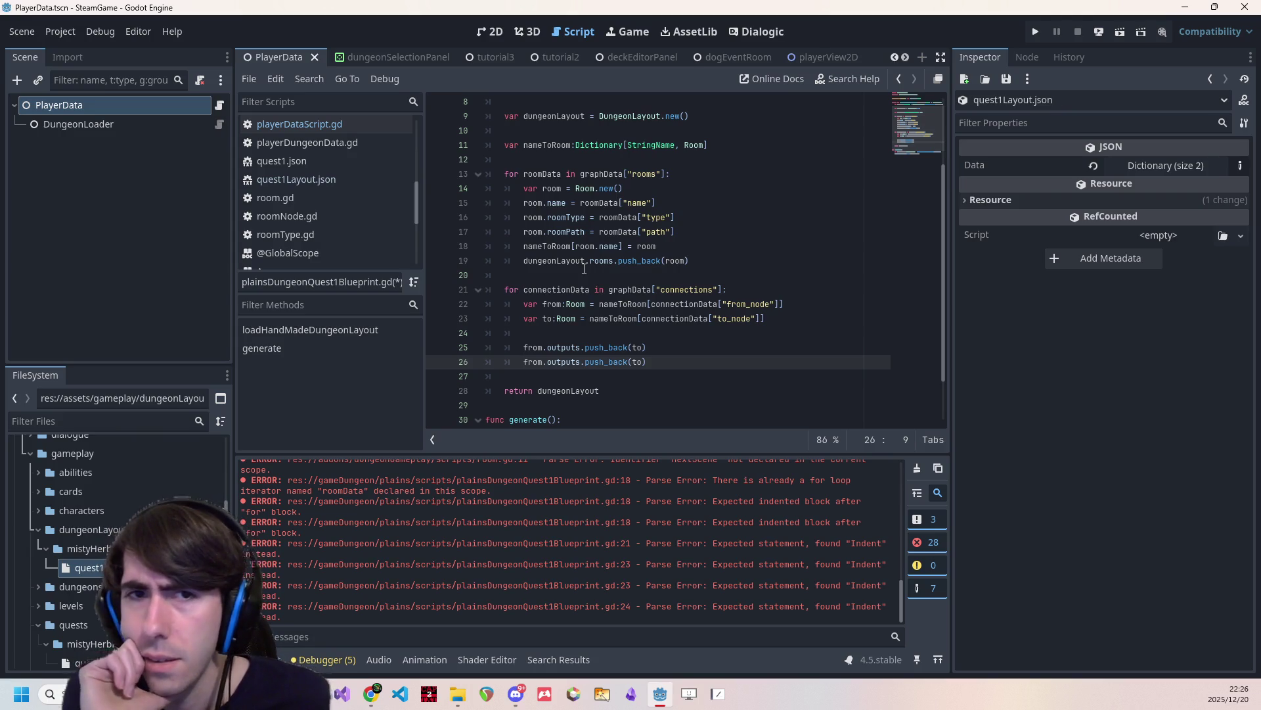
ctrl+click(620, 119)
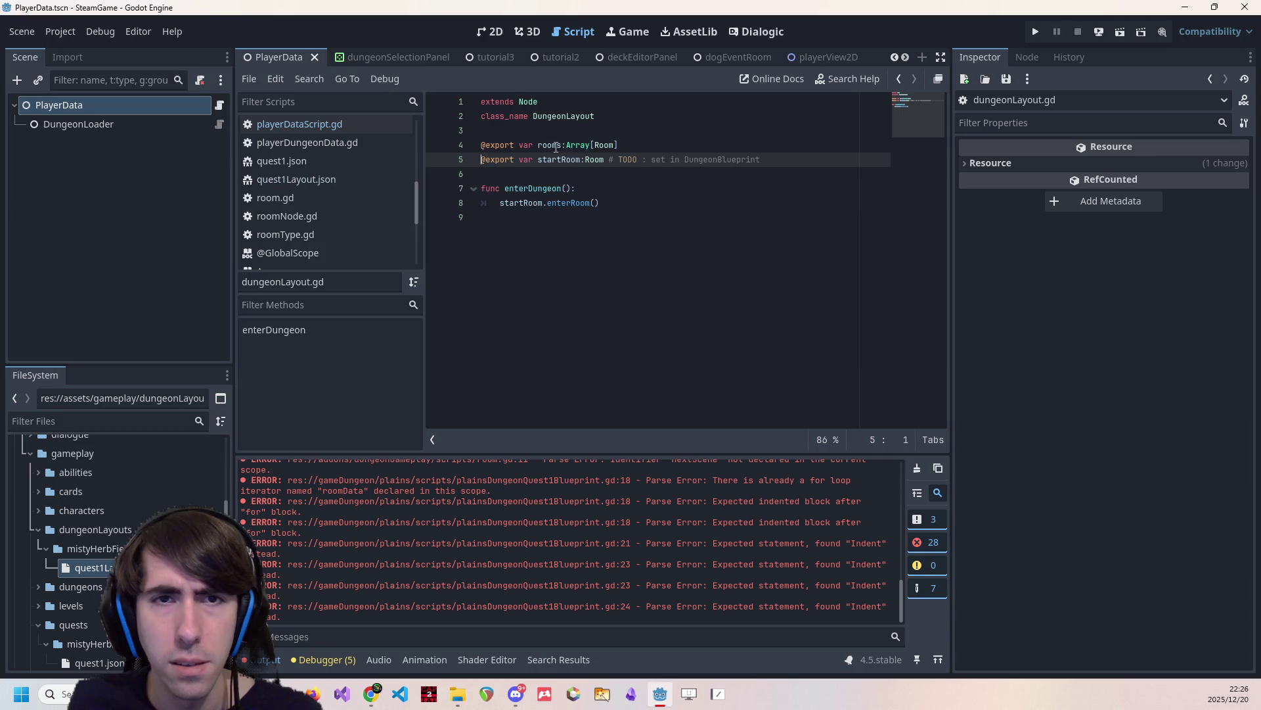
key(alt+Left)
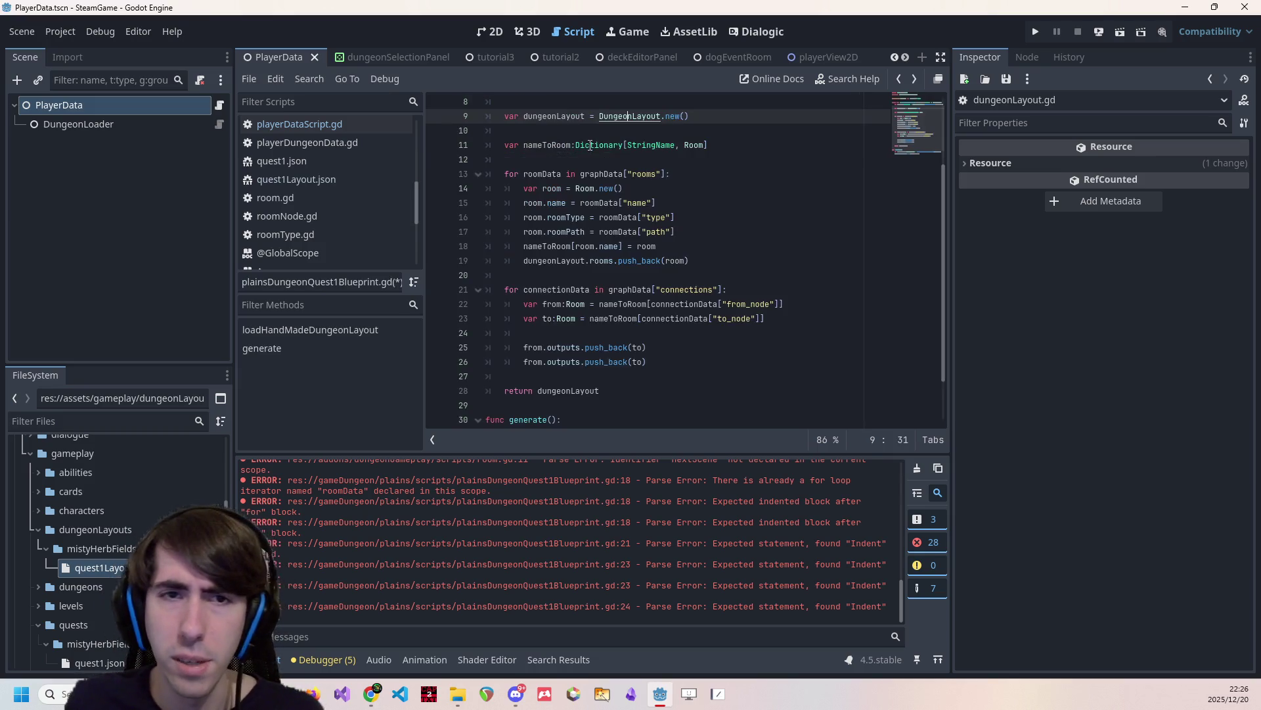